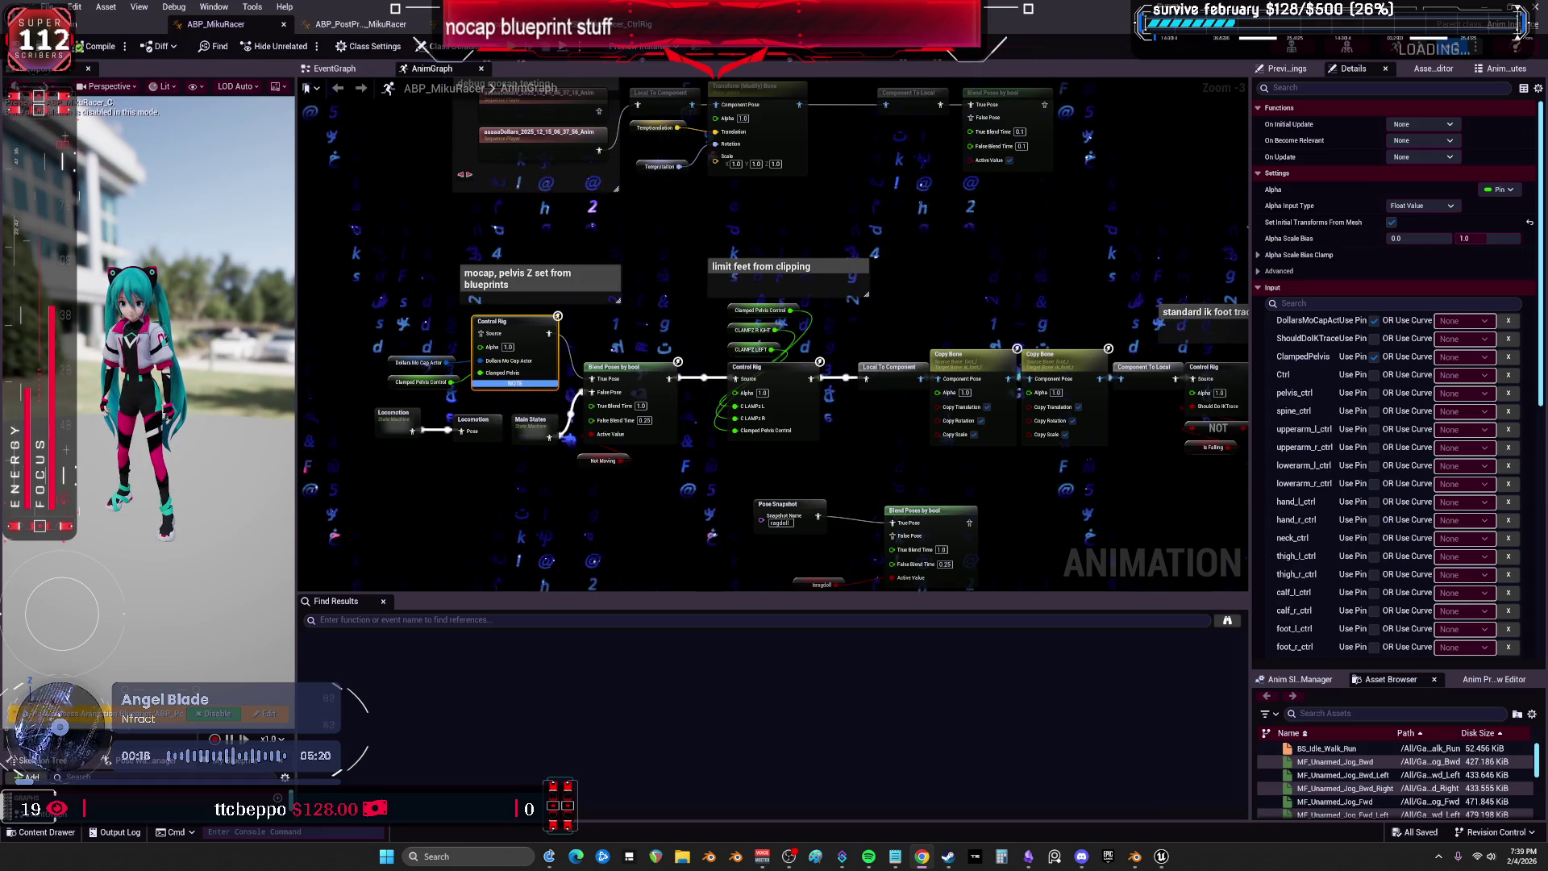
Inspect the Temprotaiton and Temptranslation variables under the debug mocap comment, then return to the level editor.
{"action": "left_click_drag", "start_coordinate": [449, 260], "coordinate": [413, 463]}
{"action": "scroll", "coordinate": [572, 371], "scroll_direction": "up", "scroll_amount": 3}
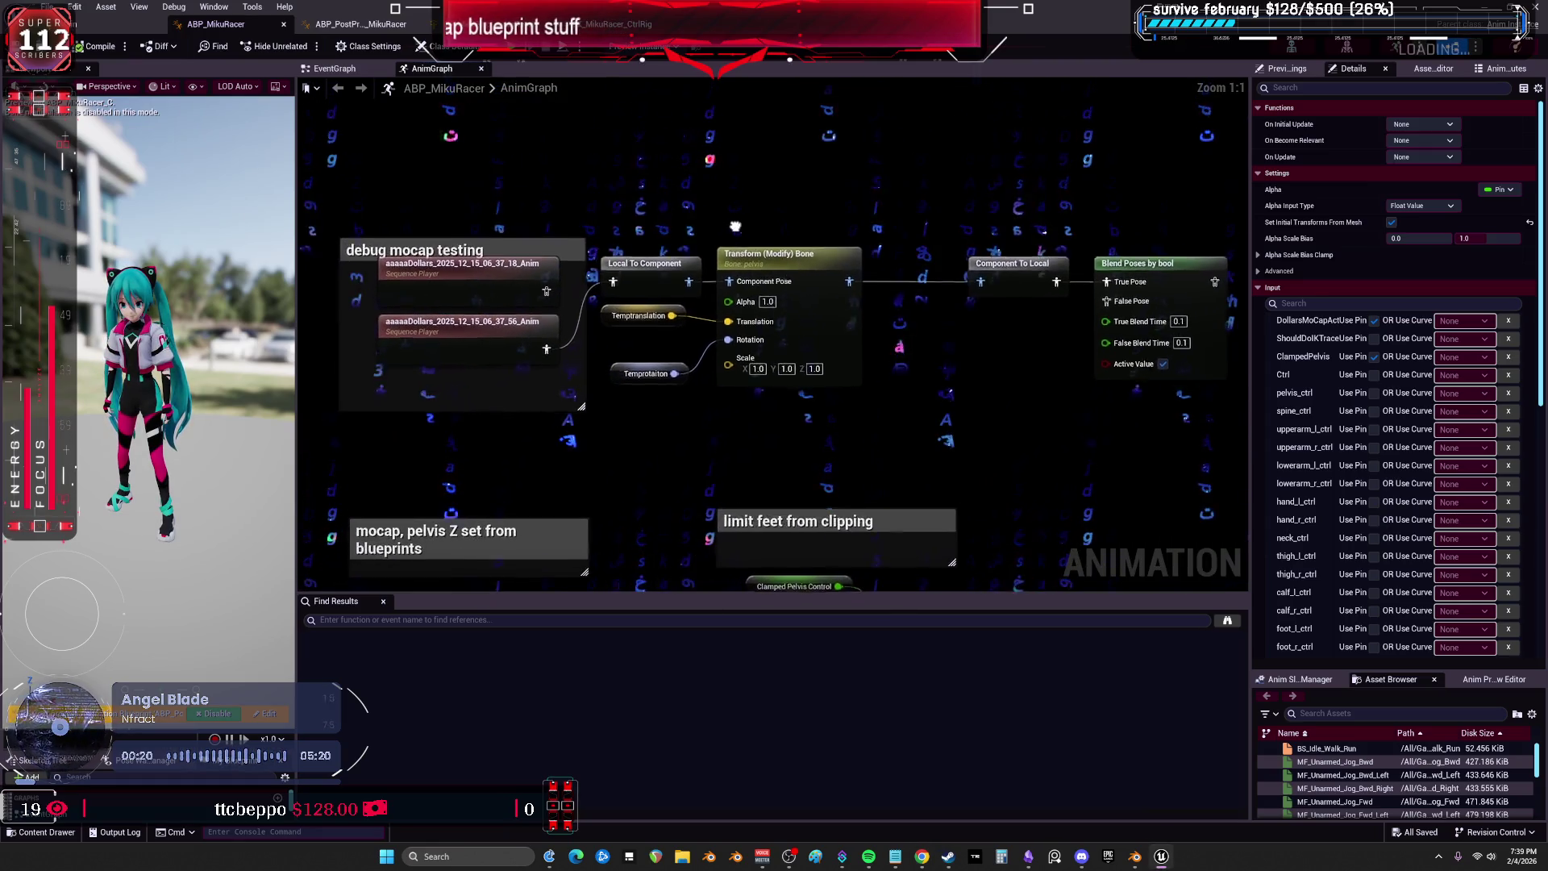
{"action": "left_click", "coordinate": [649, 370]}
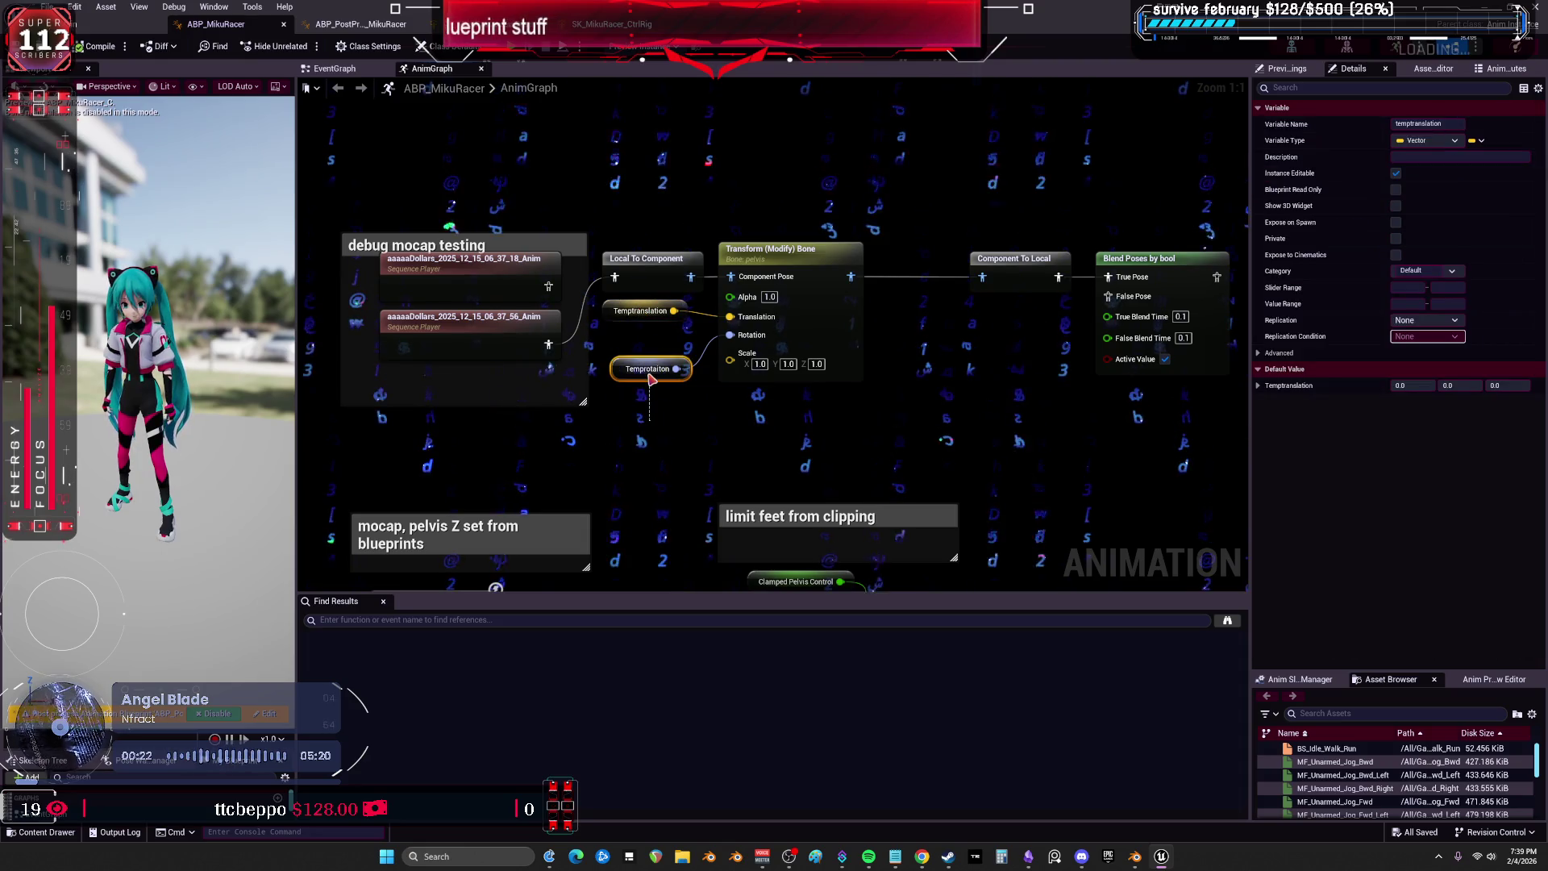
{"action": "left_click", "coordinate": [641, 311]}
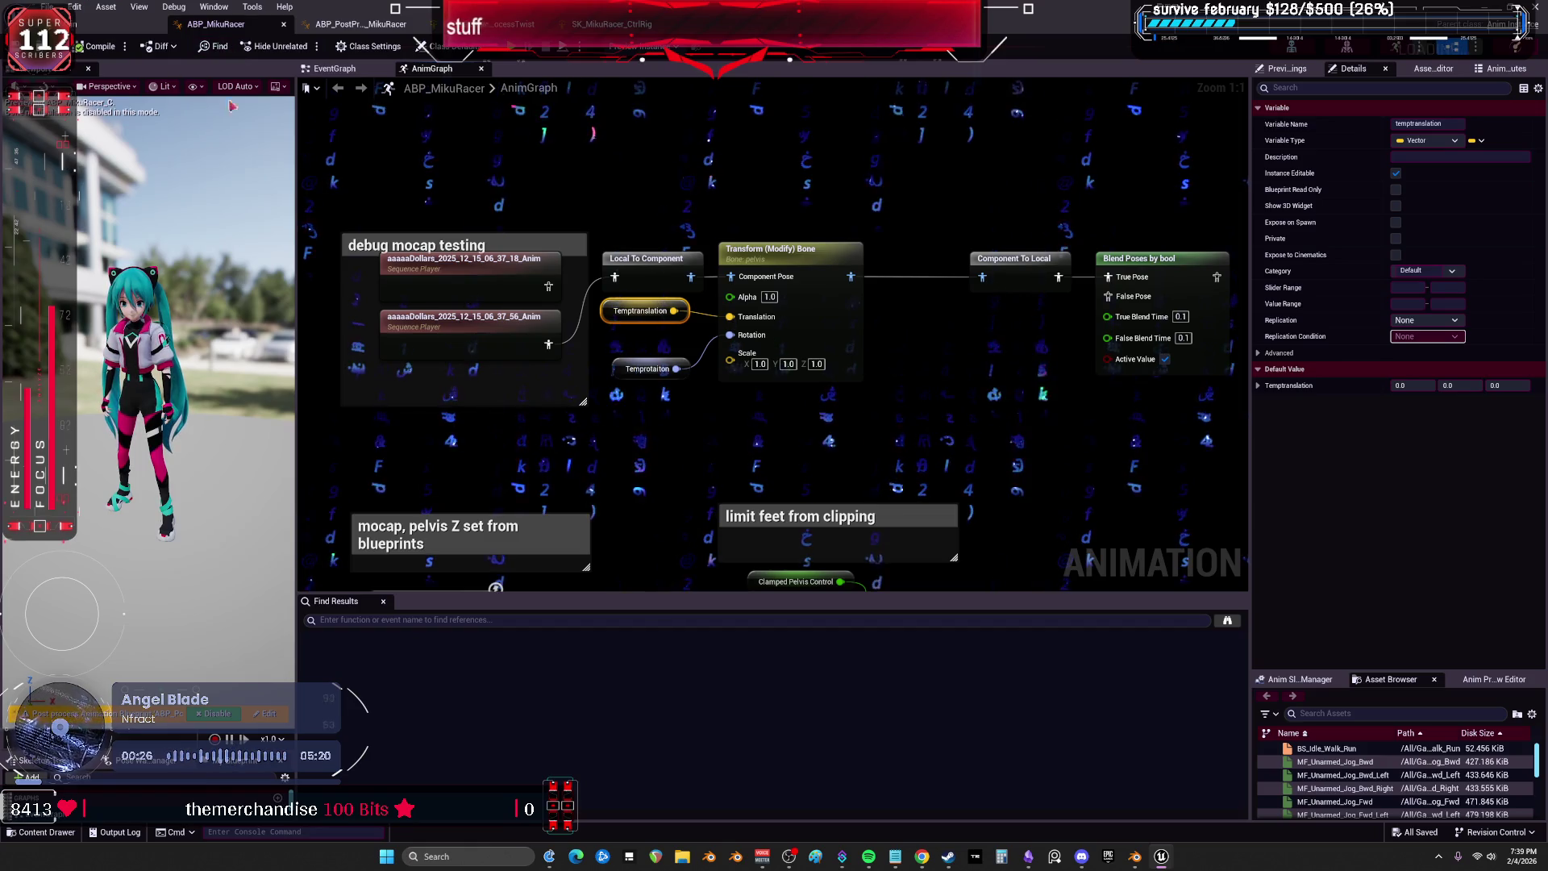
{"action": "left_click", "coordinate": [48, 24]}
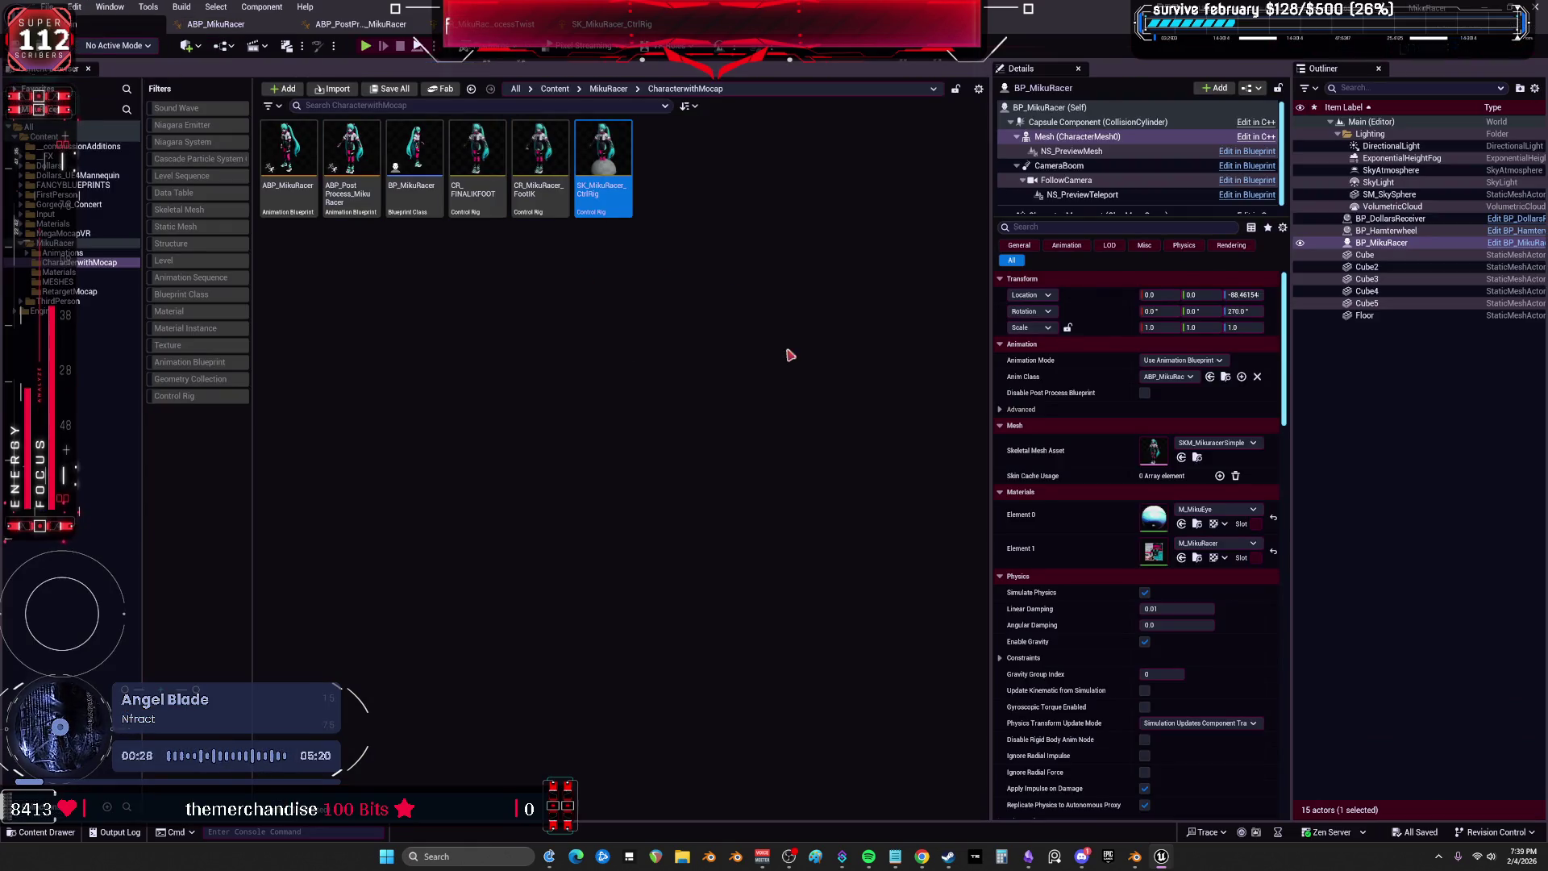
Open BP_MikuRacer and pan across its GET DISTANCE, CLAMP MAX and SEND VALUE groups.
{"action": "double_click", "coordinate": [419, 152]}
{"action": "scroll", "coordinate": [701, 314], "scroll_direction": "down", "scroll_amount": 3}
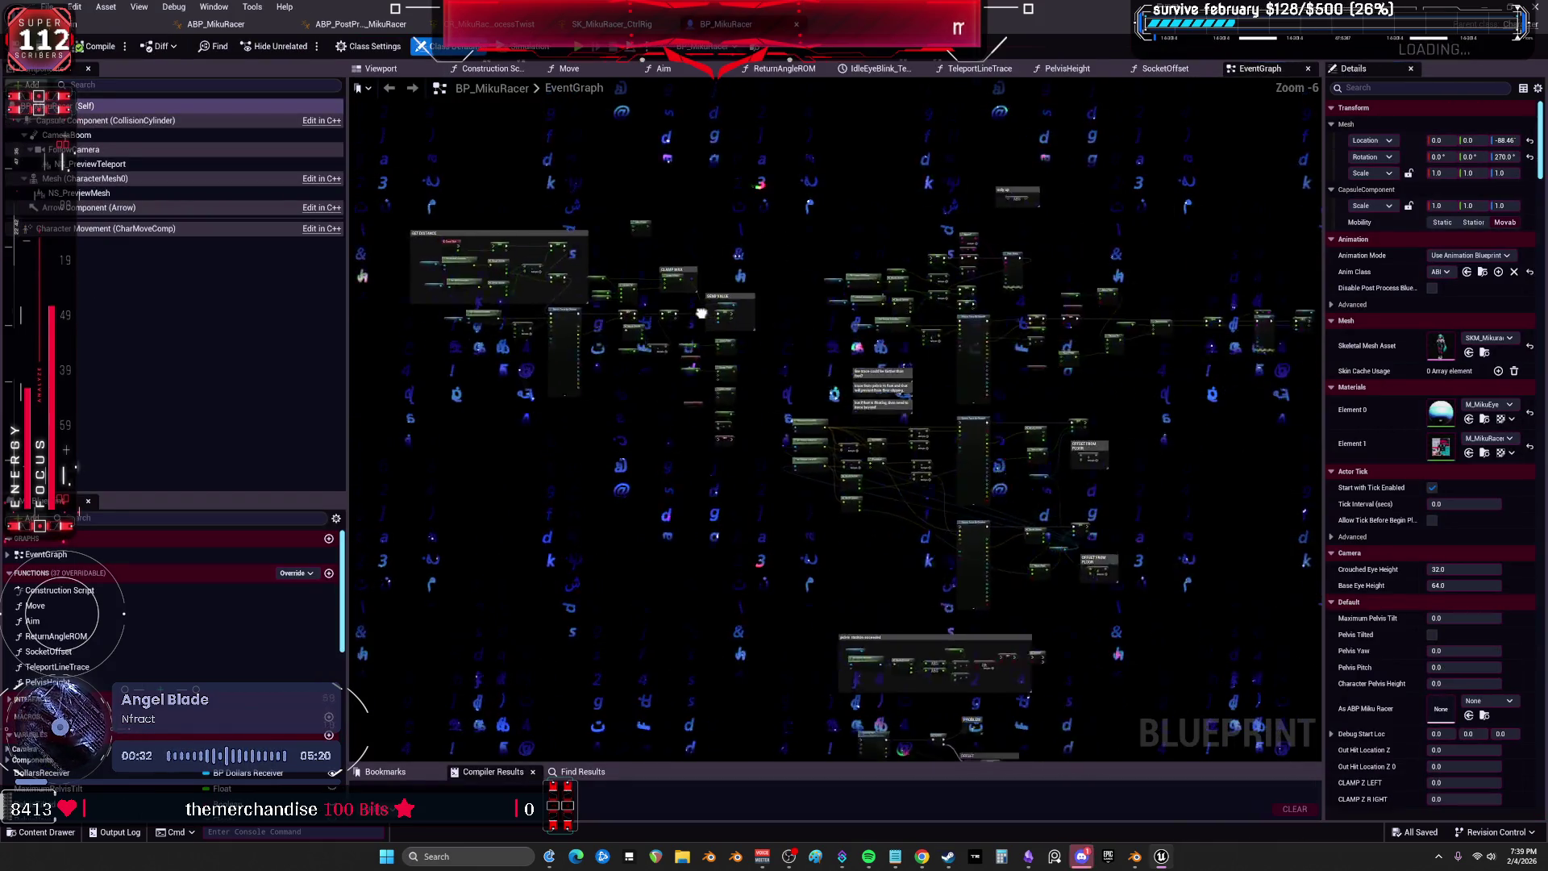
{"action": "scroll", "coordinate": [900, 466], "scroll_direction": "up", "scroll_amount": 6}
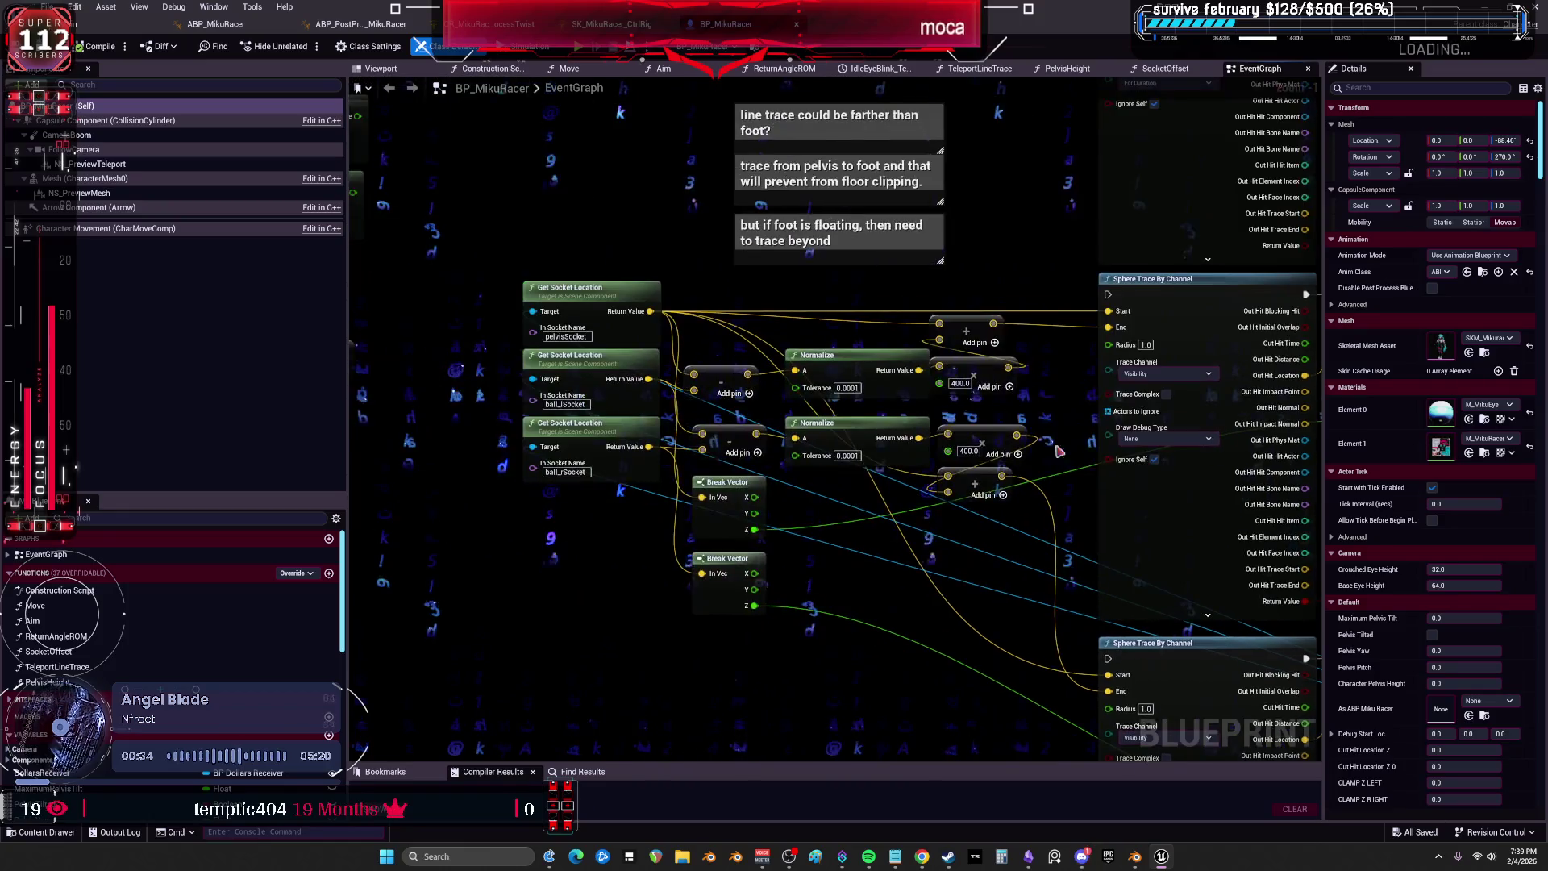
{"action": "mouse_move", "coordinate": [672, 213]}
{"action": "left_mouse_down"}
{"action": "mouse_move", "coordinate": [940, 593]}
{"action": "mouse_move", "coordinate": [1209, 661]}
{"action": "mouse_move", "coordinate": [1411, 750]}
{"action": "left_mouse_up"}
{"action": "left_click_drag", "start_coordinate": [887, 484], "coordinate": [802, 474]}
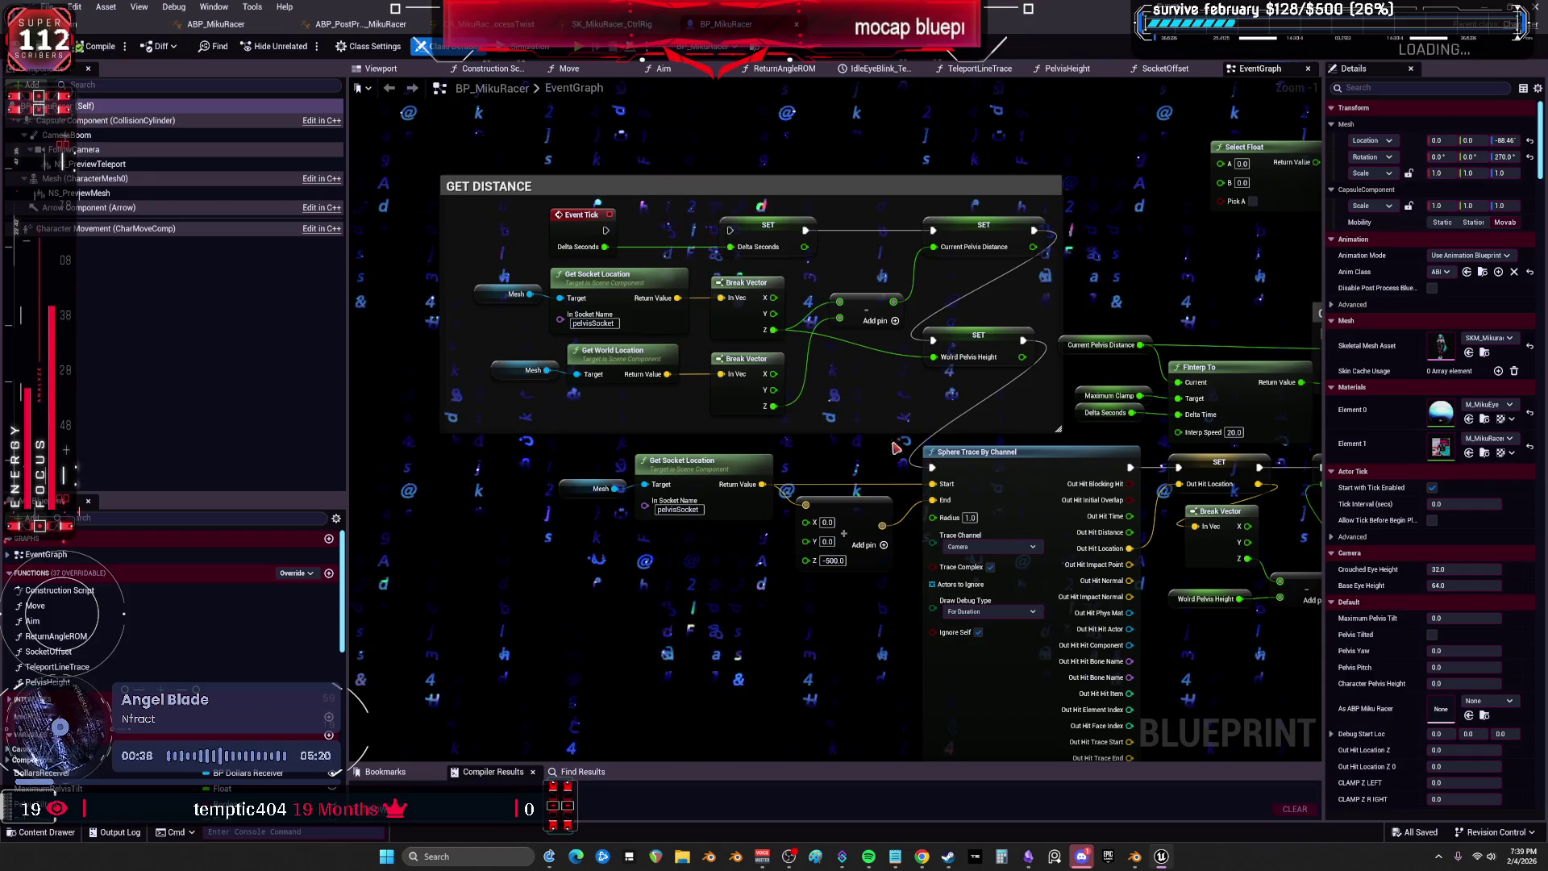
{"action": "left_click_drag", "start_coordinate": [894, 447], "coordinate": [737, 294]}
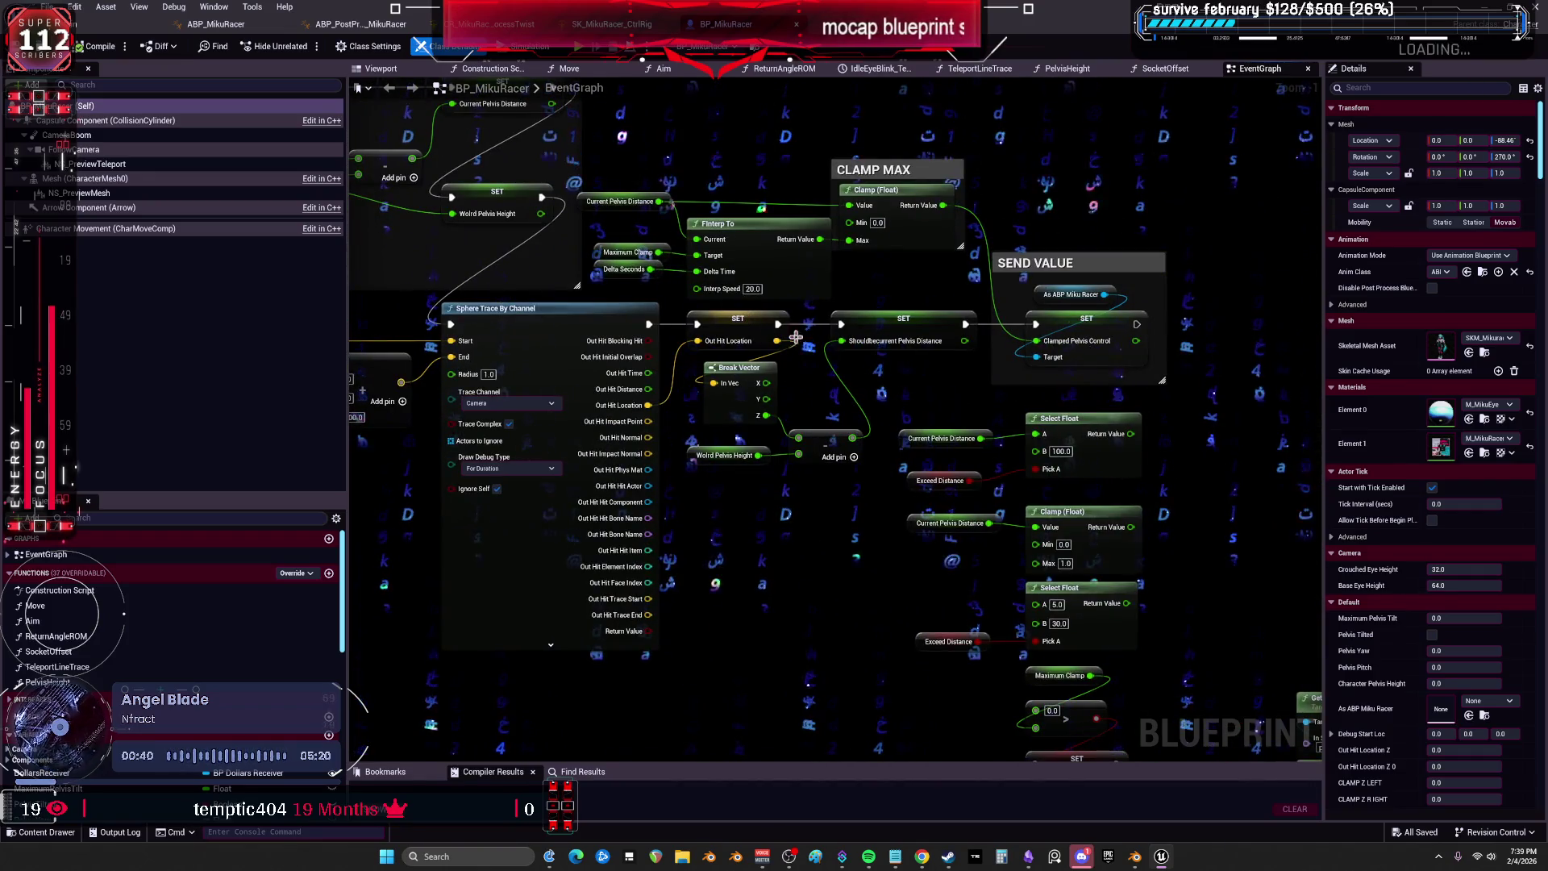
Zoom out over the wider trace node network and settle on the GET DISTANCE group.
{"action": "scroll", "coordinate": [1175, 575], "scroll_direction": "down", "scroll_amount": 2}
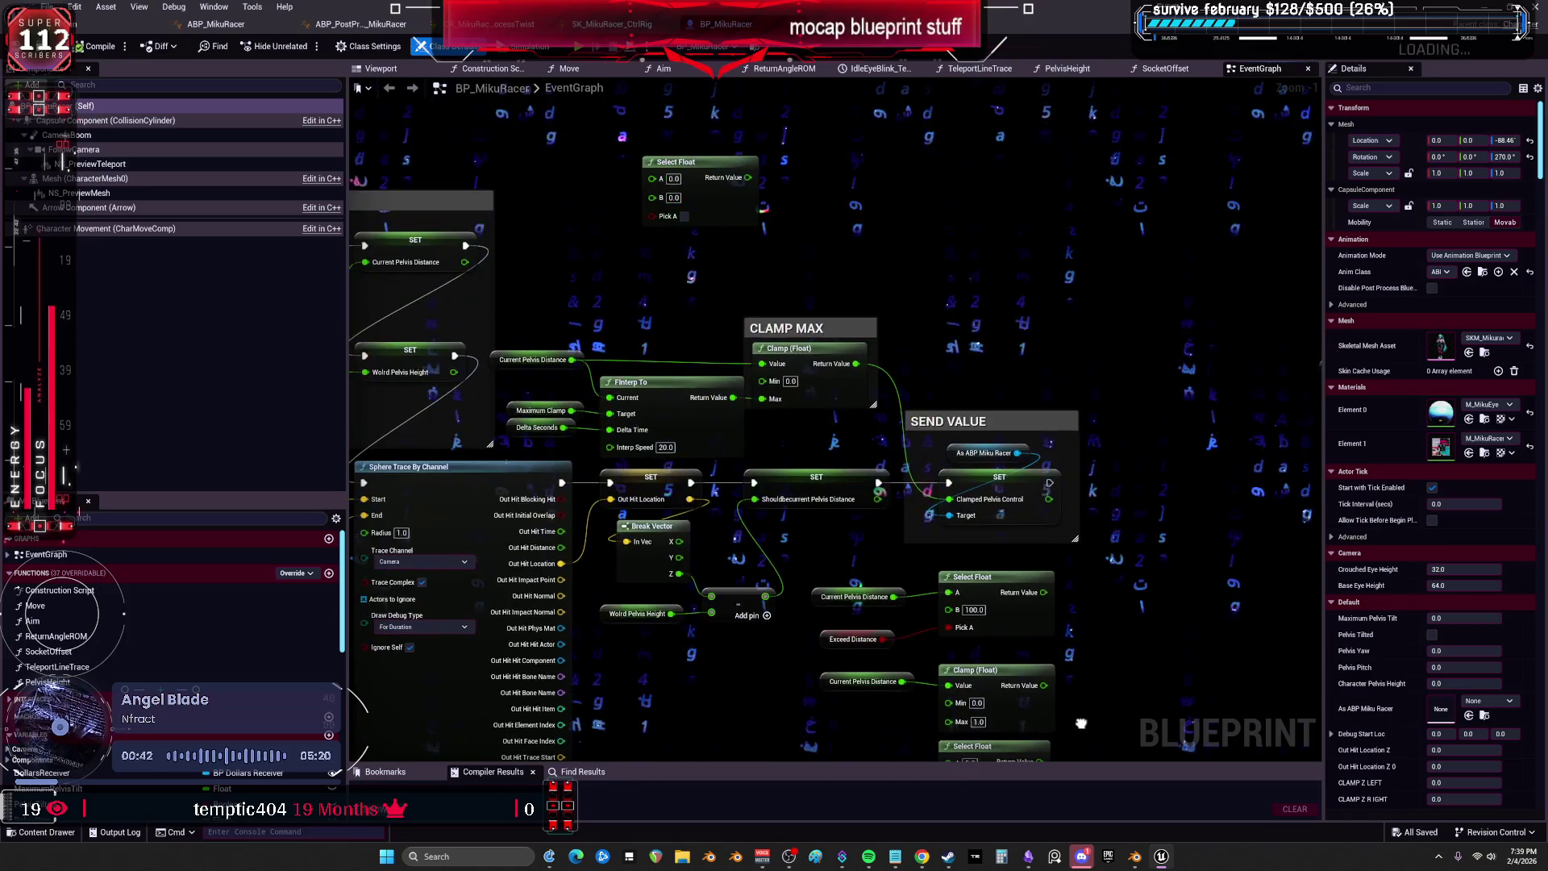
{"action": "left_click_drag", "start_coordinate": [1023, 433], "coordinate": [772, 387]}
{"action": "scroll", "coordinate": [870, 475], "scroll_direction": "down", "scroll_amount": 1}
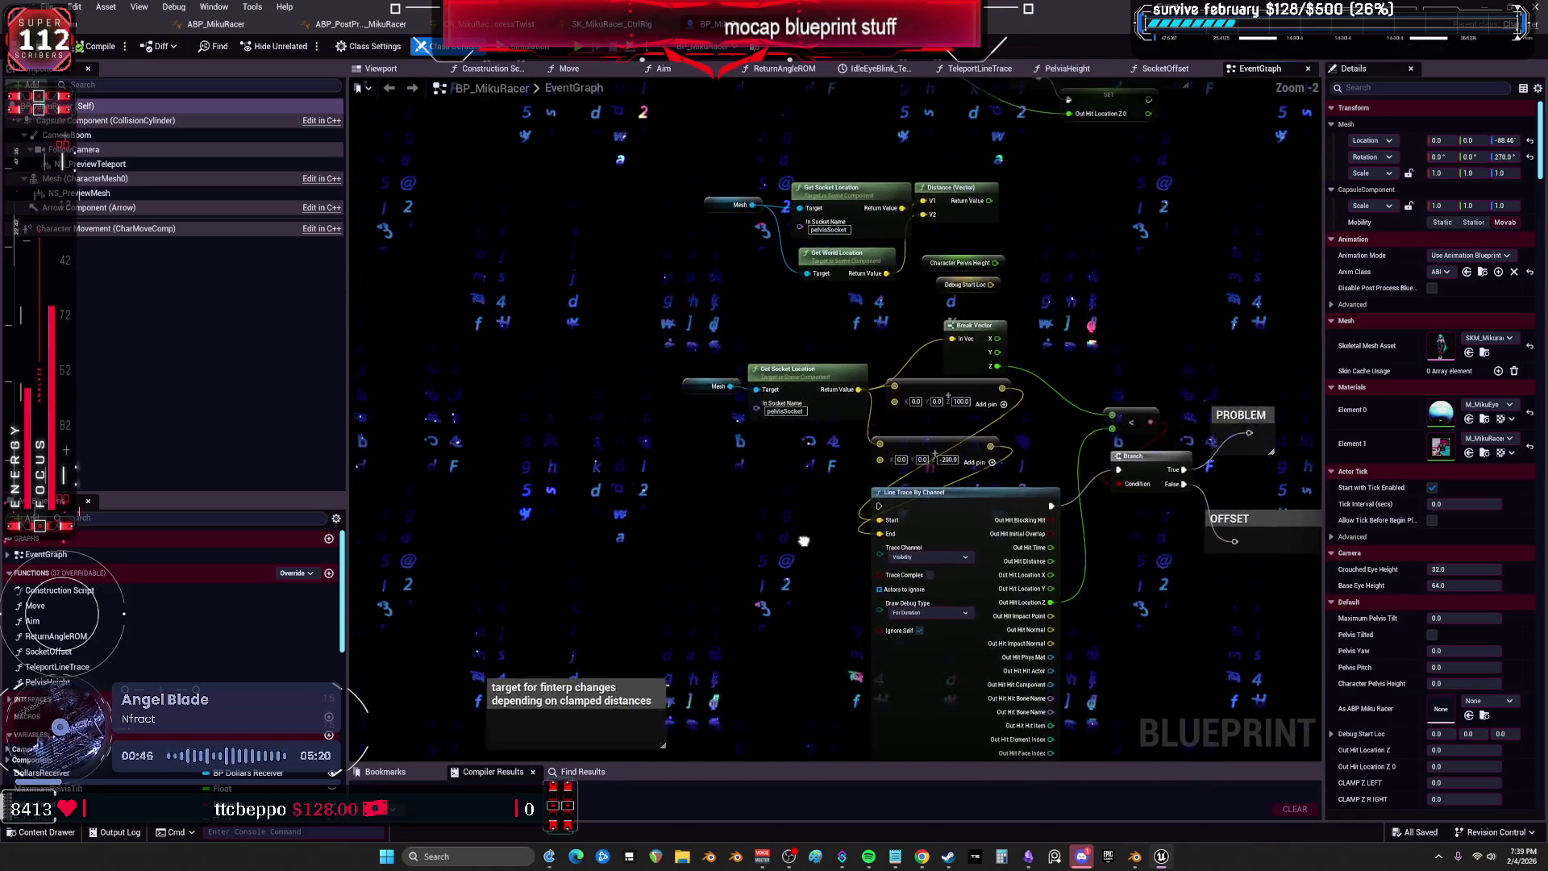
{"action": "left_click_drag", "start_coordinate": [804, 541], "coordinate": [548, 396]}
{"action": "scroll", "coordinate": [878, 484], "scroll_direction": "down", "scroll_amount": 2}
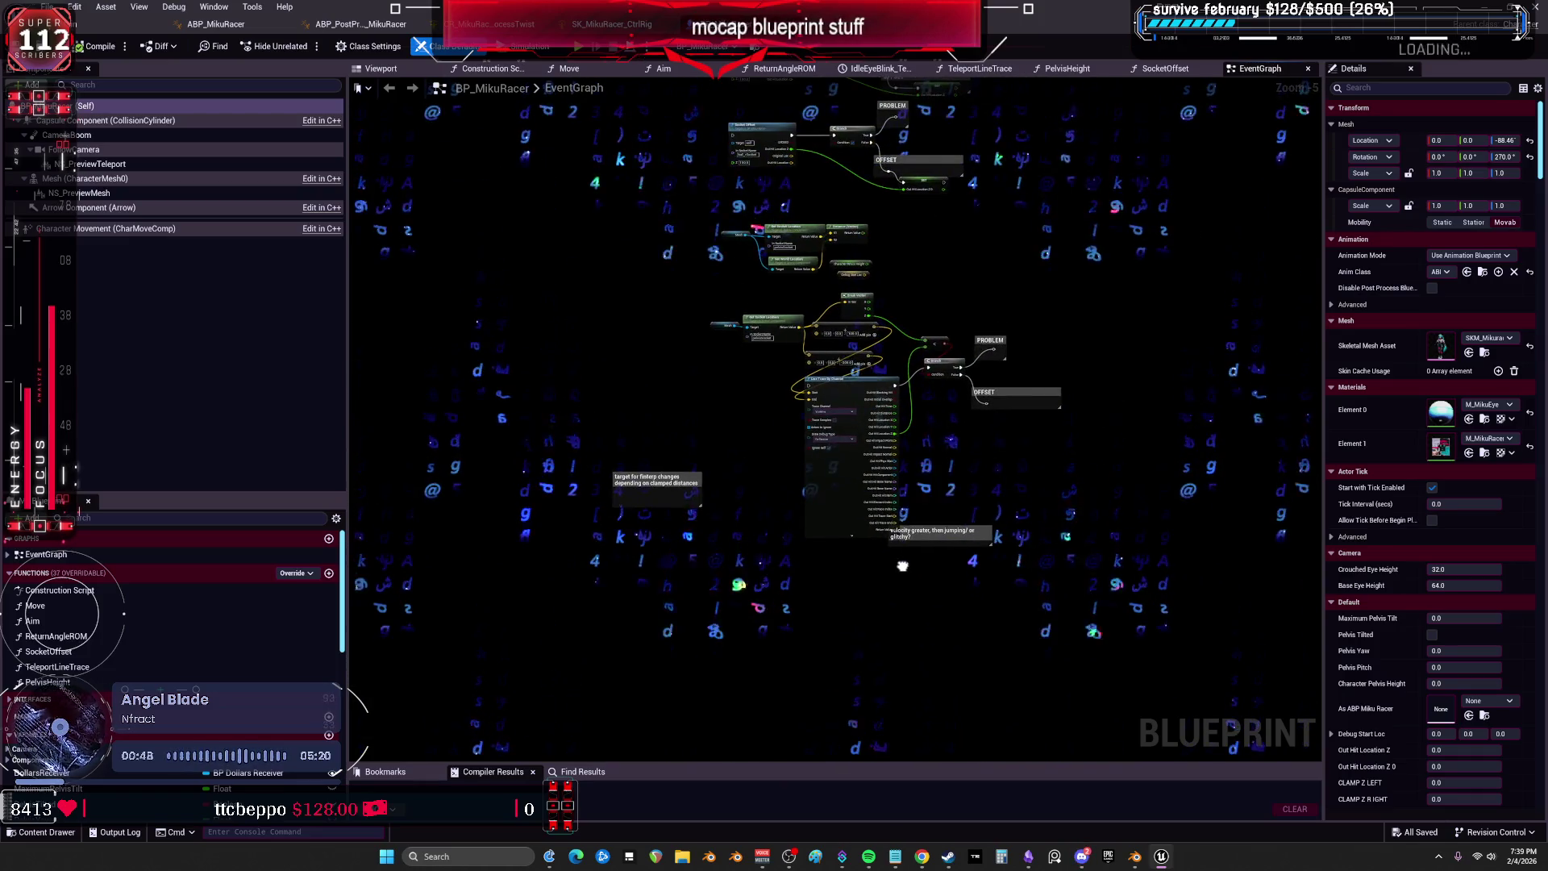
{"action": "left_click_drag", "start_coordinate": [416, 329], "coordinate": [925, 359]}
{"action": "scroll", "coordinate": [847, 335], "scroll_direction": "up", "scroll_amount": 1}
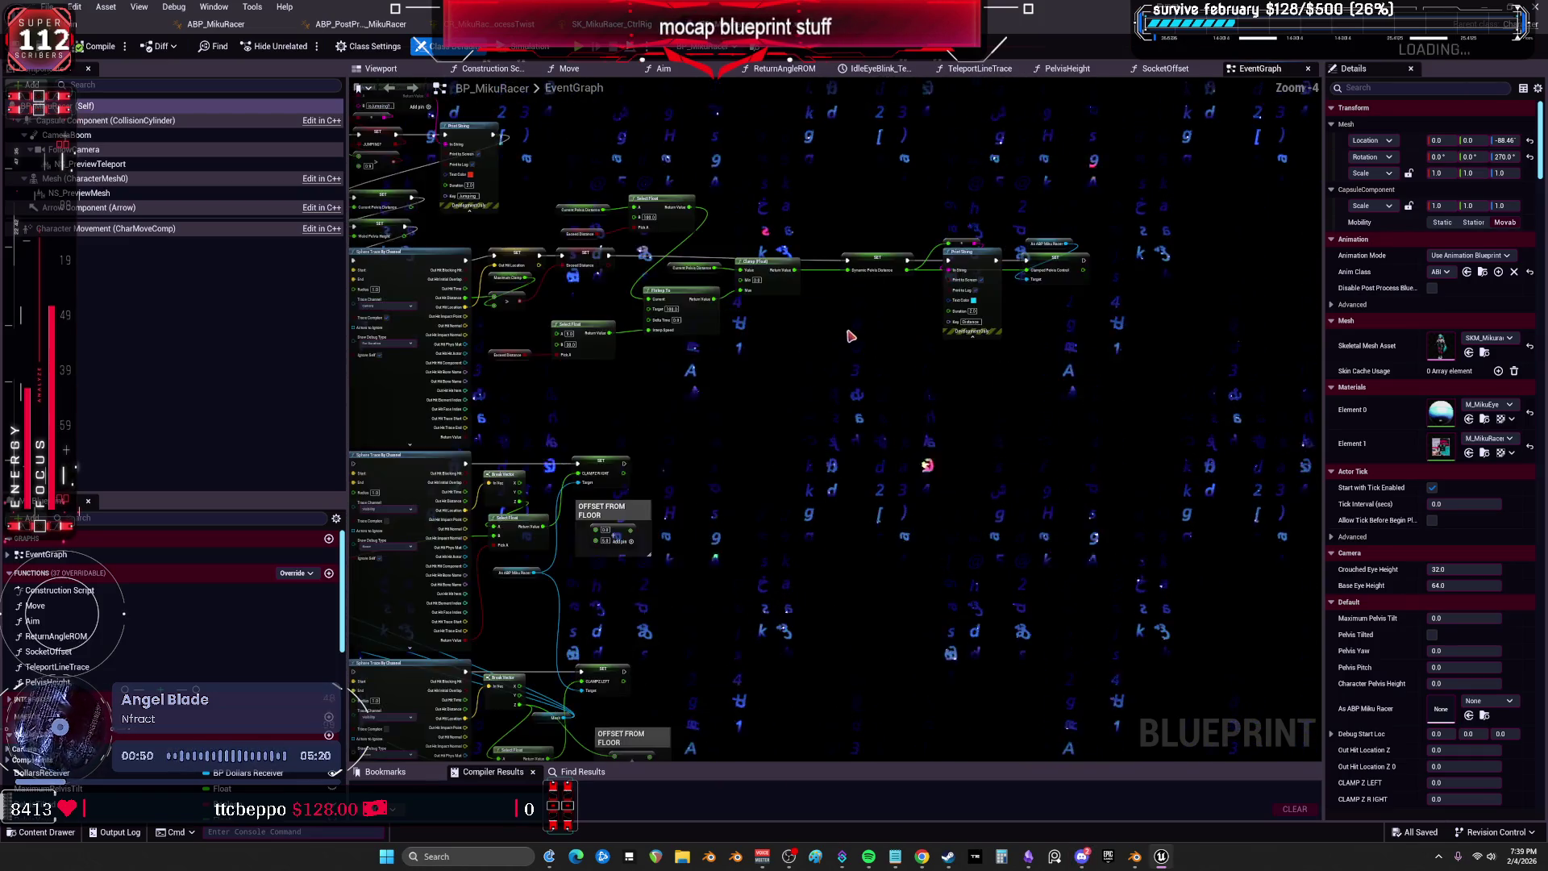
{"action": "left_click_drag", "start_coordinate": [710, 184], "coordinate": [807, 215]}
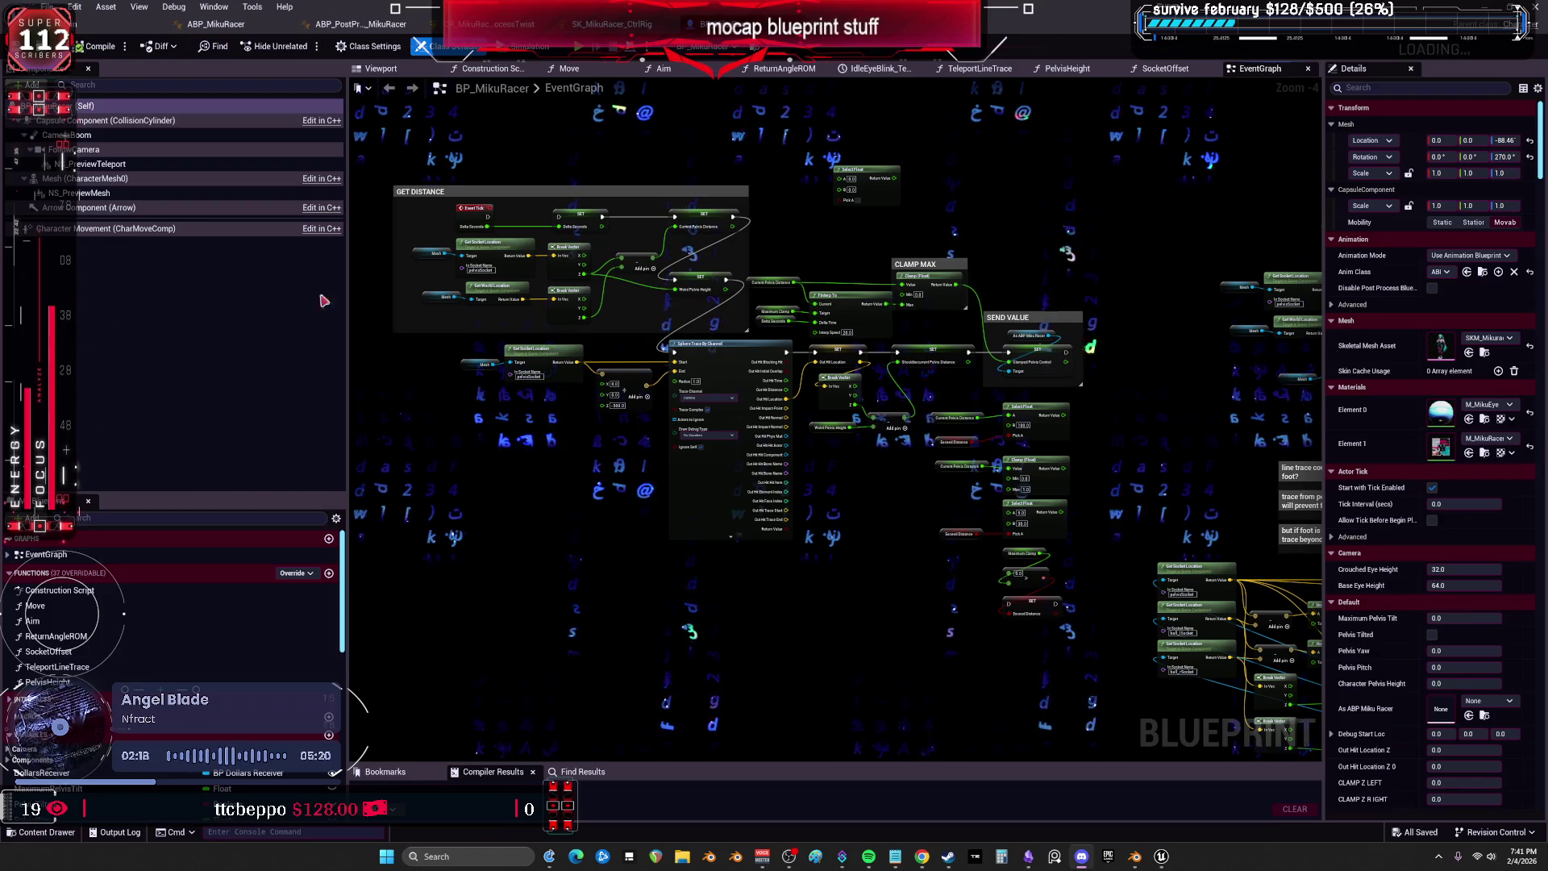
Survey the Sphere Trace By Channel graph, list the EventGraph's events, and return to the level editor.
{"action": "scroll", "coordinate": [536, 242], "scroll_direction": "down", "scroll_amount": 2}
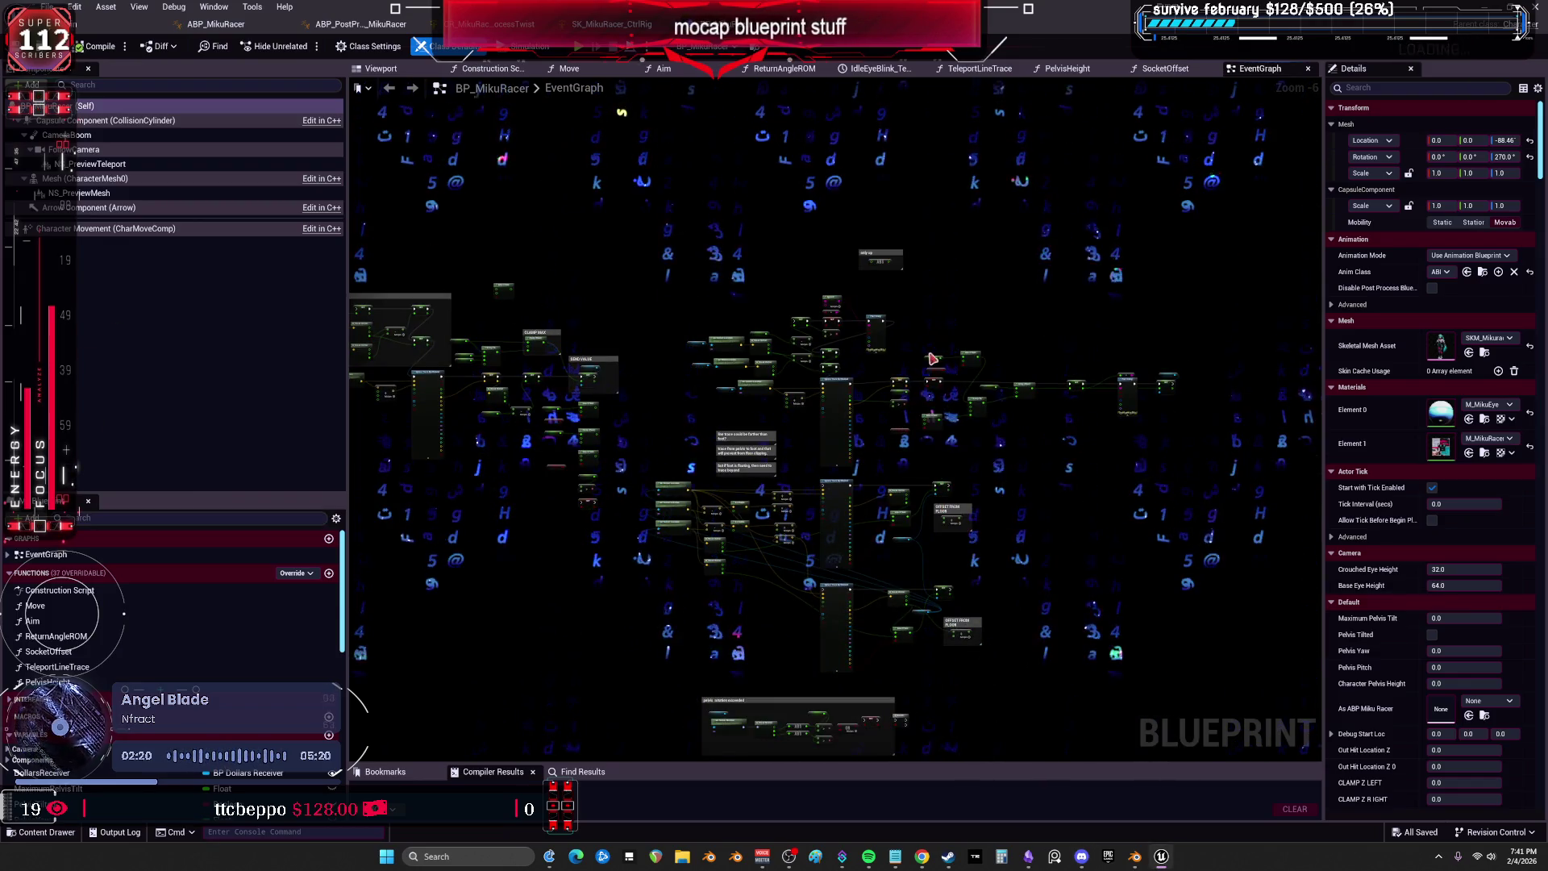
{"action": "left_click_drag", "start_coordinate": [749, 392], "coordinate": [730, 256]}
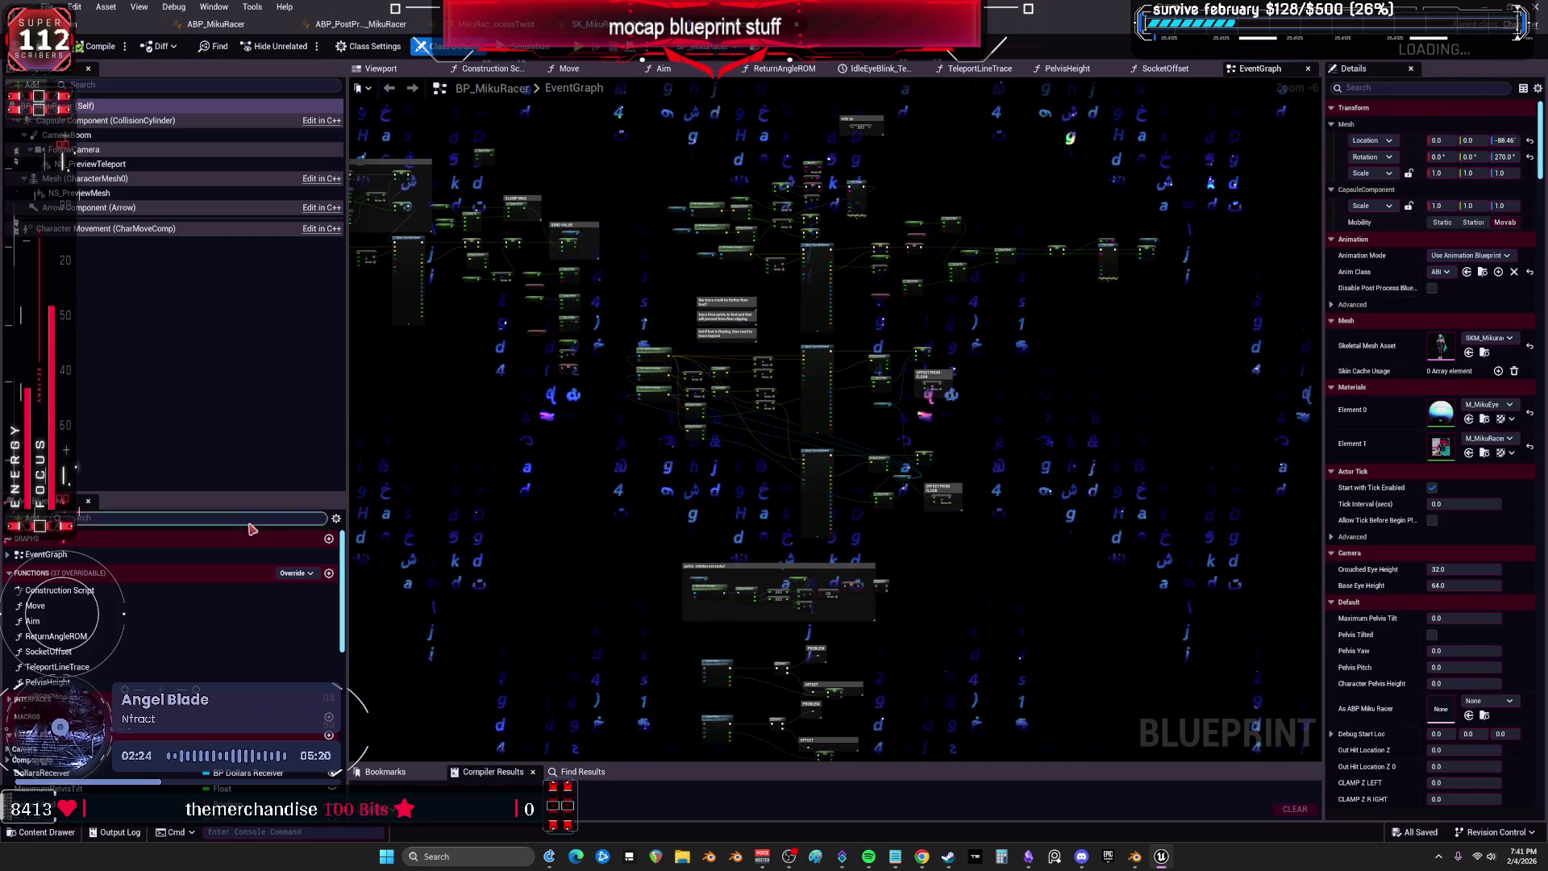
{"action": "left_click", "coordinate": [8, 554]}
{"action": "scroll", "coordinate": [145, 630], "scroll_direction": "down", "scroll_amount": 3}
{"action": "scroll", "coordinate": [145, 629], "scroll_direction": "down", "scroll_amount": 2}
{"action": "scroll", "coordinate": [746, 274], "scroll_direction": "down", "scroll_amount": 3}
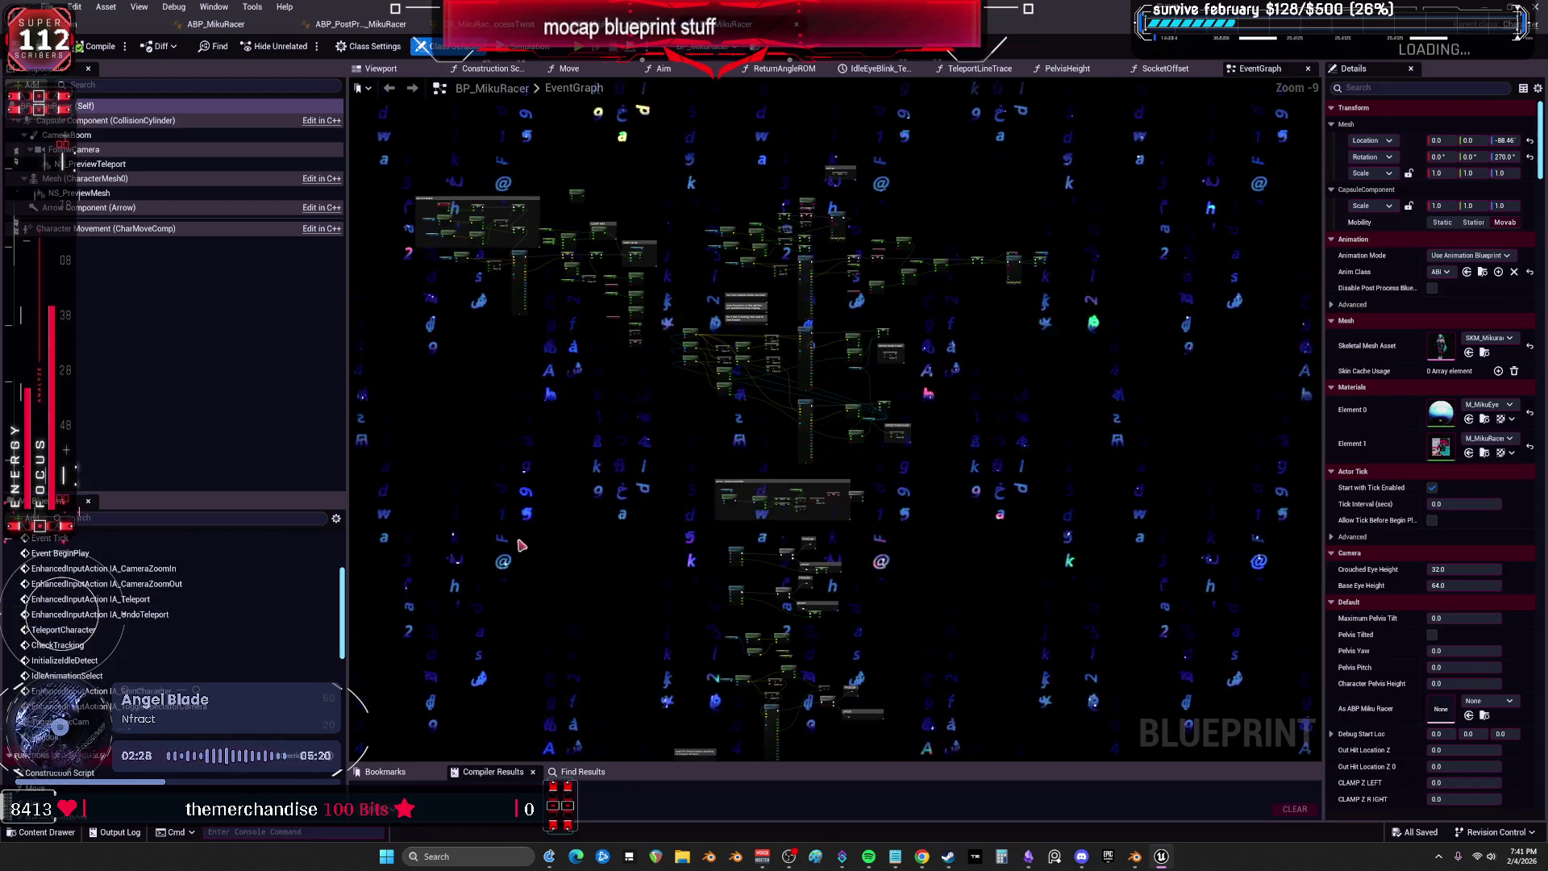
{"action": "mouse_move", "coordinate": [520, 546]}
{"action": "left_mouse_down"}
{"action": "mouse_move", "coordinate": [525, 435]}
{"action": "mouse_move", "coordinate": [540, 429]}
{"action": "left_mouse_up"}
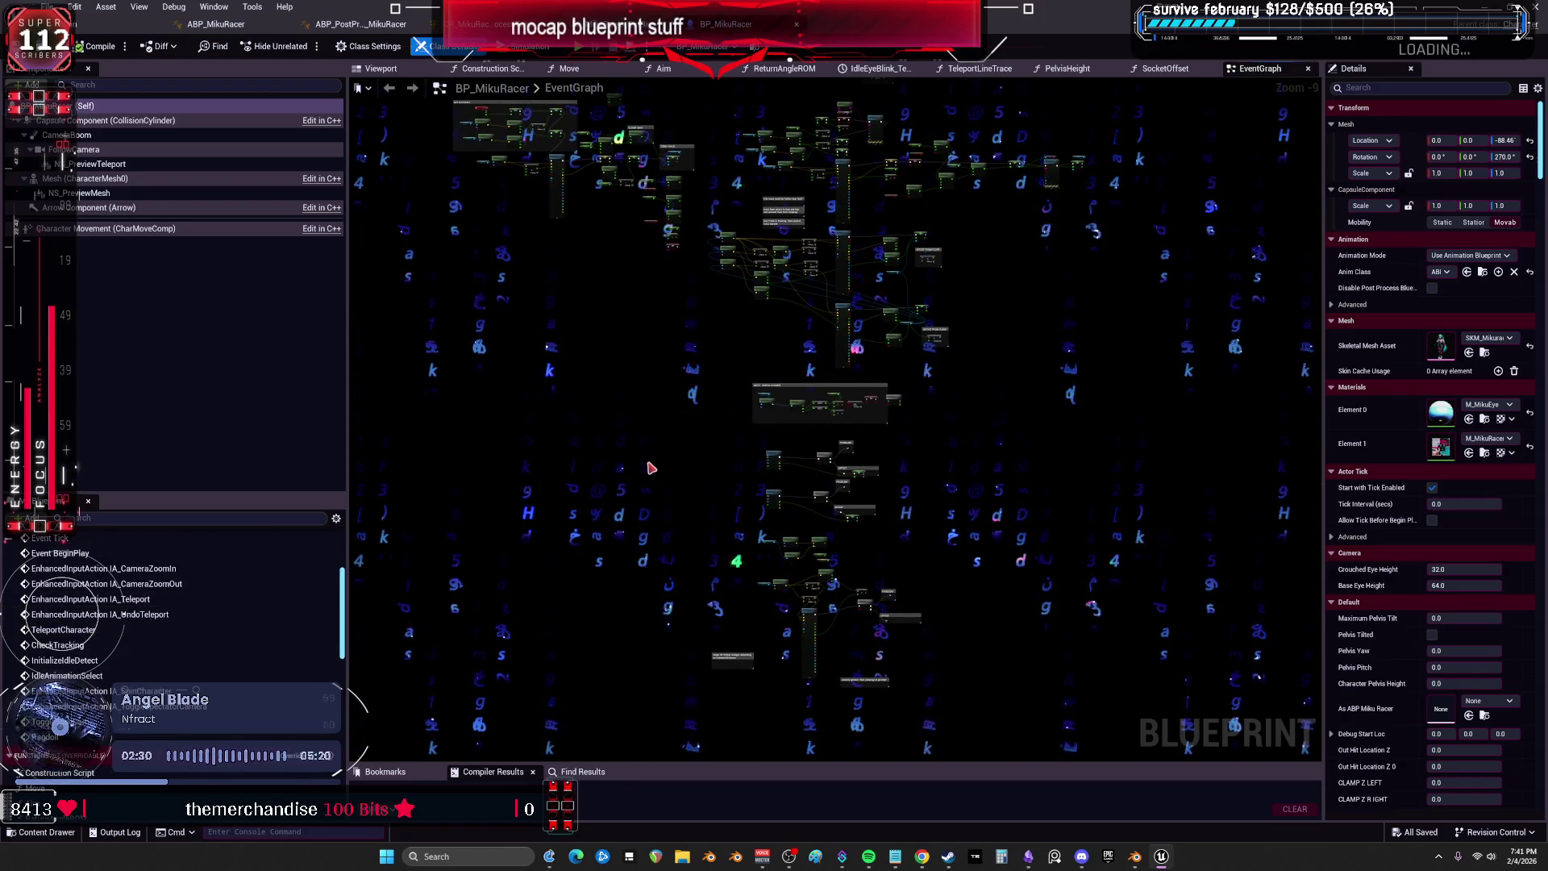
{"action": "scroll", "coordinate": [651, 467], "scroll_direction": "up", "scroll_amount": 6}
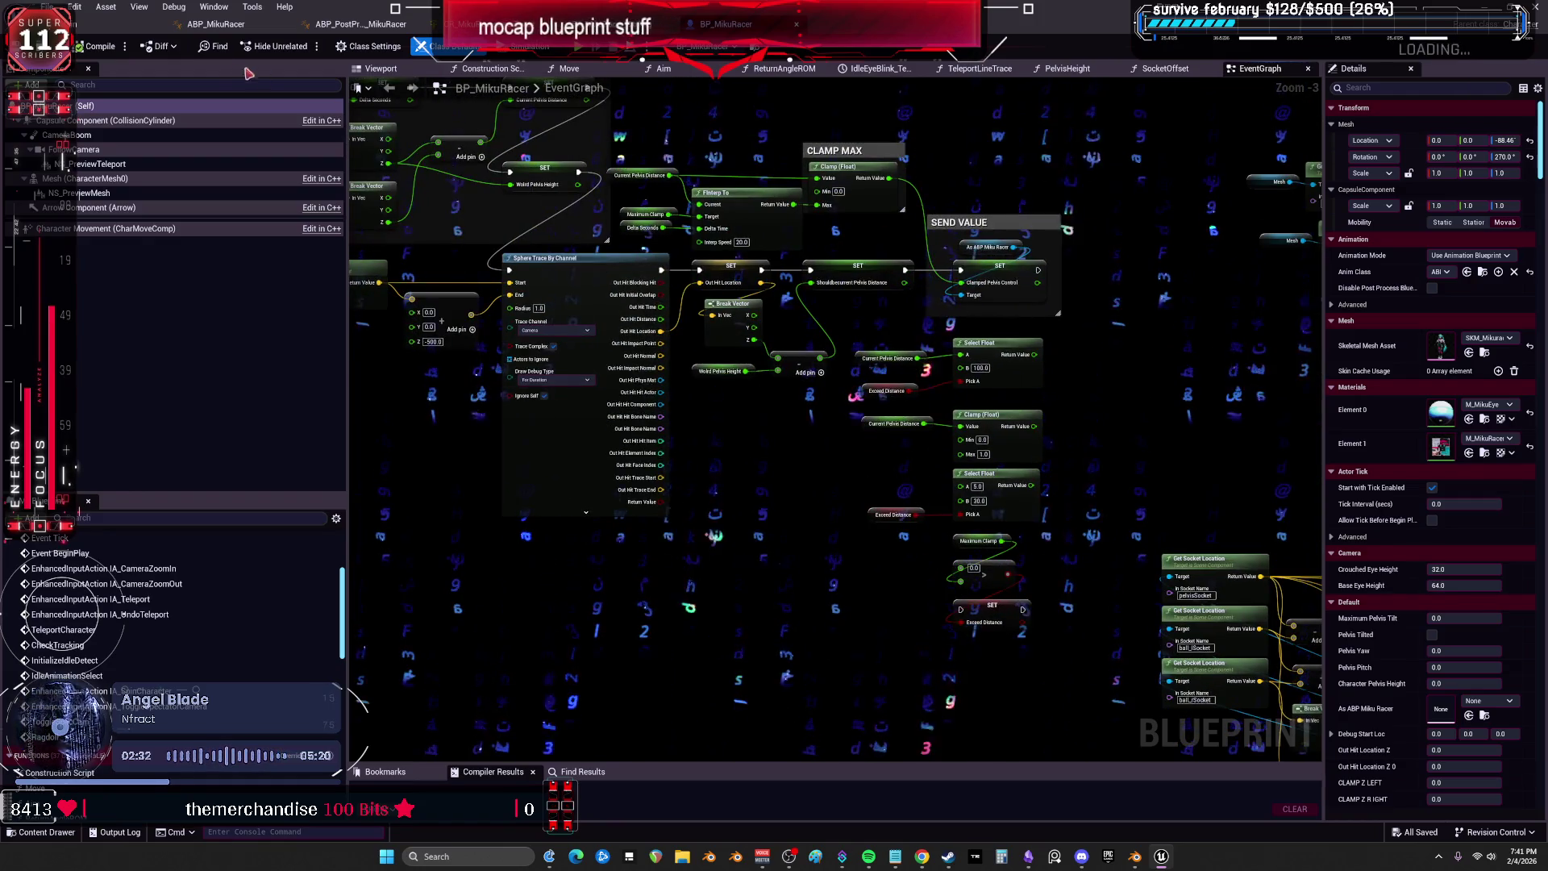
{"action": "left_click", "coordinate": [113, 23]}
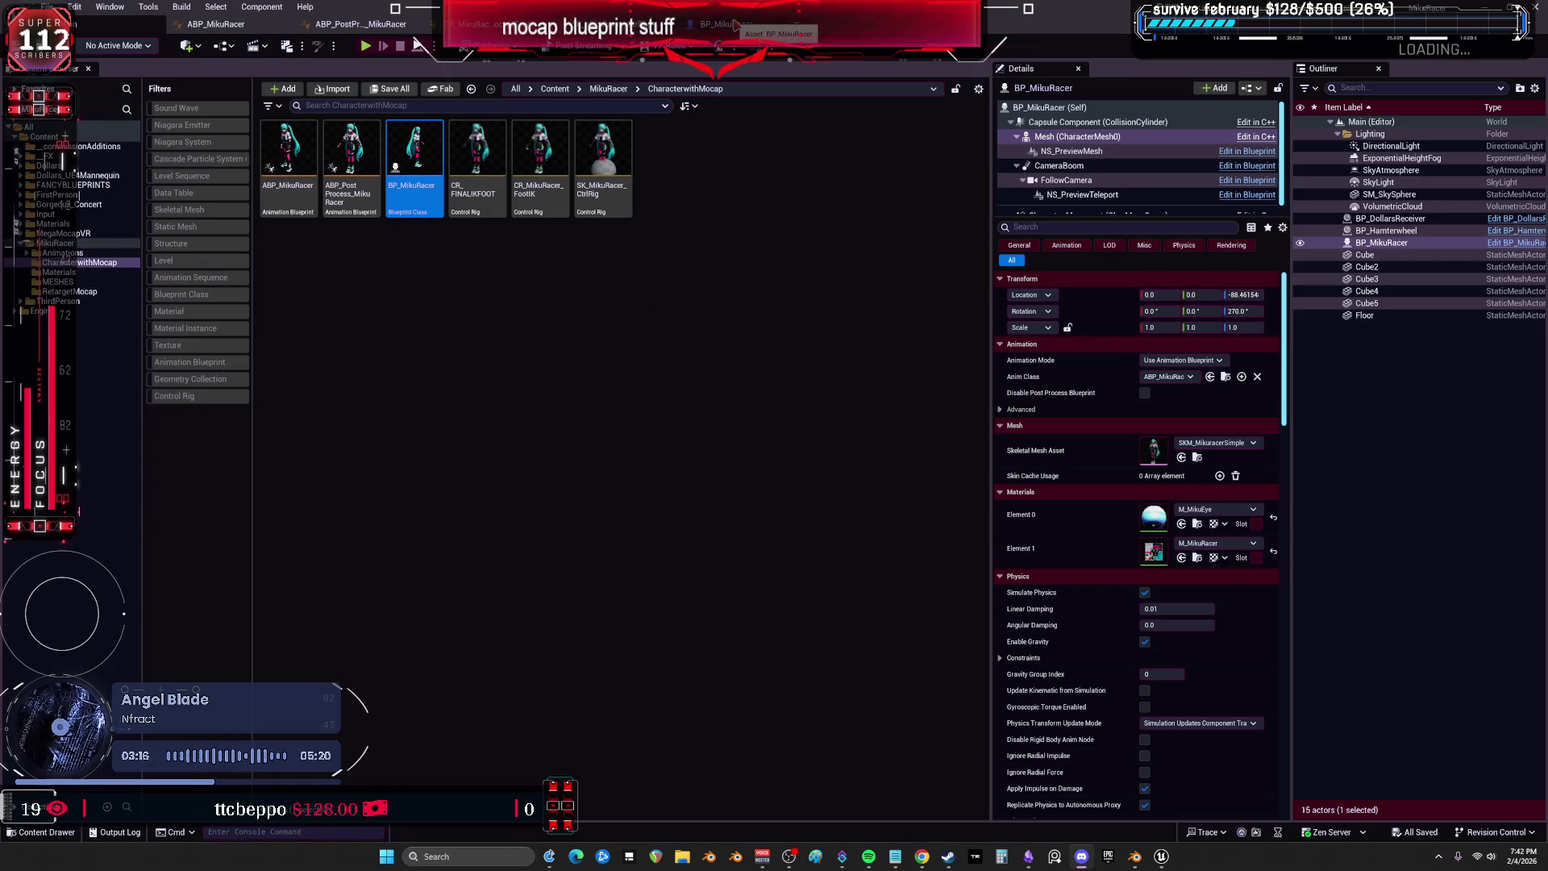
Review BP_DollarsReceiver's Dollars Mo Cap Actor and Skeleton settings, then bring ABP_MikuRacer forward.
{"action": "left_click", "coordinate": [730, 24]}
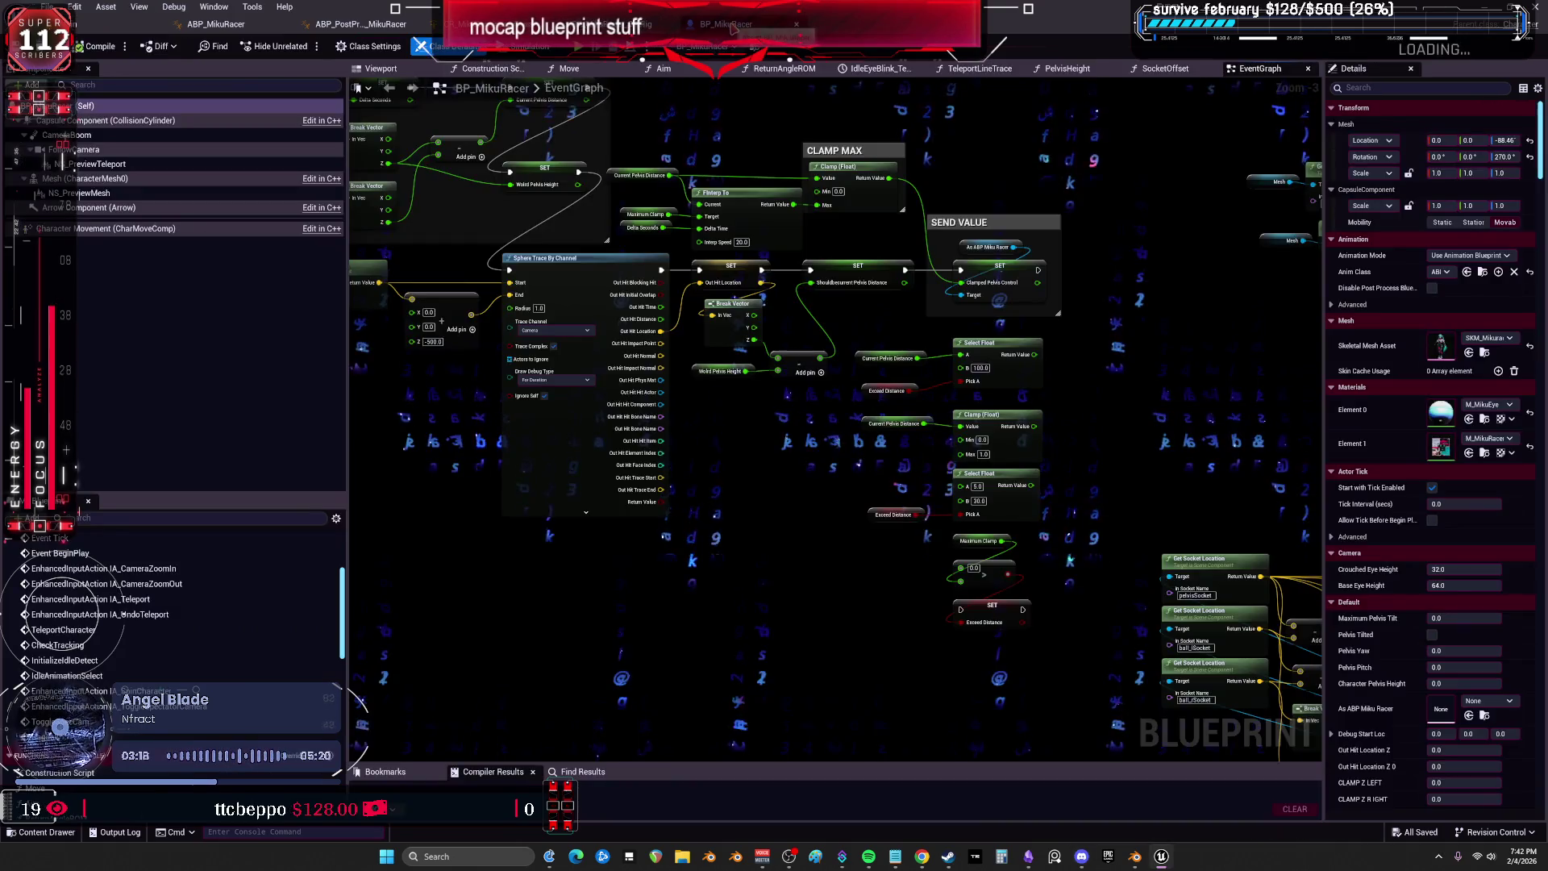
{"action": "left_click", "coordinate": [129, 24]}
{"action": "left_click", "coordinate": [1395, 218]}
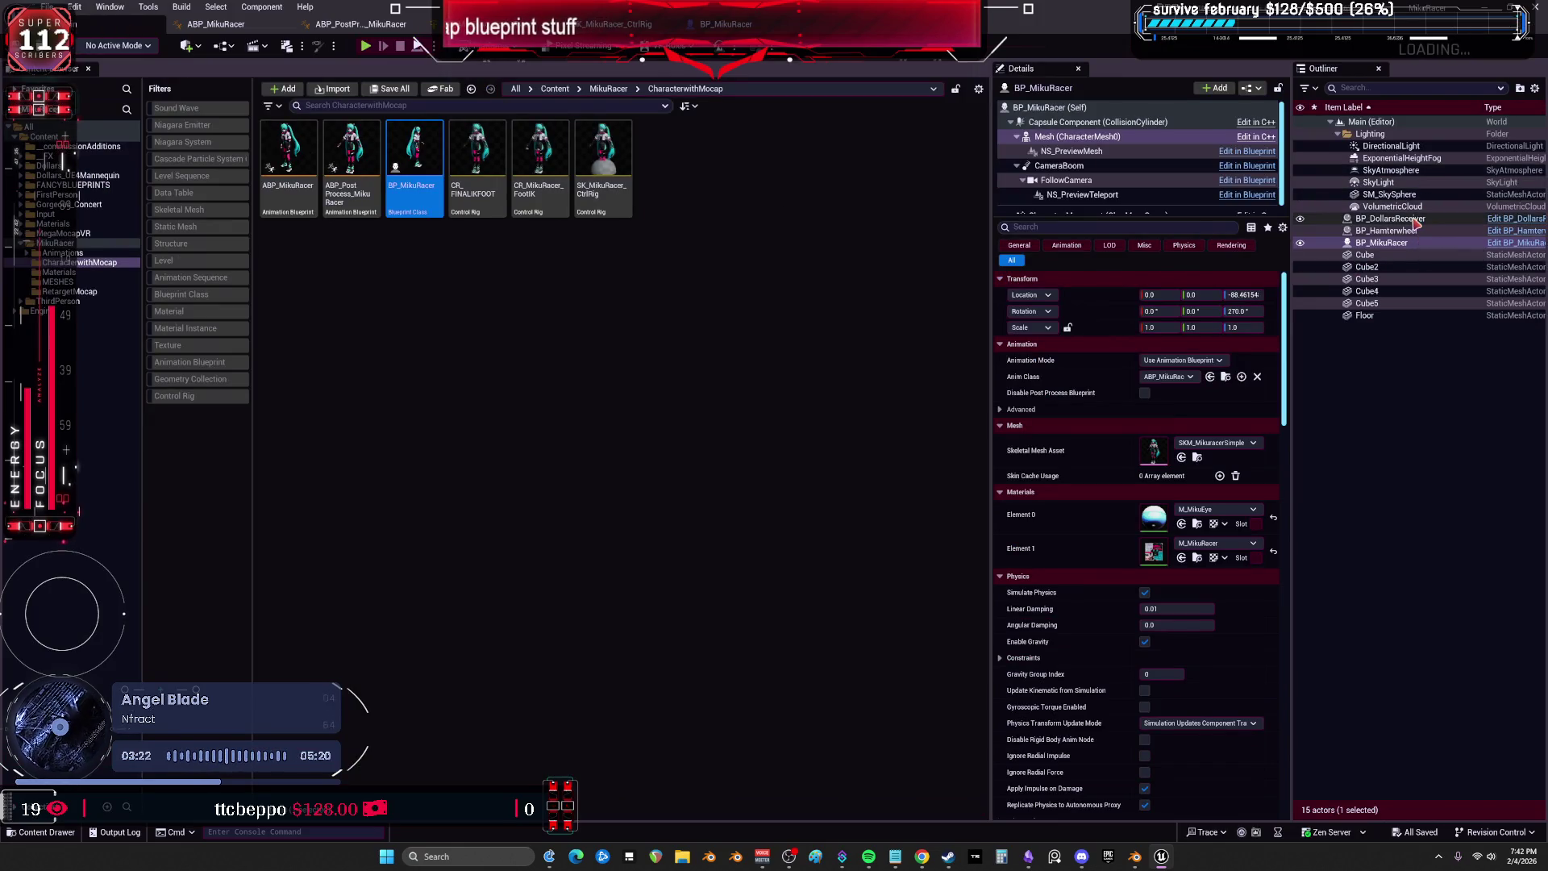
{"action": "left_click_drag", "start_coordinate": [992, 320], "coordinate": [754, 324]}
{"action": "left_click", "coordinate": [761, 380]}
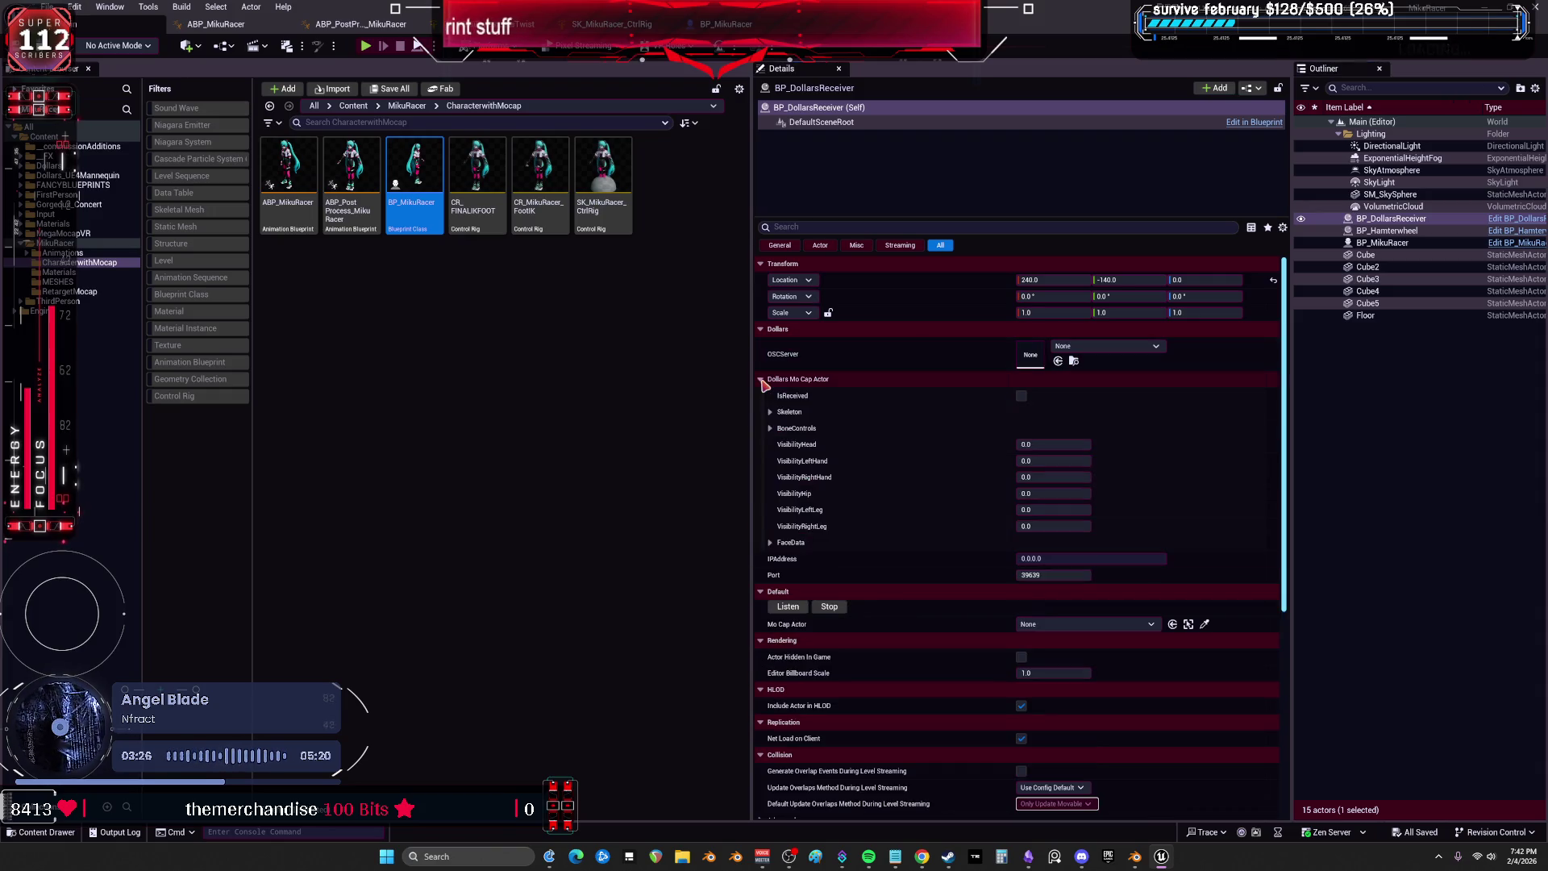
{"action": "left_click", "coordinate": [771, 412]}
{"action": "left_click", "coordinate": [771, 412]}
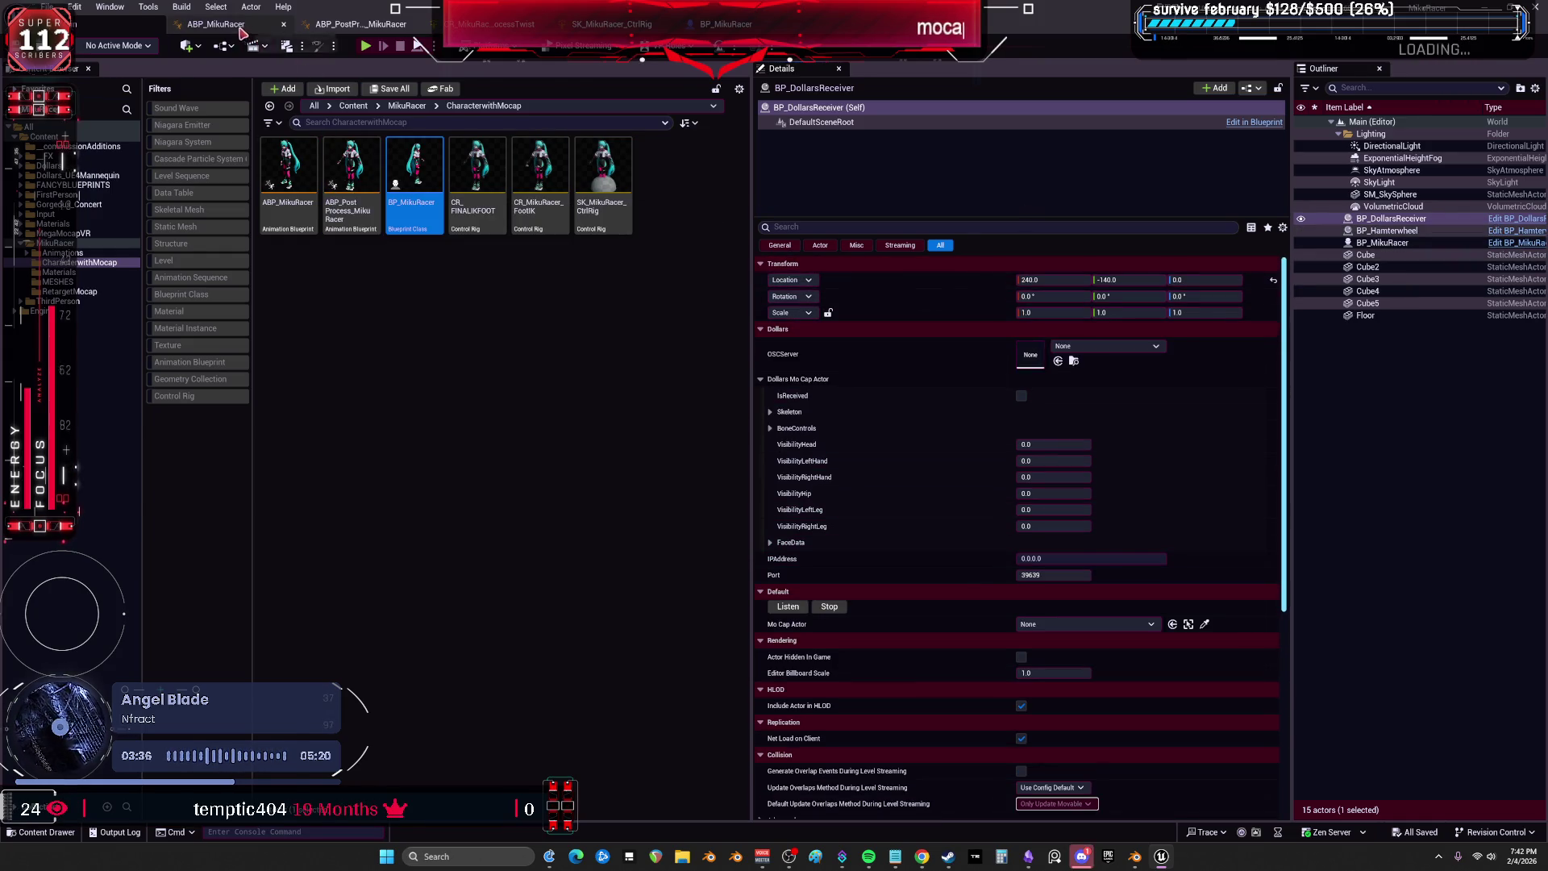
{"action": "left_click", "coordinate": [240, 29]}
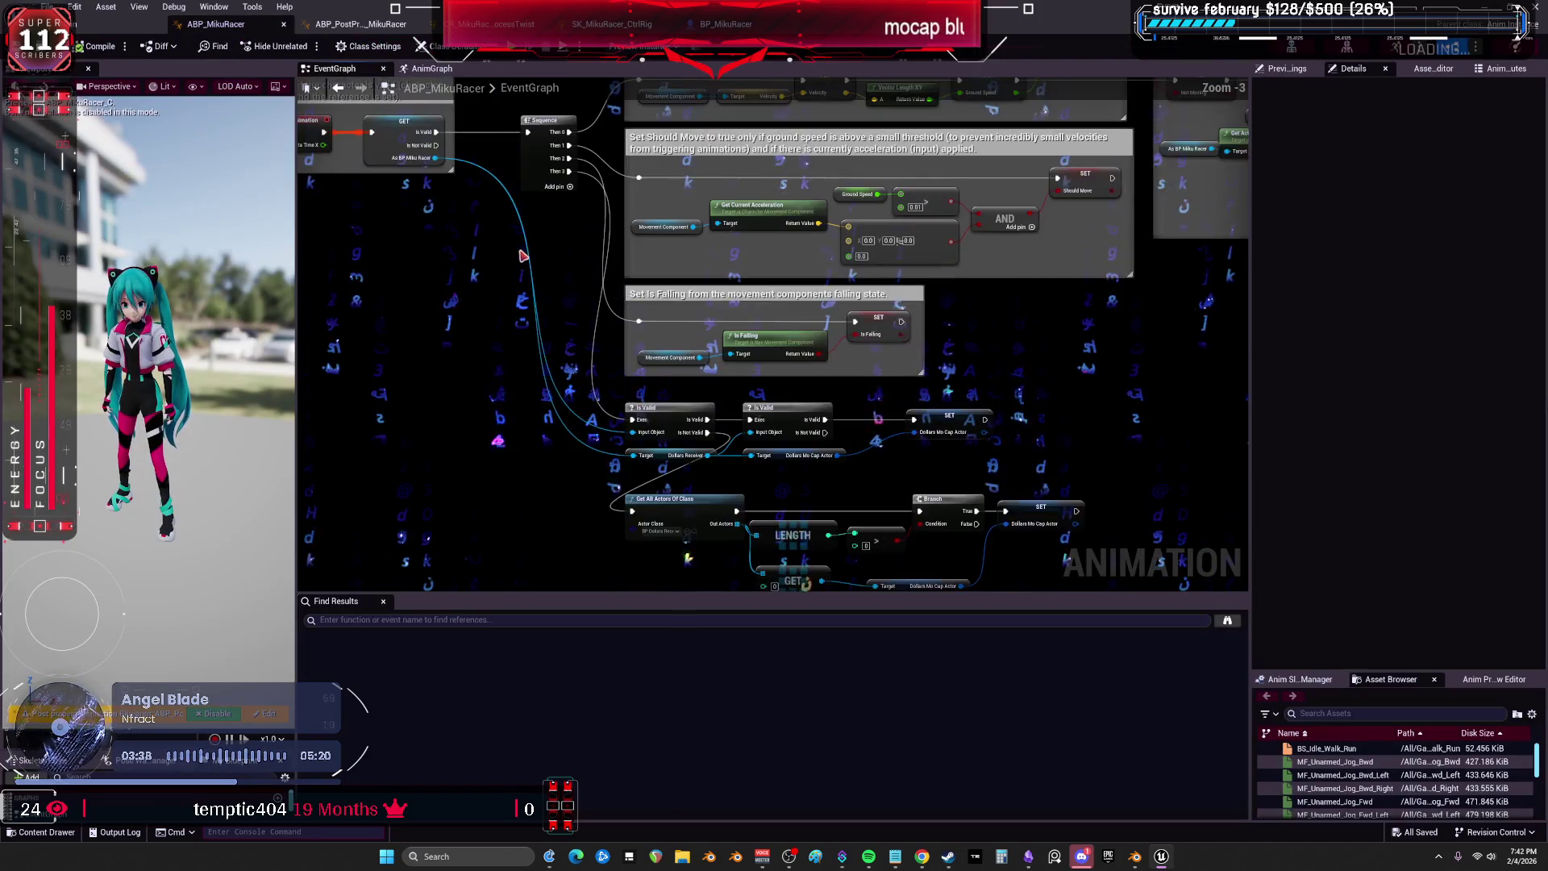
Pan across the Get All Actors group, Set Velocity, Should Move, and When not moving comments.
{"action": "mouse_move", "coordinate": [520, 256]}
{"action": "left_mouse_down"}
{"action": "mouse_move", "coordinate": [774, 242]}
{"action": "mouse_move", "coordinate": [965, 317]}
{"action": "left_mouse_up"}
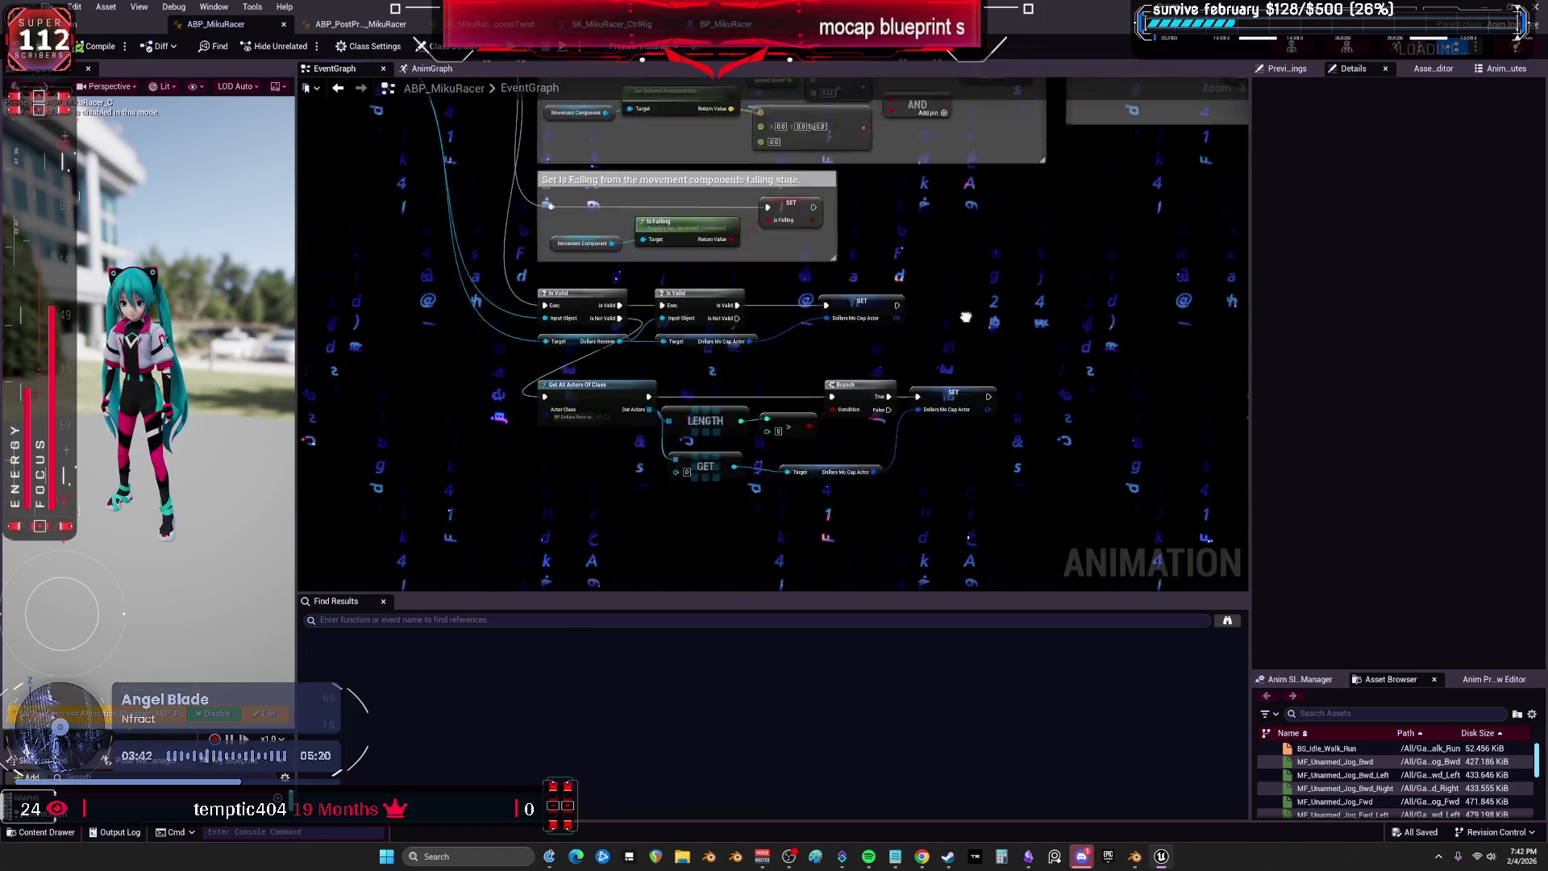
{"action": "scroll", "coordinate": [966, 317], "scroll_direction": "up", "scroll_amount": 2}
{"action": "left_click_drag", "start_coordinate": [1016, 476], "coordinate": [451, 290]}
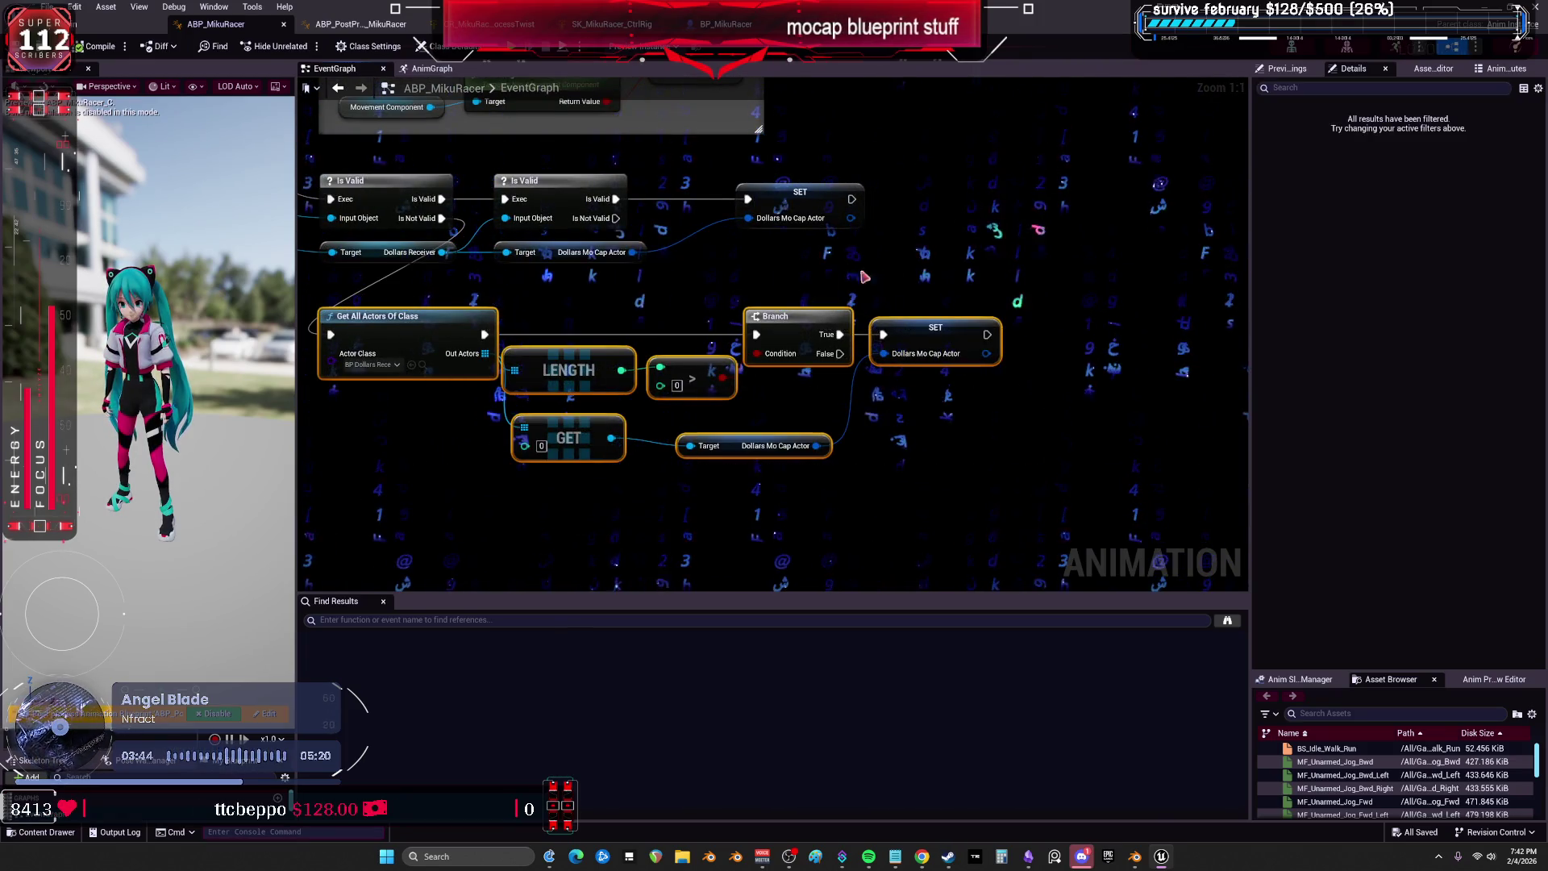
{"action": "scroll", "coordinate": [972, 257], "scroll_direction": "down", "scroll_amount": 2}
{"action": "mouse_move", "coordinate": [972, 257]}
{"action": "left_mouse_down"}
{"action": "mouse_move", "coordinate": [1019, 408]}
{"action": "mouse_move", "coordinate": [1181, 440]}
{"action": "mouse_move", "coordinate": [1173, 467]}
{"action": "mouse_move", "coordinate": [774, 466]}
{"action": "mouse_move", "coordinate": [487, 494]}
{"action": "left_mouse_up"}
{"action": "left_click_drag", "start_coordinate": [681, 179], "coordinate": [705, 452]}
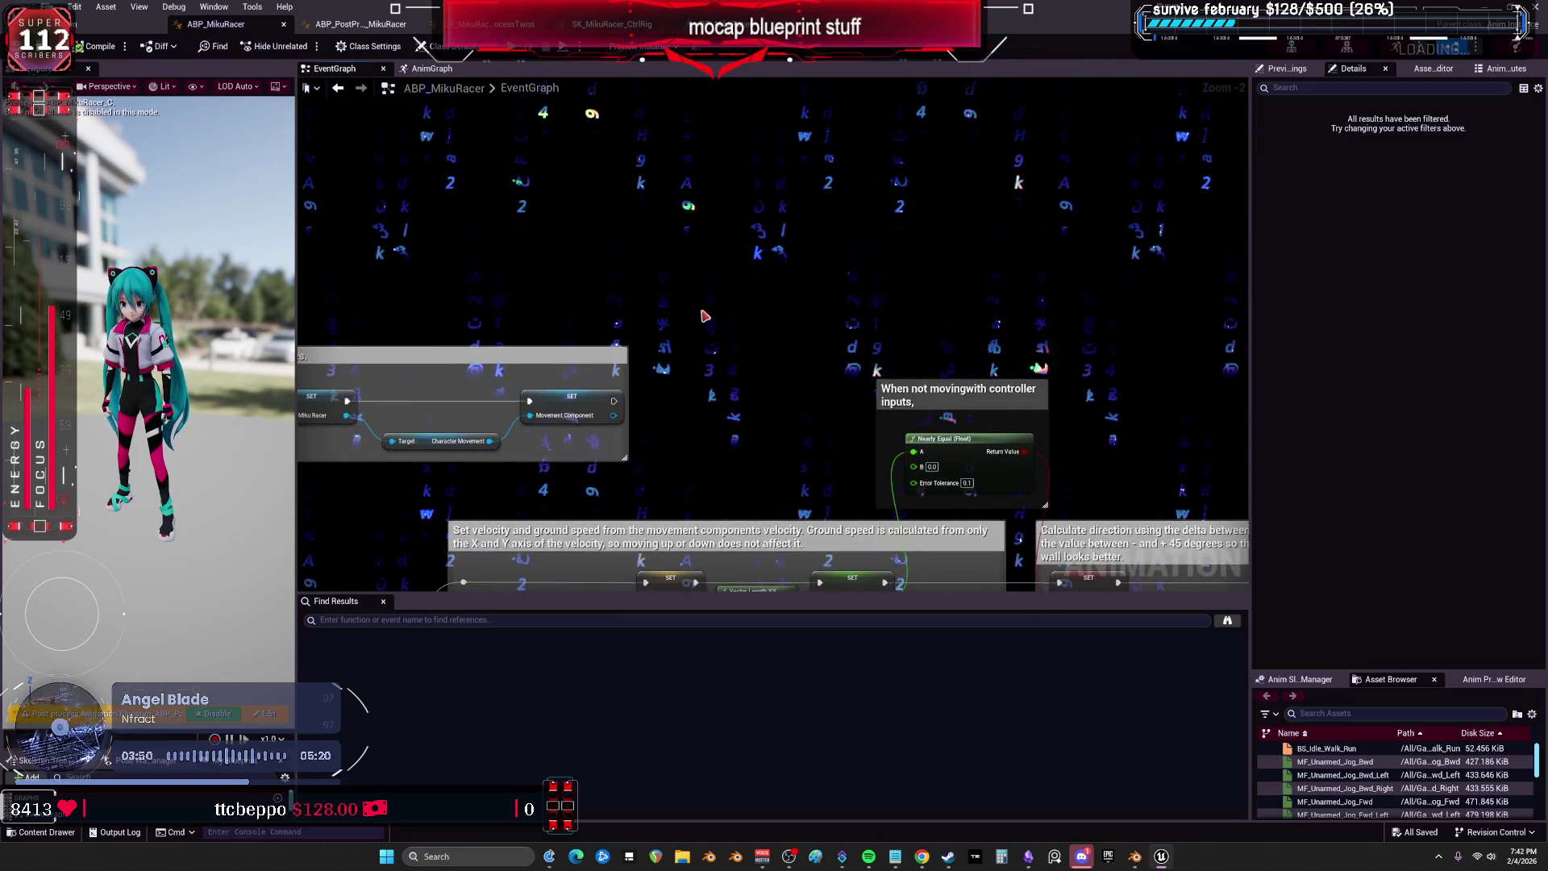
{"action": "left_click_drag", "start_coordinate": [704, 316], "coordinate": [1116, 264]}
{"action": "scroll", "coordinate": [981, 202], "scroll_direction": "down", "scroll_amount": 4}
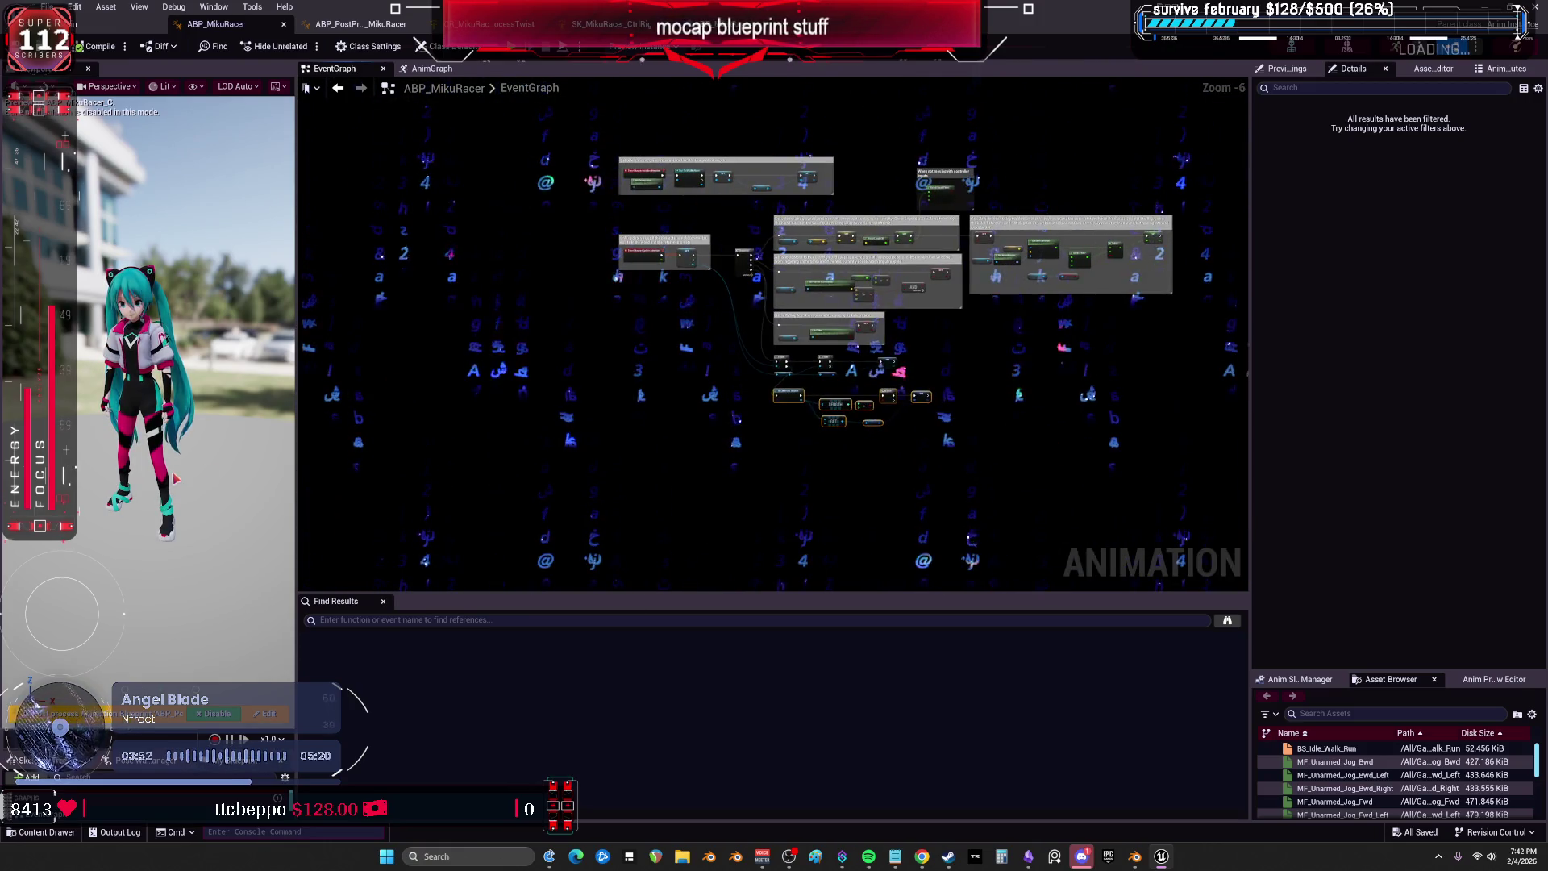
Show My Blueprint's AnimGraph and EventGraph lists and jump to Blueprint Update Animation.
{"action": "left_click_drag", "start_coordinate": [161, 750], "coordinate": [161, 345]}
{"action": "left_click", "coordinate": [18, 457]}
{"action": "left_click", "coordinate": [18, 409]}
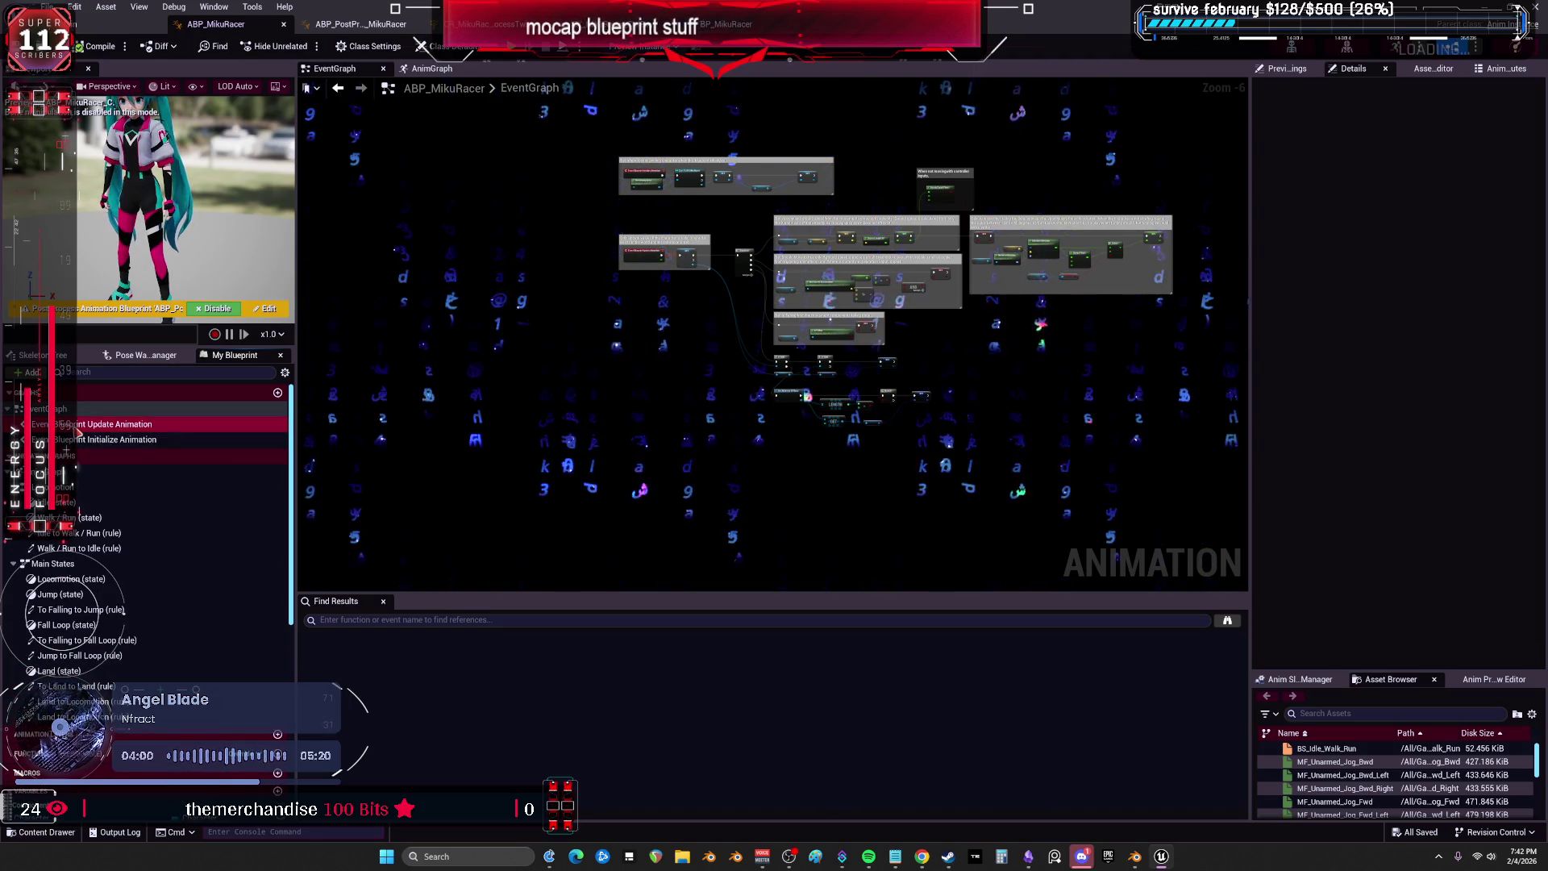
{"action": "double_click", "coordinate": [77, 426]}
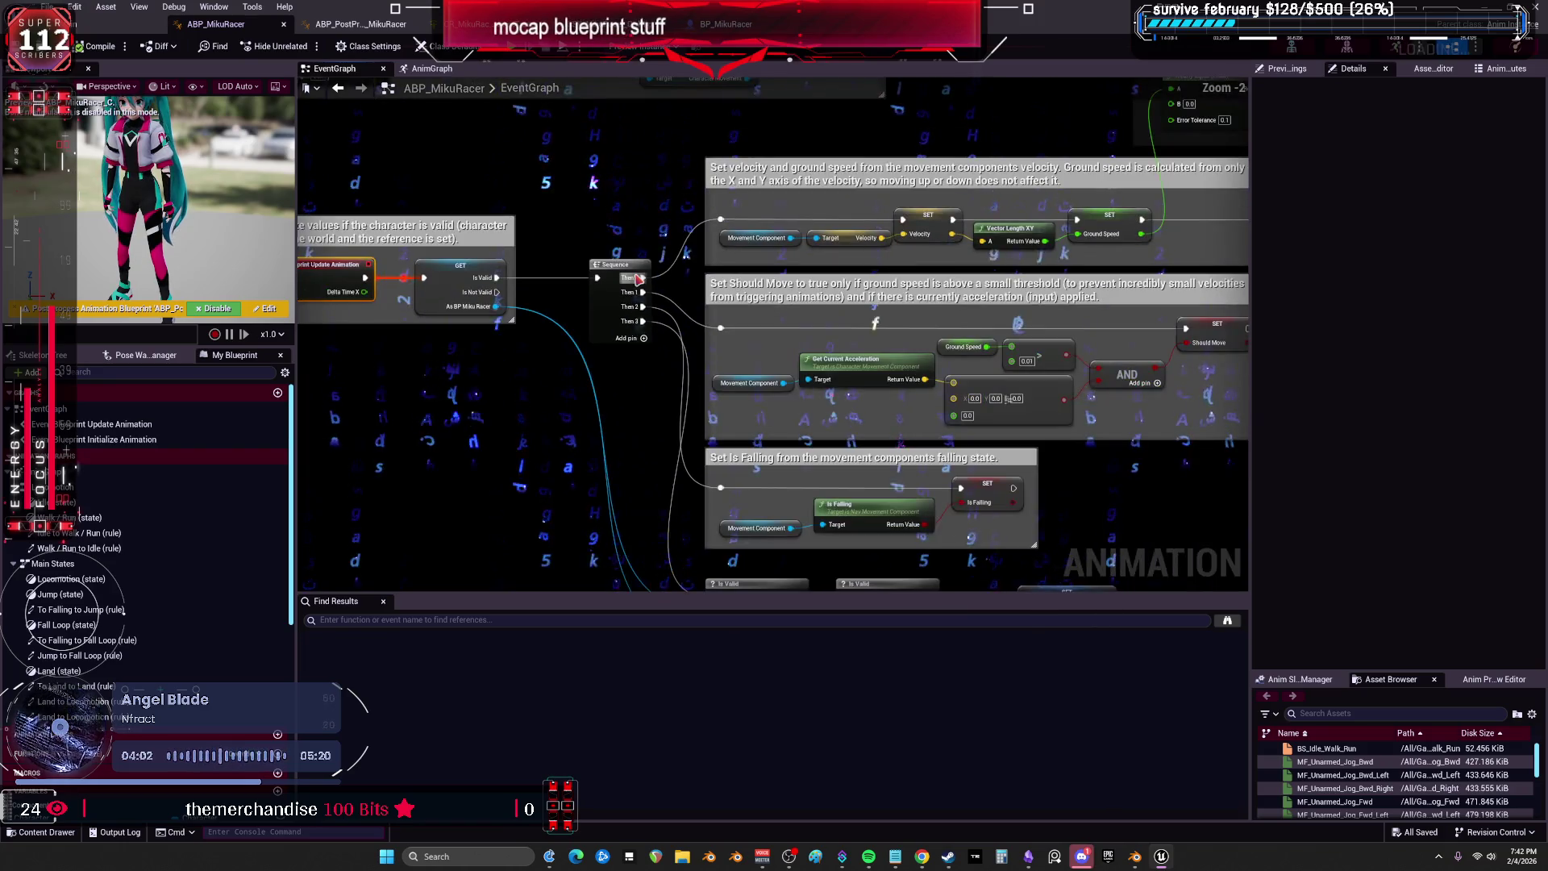
Select the Get All Actors Of Class lookup nodes and move the group into place.
{"action": "left_click_drag", "start_coordinate": [1040, 244], "coordinate": [896, 225]}
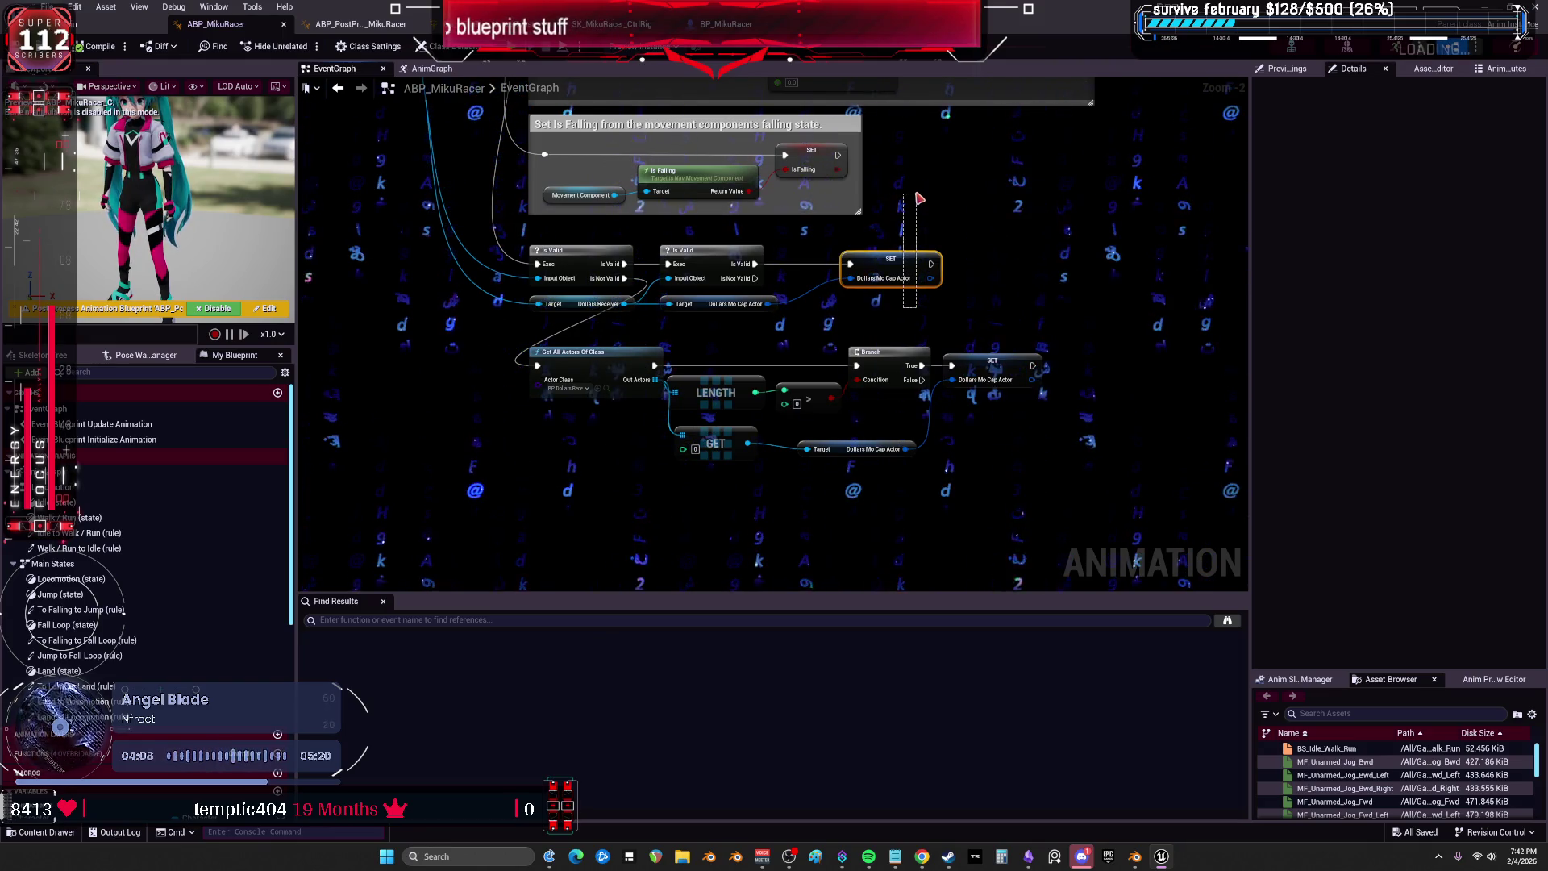
{"action": "left_click_drag", "start_coordinate": [920, 198], "coordinate": [882, 282]}
{"action": "scroll", "coordinate": [882, 283], "scroll_direction": "down", "scroll_amount": 2}
{"action": "scroll", "coordinate": [815, 385], "scroll_direction": "up", "scroll_amount": 4}
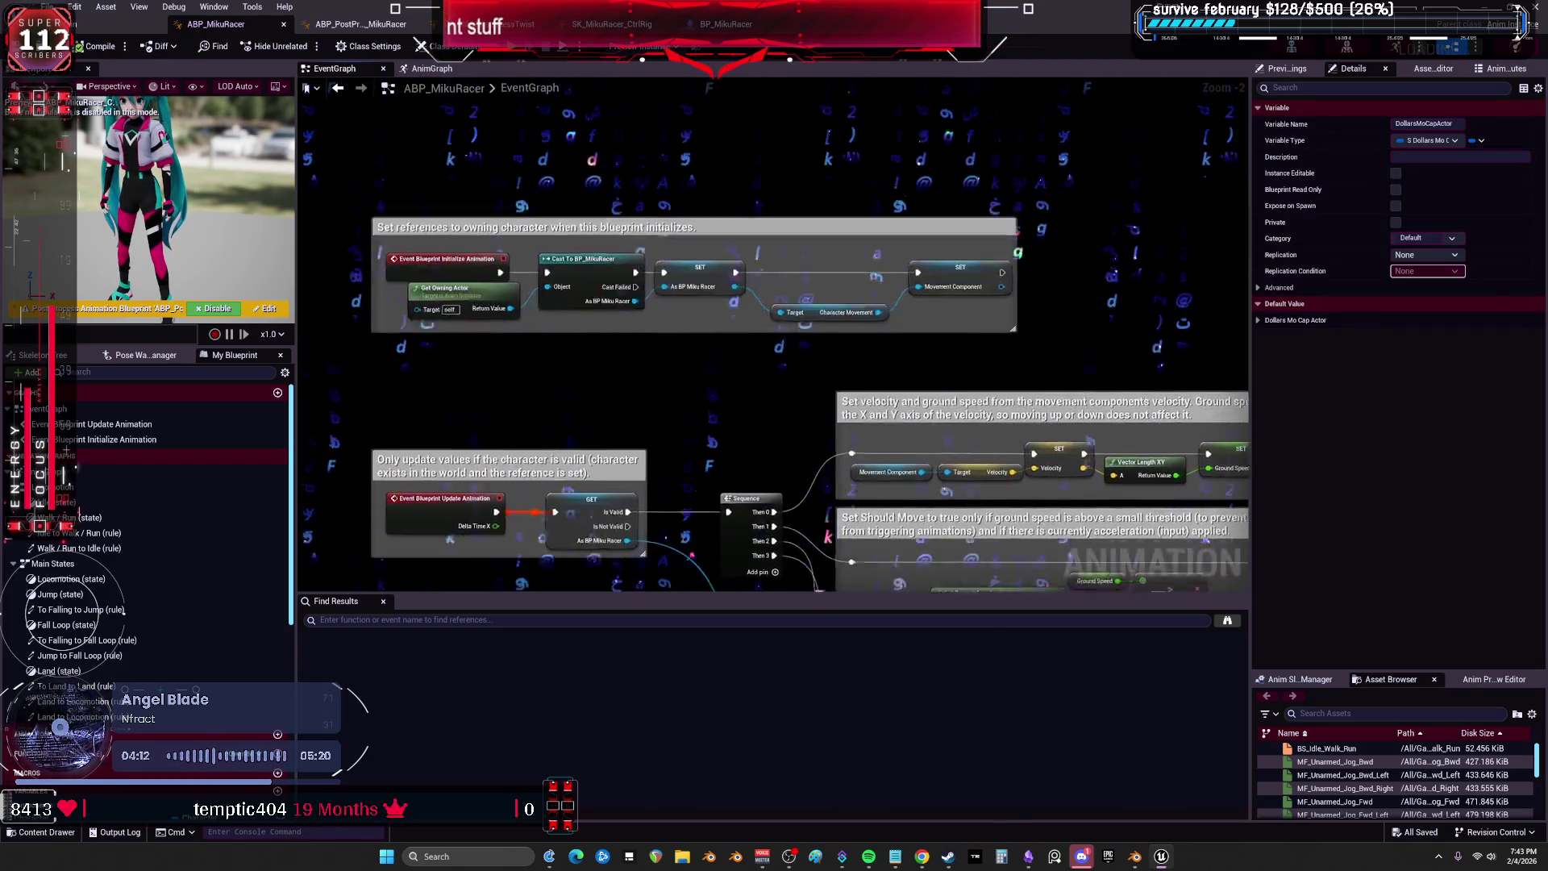
{"action": "left_click_drag", "start_coordinate": [781, 520], "coordinate": [776, 423]}
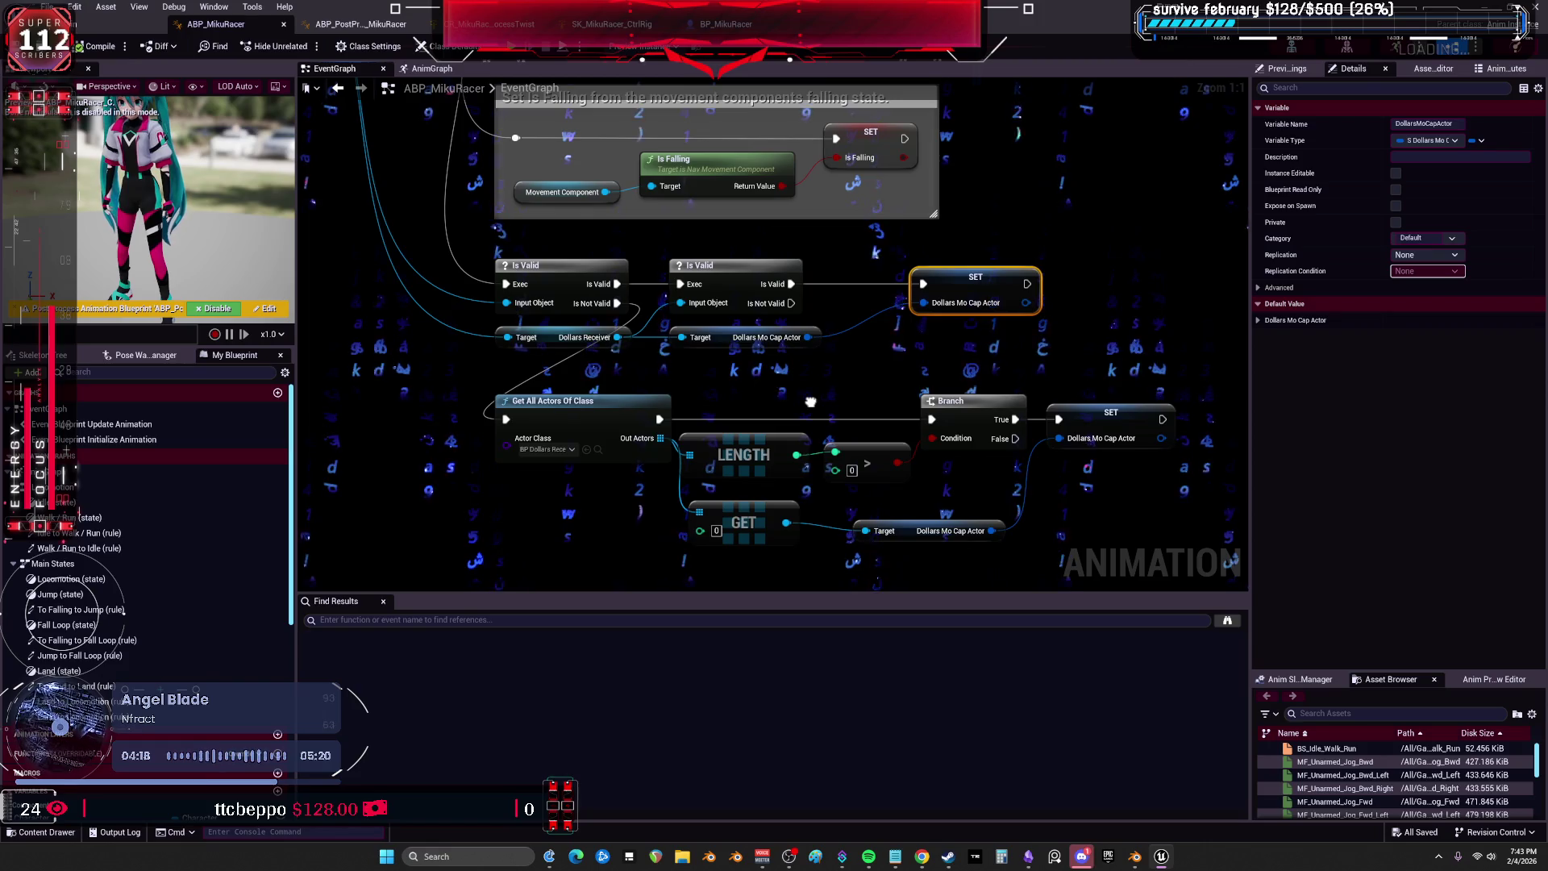
{"action": "mouse_move", "coordinate": [877, 535]}
{"action": "left_mouse_down"}
{"action": "mouse_move", "coordinate": [911, 564]}
{"action": "mouse_move", "coordinate": [1005, 478]}
{"action": "left_mouse_up"}
{"action": "left_click_drag", "start_coordinate": [796, 460], "coordinate": [745, 399]}
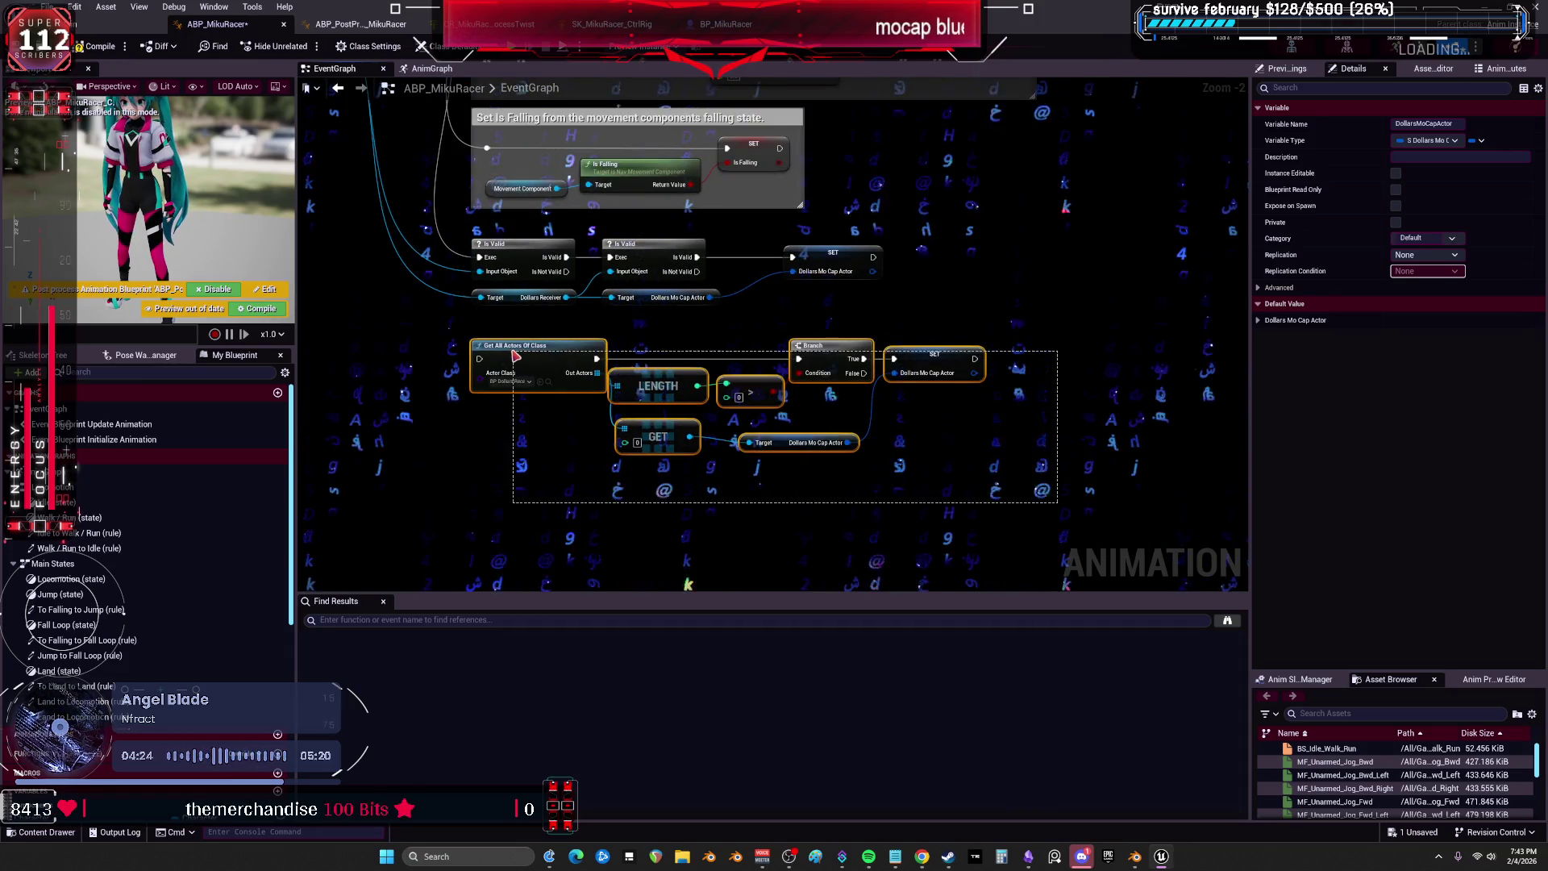
{"action": "left_click_drag", "start_coordinate": [516, 356], "coordinate": [517, 354]}
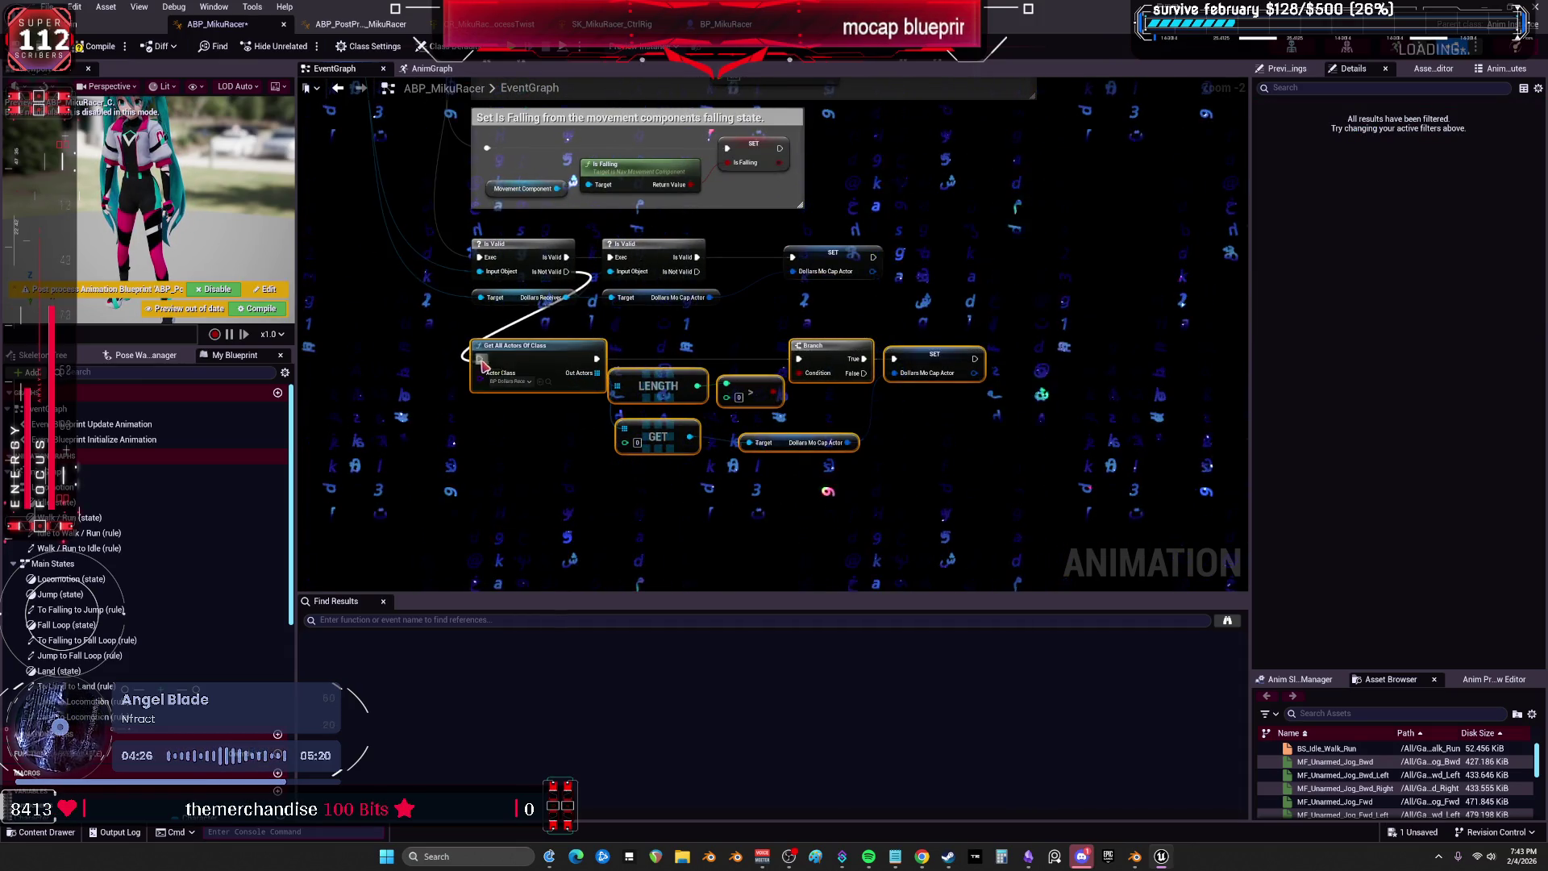
{"action": "left_click", "coordinate": [977, 407]}
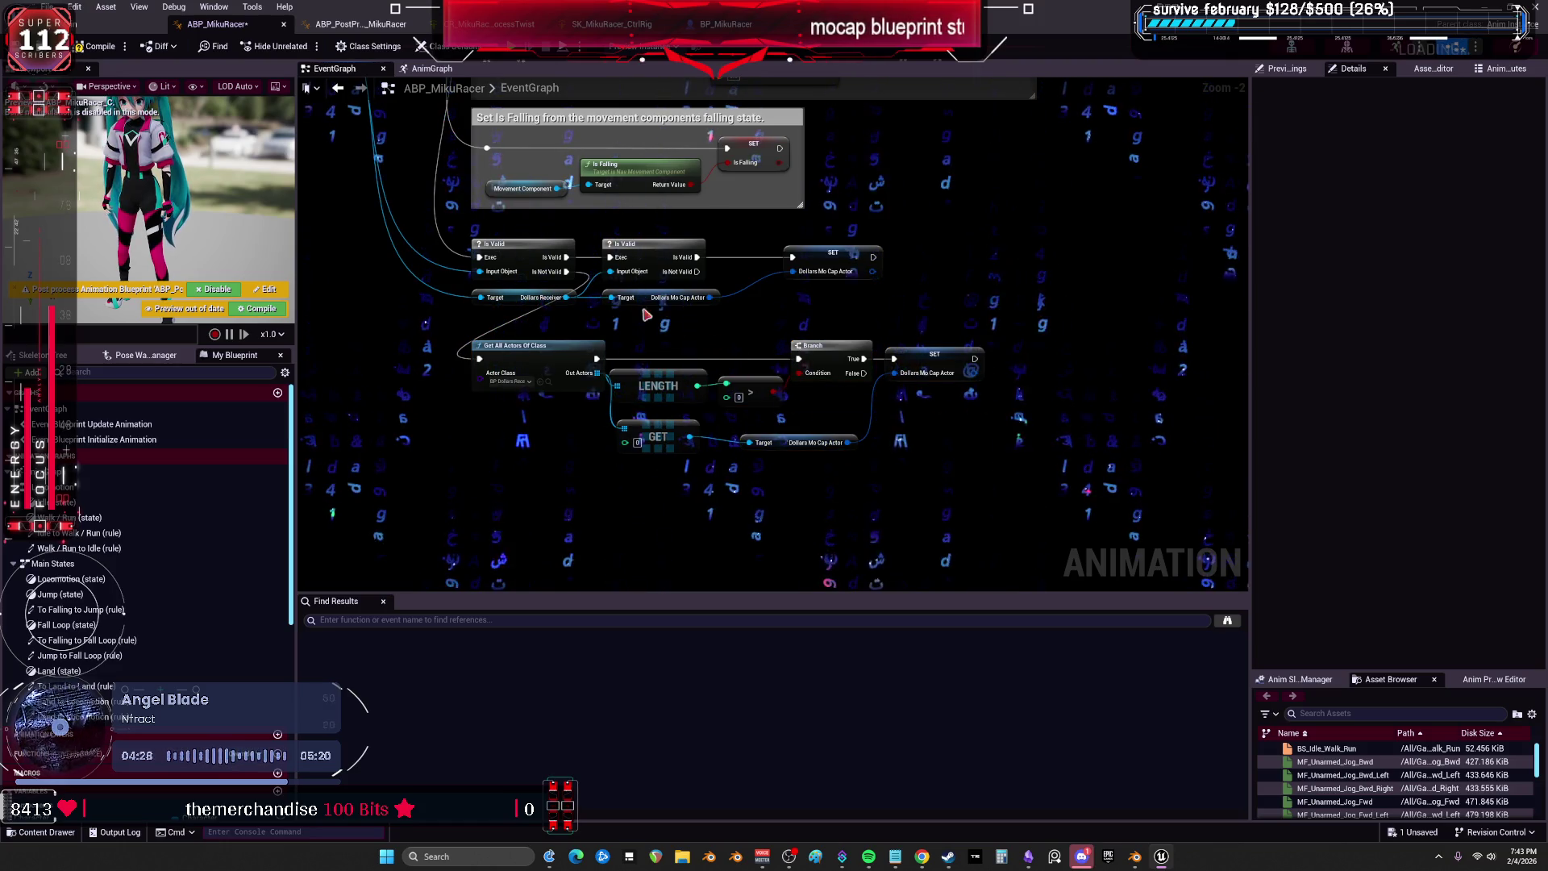
{"action": "mouse_move", "coordinate": [867, 433]}
{"action": "left_mouse_down"}
{"action": "mouse_move", "coordinate": [463, 334]}
{"action": "mouse_move", "coordinate": [612, 162]}
{"action": "mouse_move", "coordinate": [726, 153]}
{"action": "mouse_move", "coordinate": [823, 569]}
{"action": "mouse_move", "coordinate": [846, 234]}
{"action": "mouse_move", "coordinate": [621, 137]}
{"action": "mouse_move", "coordinate": [702, 284]}
{"action": "left_mouse_up"}
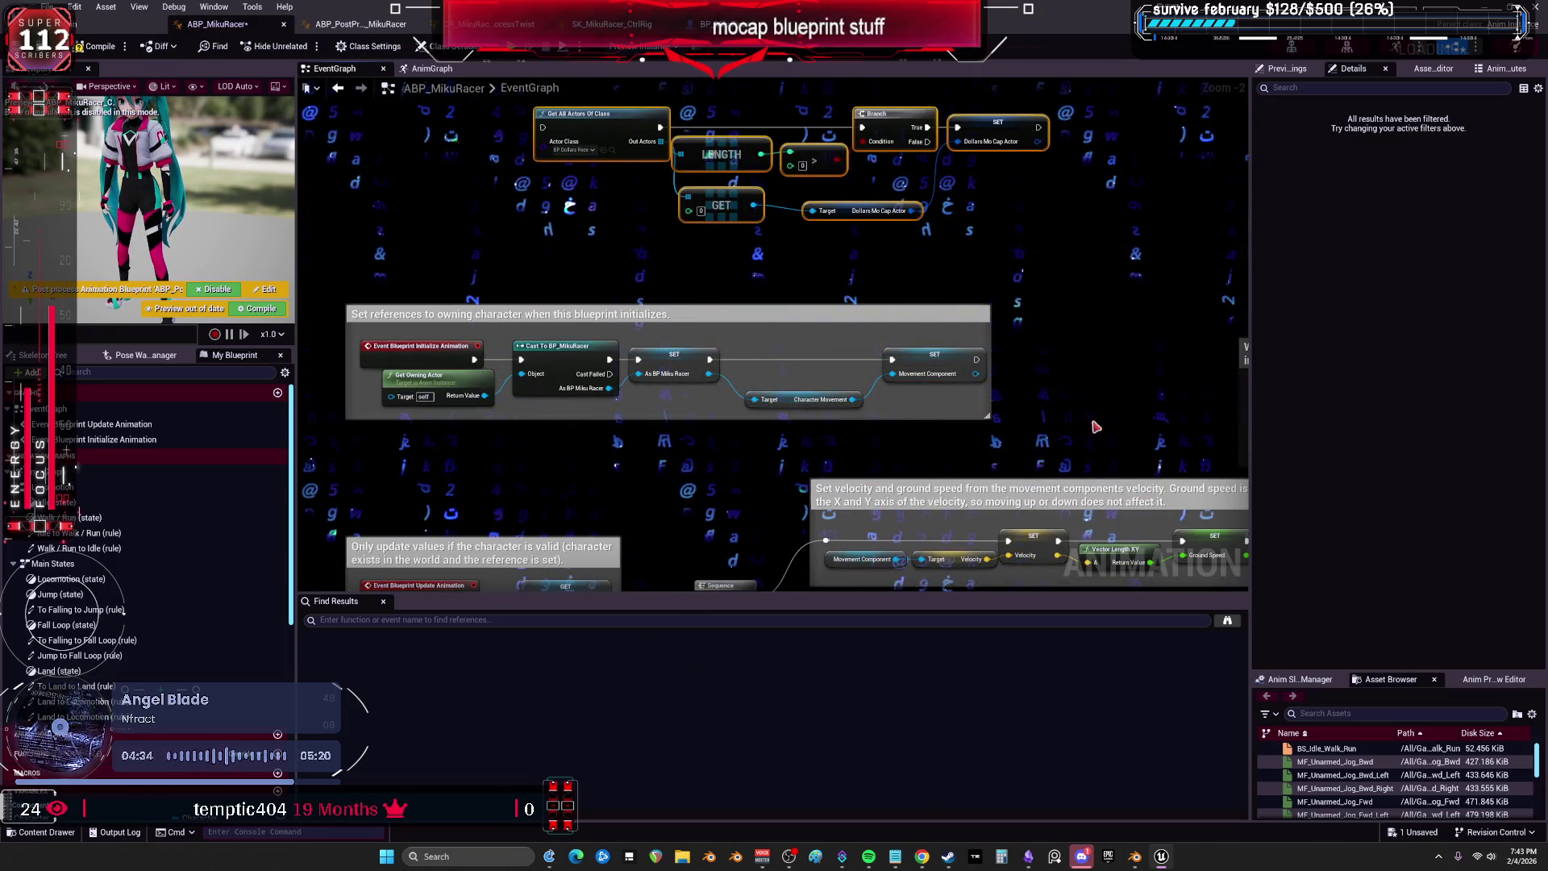
Move the owning-character comment above Get All Actors and add a Sequence from the SET exec pin.
{"action": "mouse_move", "coordinate": [417, 359]}
{"action": "left_mouse_down"}
{"action": "mouse_move", "coordinate": [608, 327]}
{"action": "mouse_move", "coordinate": [597, 418]}
{"action": "left_mouse_up"}
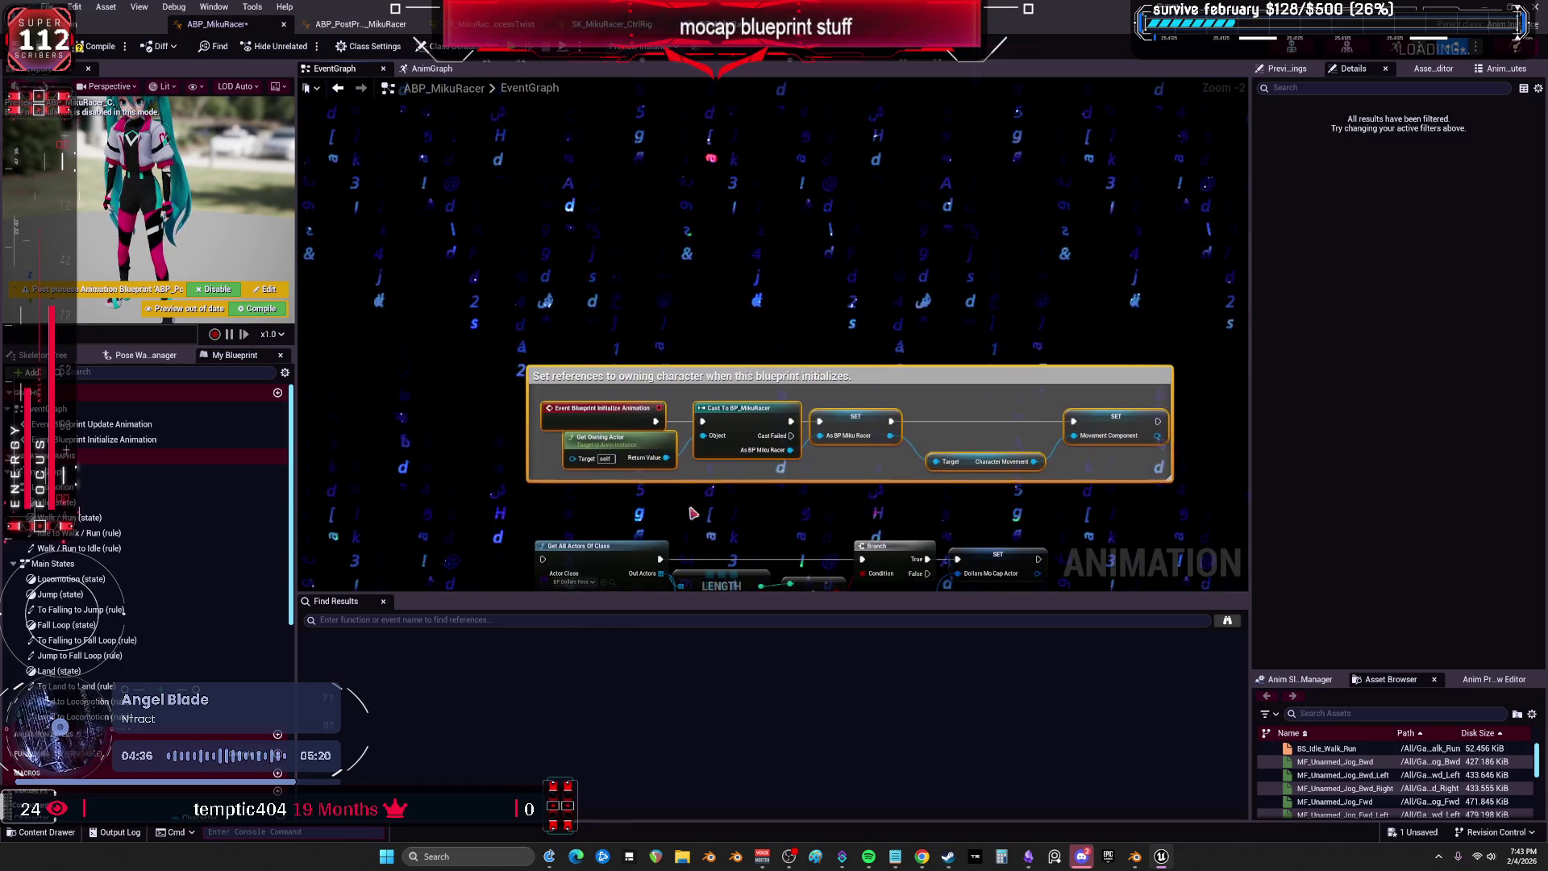
{"action": "scroll", "coordinate": [645, 403], "scroll_direction": "up", "scroll_amount": 2}
{"action": "left_click", "coordinate": [676, 387]}
{"action": "left_click_drag", "start_coordinate": [709, 373], "coordinate": [516, 355]}
{"action": "mouse_move", "coordinate": [396, 266]}
{"action": "left_mouse_down"}
{"action": "mouse_move", "coordinate": [818, 411]}
{"action": "mouse_move", "coordinate": [1157, 399]}
{"action": "left_mouse_up"}
{"action": "mouse_move", "coordinate": [608, 360]}
{"action": "left_mouse_down"}
{"action": "mouse_move", "coordinate": [699, 320]}
{"action": "mouse_move", "coordinate": [669, 234]}
{"action": "left_mouse_up"}
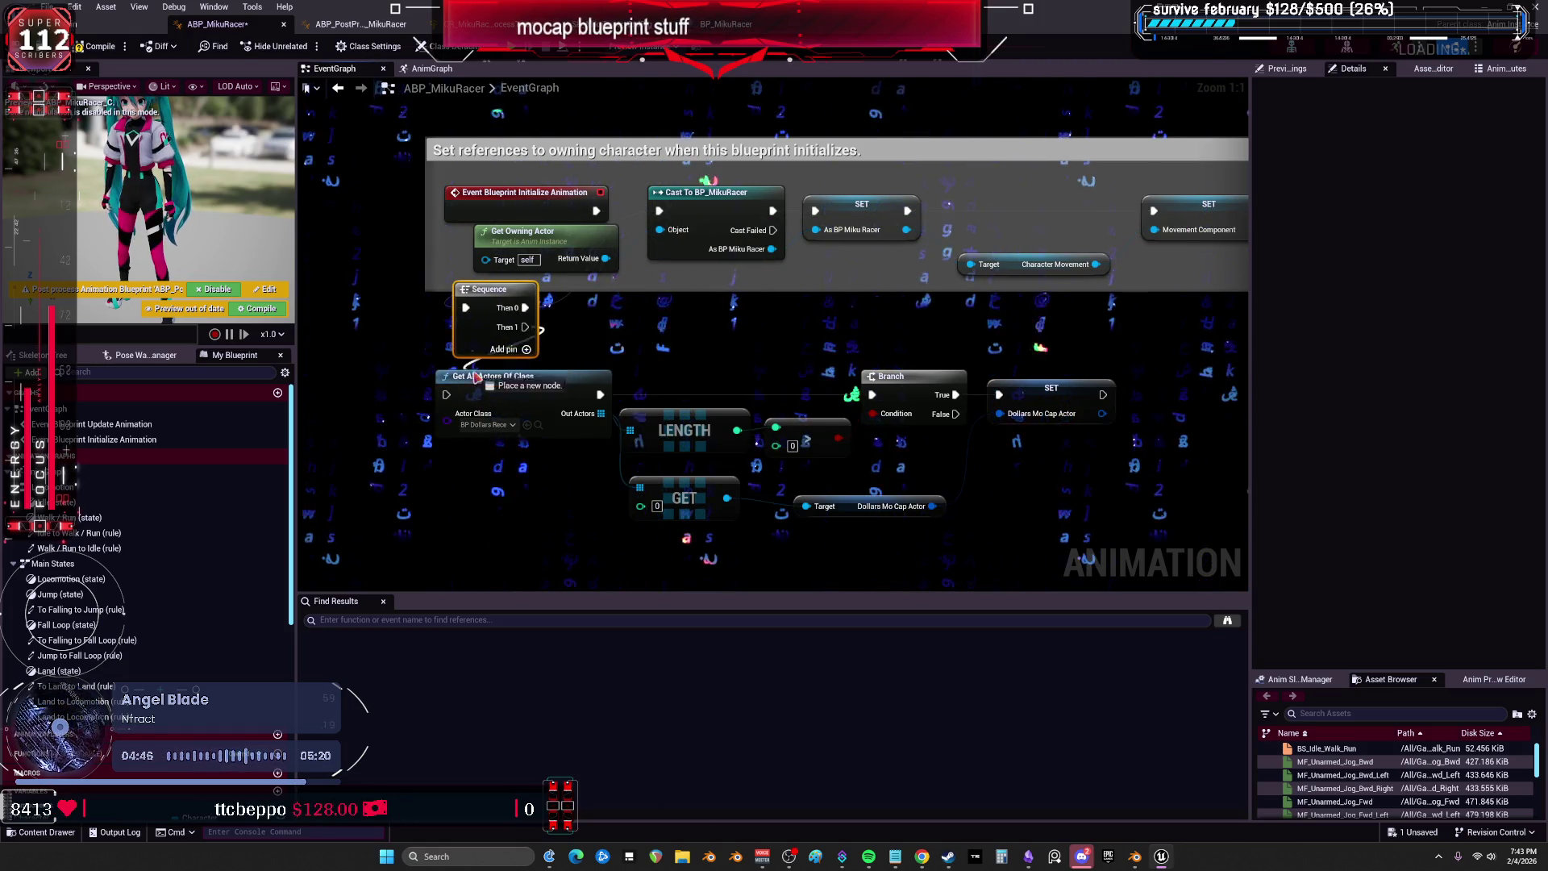
Shift the Get All Actors lookup chain right and up, framing all nodes.
{"action": "left_click_drag", "start_coordinate": [594, 364], "coordinate": [476, 293]}
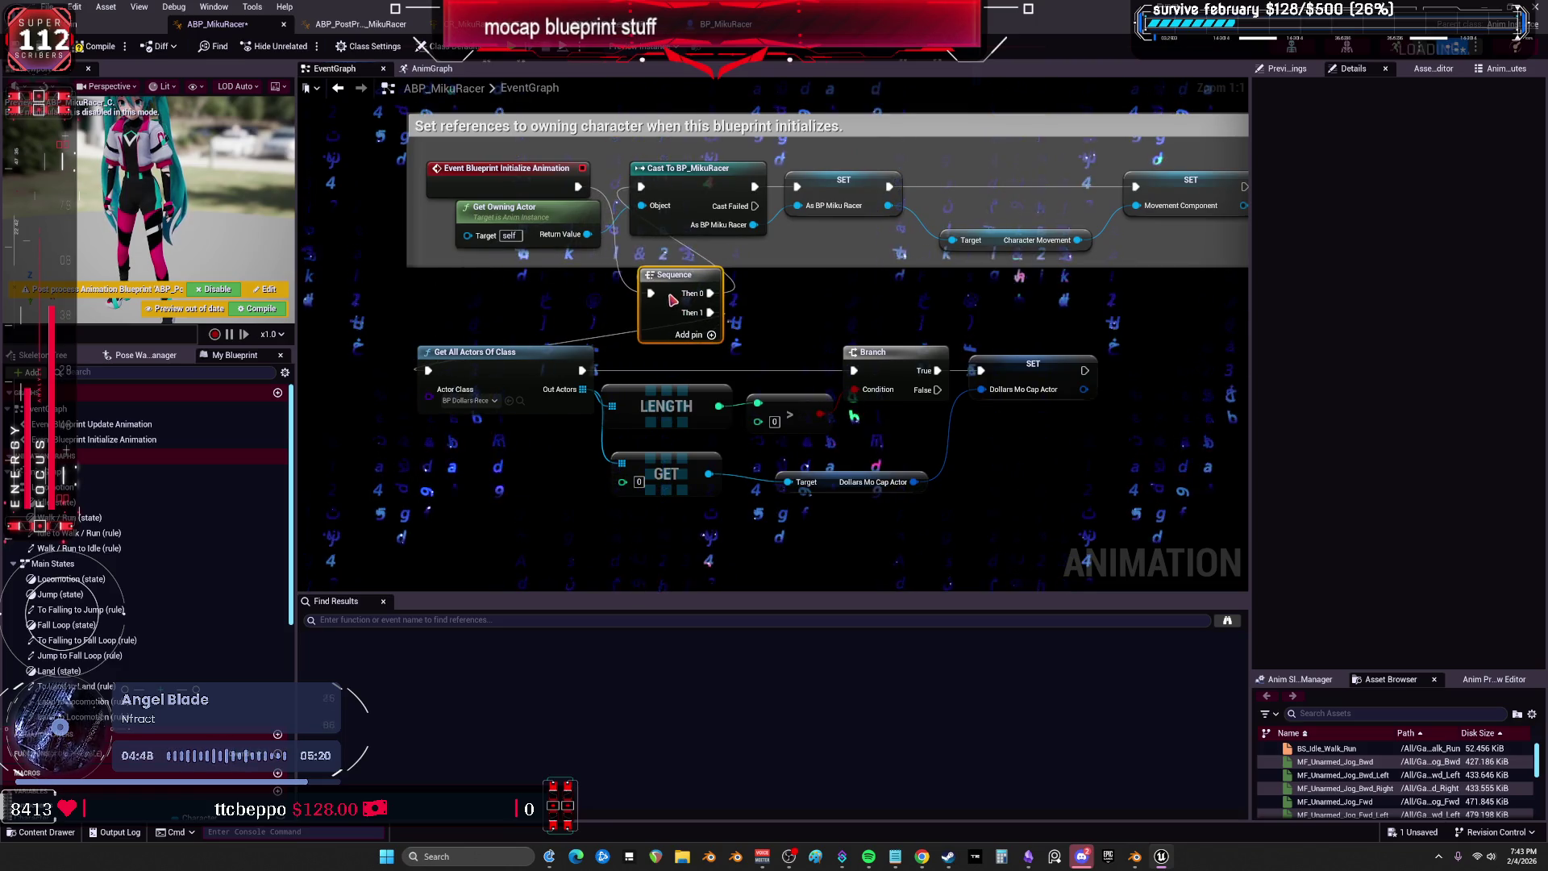
{"action": "left_click_drag", "start_coordinate": [668, 300], "coordinate": [625, 268]}
{"action": "mouse_move", "coordinate": [1072, 483]}
{"action": "left_mouse_down"}
{"action": "mouse_move", "coordinate": [403, 319]}
{"action": "mouse_move", "coordinate": [672, 341]}
{"action": "left_mouse_up"}
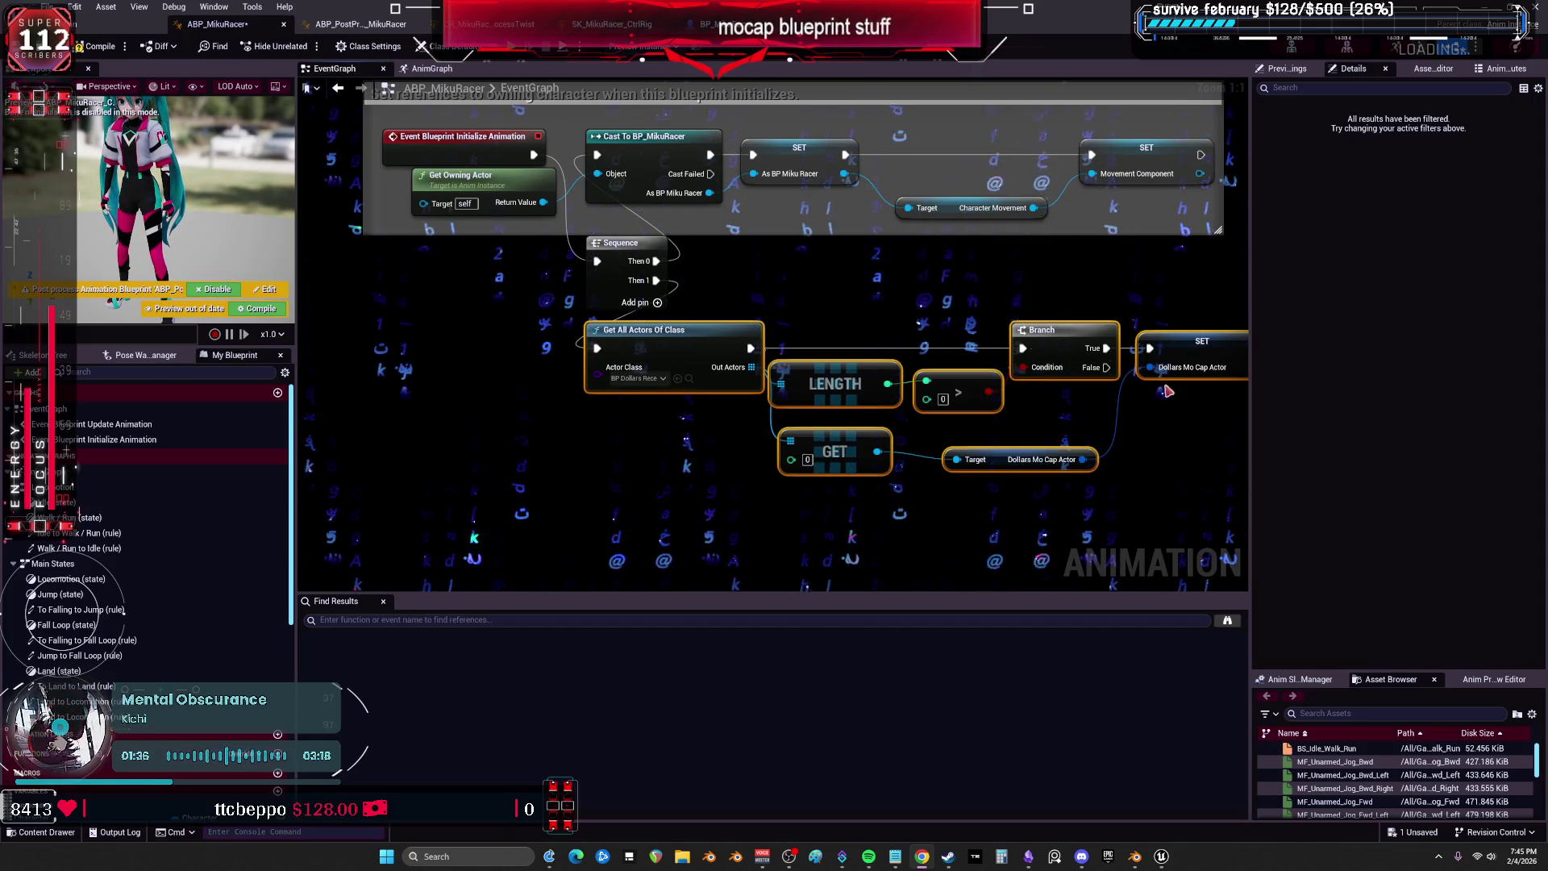
{"action": "key", "text": "Home"}
{"action": "mouse_move", "coordinate": [604, 386]}
{"action": "left_mouse_down"}
{"action": "mouse_move", "coordinate": [707, 358]}
{"action": "mouse_move", "coordinate": [702, 333]}
{"action": "mouse_move", "coordinate": [748, 336]}
{"action": "left_mouse_up"}
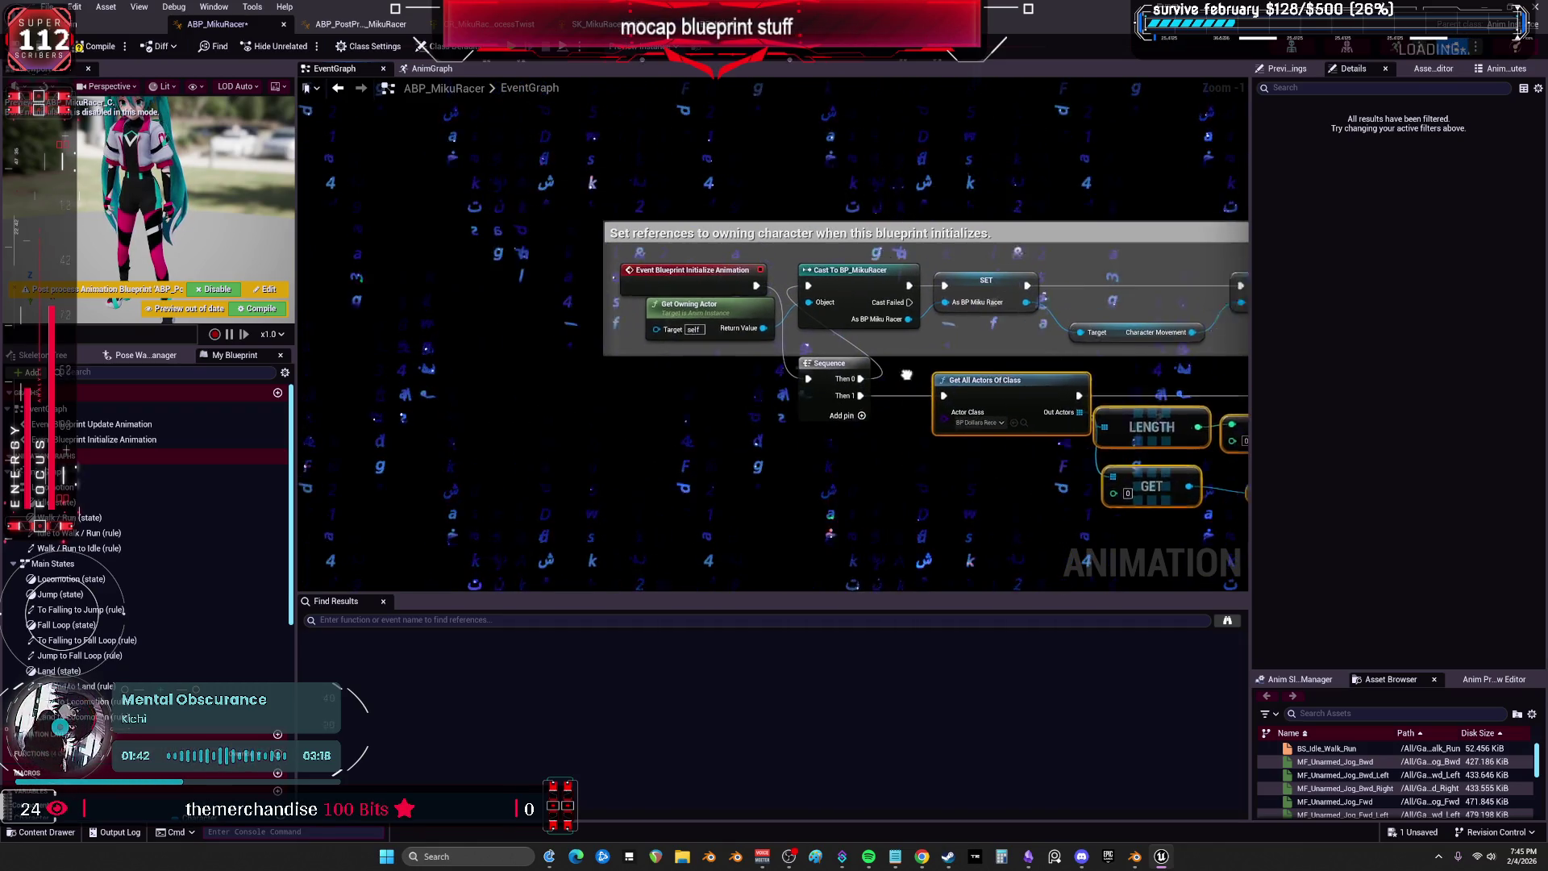
Move Get Owning Actor into the comment and place Get All Actors Of Class beside the Sequence.
{"action": "mouse_move", "coordinate": [673, 330]}
{"action": "left_mouse_down"}
{"action": "mouse_move", "coordinate": [739, 284]}
{"action": "mouse_move", "coordinate": [741, 401]}
{"action": "mouse_move", "coordinate": [741, 291]}
{"action": "left_mouse_up"}
{"action": "left_click_drag", "start_coordinate": [742, 383], "coordinate": [759, 382]}
{"action": "left_click", "coordinate": [1019, 390]}
{"action": "left_click_drag", "start_coordinate": [1020, 366], "coordinate": [889, 319]}
{"action": "left_click", "coordinate": [901, 251], "text": "ctrl"}
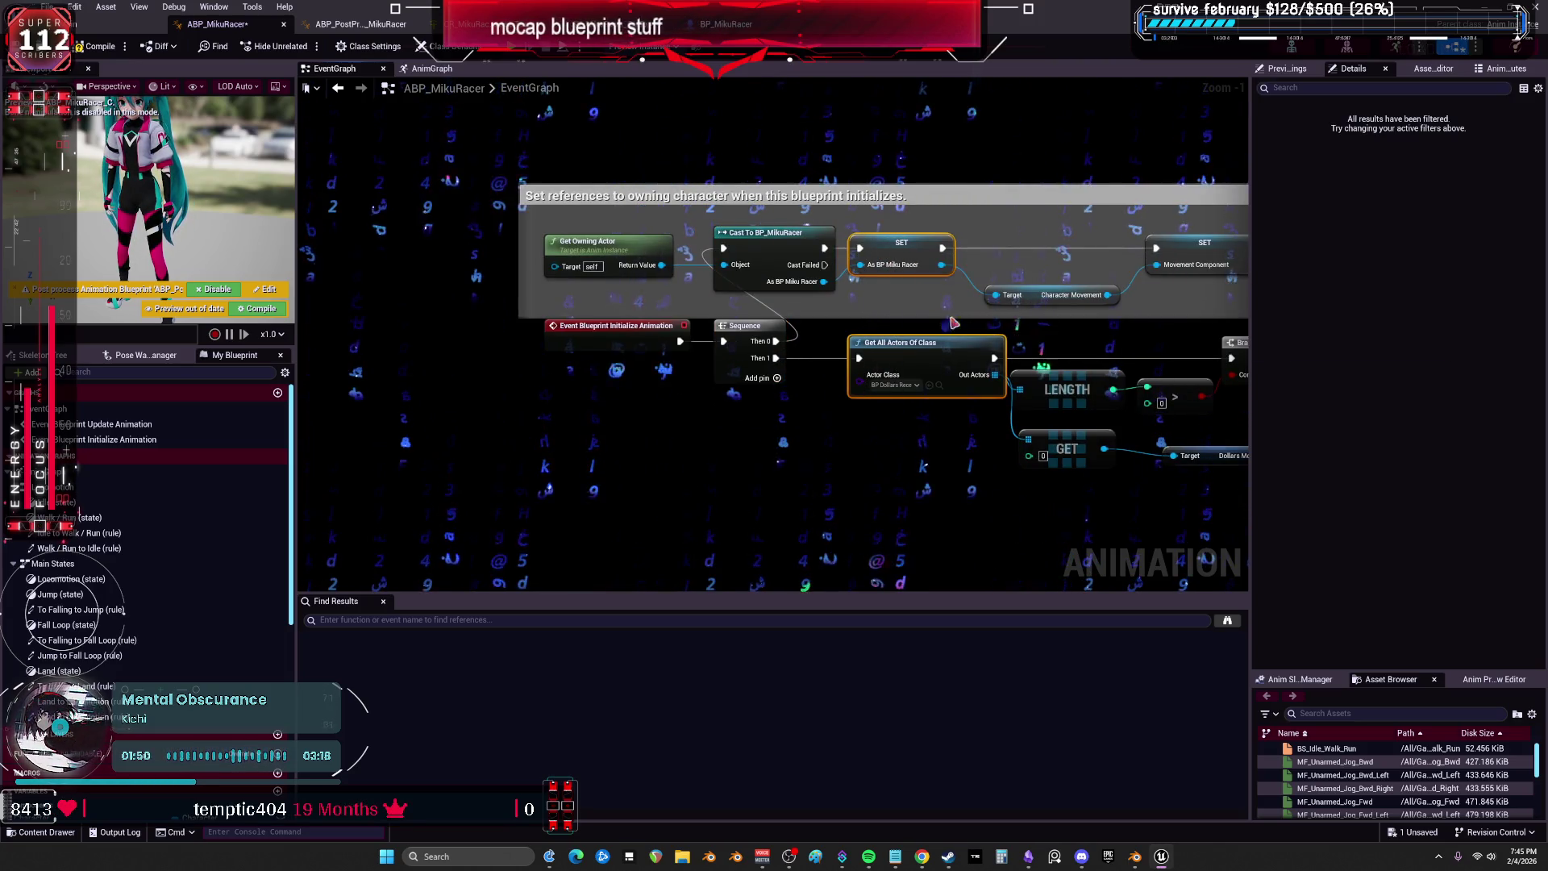
{"action": "left_click_drag", "start_coordinate": [991, 399], "coordinate": [711, 370]}
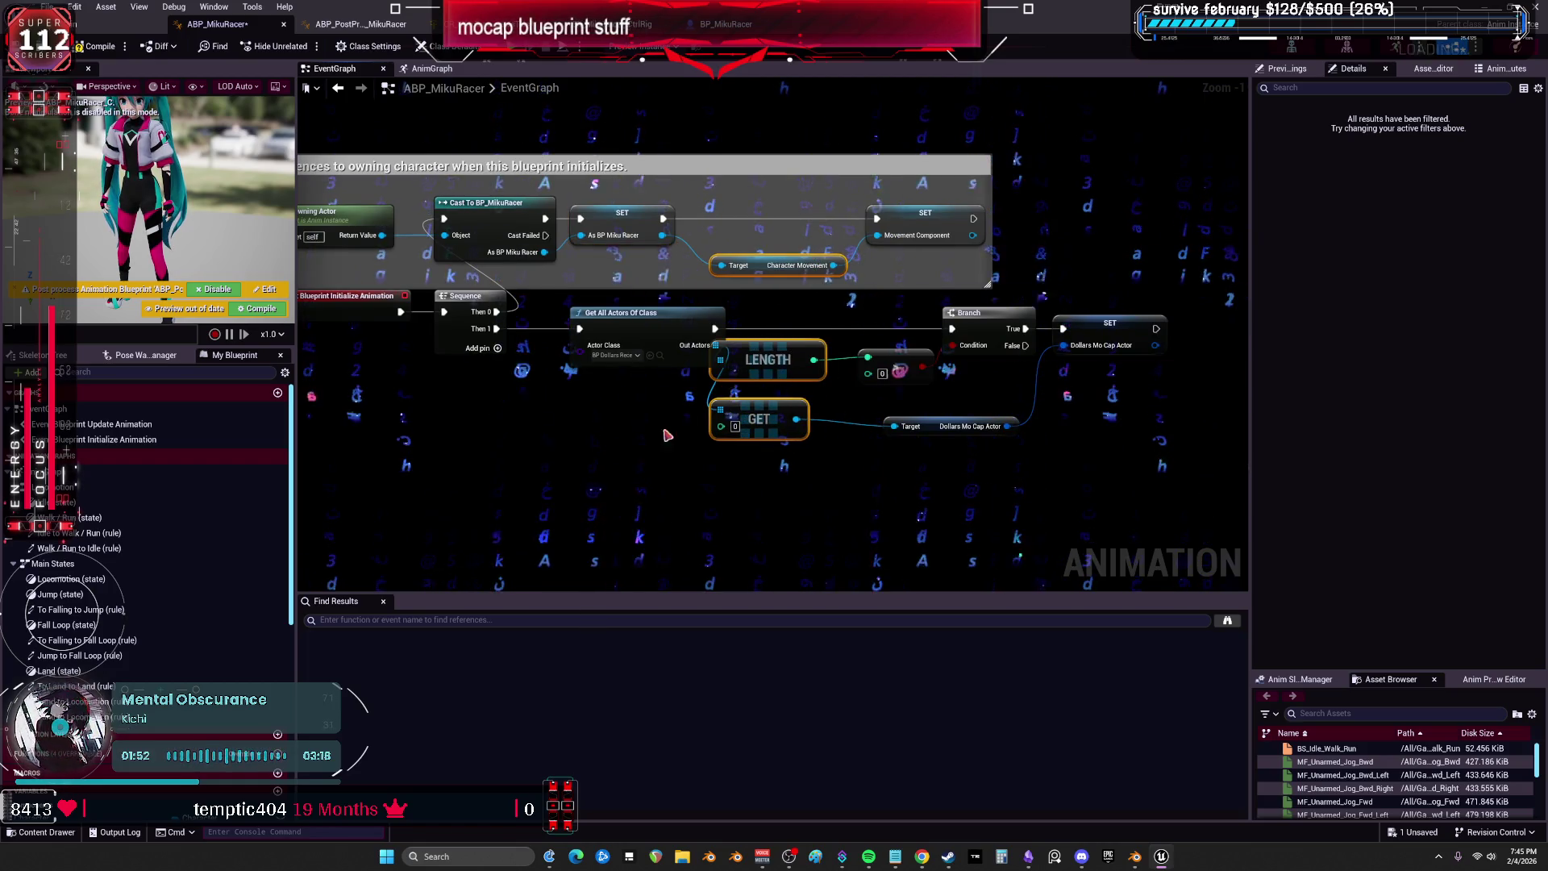
{"action": "left_click_drag", "start_coordinate": [1003, 482], "coordinate": [953, 341]}
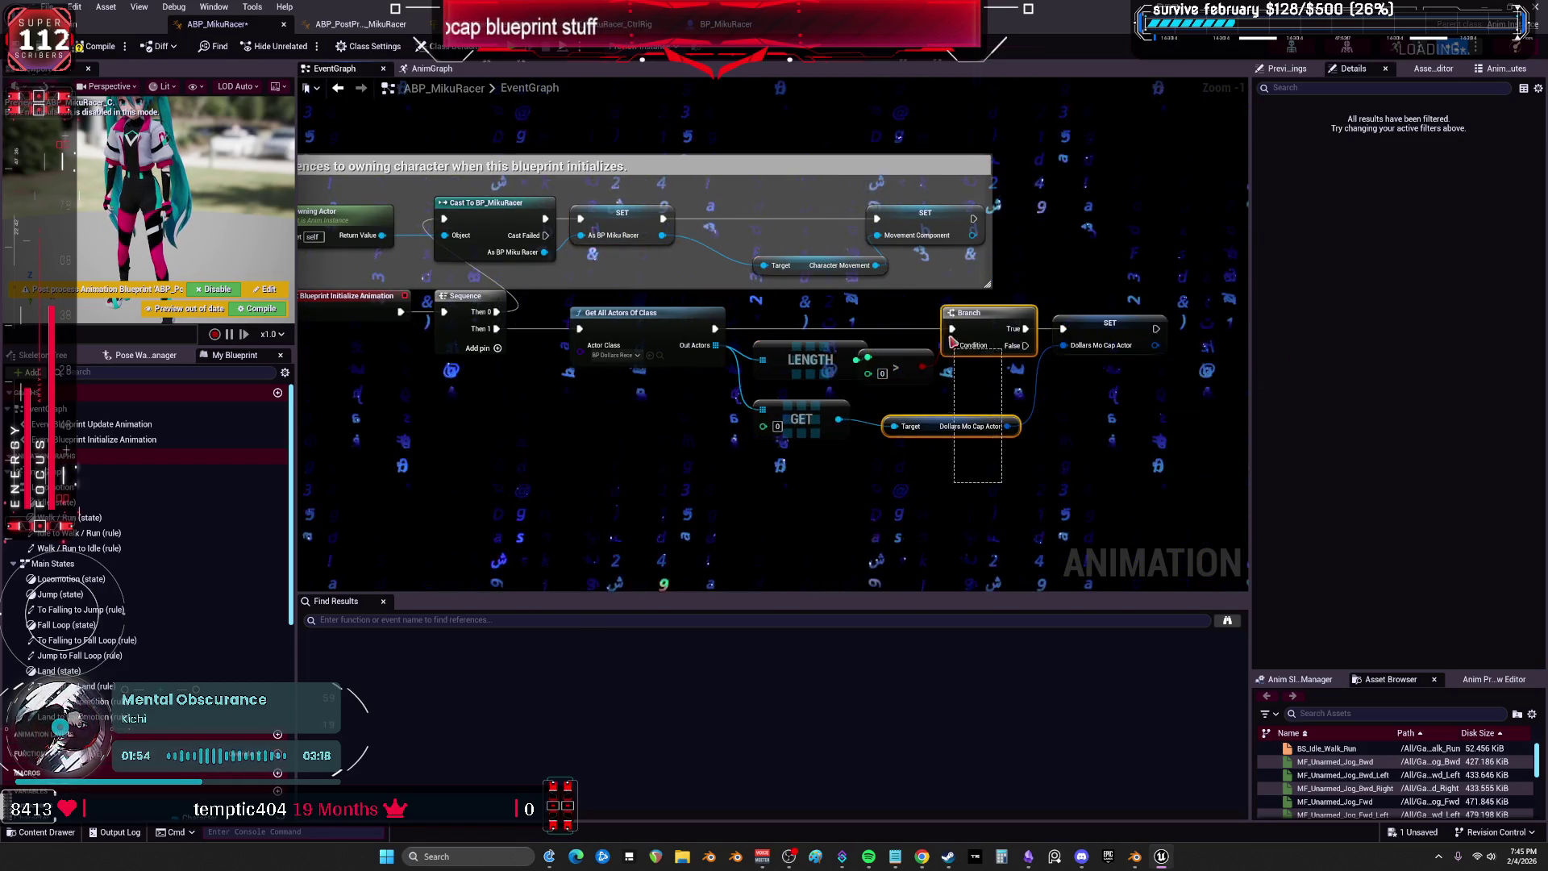
{"action": "left_click", "coordinate": [1109, 326]}
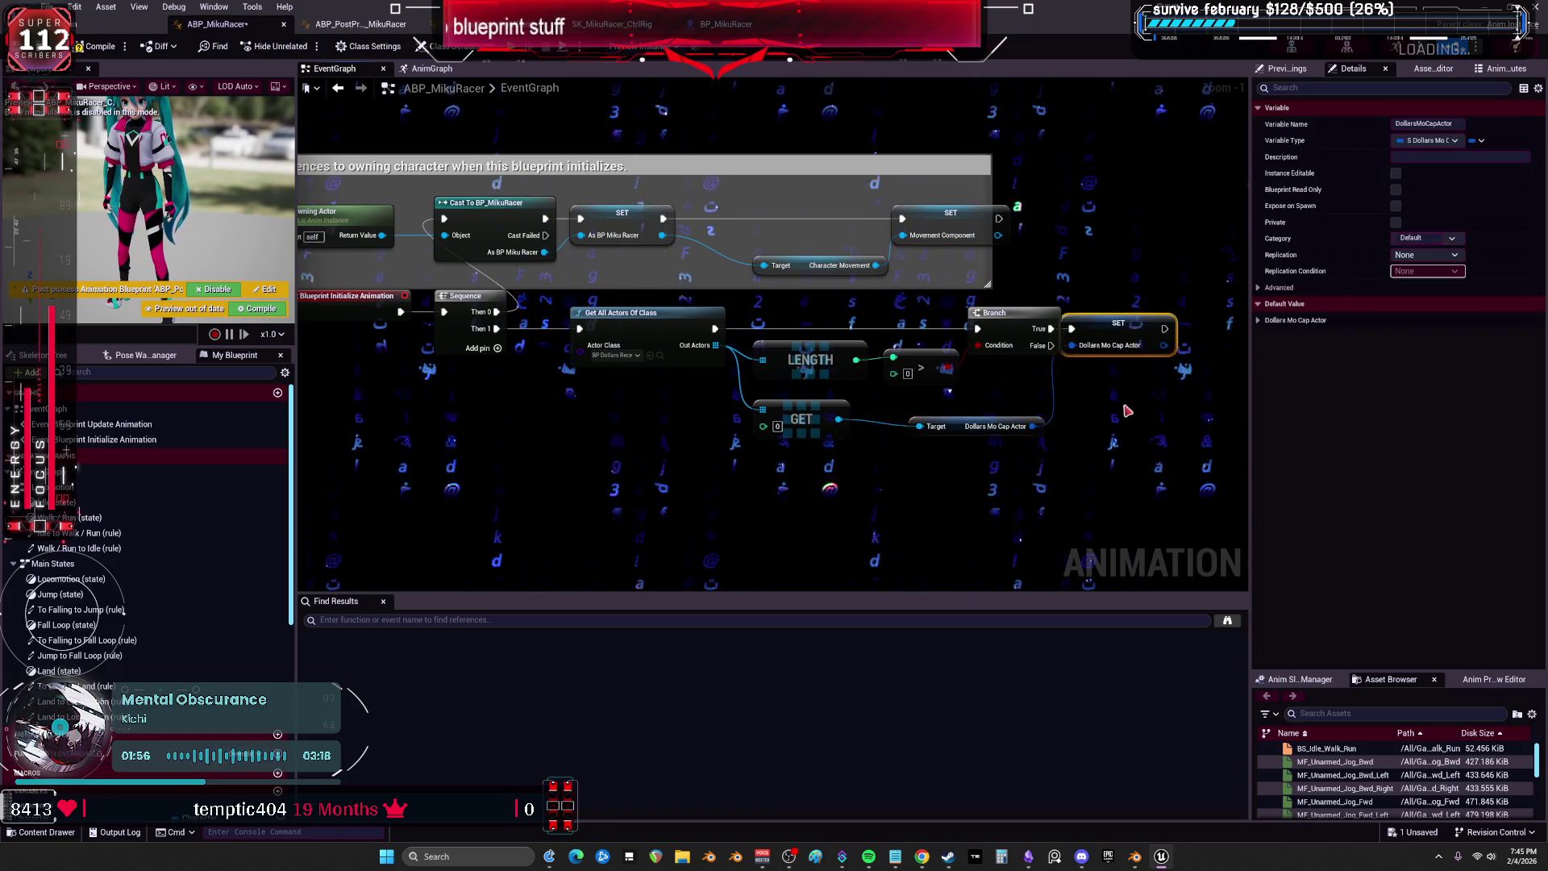
Clear the selection and compile ABP_MikuRacer.
{"action": "left_click", "coordinate": [960, 448]}
{"action": "scroll", "coordinate": [887, 403], "scroll_direction": "down", "scroll_amount": 1}
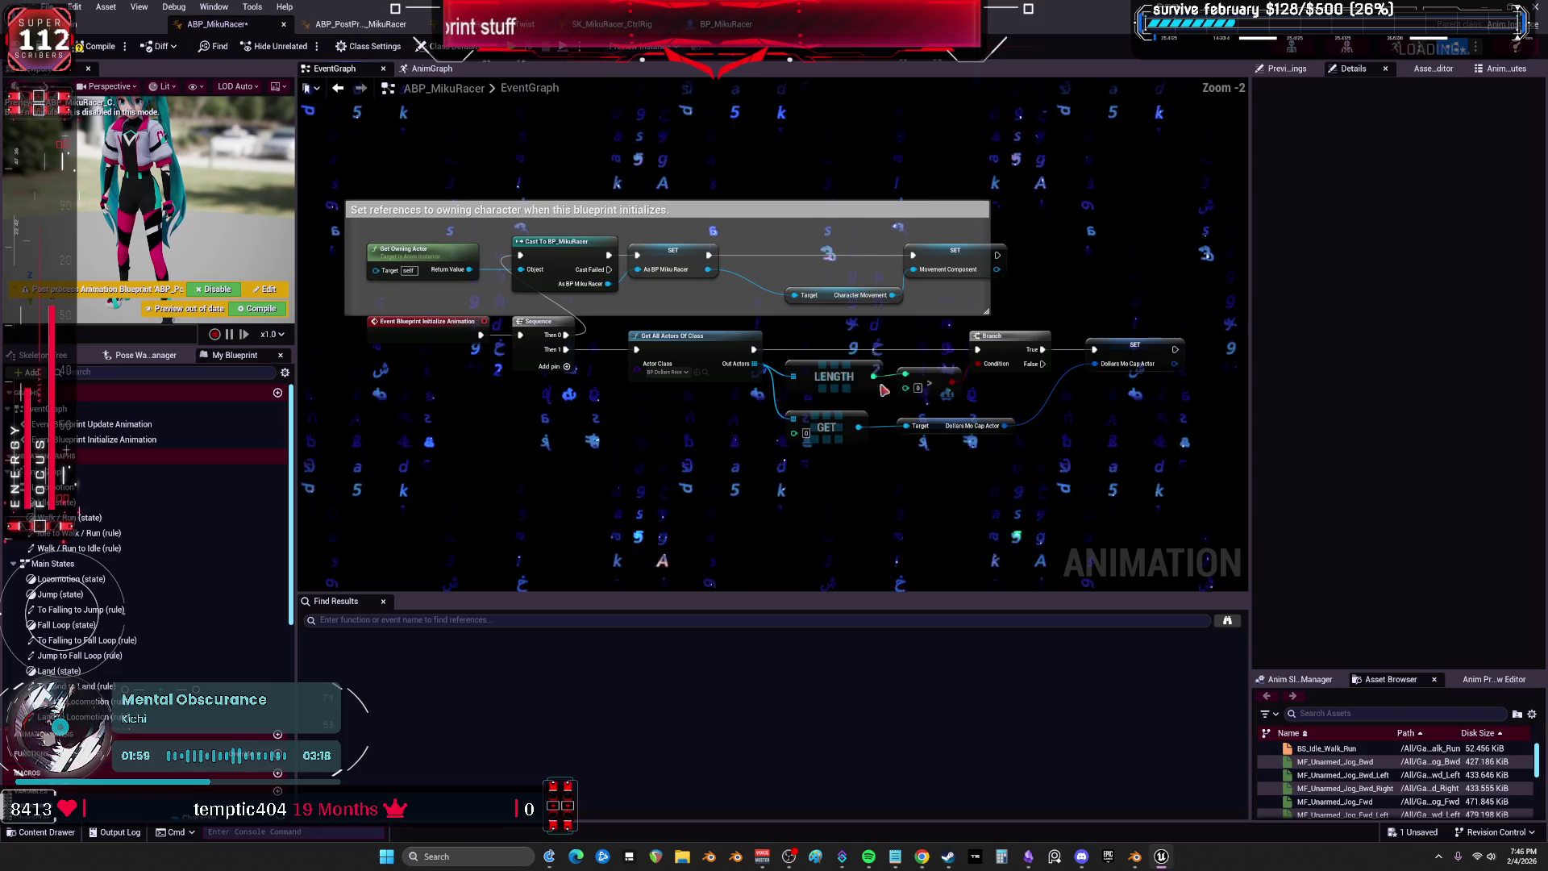
{"action": "left_click", "coordinate": [103, 46]}
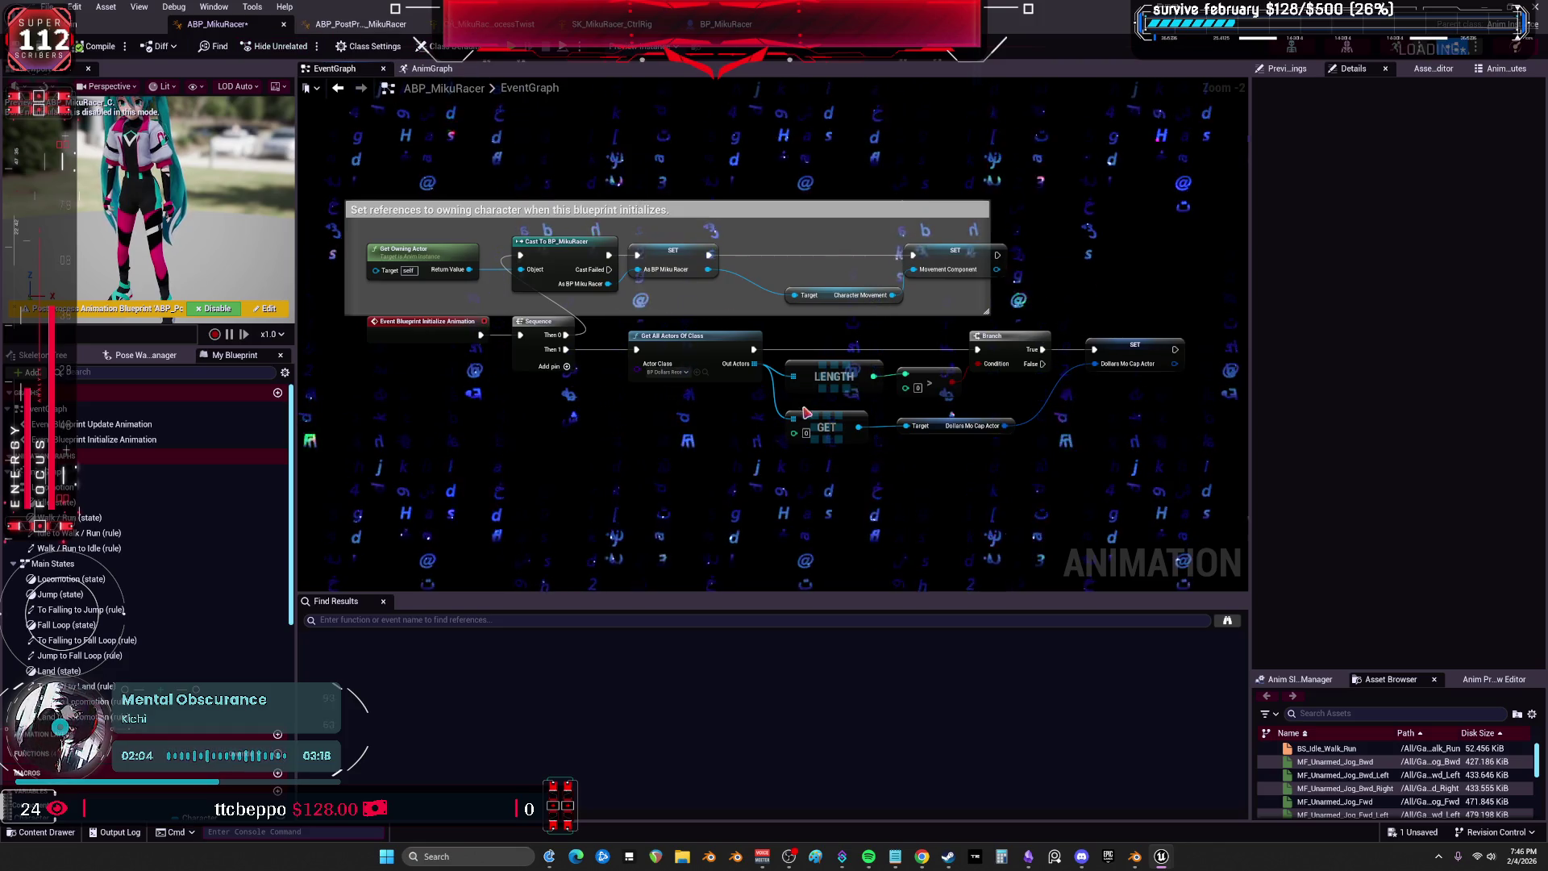
Inspect Set Is Falling, the Is Valid checks, SET Dollars Mo Cap Actor and the Dollars Receiver getter.
{"action": "scroll", "coordinate": [806, 413], "scroll_direction": "up", "scroll_amount": 2}
{"action": "left_click_drag", "start_coordinate": [748, 365], "coordinate": [347, 123]}
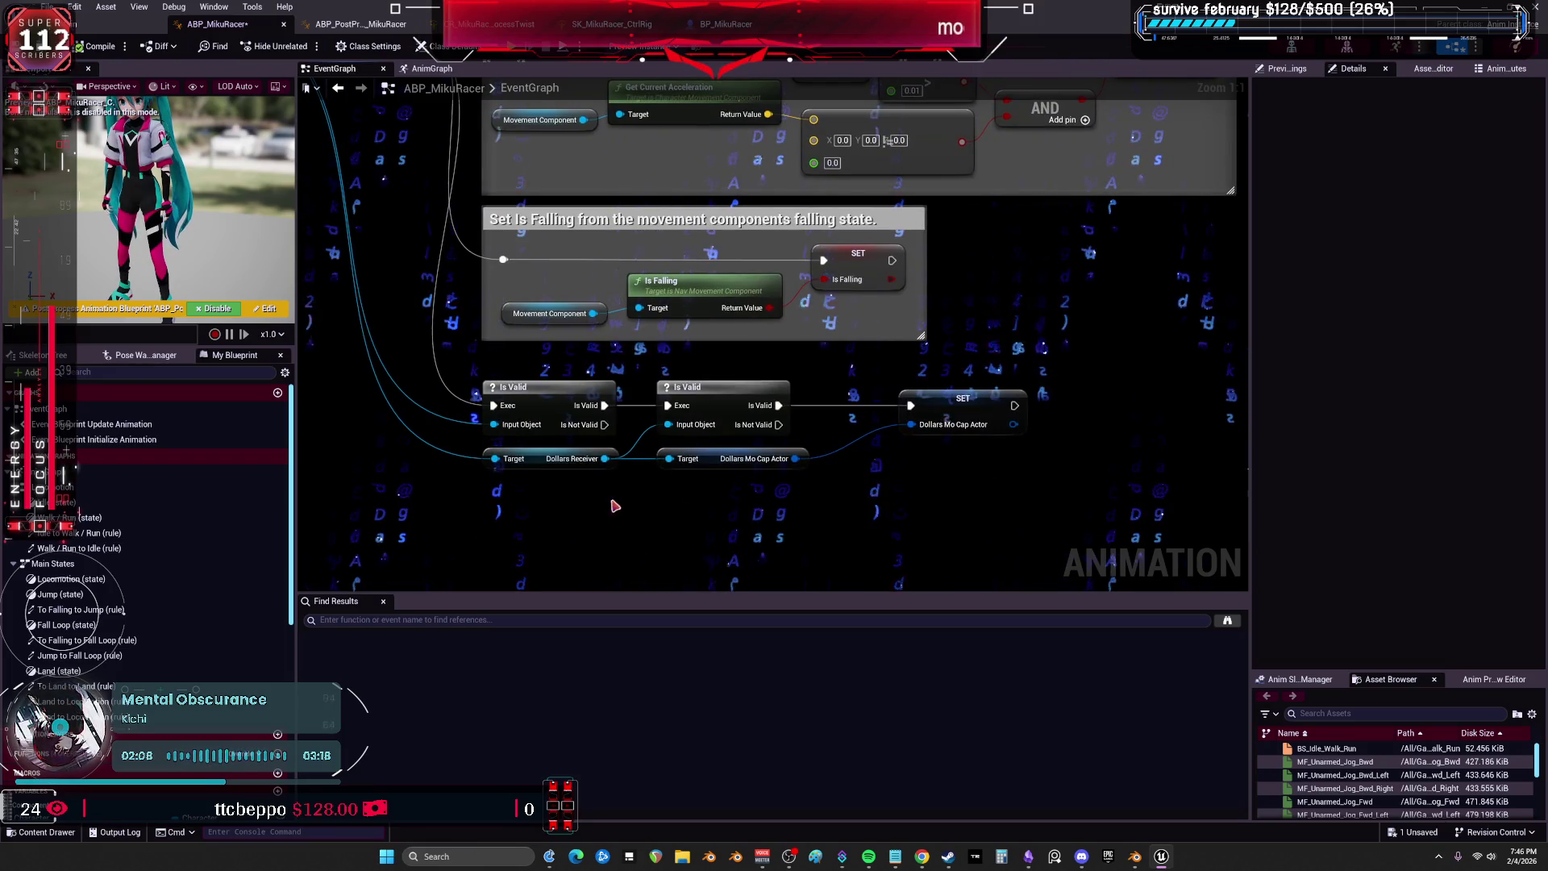
{"action": "scroll", "coordinate": [967, 357], "scroll_direction": "down", "scroll_amount": 2}
{"action": "left_click_drag", "start_coordinate": [949, 279], "coordinate": [840, 444]}
{"action": "scroll", "coordinate": [829, 513], "scroll_direction": "down", "scroll_amount": 1}
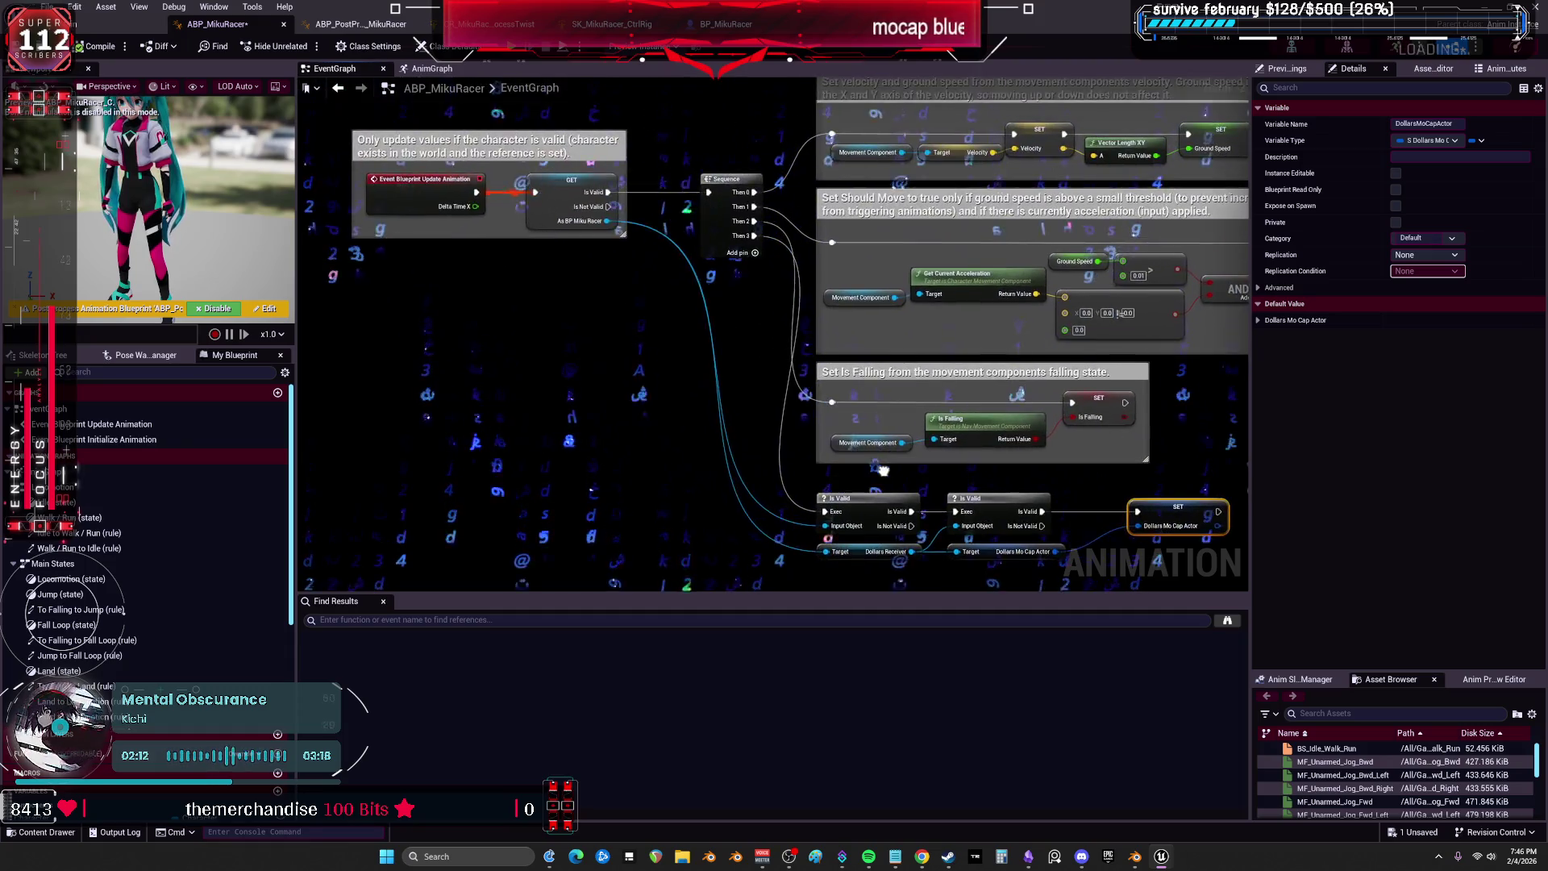
{"action": "scroll", "coordinate": [567, 391], "scroll_direction": "up", "scroll_amount": 1}
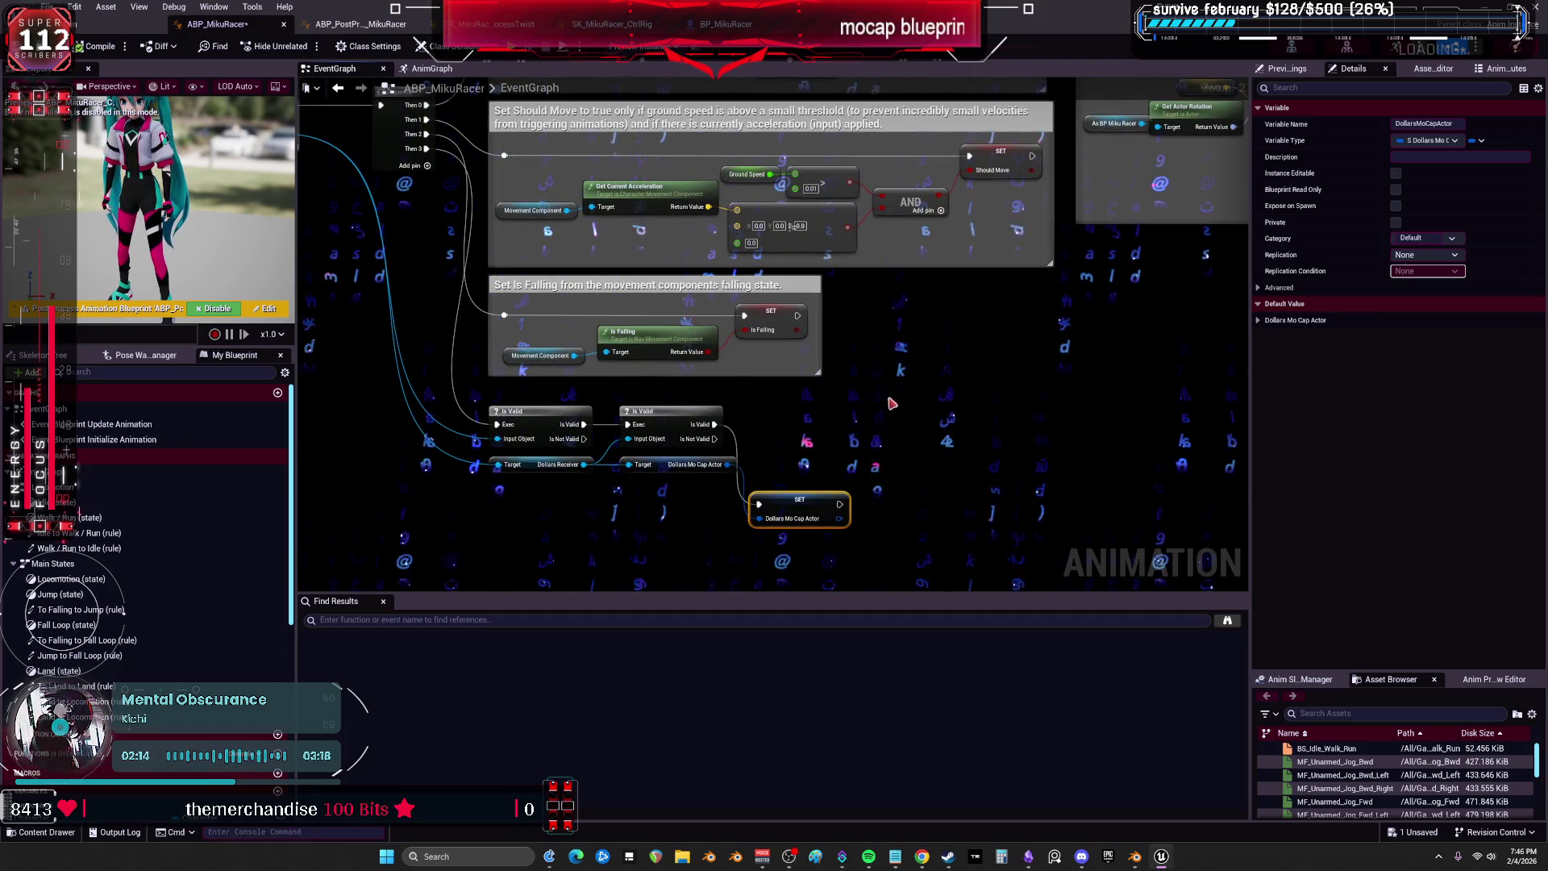
{"action": "left_click_drag", "start_coordinate": [413, 283], "coordinate": [681, 369]}
{"action": "left_click", "coordinate": [478, 211]}
{"action": "left_click_drag", "start_coordinate": [722, 420], "coordinate": [685, 383]}
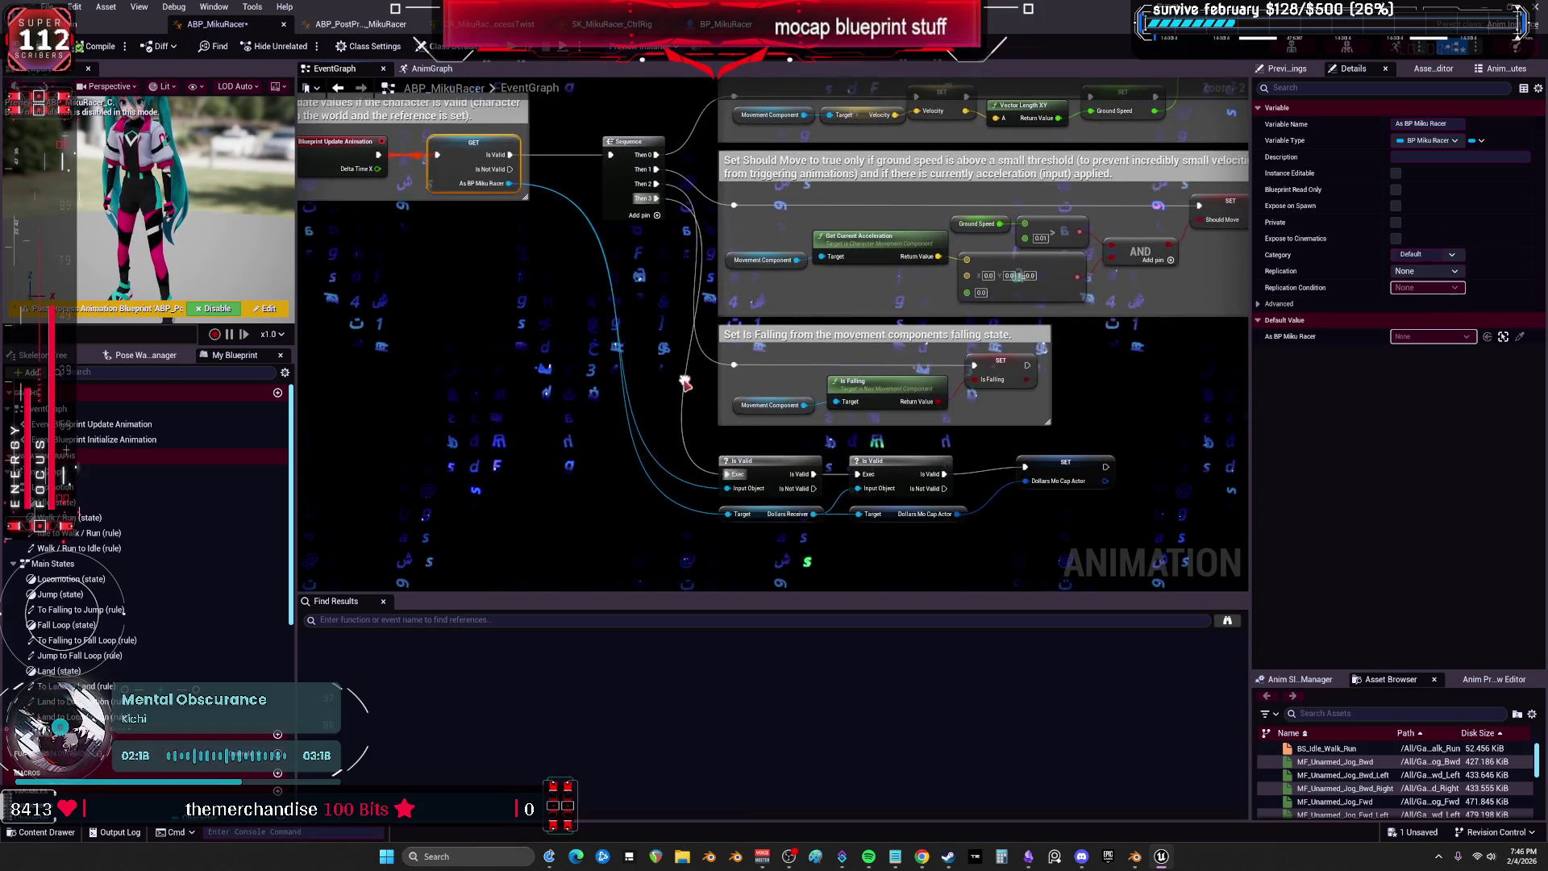
{"action": "left_click", "coordinate": [763, 516]}
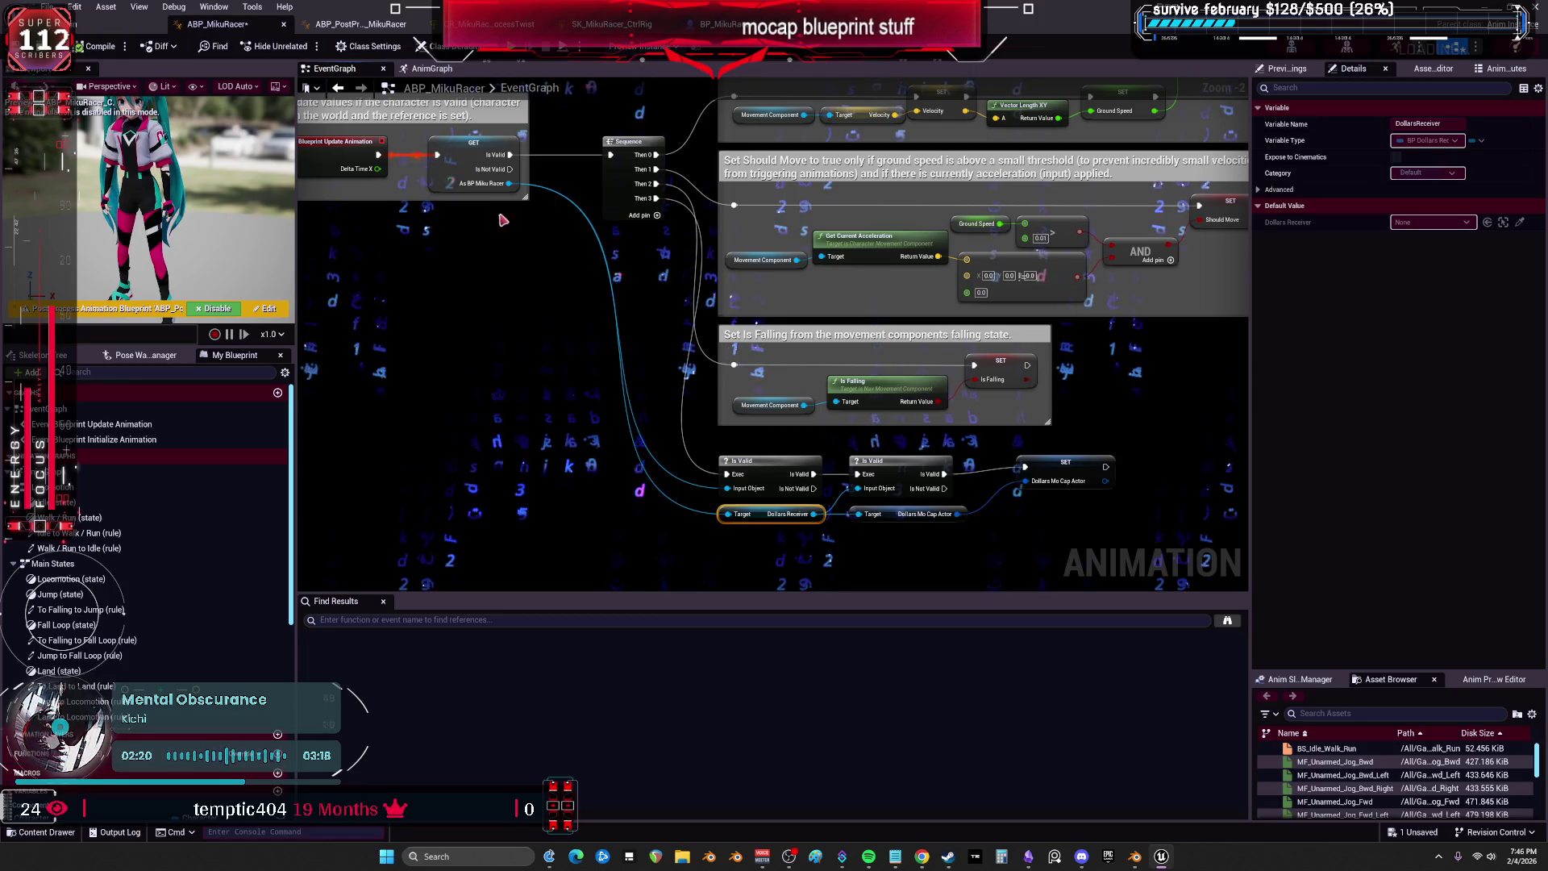
Review the whole initialization lookup chain, then switch to the BP_MikuRacer blueprint.
{"action": "left_click_drag", "start_coordinate": [500, 187], "coordinate": [610, 305]}
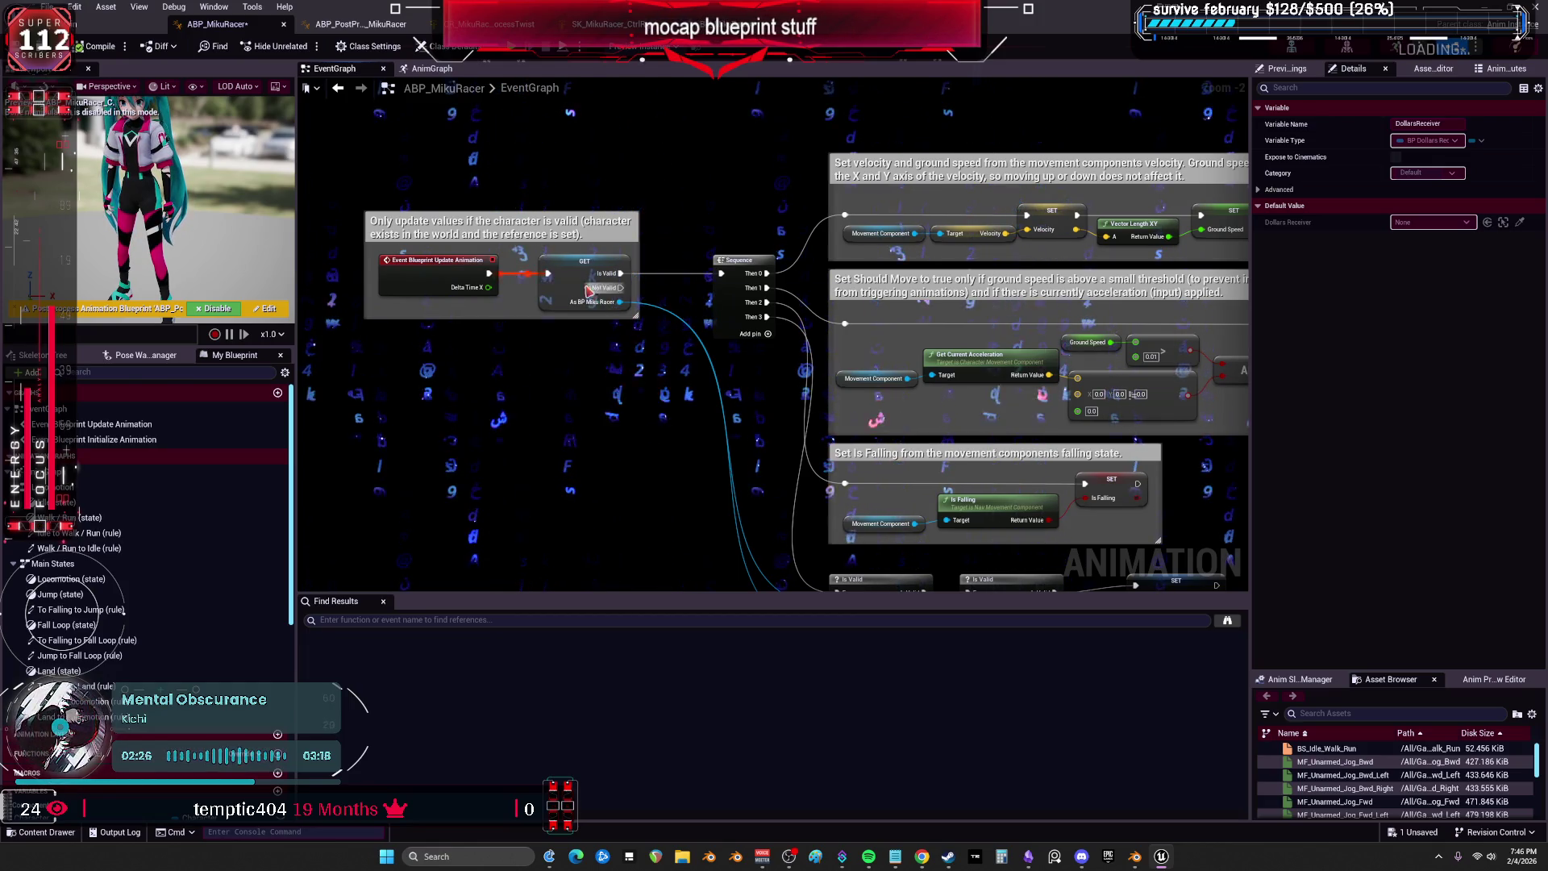
{"action": "left_click_drag", "start_coordinate": [581, 282], "coordinate": [413, 245]}
{"action": "left_click_drag", "start_coordinate": [628, 161], "coordinate": [625, 82]}
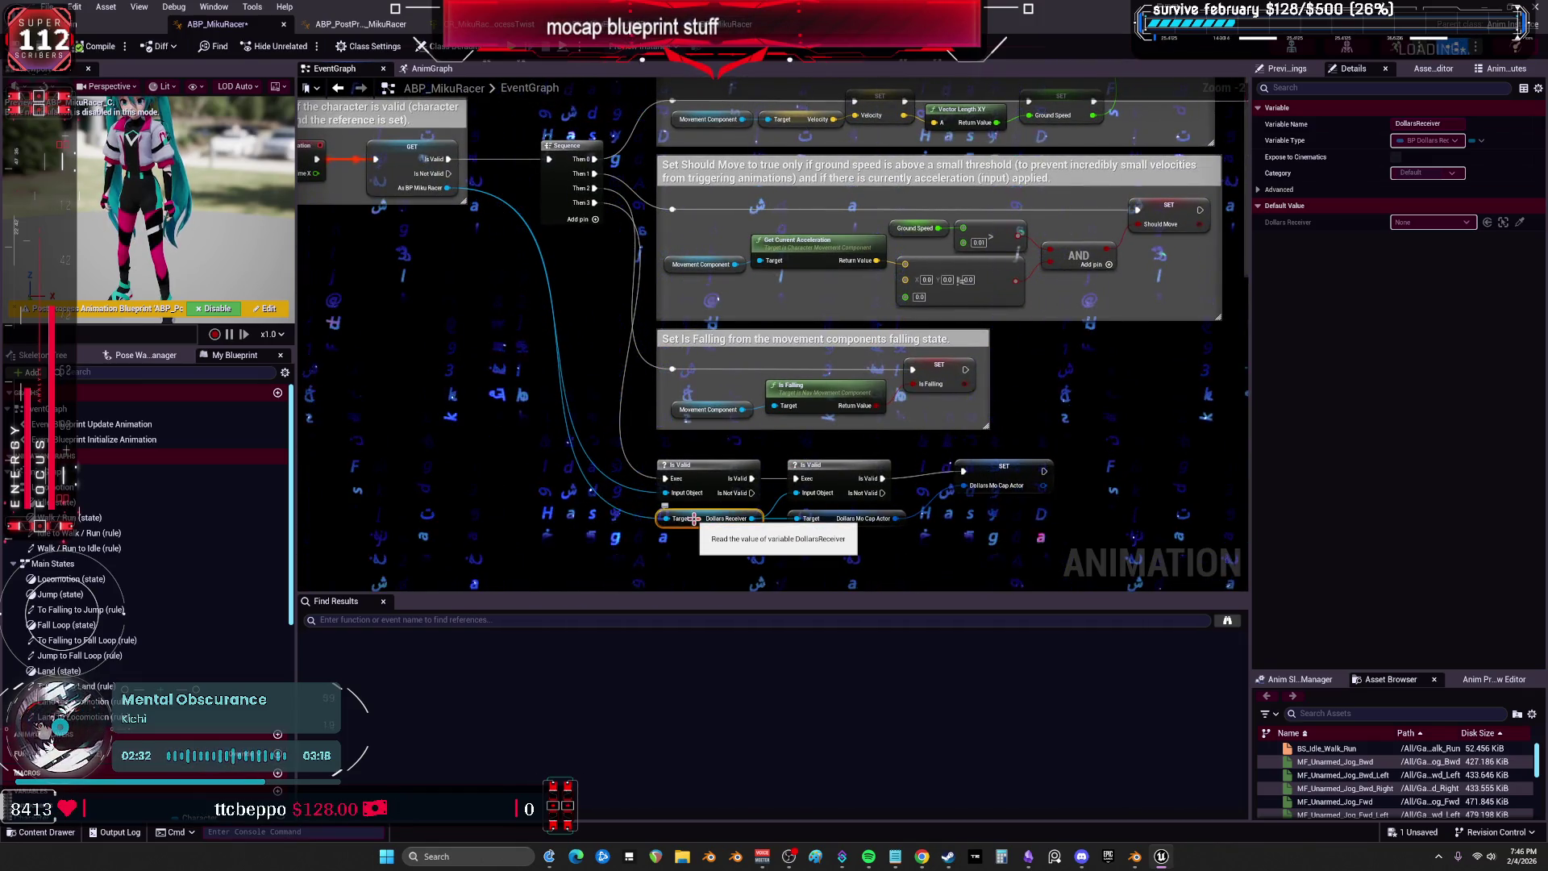
{"action": "mouse_move", "coordinate": [645, 237]}
{"action": "left_mouse_down"}
{"action": "mouse_move", "coordinate": [601, 161]}
{"action": "mouse_move", "coordinate": [590, 191]}
{"action": "left_mouse_up"}
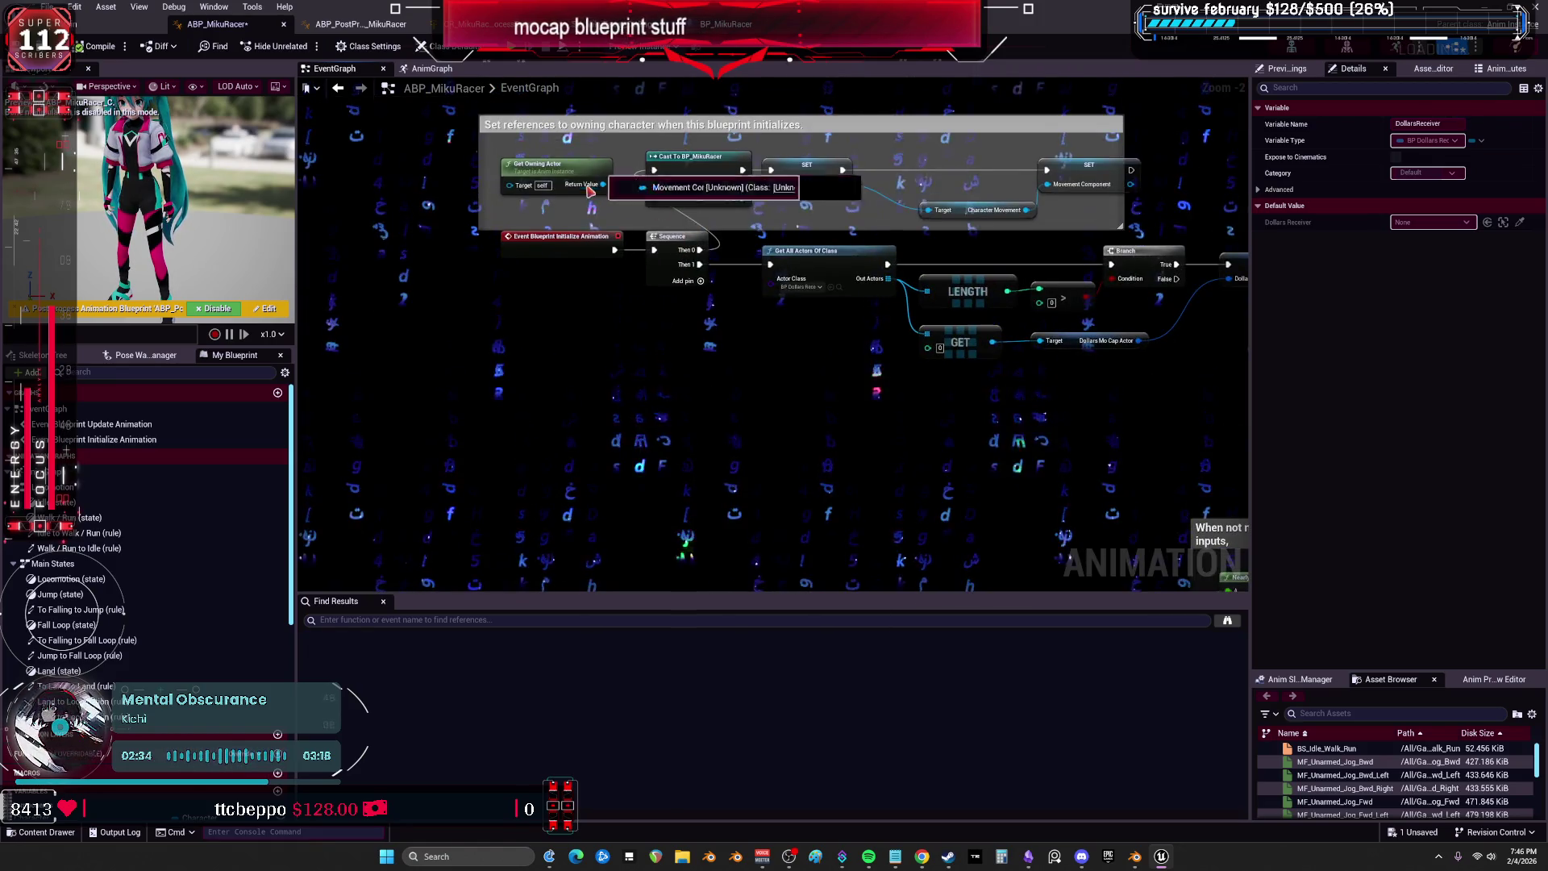
{"action": "left_click_drag", "start_coordinate": [890, 449], "coordinate": [728, 442]}
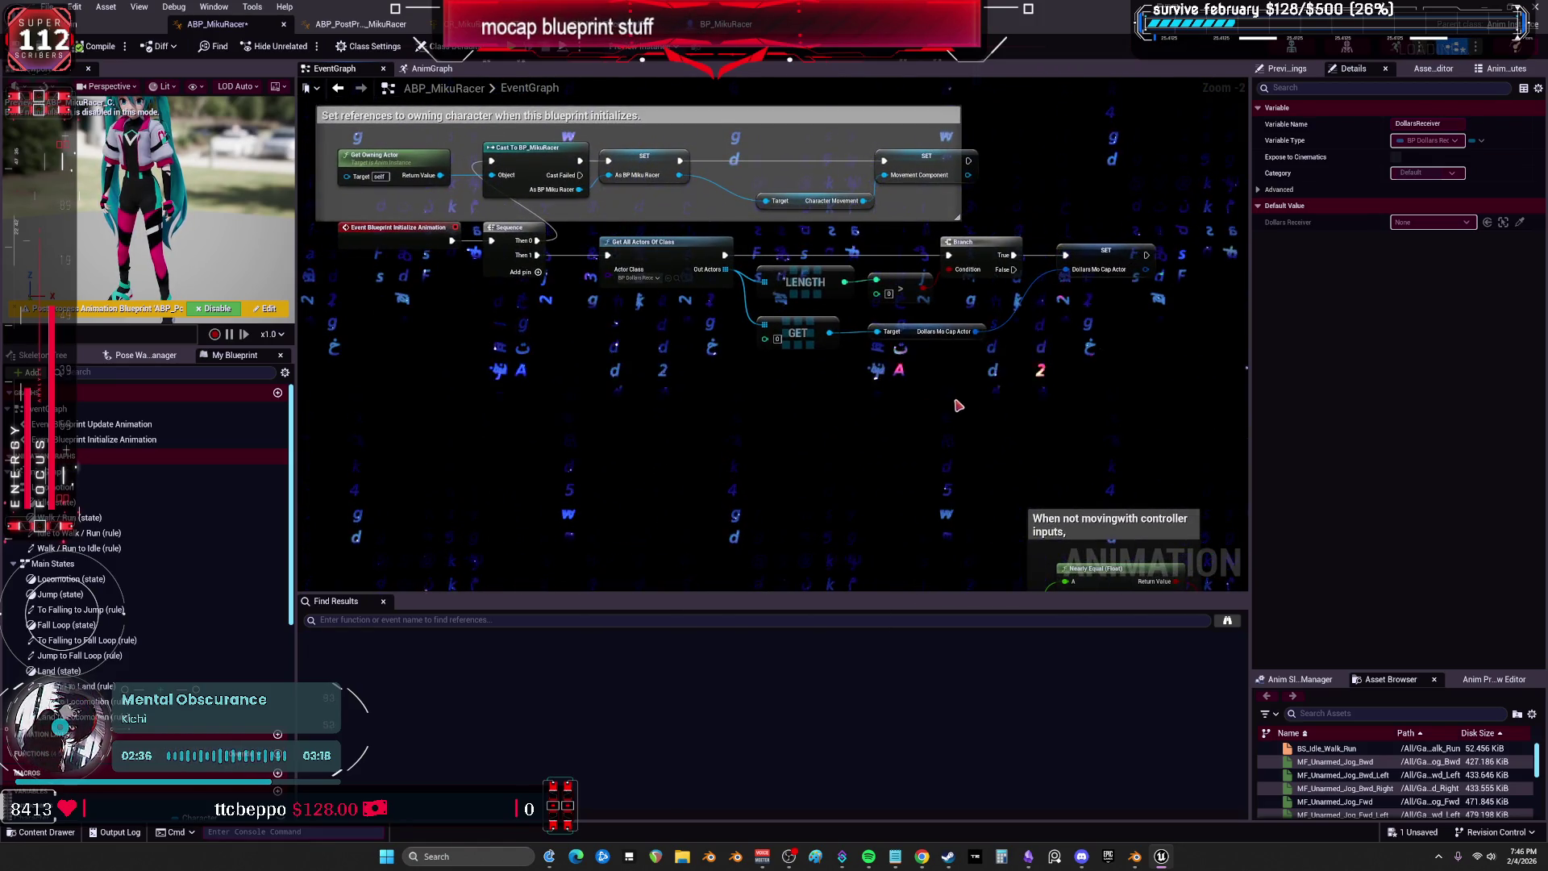
{"action": "left_click_drag", "start_coordinate": [857, 277], "coordinate": [709, 246]}
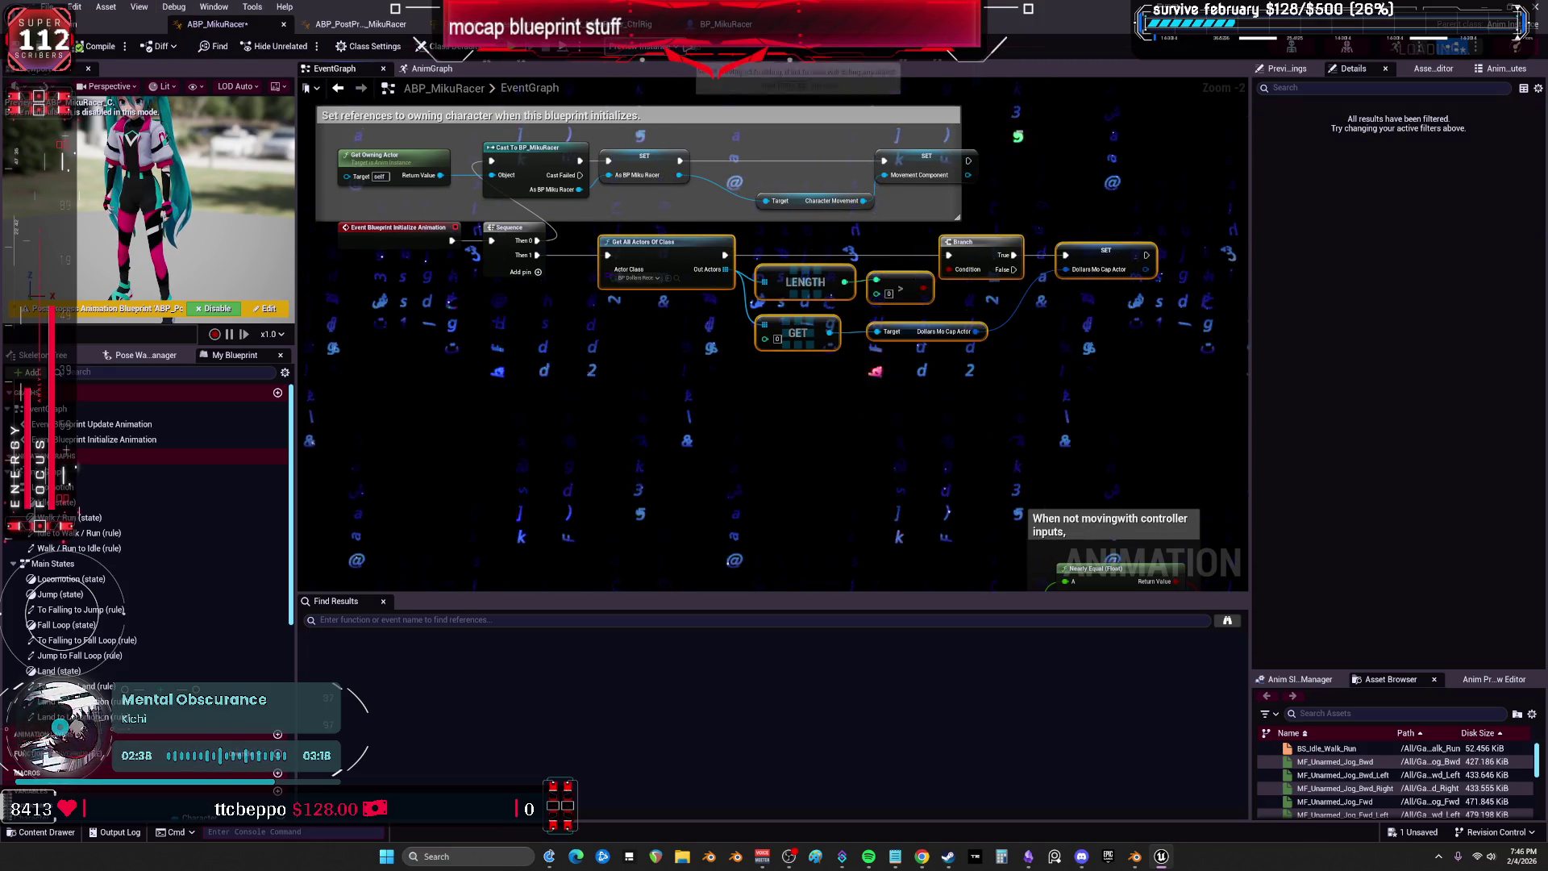
{"action": "left_click", "coordinate": [722, 24]}
Zoom in and out on the BP_MikuRacer EventGraph, then jump to Event BeginPlay.
{"action": "scroll", "coordinate": [731, 403], "scroll_direction": "up", "scroll_amount": 2}
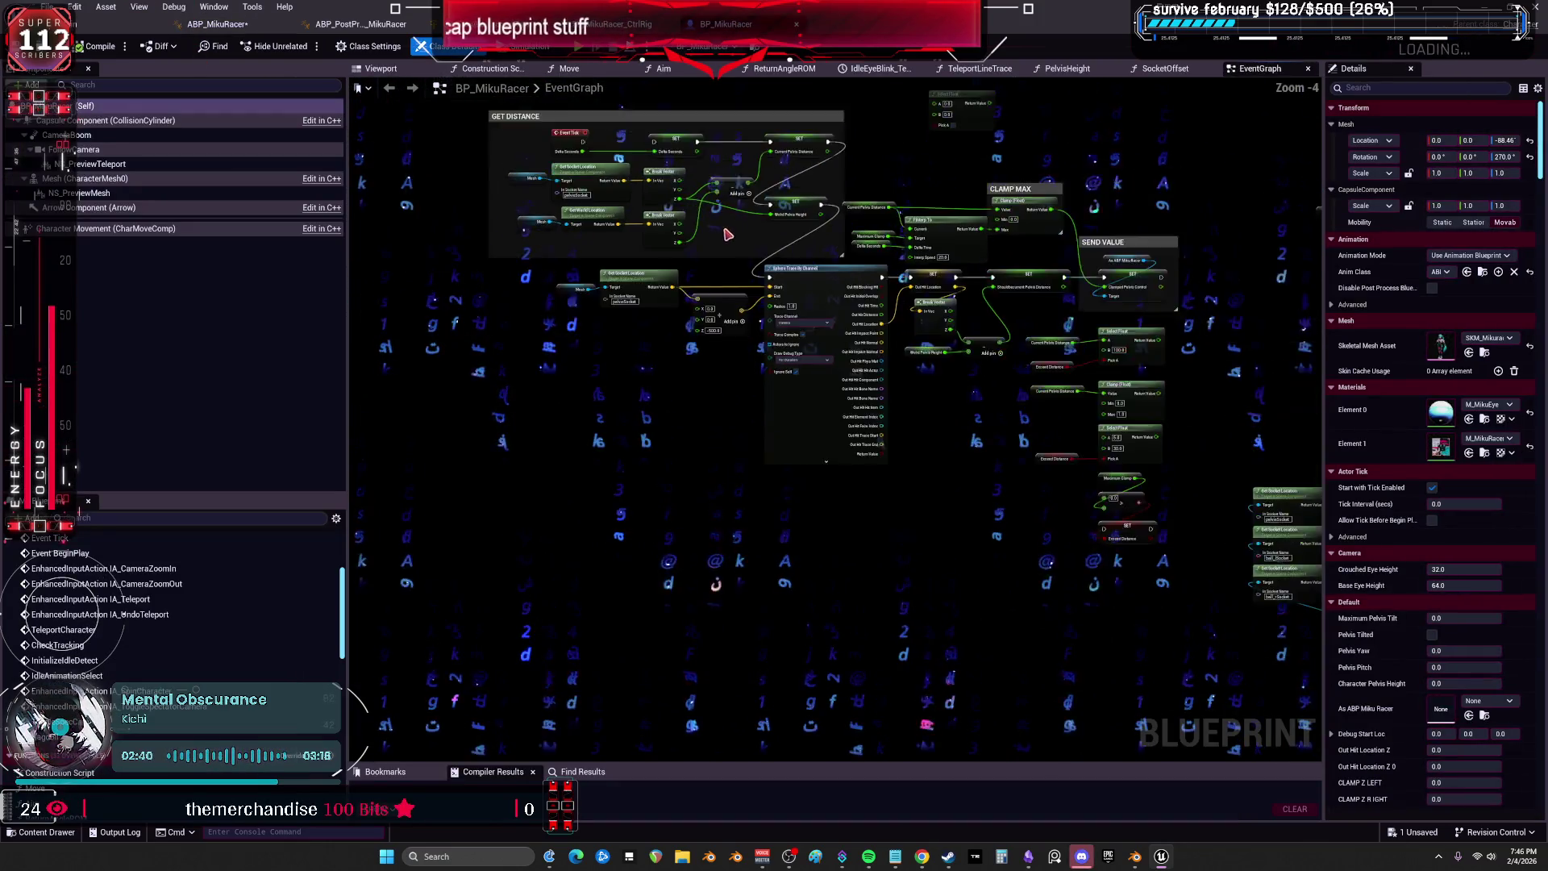
{"action": "scroll", "coordinate": [731, 403], "scroll_direction": "down", "scroll_amount": 2}
{"action": "scroll", "coordinate": [571, 384], "scroll_direction": "up", "scroll_amount": 3}
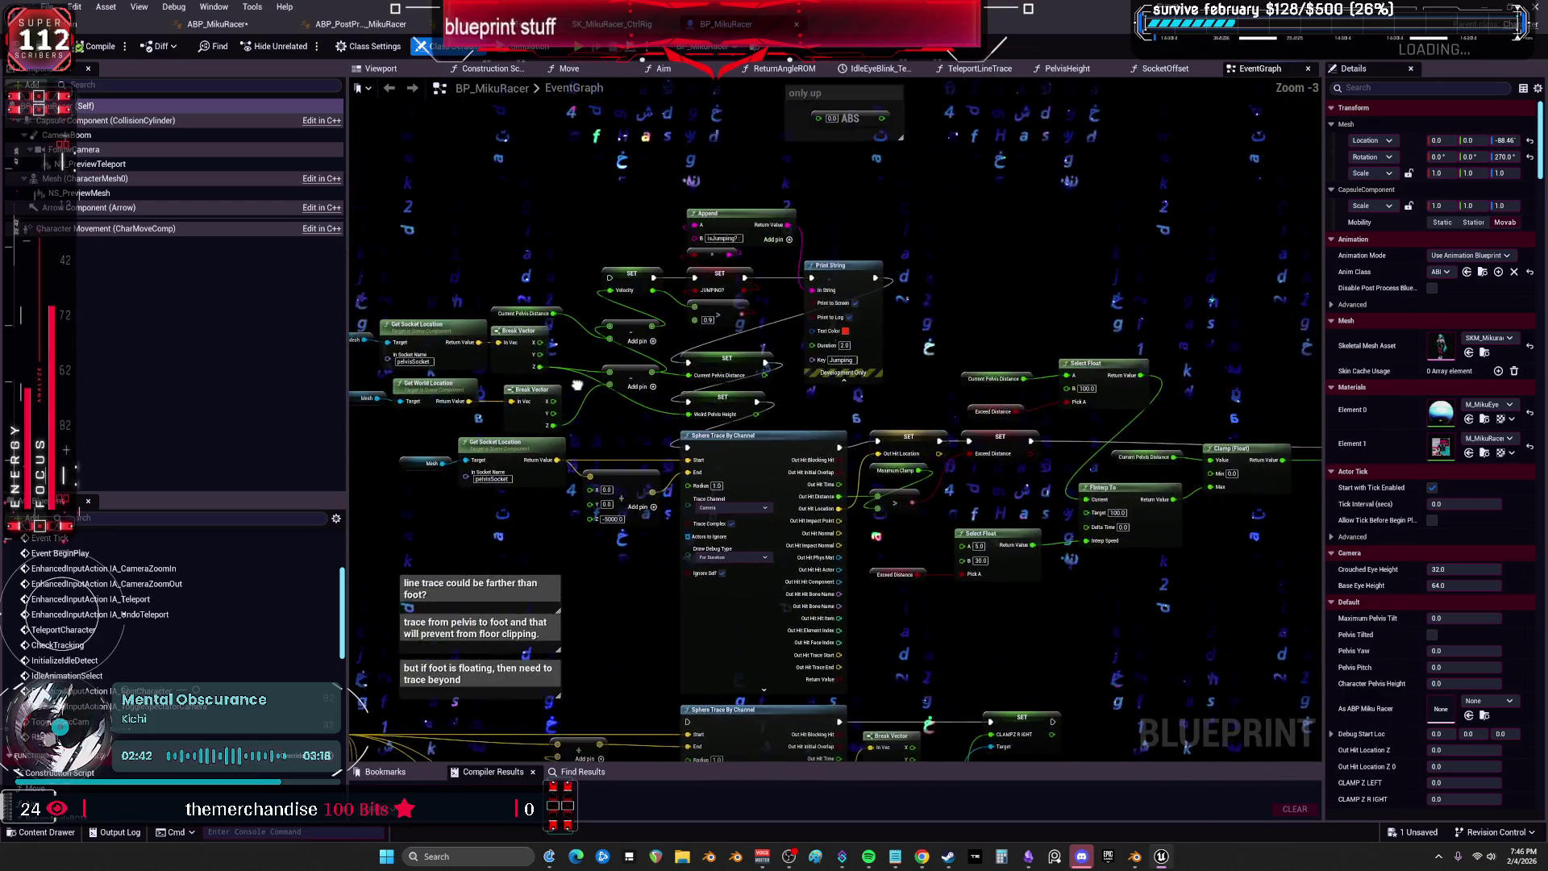
{"action": "scroll", "coordinate": [571, 385], "scroll_direction": "down", "scroll_amount": 2}
{"action": "scroll", "coordinate": [806, 363], "scroll_direction": "up", "scroll_amount": 2}
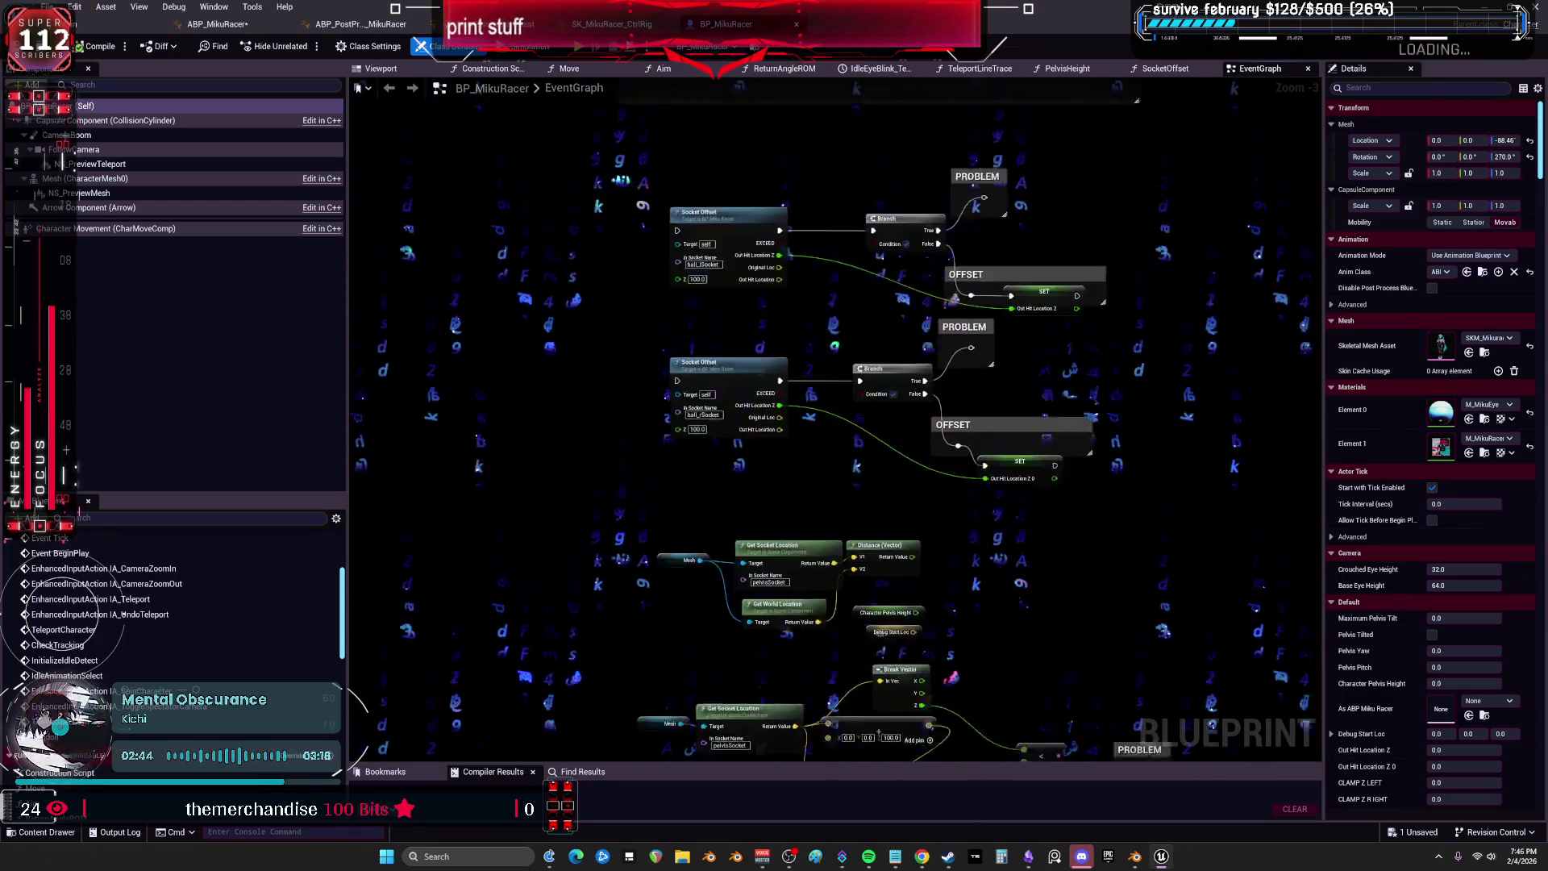
{"action": "scroll", "coordinate": [725, 462], "scroll_direction": "down", "scroll_amount": 2}
{"action": "scroll", "coordinate": [834, 346], "scroll_direction": "up", "scroll_amount": 2}
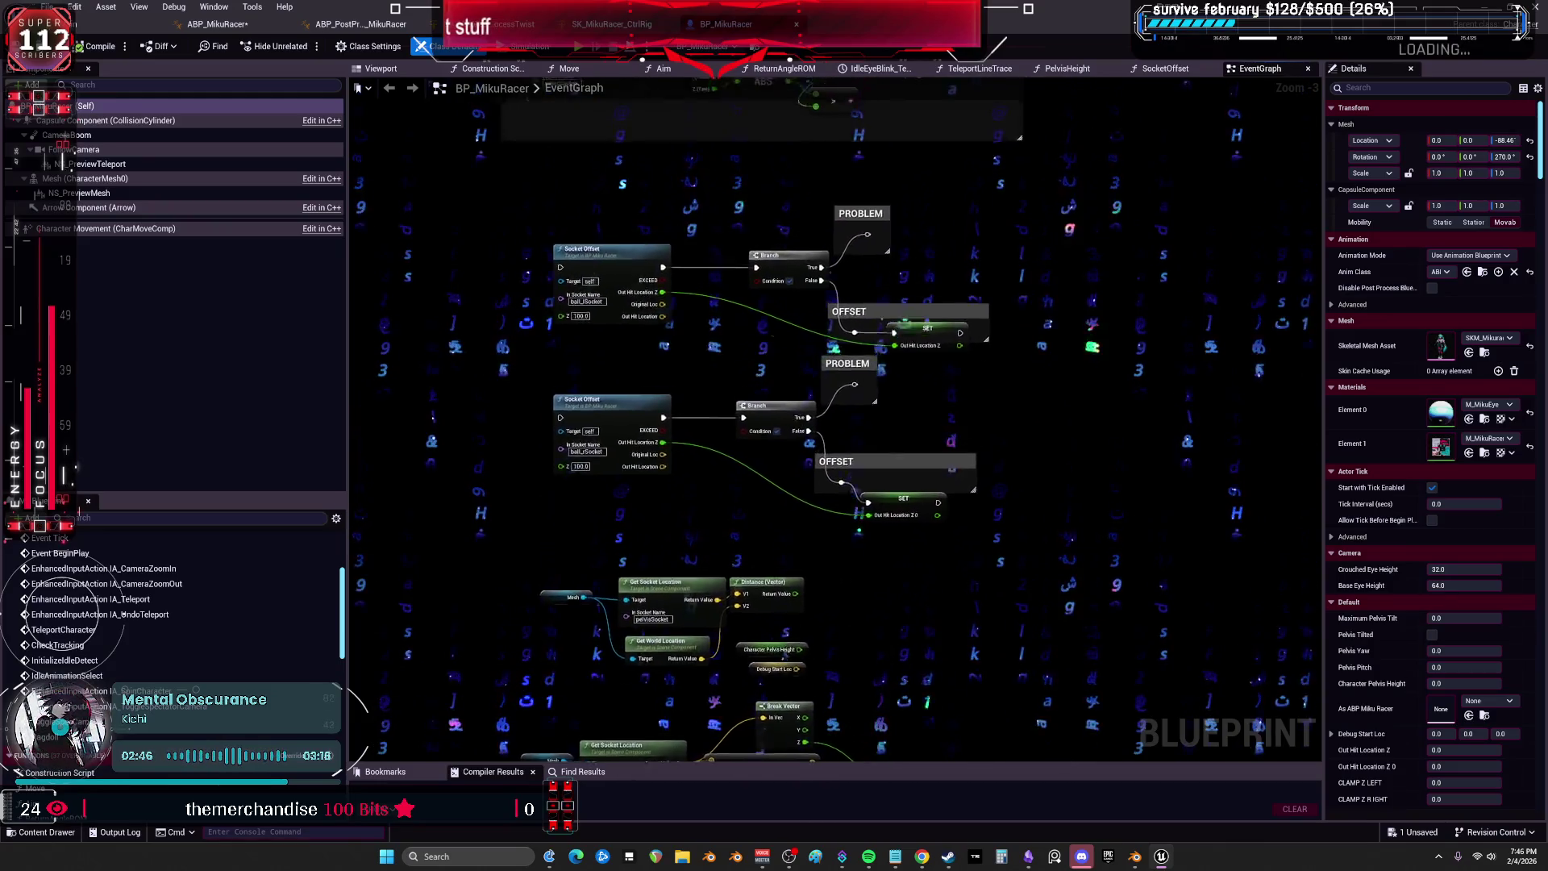
{"action": "scroll", "coordinate": [835, 347], "scroll_direction": "down", "scroll_amount": 3}
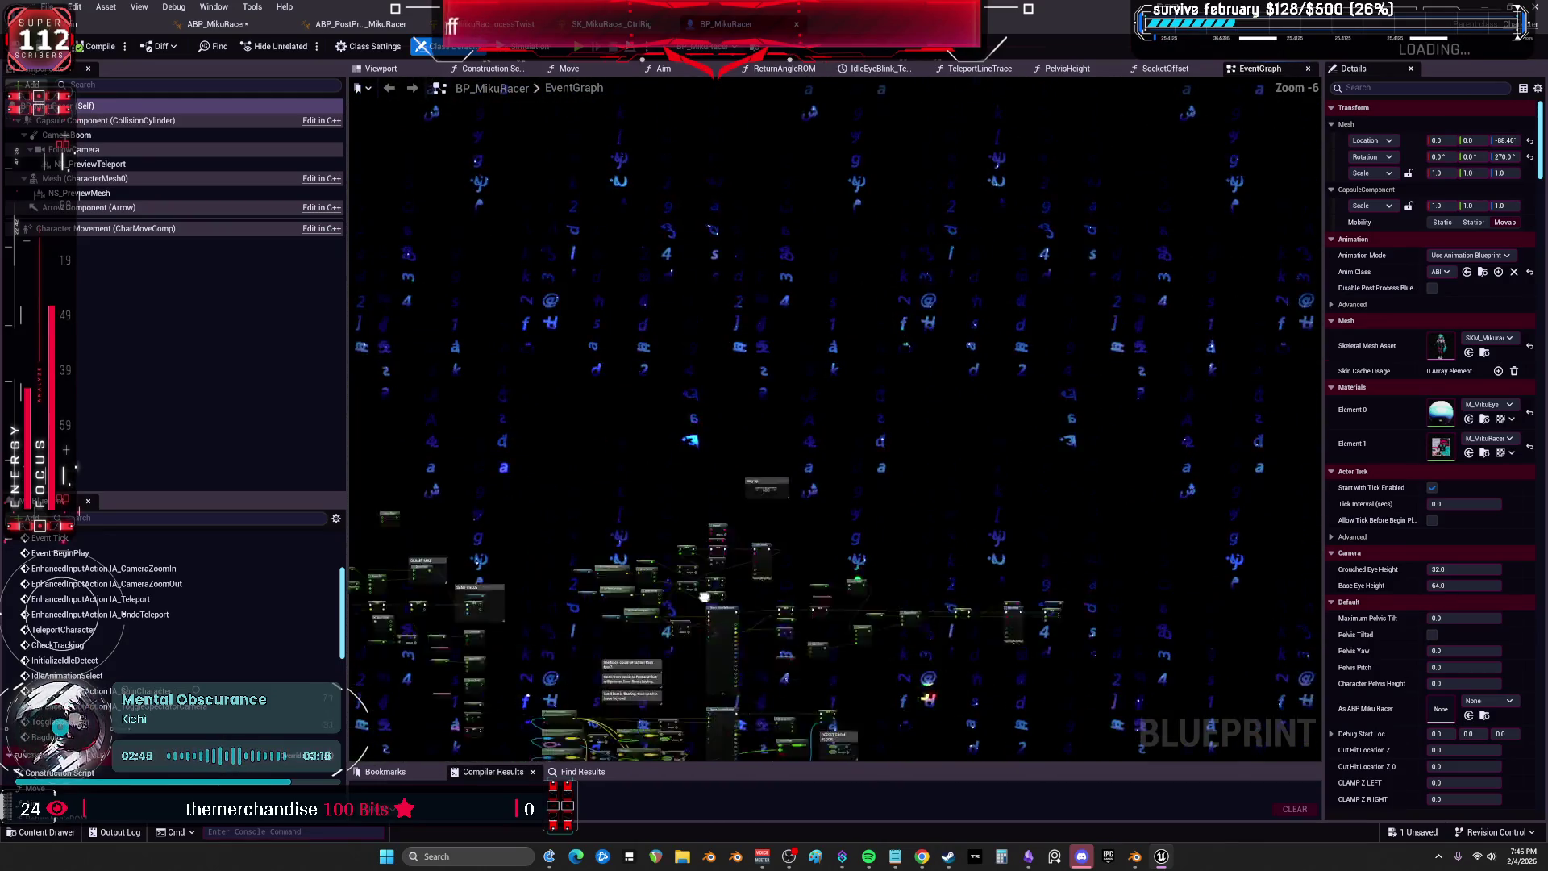
{"action": "scroll", "coordinate": [538, 275], "scroll_direction": "up", "scroll_amount": 3}
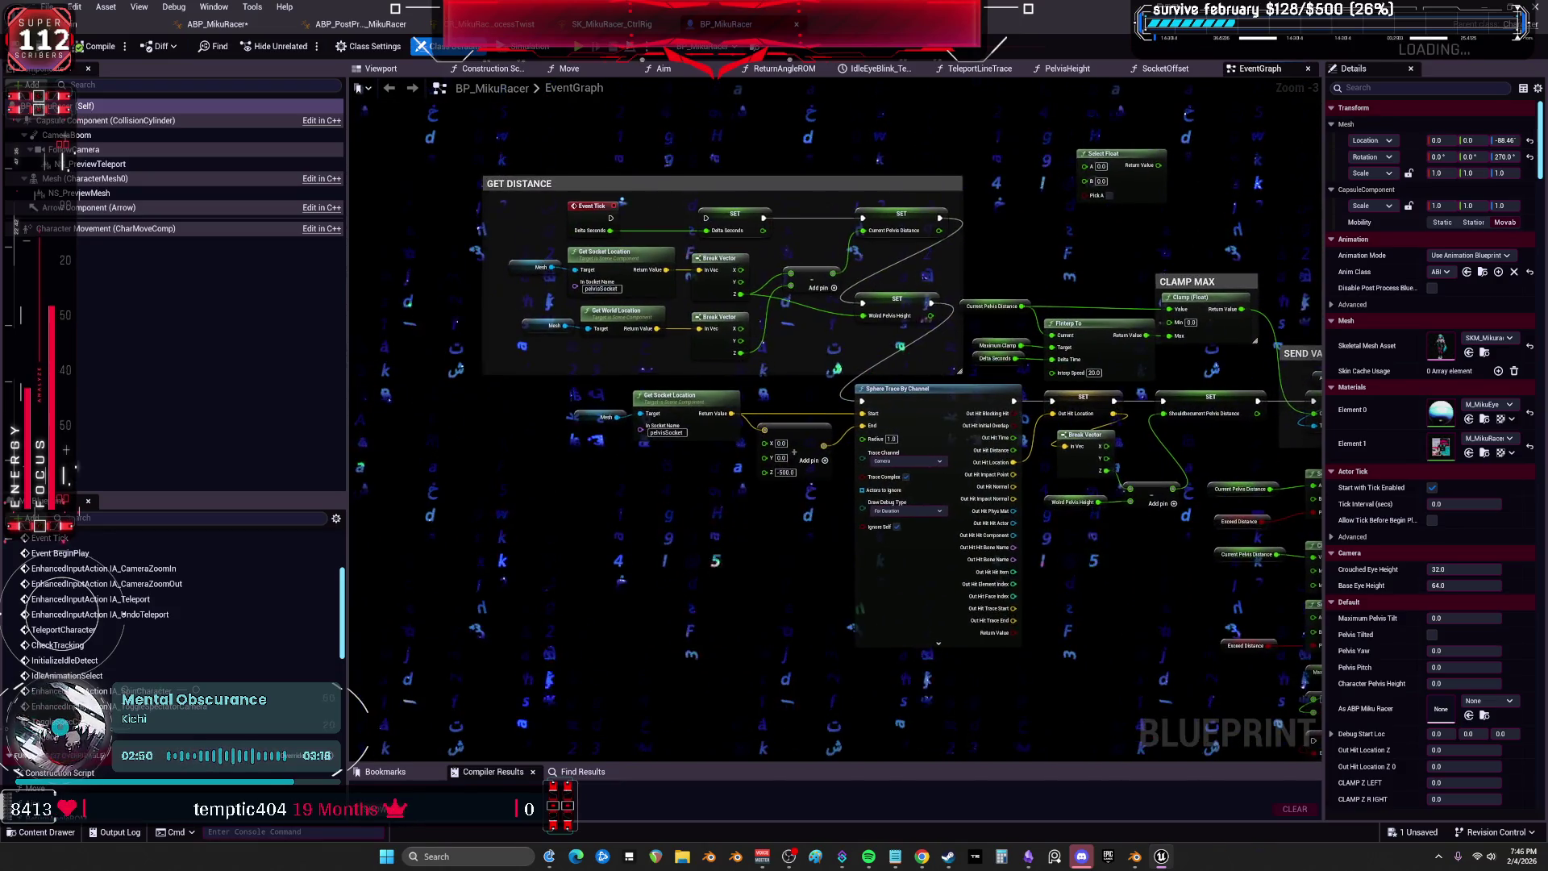
{"action": "scroll", "coordinate": [836, 368], "scroll_direction": "down", "scroll_amount": 3}
{"action": "scroll", "coordinate": [472, 534], "scroll_direction": "up", "scroll_amount": 3}
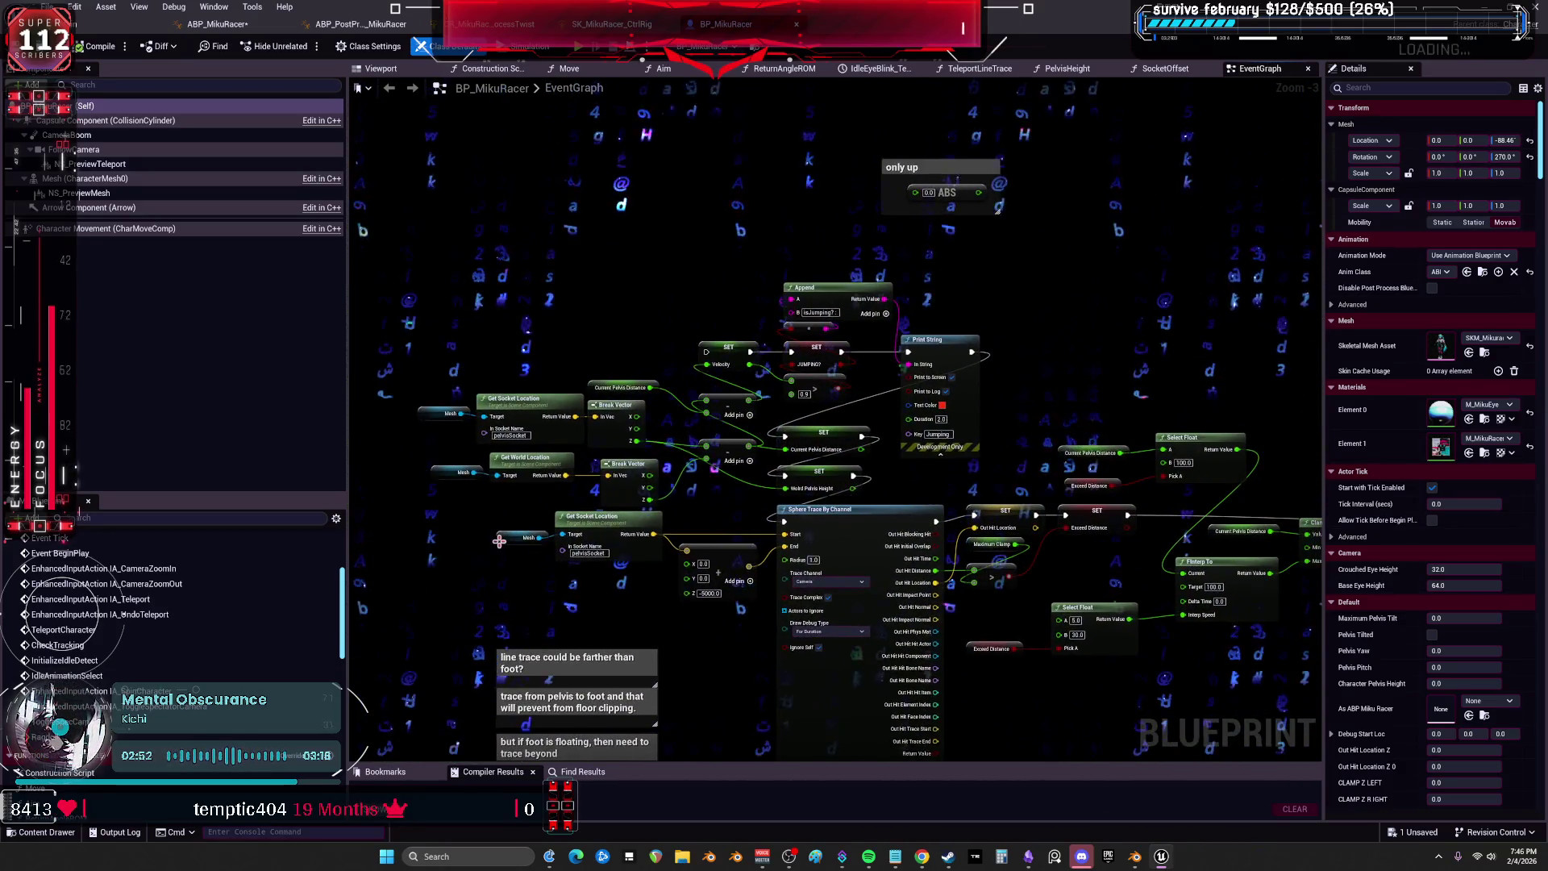
{"action": "scroll", "coordinate": [499, 541], "scroll_direction": "down", "scroll_amount": 1}
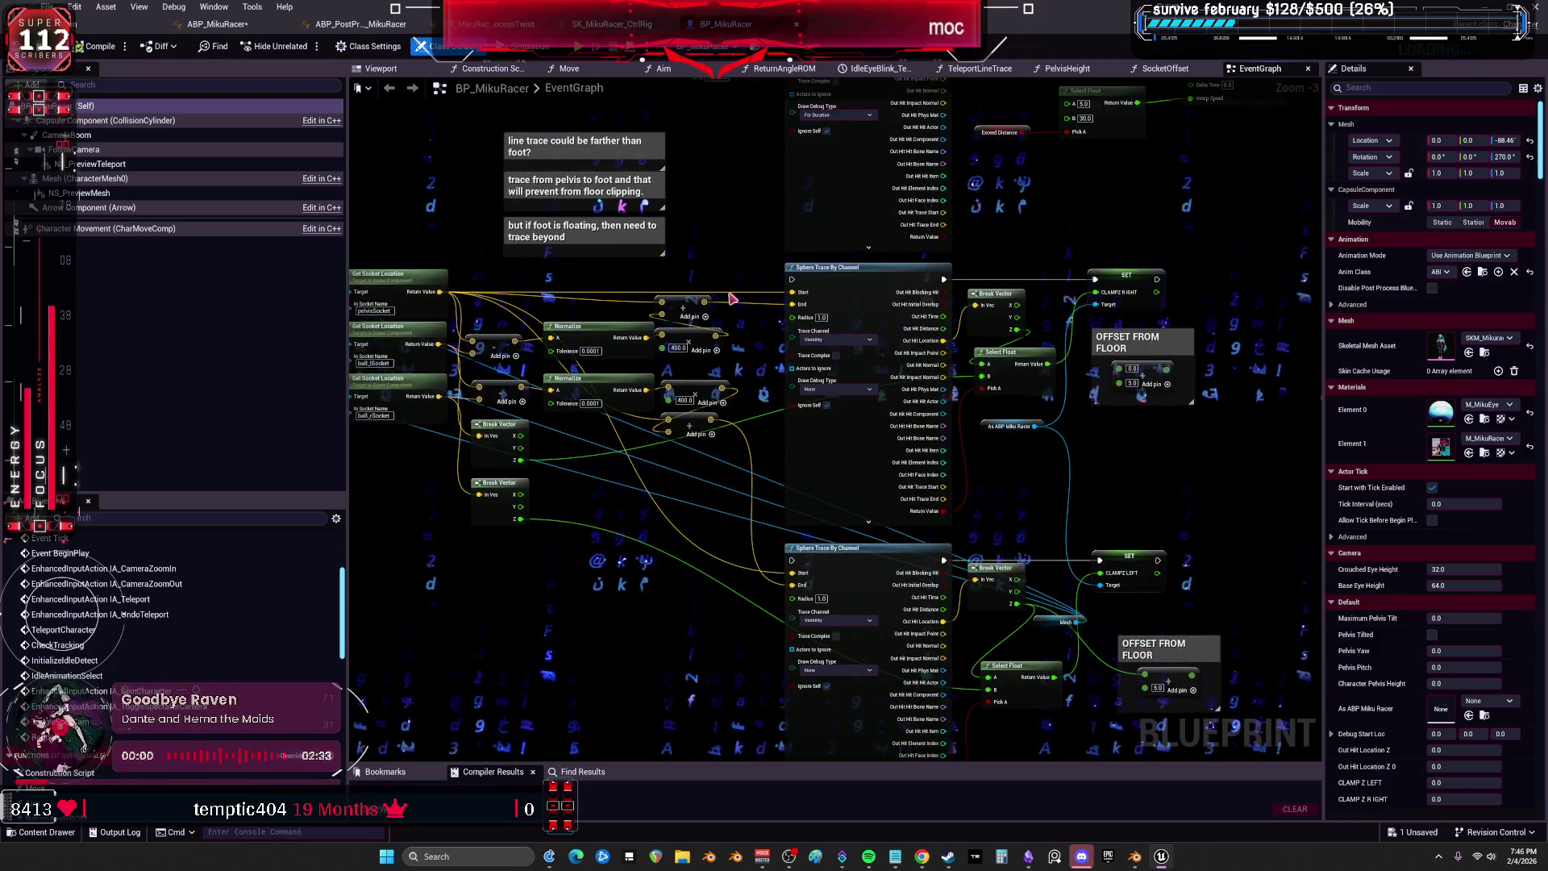
{"action": "scroll", "coordinate": [870, 393], "scroll_direction": "down", "scroll_amount": 2}
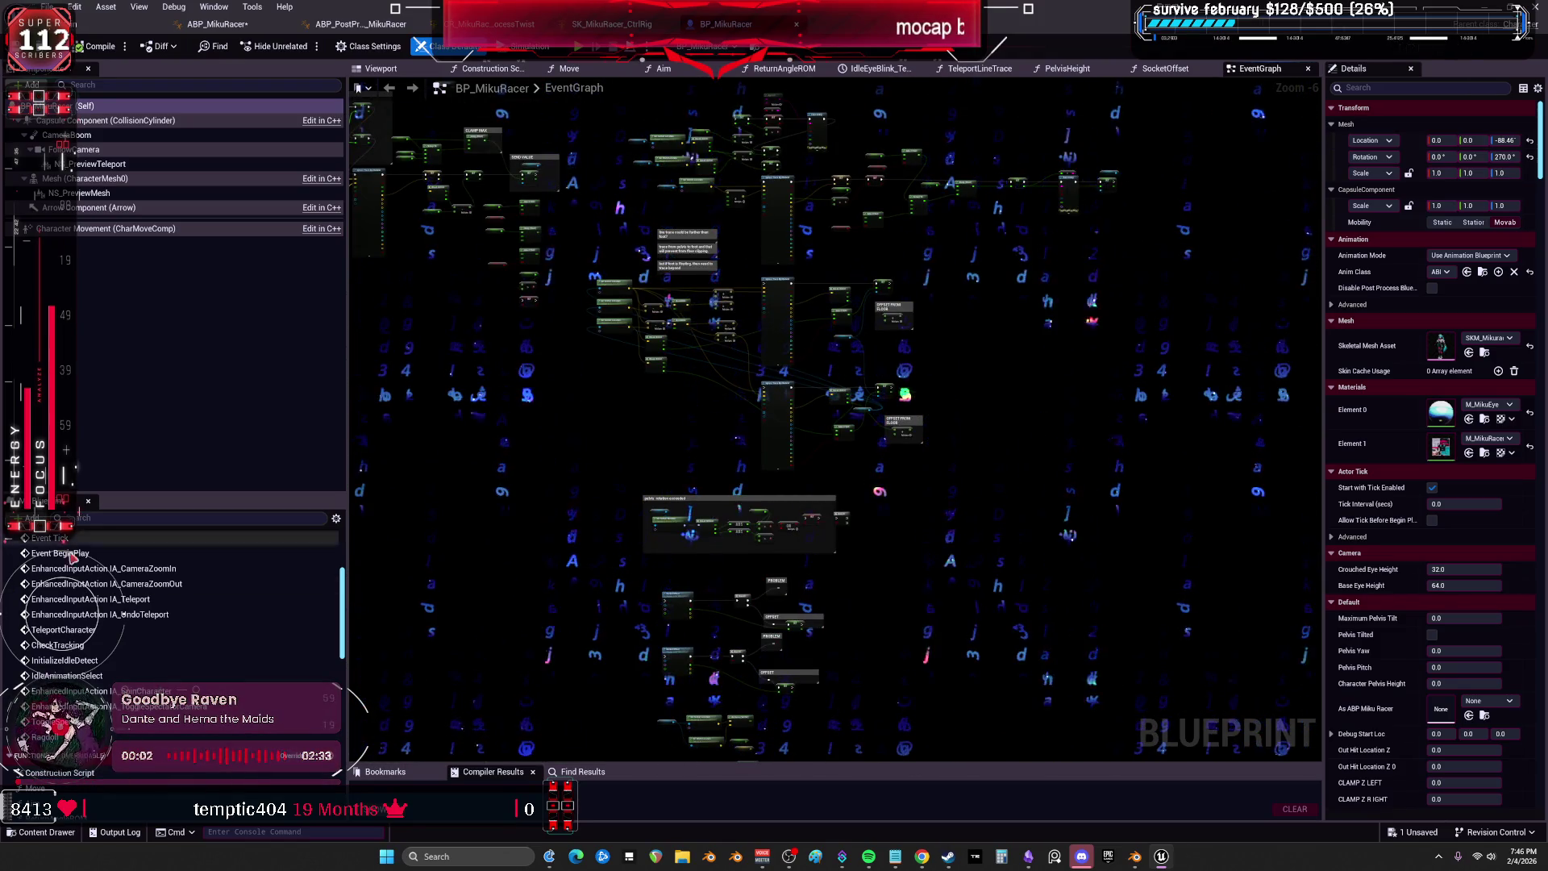
{"action": "double_click", "coordinate": [61, 553]}
Survey the SpawnActor, idle animation and ragdoll WIP comments, then open ABP_PostProcess_MikuRacer's AnimGraph.
{"action": "scroll", "coordinate": [509, 382], "scroll_direction": "down", "scroll_amount": 2}
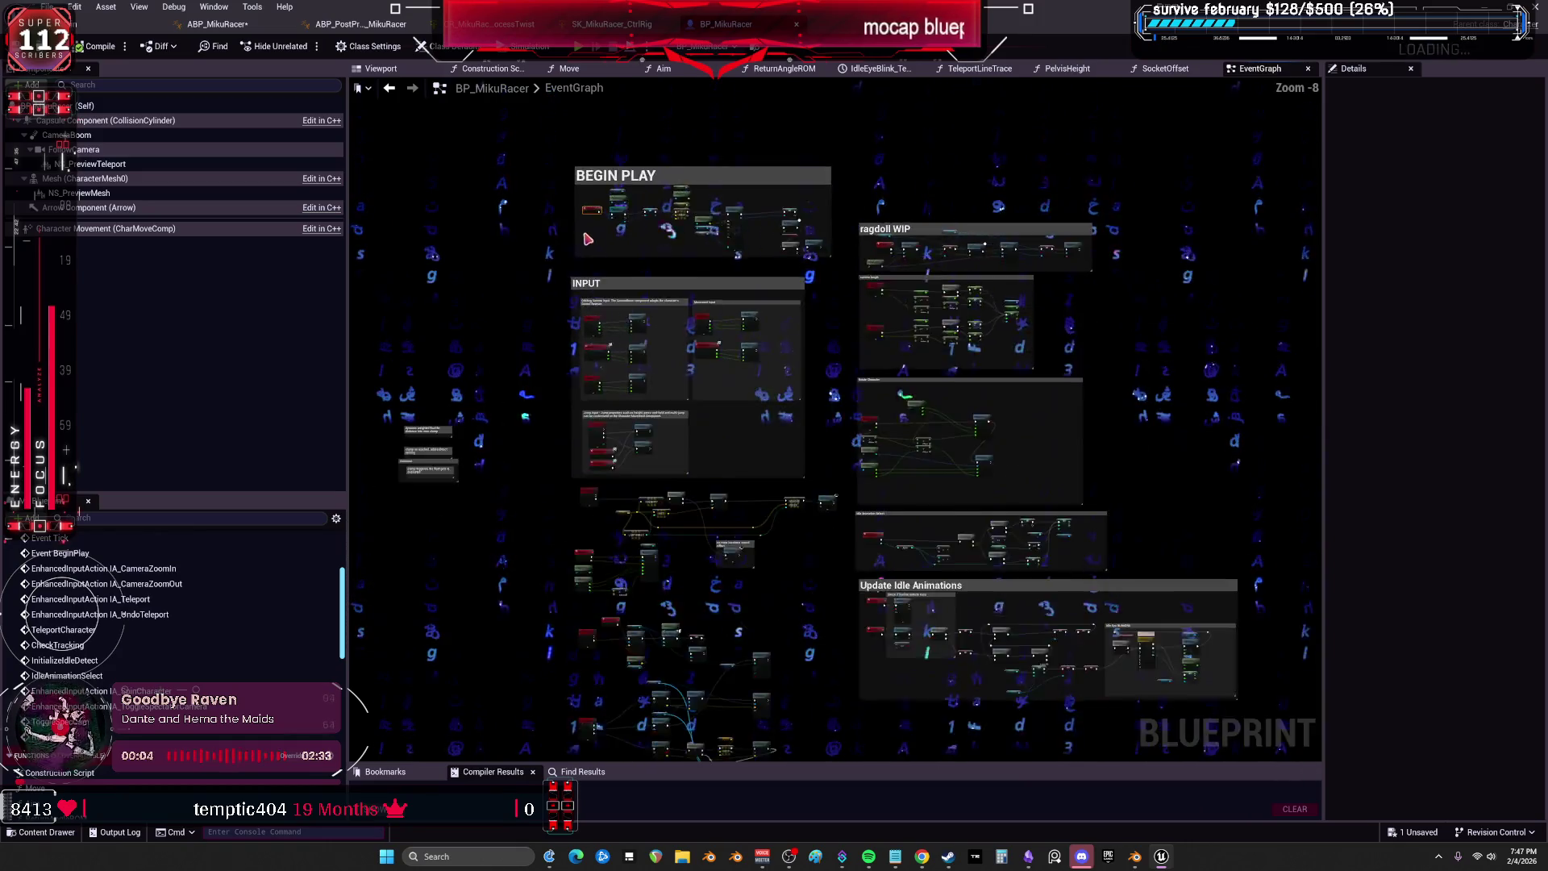
{"action": "scroll", "coordinate": [659, 372], "scroll_direction": "up", "scroll_amount": 6}
{"action": "mouse_move", "coordinate": [902, 418]}
{"action": "left_mouse_down"}
{"action": "mouse_move", "coordinate": [488, 413]}
{"action": "mouse_move", "coordinate": [458, 427]}
{"action": "mouse_move", "coordinate": [569, 327]}
{"action": "mouse_move", "coordinate": [569, 137]}
{"action": "left_mouse_up"}
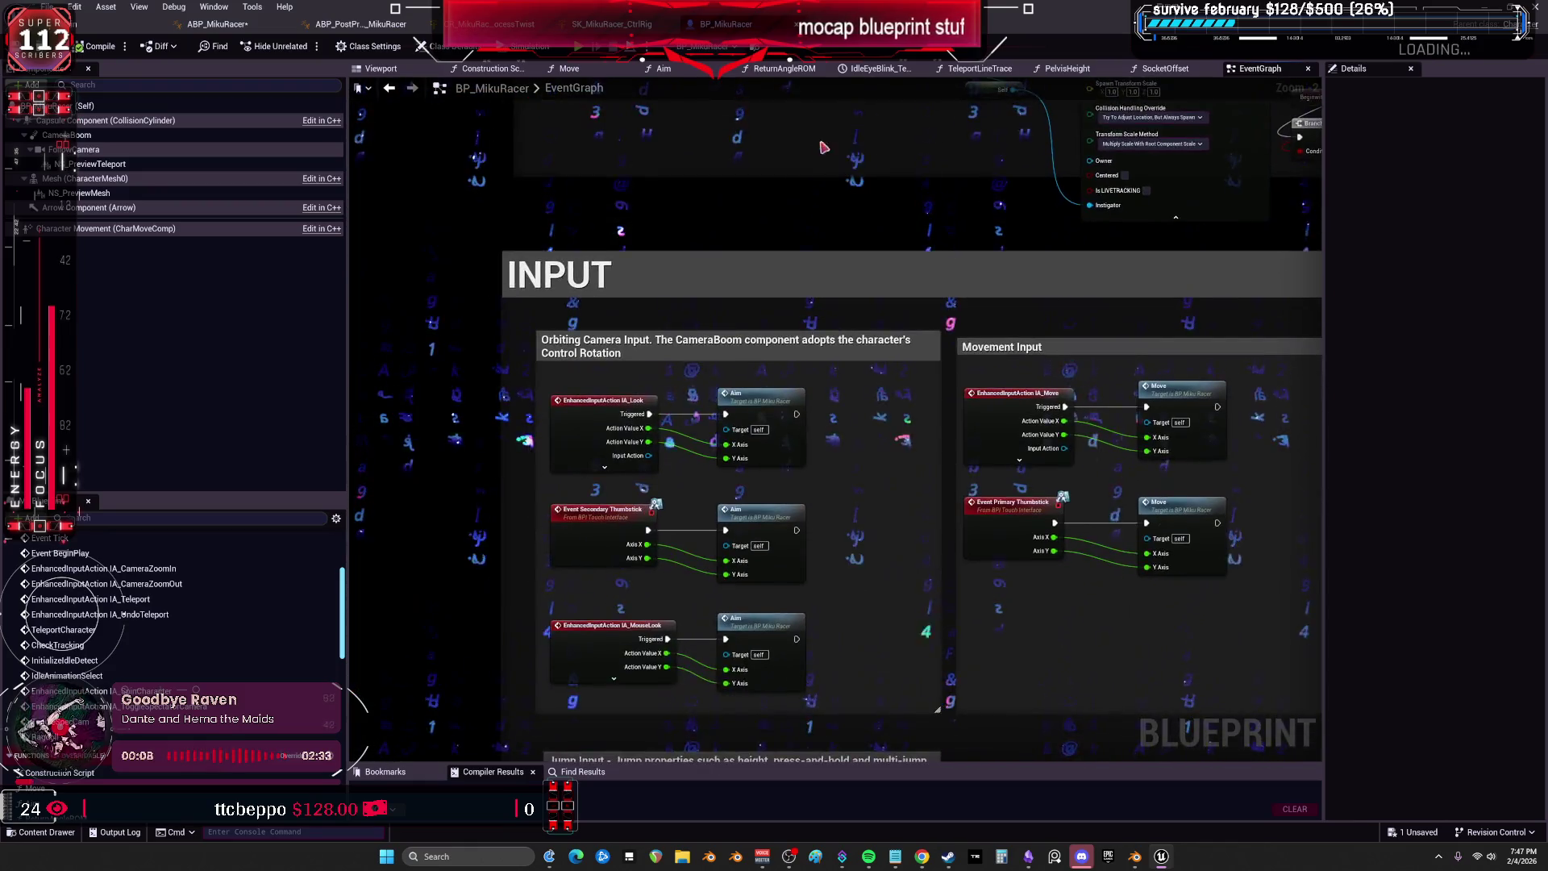
{"action": "scroll", "coordinate": [569, 137], "scroll_direction": "down", "scroll_amount": 3}
{"action": "left_click_drag", "start_coordinate": [1048, 403], "coordinate": [467, 384]}
{"action": "left_click_drag", "start_coordinate": [564, 323], "coordinate": [793, 231]}
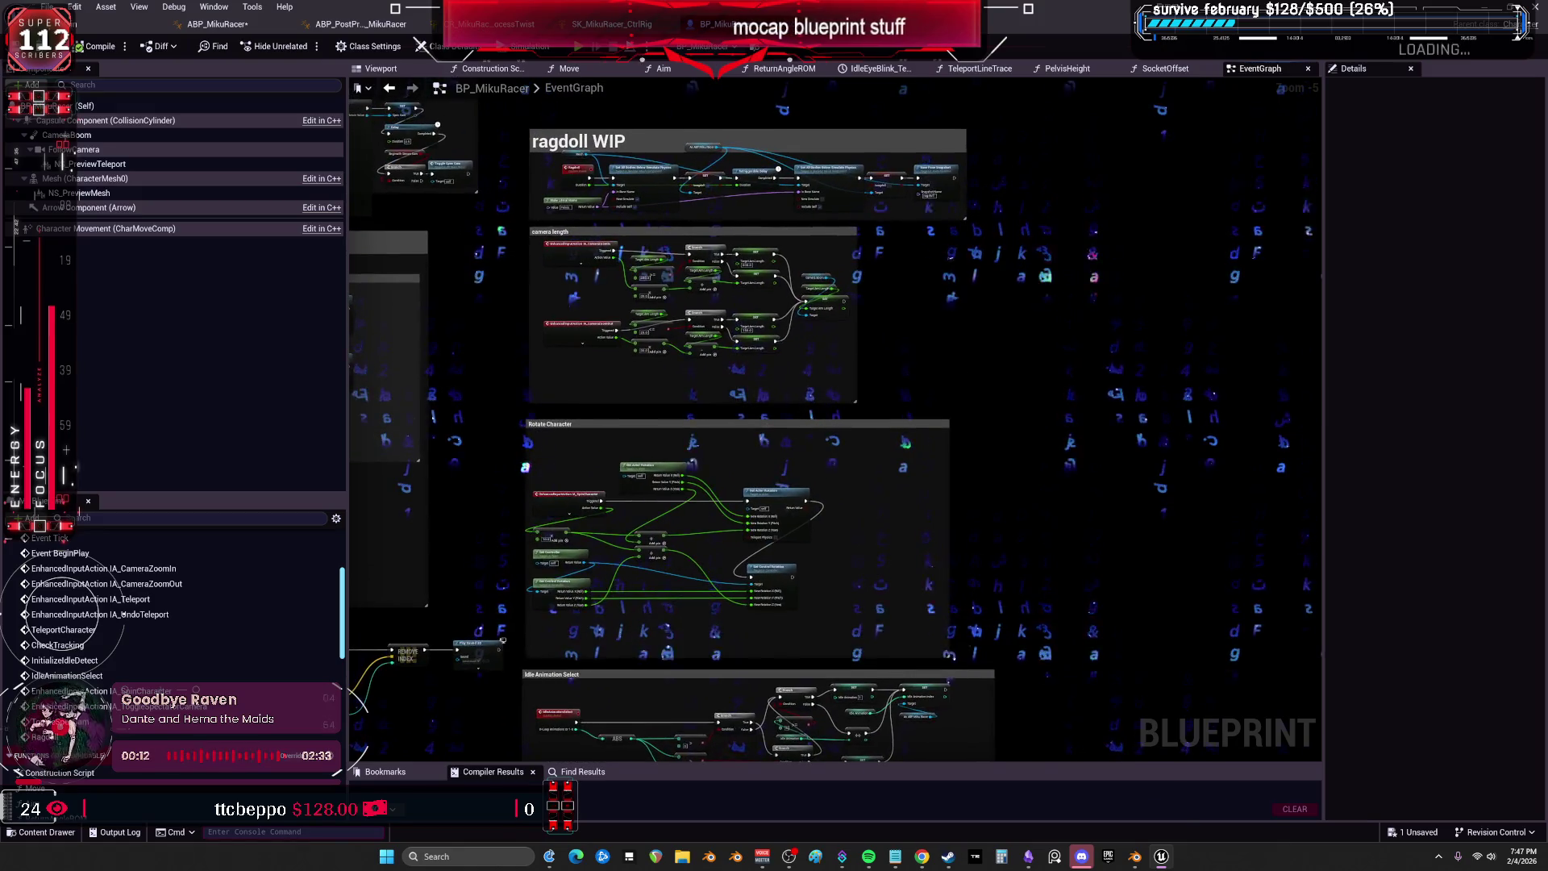
{"action": "scroll", "coordinate": [794, 231], "scroll_direction": "up", "scroll_amount": 3}
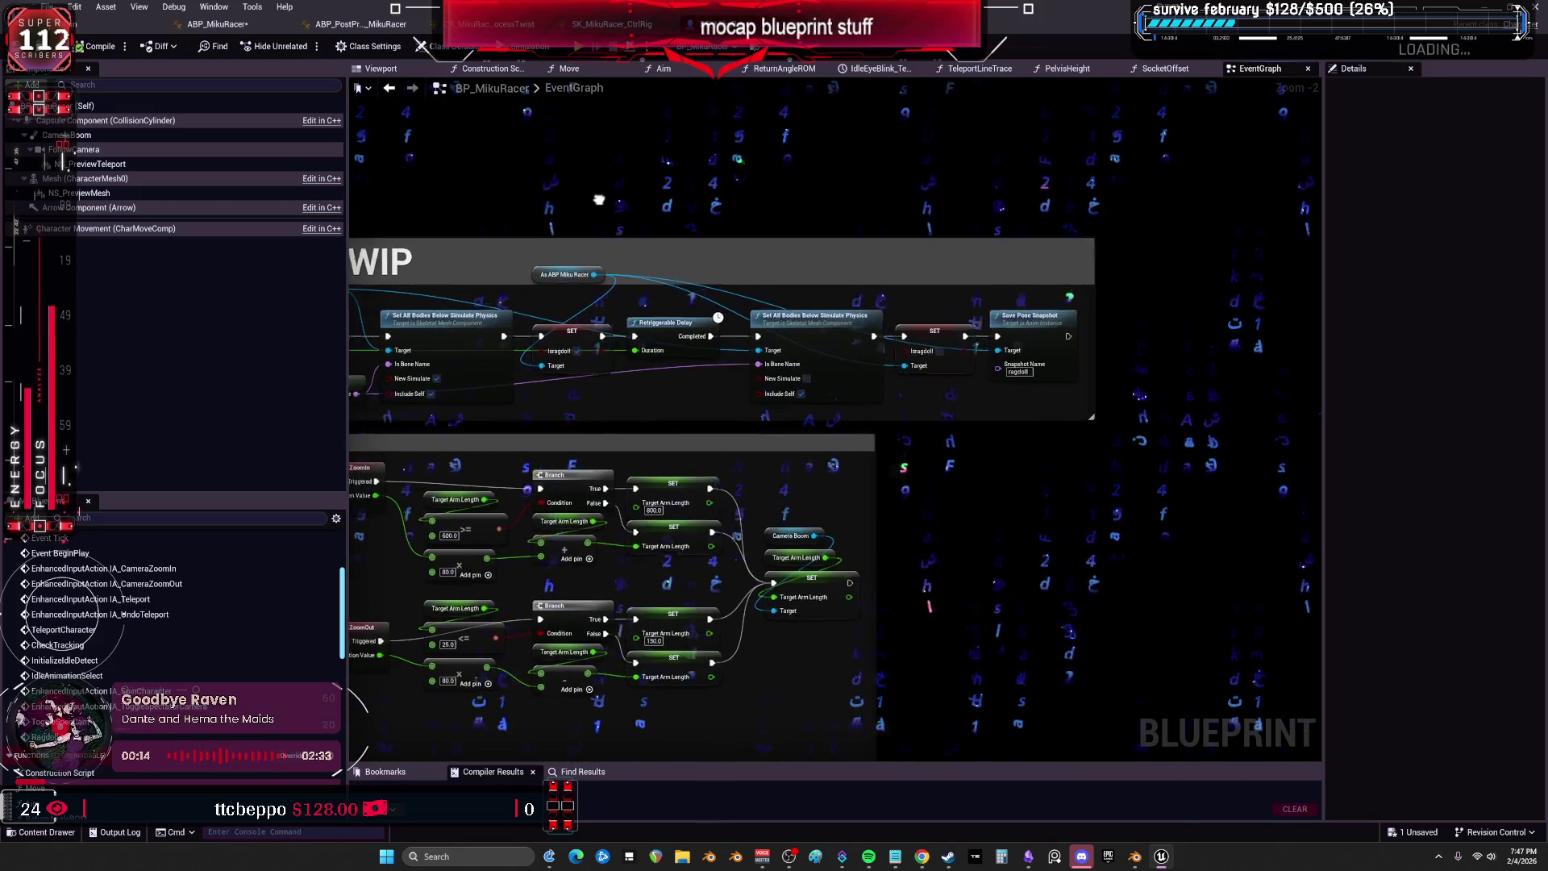
{"action": "left_click_drag", "start_coordinate": [595, 197], "coordinate": [1200, 182]}
{"action": "left_click_drag", "start_coordinate": [612, 395], "coordinate": [1102, 380]}
{"action": "double_click", "coordinate": [60, 553]}
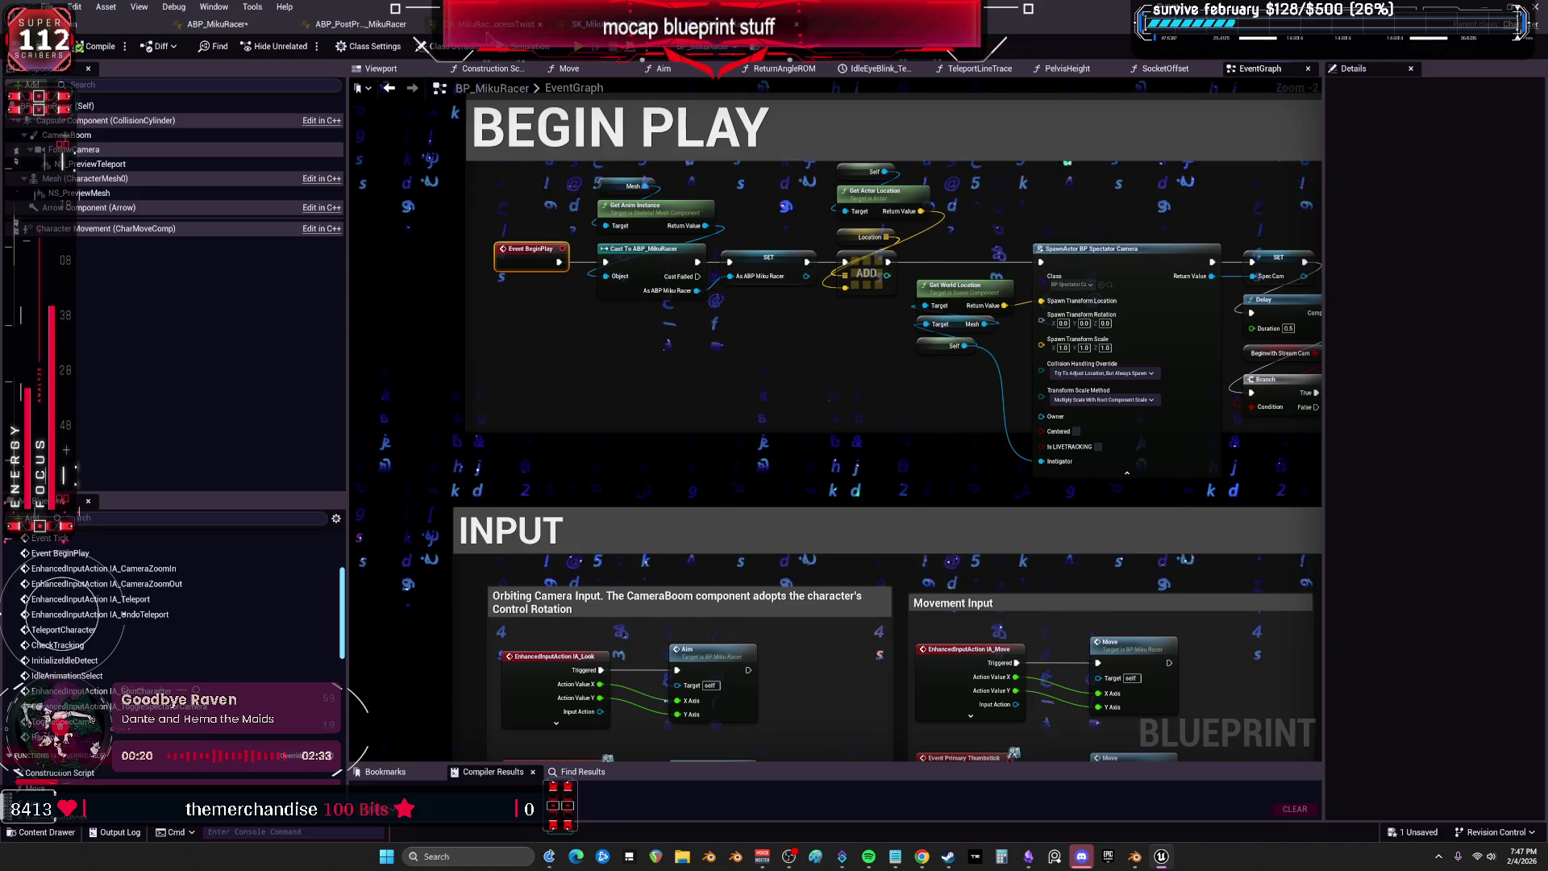
{"action": "left_click", "coordinate": [346, 25]}
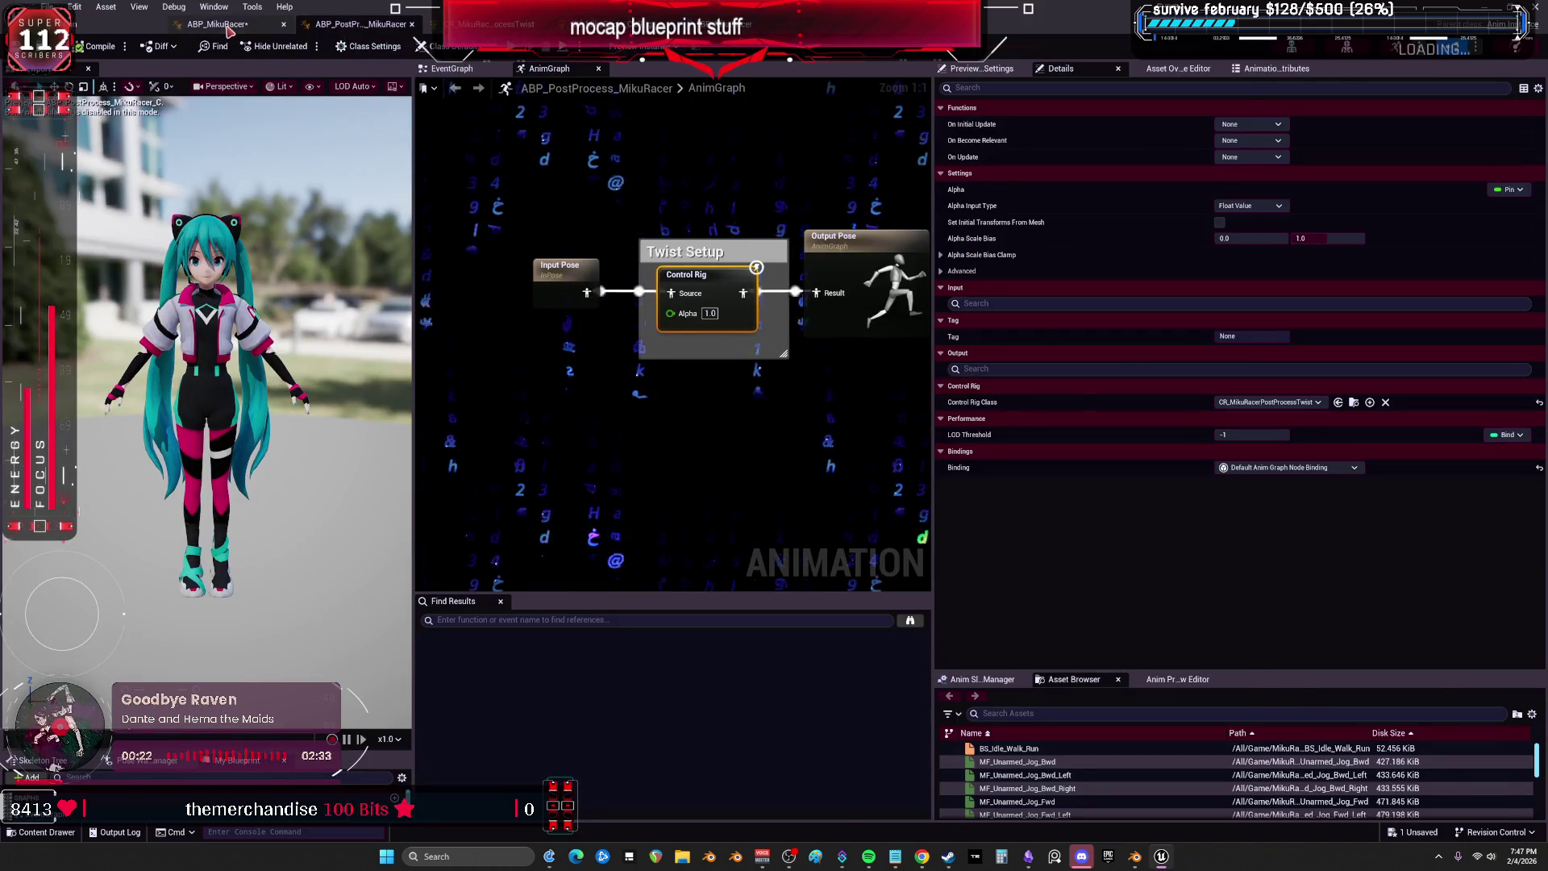
Switch to ABP_MikuRacer and pan between its update and initialize animation sections.
{"action": "left_click", "coordinate": [227, 28]}
{"action": "left_click_drag", "start_coordinate": [645, 334], "coordinate": [655, 422]}
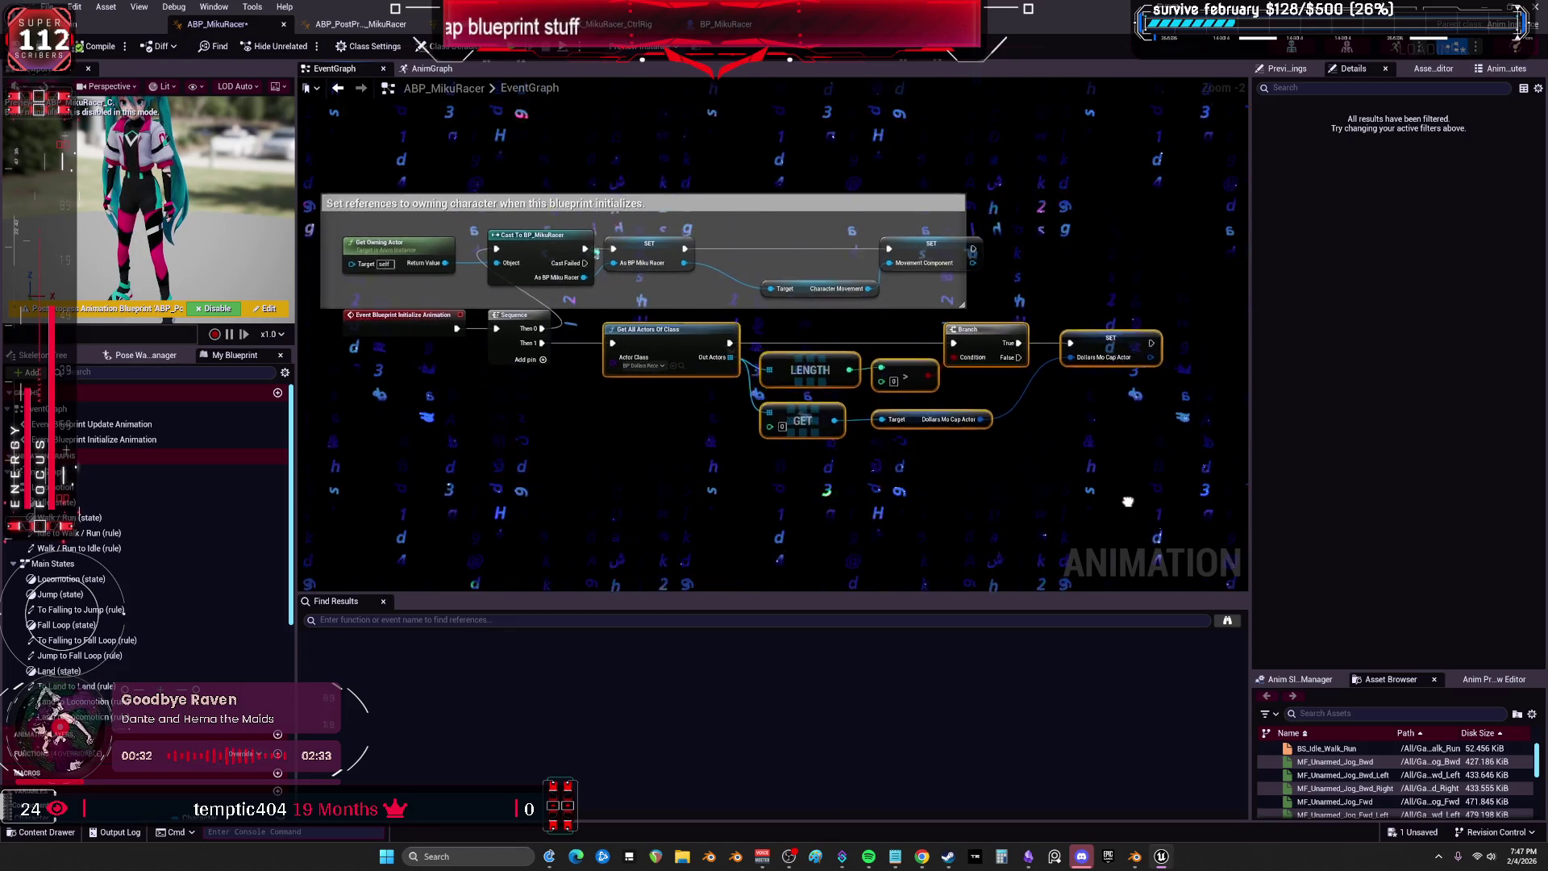
{"action": "scroll", "coordinate": [548, 250], "scroll_direction": "down", "scroll_amount": 1}
{"action": "mouse_move", "coordinate": [549, 250]}
{"action": "left_mouse_down"}
{"action": "mouse_move", "coordinate": [726, 242]}
{"action": "mouse_move", "coordinate": [856, 140]}
{"action": "left_mouse_up"}
{"action": "left_click_drag", "start_coordinate": [985, 308], "coordinate": [971, 774]}
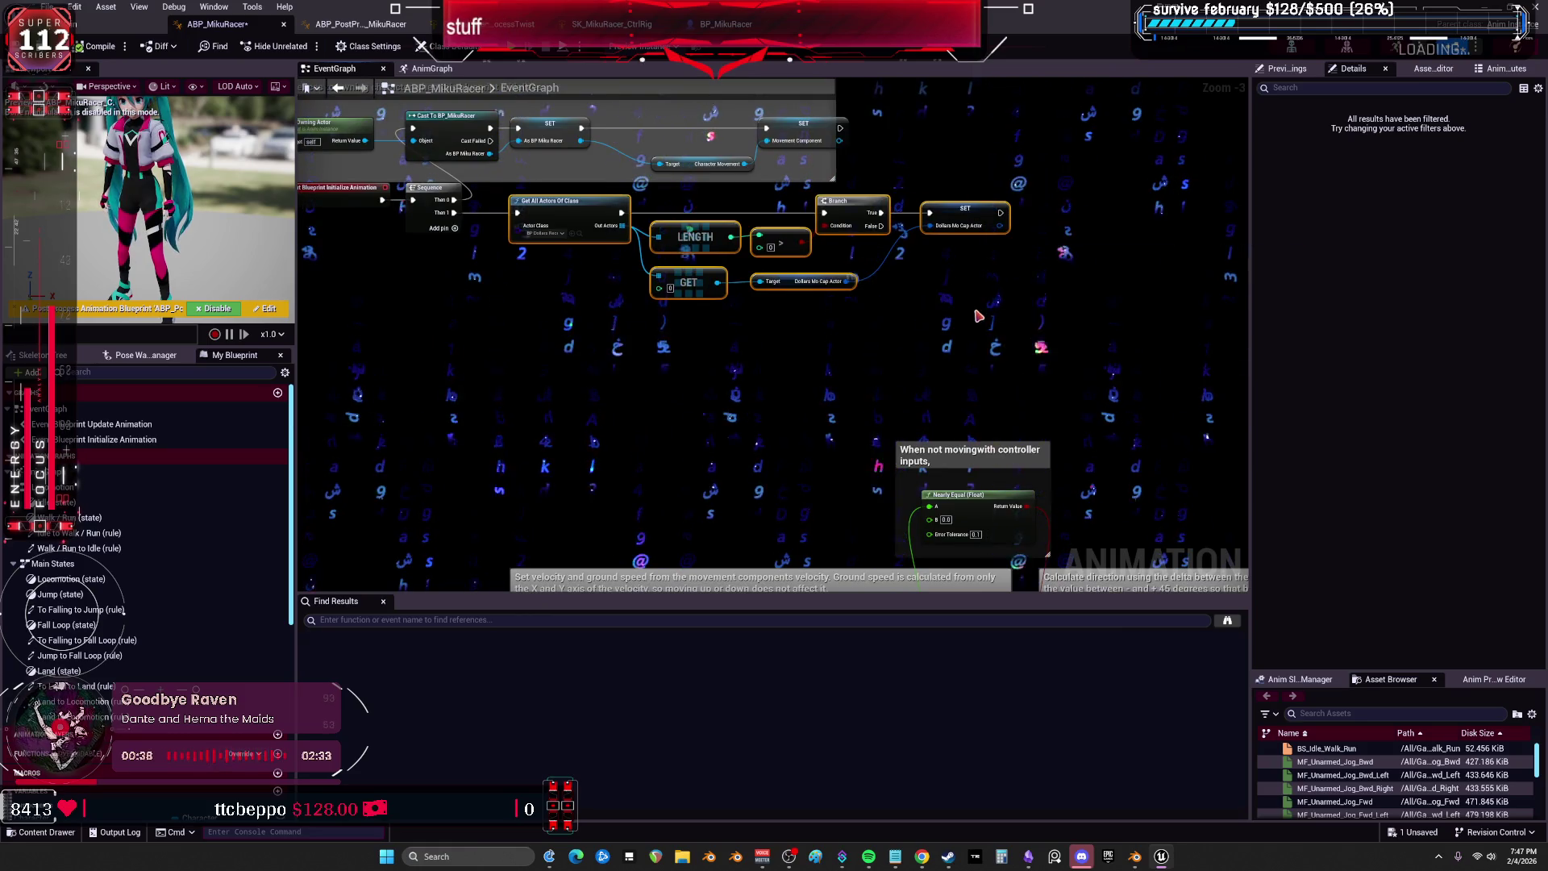
{"action": "left_click", "coordinate": [961, 295]}
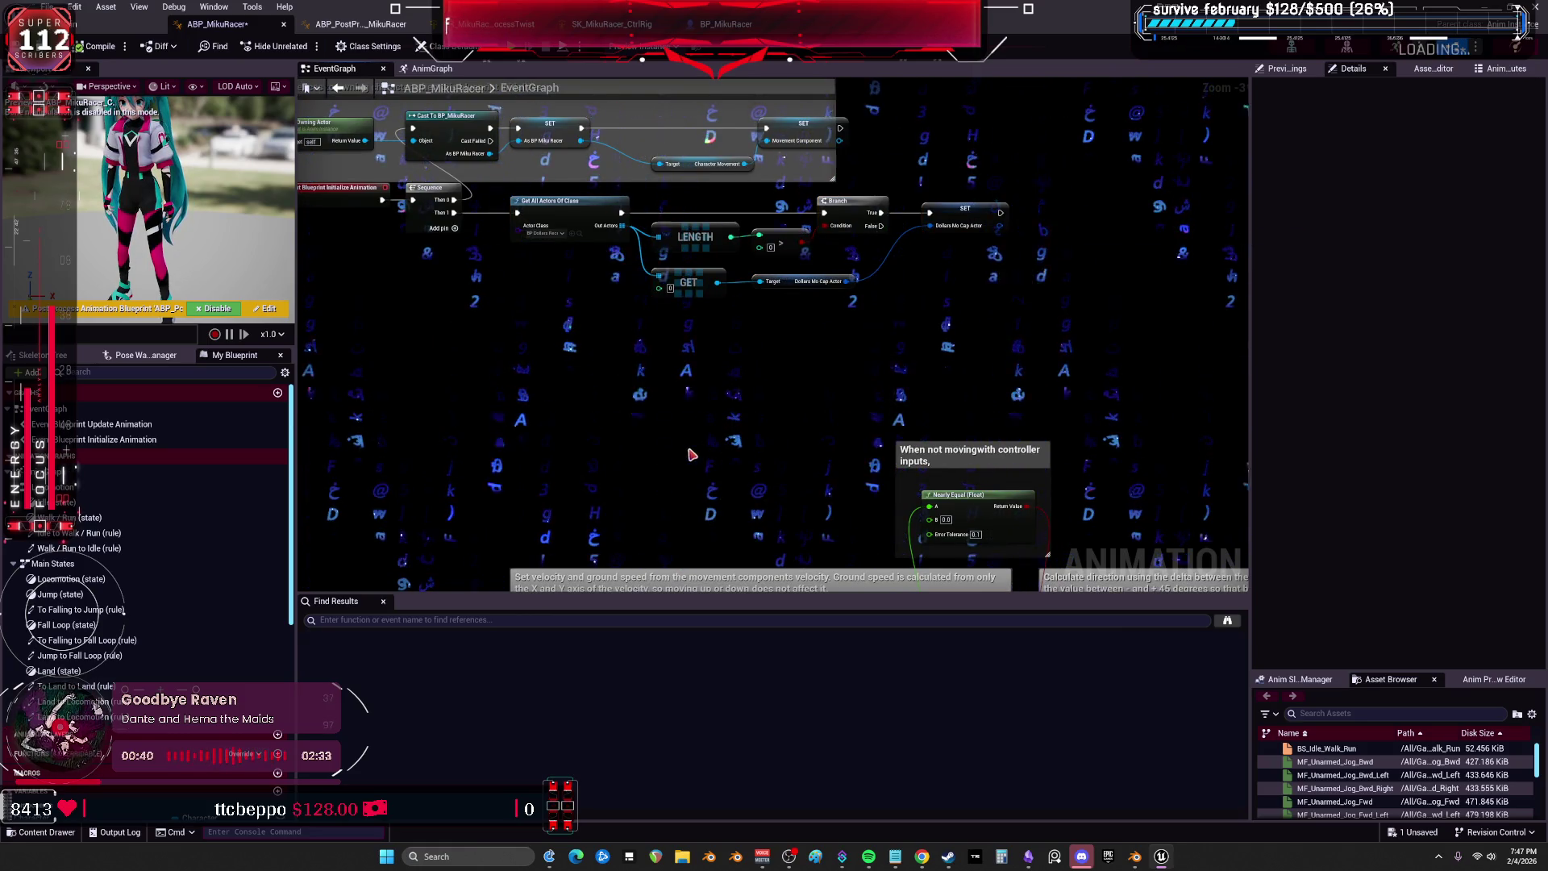
Review the Should Move, Is Falling and velocity logic plus the Is Valid and SET nodes.
{"action": "mouse_move", "coordinate": [668, 454]}
{"action": "left_mouse_down"}
{"action": "mouse_move", "coordinate": [756, 369]}
{"action": "mouse_move", "coordinate": [808, 487]}
{"action": "left_mouse_up"}
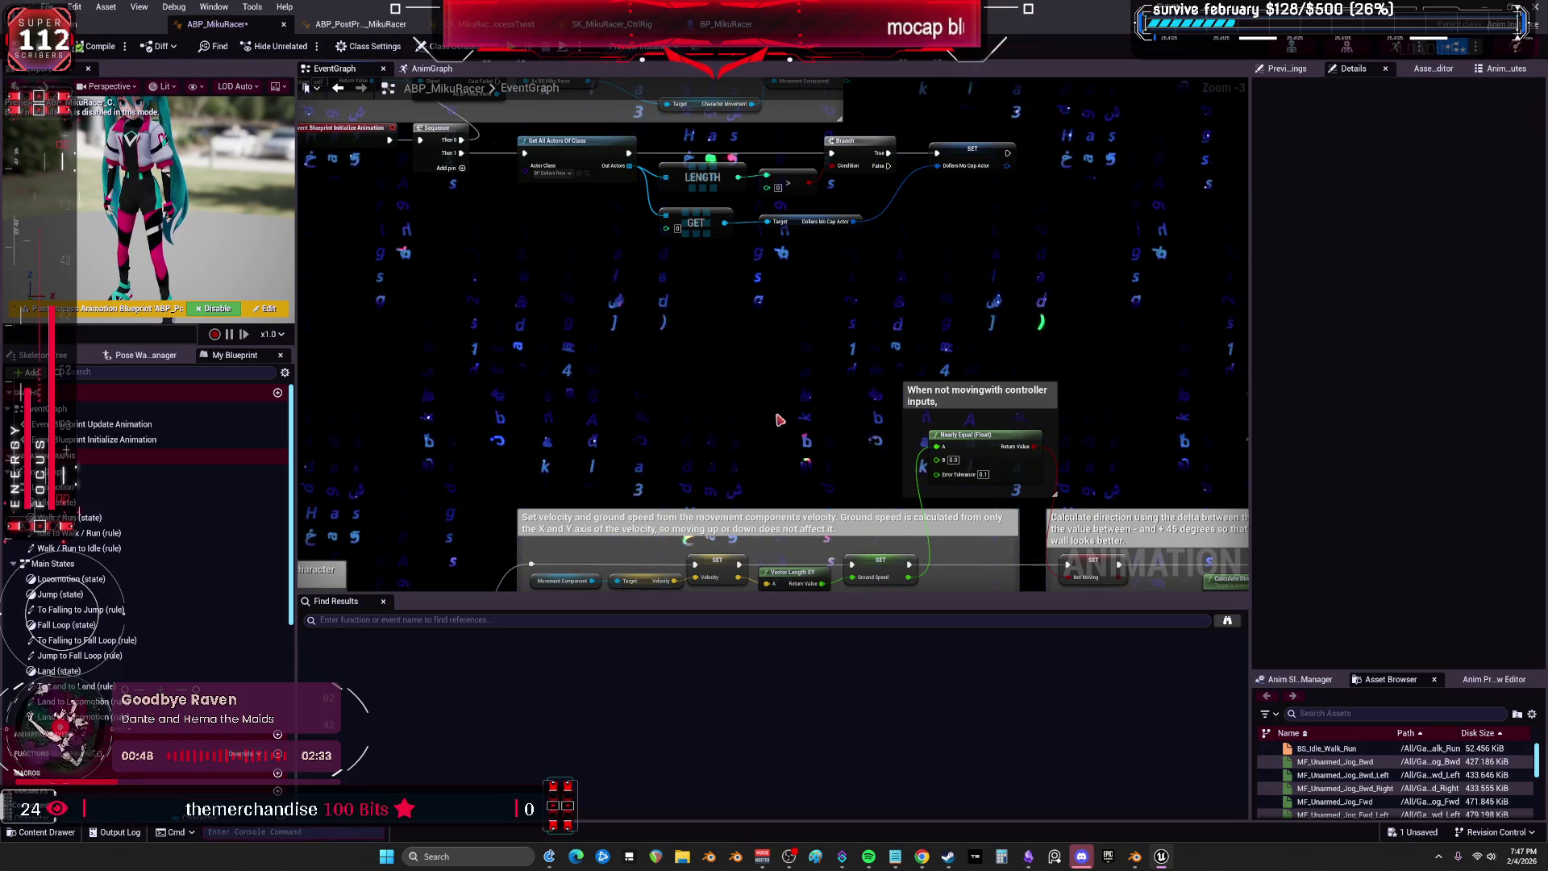
{"action": "left_click_drag", "start_coordinate": [774, 423], "coordinate": [832, 81]}
{"action": "left_click_drag", "start_coordinate": [685, 450], "coordinate": [496, 255]}
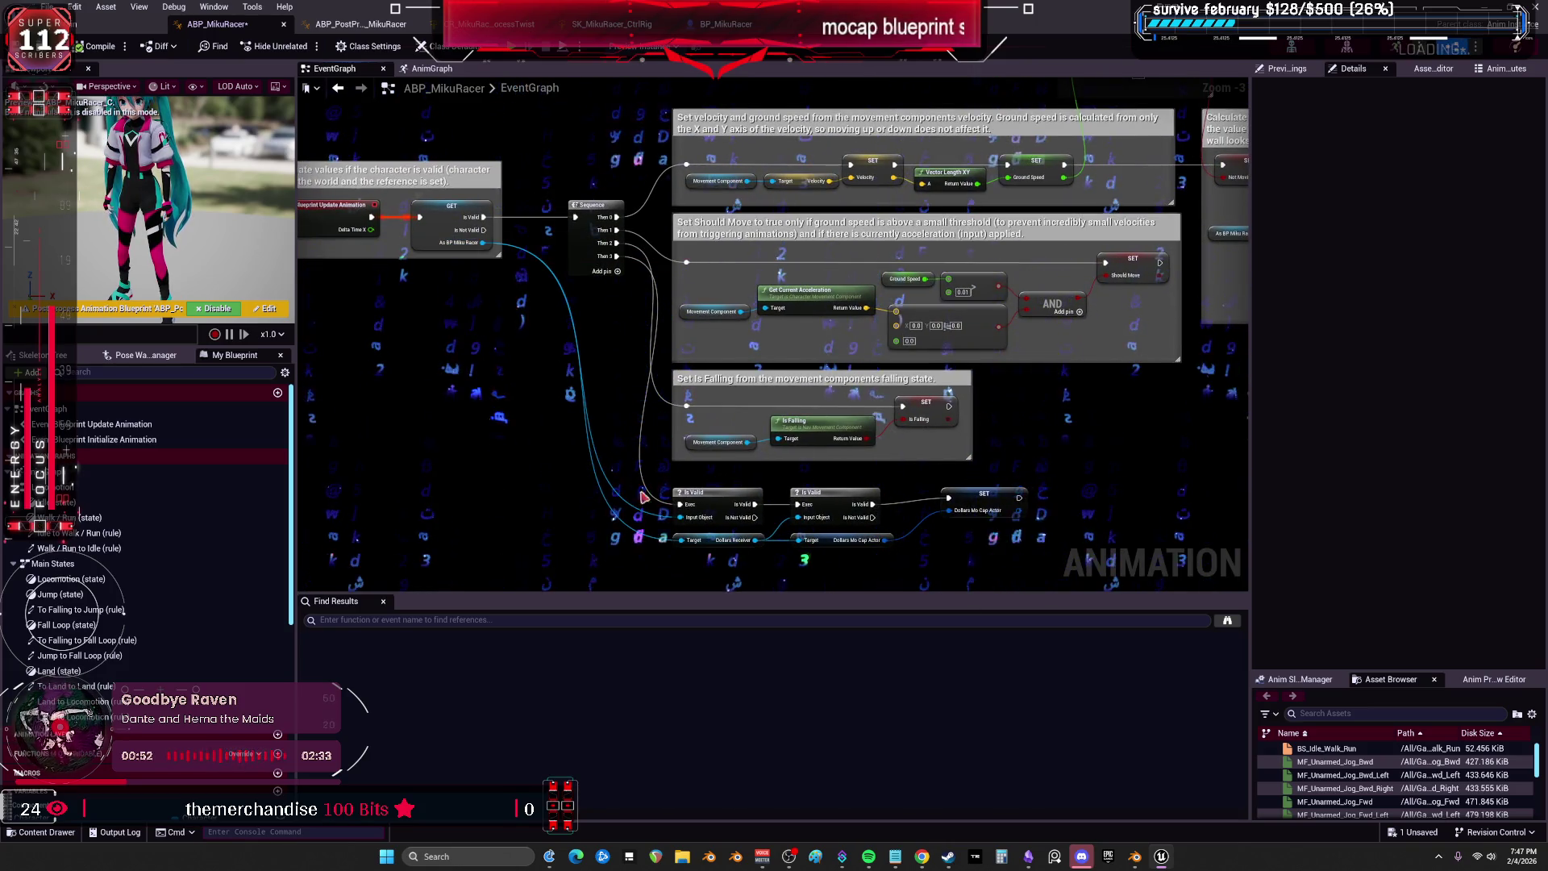
{"action": "left_click_drag", "start_coordinate": [642, 497], "coordinate": [595, 351]}
{"action": "scroll", "coordinate": [870, 407], "scroll_direction": "up", "scroll_amount": 2}
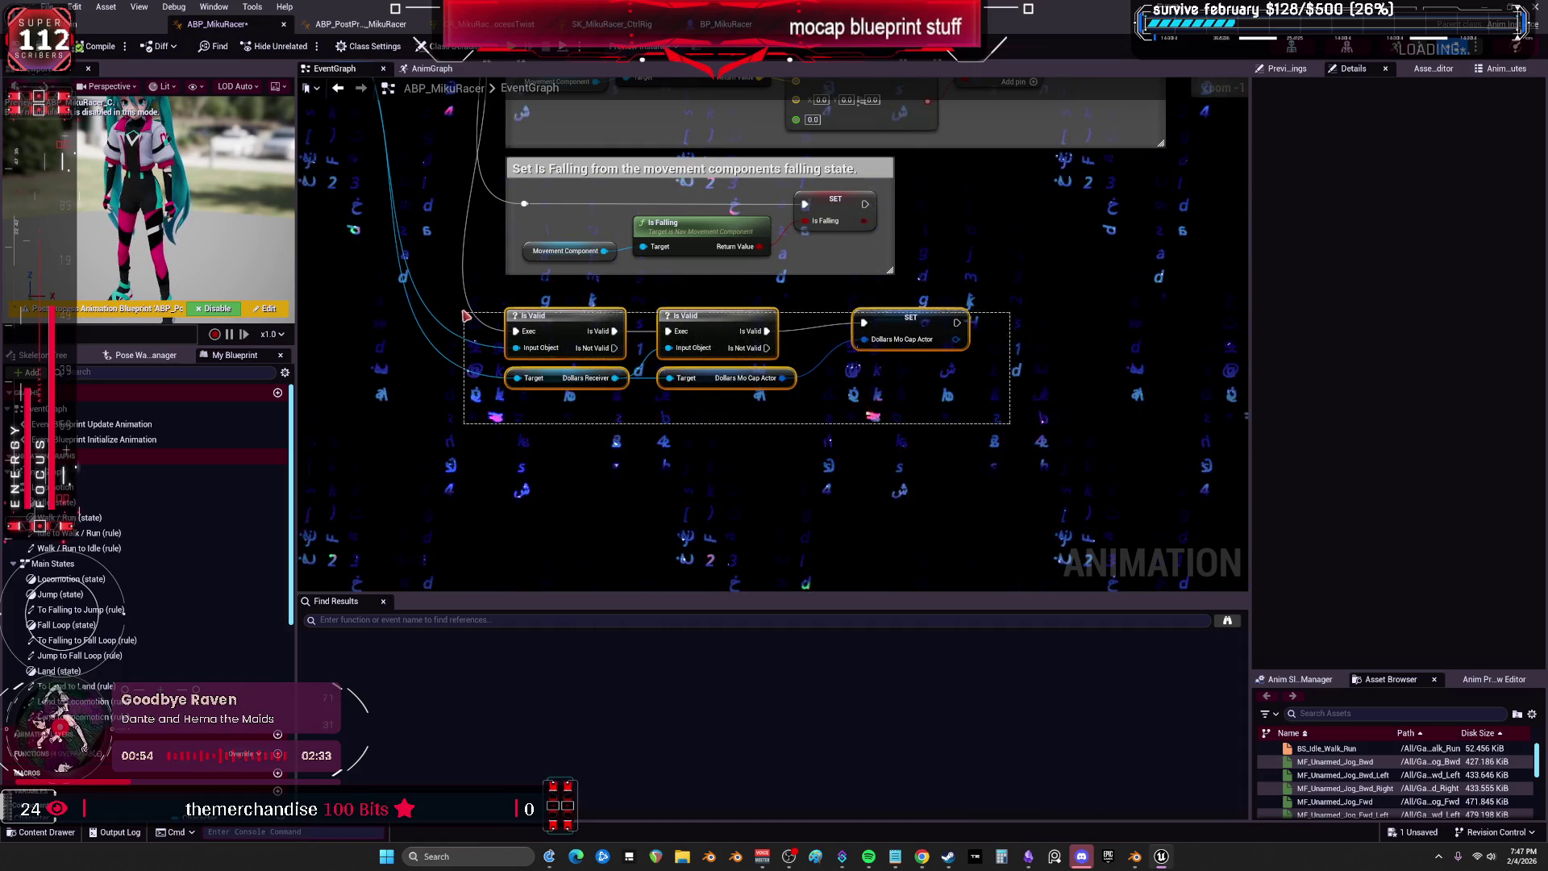
{"action": "left_click_drag", "start_coordinate": [497, 349], "coordinate": [524, 669]}
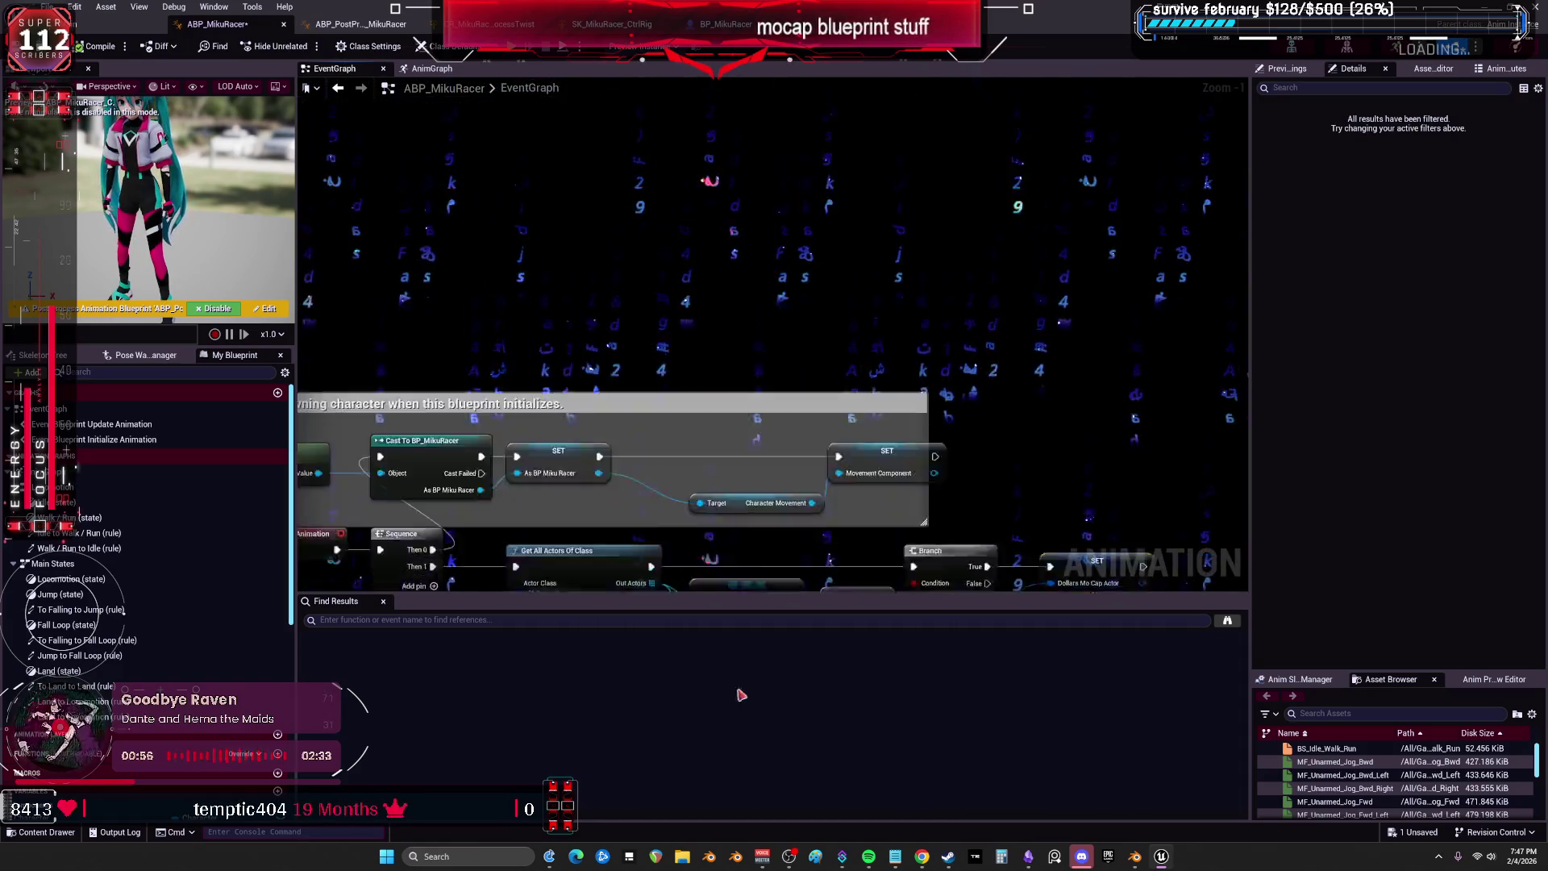
{"action": "left_click_drag", "start_coordinate": [562, 282], "coordinate": [562, 411]}
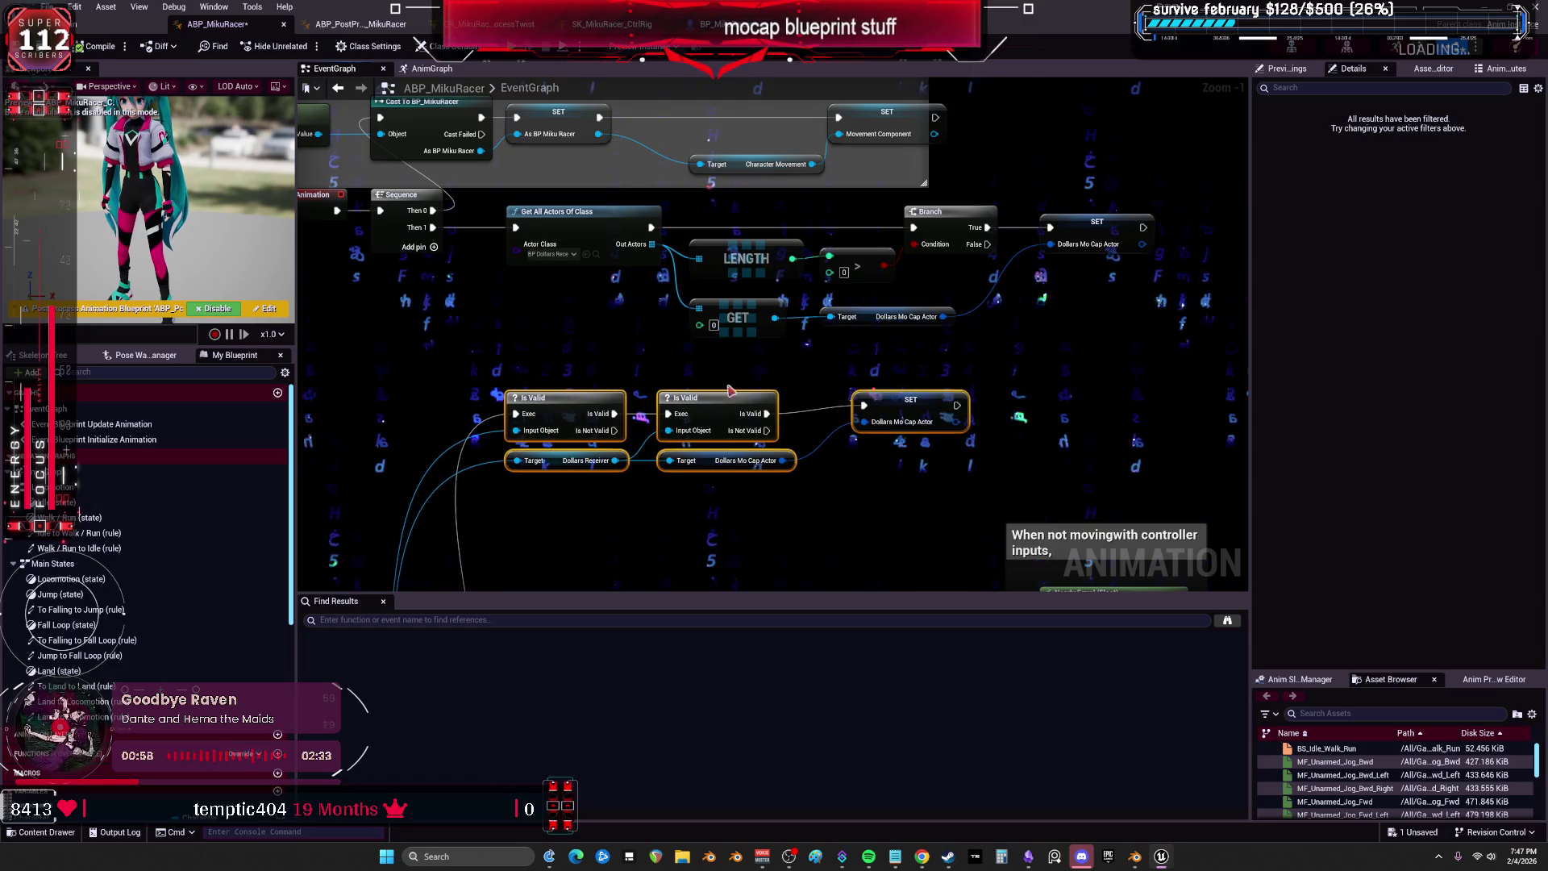
{"action": "left_click", "coordinate": [1044, 334]}
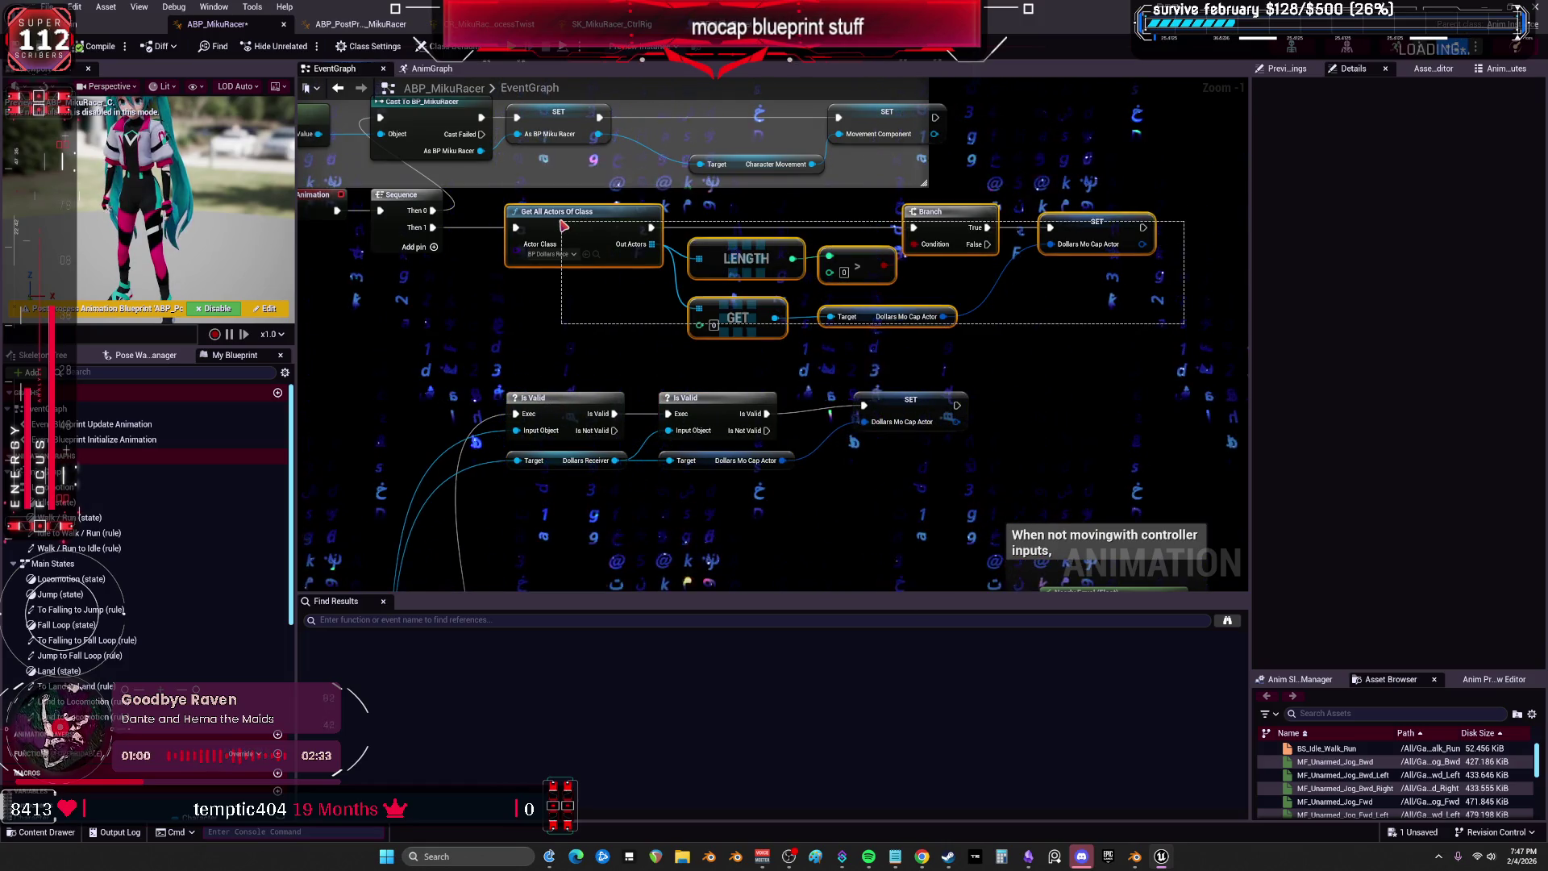
Select the Get All Actors Of Class chain, then the Dollars Mo Cap Actor getter and SET node.
{"action": "left_click_drag", "start_coordinate": [564, 227], "coordinate": [1040, 344]}
{"action": "mouse_move", "coordinate": [776, 542]}
{"action": "left_mouse_down"}
{"action": "mouse_move", "coordinate": [774, 234]}
{"action": "mouse_move", "coordinate": [806, 282]}
{"action": "mouse_move", "coordinate": [804, 532]}
{"action": "left_mouse_up"}
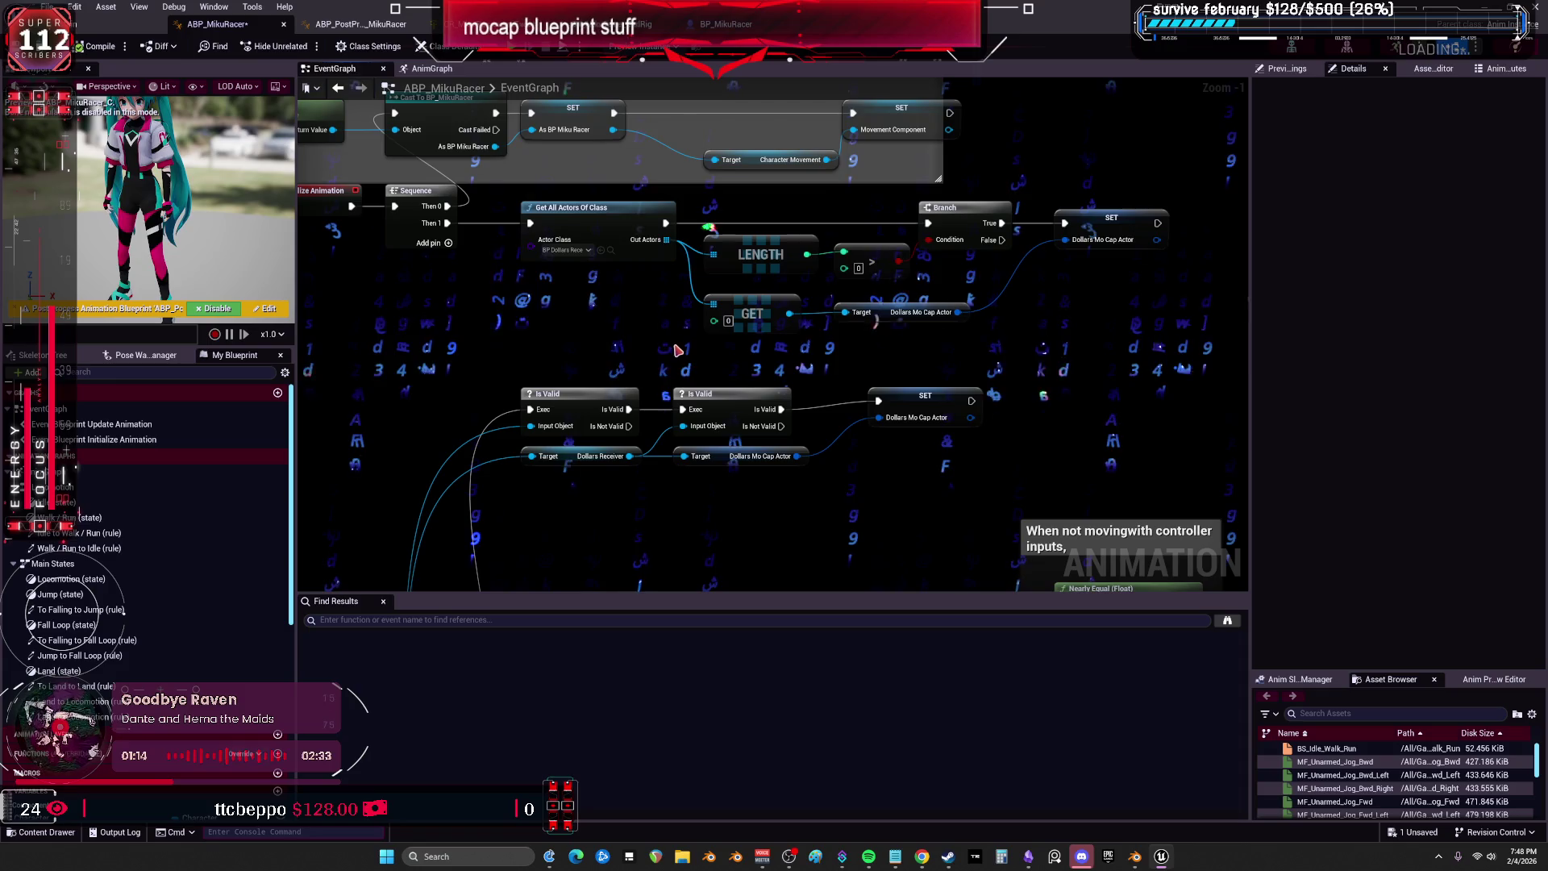
{"action": "left_click_drag", "start_coordinate": [589, 289], "coordinate": [595, 202]}
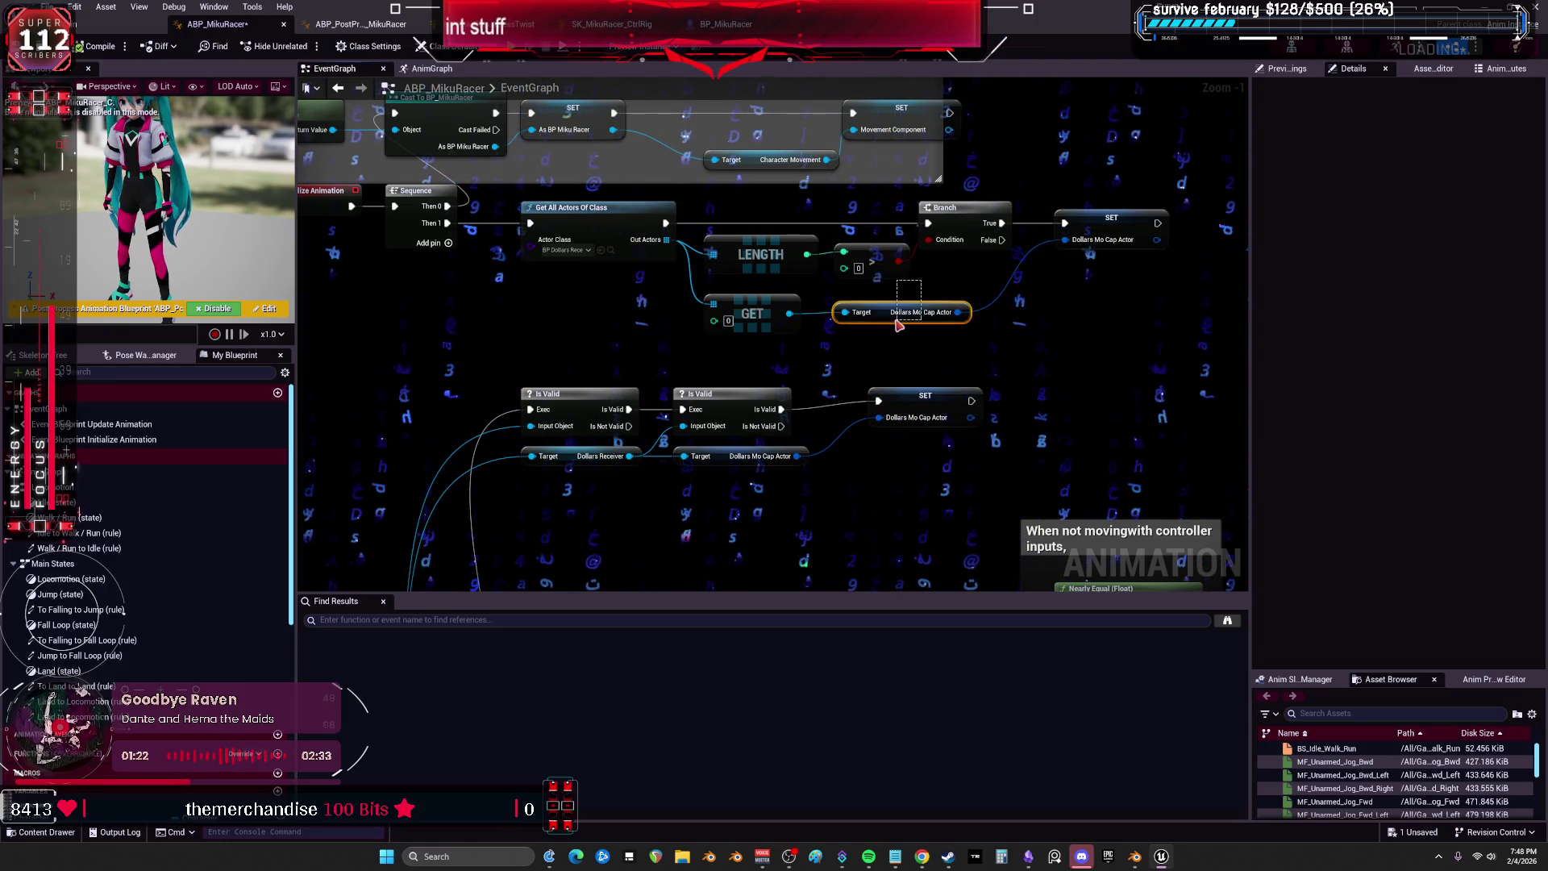
{"action": "left_click", "coordinate": [941, 318]}
{"action": "left_click", "coordinate": [1112, 225]}
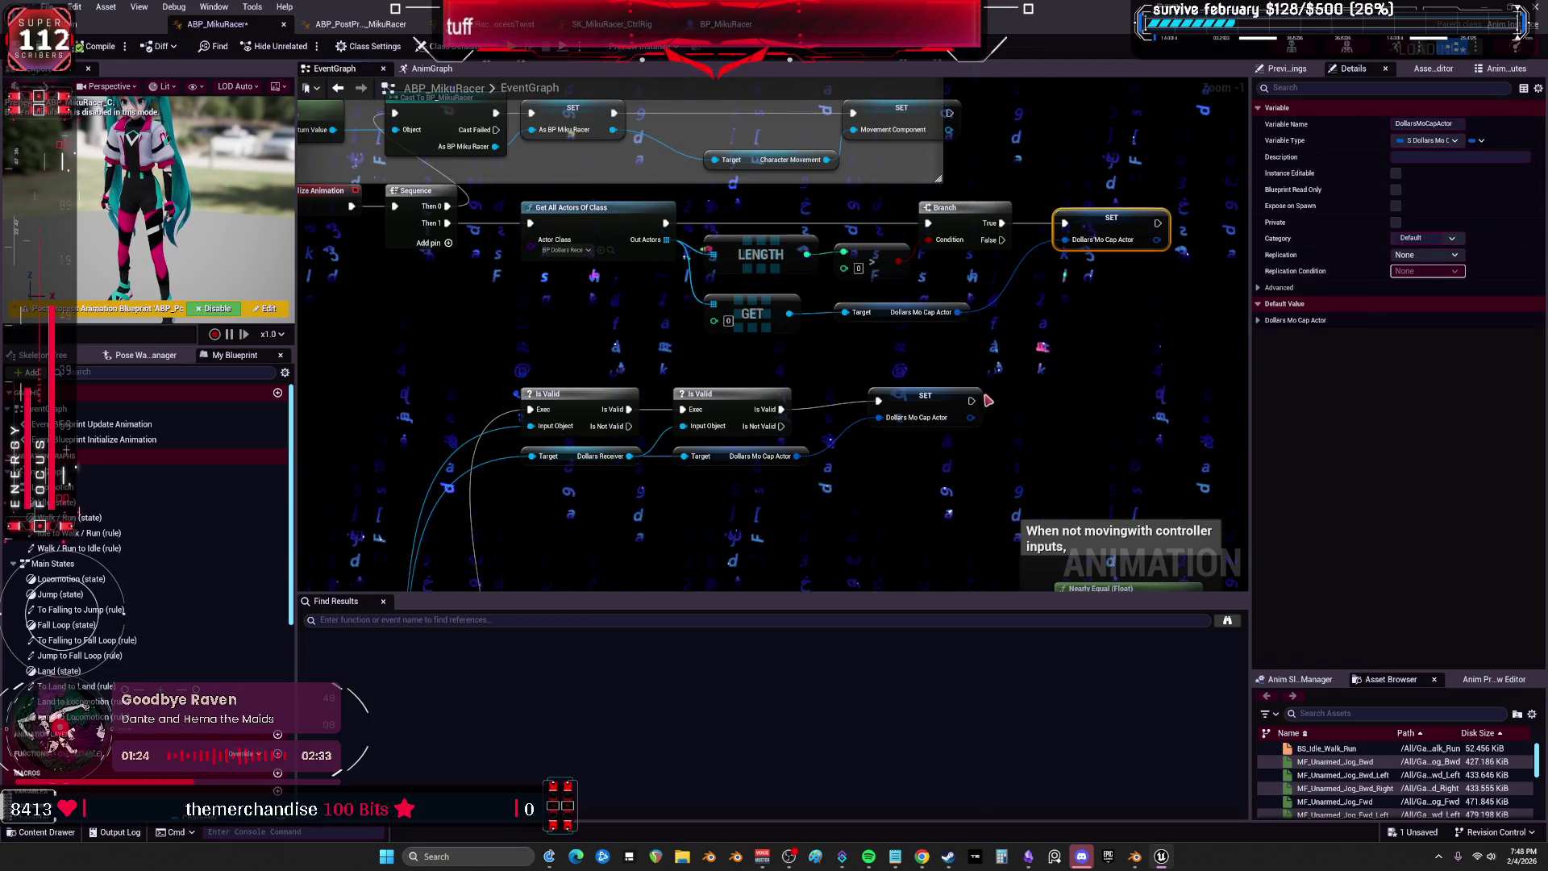
Find all references to DollarsMoCapActor and check its AnimGraph use feeding the Control Rig.
{"action": "right_click", "coordinate": [1108, 220]}
{"action": "mouse_move", "coordinate": [1169, 335]}
{"action": "left_click", "coordinate": [1265, 335]}
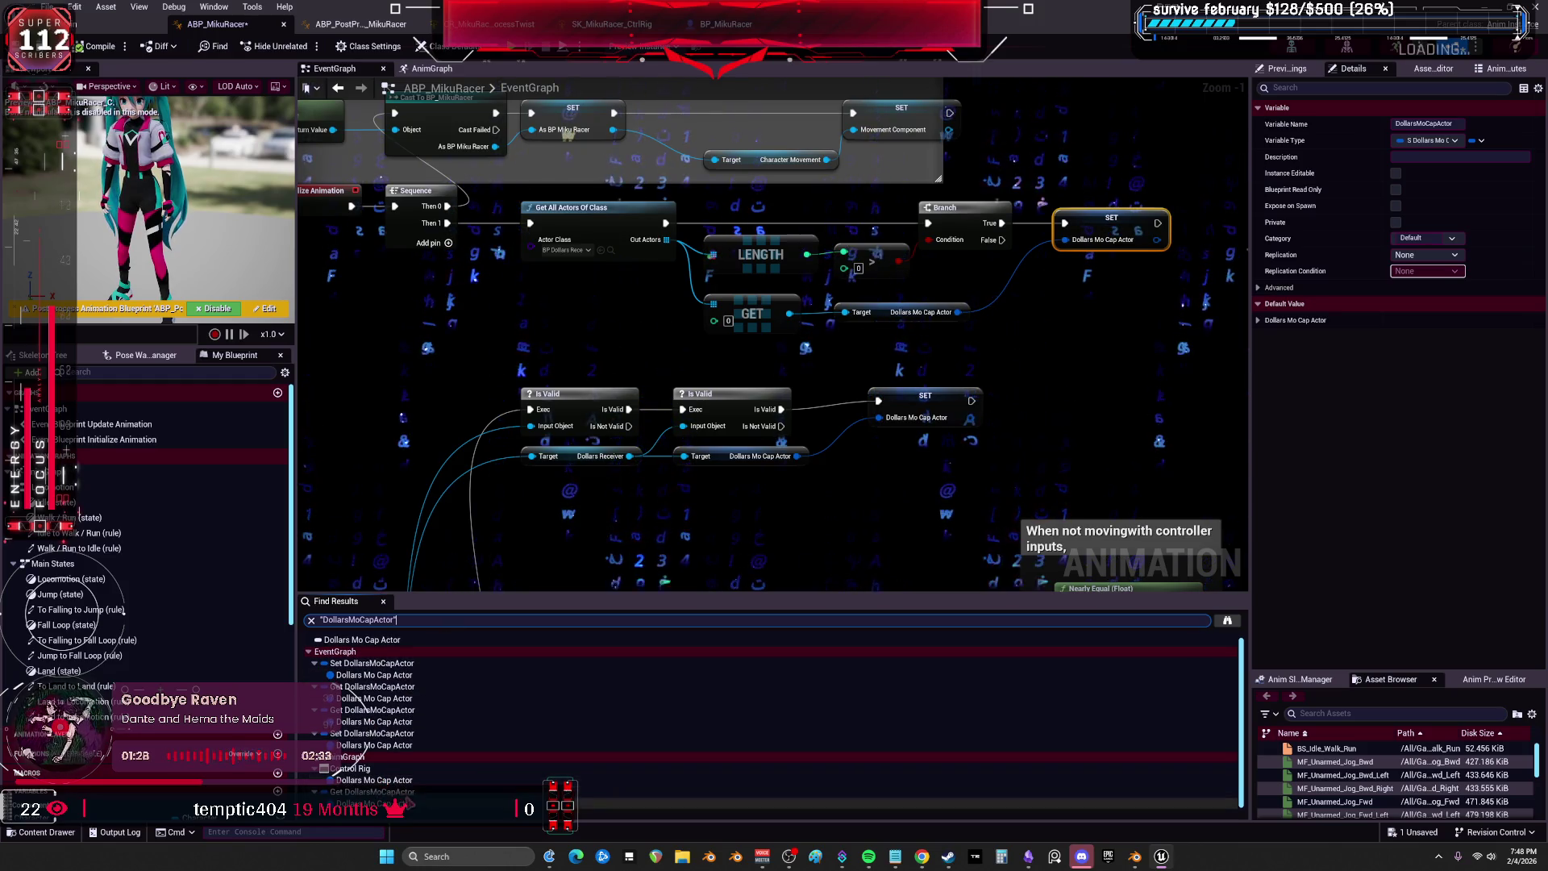
{"action": "double_click", "coordinate": [374, 779]}
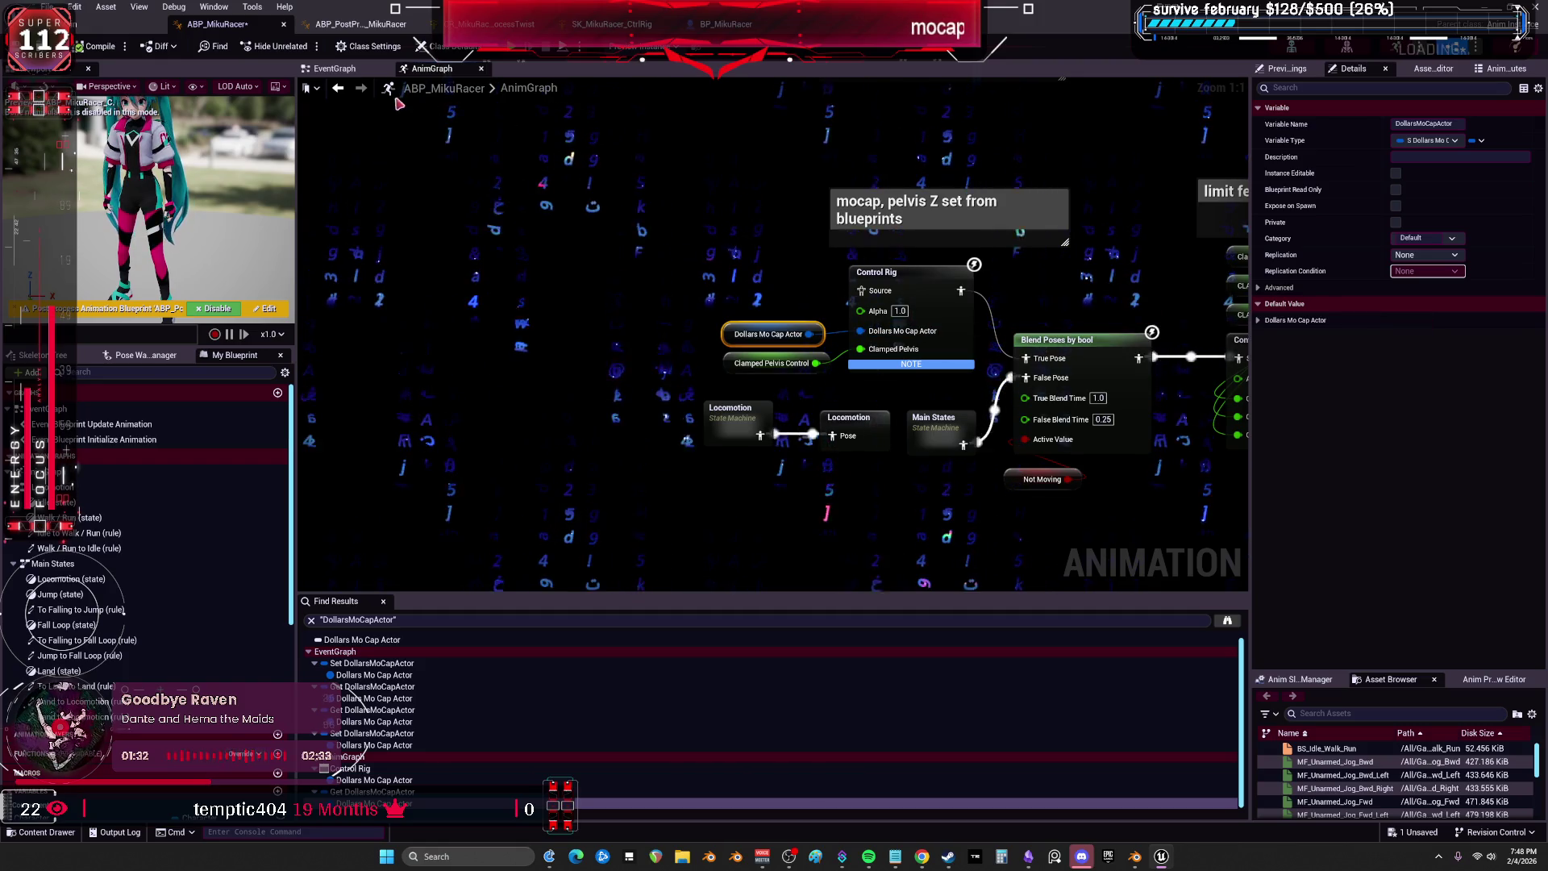
{"action": "left_click", "coordinate": [339, 89]}
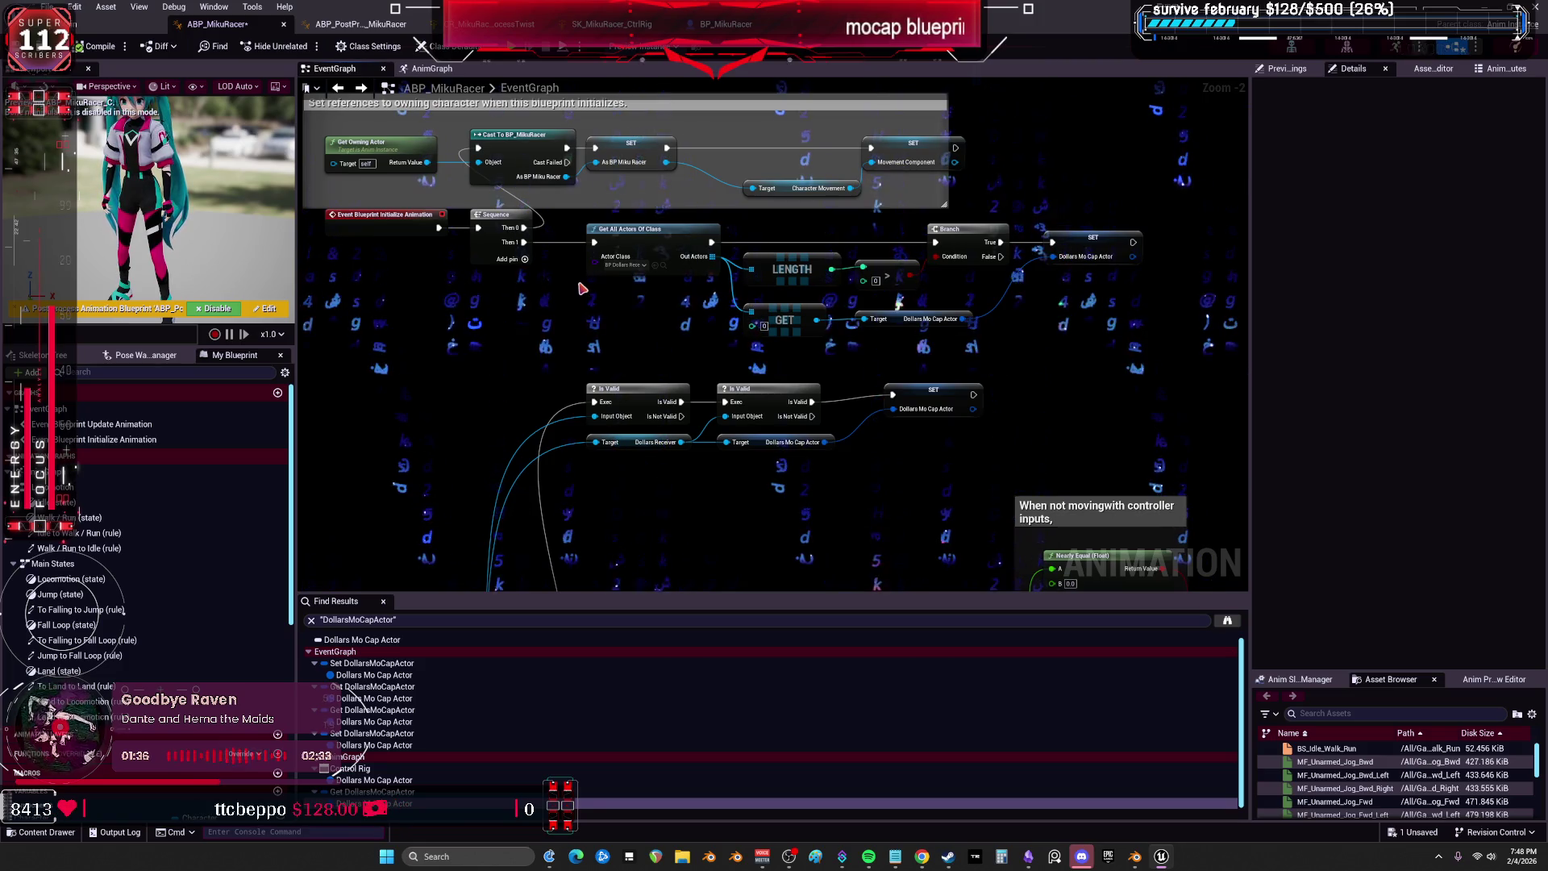
Move the Dollars Mo Cap Actor getter node up and to the right.
{"action": "scroll", "coordinate": [581, 287], "scroll_direction": "down", "scroll_amount": 1}
{"action": "left_click_drag", "start_coordinate": [581, 287], "coordinate": [658, 247]}
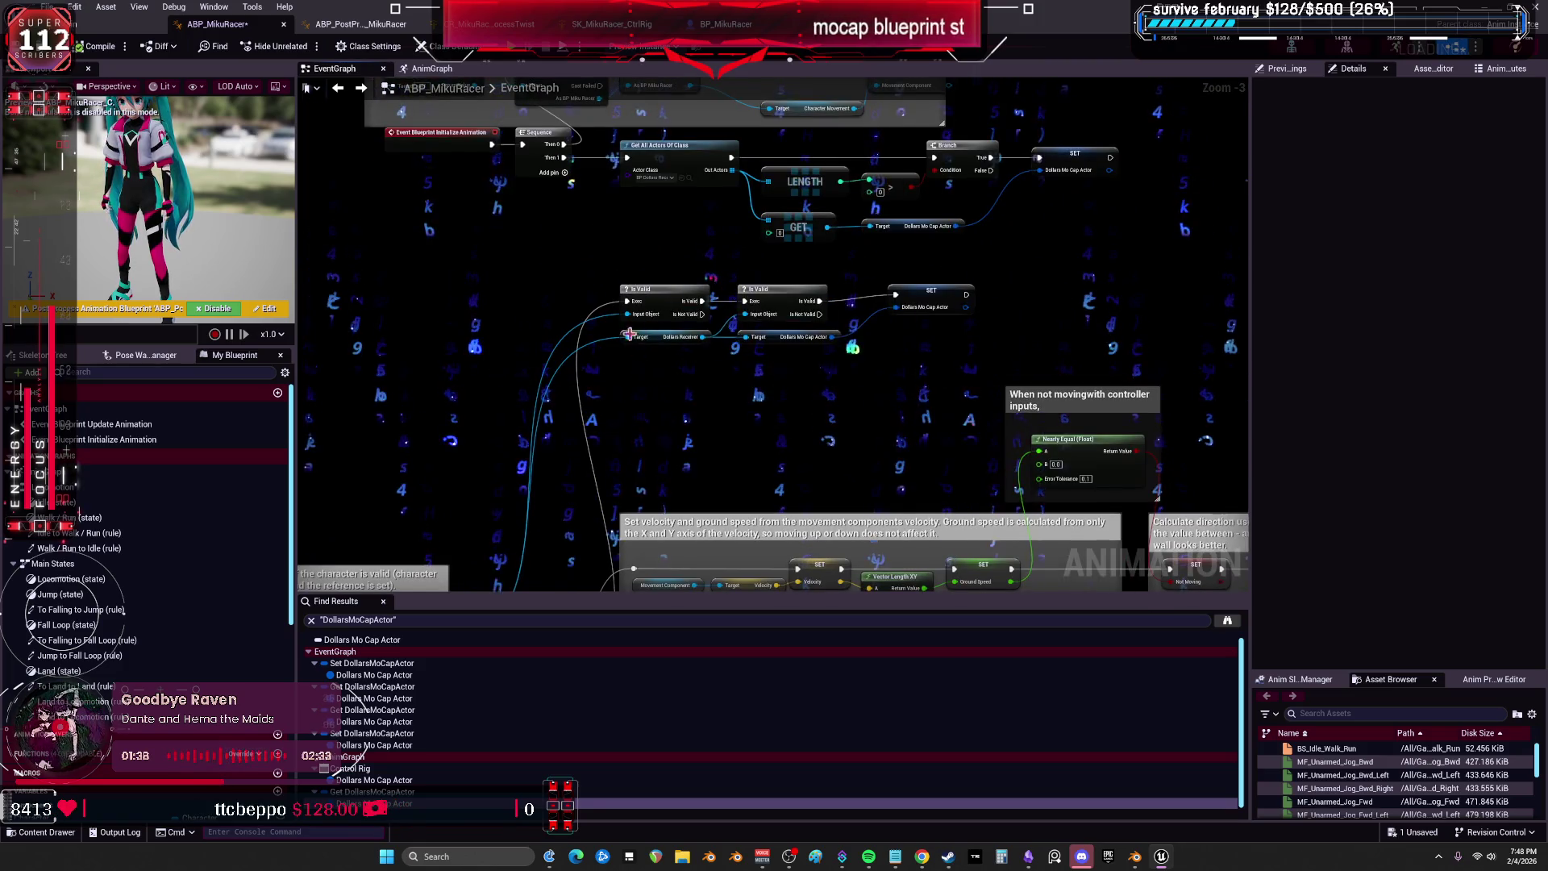
{"action": "mouse_move", "coordinate": [645, 372]}
{"action": "left_mouse_down"}
{"action": "mouse_move", "coordinate": [645, 494]}
{"action": "mouse_move", "coordinate": [620, 405]}
{"action": "left_mouse_up"}
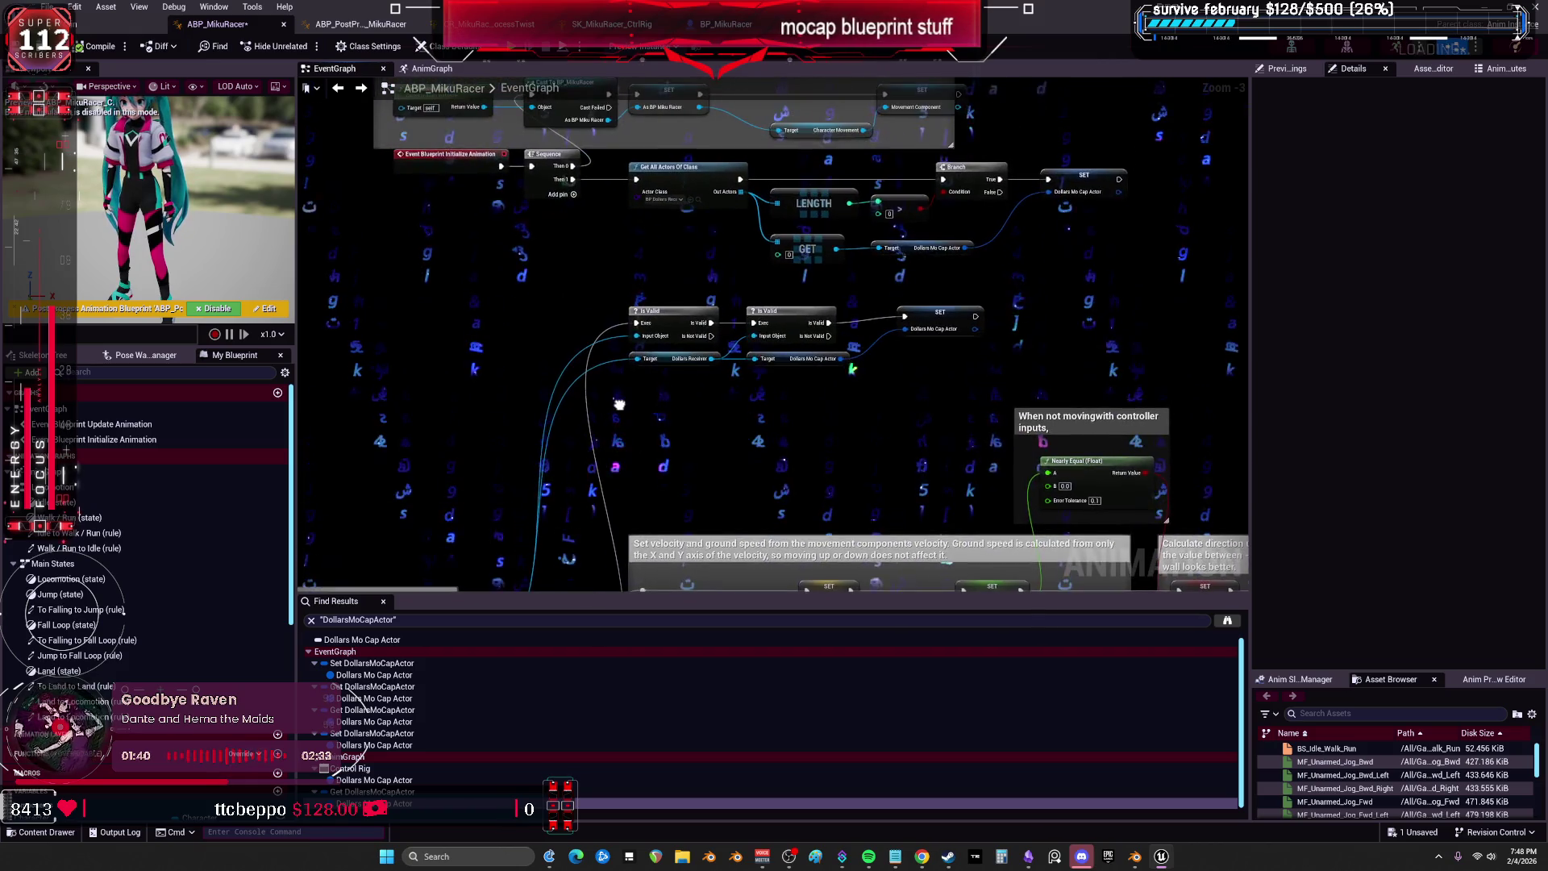
{"action": "scroll", "coordinate": [766, 242], "scroll_direction": "up", "scroll_amount": 1}
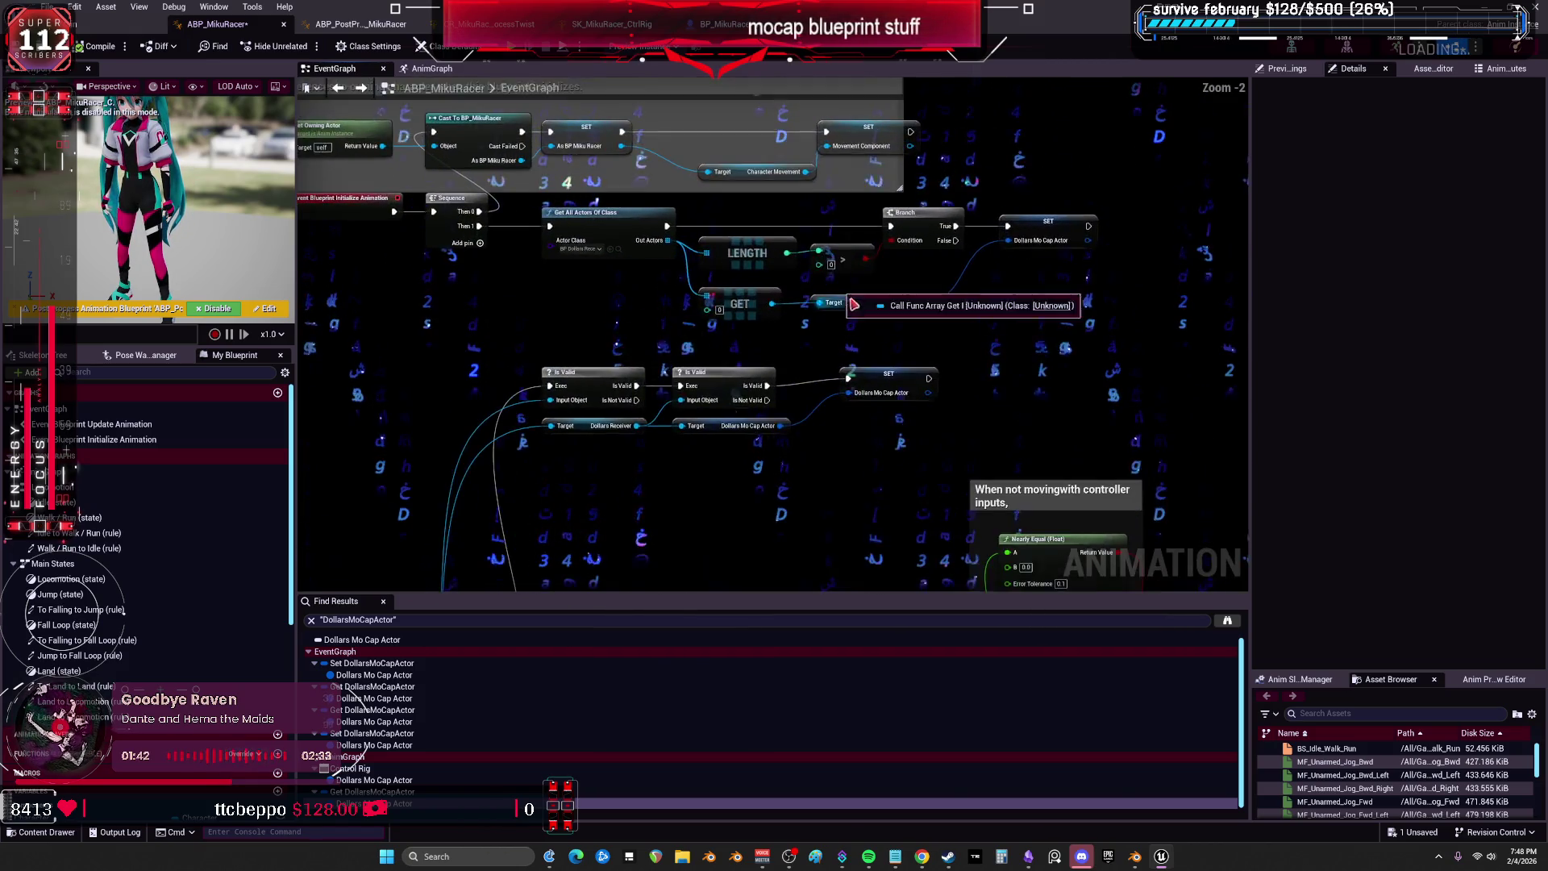
{"action": "left_click_drag", "start_coordinate": [793, 285], "coordinate": [906, 278]}
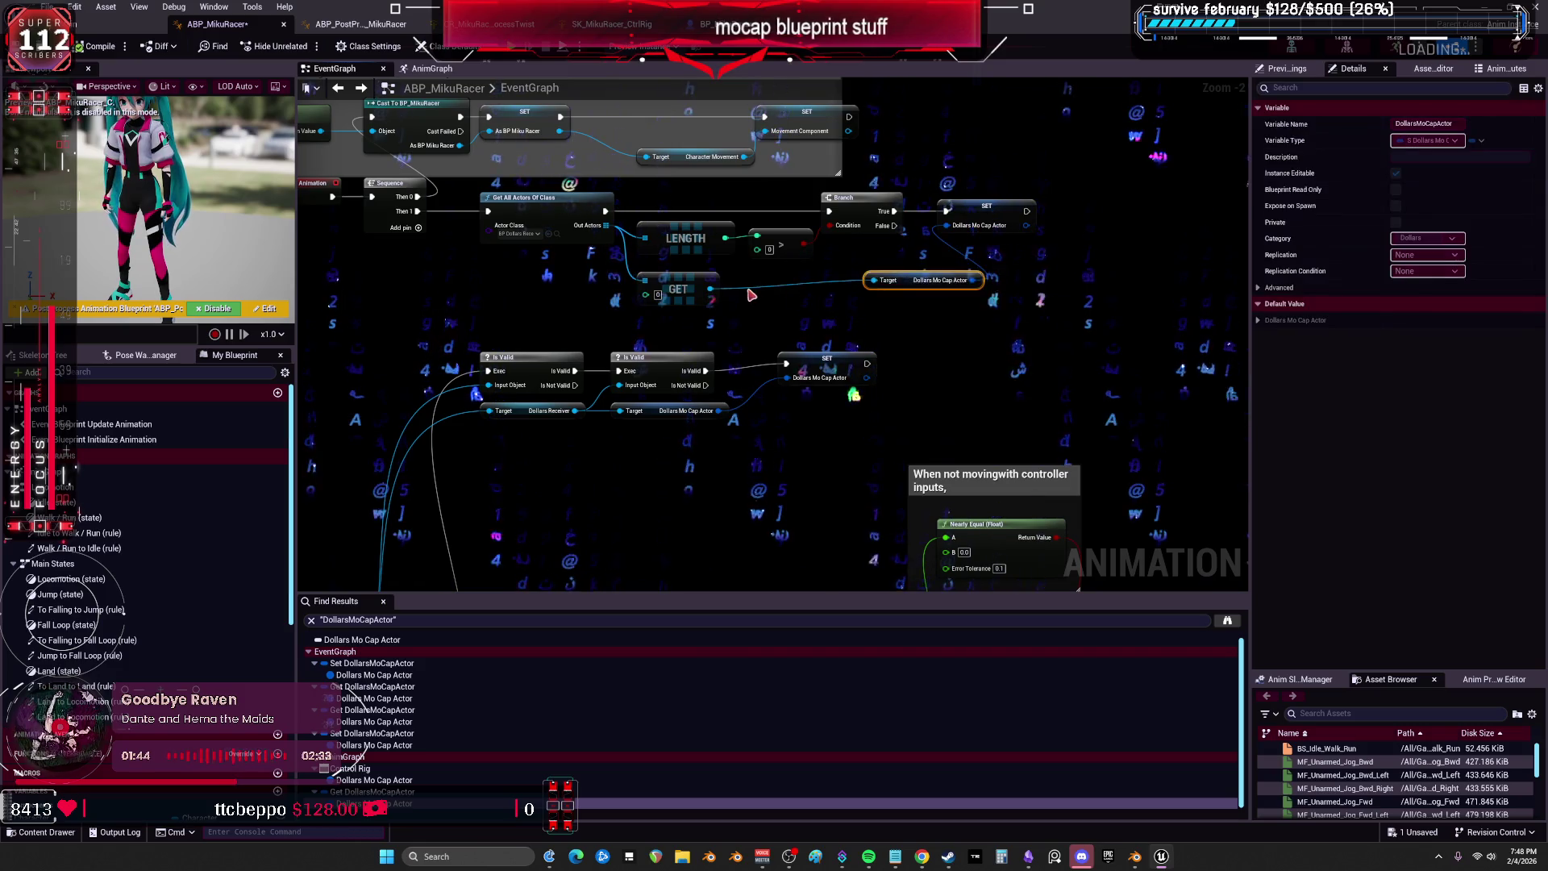
Promote the GET output to a new DollarsREceiever variable and wire its setter after Branch True.
{"action": "right_click", "coordinate": [709, 288]}
{"action": "left_click", "coordinate": [790, 380]}
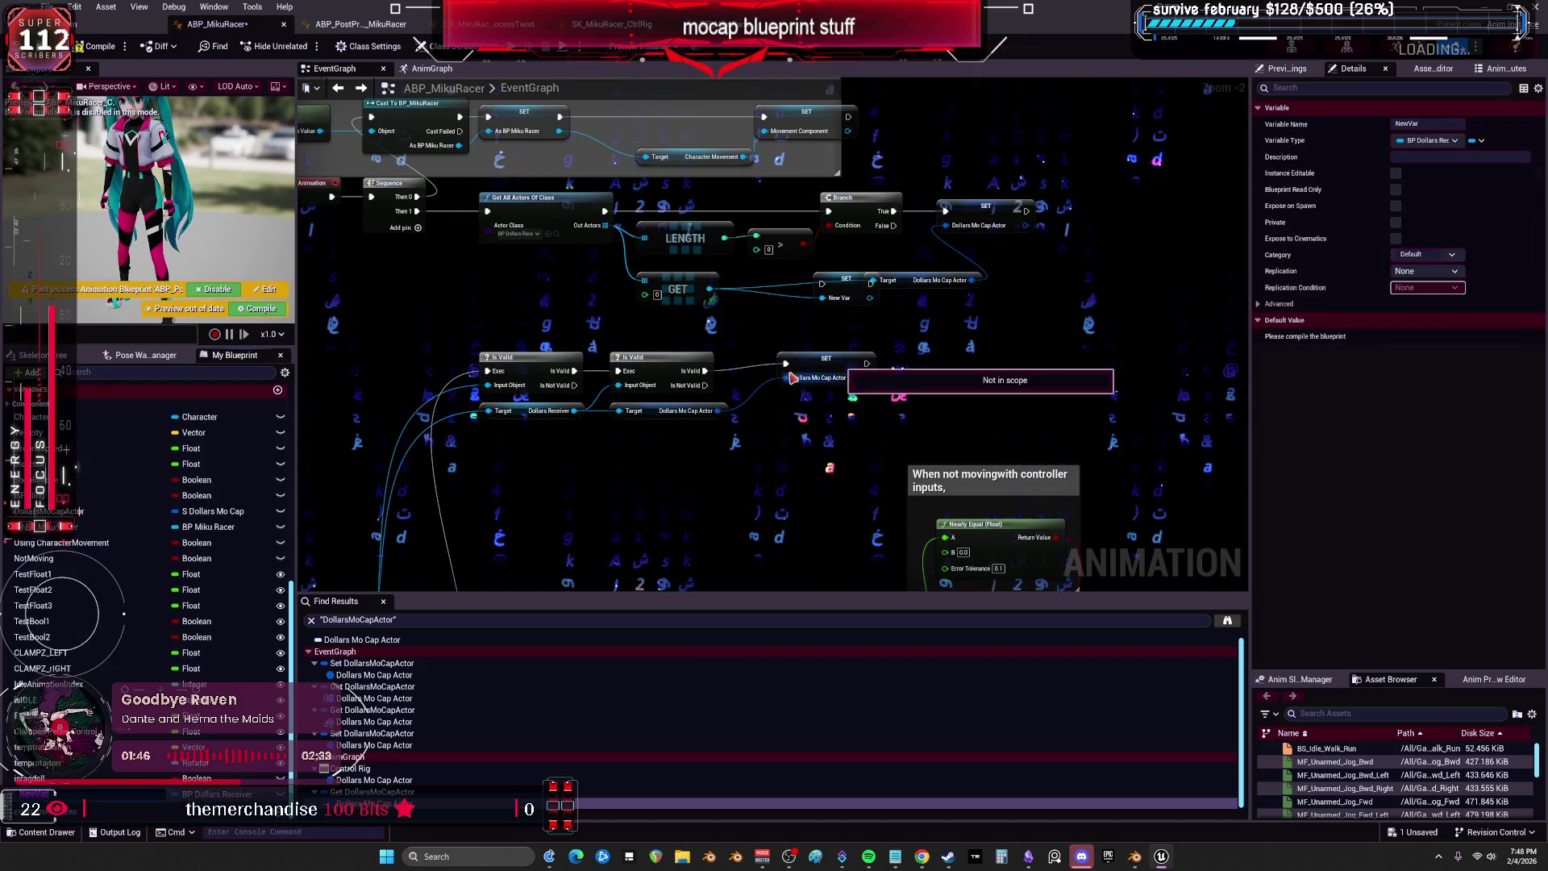
{"action": "left_click_drag", "start_coordinate": [830, 285], "coordinate": [813, 316]}
{"action": "left_click", "coordinate": [1443, 124]}
{"action": "type", "text": "DollarsReceiver"}
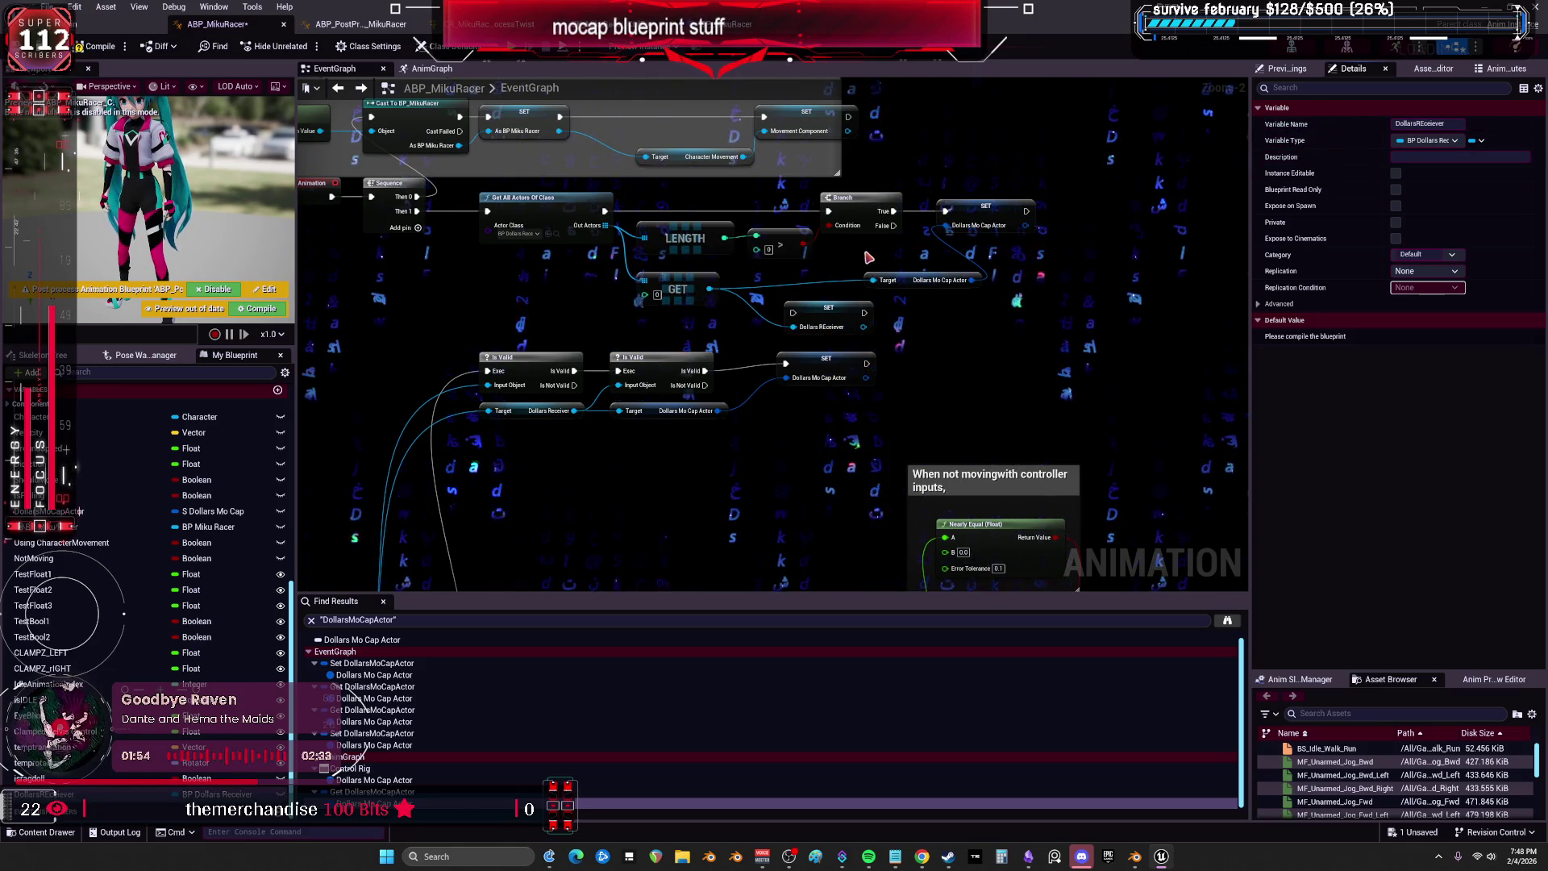
{"action": "left_click_drag", "start_coordinate": [986, 206], "coordinate": [1116, 214]}
{"action": "left_click_drag", "start_coordinate": [927, 280], "coordinate": [1023, 294]}
{"action": "left_click_drag", "start_coordinate": [840, 312], "coordinate": [905, 292]}
{"action": "mouse_move", "coordinate": [892, 209]}
{"action": "left_mouse_down"}
{"action": "mouse_move", "coordinate": [877, 286]}
{"action": "mouse_move", "coordinate": [1010, 208]}
{"action": "mouse_move", "coordinate": [1075, 218]}
{"action": "left_mouse_up"}
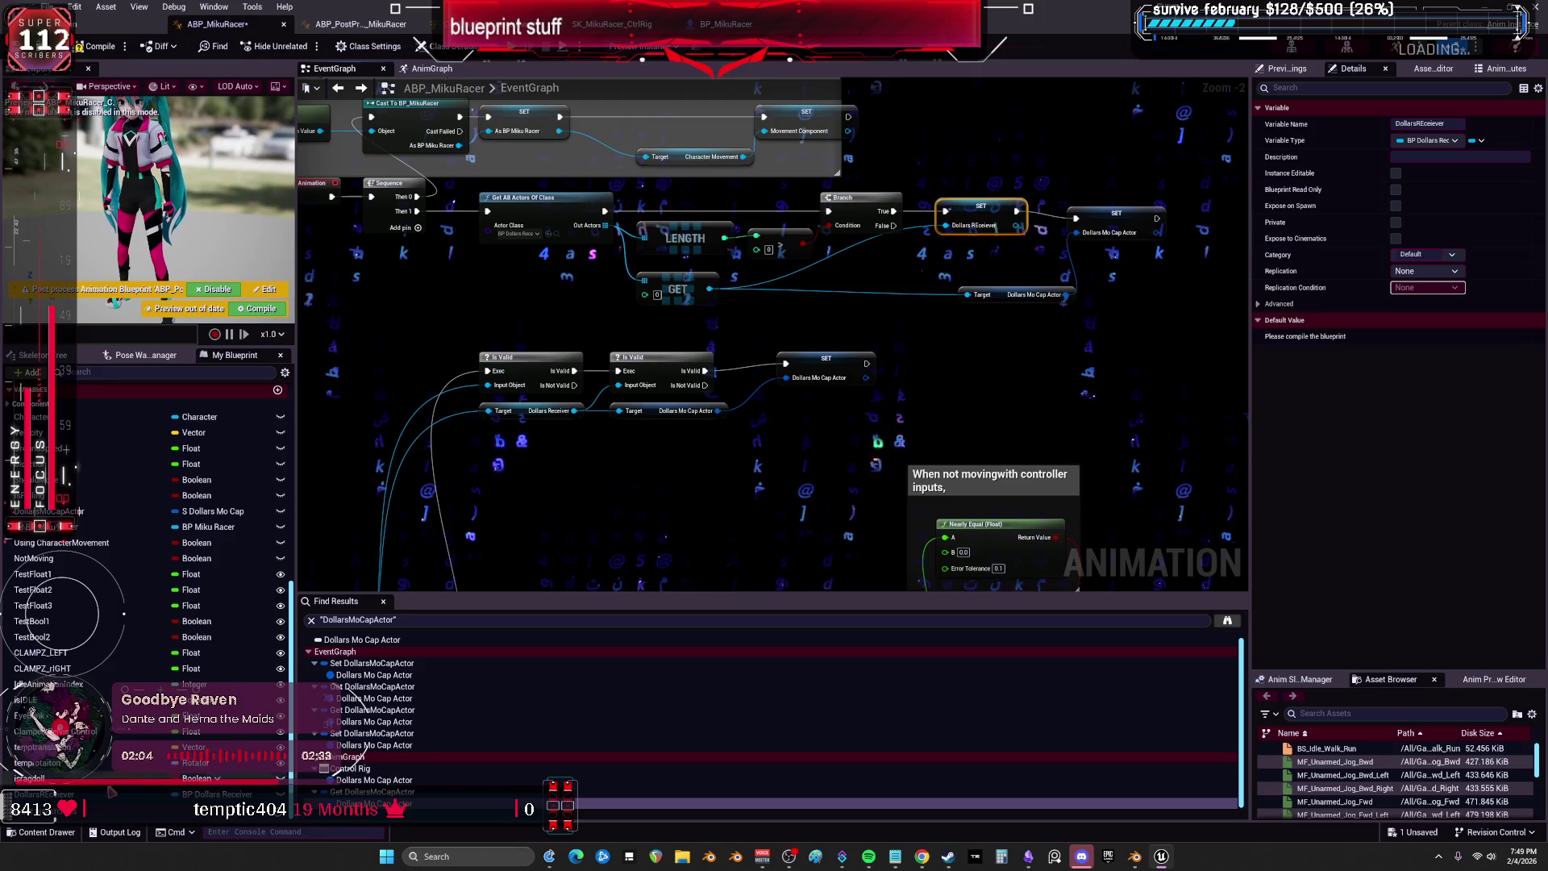
Place a DollarsREceiever getter node below the setters.
{"action": "mouse_move", "coordinate": [570, 504]}
{"action": "left_mouse_down"}
{"action": "mouse_move", "coordinate": [574, 442]}
{"action": "mouse_move", "coordinate": [619, 411]}
{"action": "left_mouse_up"}
{"action": "left_click", "coordinate": [616, 454]}
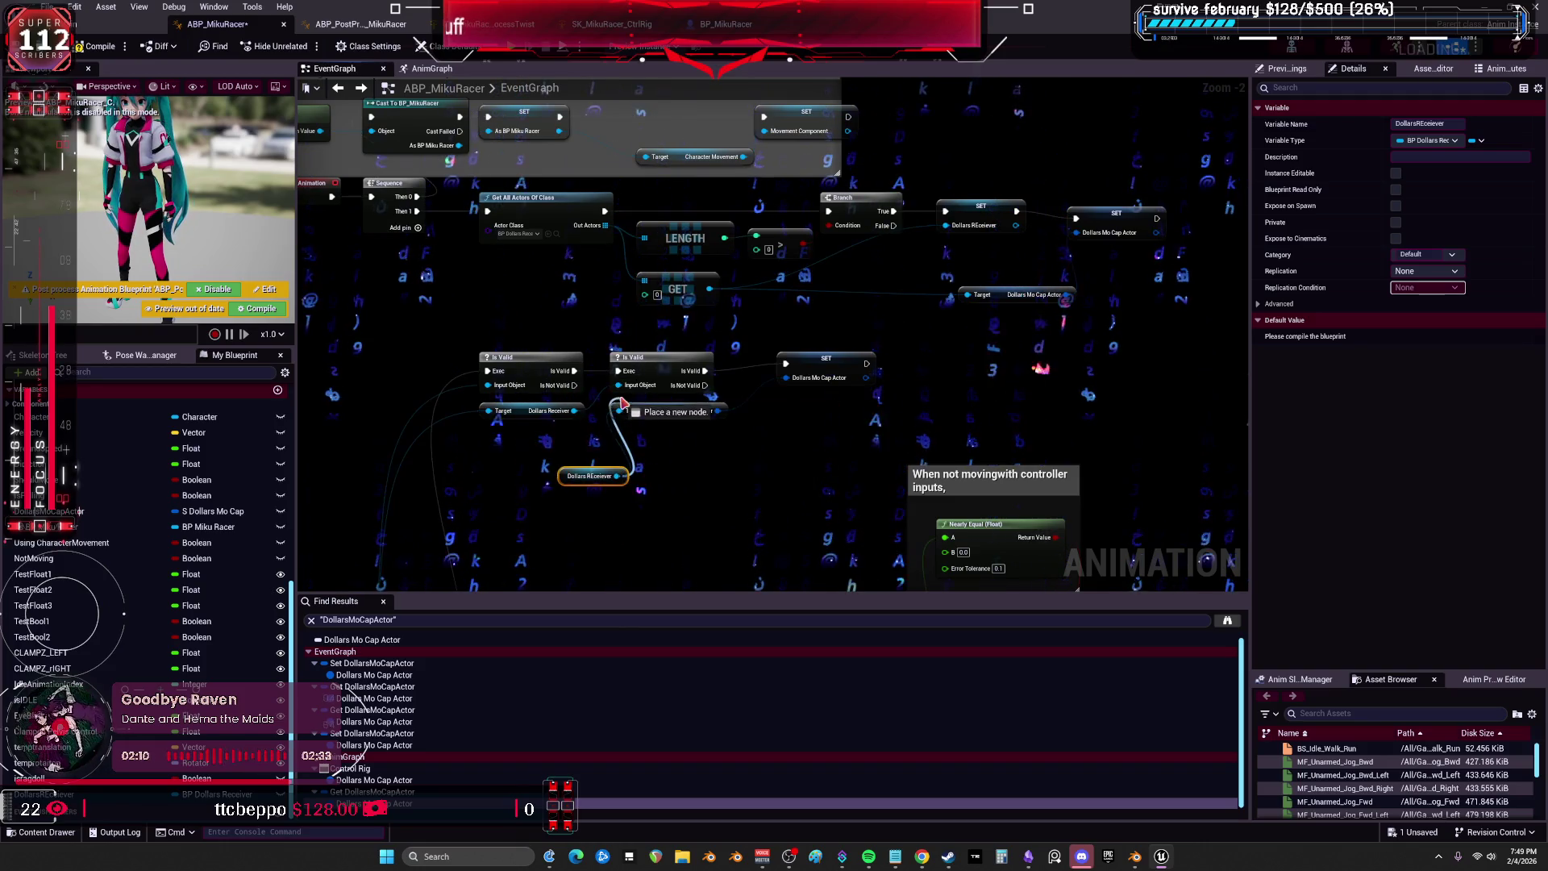
{"action": "left_click_drag", "start_coordinate": [485, 365], "coordinate": [498, 341]}
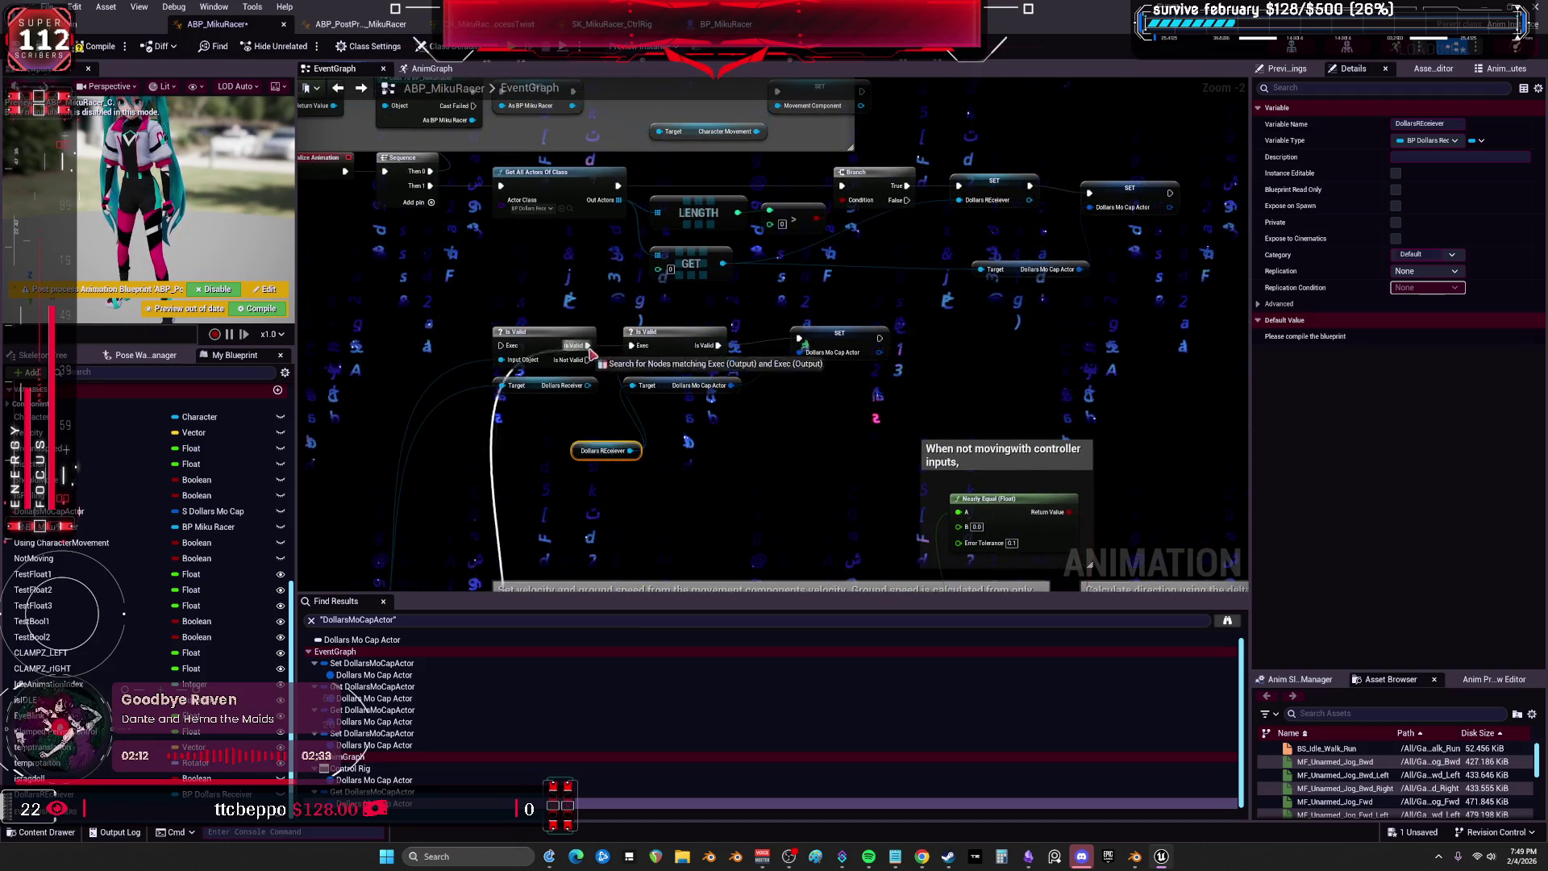
Delete the first Is Valid check together with its target getter.
{"action": "left_click", "coordinate": [826, 363]}
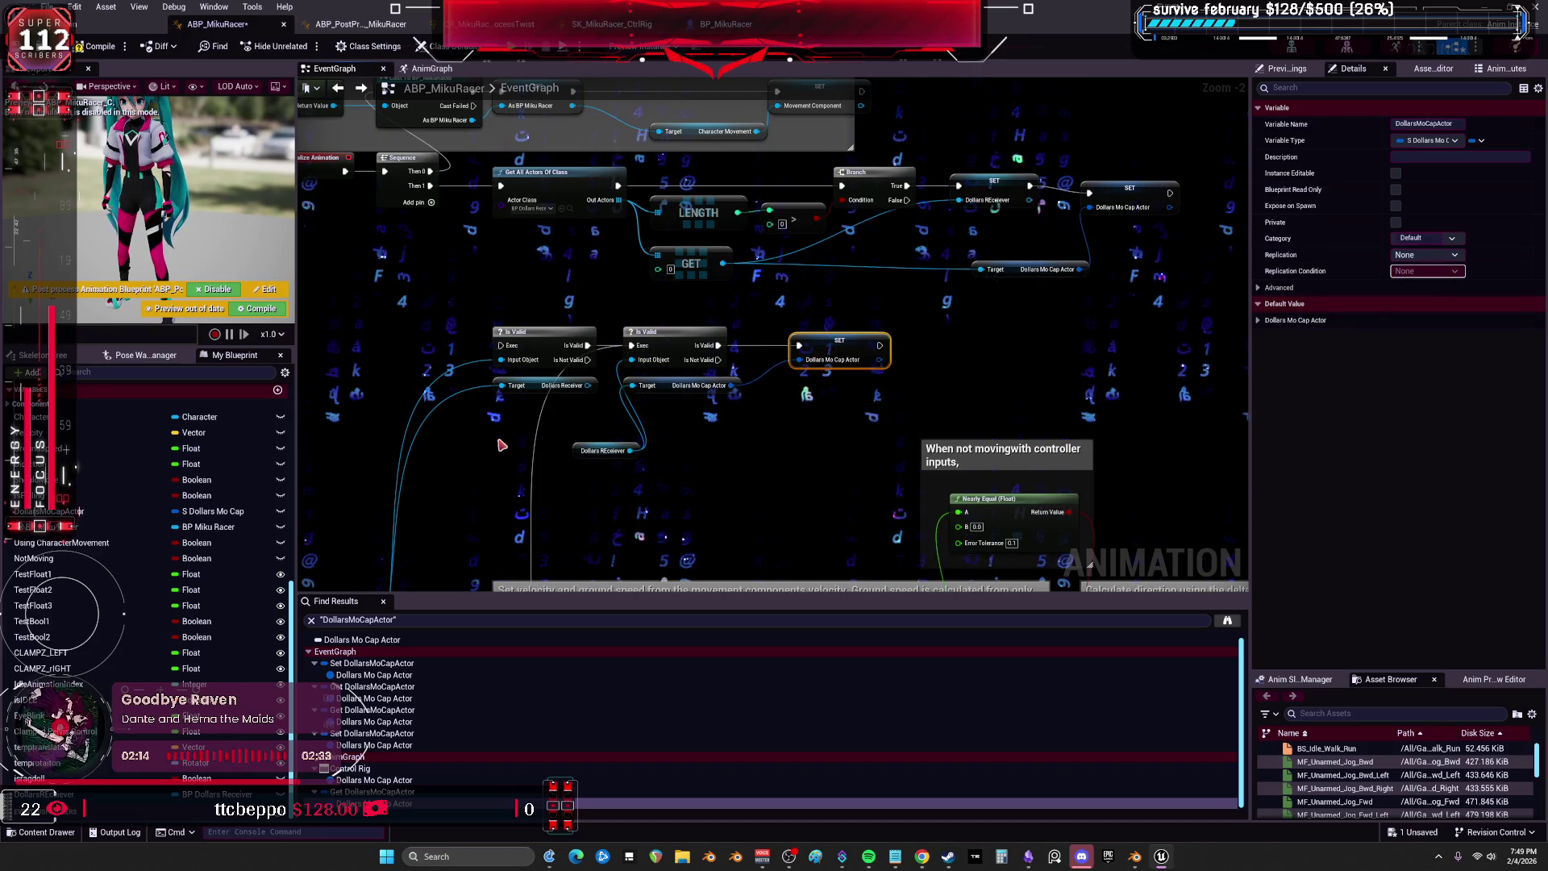
{"action": "left_click_drag", "start_coordinate": [500, 444], "coordinate": [484, 322]}
{"action": "key", "text": "Delete"}
Select the remaining Is Valid node with the DollarsREceiever getter to connect them.
{"action": "scroll", "coordinate": [787, 511], "scroll_direction": "down", "scroll_amount": 1}
{"action": "mouse_move", "coordinate": [806, 335]}
{"action": "left_mouse_down"}
{"action": "mouse_move", "coordinate": [595, 494]}
{"action": "mouse_move", "coordinate": [564, 377]}
{"action": "left_mouse_up"}
{"action": "scroll", "coordinate": [595, 484], "scroll_direction": "up", "scroll_amount": 2}
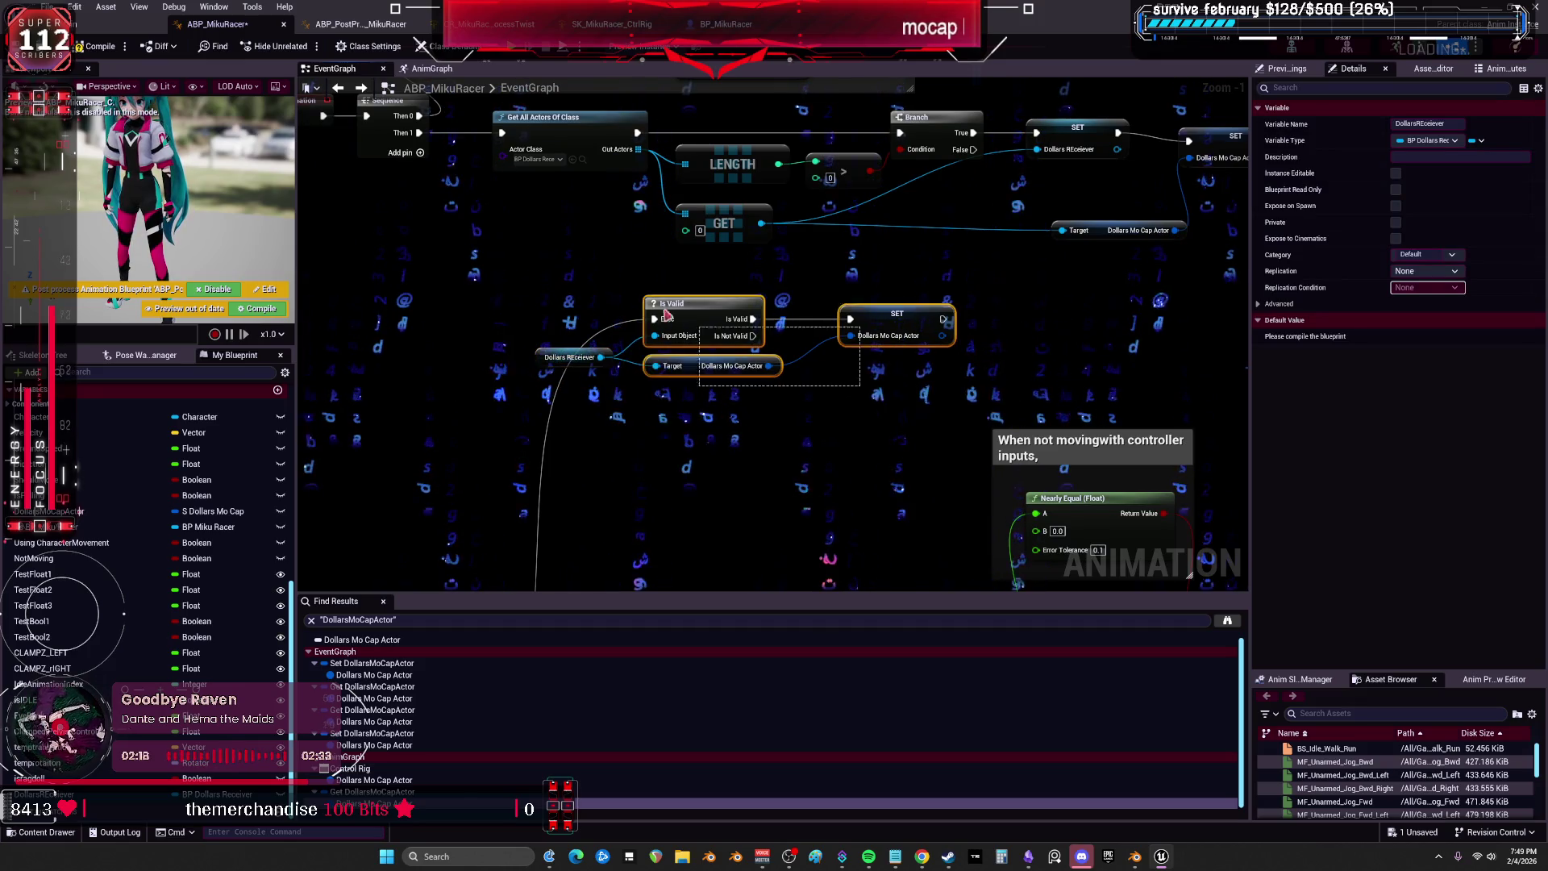
{"action": "left_click_drag", "start_coordinate": [593, 296], "coordinate": [593, 296]}
{"action": "scroll", "coordinate": [758, 352], "scroll_direction": "down", "scroll_amount": 1}
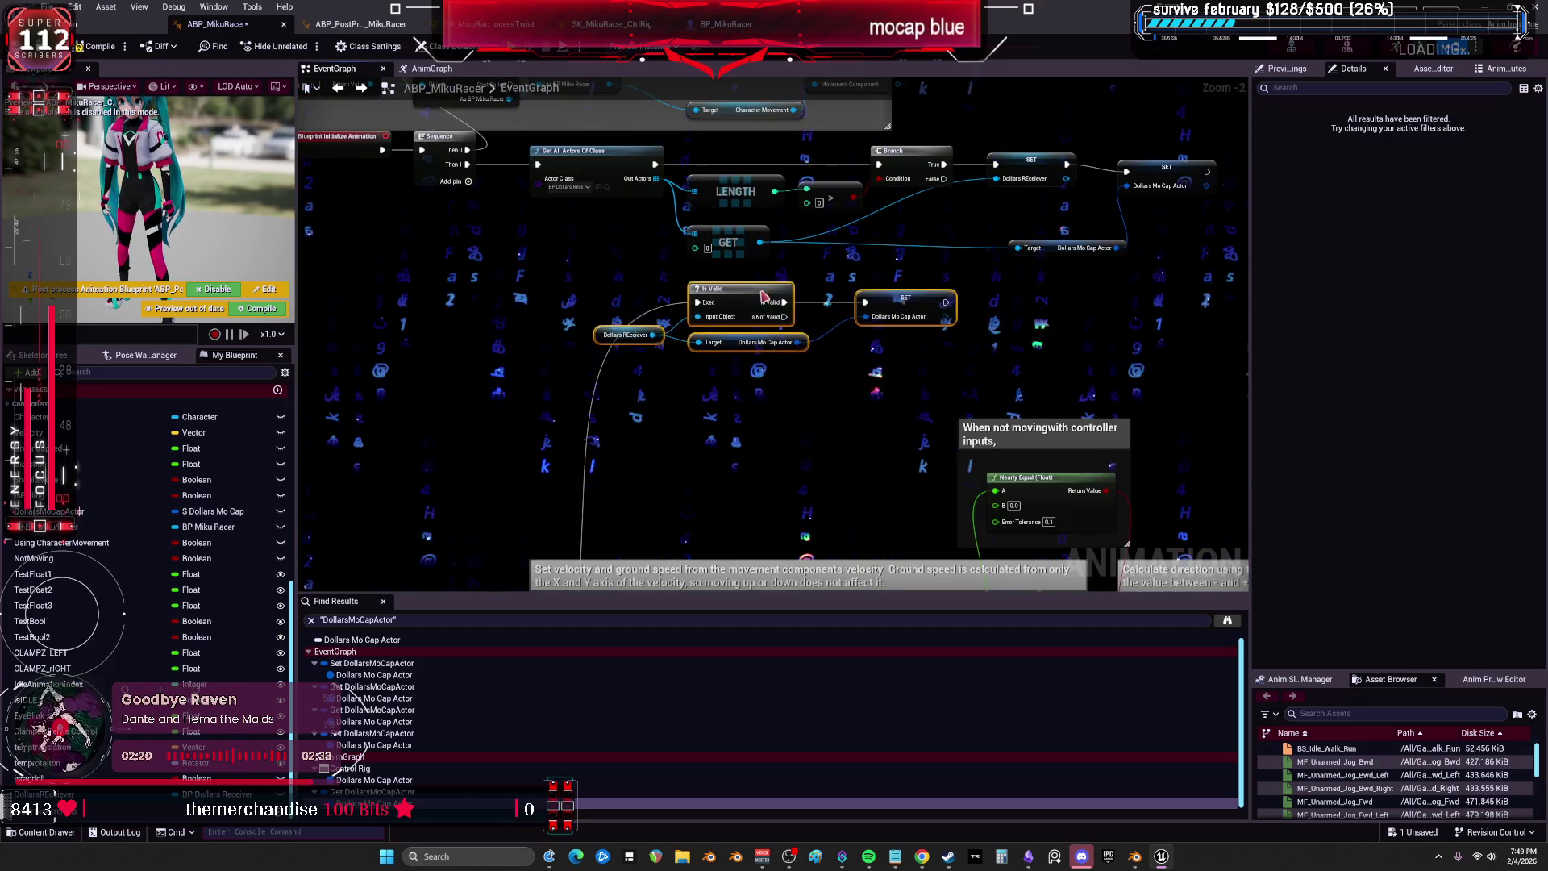
{"action": "scroll", "coordinate": [770, 276], "scroll_direction": "up", "scroll_amount": 2}
{"action": "right_click", "coordinate": [700, 320]}
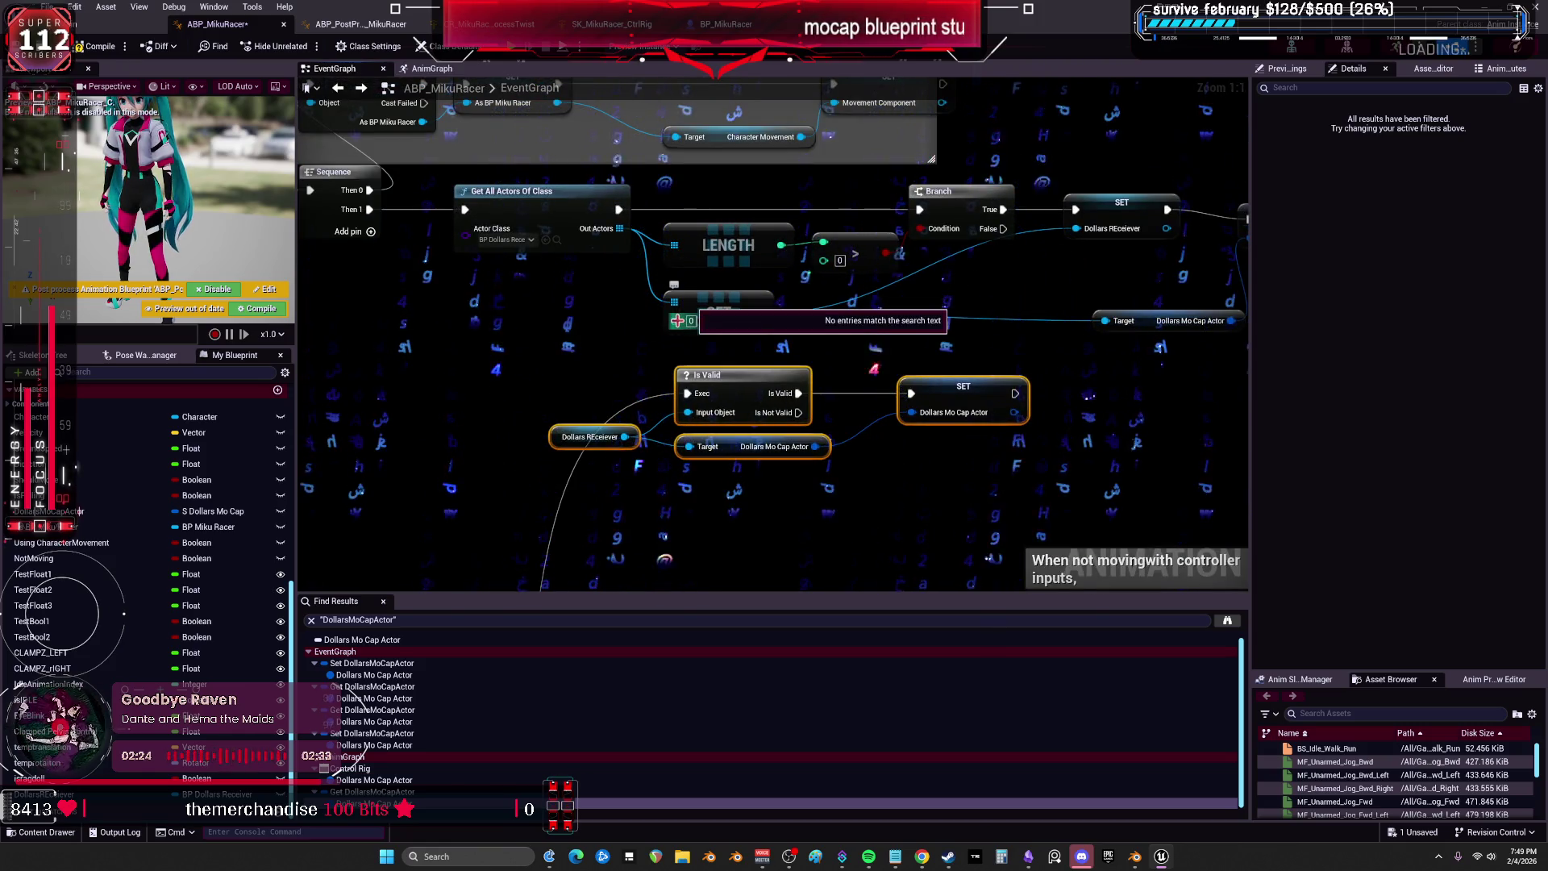
Promote the GET index pin to an integer variable, name it, and make it Instance Editable.
{"action": "right_click", "coordinate": [675, 323]}
{"action": "left_click", "coordinate": [727, 360]}
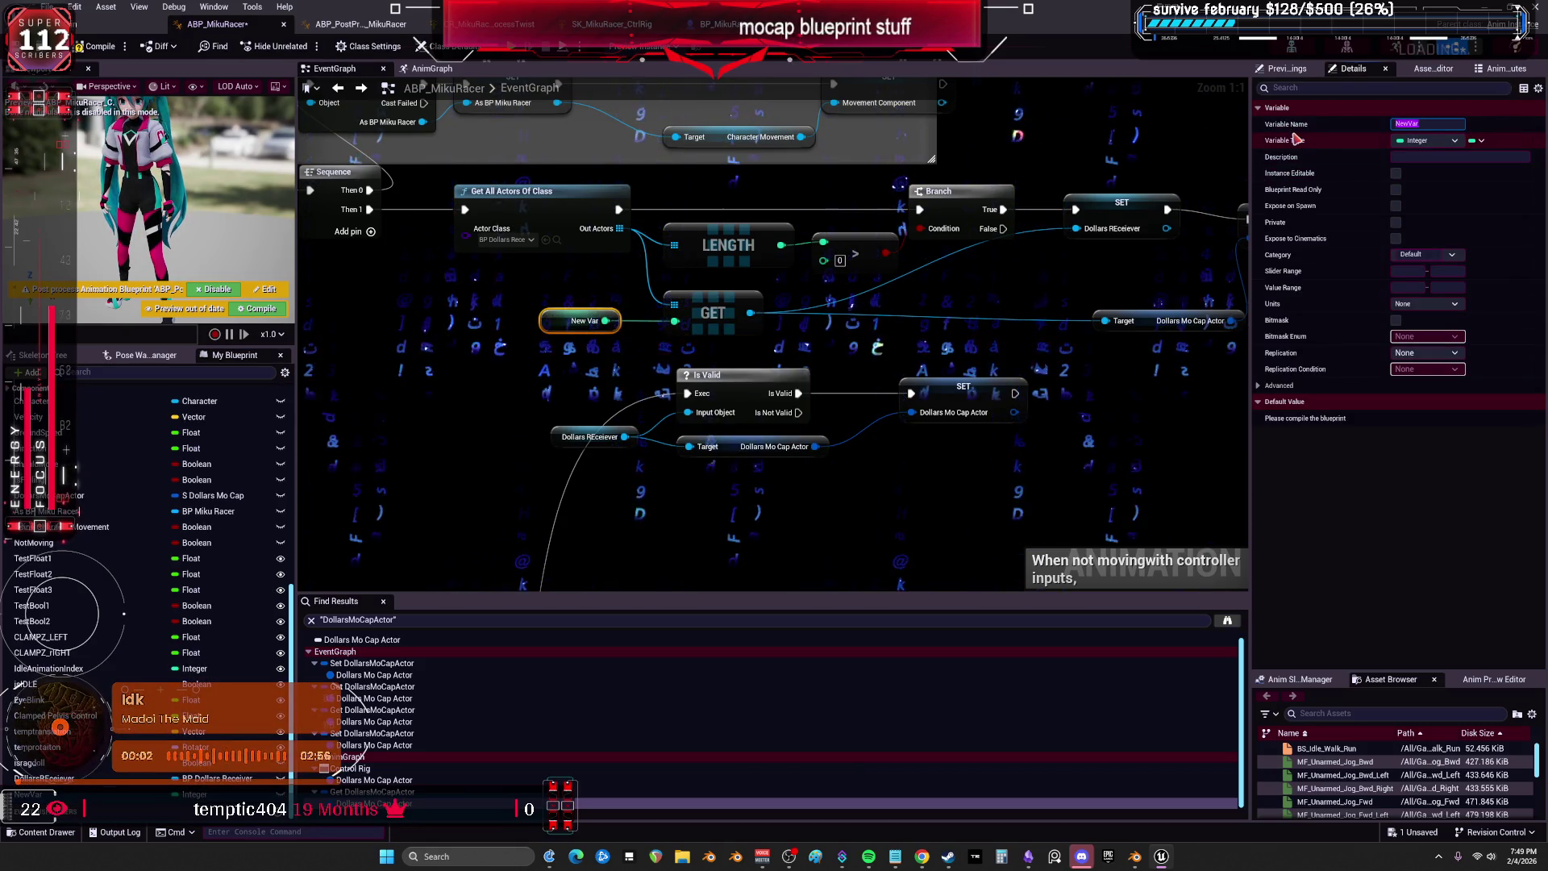
{"action": "type", "text": "Mocap"}
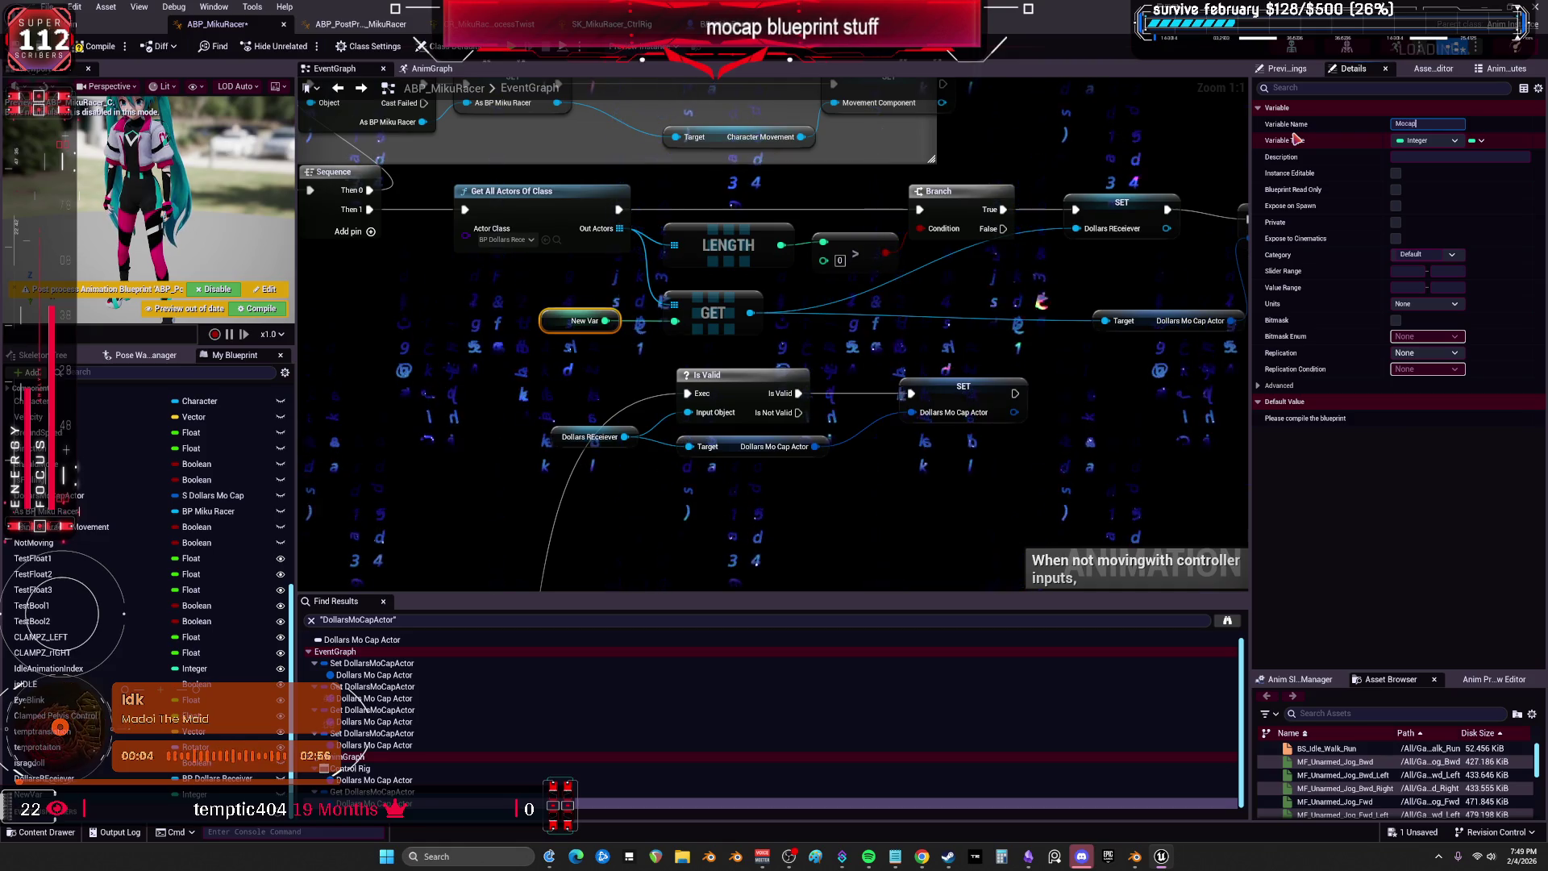
{"action": "type", "text": "Sourcce"}
{"action": "key", "text": "Return"}
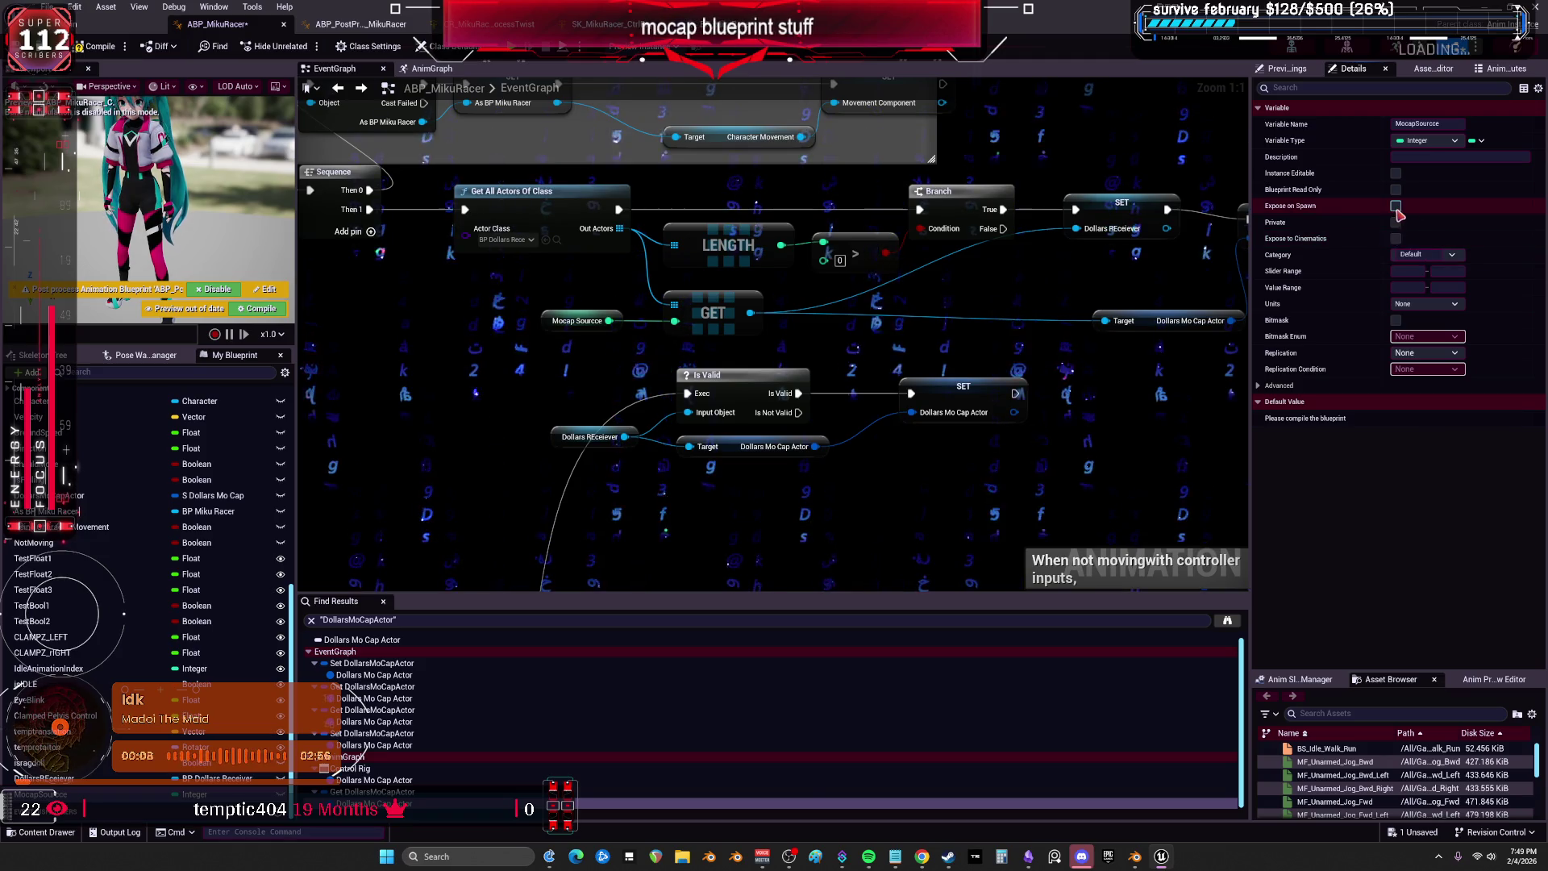
{"action": "left_click", "coordinate": [1395, 172]}
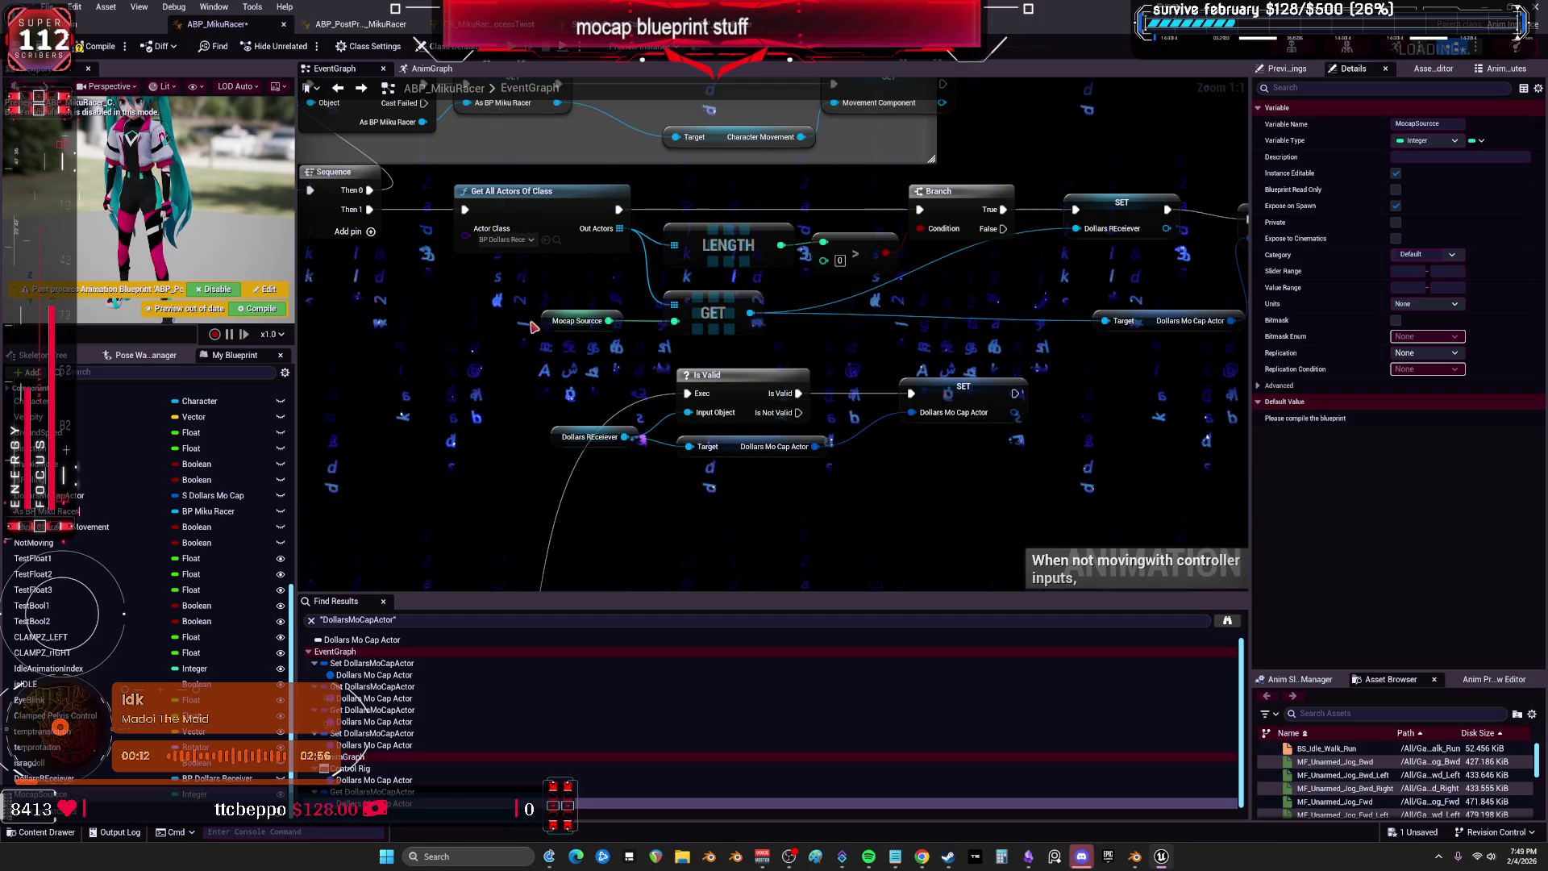
Correct the variable name to MocapSource and compile the blueprint.
{"action": "left_click", "coordinate": [1436, 124]}
{"action": "key", "text": "BackSpace"}
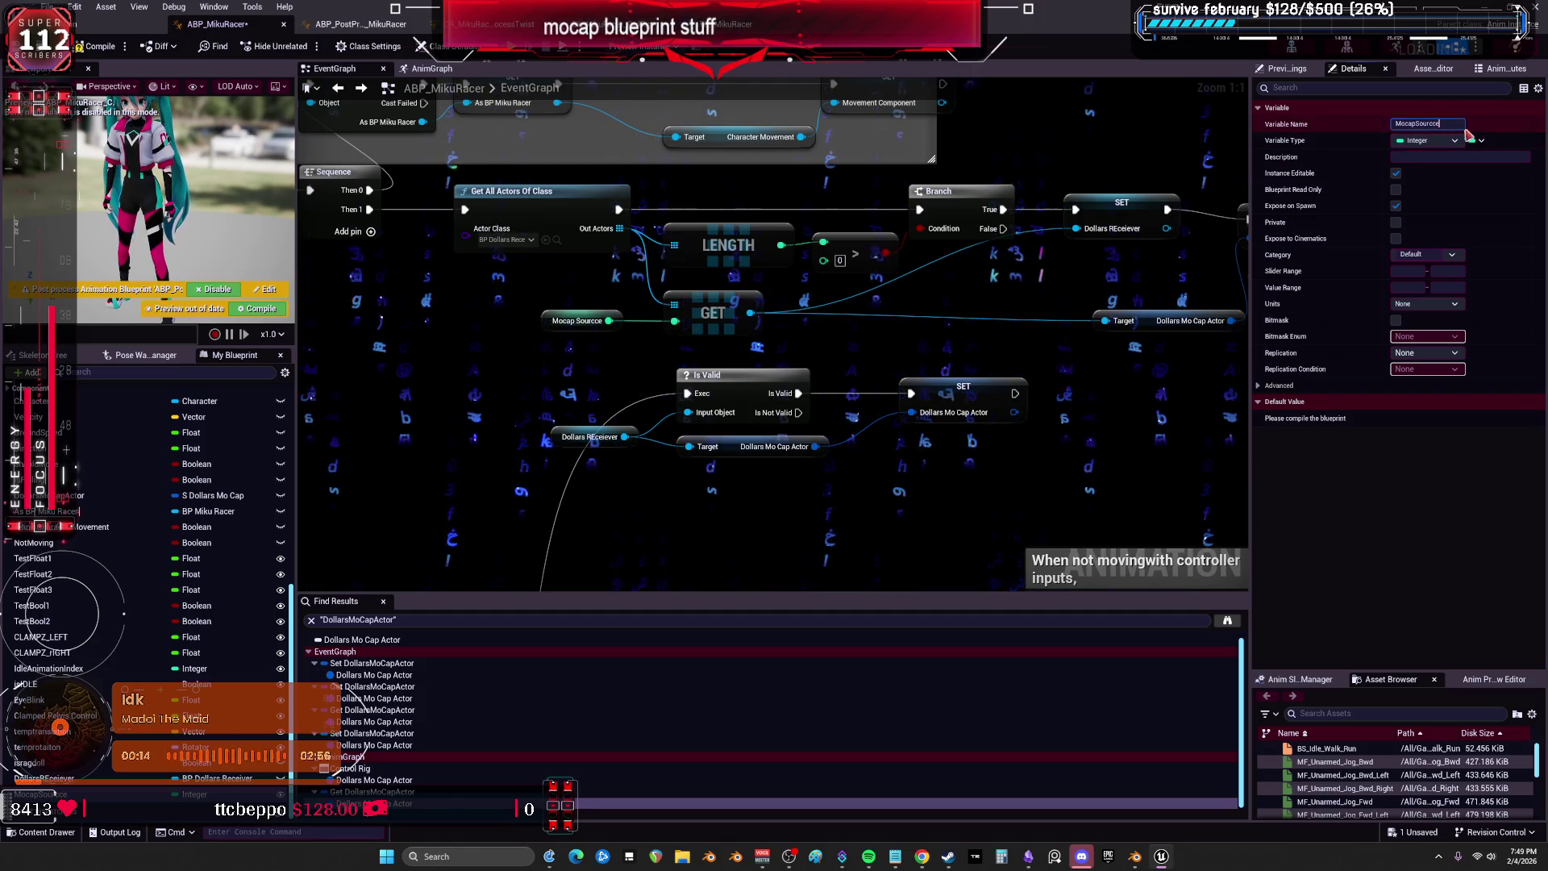
{"action": "key", "text": "Return"}
{"action": "key", "text": "F7"}
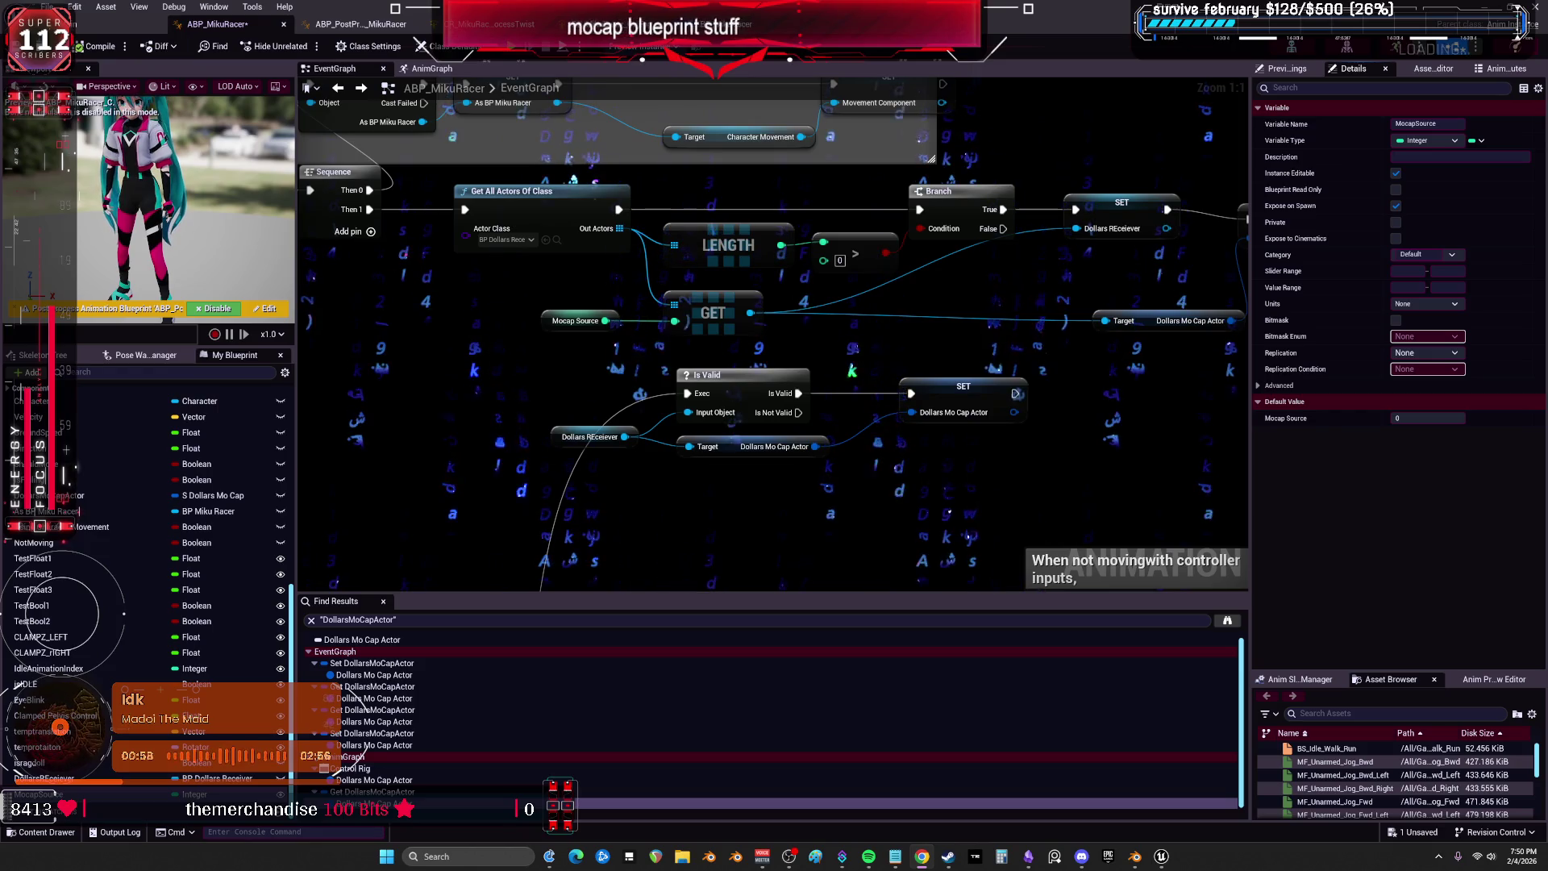
Rearrange the Sequence and GET nodes and resize the Only update values comment around them.
{"action": "scroll", "coordinate": [673, 162], "scroll_direction": "down", "scroll_amount": 4}
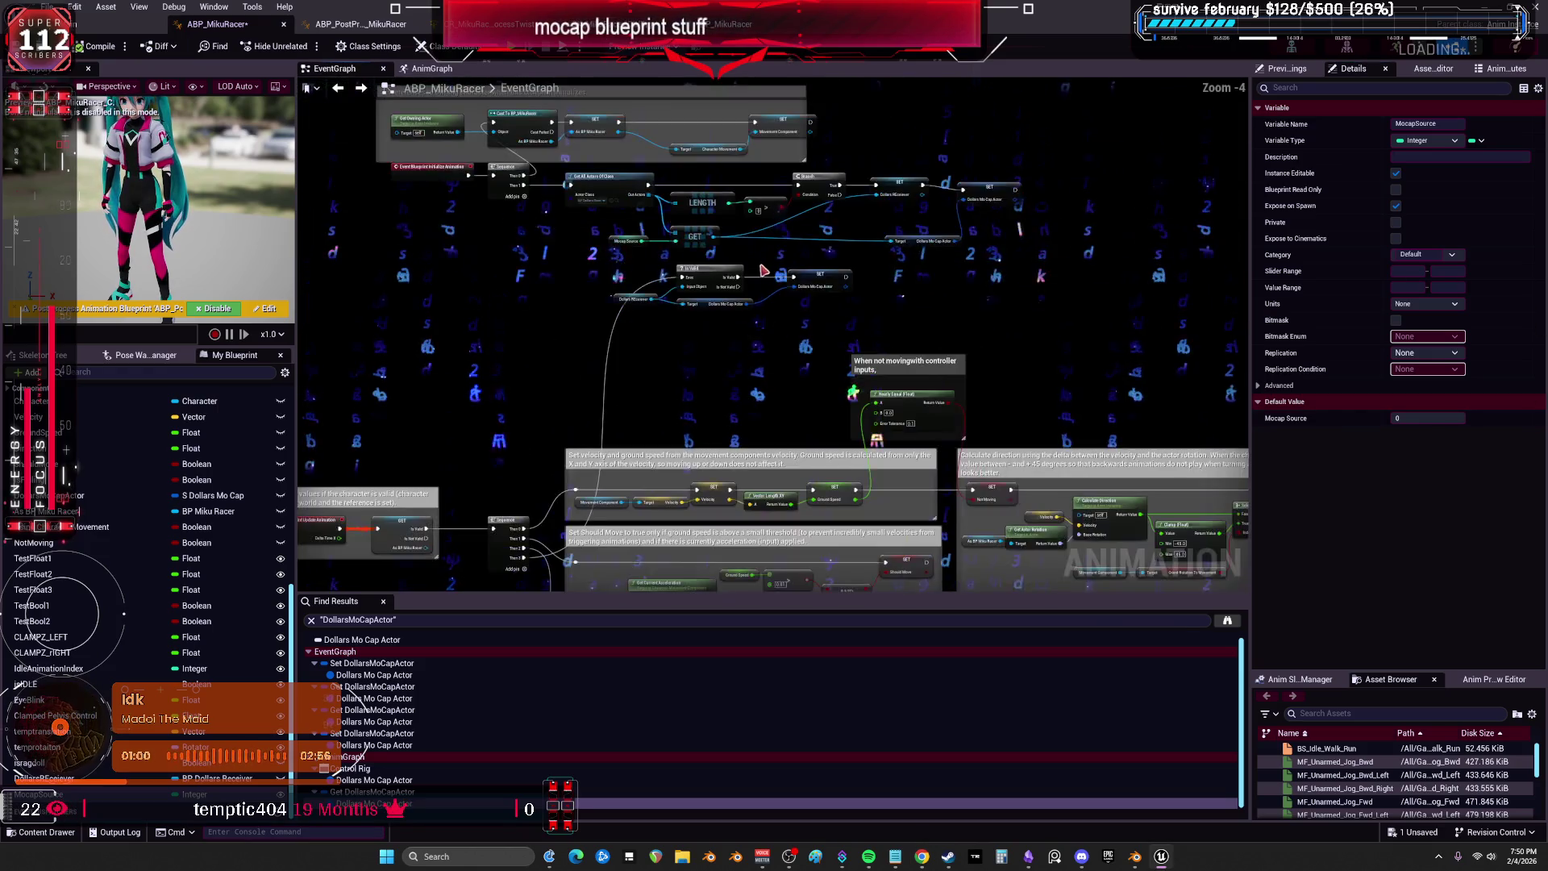
{"action": "scroll", "coordinate": [762, 271], "scroll_direction": "up", "scroll_amount": 2}
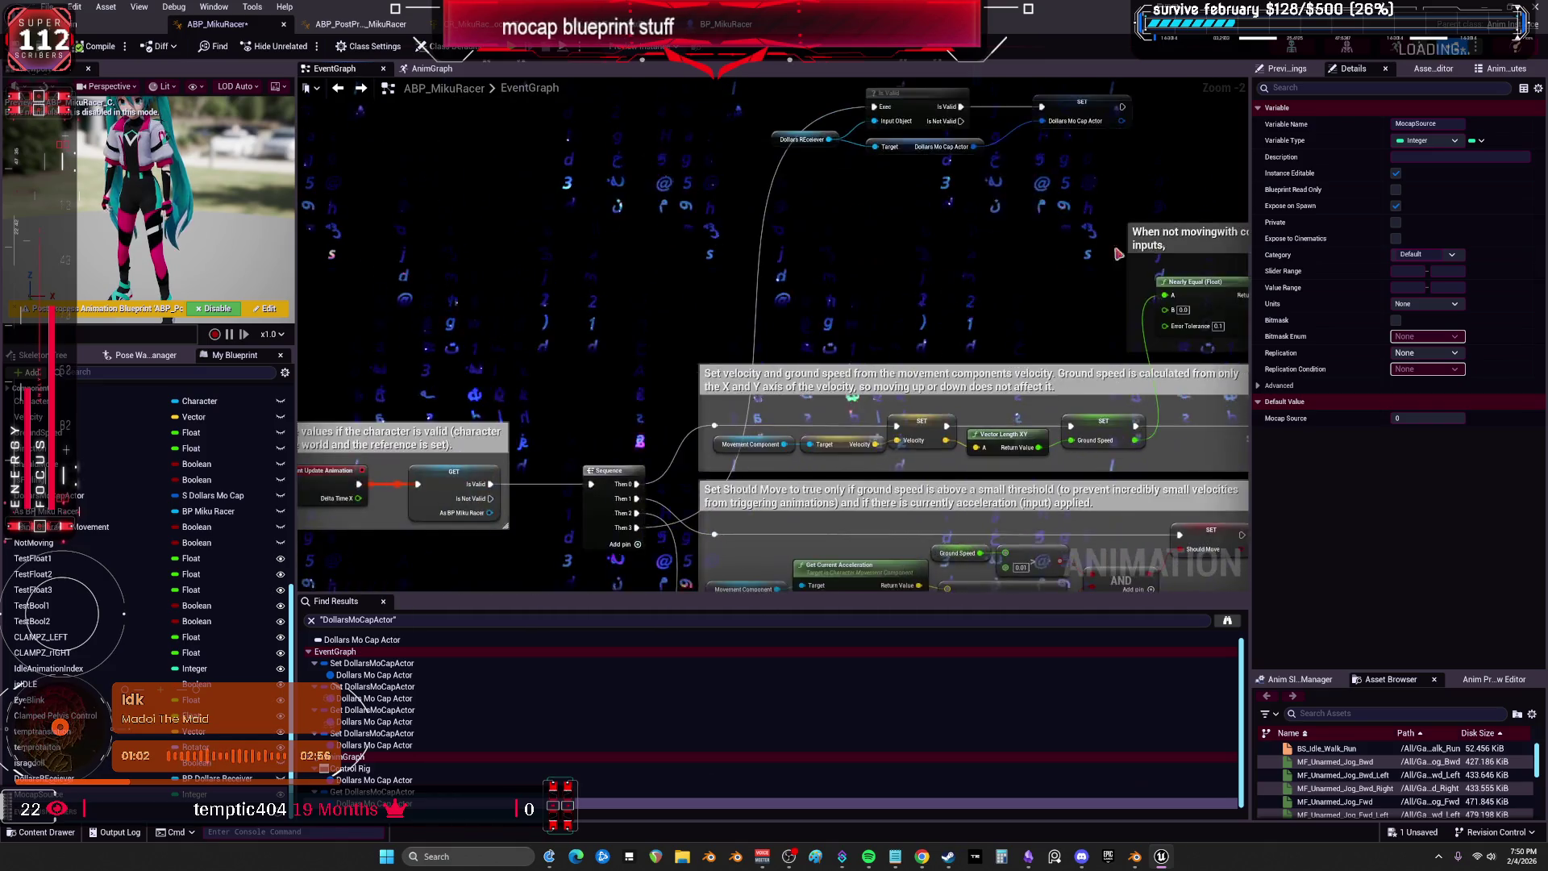
{"action": "left_click_drag", "start_coordinate": [1119, 254], "coordinate": [881, 259]}
{"action": "left_click_drag", "start_coordinate": [947, 372], "coordinate": [903, 380]}
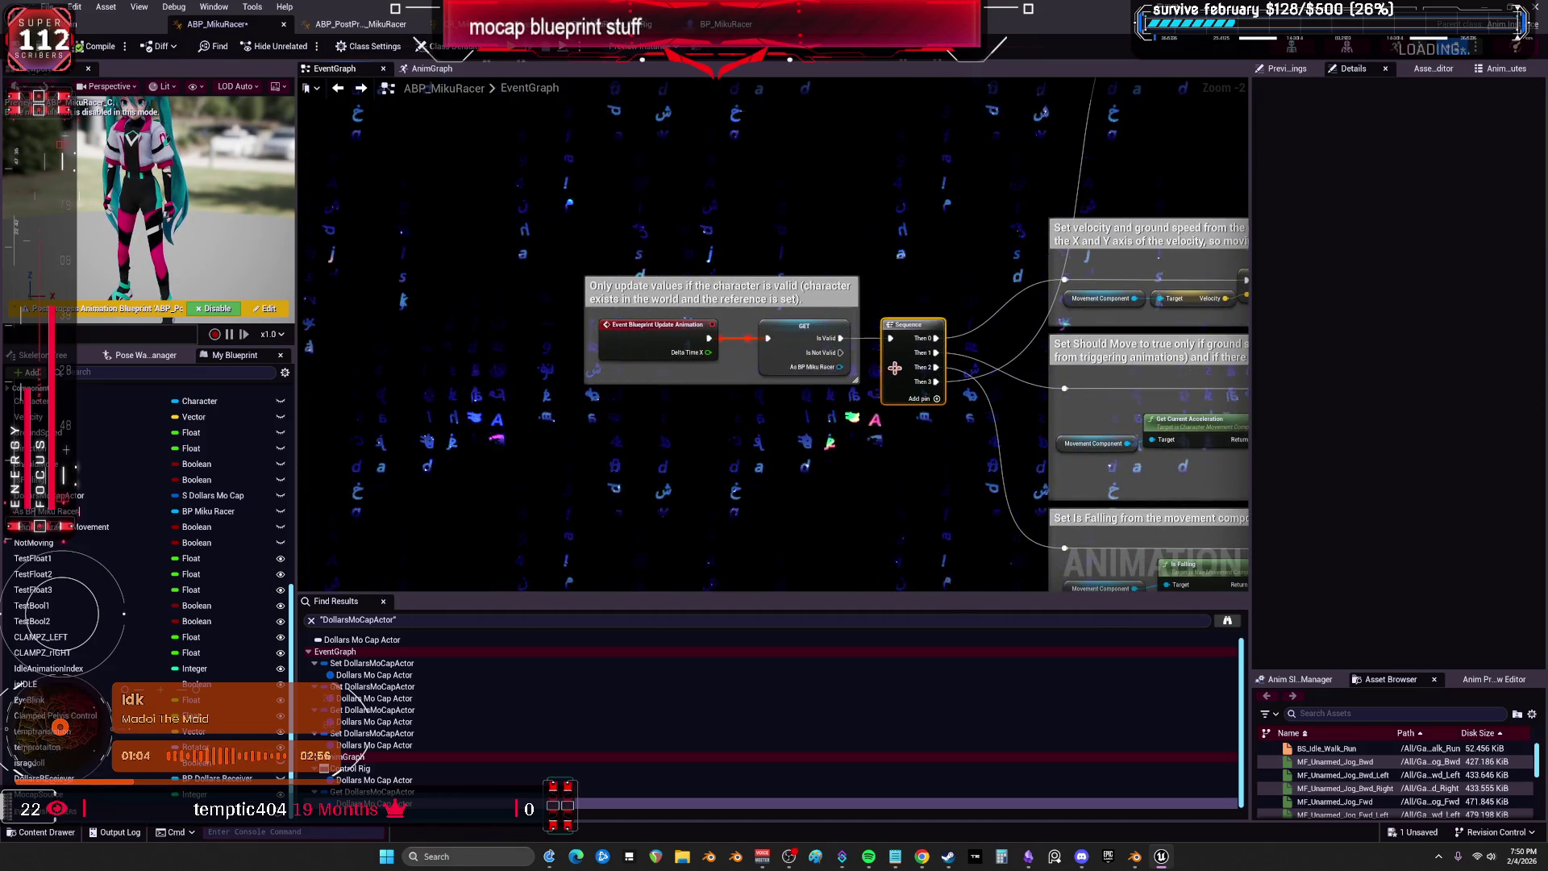
{"action": "scroll", "coordinate": [827, 297], "scroll_direction": "up", "scroll_amount": 1}
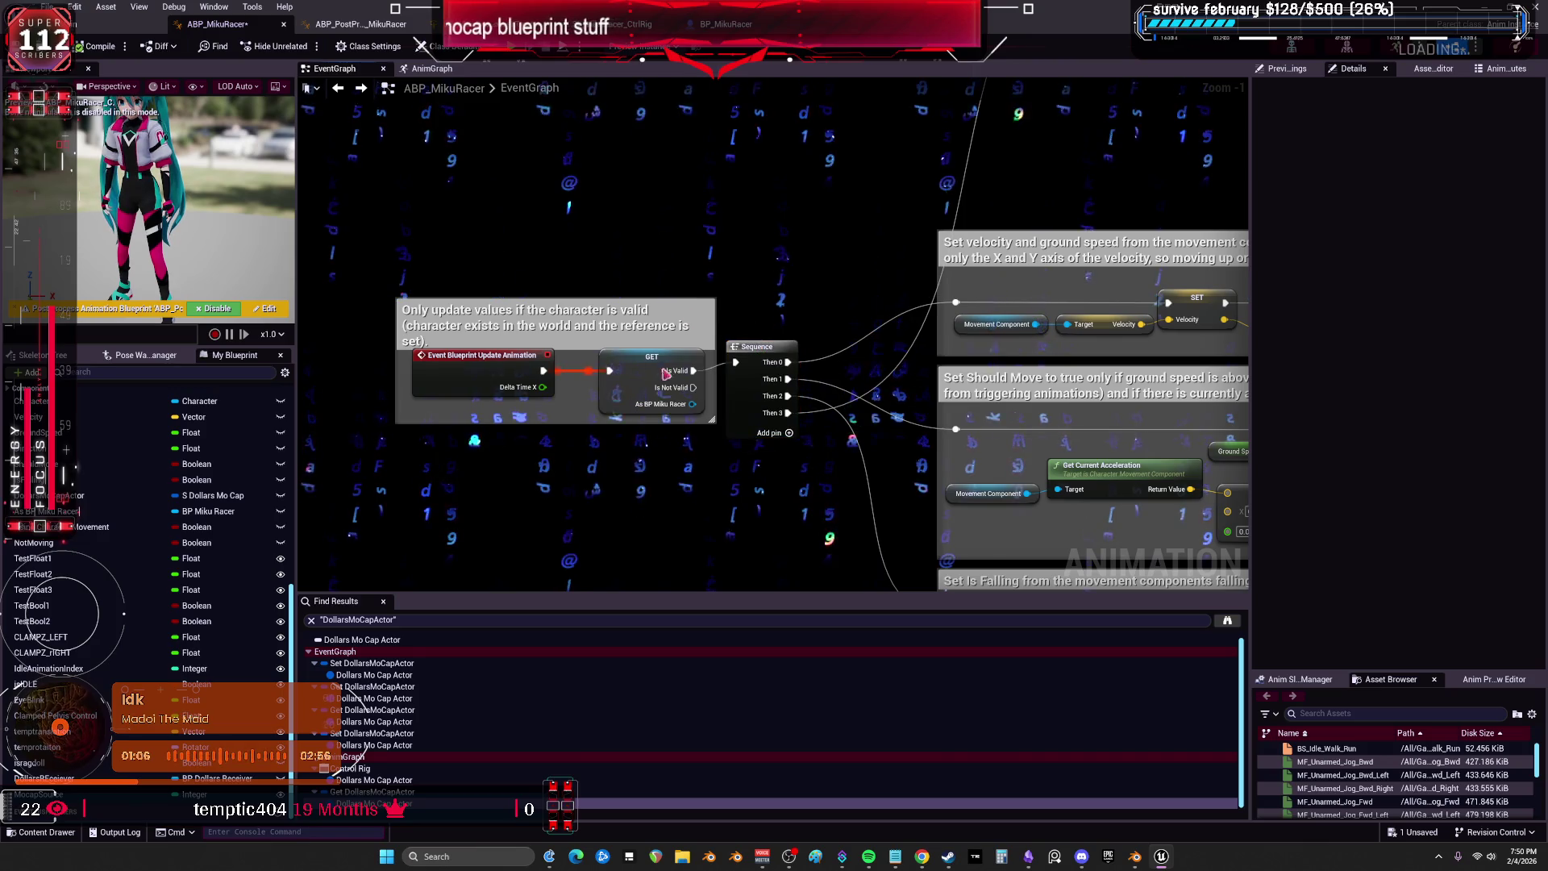
{"action": "left_click_drag", "start_coordinate": [666, 374], "coordinate": [640, 374]}
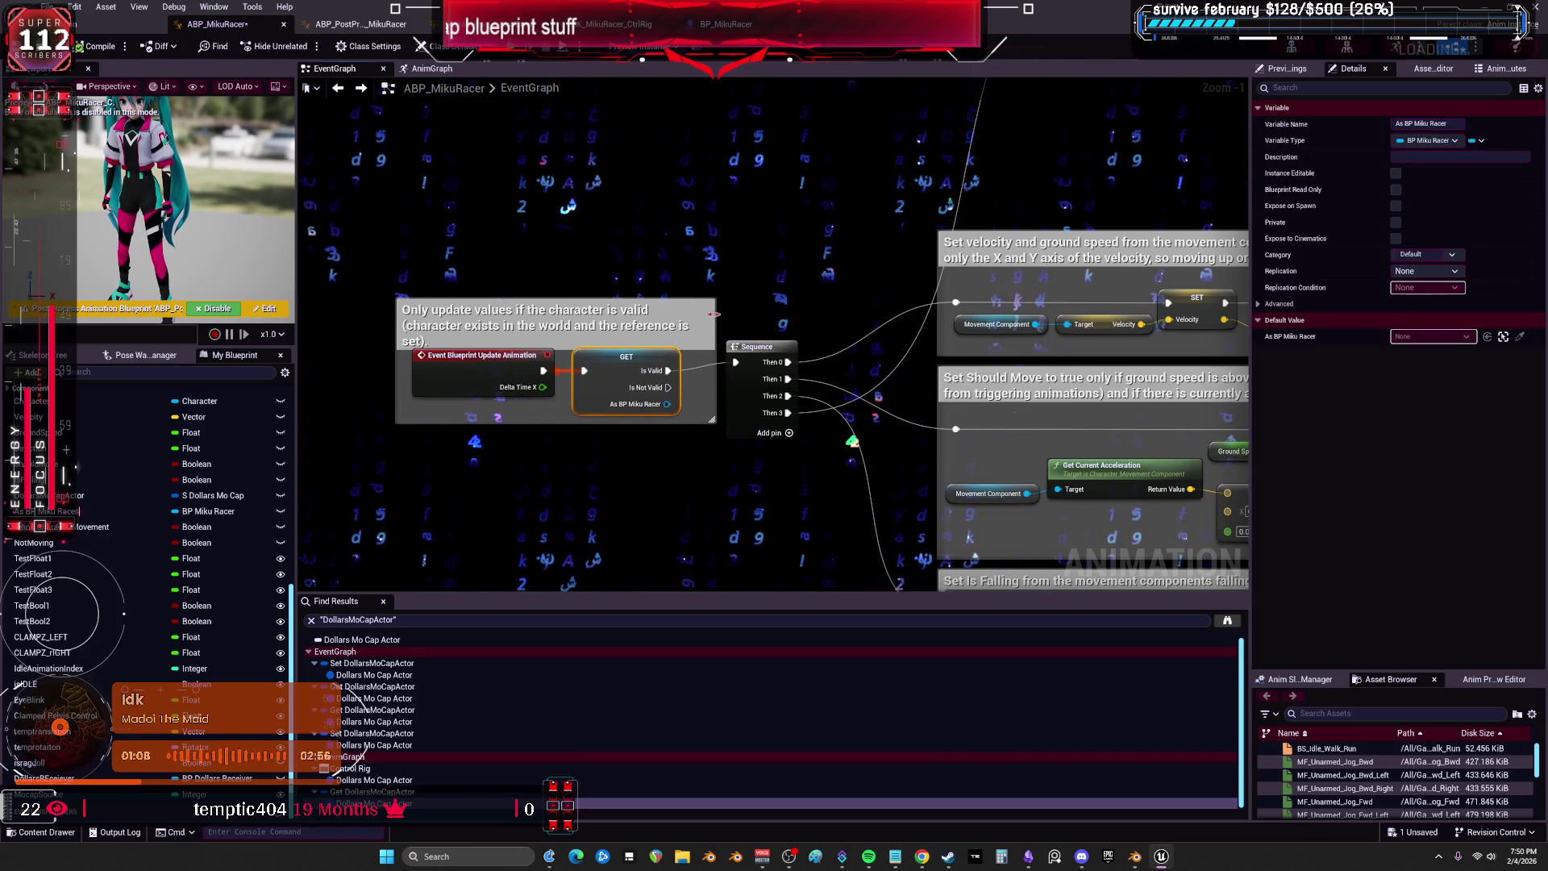
{"action": "left_click_drag", "start_coordinate": [651, 272], "coordinate": [649, 290]}
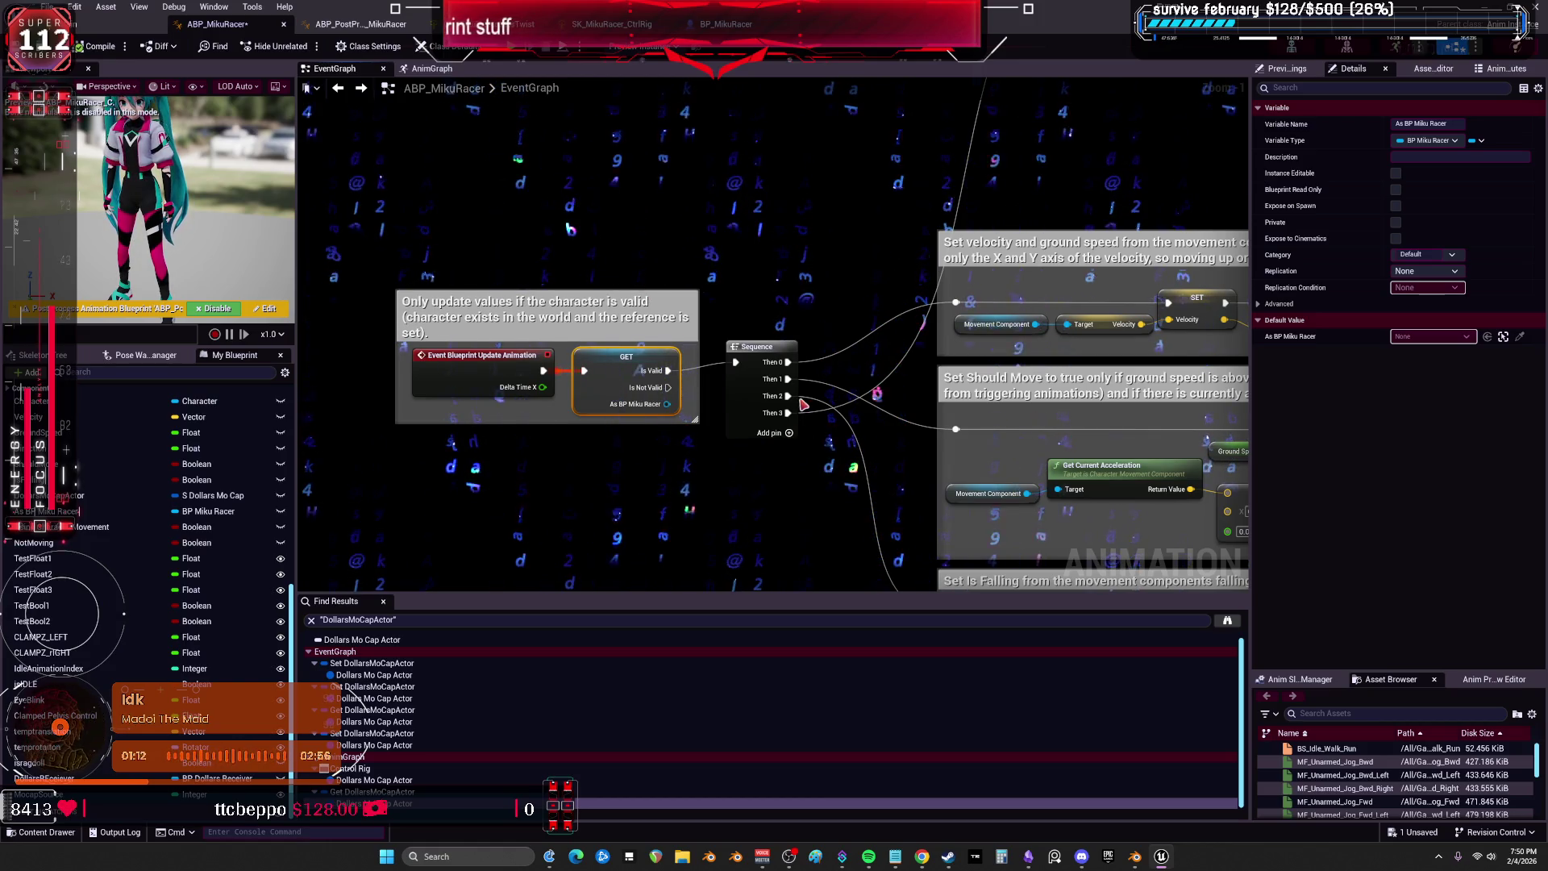
{"action": "left_click_drag", "start_coordinate": [725, 409], "coordinate": [726, 419]}
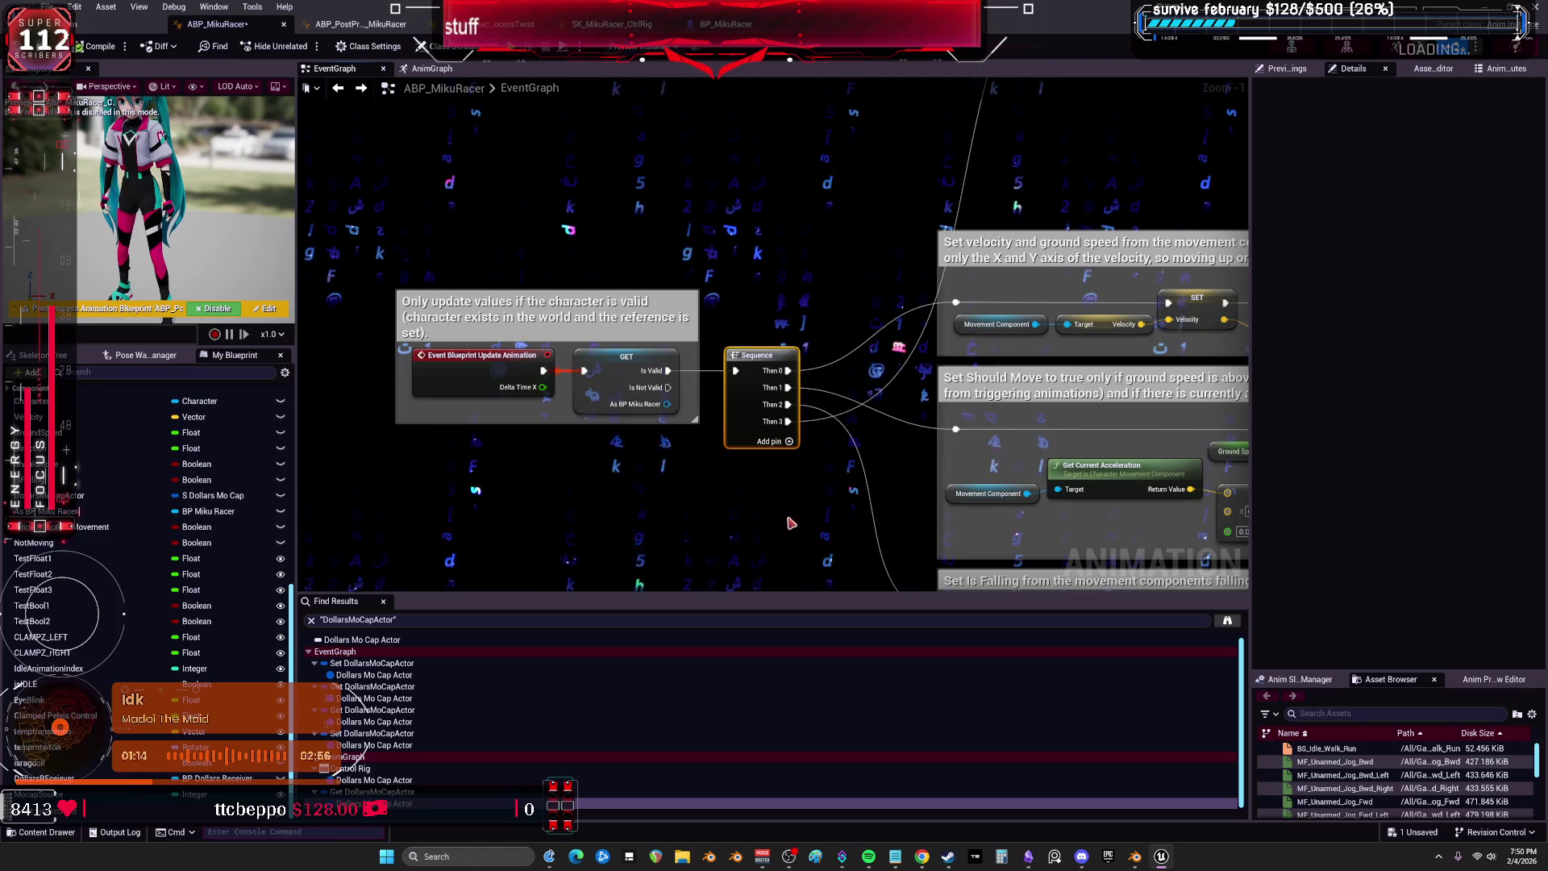
{"action": "left_click_drag", "start_coordinate": [388, 258], "coordinate": [388, 258]}
{"action": "left_click_drag", "start_coordinate": [623, 317], "coordinate": [657, 308]}
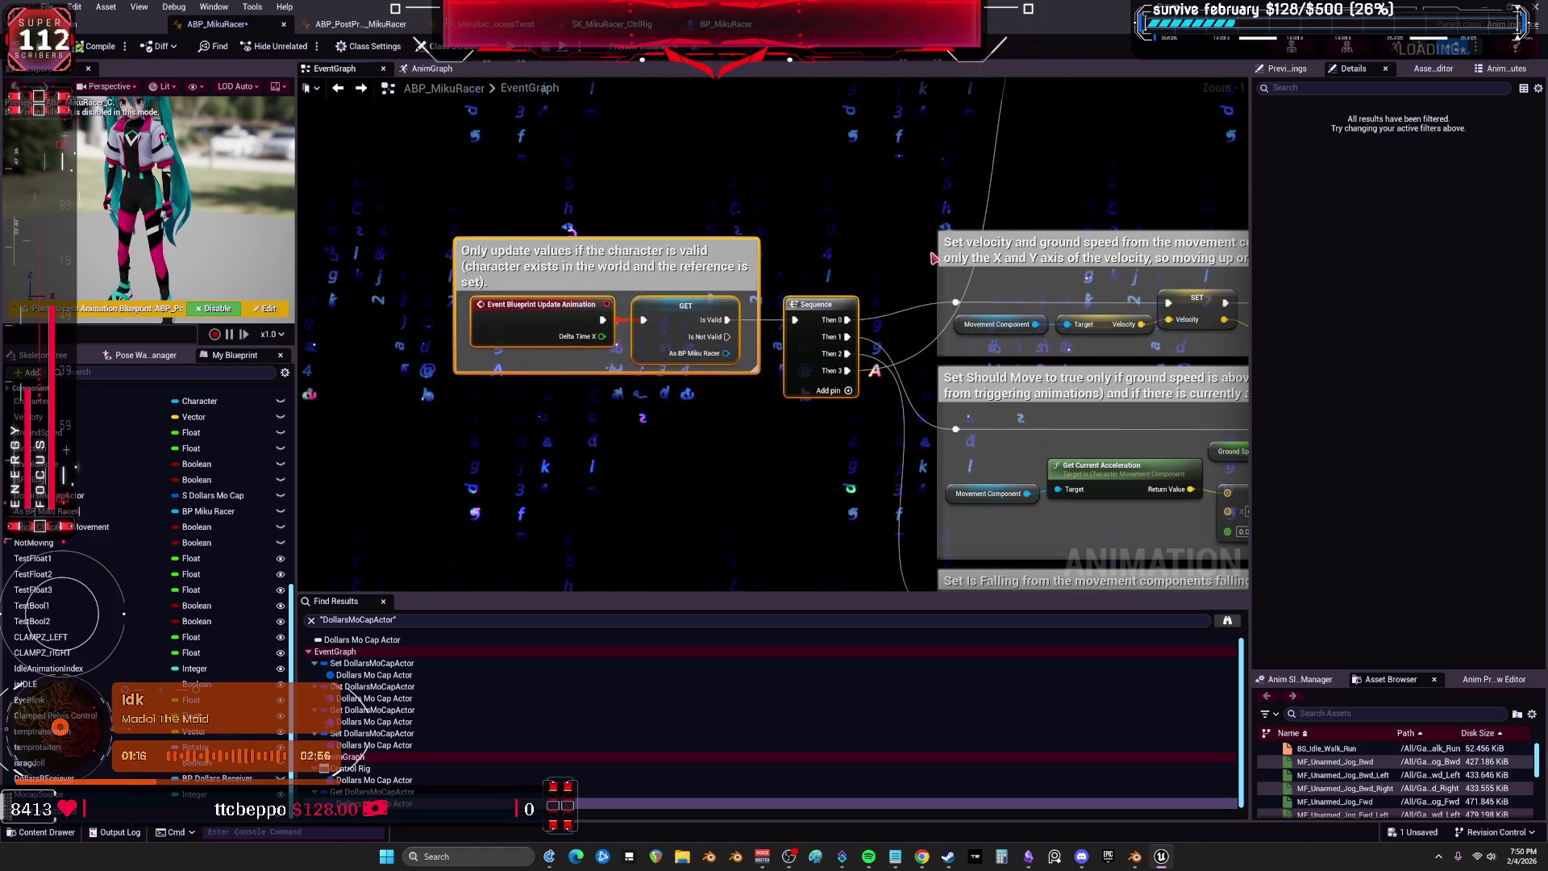
Pan across the whole event graph and select the Dollars Mo Cap Actor getter.
{"action": "mouse_move", "coordinate": [1050, 184]}
{"action": "left_mouse_down"}
{"action": "mouse_move", "coordinate": [682, 311]}
{"action": "mouse_move", "coordinate": [726, 218]}
{"action": "mouse_move", "coordinate": [709, 540]}
{"action": "mouse_move", "coordinate": [685, 117]}
{"action": "mouse_move", "coordinate": [720, 466]}
{"action": "left_mouse_up"}
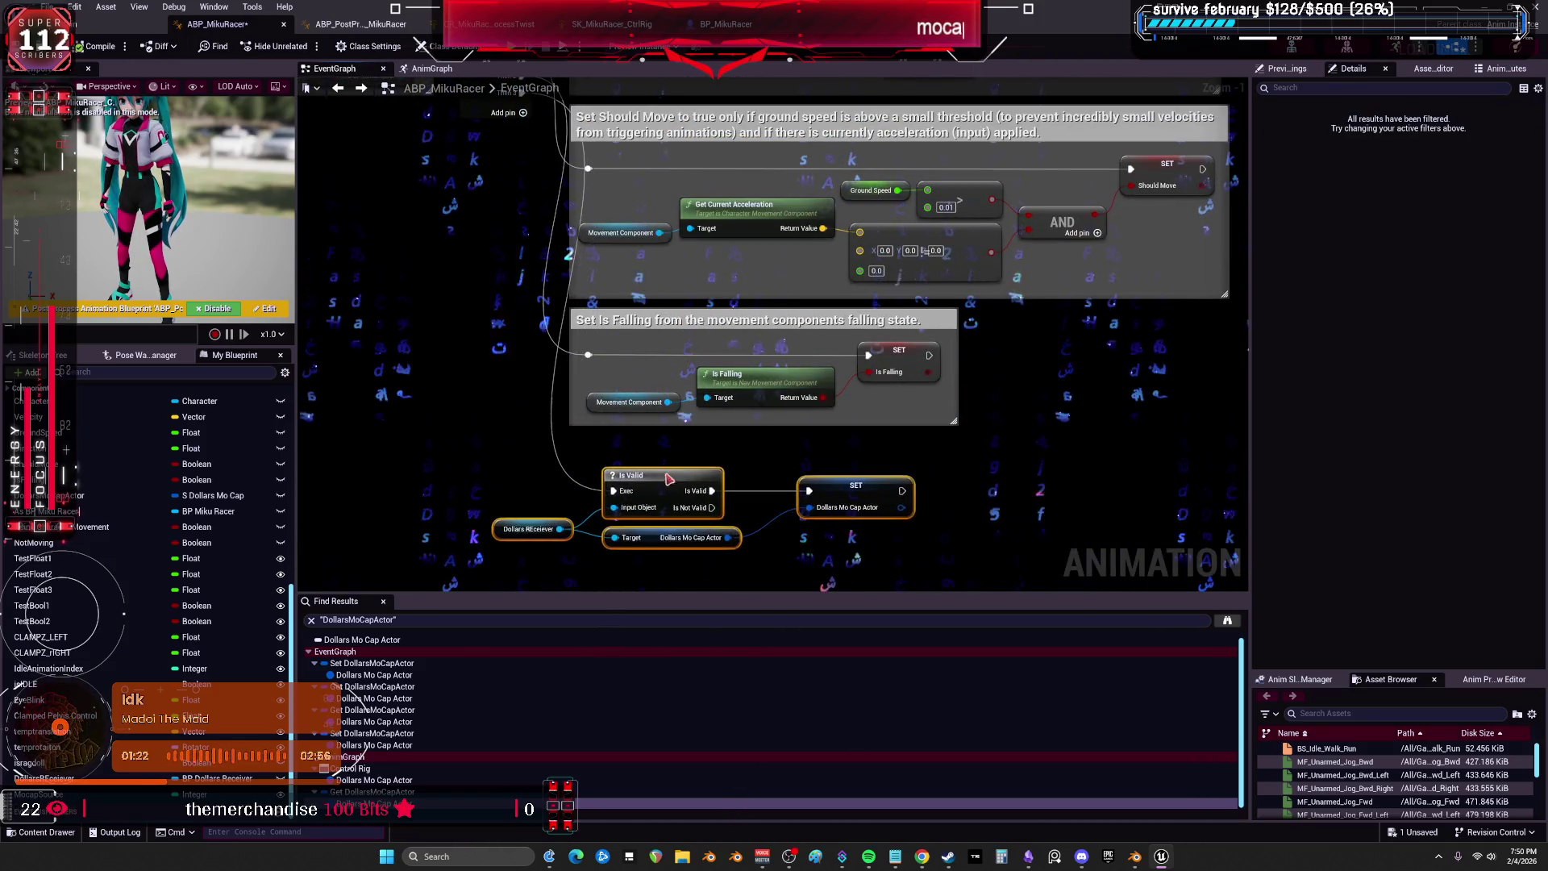
{"action": "scroll", "coordinate": [568, 255], "scroll_direction": "down", "scroll_amount": 2}
{"action": "left_click_drag", "start_coordinate": [852, 155], "coordinate": [616, 166]}
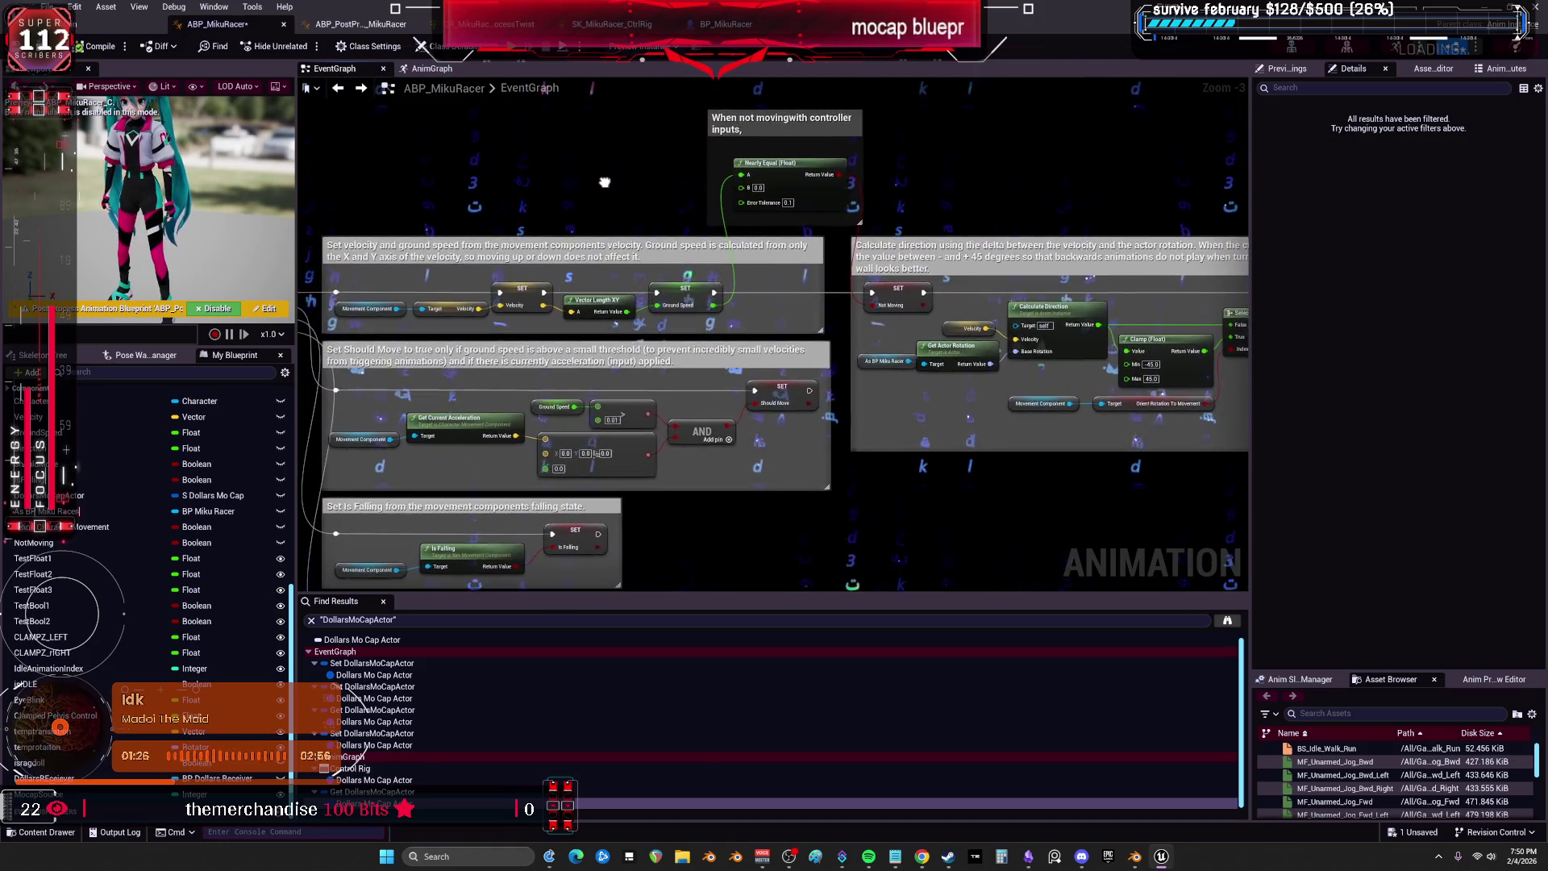
{"action": "scroll", "coordinate": [487, 220], "scroll_direction": "down", "scroll_amount": 1}
{"action": "mouse_move", "coordinate": [616, 165]}
{"action": "left_mouse_down"}
{"action": "mouse_move", "coordinate": [487, 221]}
{"action": "mouse_move", "coordinate": [623, 418]}
{"action": "left_mouse_up"}
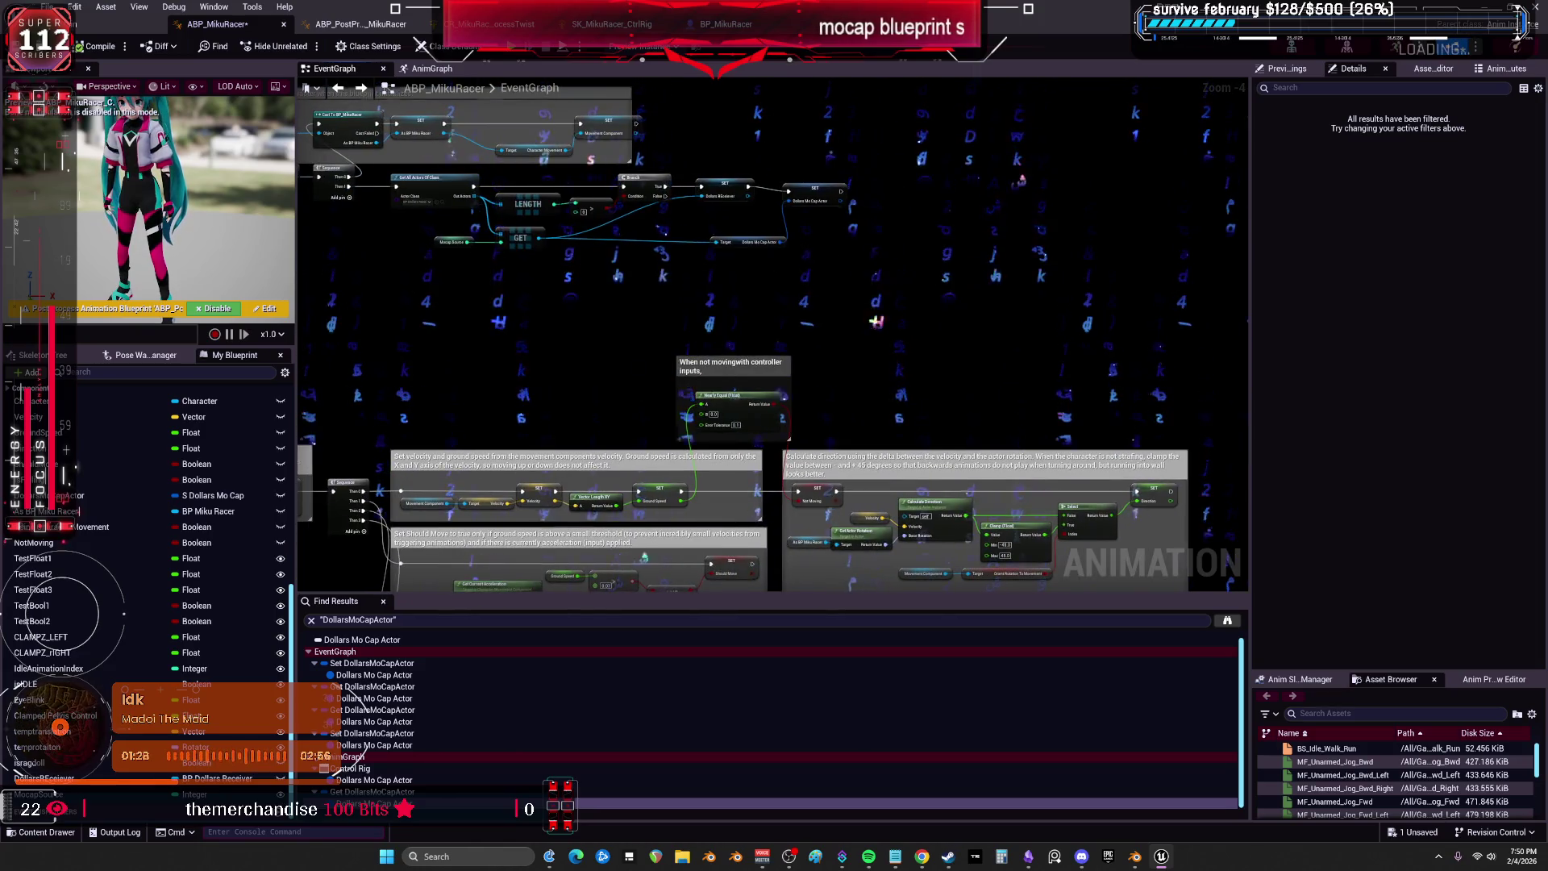
{"action": "scroll", "coordinate": [855, 194], "scroll_direction": "up", "scroll_amount": 3}
{"action": "left_click", "coordinate": [686, 281]}
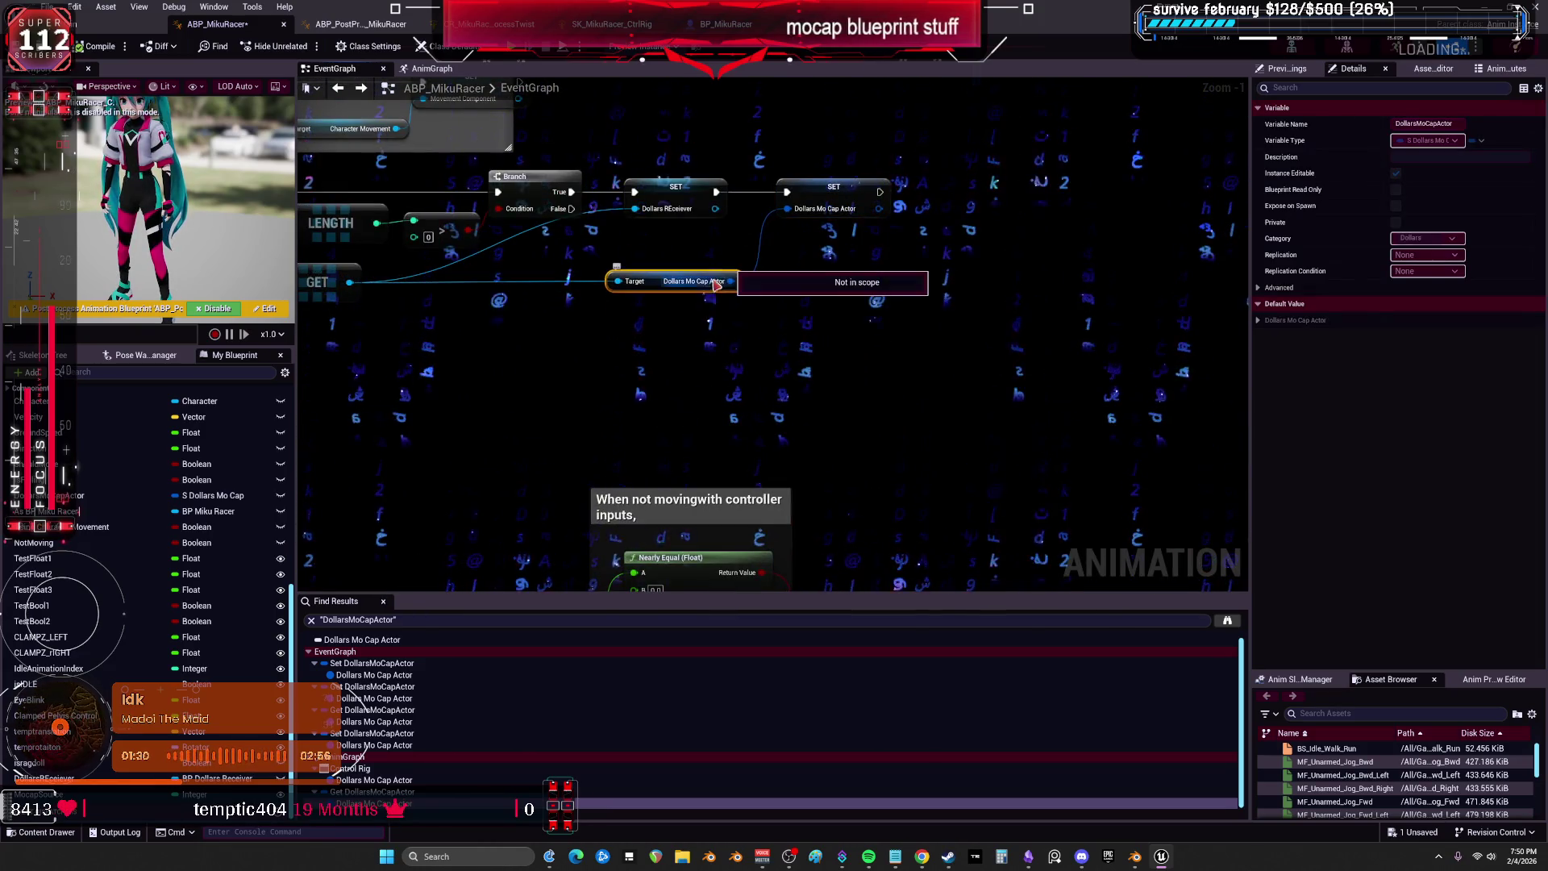
In the AnimGraph, inspect the Control Rig node and the Clamped Pelvis Control variable.
{"action": "left_click_drag", "start_coordinate": [558, 274], "coordinate": [807, 351]}
{"action": "left_click_drag", "start_coordinate": [445, 376], "coordinate": [445, 374]}
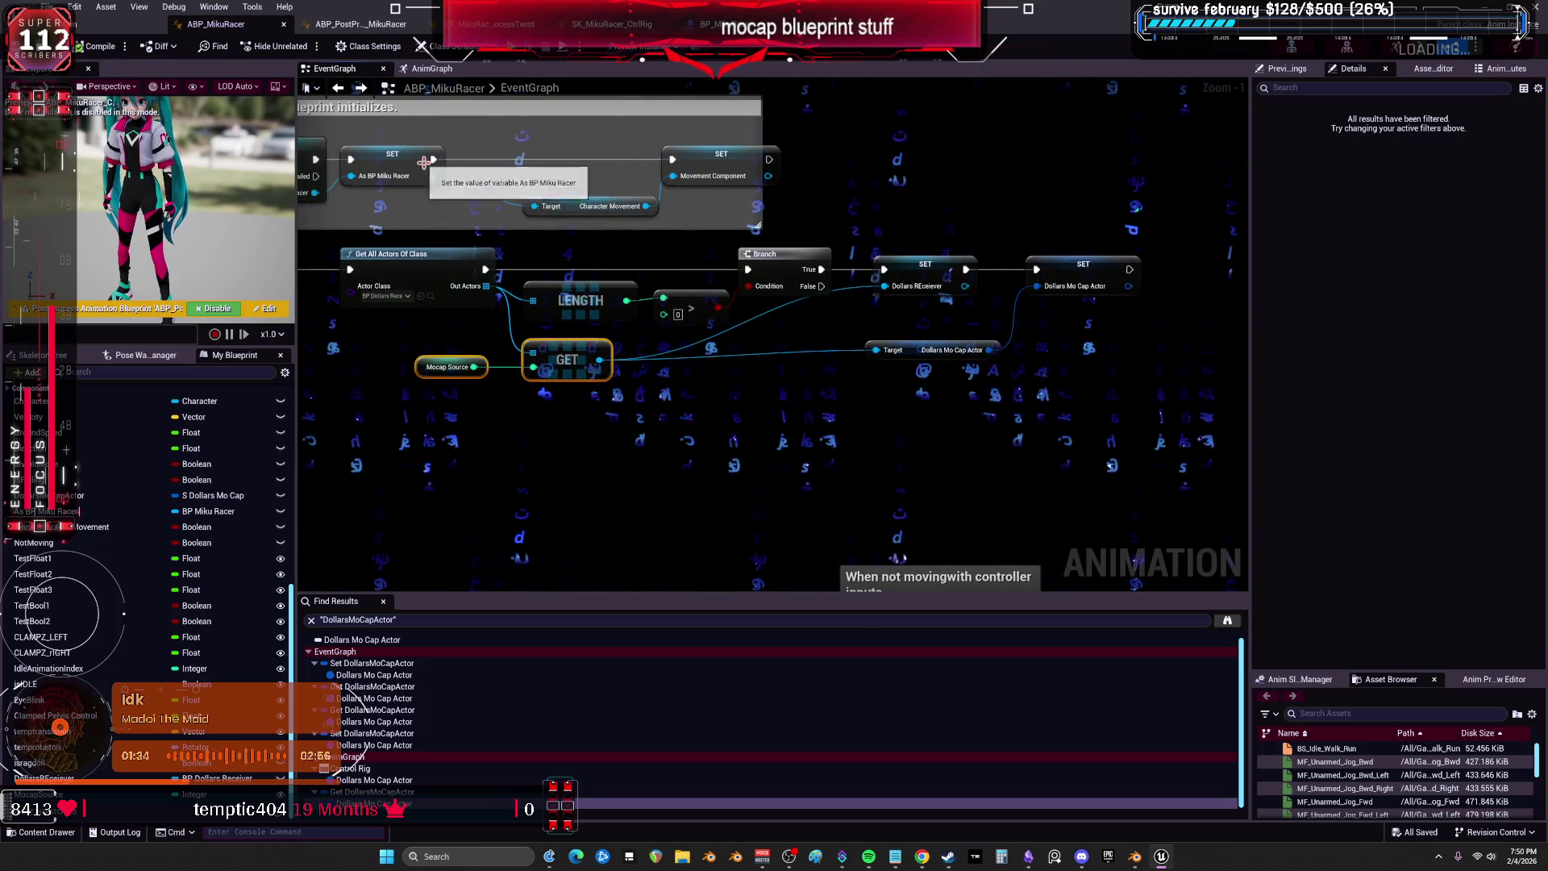
{"action": "left_click", "coordinate": [433, 71]}
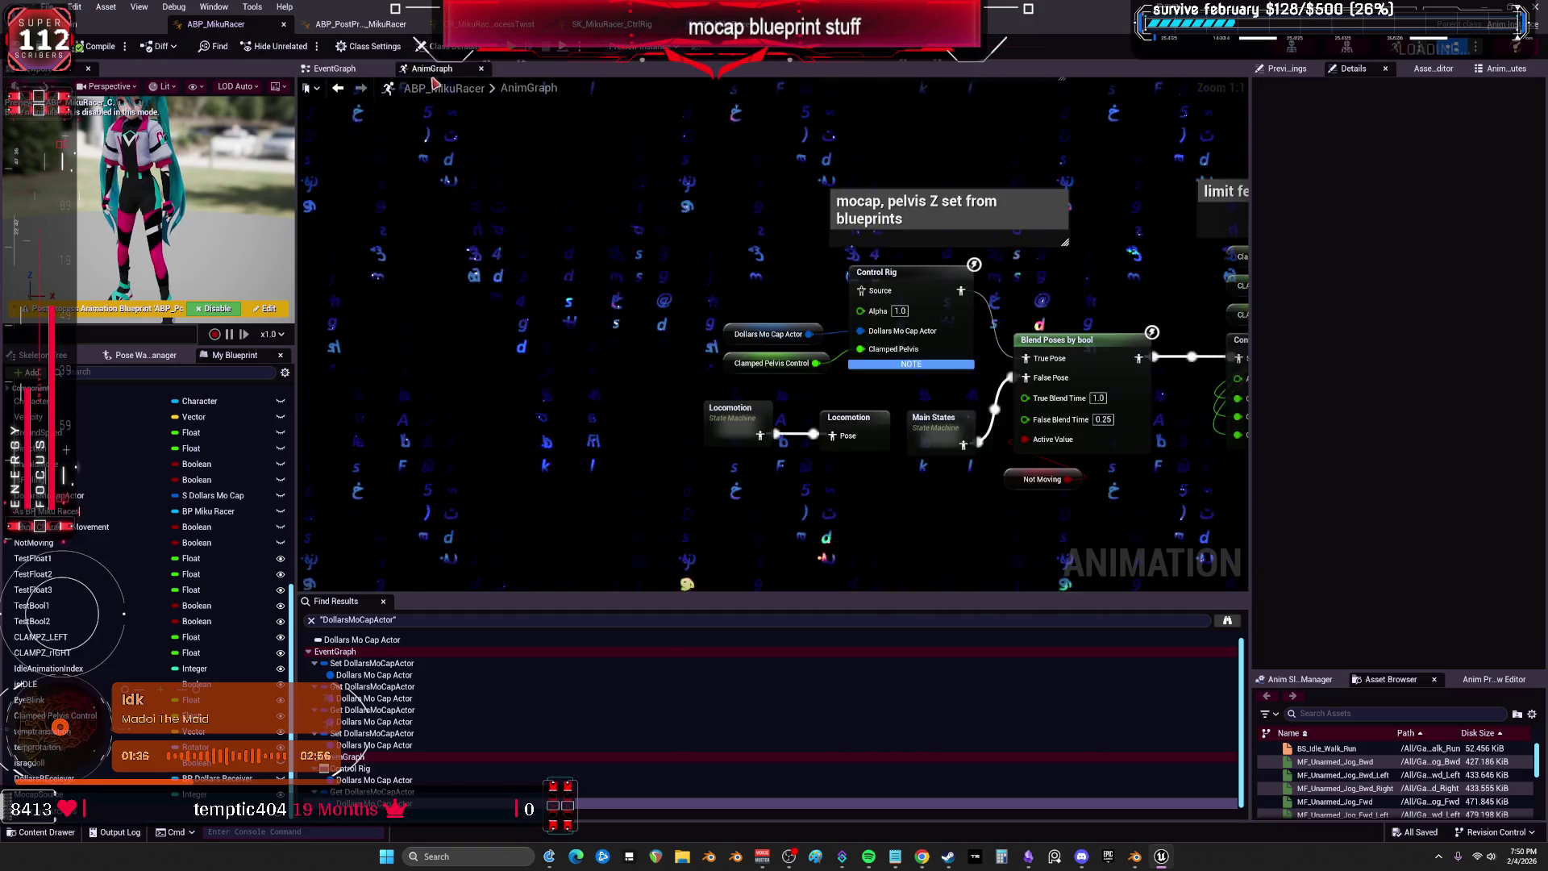
{"action": "left_click_drag", "start_coordinate": [892, 280], "coordinate": [645, 211]}
{"action": "left_click", "coordinate": [717, 213]}
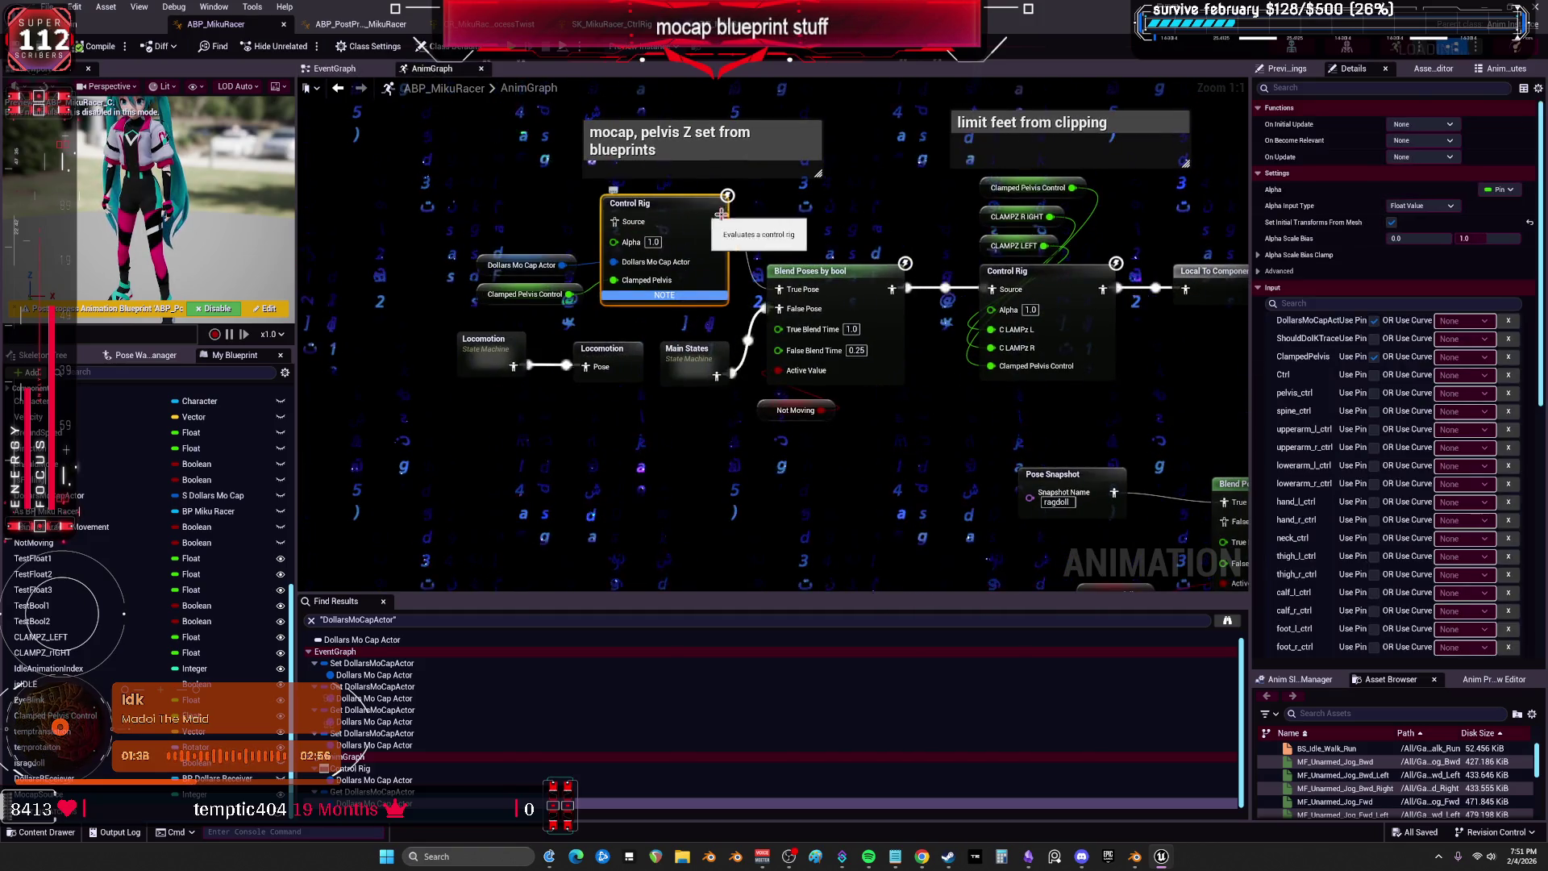
{"action": "scroll", "coordinate": [1330, 484], "scroll_direction": "down", "scroll_amount": 10}
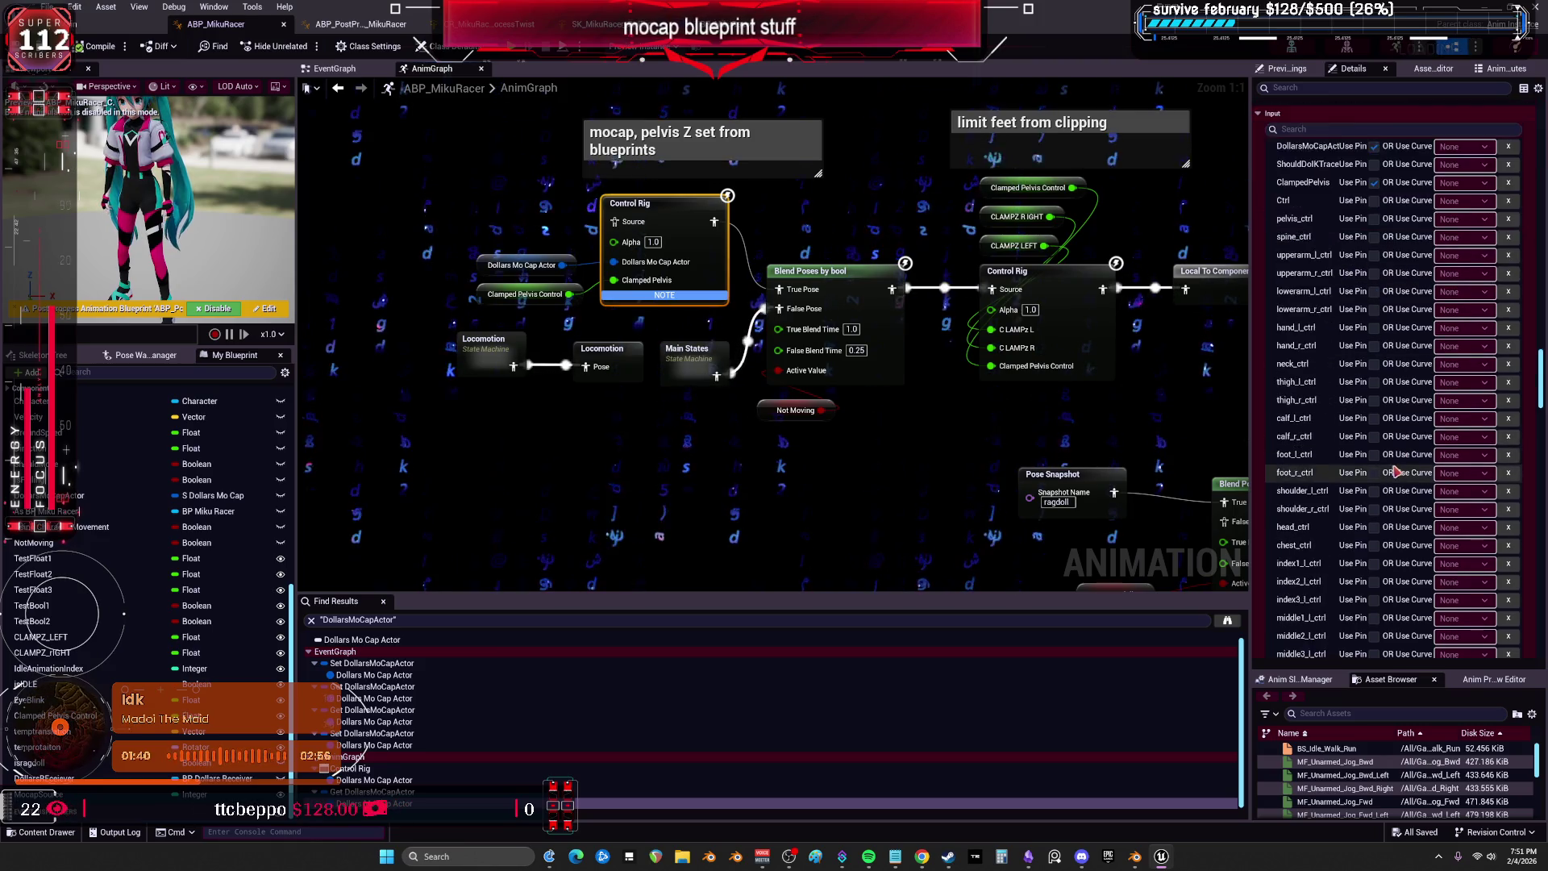
{"action": "left_click", "coordinate": [500, 297]}
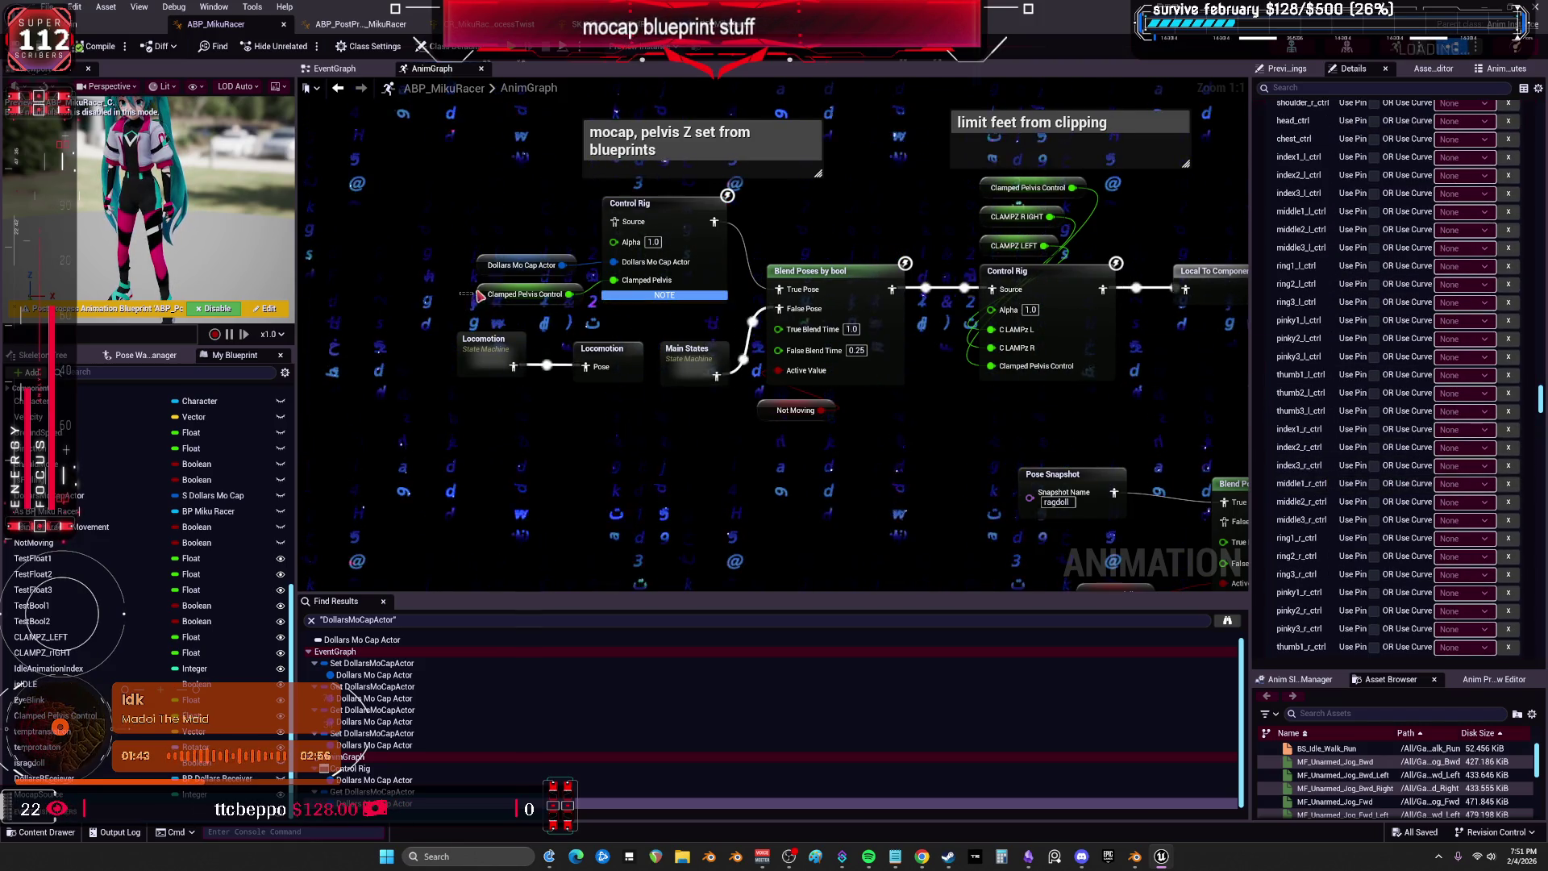
{"action": "left_click", "coordinate": [545, 296]}
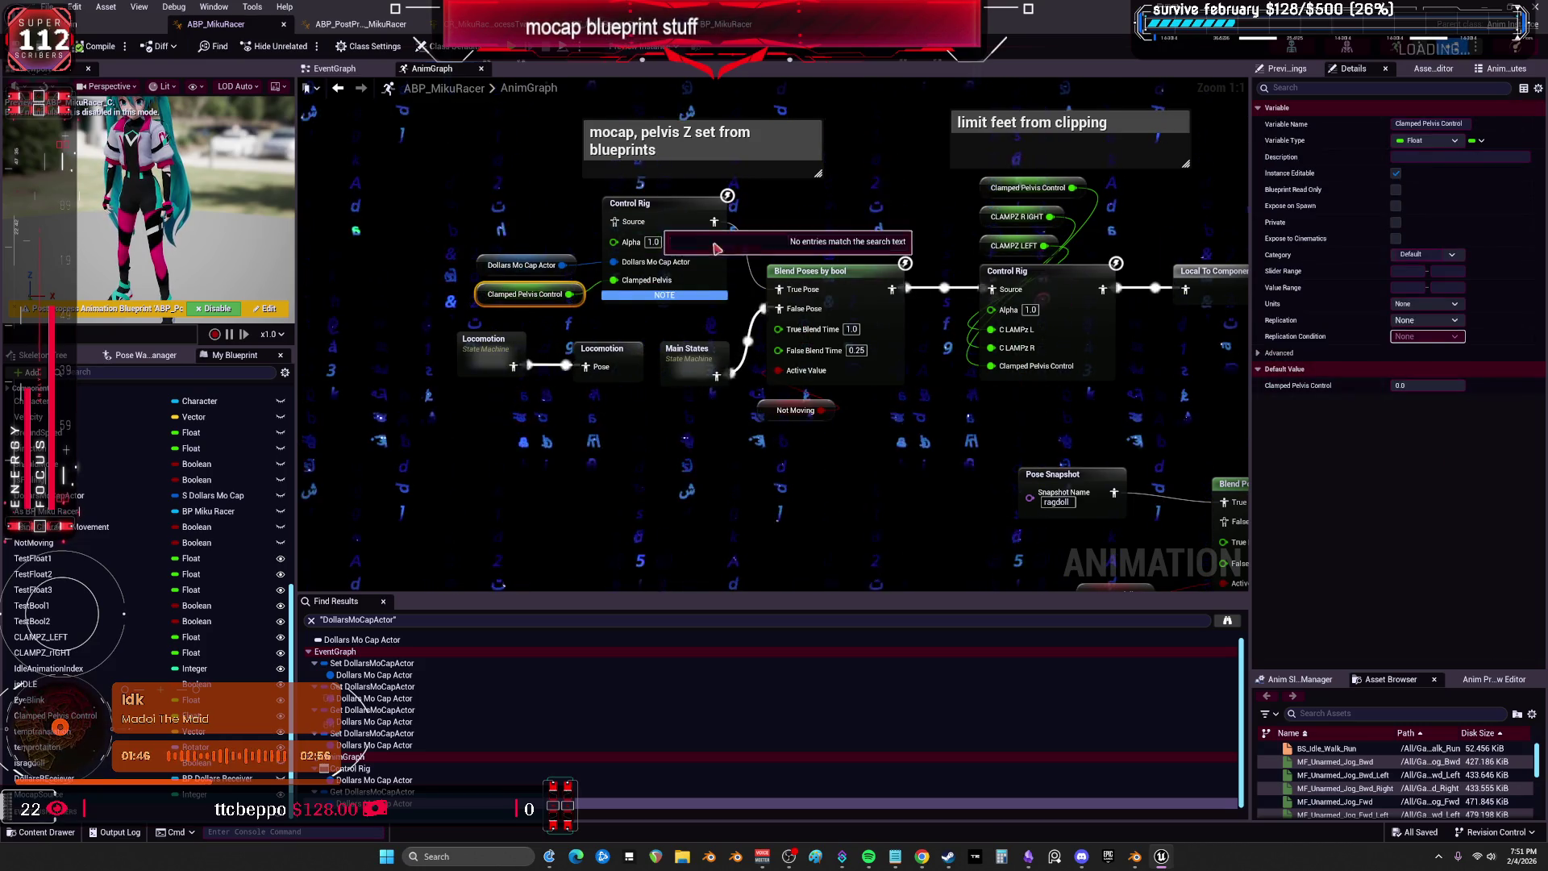
Browse from the Control Rig Class setting to SK_MikuRacer_CtrlRig and open it.
{"action": "left_click", "coordinate": [673, 213]}
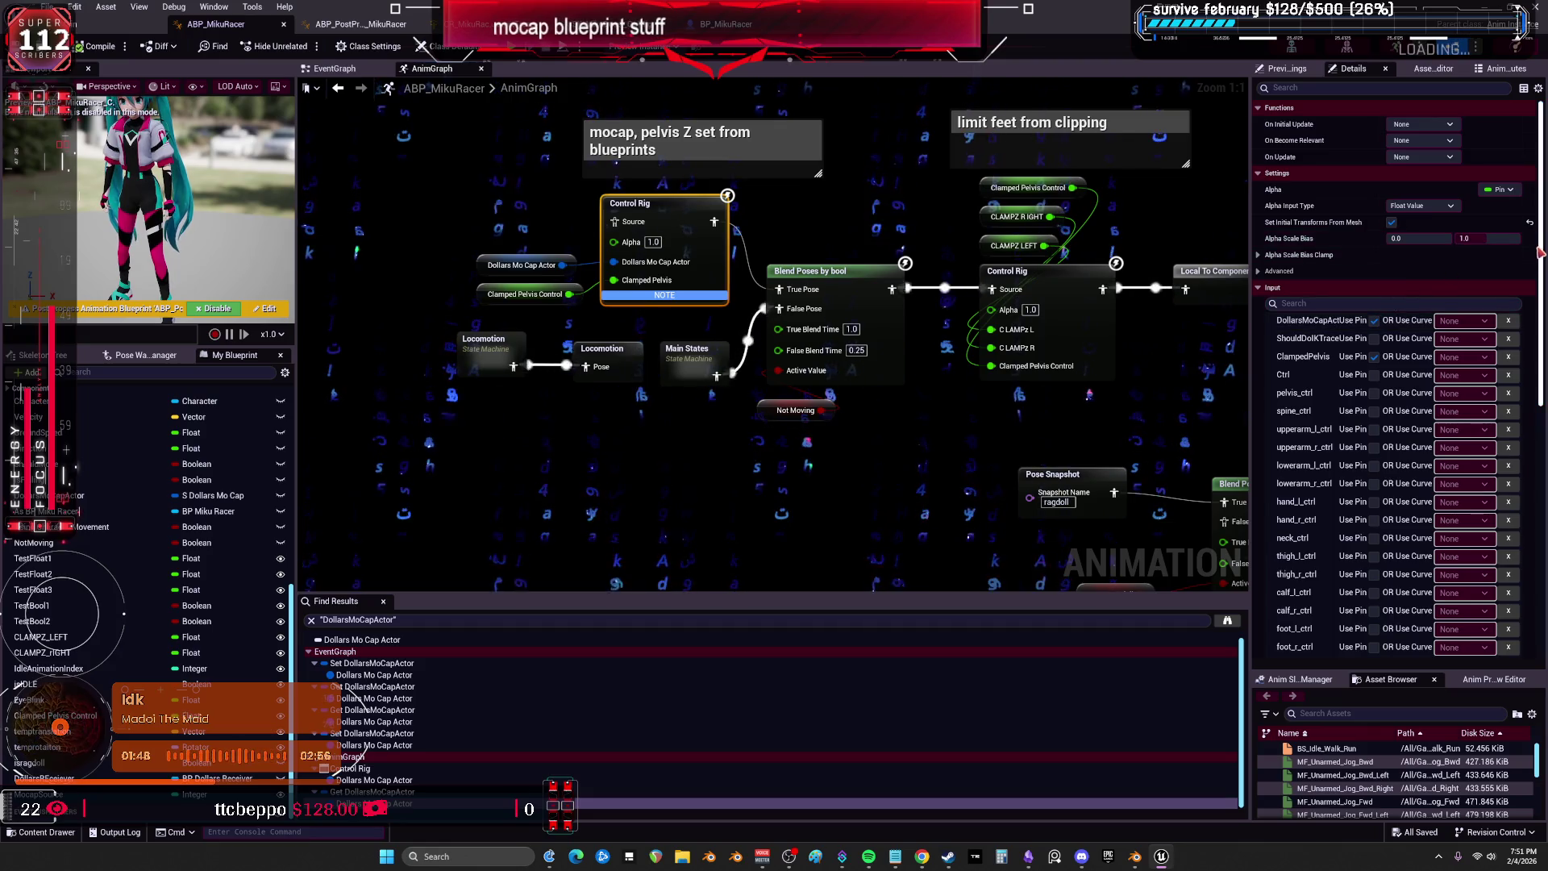
{"action": "scroll", "coordinate": [1544, 520], "scroll_direction": "down", "scroll_amount": 10}
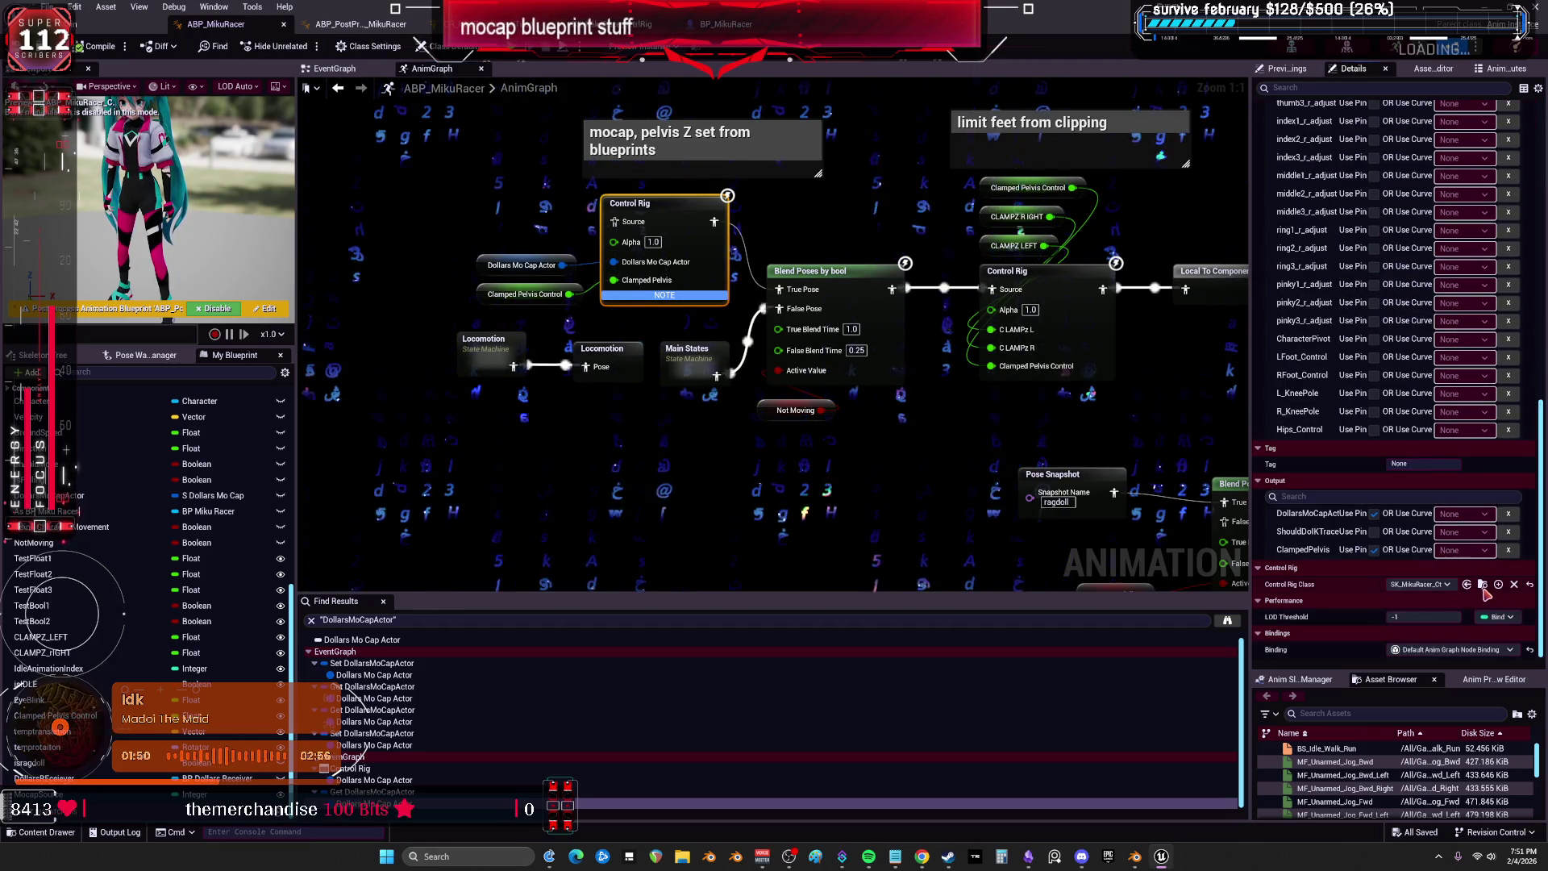
{"action": "left_click", "coordinate": [1483, 591]}
{"action": "double_click", "coordinate": [621, 193]}
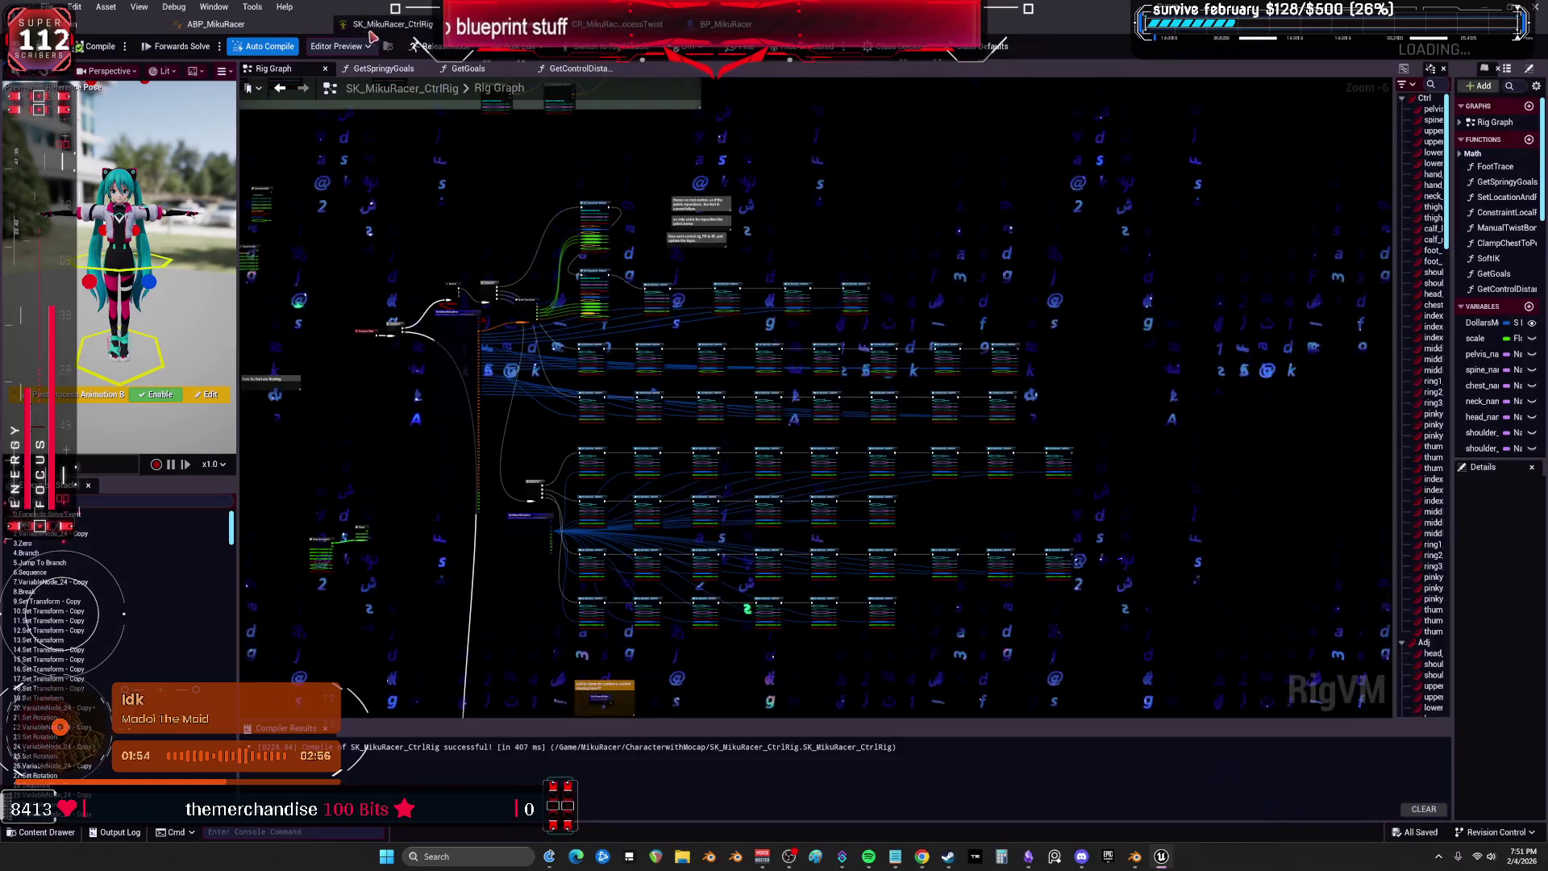
Inspect the Get pelvis_name and Divide nodes in the rig graph, then return to BP_MikuRacer.
{"action": "scroll", "coordinate": [535, 328], "scroll_direction": "up", "scroll_amount": 5}
{"action": "scroll", "coordinate": [832, 285], "scroll_direction": "down", "scroll_amount": 4}
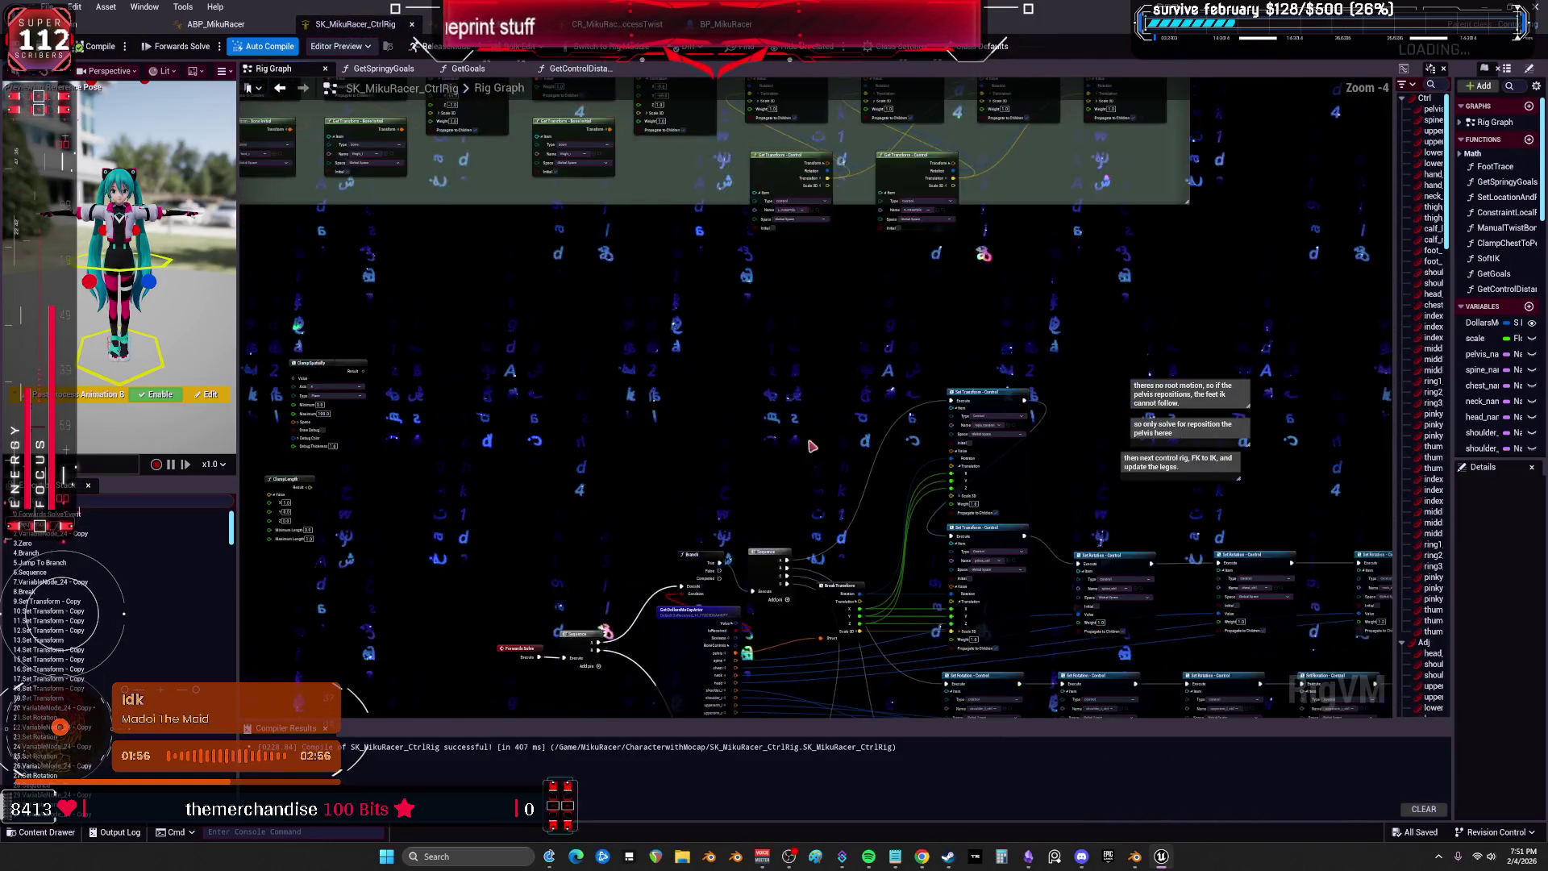
{"action": "scroll", "coordinate": [1125, 196], "scroll_direction": "up", "scroll_amount": 5}
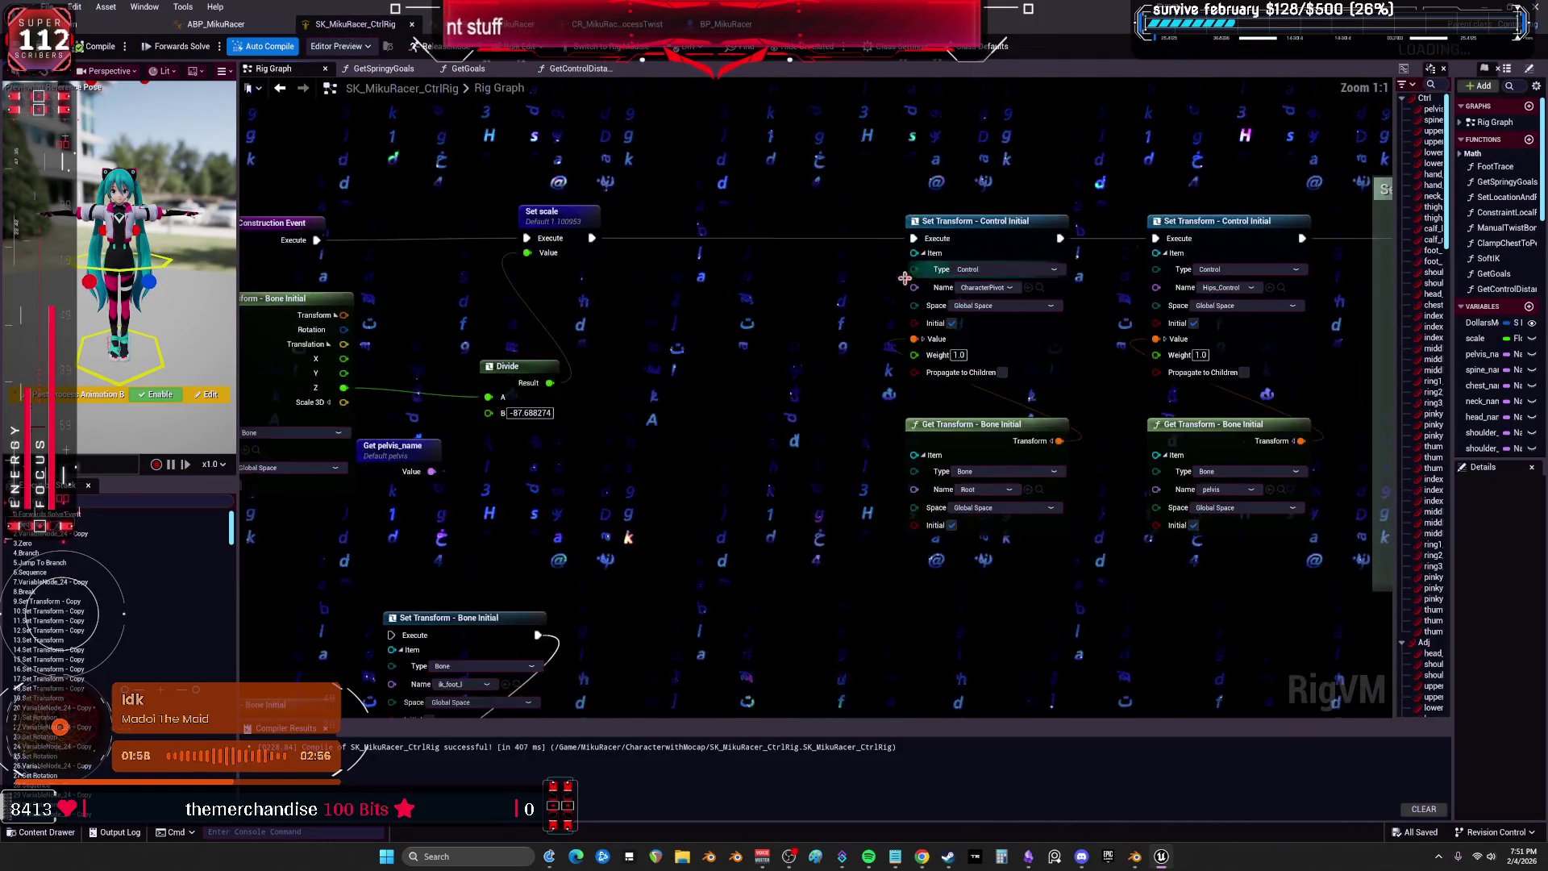
{"action": "mouse_move", "coordinate": [1022, 357]}
{"action": "left_mouse_down"}
{"action": "mouse_move", "coordinate": [903, 346]}
{"action": "mouse_move", "coordinate": [881, 318]}
{"action": "left_mouse_up"}
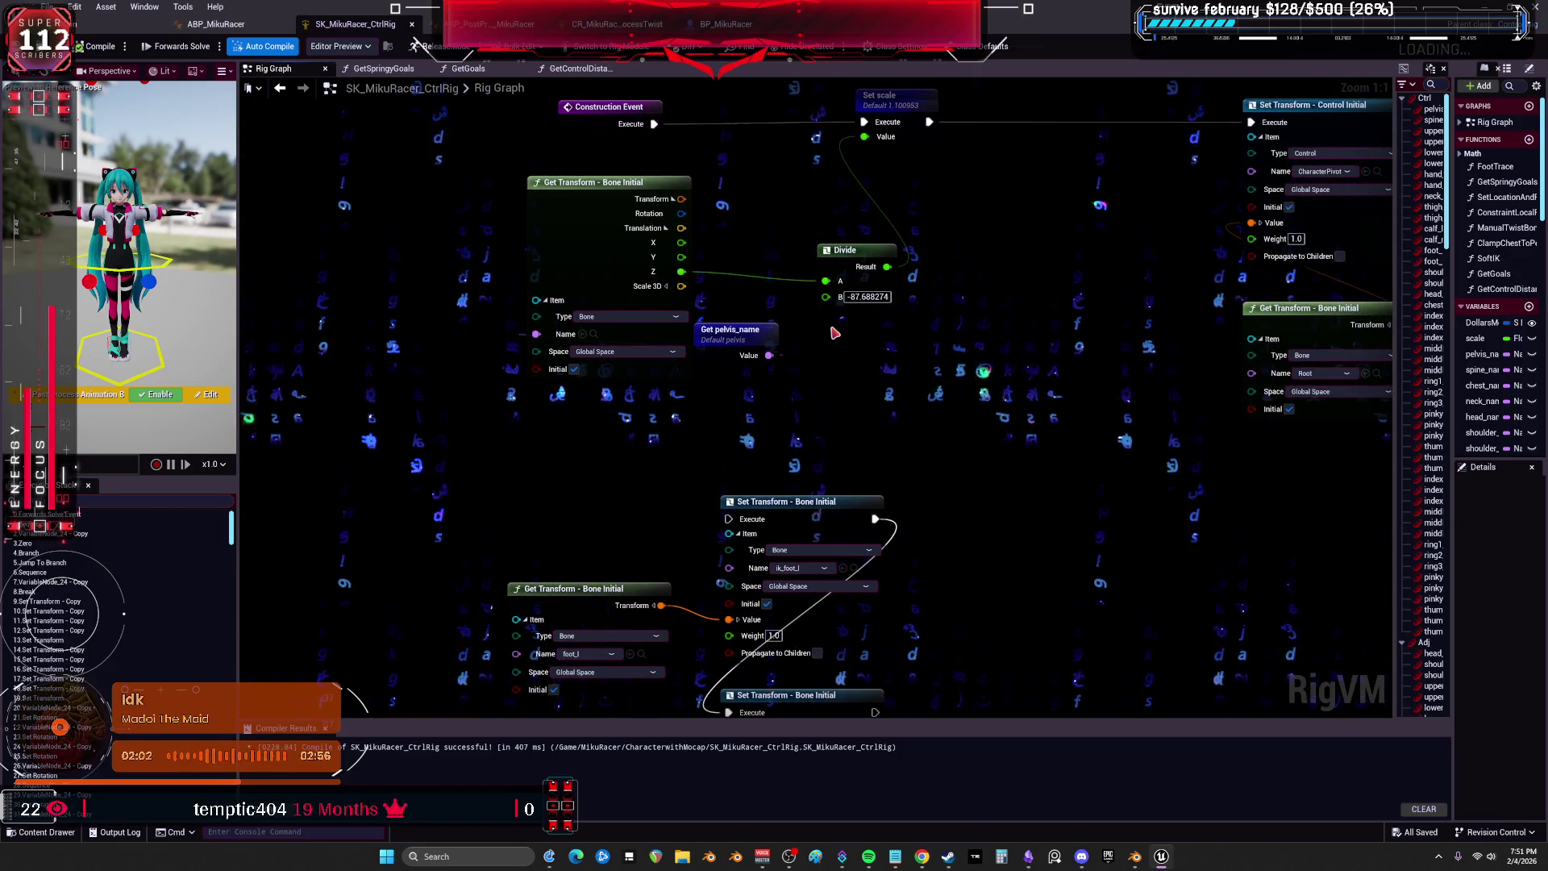
{"action": "left_click", "coordinate": [731, 338]}
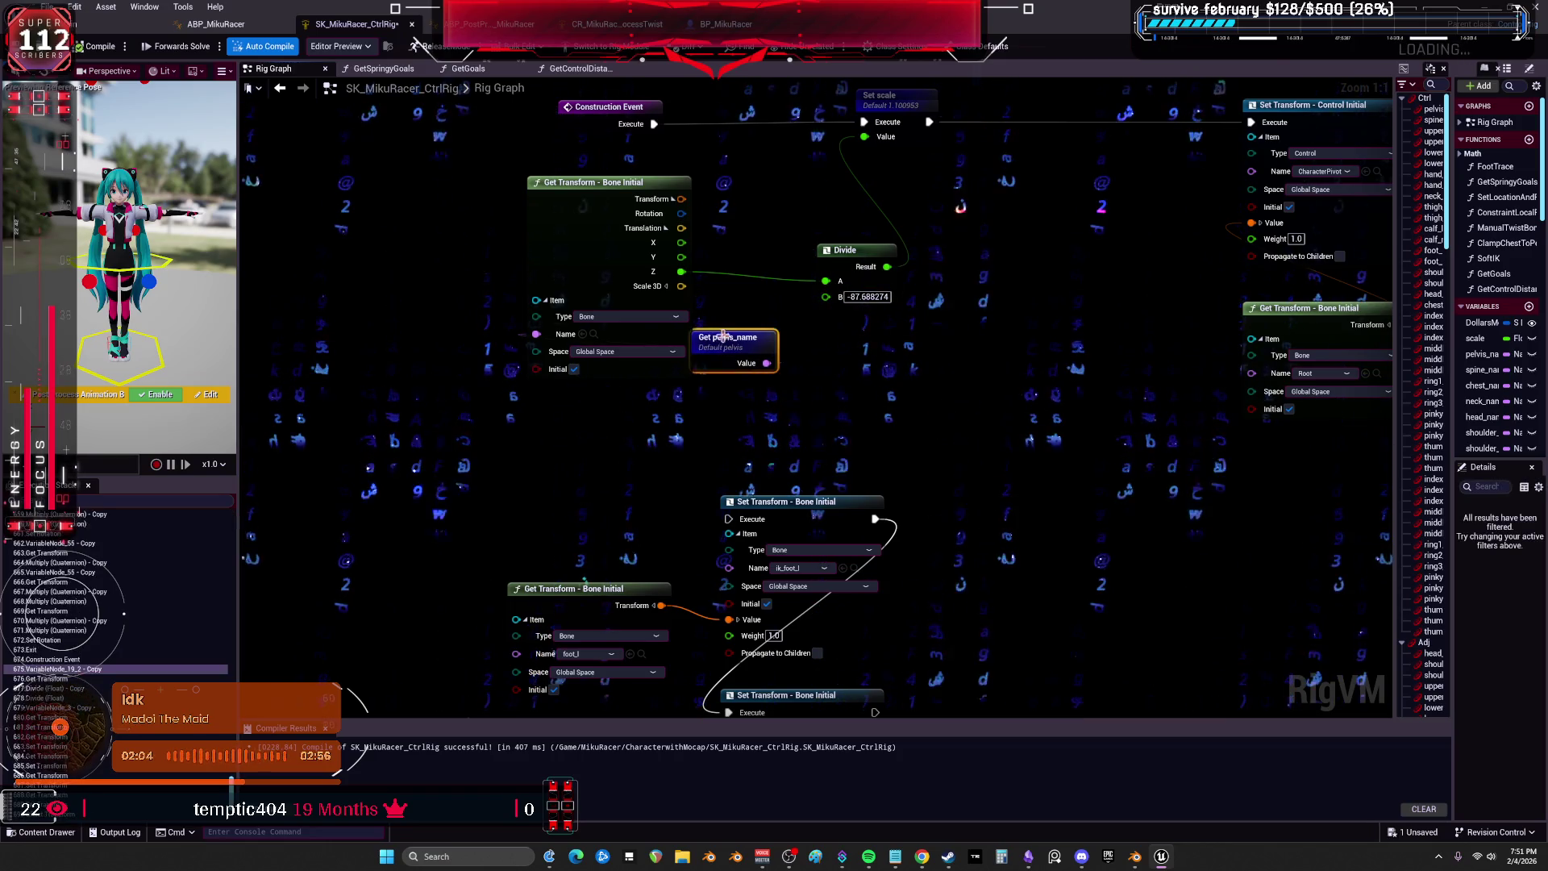
{"action": "mouse_move", "coordinate": [444, 326]}
{"action": "left_mouse_down"}
{"action": "mouse_move", "coordinate": [481, 361]}
{"action": "mouse_move", "coordinate": [487, 399]}
{"action": "left_mouse_up"}
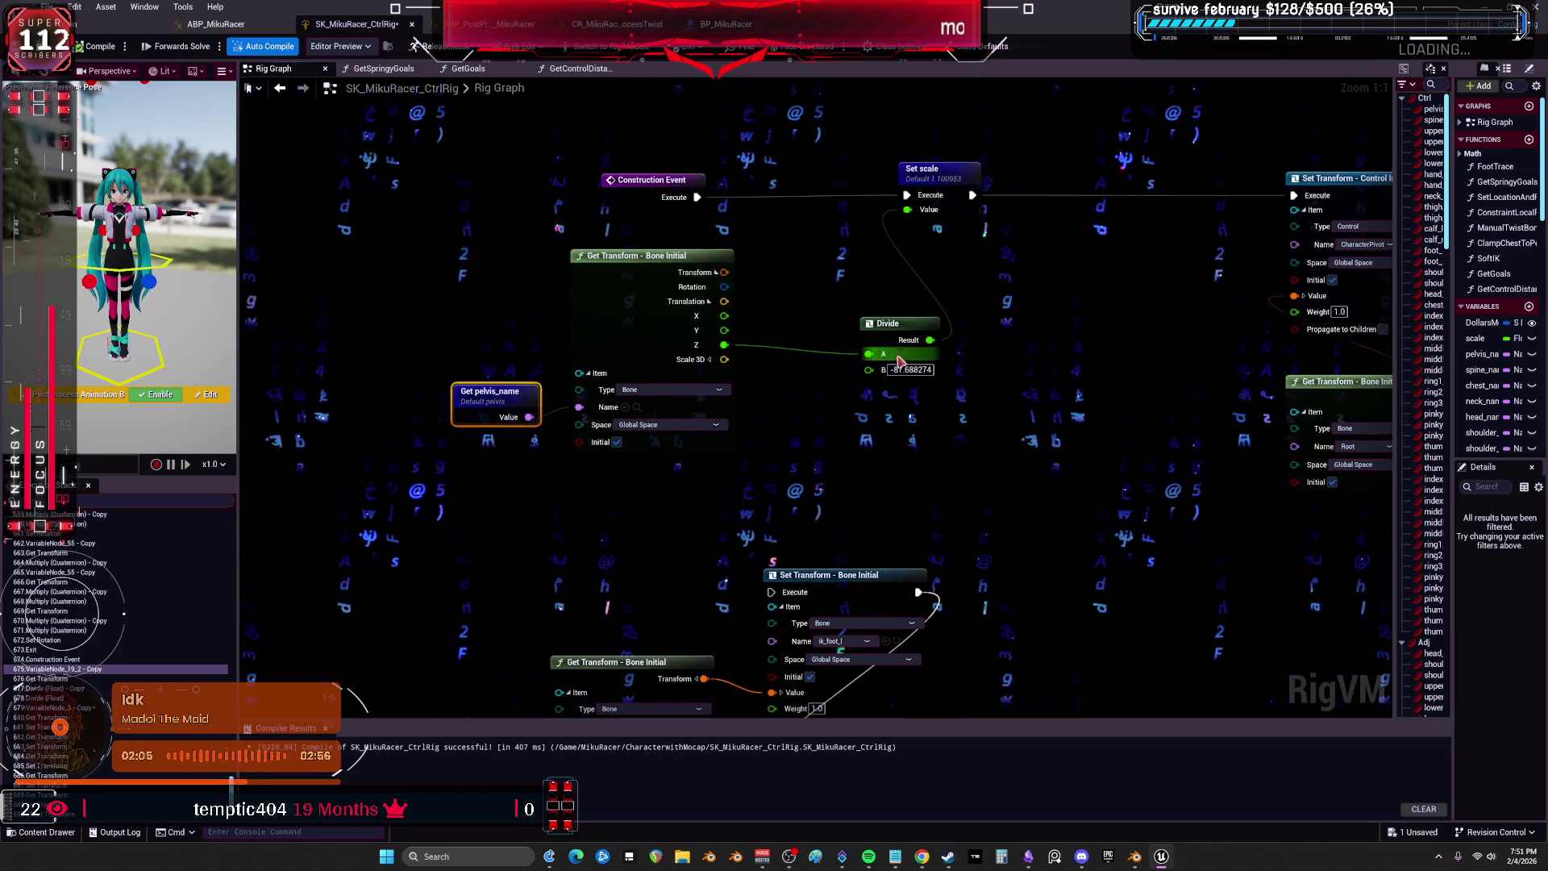
{"action": "left_click", "coordinate": [883, 324]}
{"action": "left_click", "coordinate": [984, 349]}
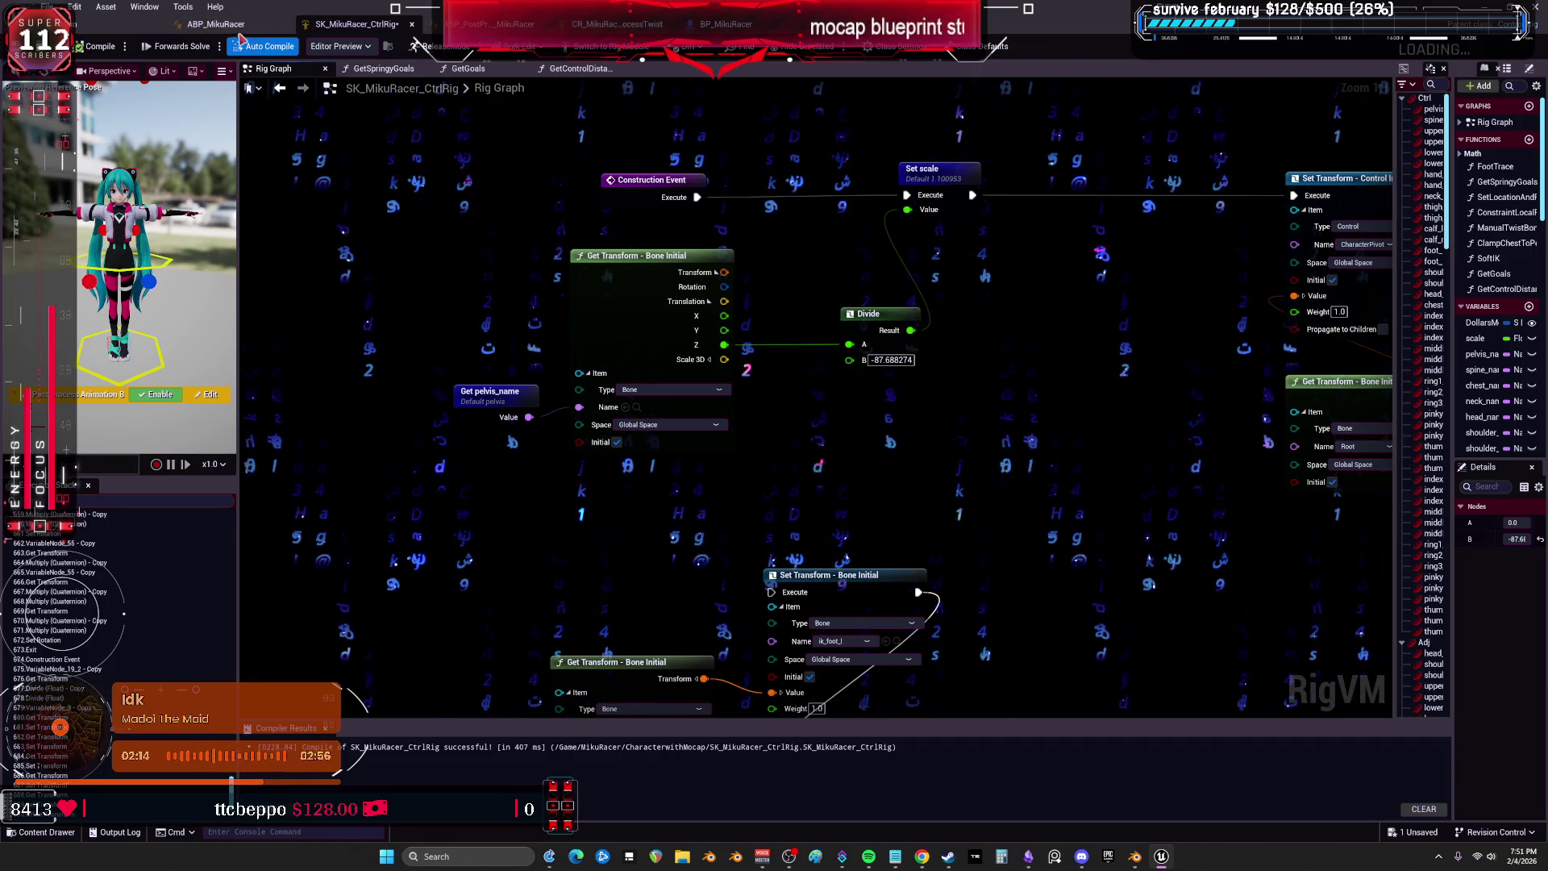
{"action": "left_click", "coordinate": [725, 24]}
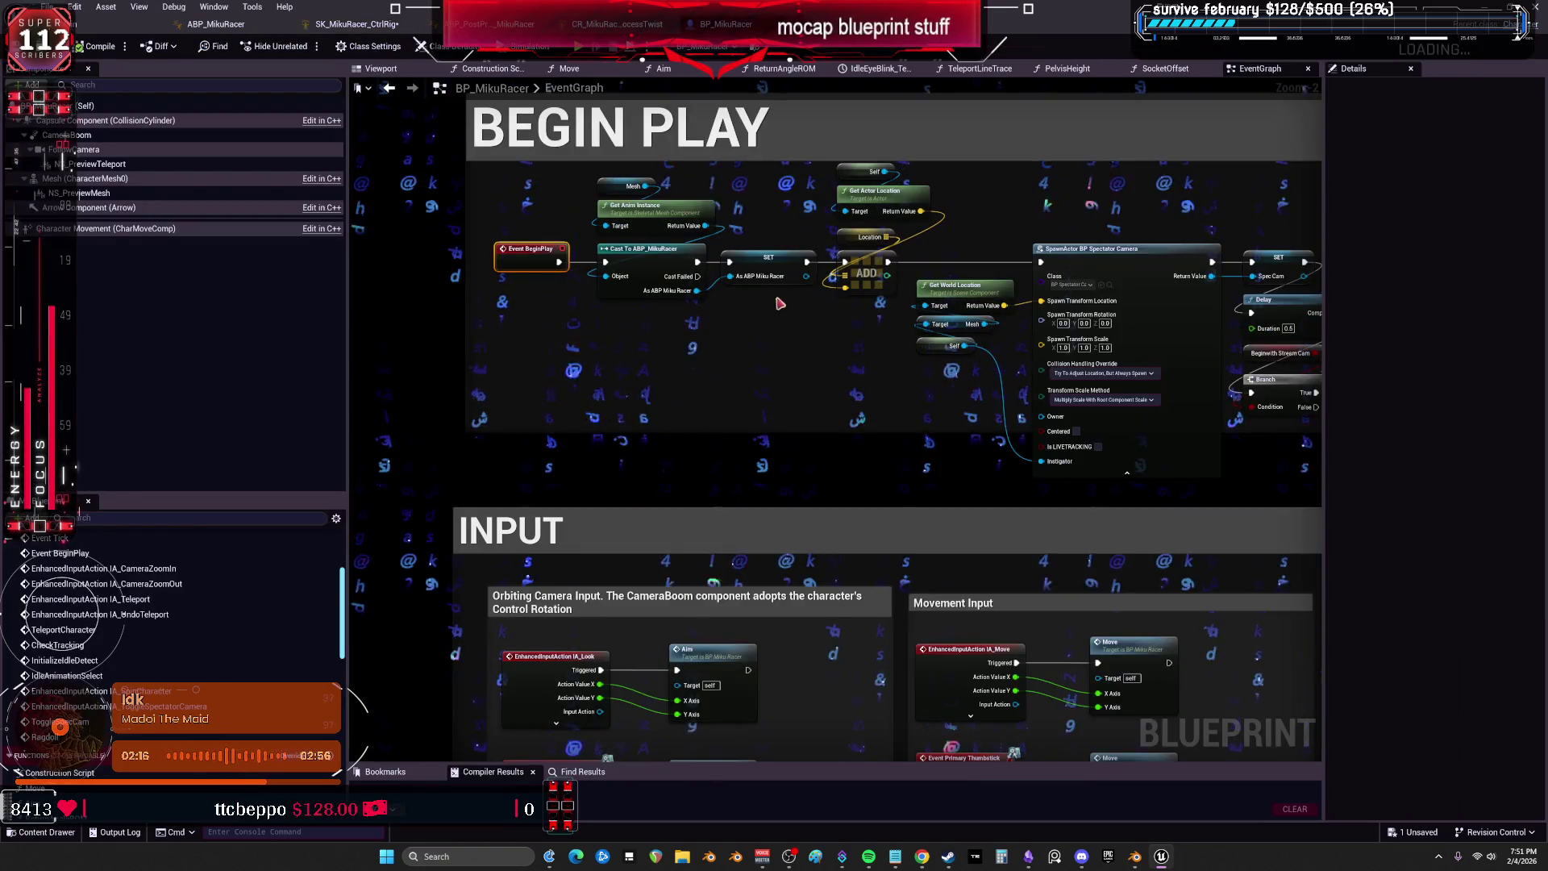
In the BP_MikuRacer viewport, orbit the character and inspect the Capsule Component settings.
{"action": "scroll", "coordinate": [704, 241], "scroll_direction": "down", "scroll_amount": 2}
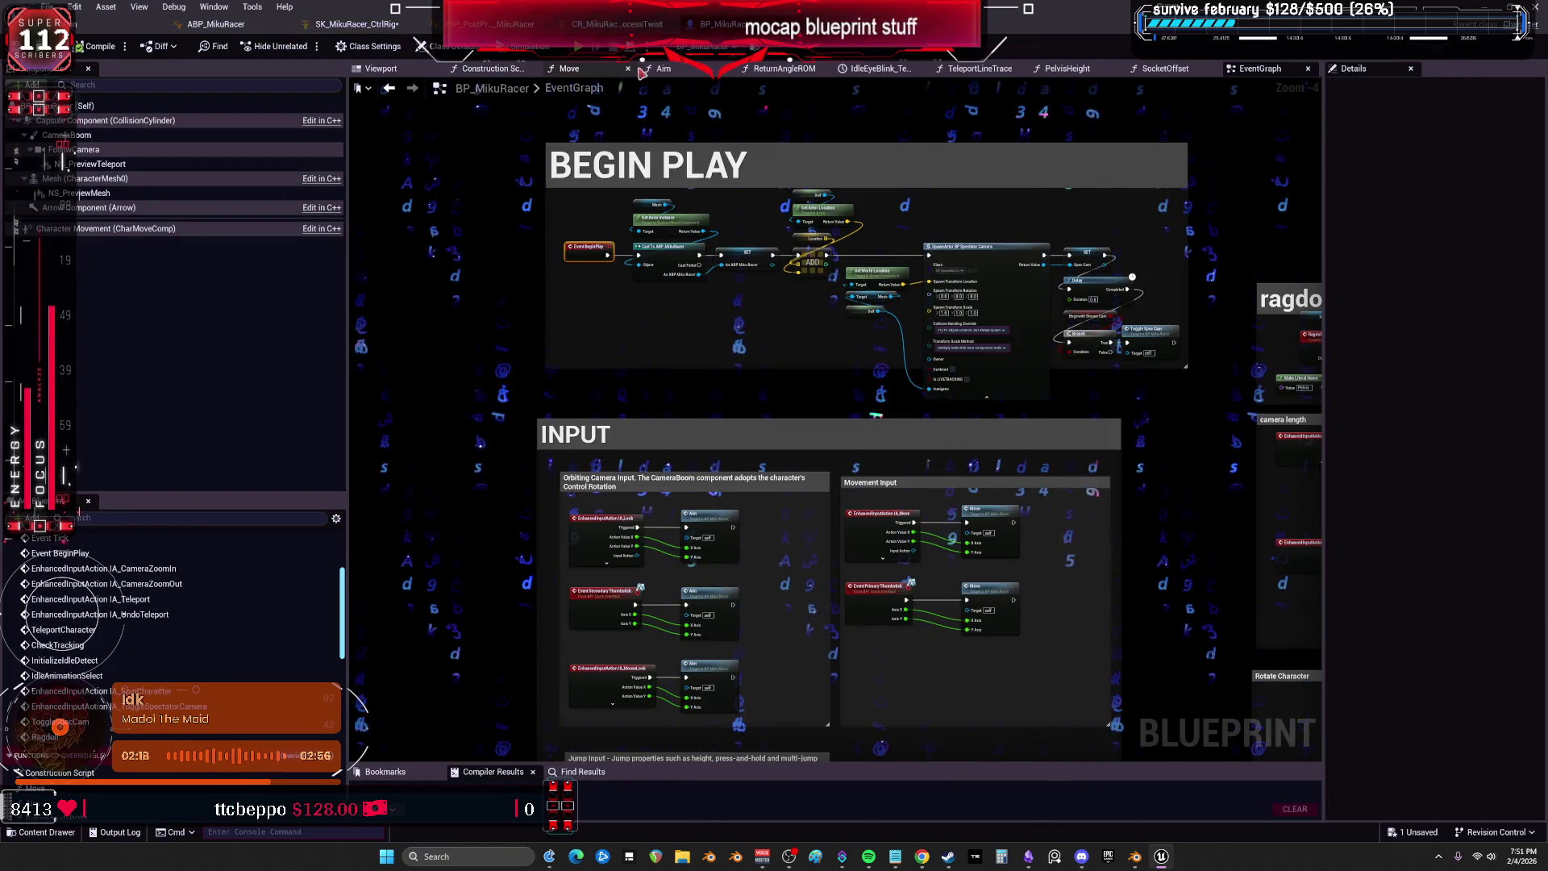
{"action": "left_click", "coordinate": [381, 68]}
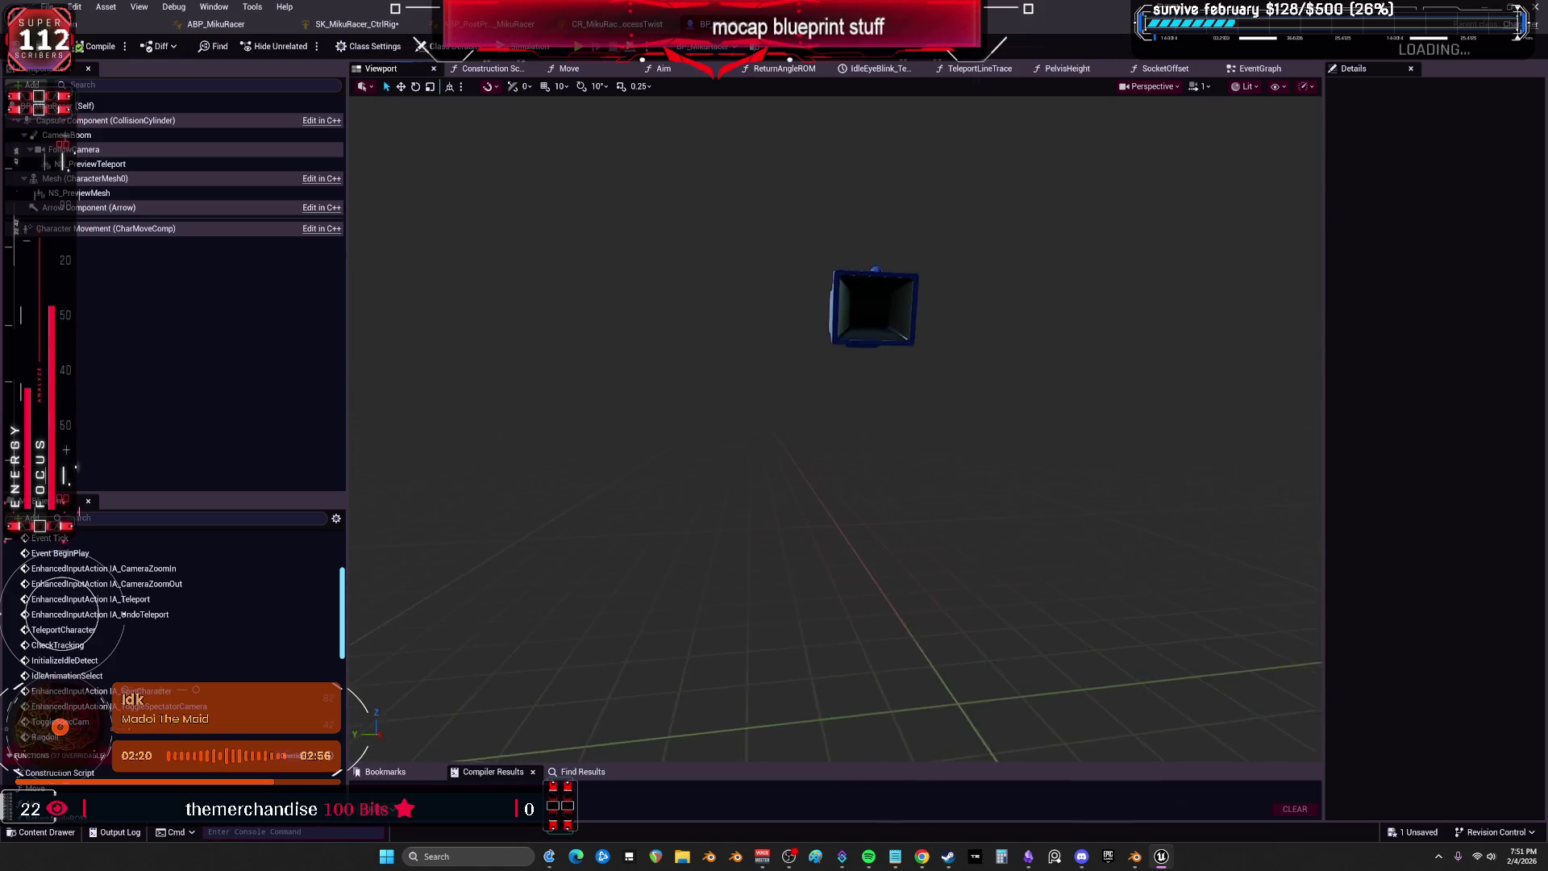
{"action": "left_click_drag", "start_coordinate": [1016, 359], "coordinate": [973, 358]}
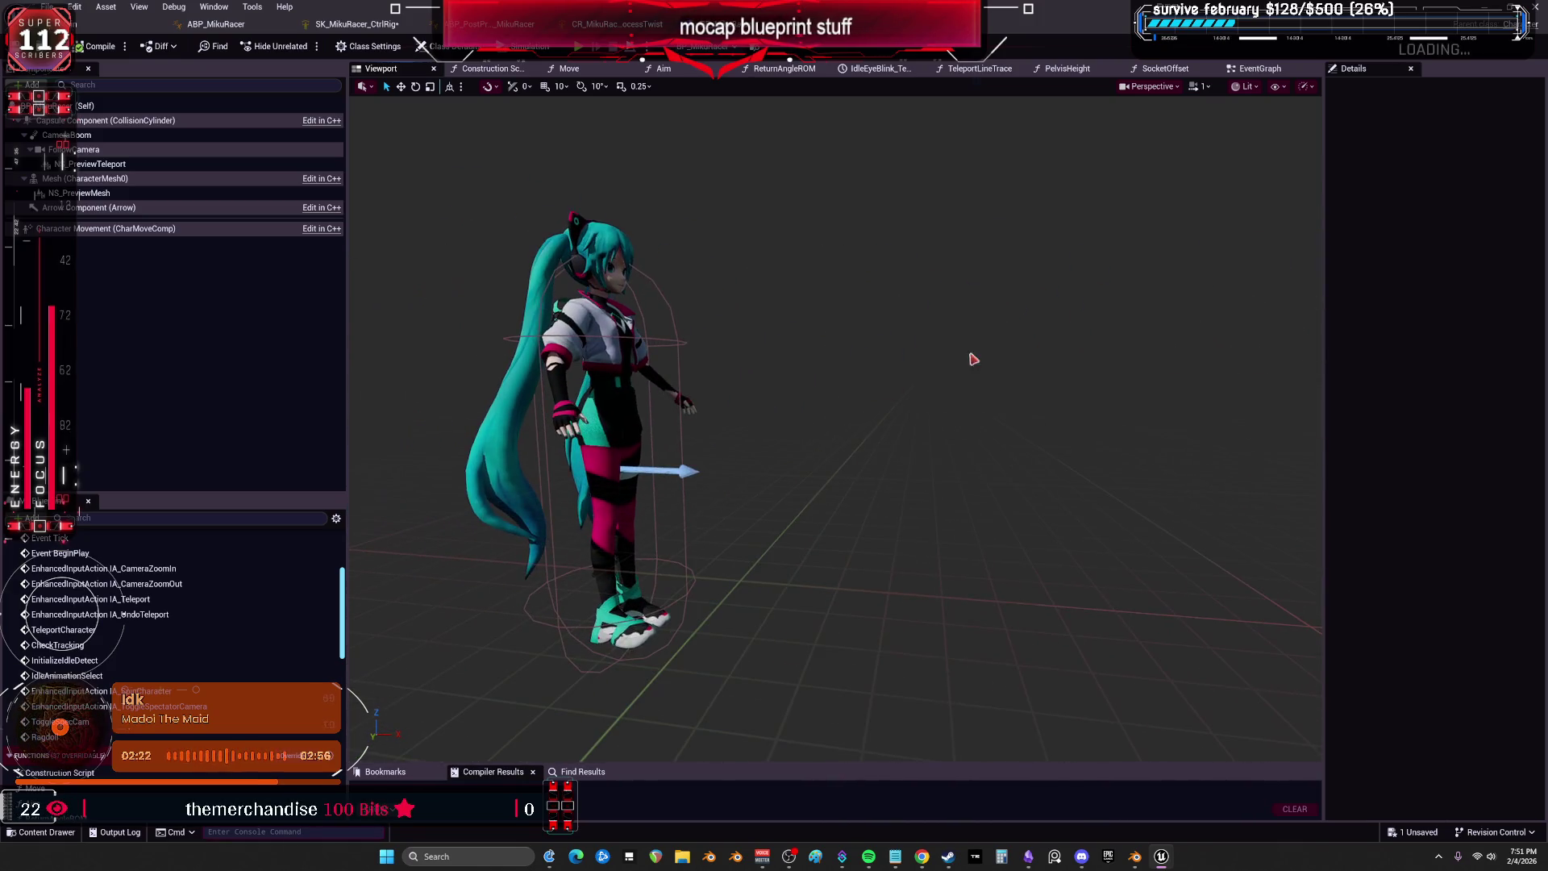
{"action": "left_click", "coordinate": [298, 121]}
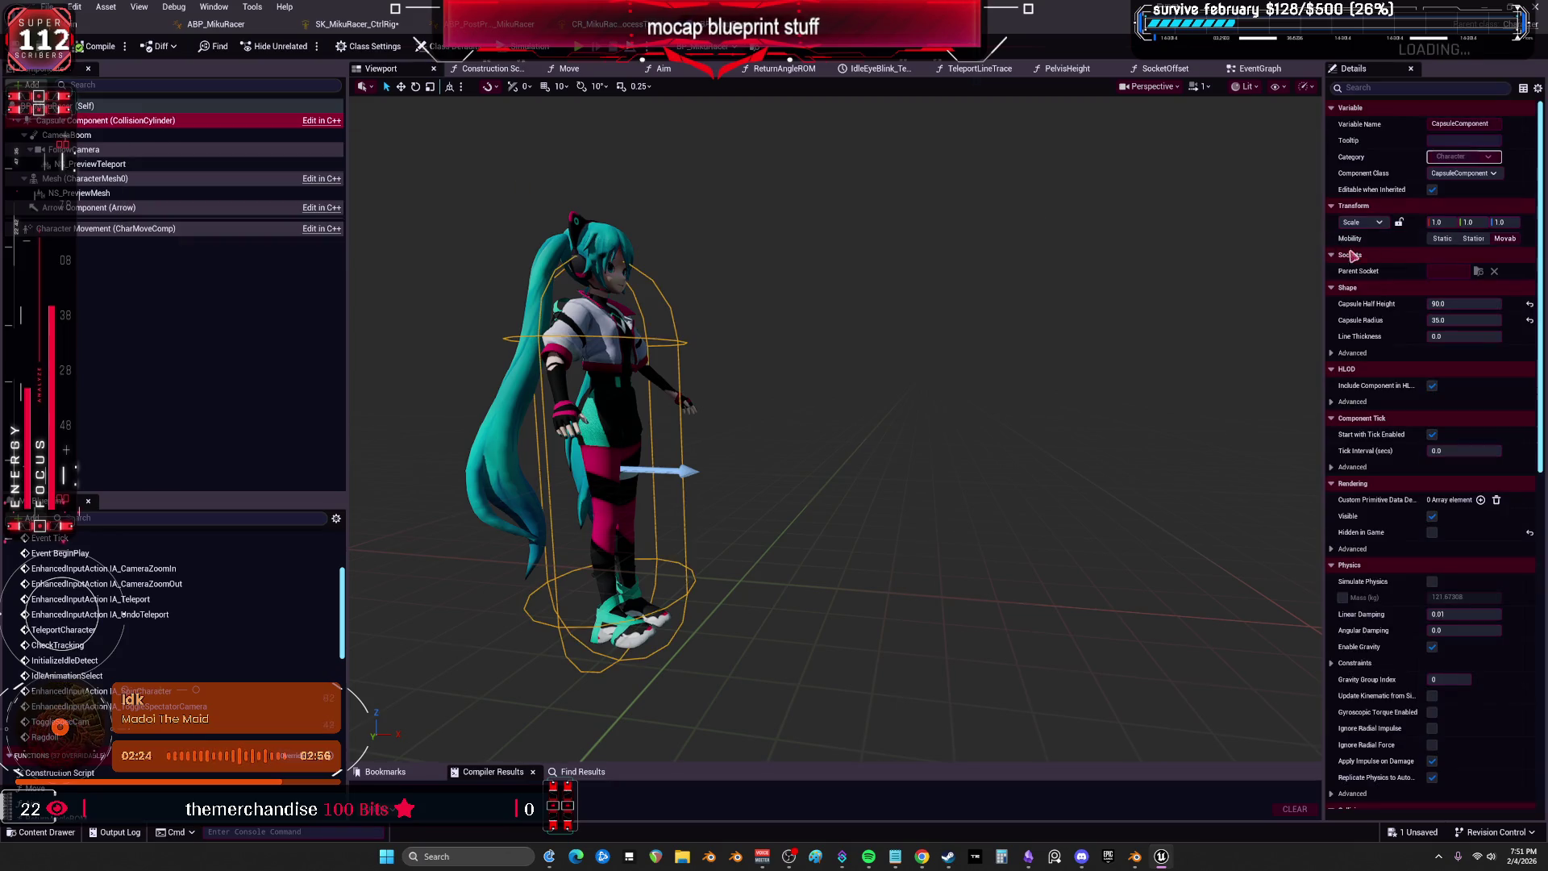
{"action": "left_click_drag", "start_coordinate": [1320, 246], "coordinate": [985, 246]}
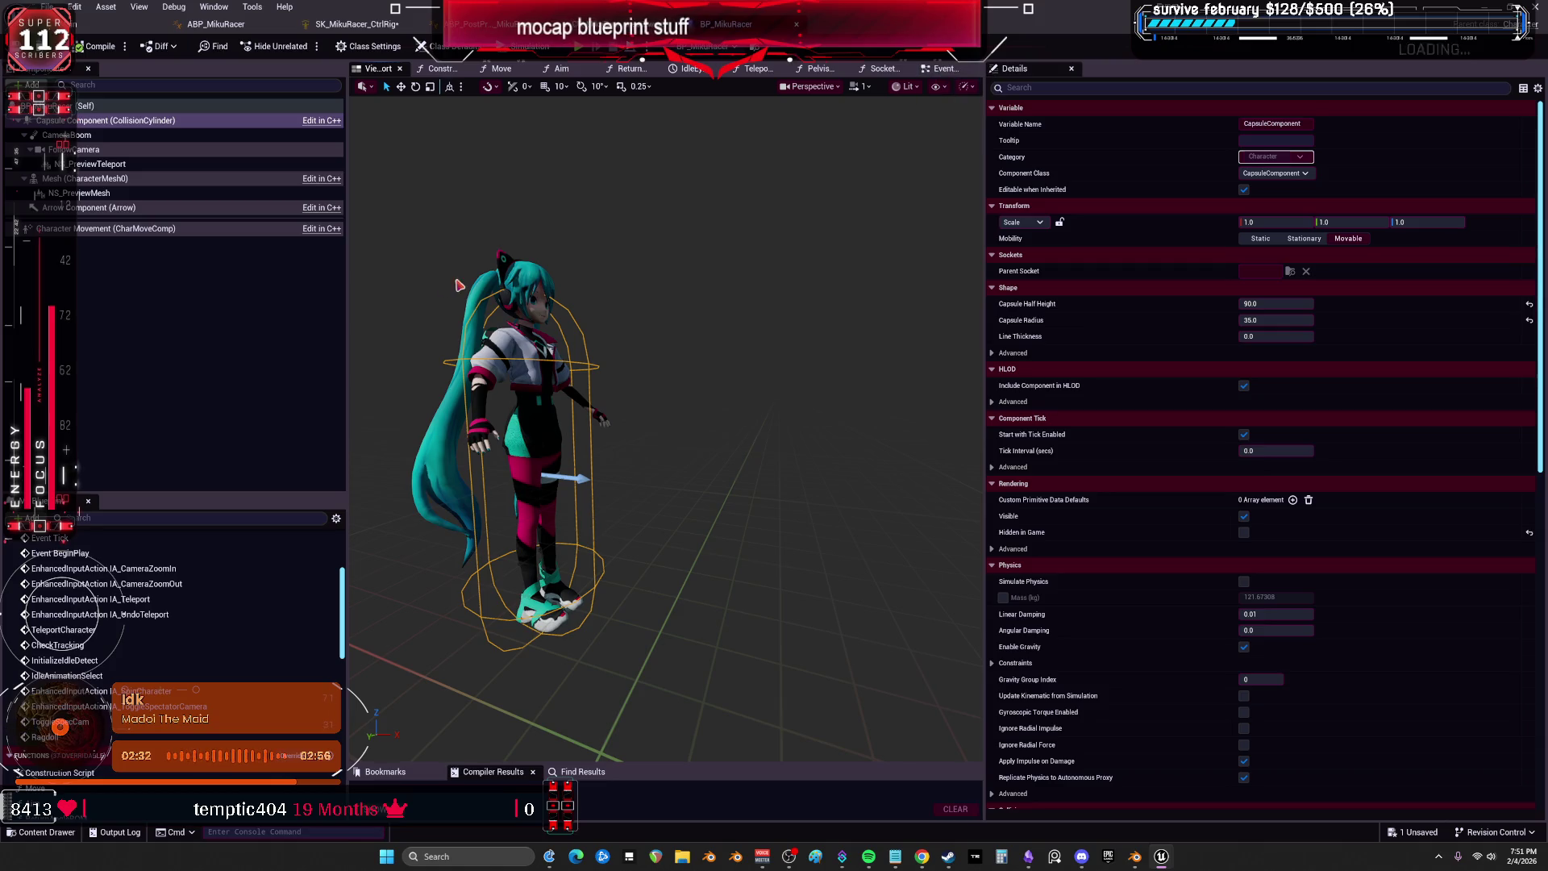
Inspect the CameraBoom and FollowCamera settings, then switch back to the ABP_MikuRacer AnimGraph.
{"action": "left_click", "coordinate": [73, 135]}
{"action": "left_click_drag", "start_coordinate": [742, 298], "coordinate": [674, 304]}
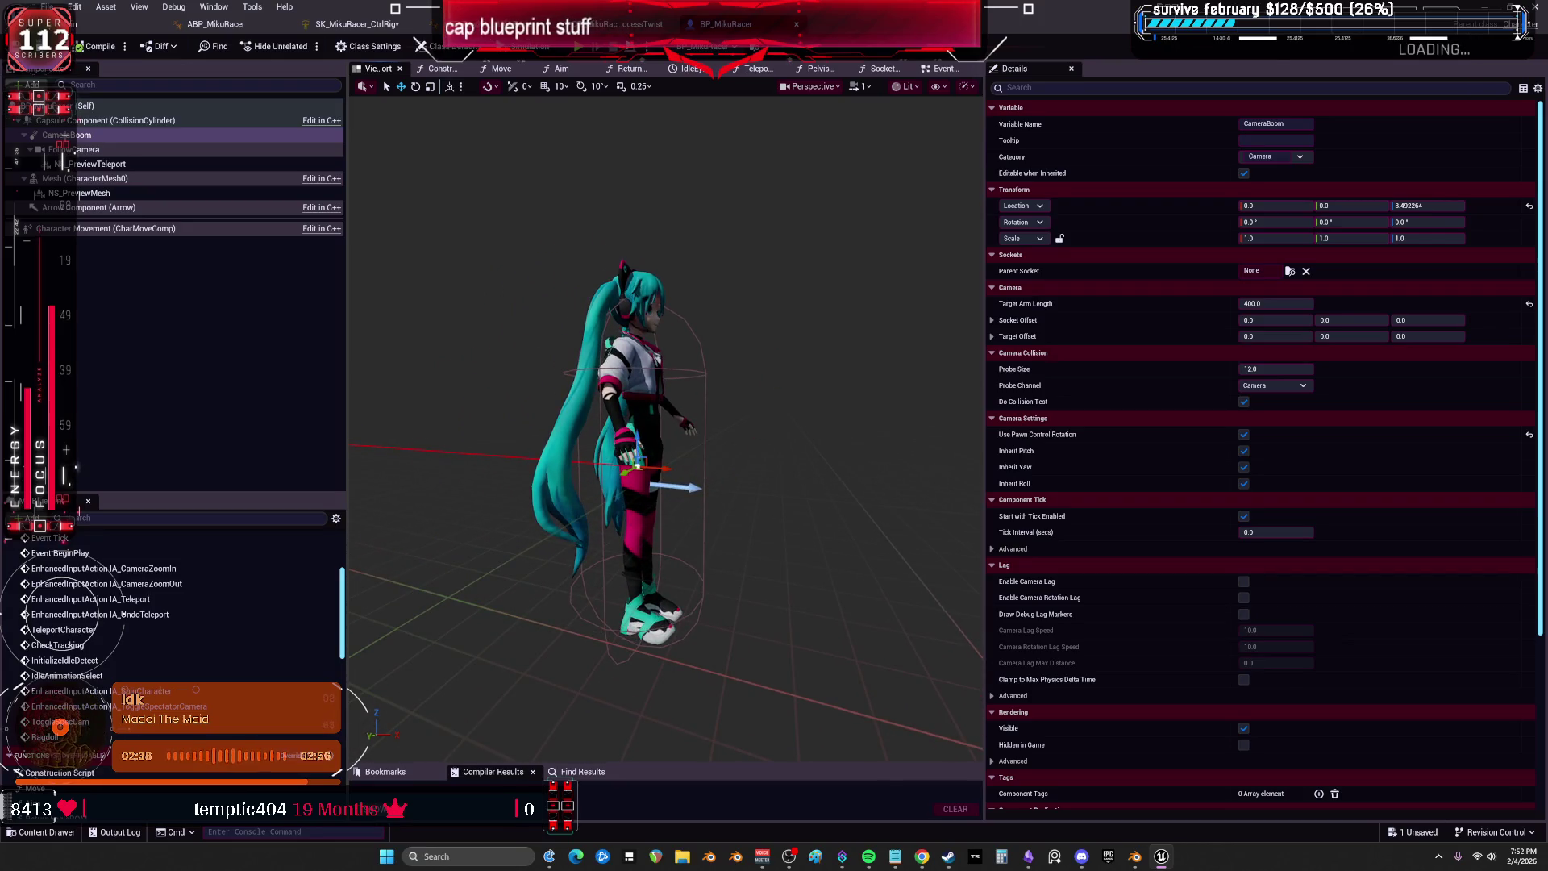
{"action": "left_click", "coordinate": [725, 454]}
{"action": "left_click", "coordinate": [74, 149]}
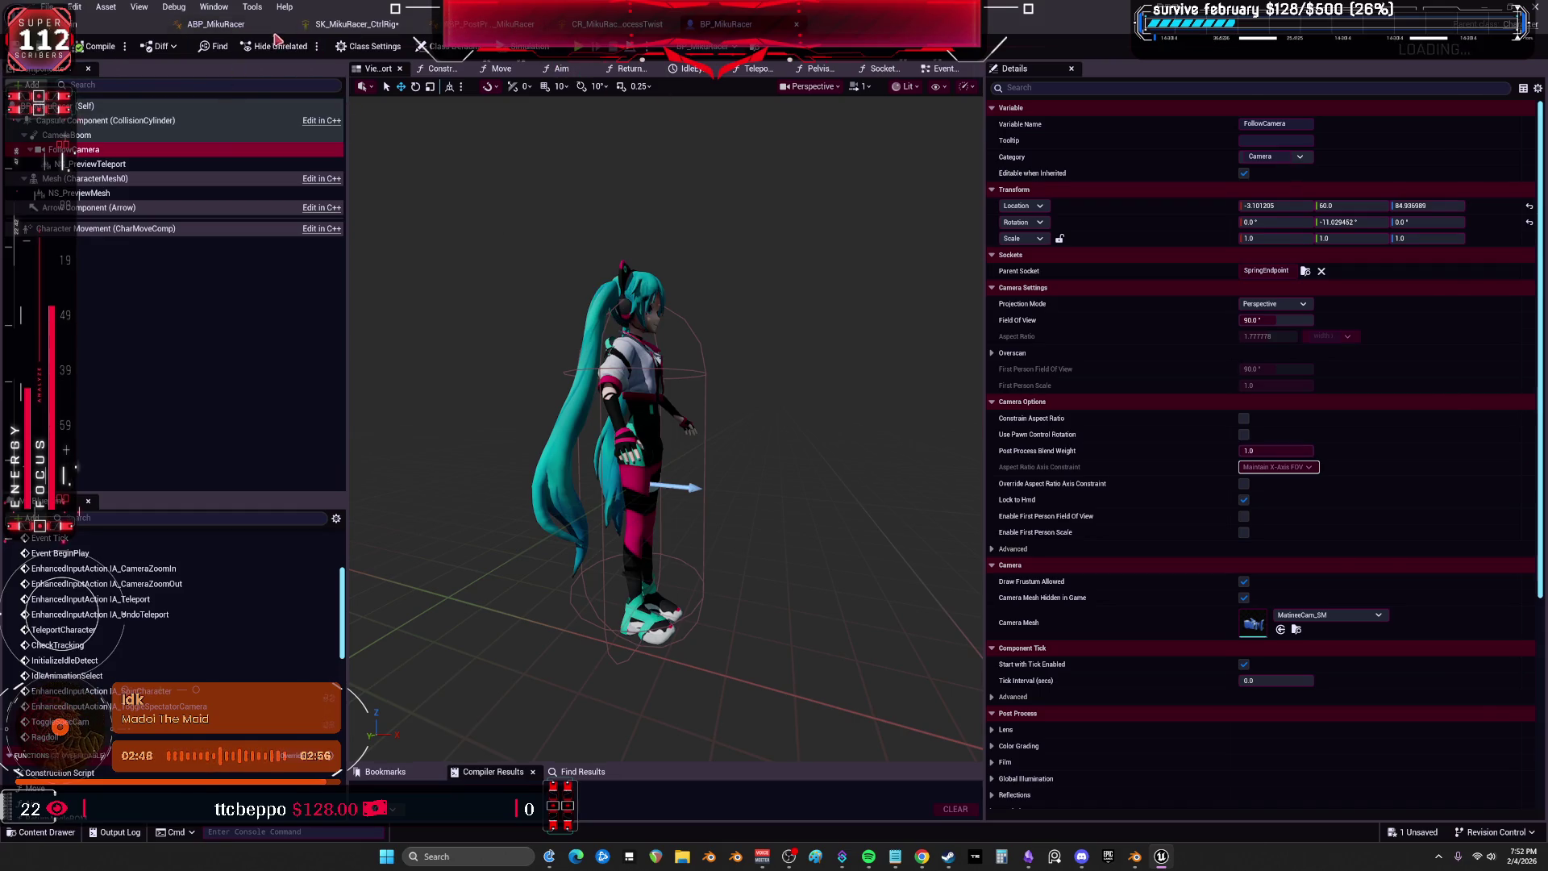
{"action": "left_click", "coordinate": [215, 24]}
{"action": "mouse_move", "coordinate": [506, 296]}
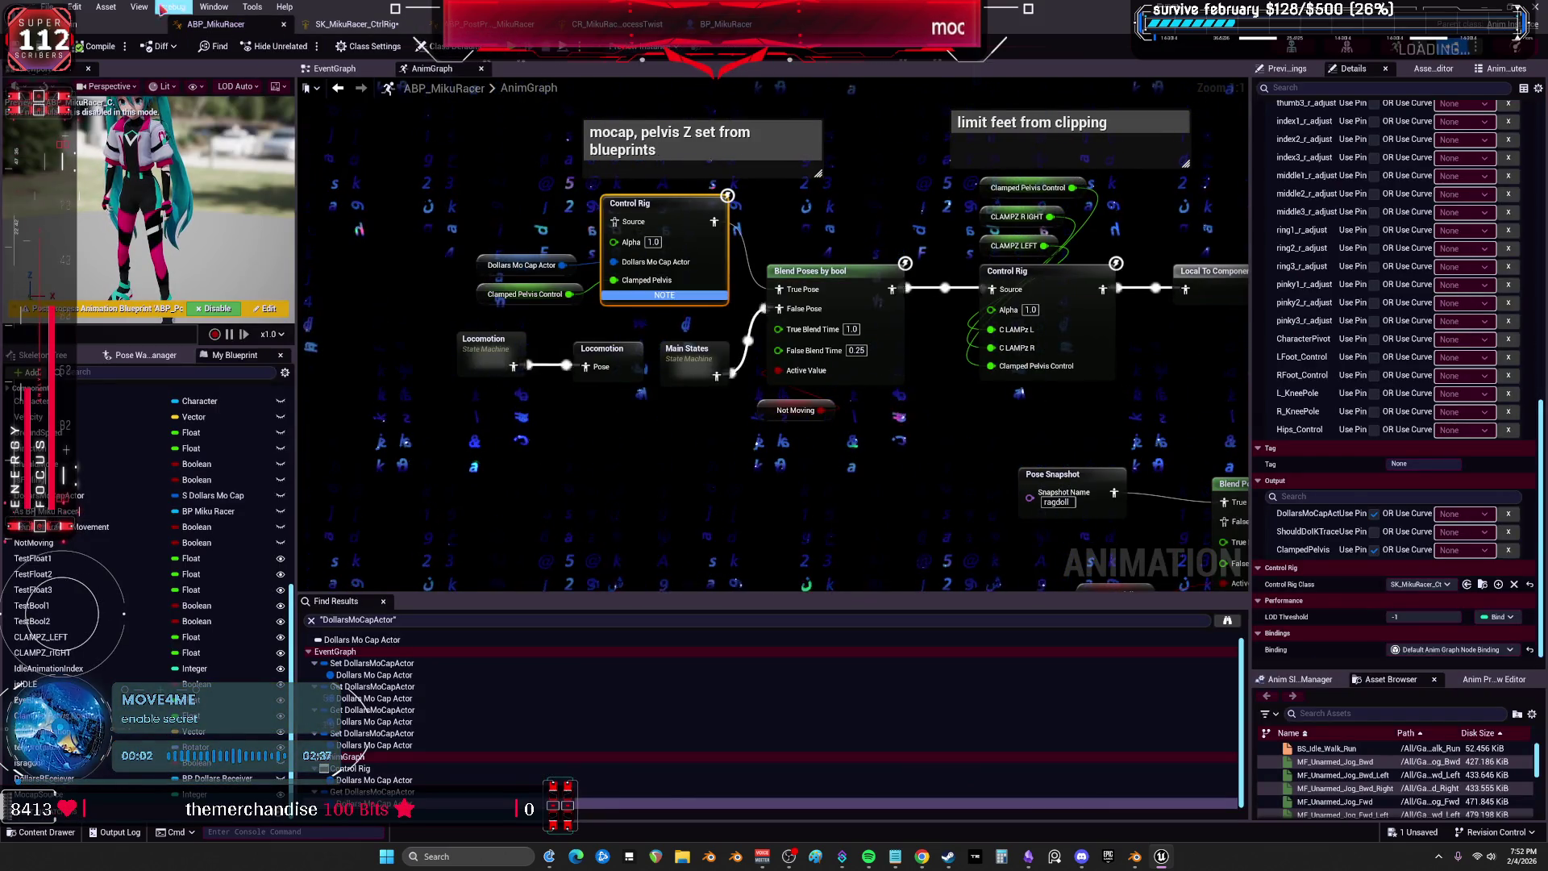
Open BP_MikuRacer's Event Graph and scroll through its variables list.
{"action": "left_click", "coordinate": [726, 24]}
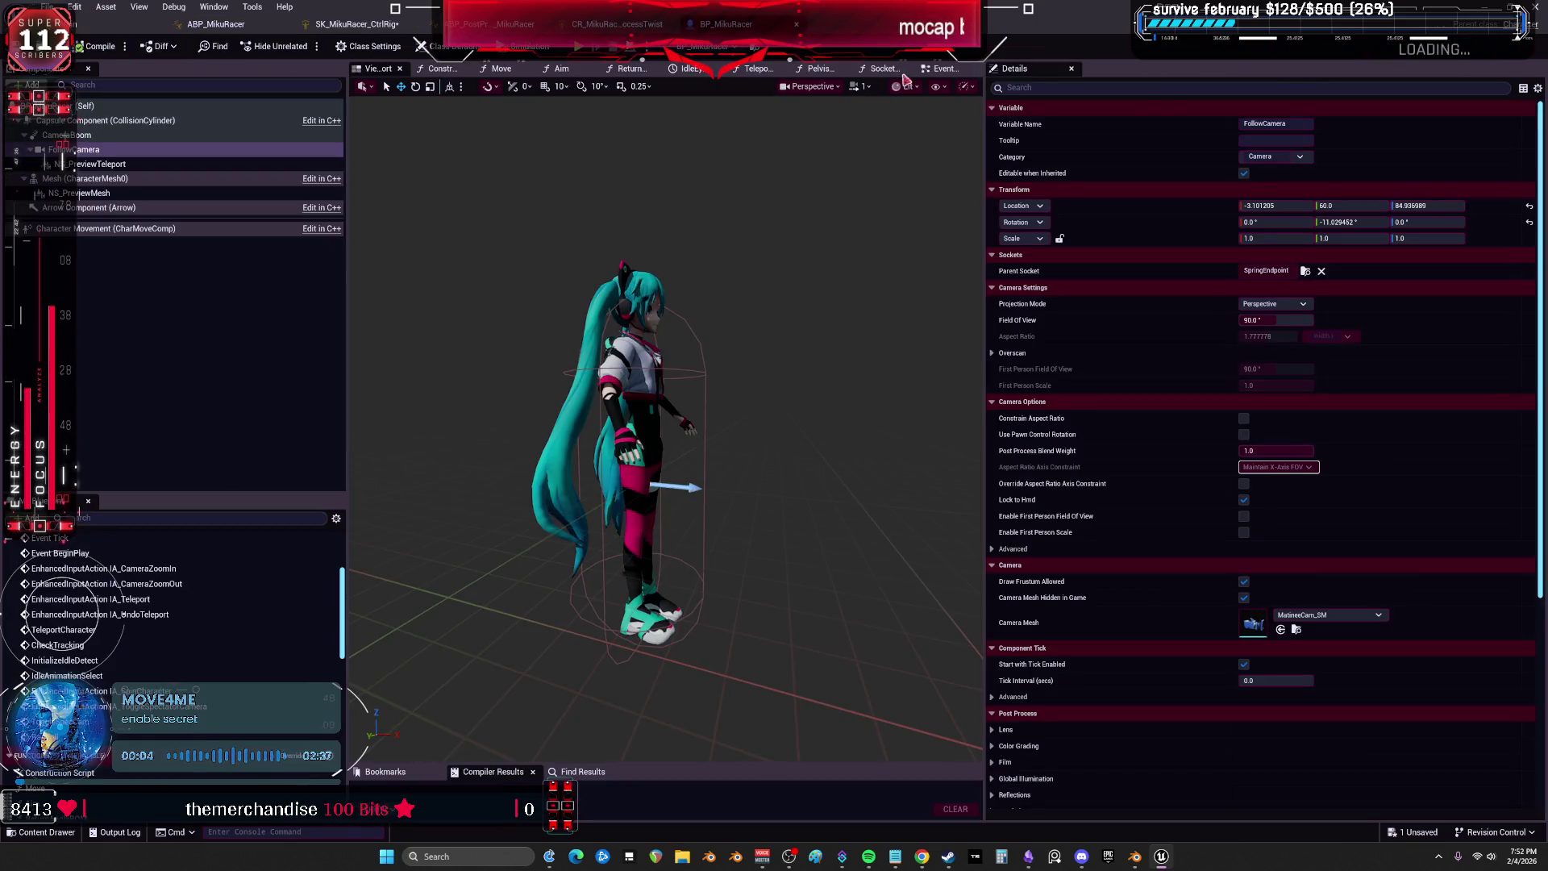
{"action": "left_click", "coordinate": [939, 69]}
{"action": "scroll", "coordinate": [255, 631], "scroll_direction": "down", "scroll_amount": 5}
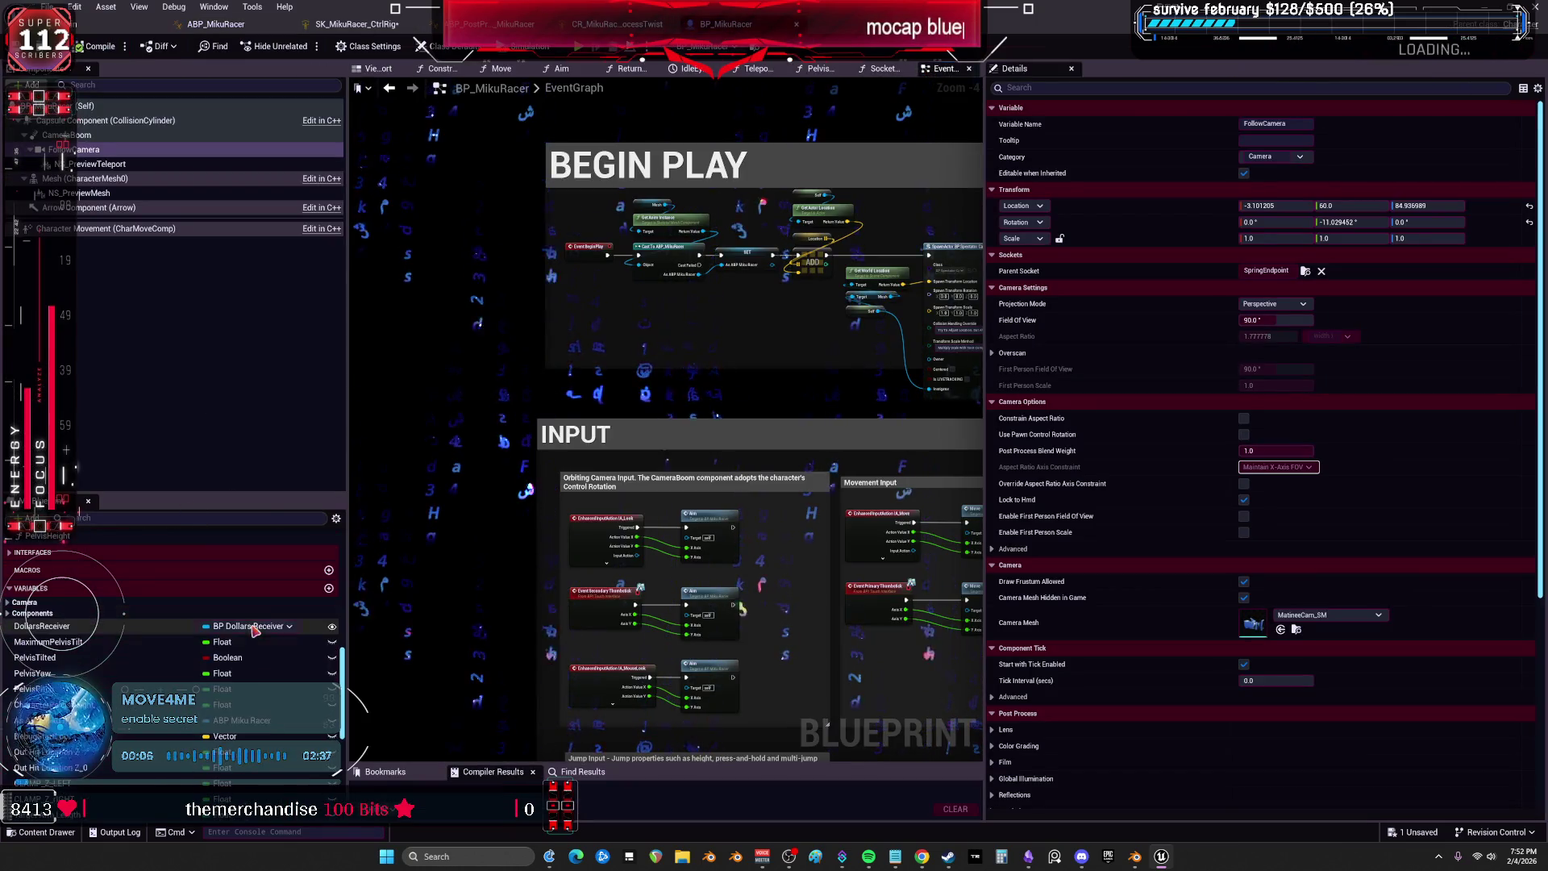
{"action": "scroll", "coordinate": [178, 669], "scroll_direction": "down", "scroll_amount": 3}
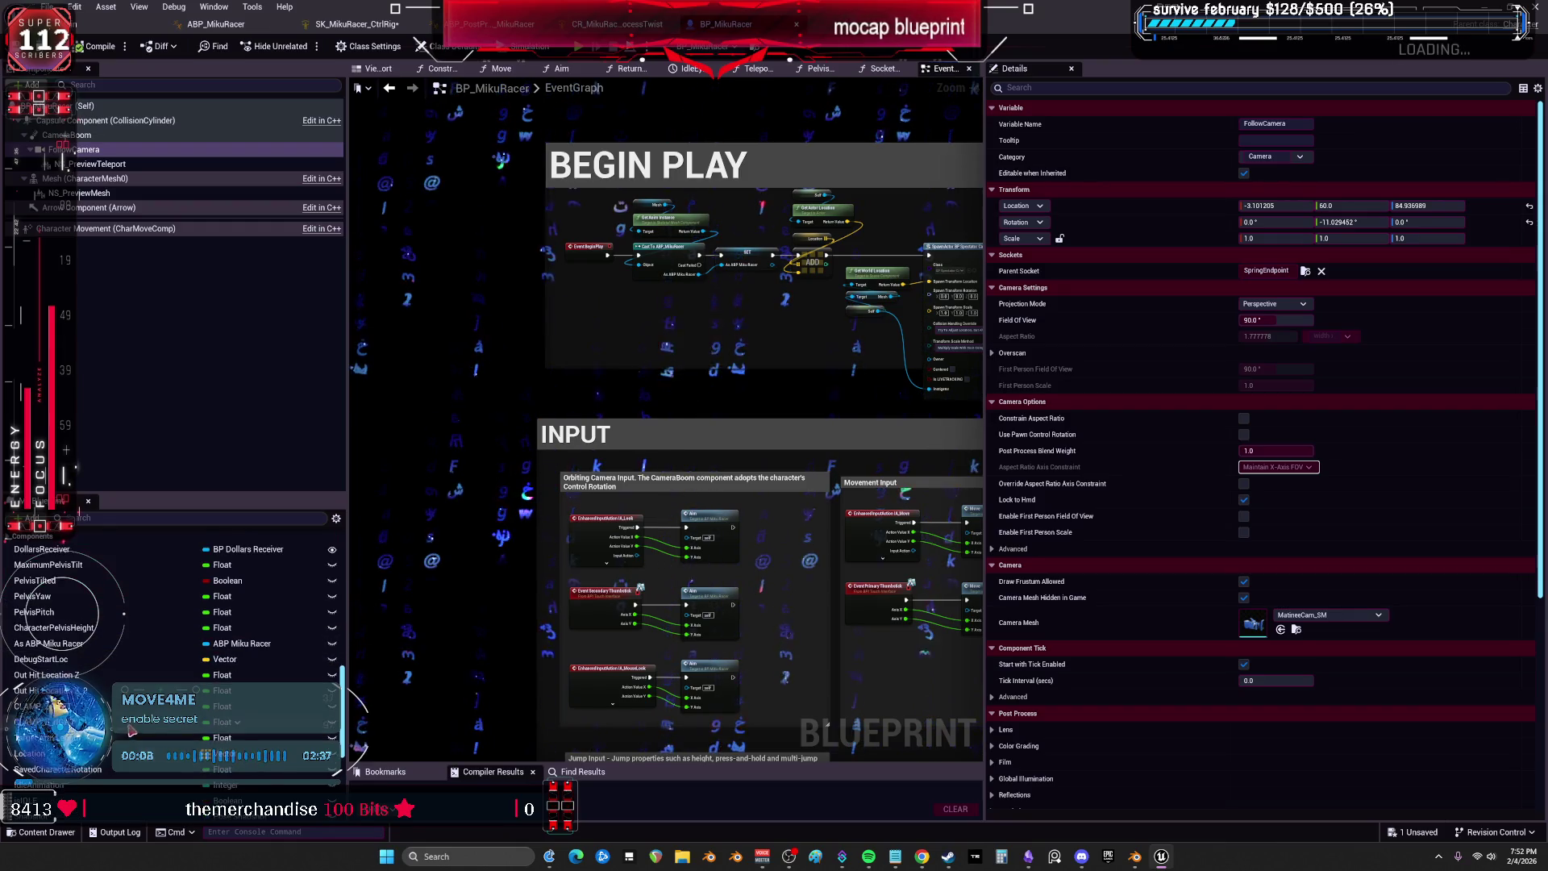
{"action": "scroll", "coordinate": [177, 645], "scroll_direction": "down", "scroll_amount": 4}
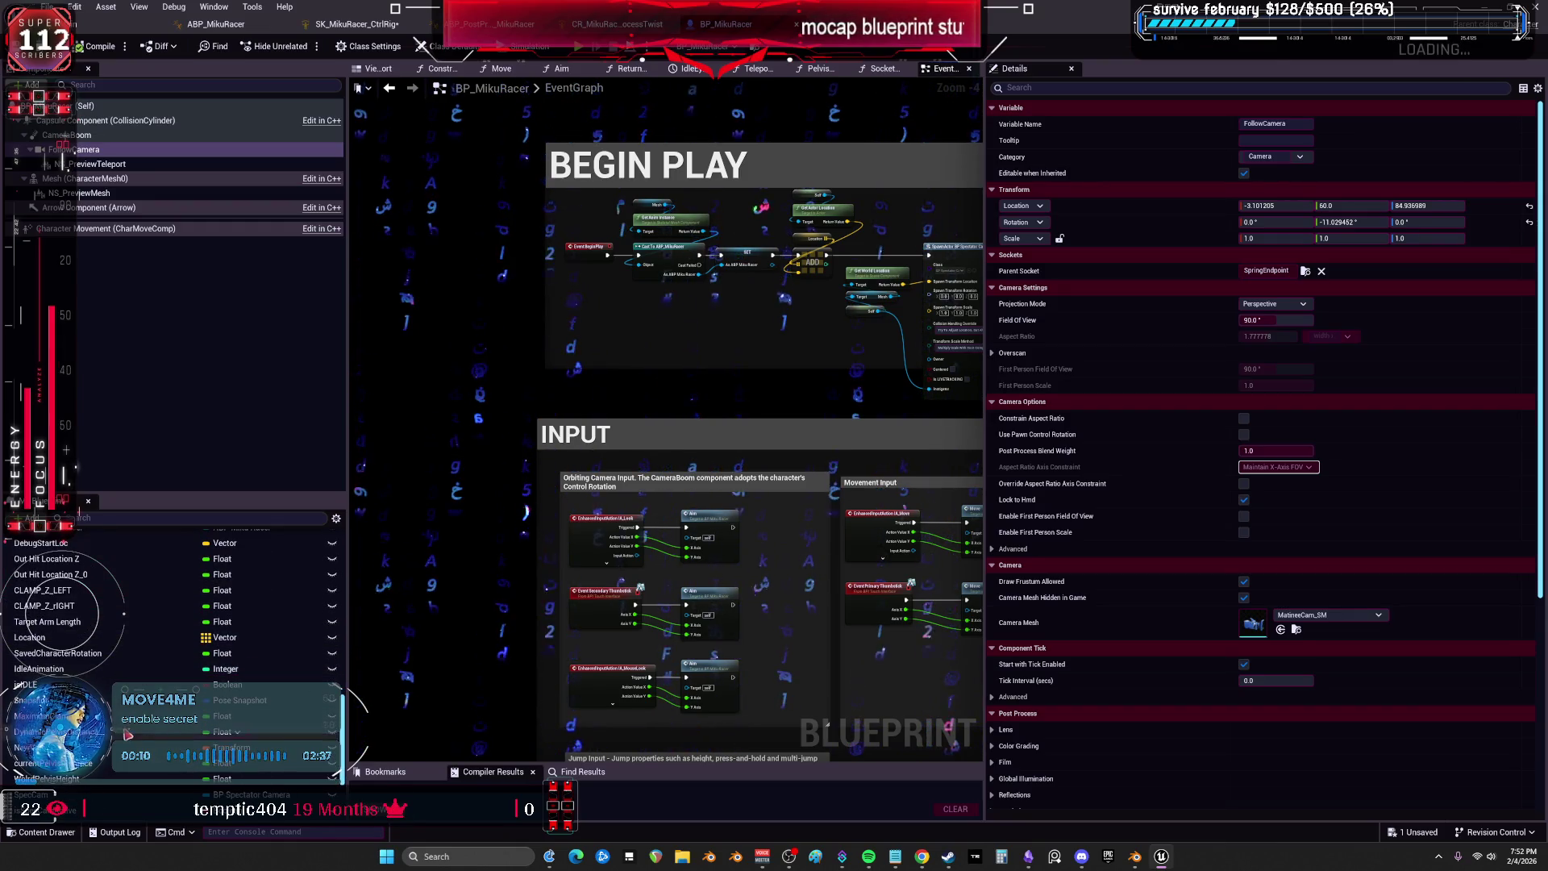
{"action": "scroll", "coordinate": [127, 734], "scroll_direction": "down", "scroll_amount": 1}
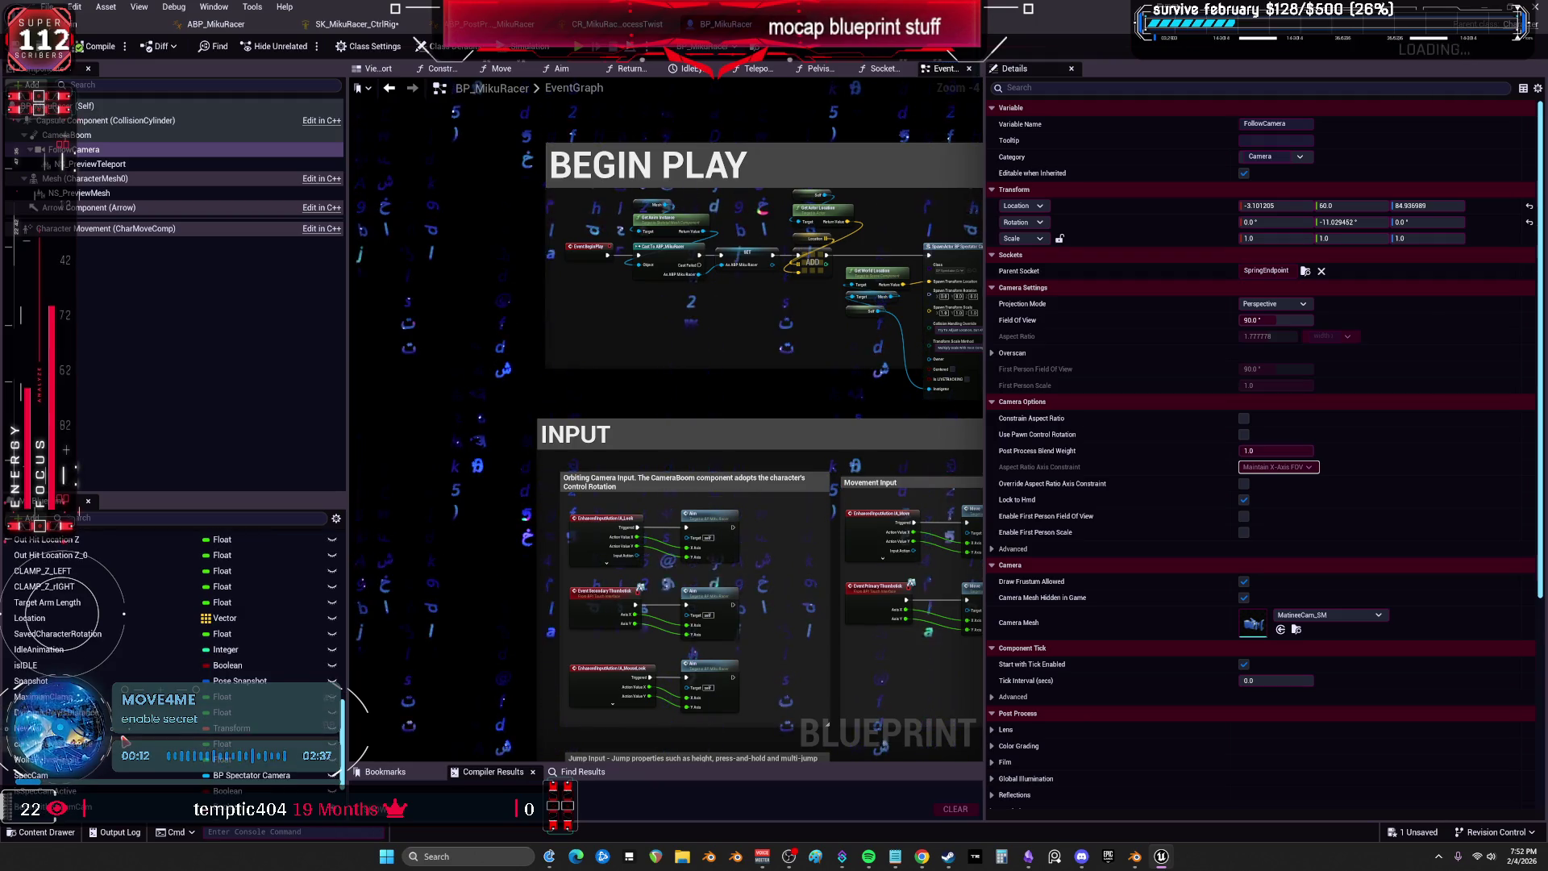
{"action": "scroll", "coordinate": [127, 740], "scroll_direction": "down", "scroll_amount": 2}
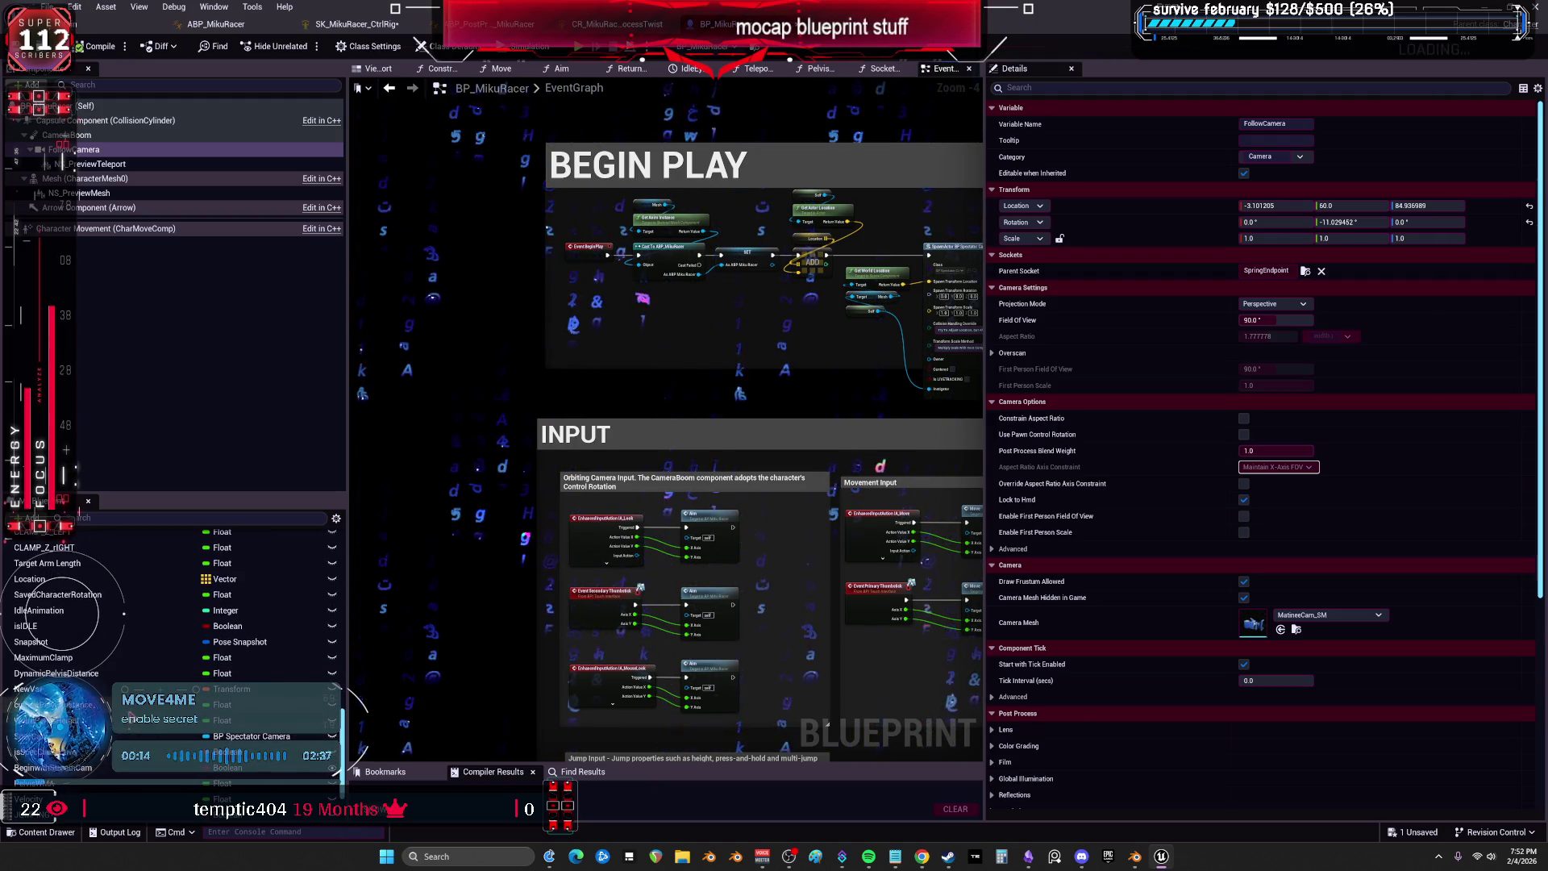
{"action": "scroll", "coordinate": [137, 750], "scroll_direction": "down", "scroll_amount": 3}
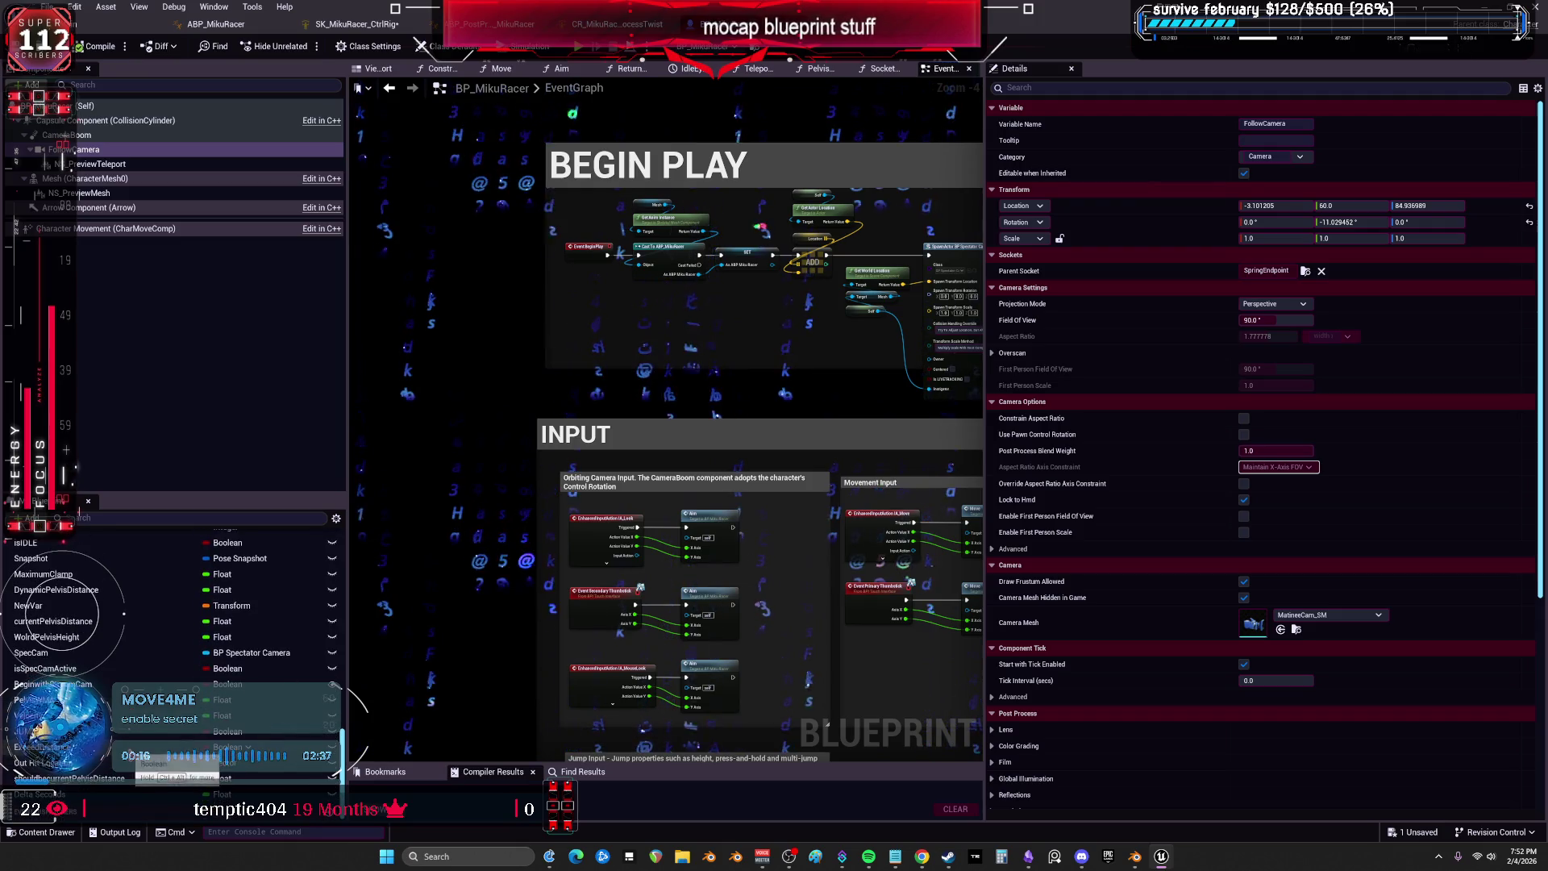
{"action": "left_click_drag", "start_coordinate": [985, 413], "coordinate": [1352, 403]}
{"action": "scroll", "coordinate": [1069, 299], "scroll_direction": "down", "scroll_amount": 7}
{"action": "scroll", "coordinate": [1069, 299], "scroll_direction": "up", "scroll_amount": 8}
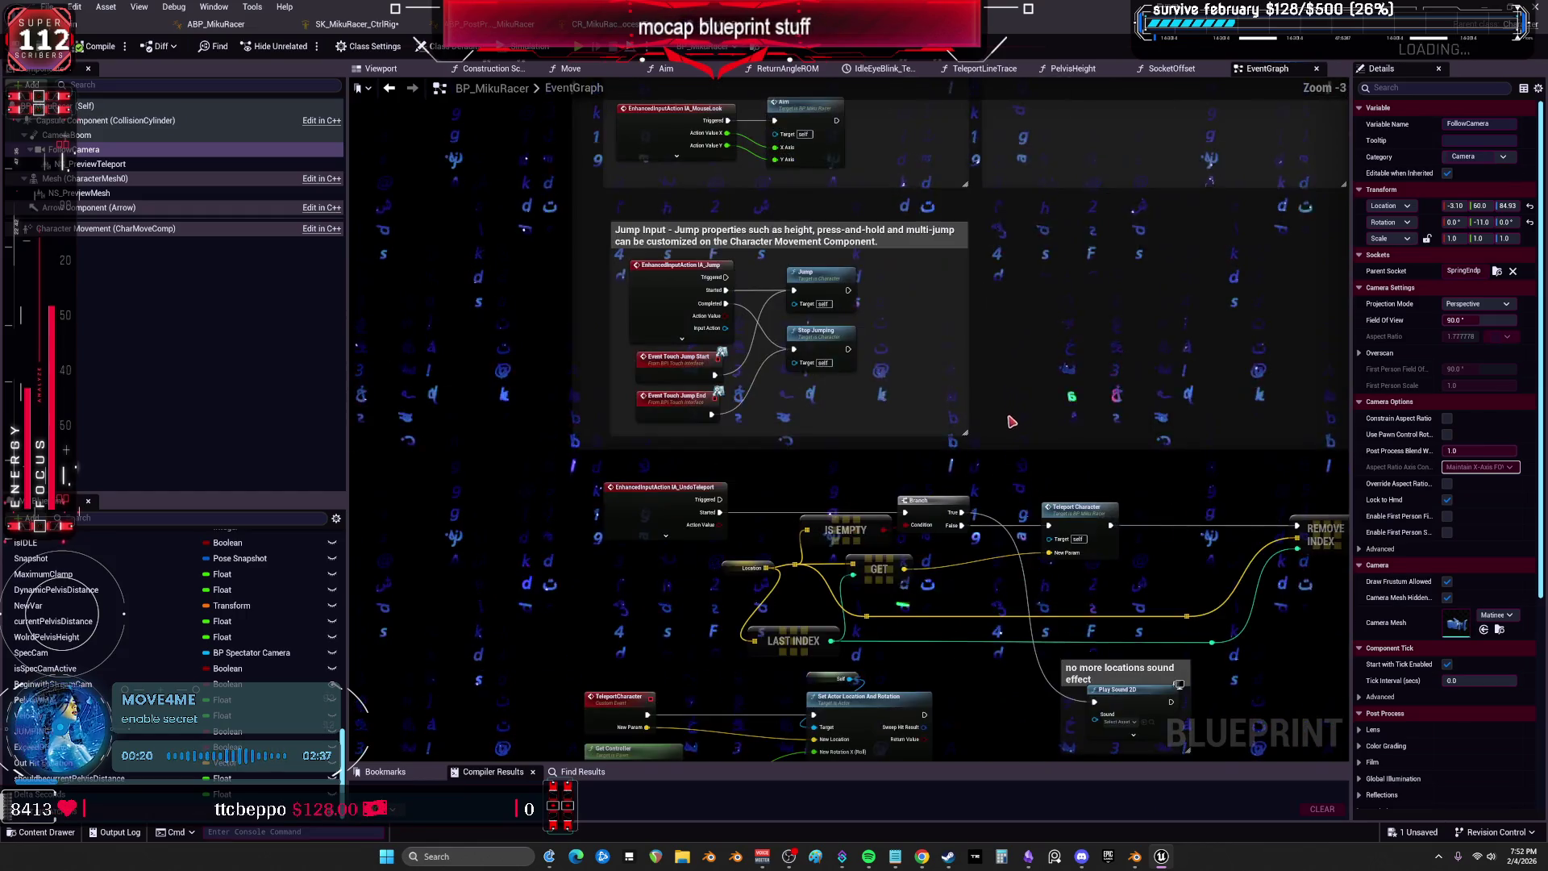
Pan over the jump, teleport and ragdoll WIP sections, then bring up the notes file in Notepad.
{"action": "mouse_move", "coordinate": [961, 161]}
{"action": "left_mouse_down"}
{"action": "mouse_move", "coordinate": [978, 119]}
{"action": "mouse_move", "coordinate": [722, 339]}
{"action": "mouse_move", "coordinate": [784, 159]}
{"action": "mouse_move", "coordinate": [766, 620]}
{"action": "mouse_move", "coordinate": [783, 819]}
{"action": "left_mouse_up"}
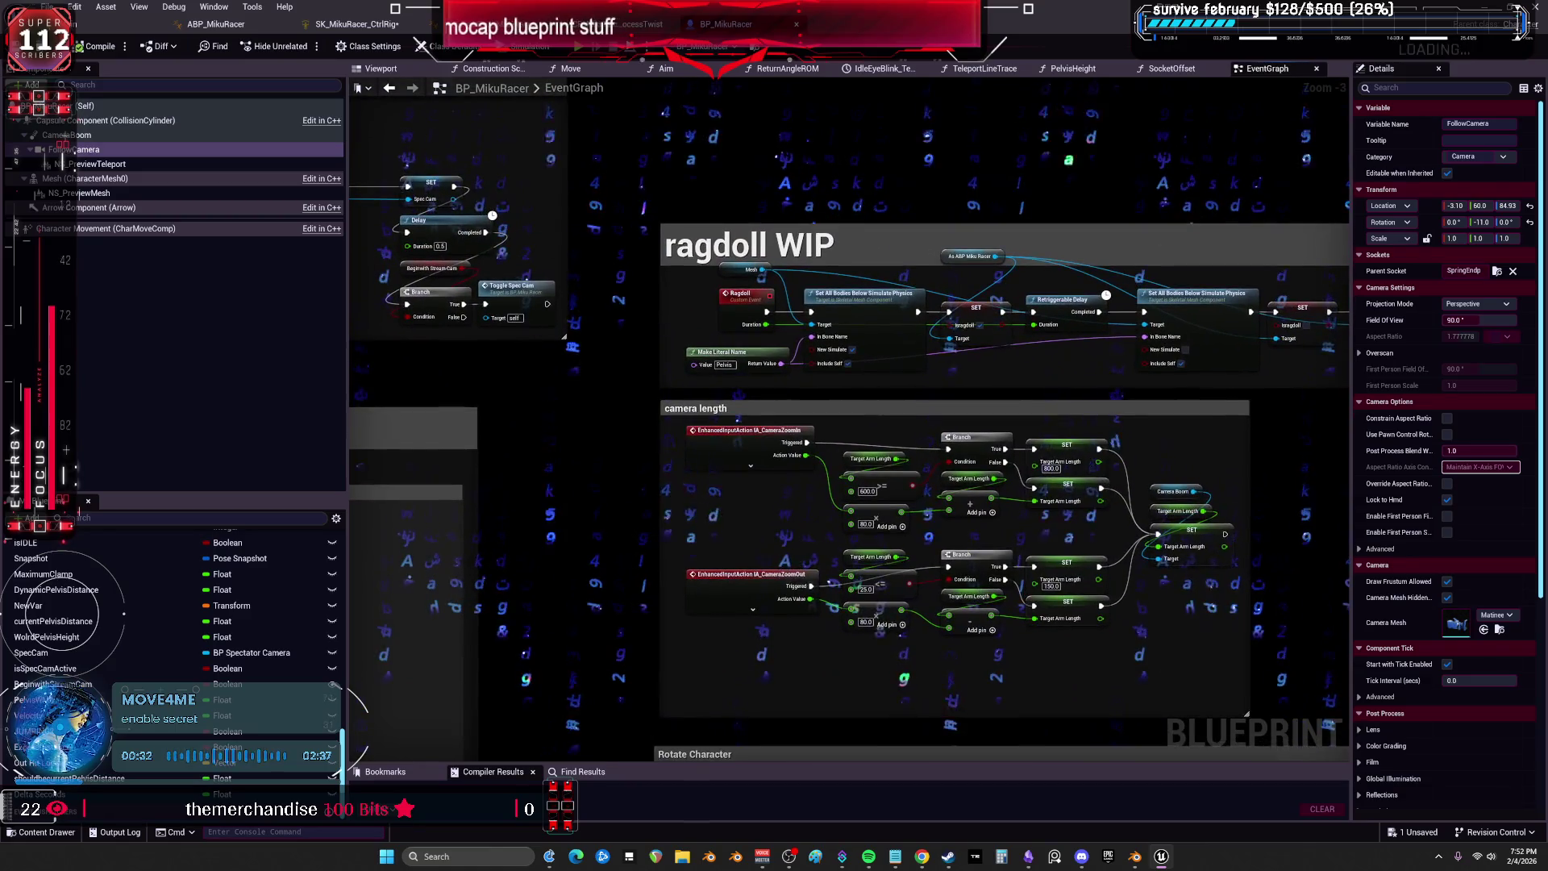
{"action": "mouse_move", "coordinate": [1226, 205]}
{"action": "left_mouse_down"}
{"action": "mouse_move", "coordinate": [1045, 218]}
{"action": "mouse_move", "coordinate": [886, 483]}
{"action": "mouse_move", "coordinate": [1020, 268]}
{"action": "left_mouse_up"}
{"action": "scroll", "coordinate": [887, 484], "scroll_direction": "down", "scroll_amount": 1}
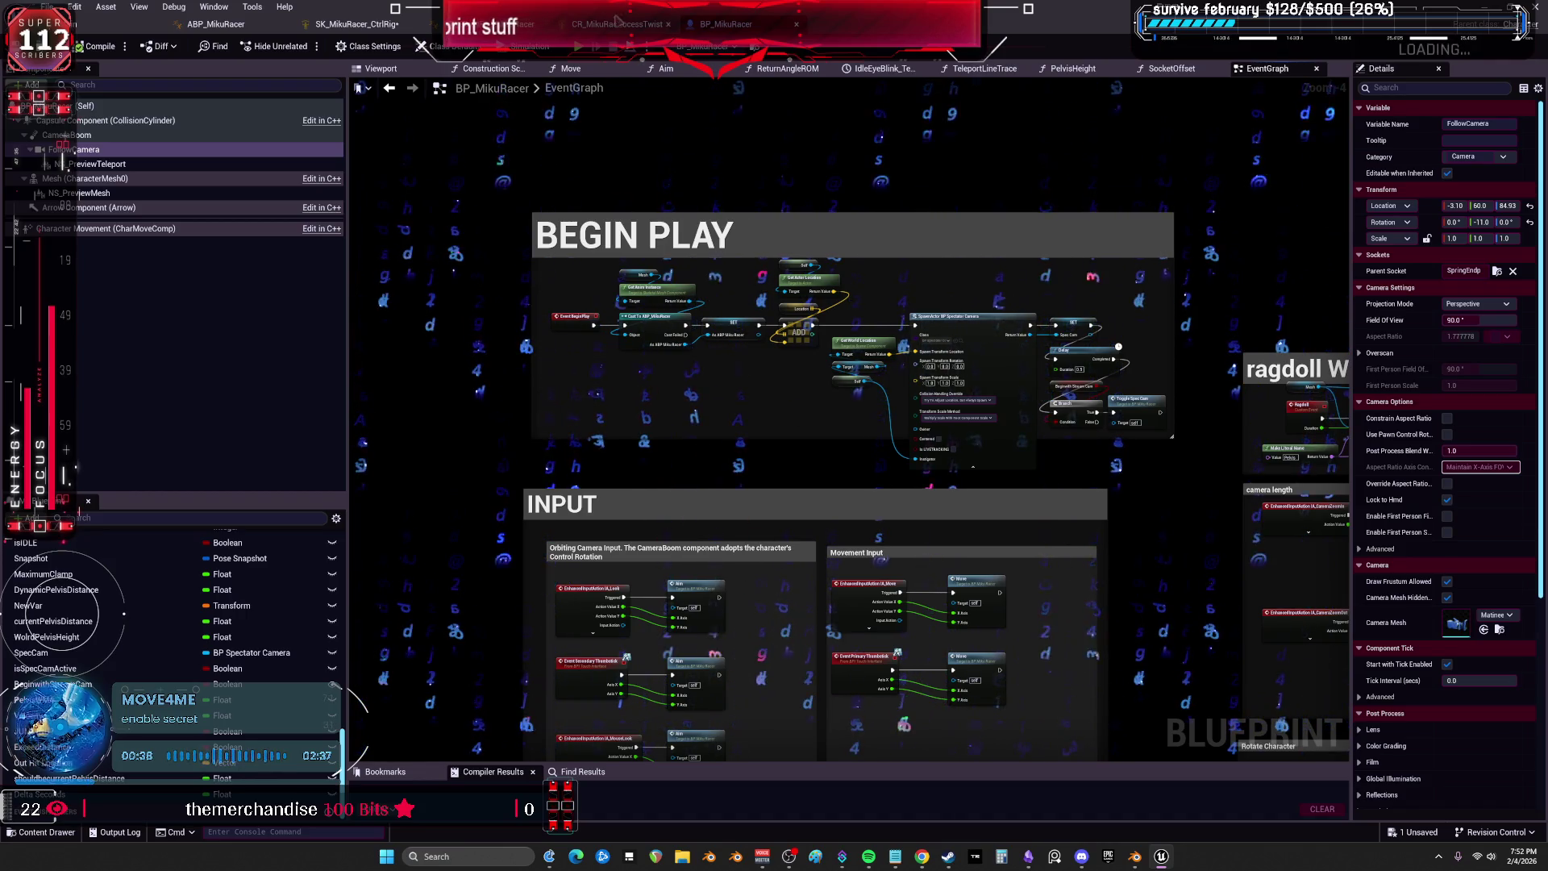
{"action": "left_click", "coordinate": [895, 864]}
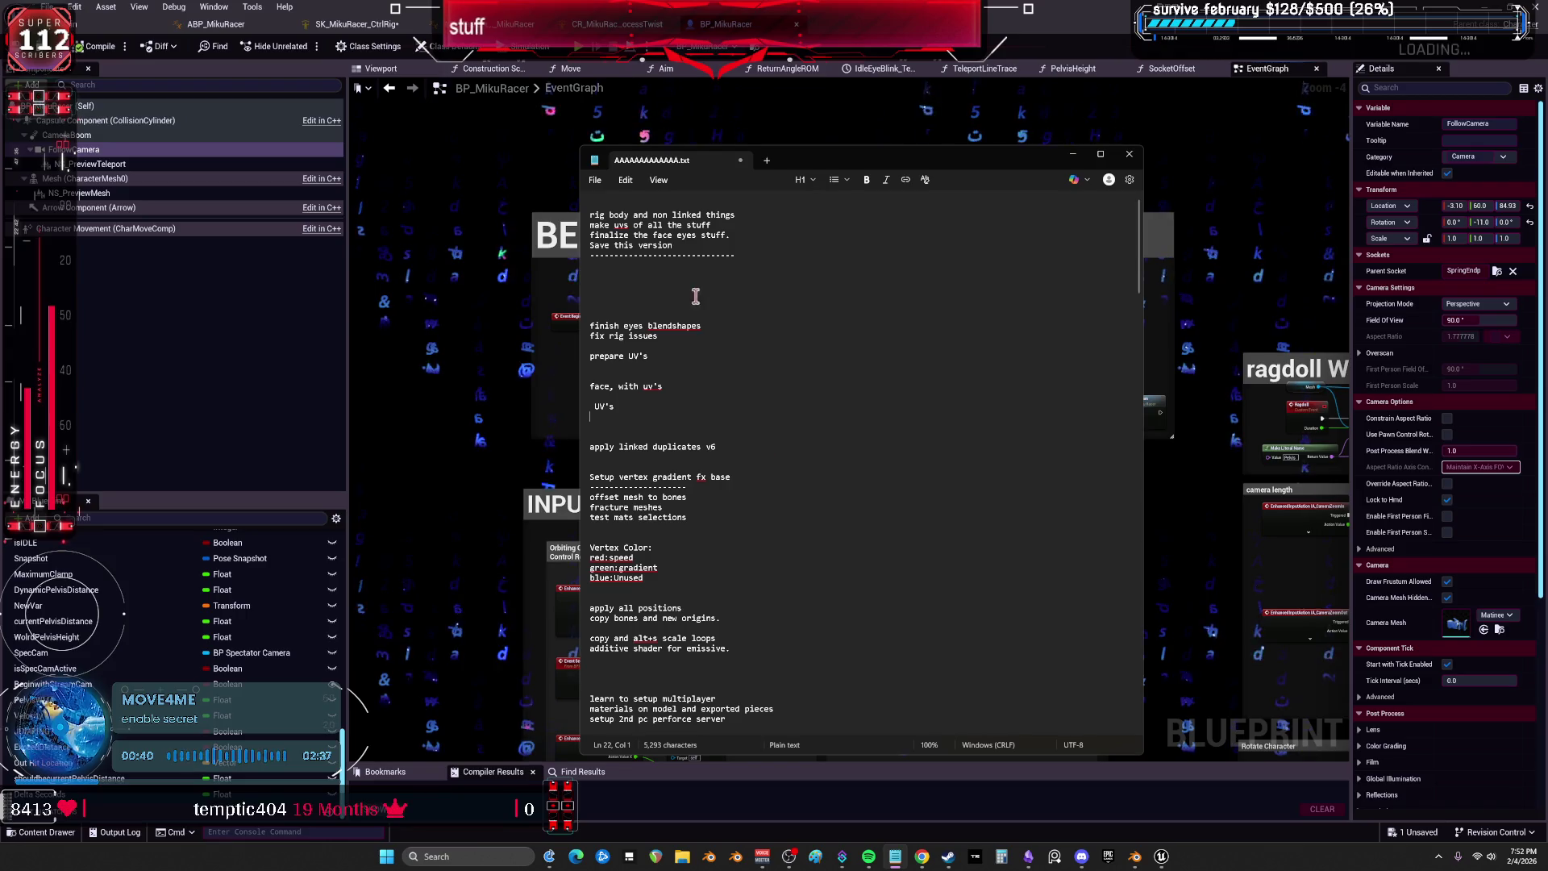
Write 'Test Anim blueprints can get individual mocap data, i changed the way it accesses it.' under Notes, then return to Unreal.
{"action": "key", "text": "Return"}
{"action": "key", "text": "Return"}
{"action": "key", "text": "Return"}
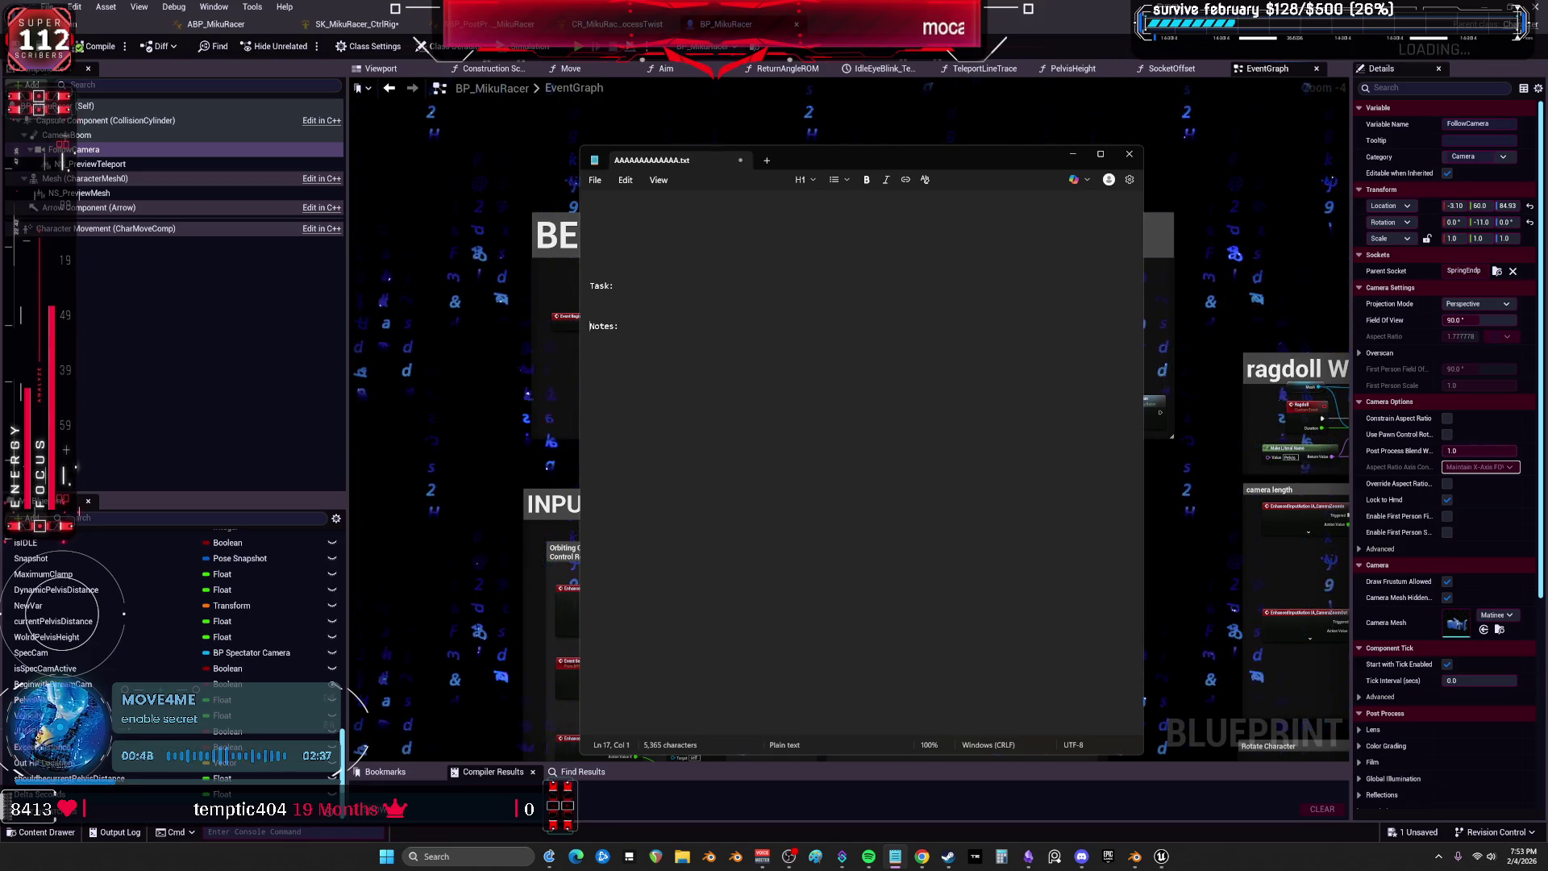
{"action": "left_click", "coordinate": [590, 335]}
{"action": "type", "text": "Test Anim blu"}
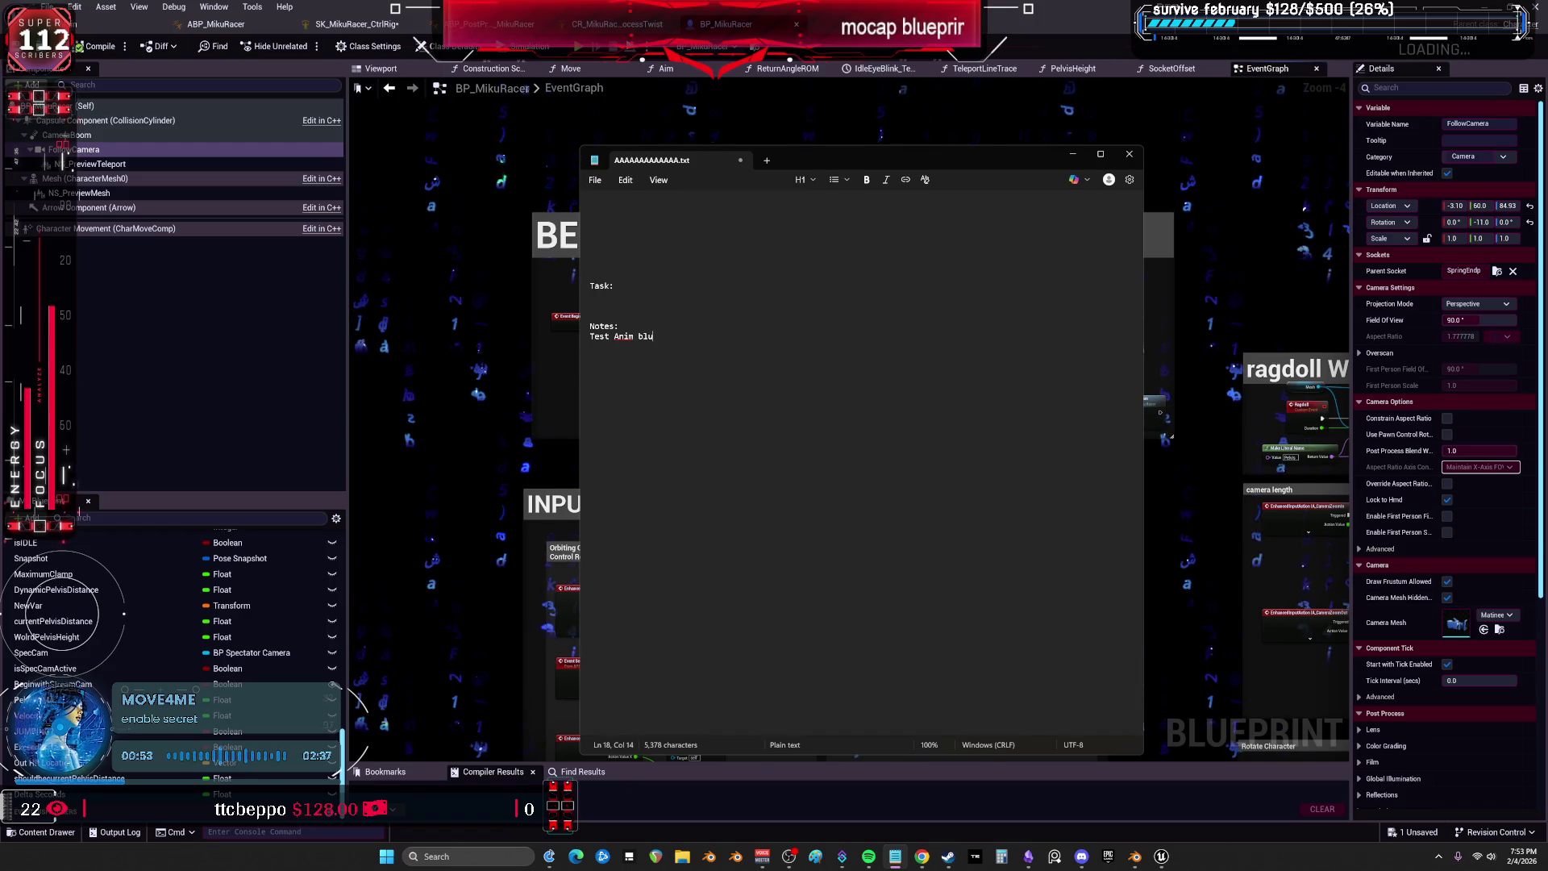
{"action": "type", "text": "eprints can"}
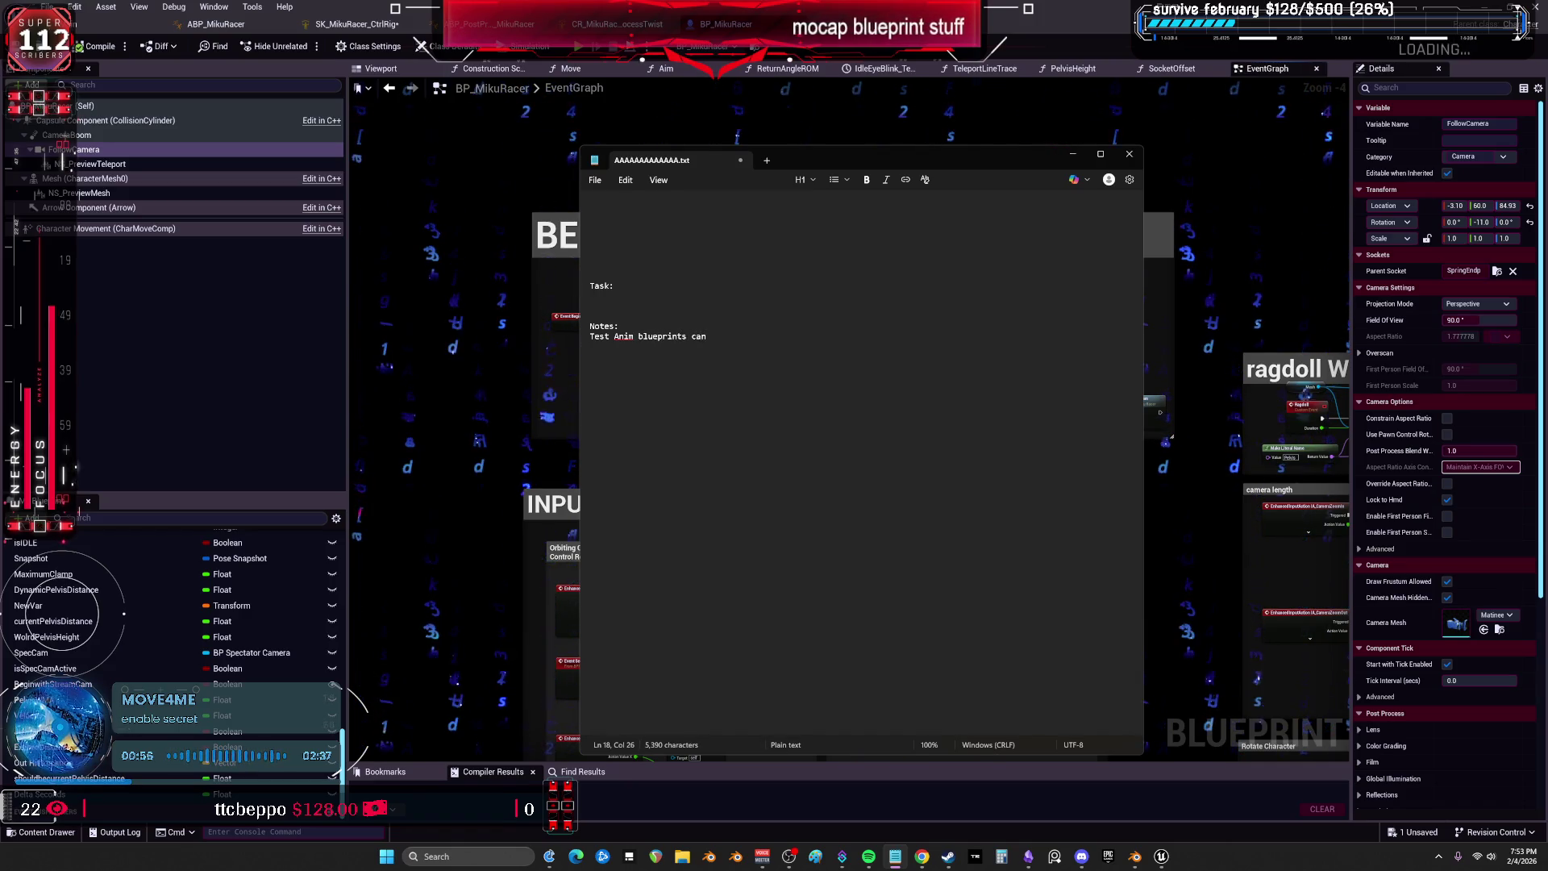
{"action": "type", "text": " get ini"}
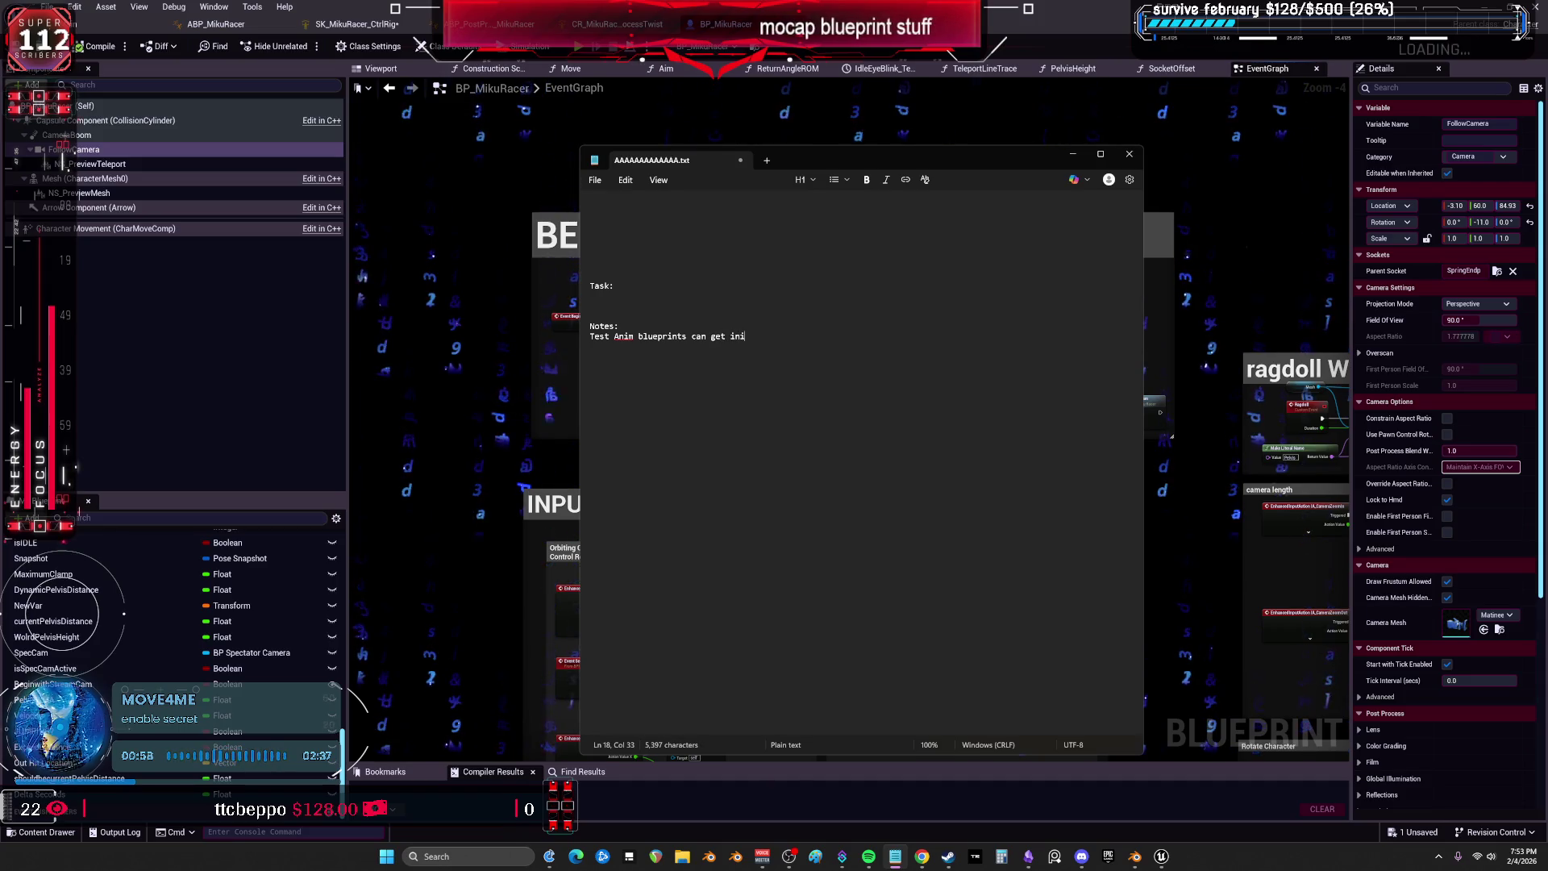
{"action": "type", "text": "dividual "}
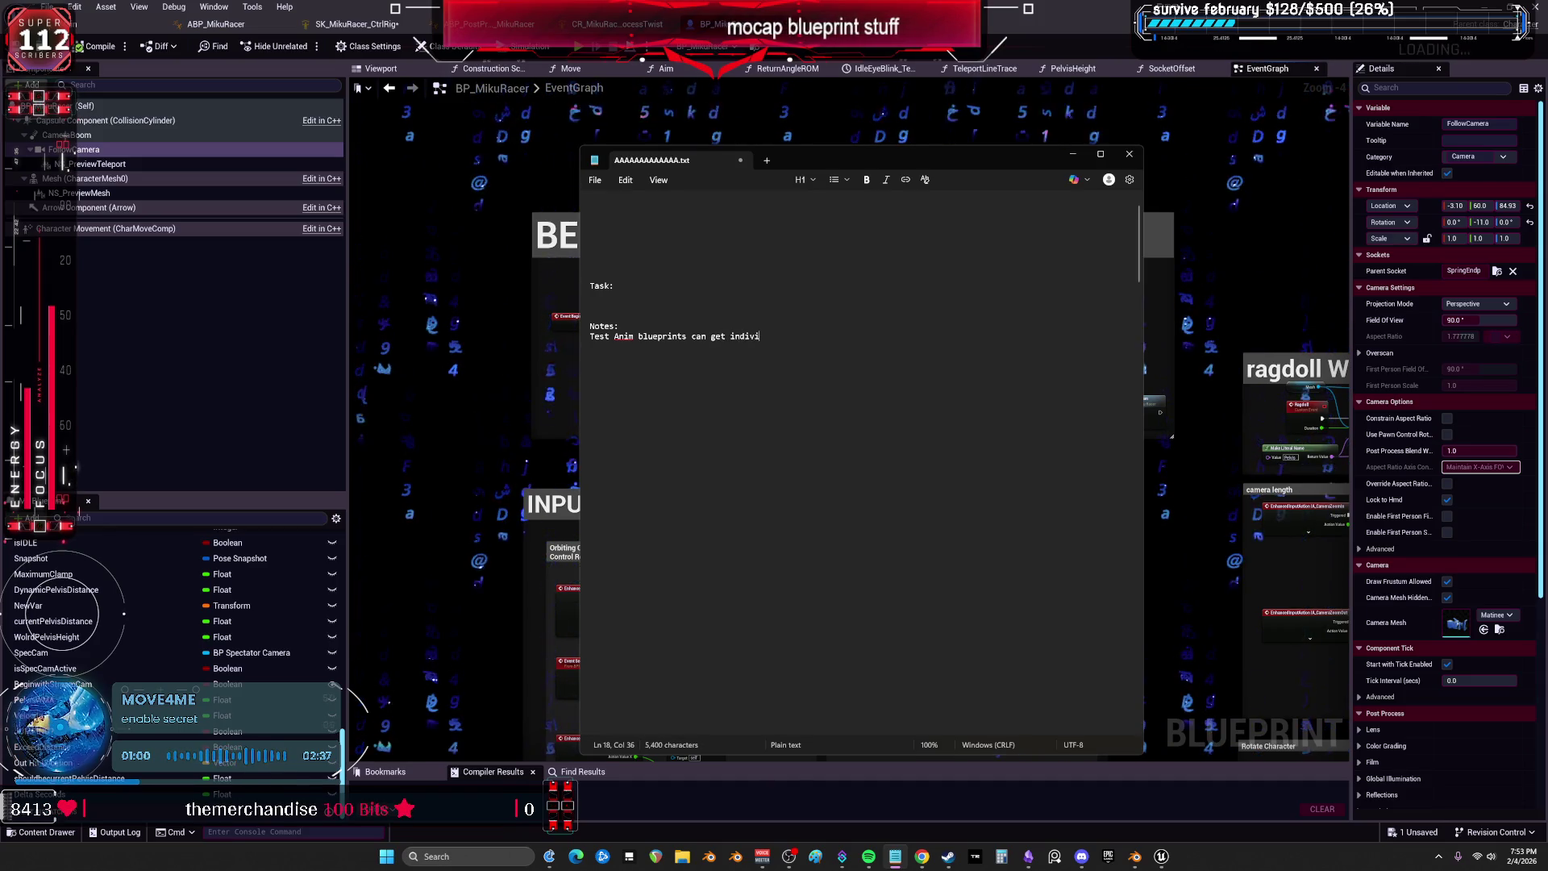
{"action": "type", "text": "mocap "}
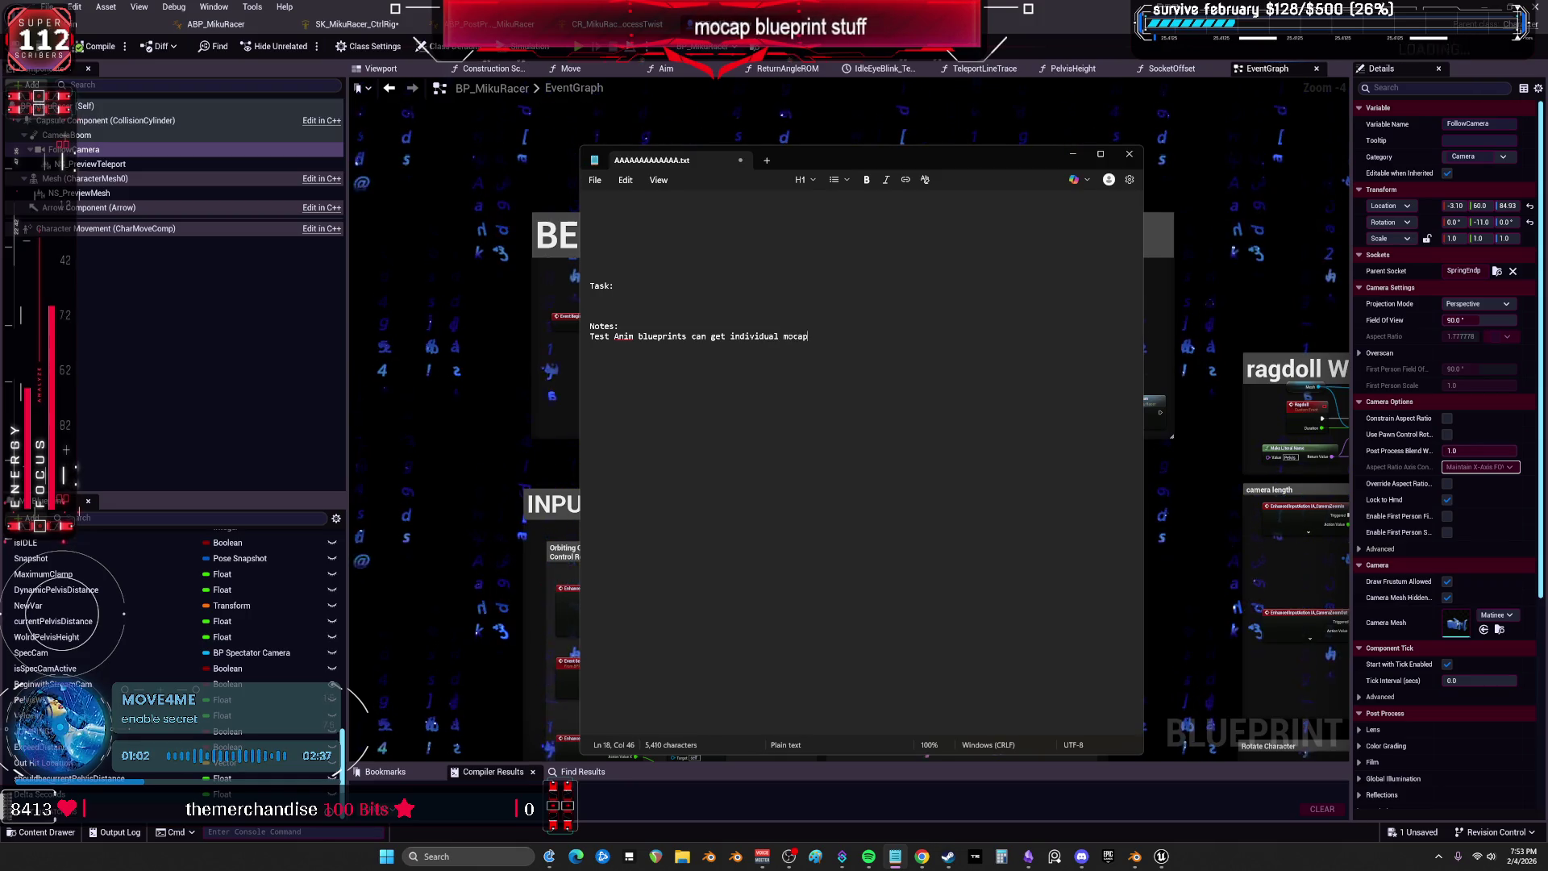
{"action": "type", "text": "data"}
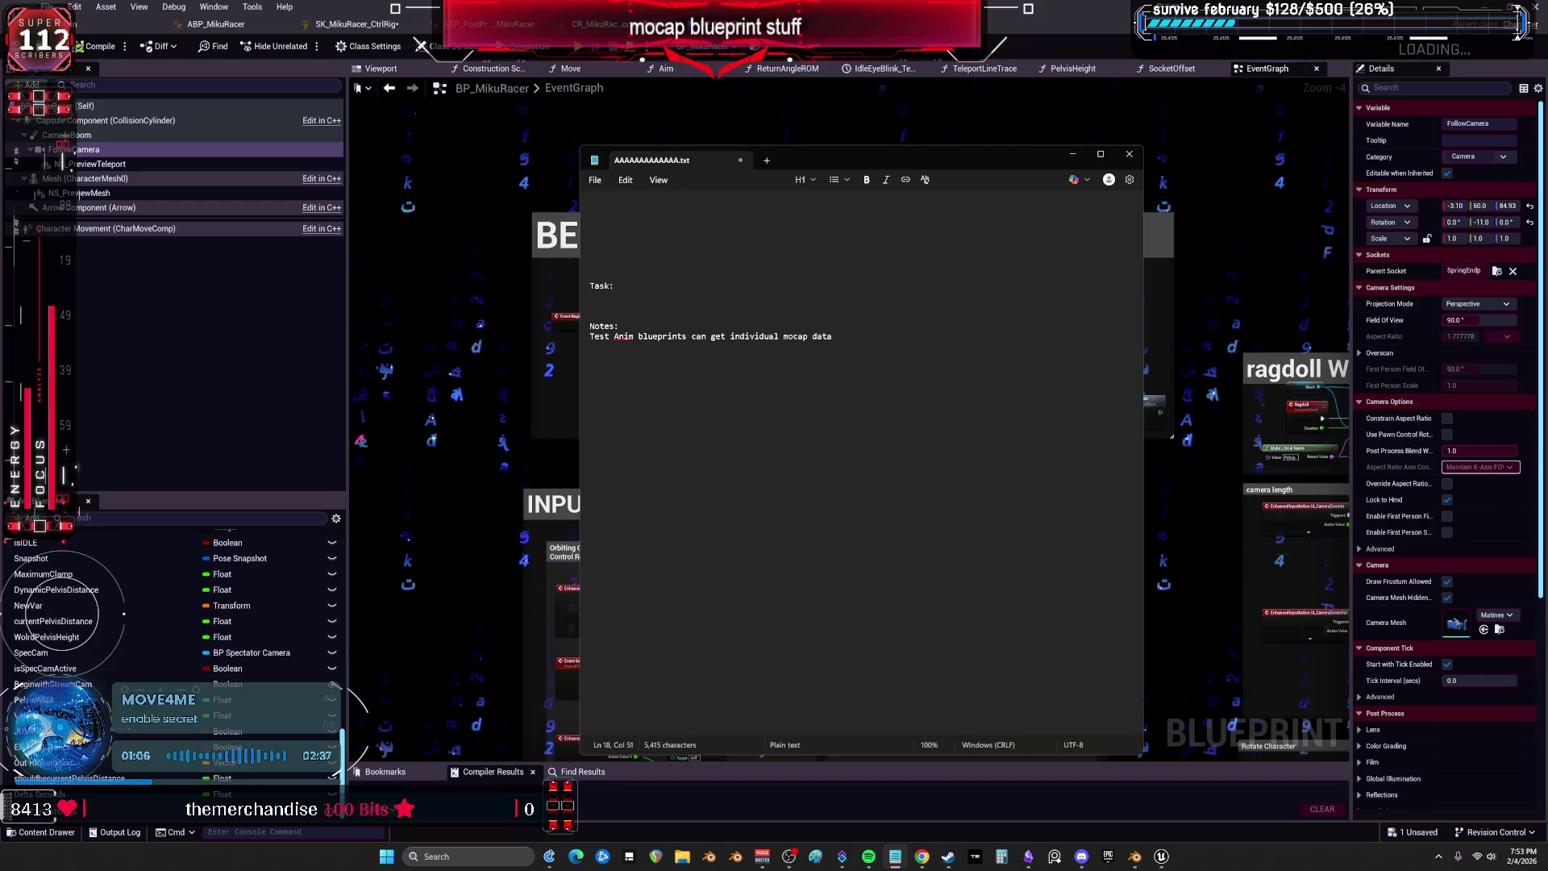
{"action": "type", "text": ", i "}
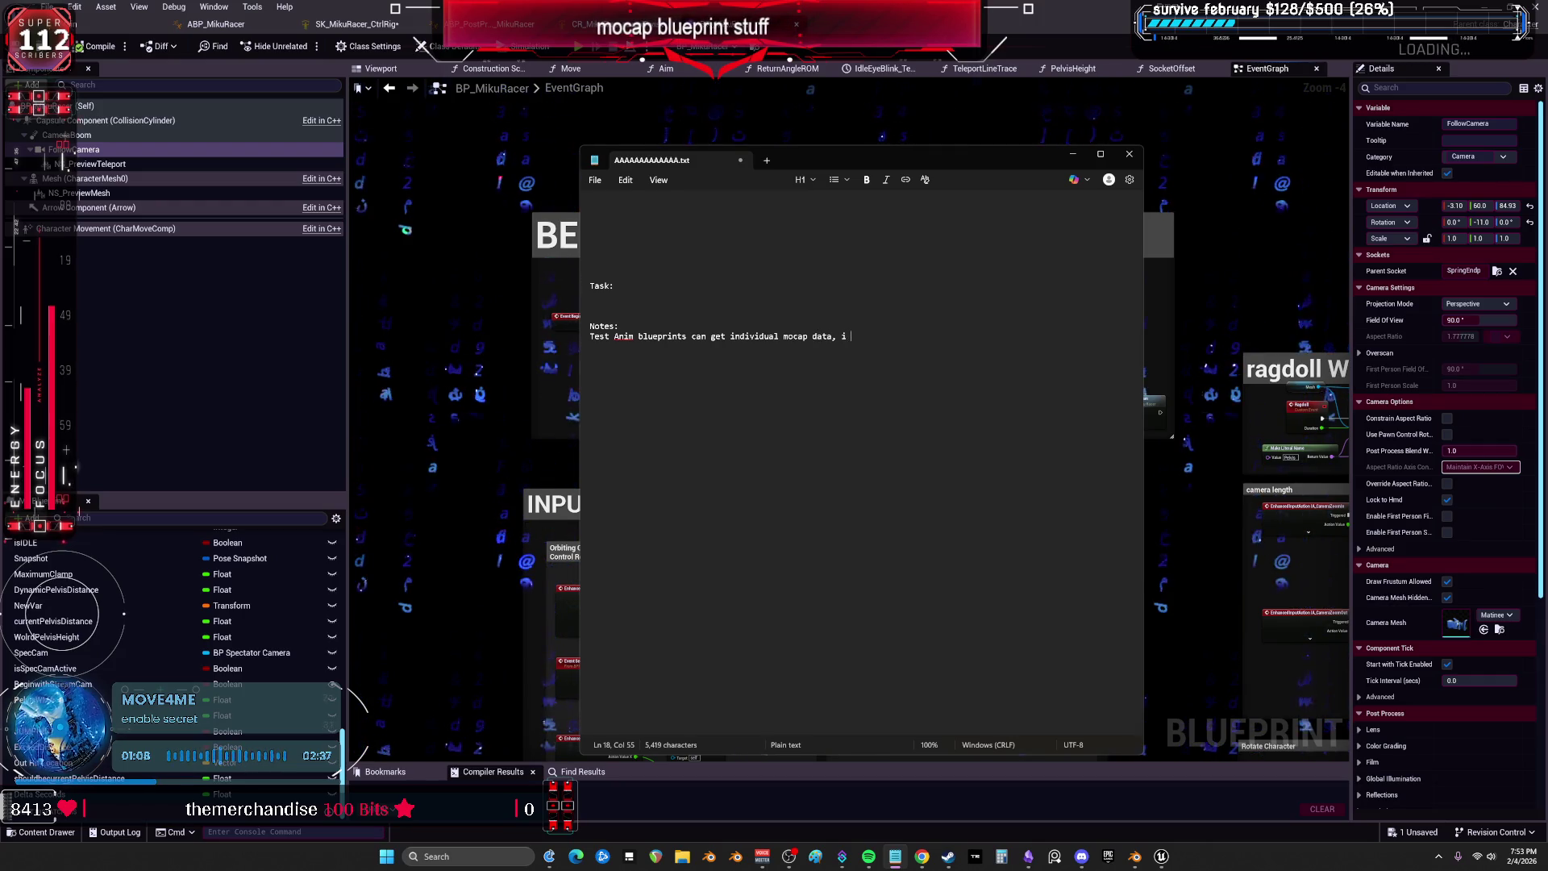
{"action": "type", "text": "changed the "}
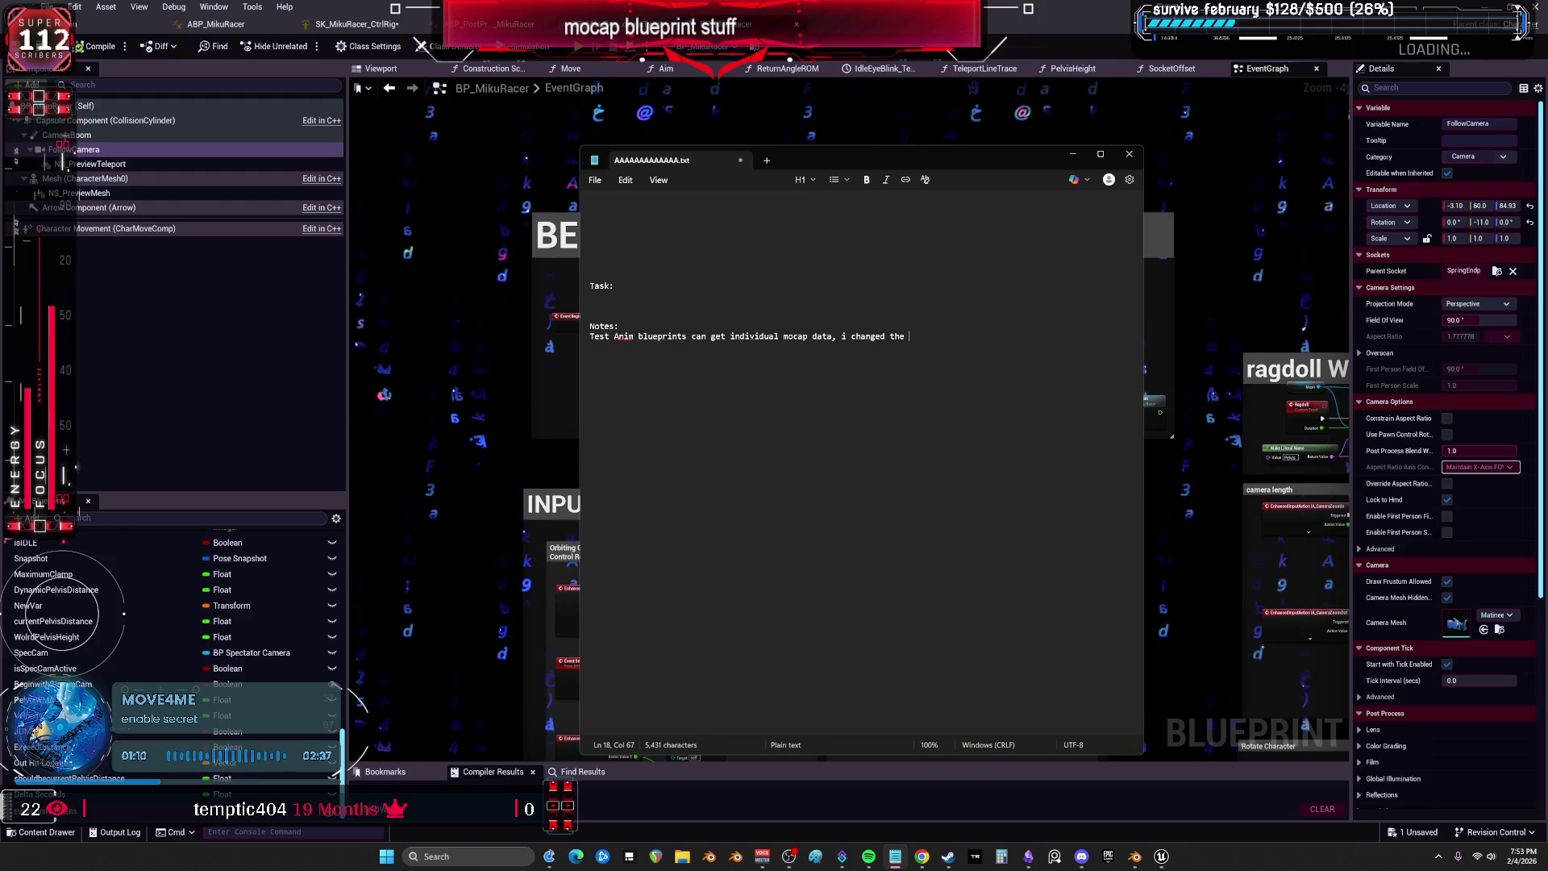
{"action": "type", "text": "wha"}
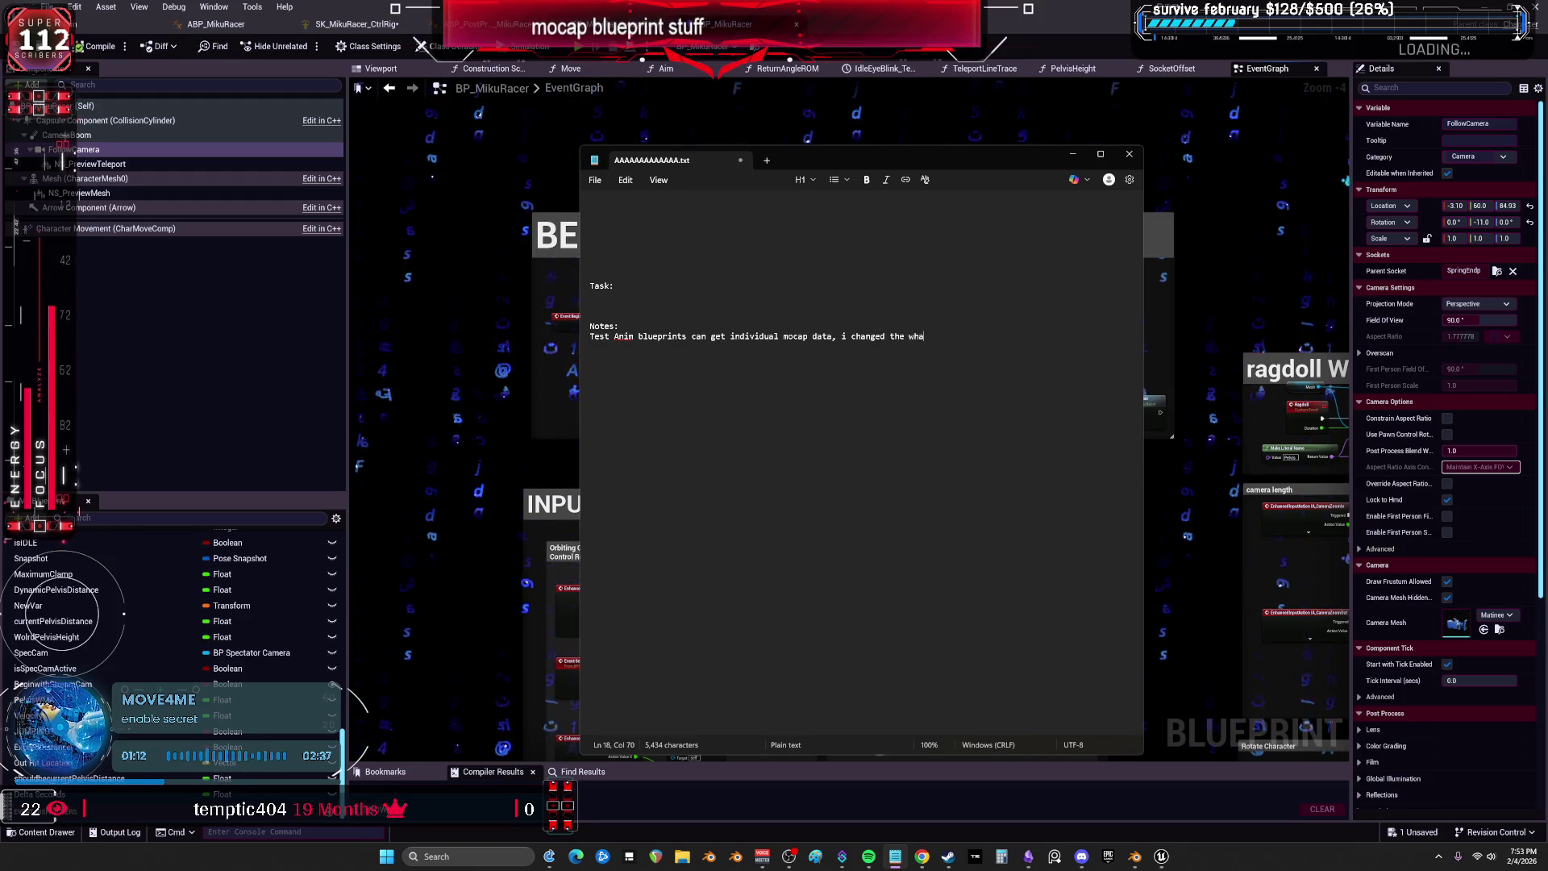
{"action": "key", "text": "BackSpace"}
{"action": "key", "text": "BackSpace"}
{"action": "type", "text": "ay it acces"}
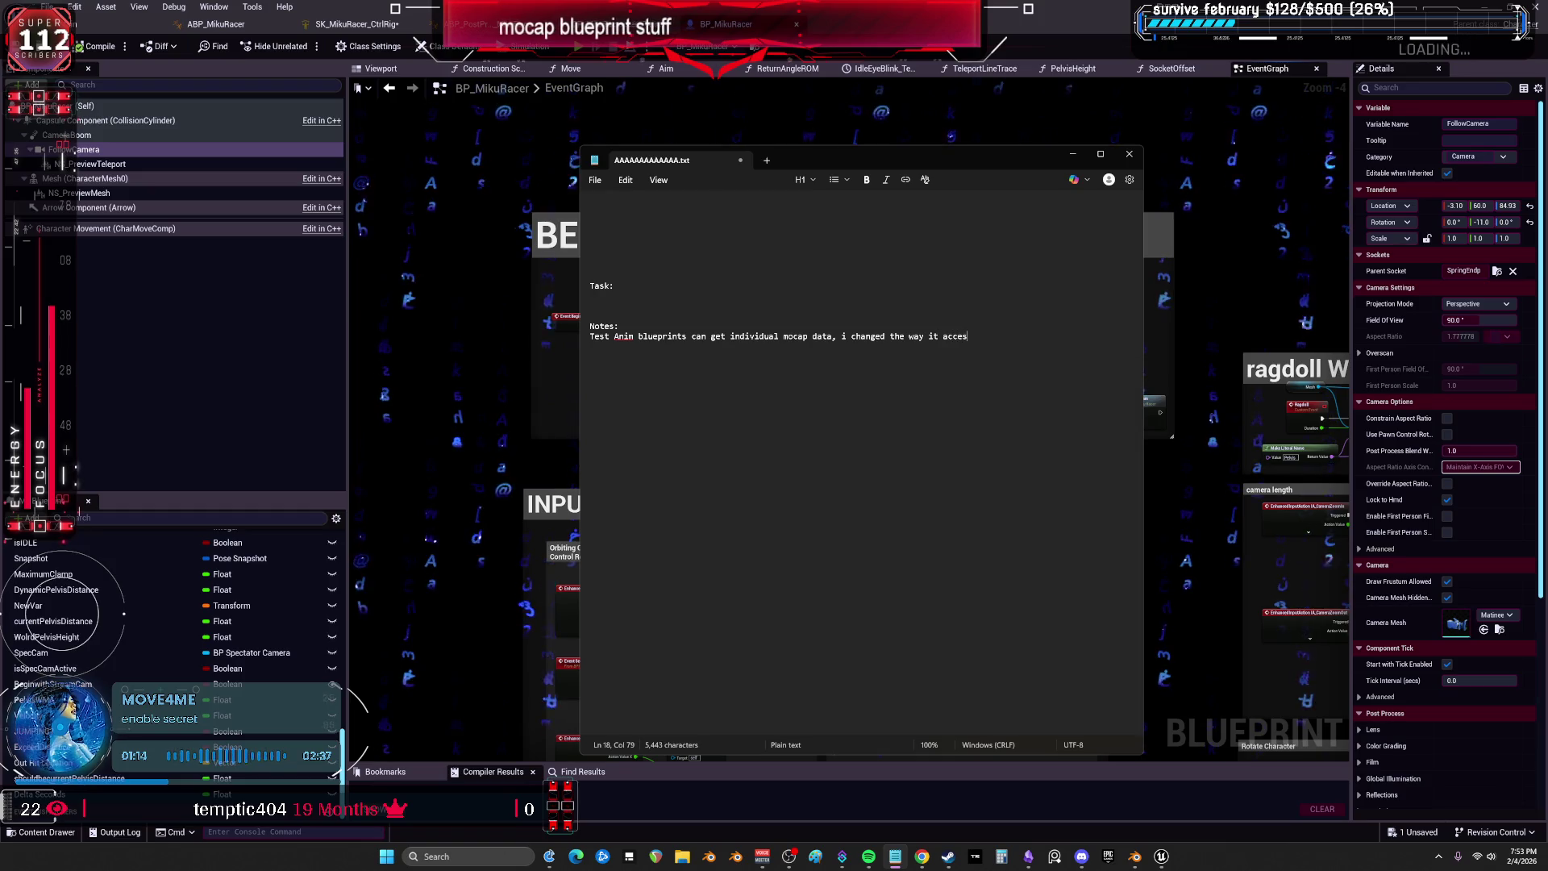
{"action": "type", "text": "ses it."}
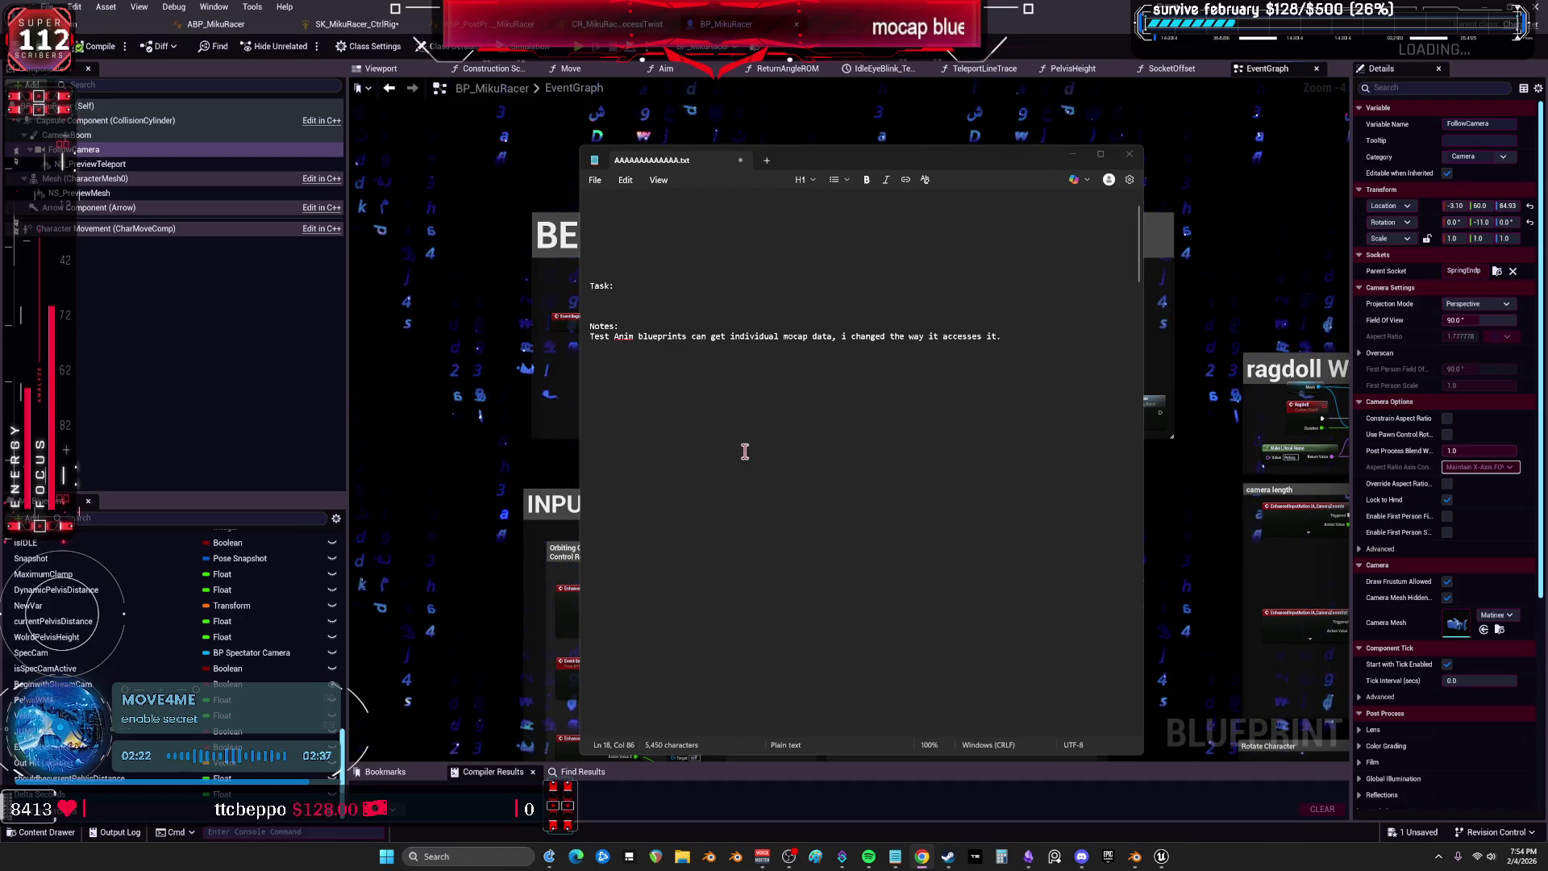
{"action": "left_click", "coordinate": [747, 425]}
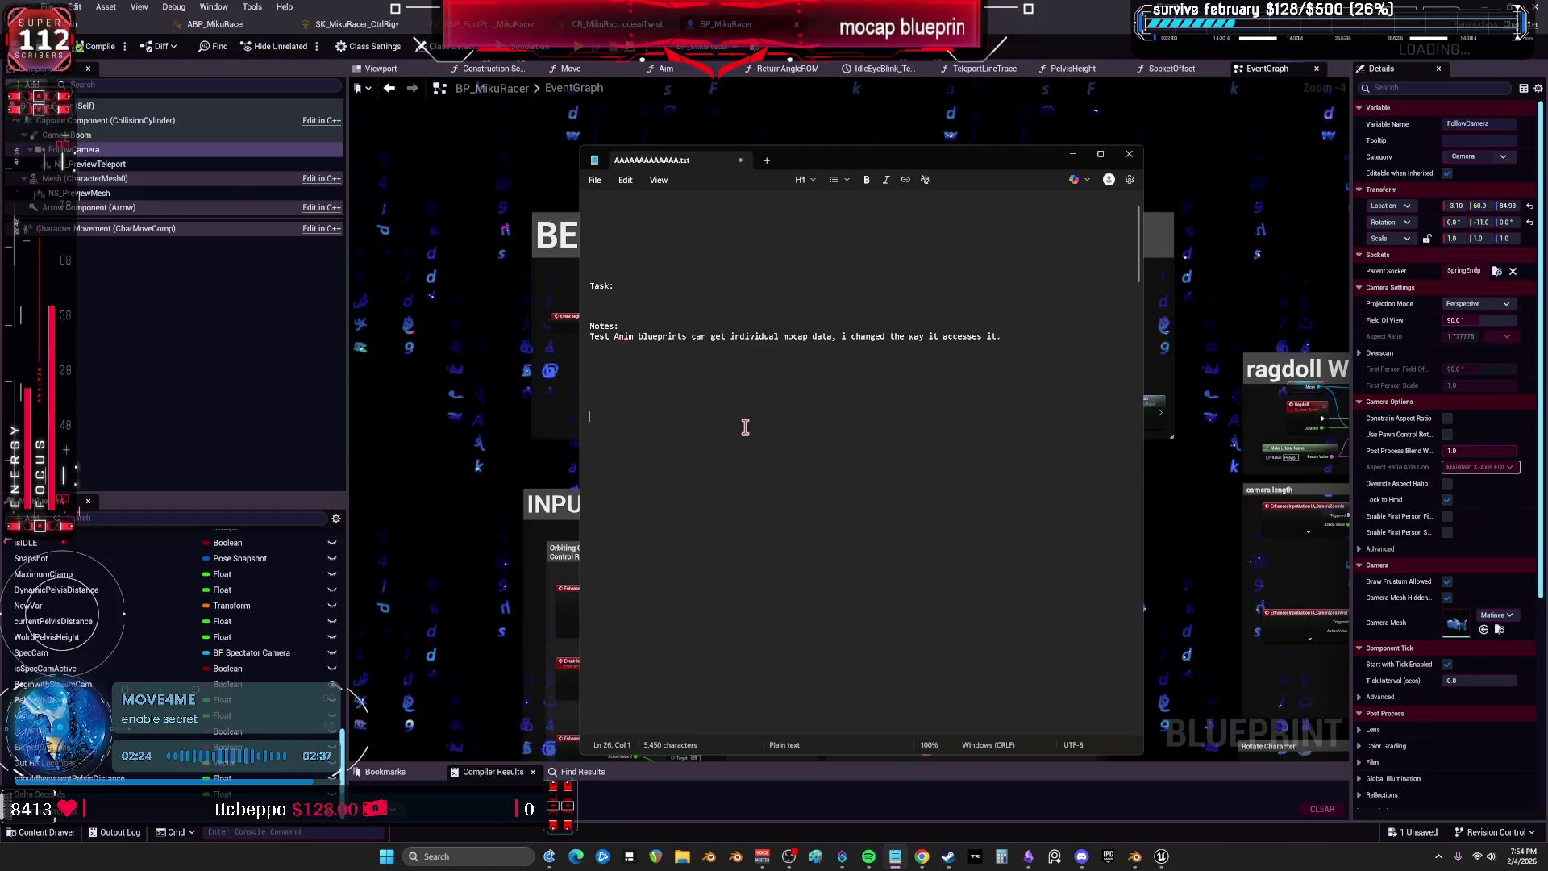
{"action": "scroll", "coordinate": [746, 425], "scroll_direction": "up", "scroll_amount": 4}
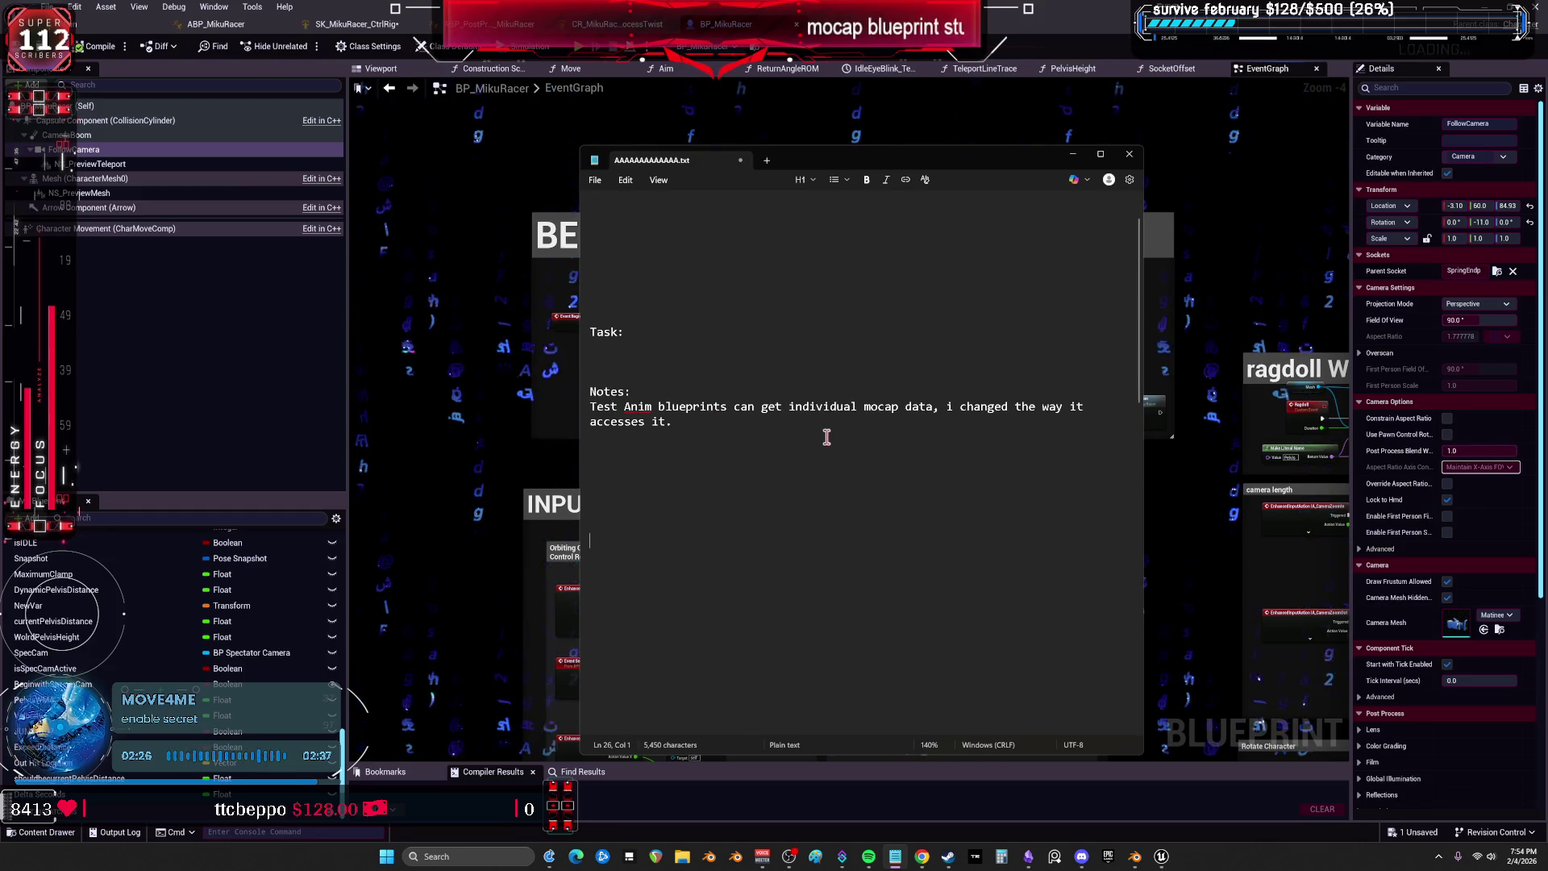
{"action": "left_click_drag", "start_coordinate": [819, 456], "coordinate": [591, 421]}
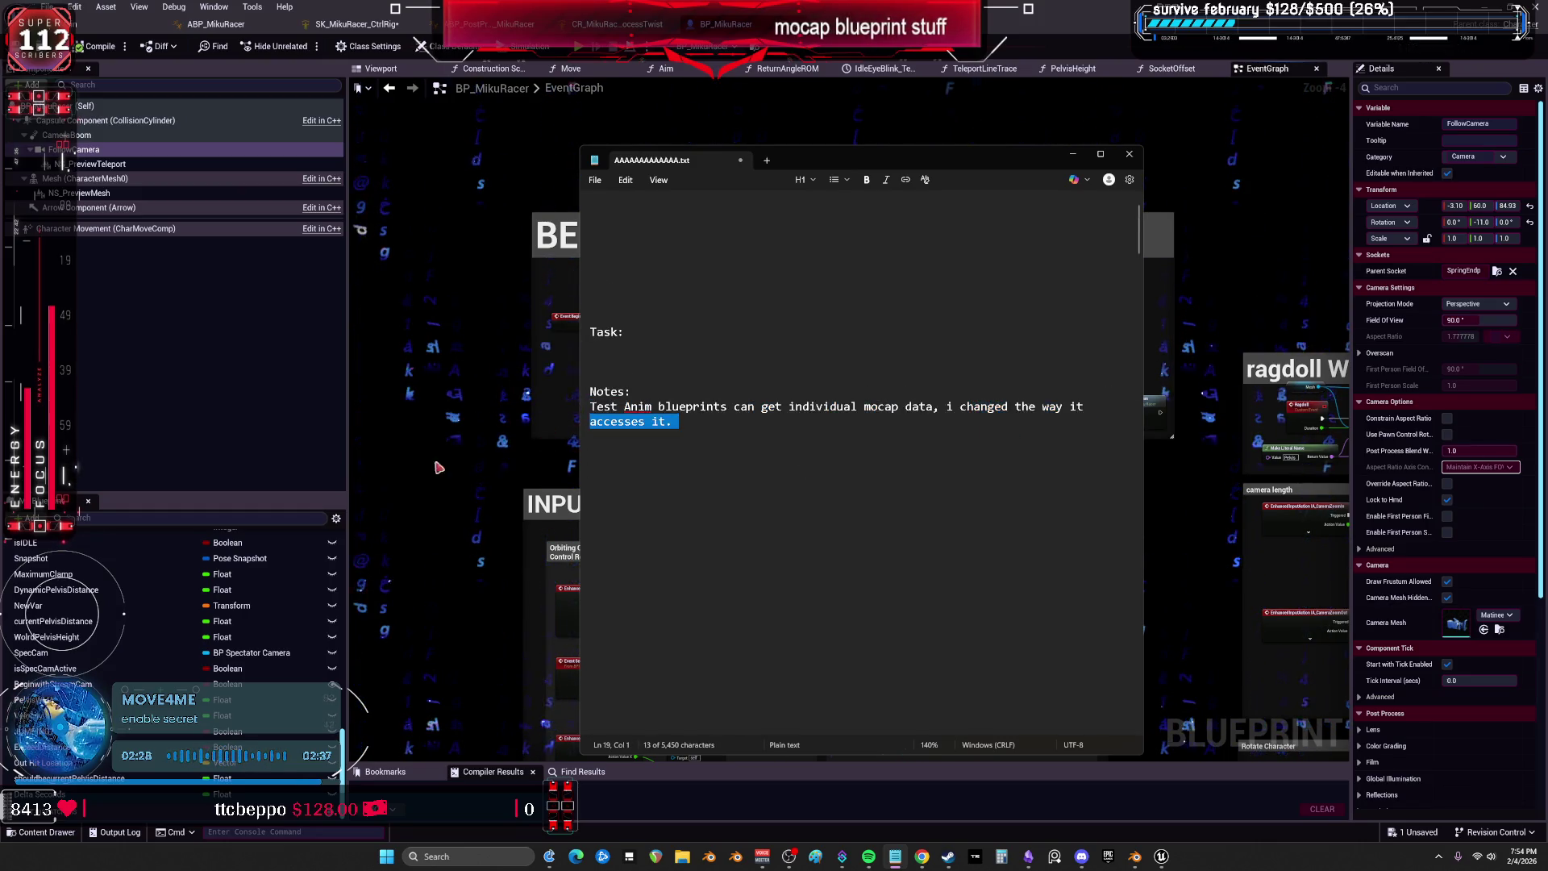
{"action": "key", "text": "alt+Tab"}
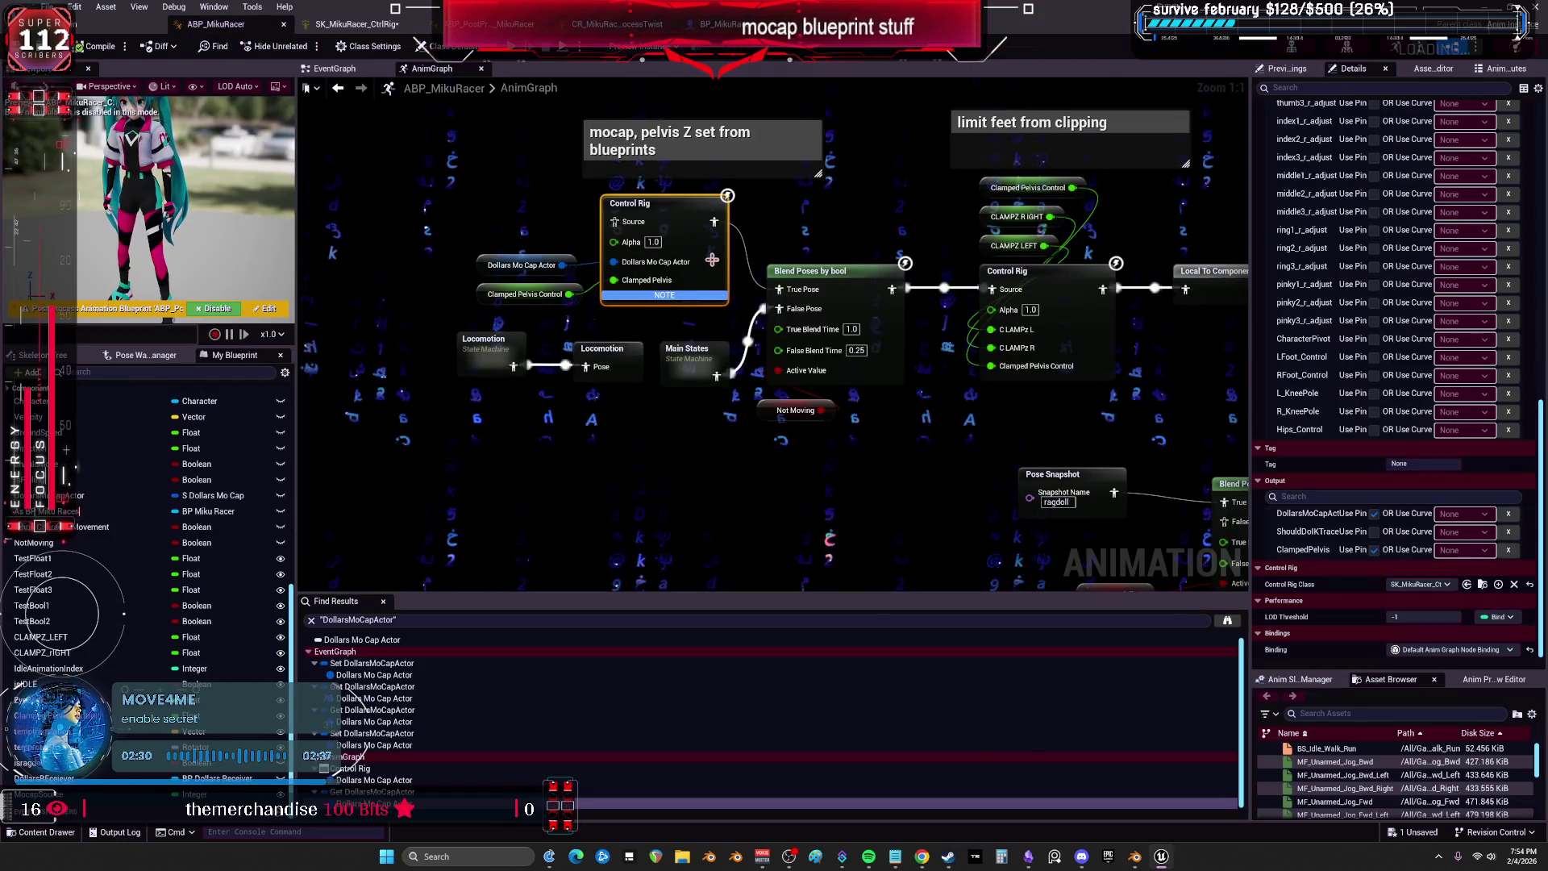
Move the Clamped Pelvis Control node up-left and wrap it in a comment titled 'waht is this?'.
{"action": "left_click", "coordinate": [556, 293]}
{"action": "left_click_drag", "start_coordinate": [556, 293], "coordinate": [519, 231]}
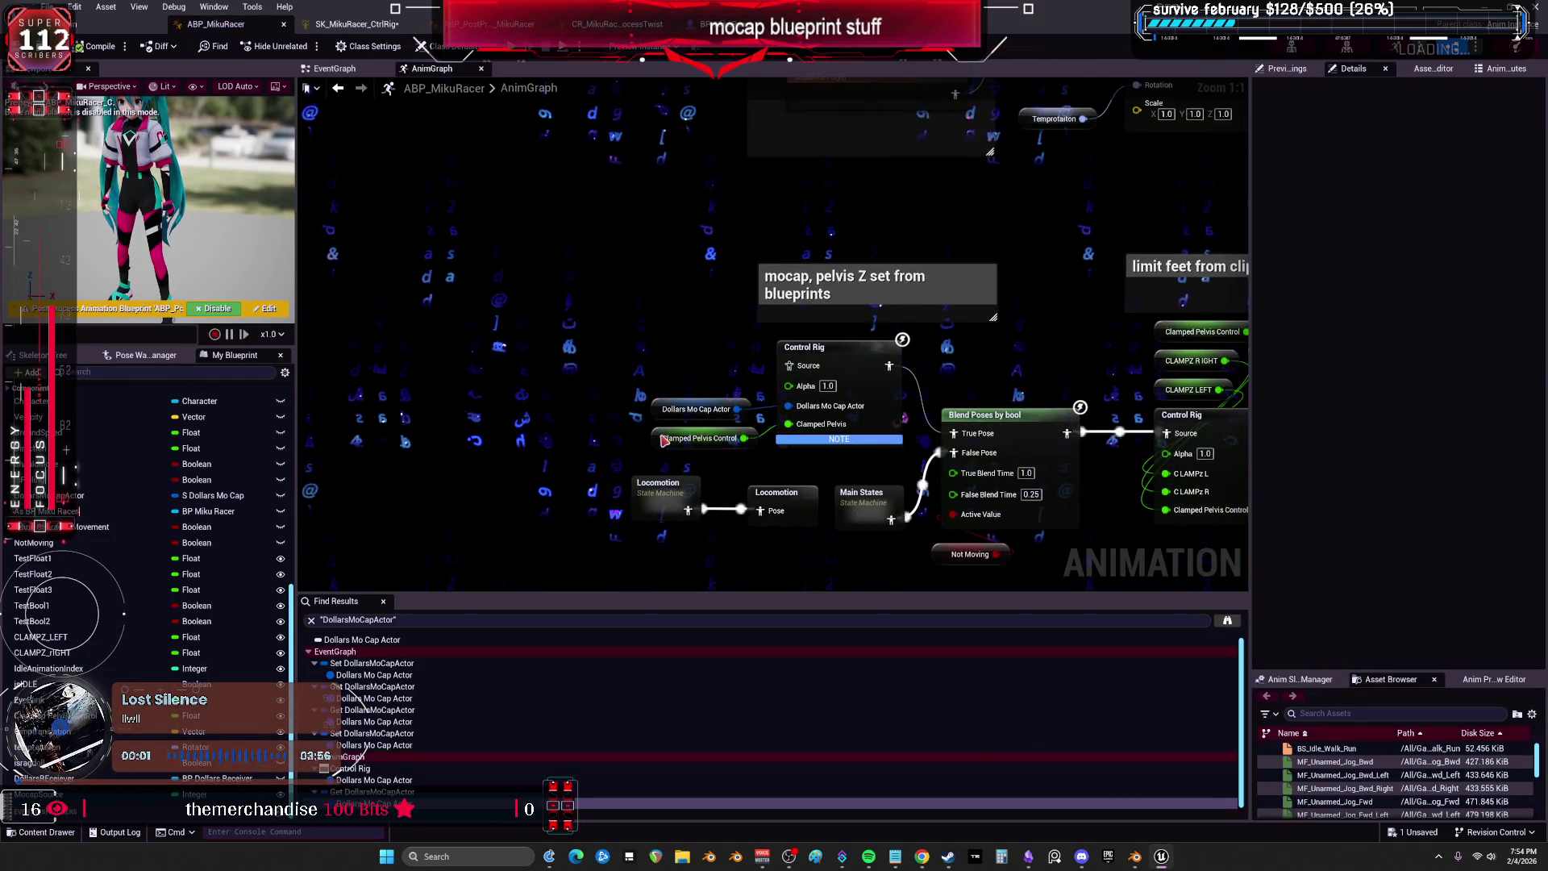
{"action": "type", "text": "cwaht is this"}
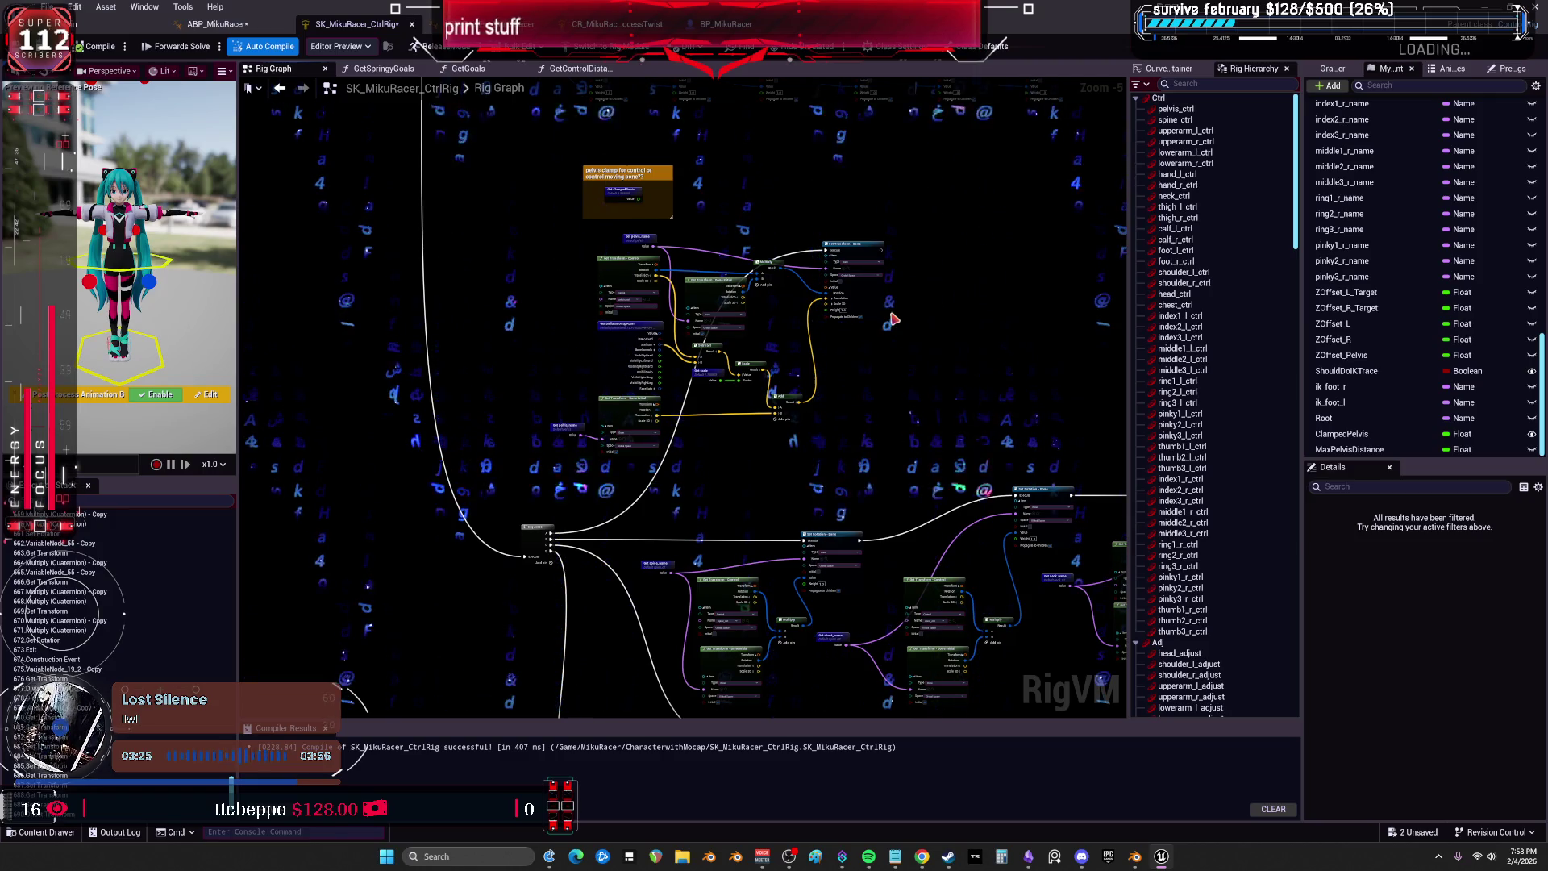
Glance at the BP_MikuRacer EventGraph, then return to the ABP_MikuRacer AnimGraph.
{"action": "scroll", "coordinate": [740, 397], "scroll_direction": "down", "scroll_amount": 2}
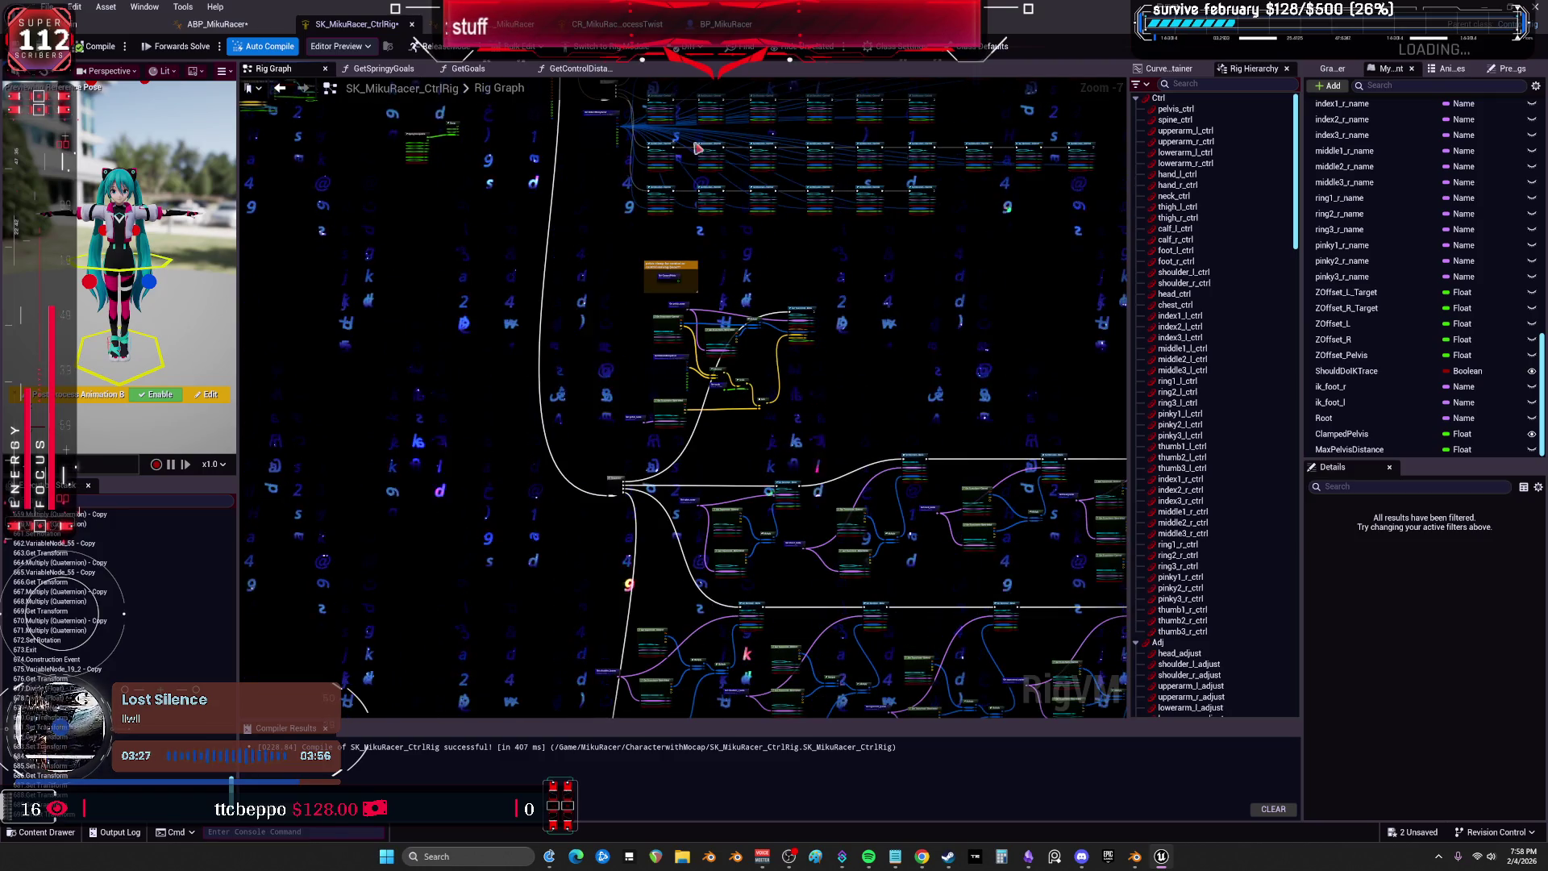
{"action": "left_click", "coordinate": [722, 24]}
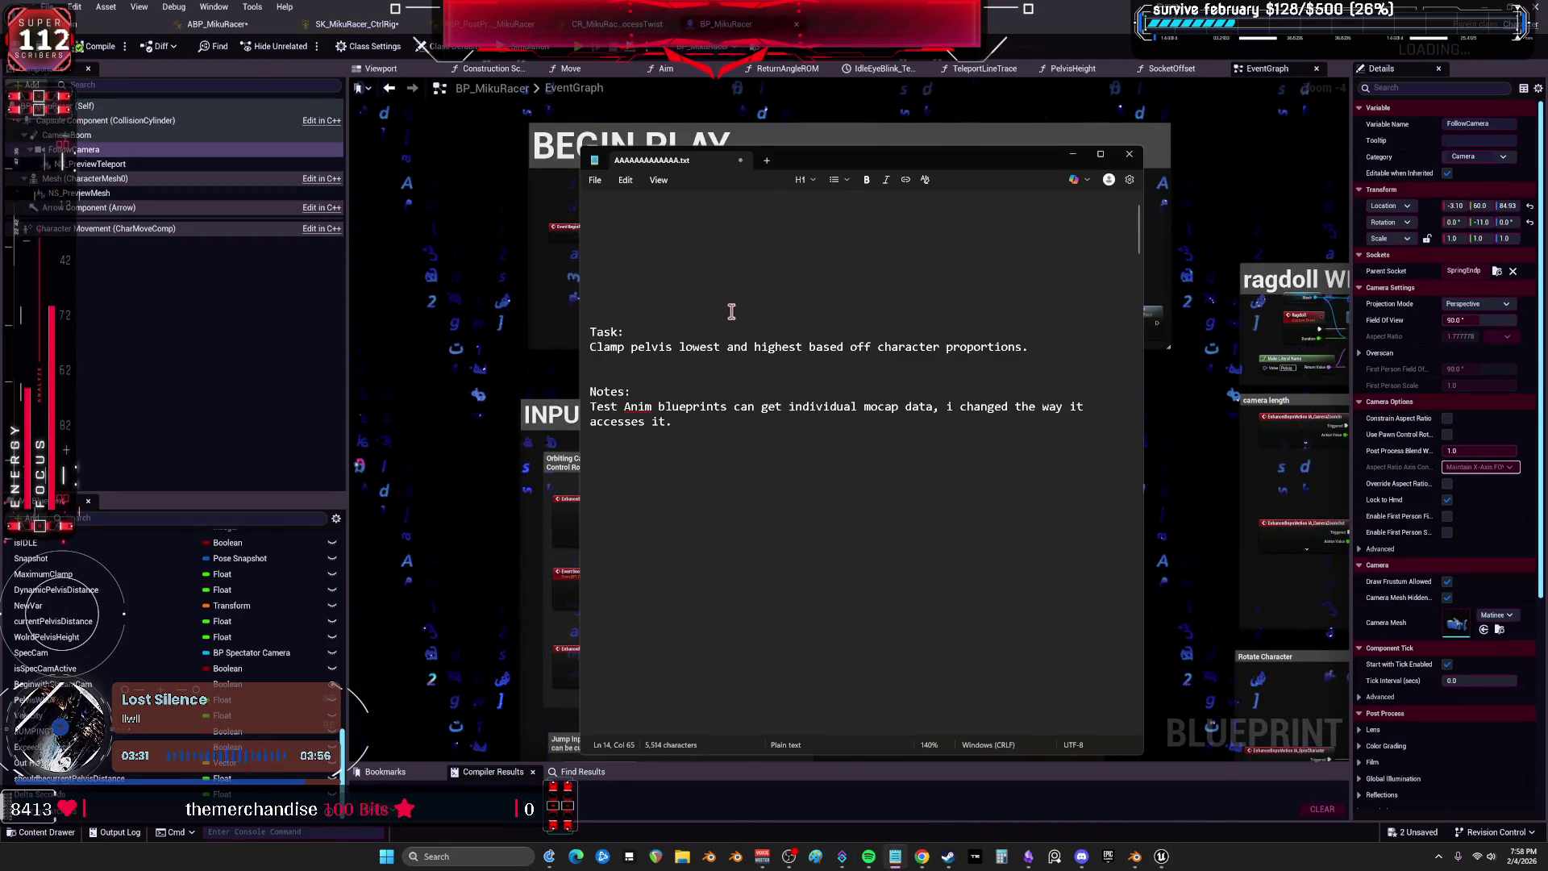
{"action": "left_click", "coordinate": [1072, 153]}
{"action": "left_click", "coordinate": [216, 24]}
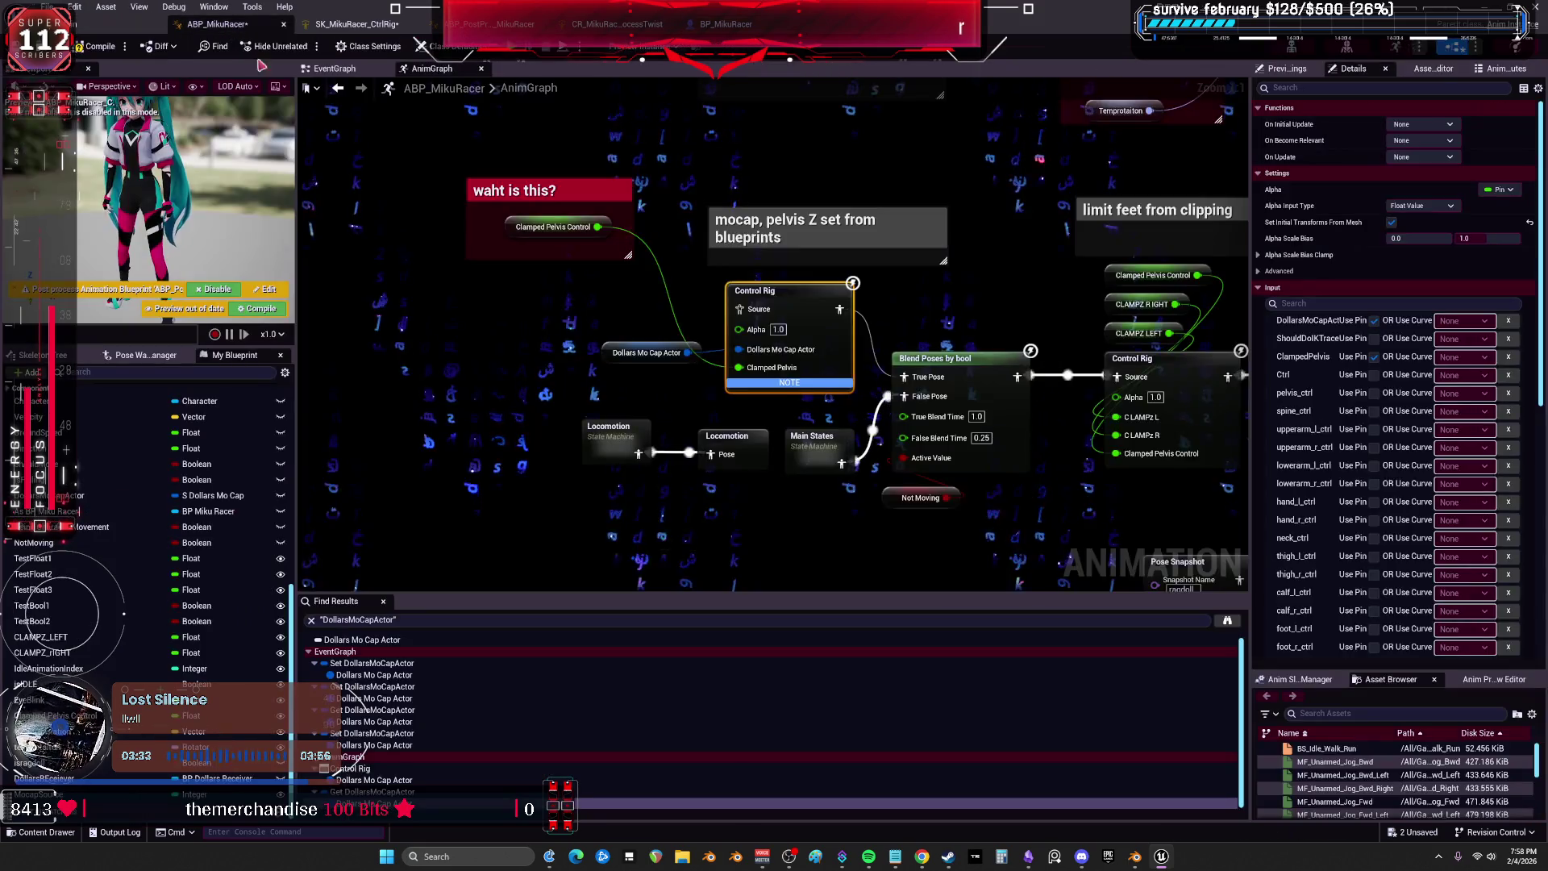
In the ABP_MikuRacer EventGraph, move the SET Movement Component node further right.
{"action": "left_click", "coordinate": [334, 86]}
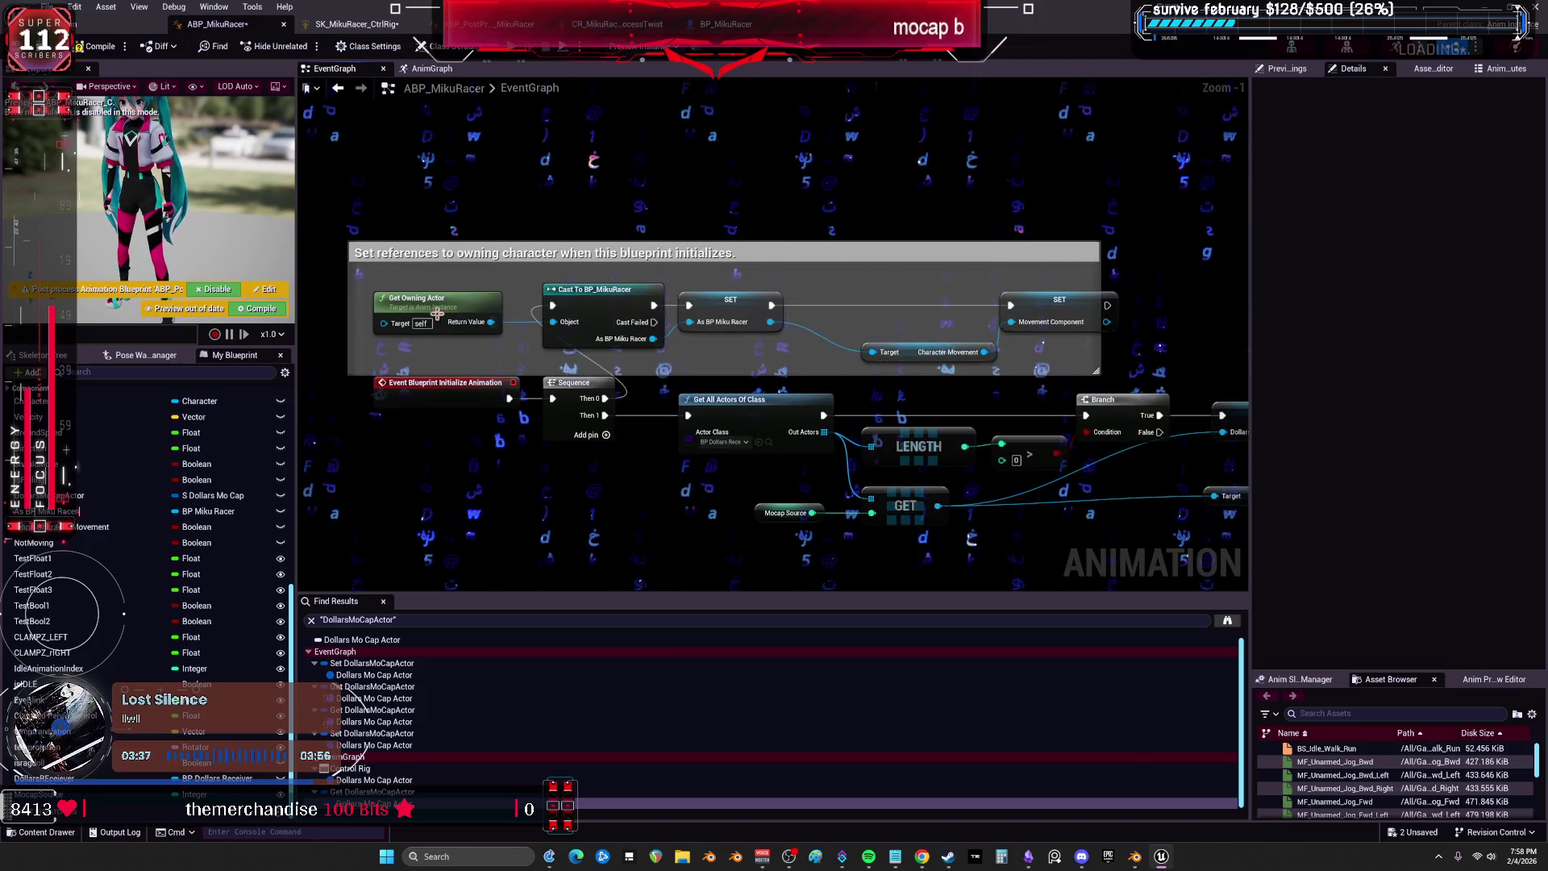
{"action": "left_click", "coordinate": [454, 353]}
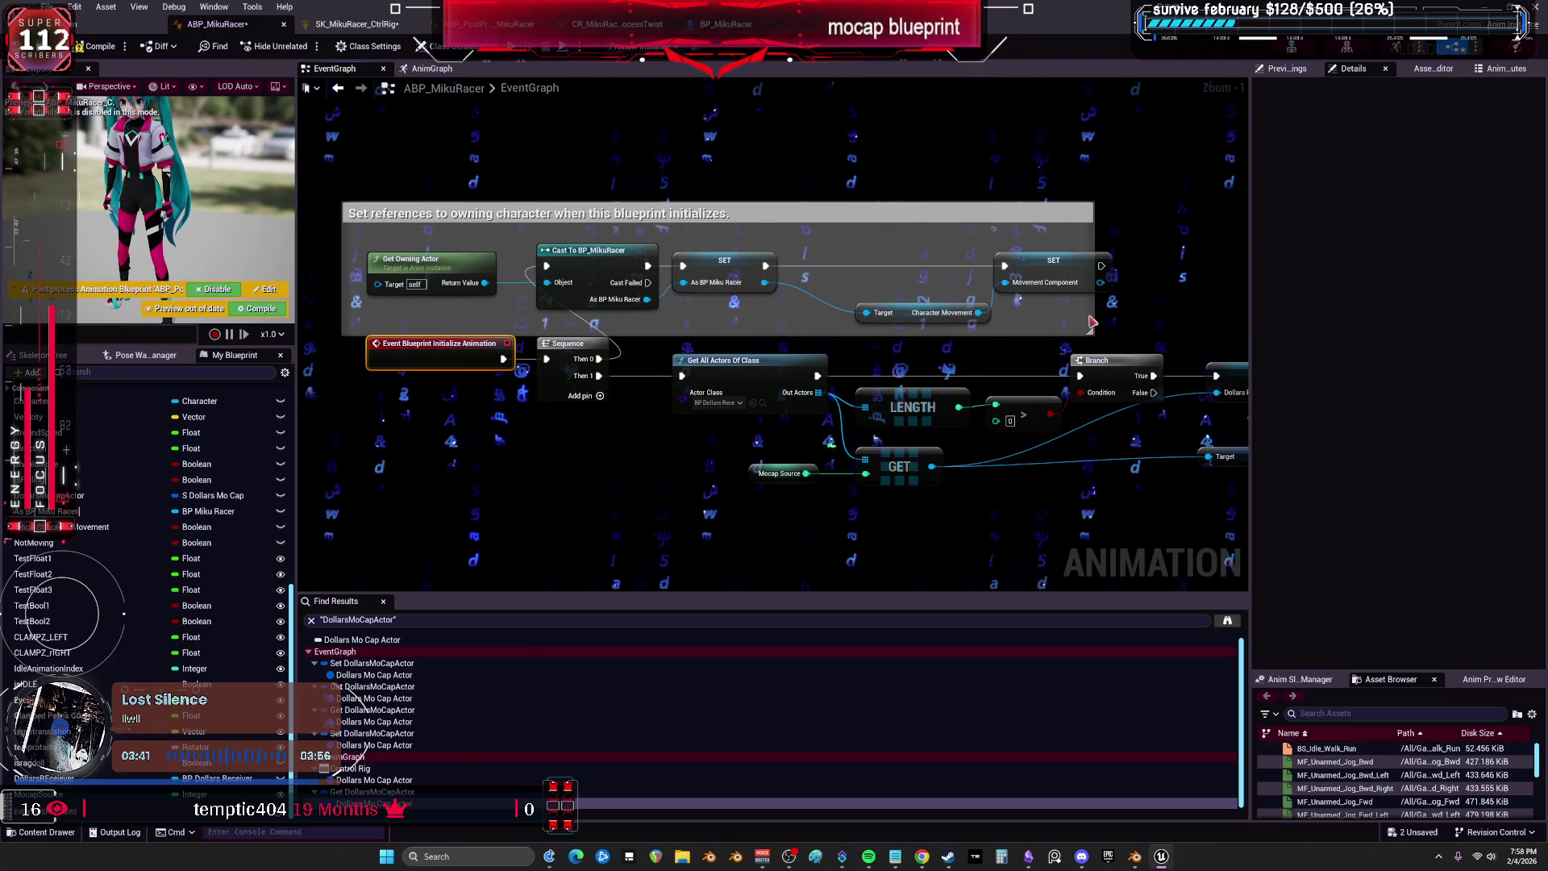
{"action": "left_click", "coordinate": [998, 270]}
{"action": "left_click_drag", "start_coordinate": [896, 275], "coordinate": [1006, 275]}
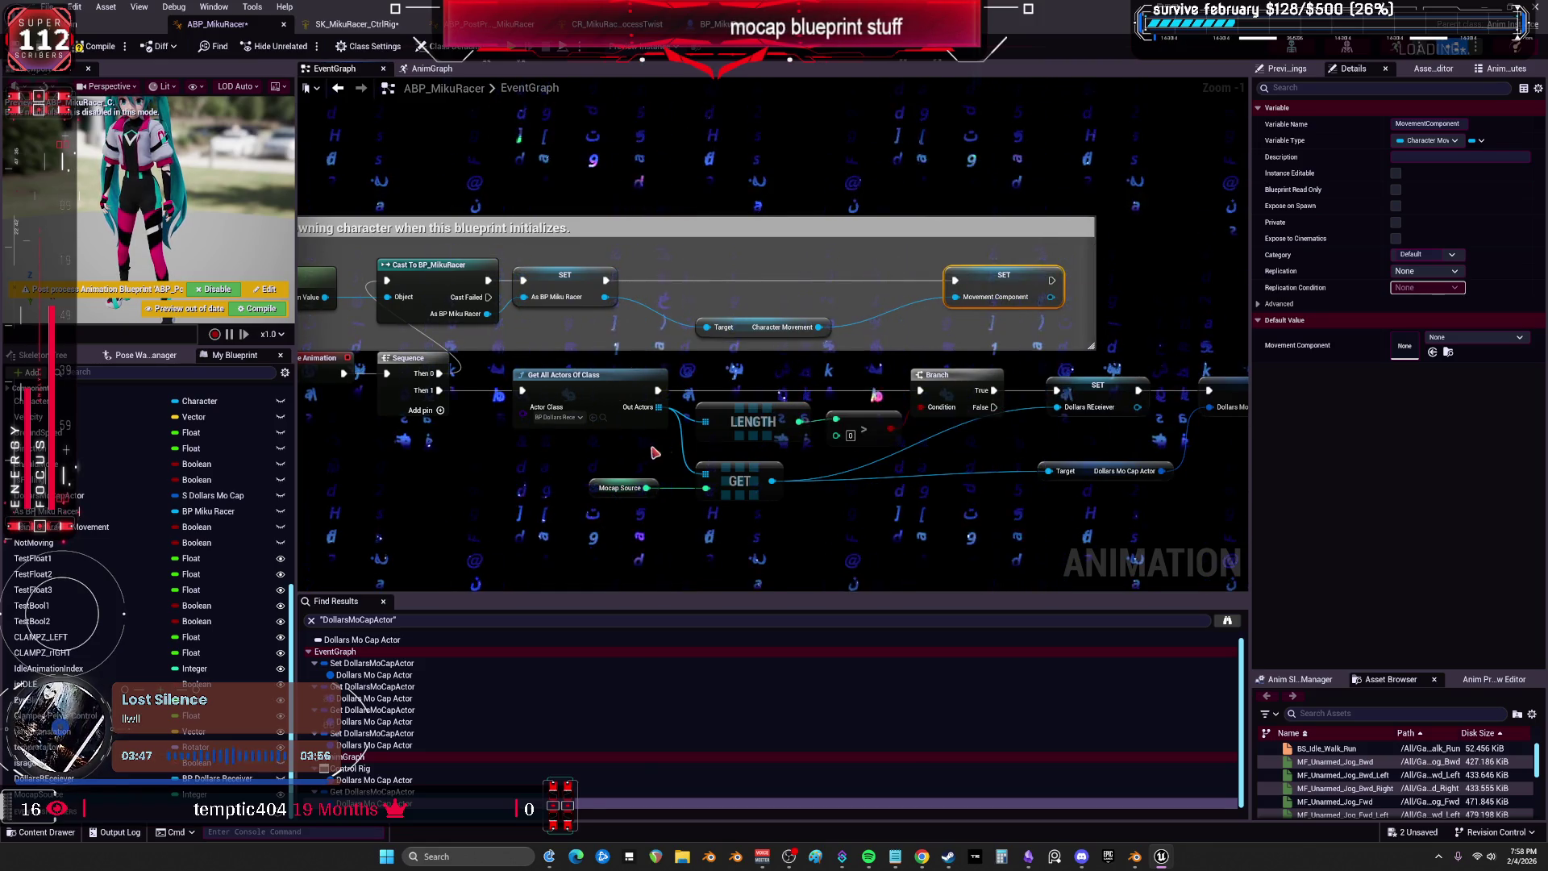
Narrow the Details panel for more graph room and select the Get All Actors through SET chain.
{"action": "left_click_drag", "start_coordinate": [1252, 483], "coordinate": [1393, 483]}
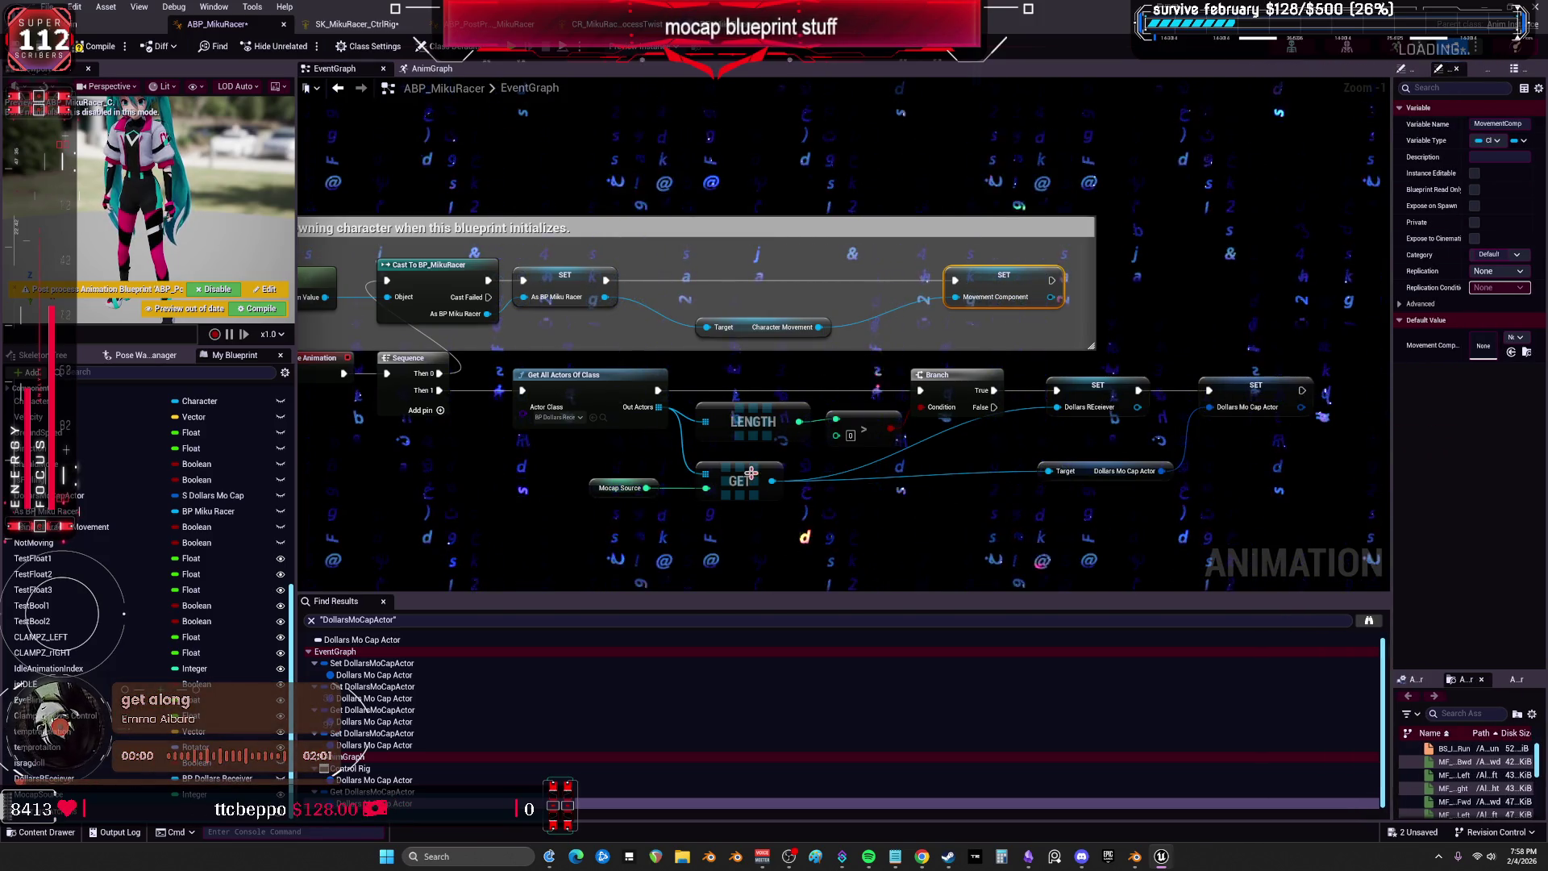
{"action": "left_click_drag", "start_coordinate": [1097, 428], "coordinate": [397, 286]}
{"action": "left_click_drag", "start_coordinate": [737, 455], "coordinate": [811, 471]}
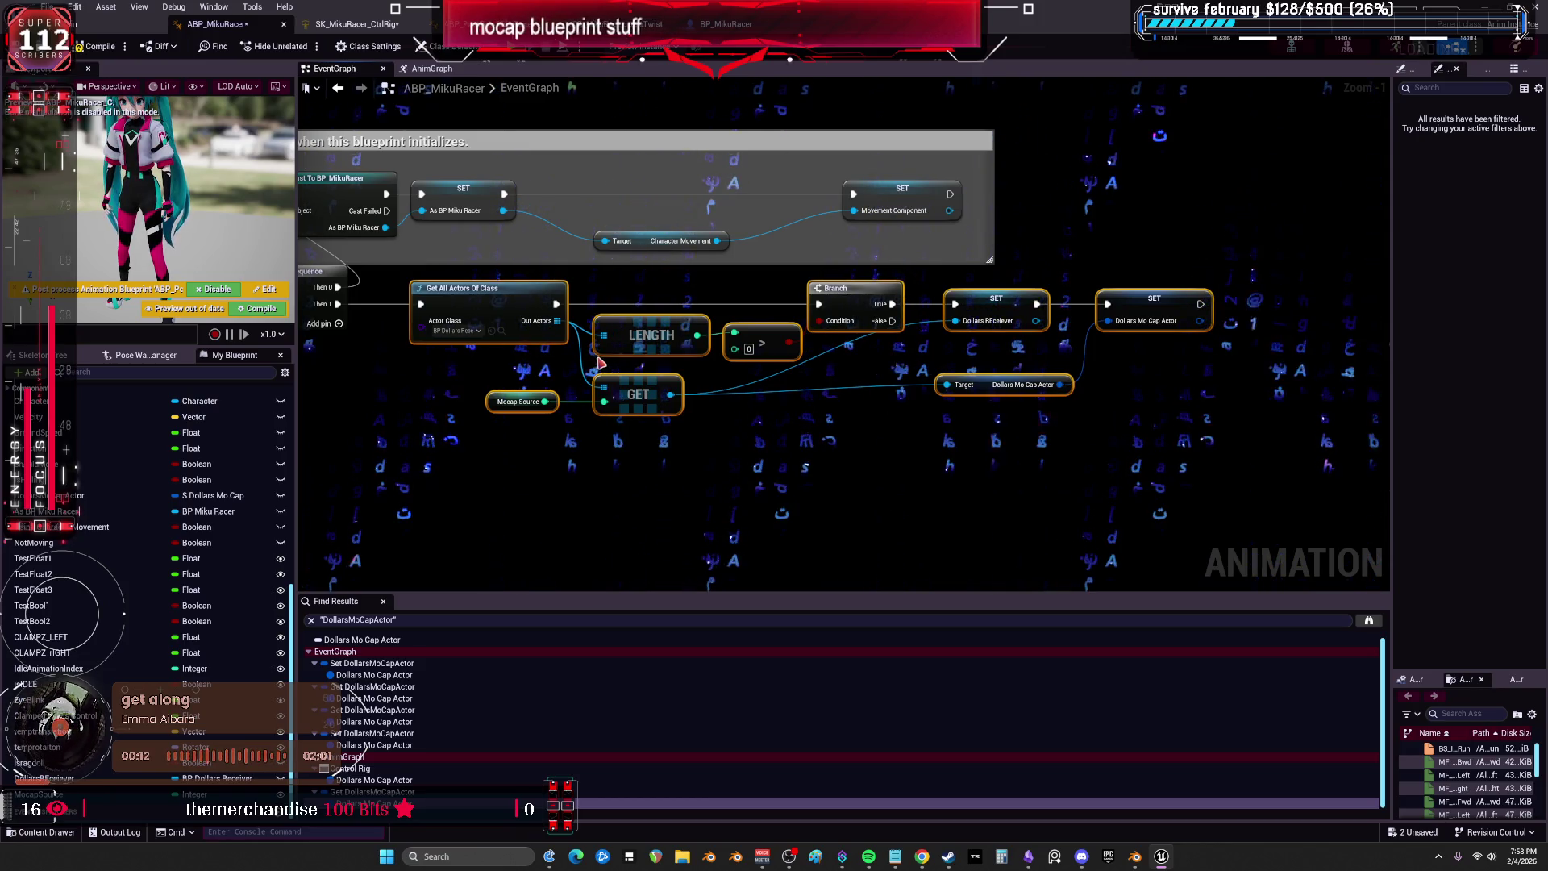
Nudge the 'When not moving' comment group and bring the SET Not Moving node into view.
{"action": "scroll", "coordinate": [599, 364], "scroll_direction": "down", "scroll_amount": 1}
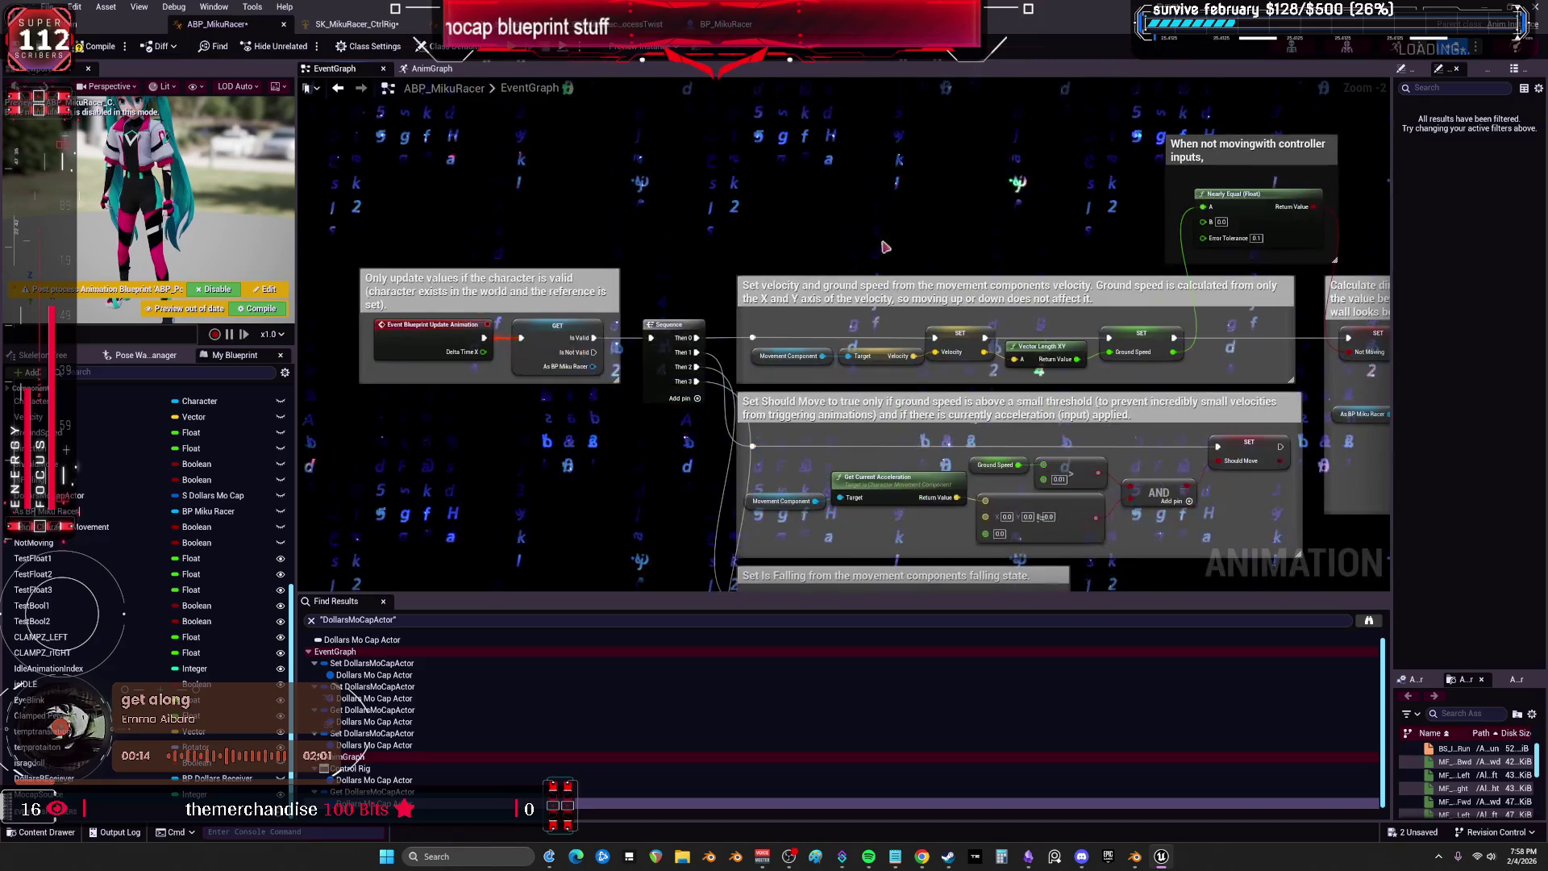
{"action": "scroll", "coordinate": [1352, 473], "scroll_direction": "down", "scroll_amount": 2}
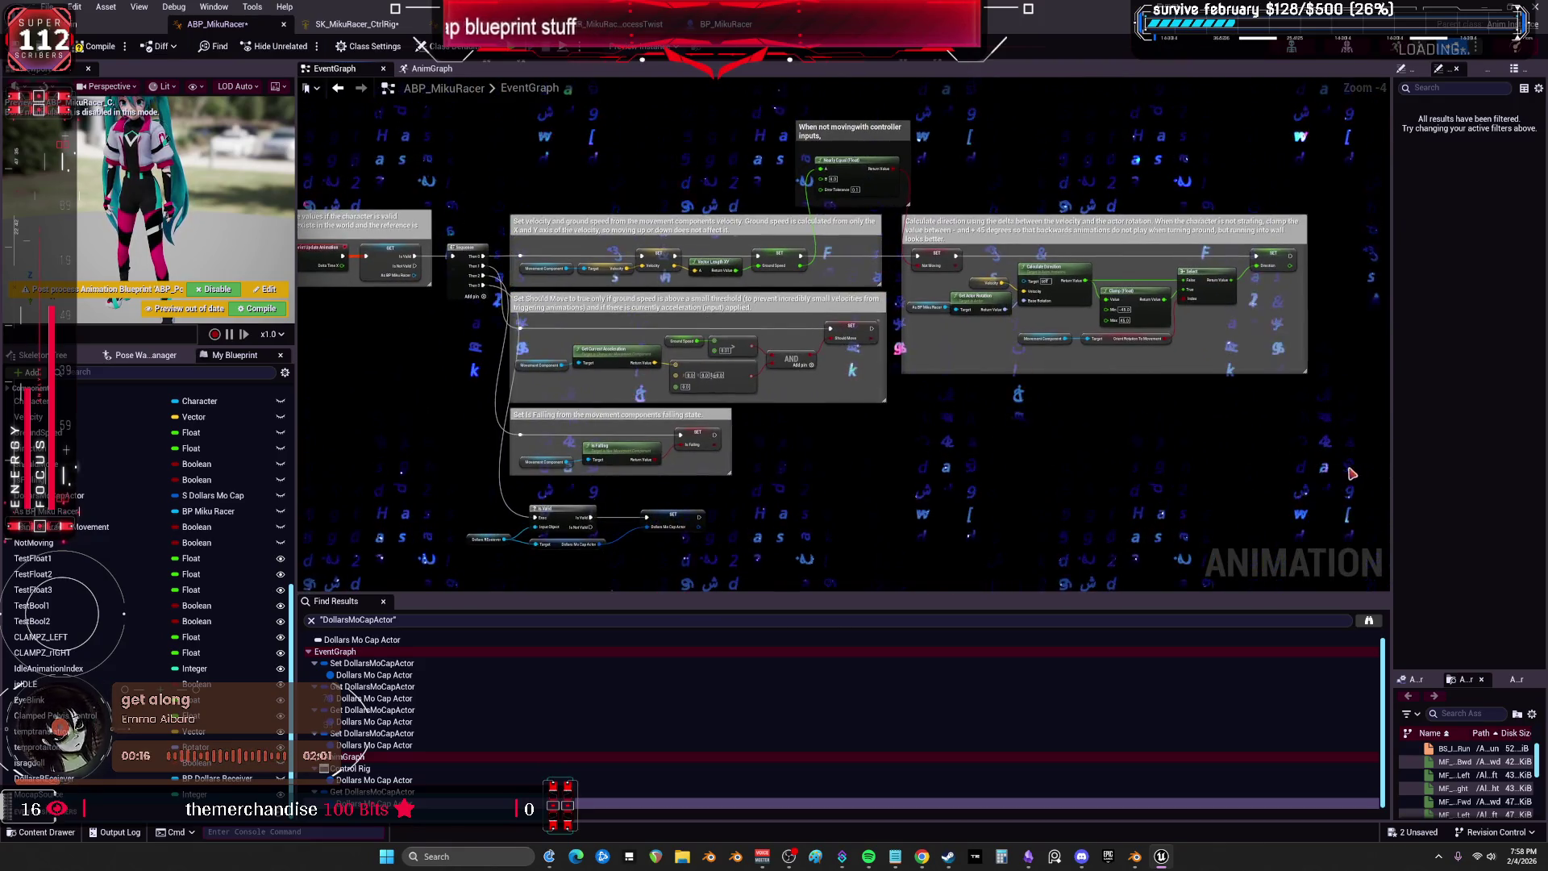
{"action": "scroll", "coordinate": [747, 339], "scroll_direction": "up", "scroll_amount": 3}
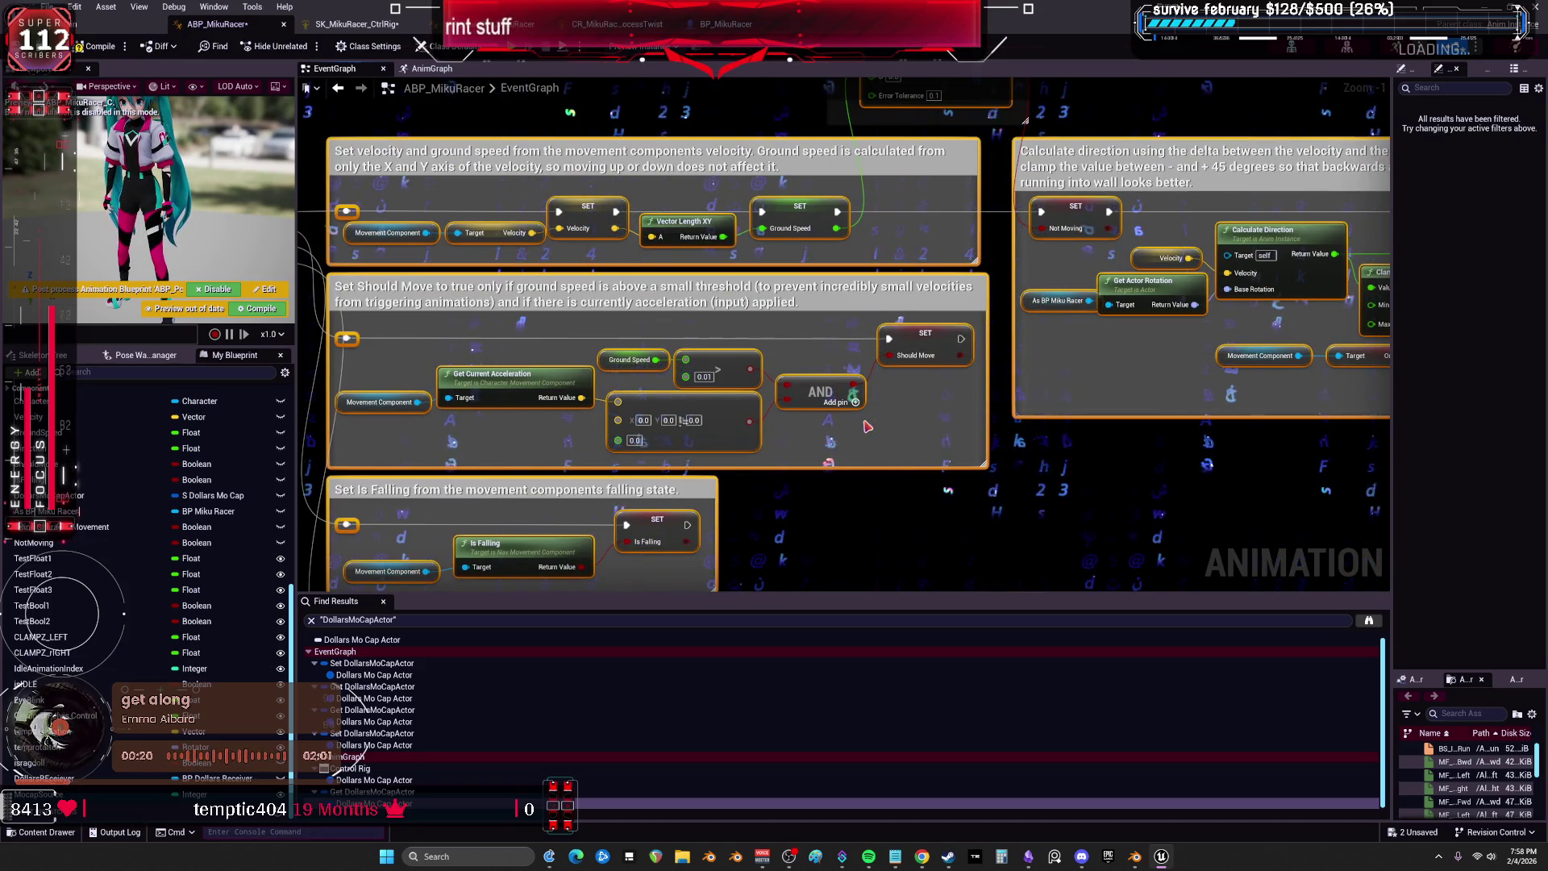
{"action": "scroll", "coordinate": [935, 373], "scroll_direction": "down", "scroll_amount": 2}
{"action": "scroll", "coordinate": [907, 310], "scroll_direction": "up", "scroll_amount": 2}
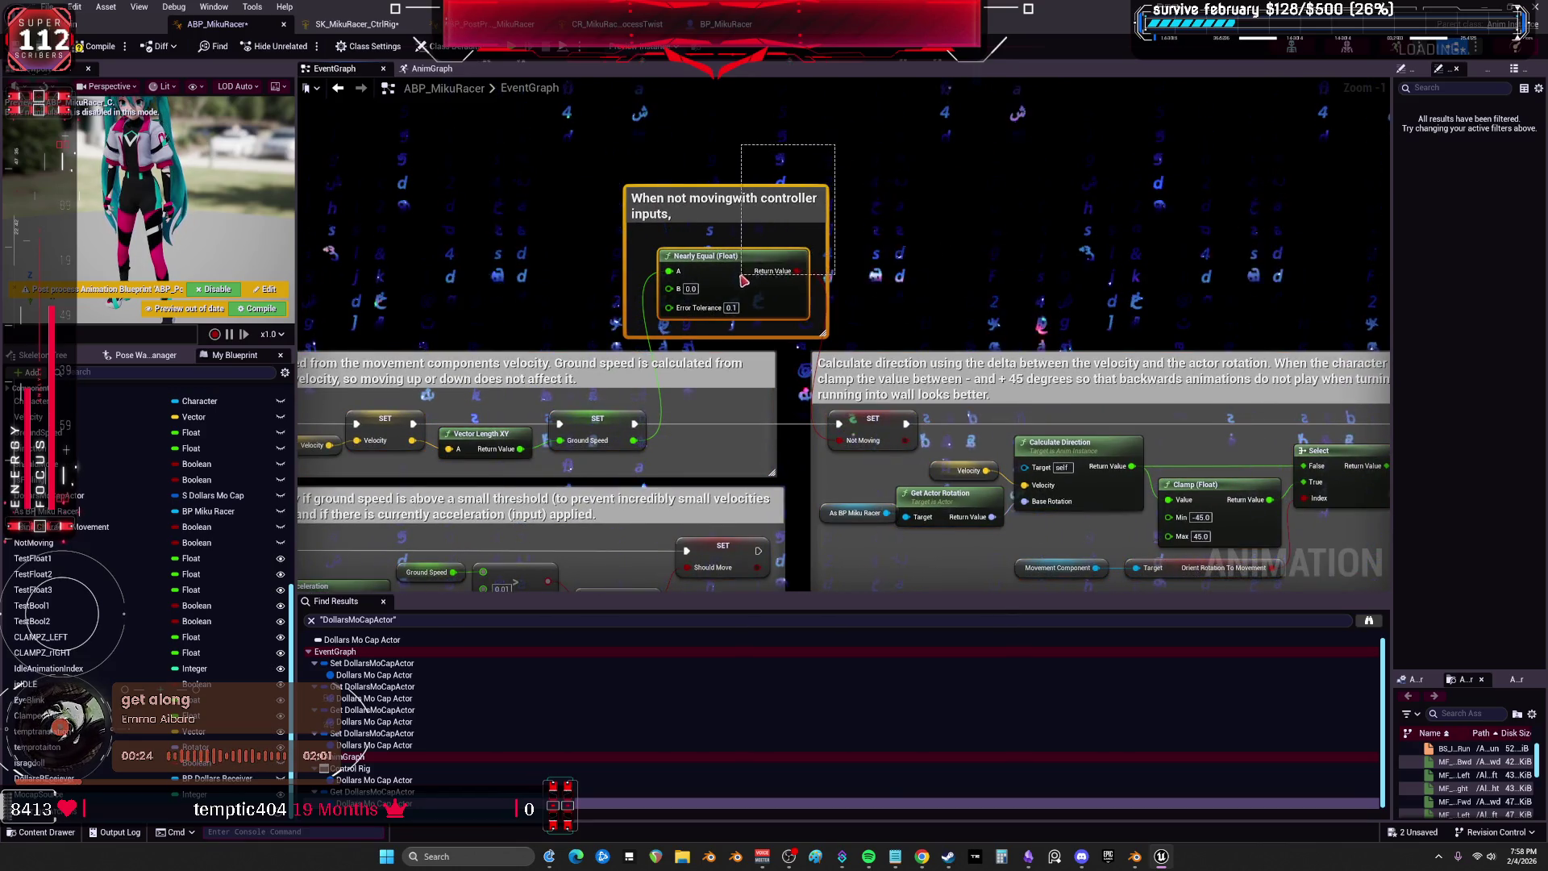
{"action": "left_click_drag", "start_coordinate": [744, 280], "coordinate": [848, 271]}
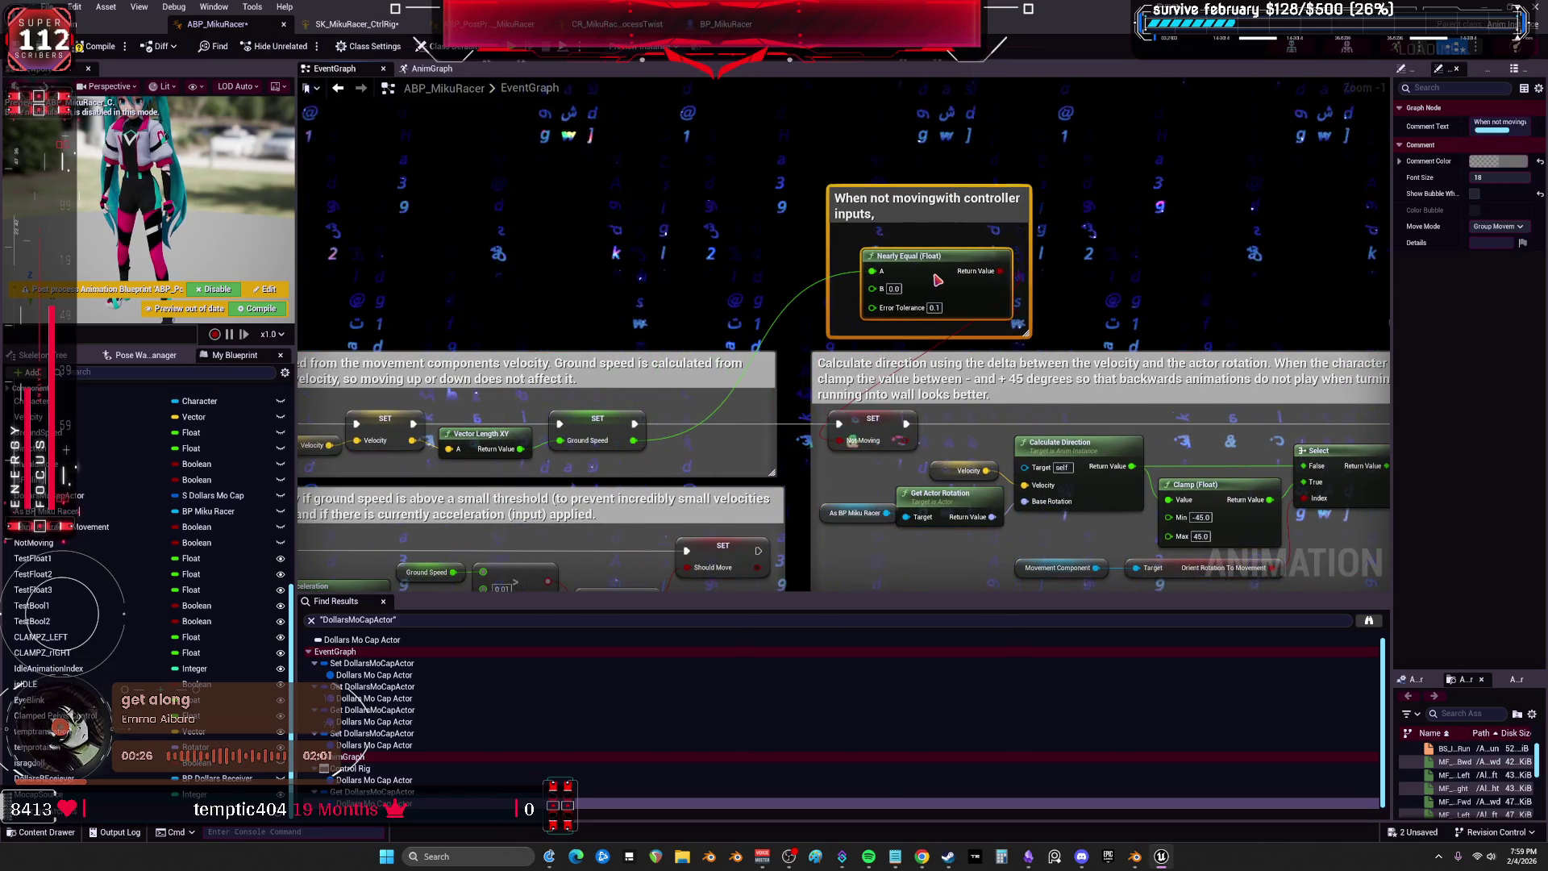
{"action": "left_click_drag", "start_coordinate": [1076, 255], "coordinate": [1076, 246]}
{"action": "mouse_move", "coordinate": [619, 260]}
{"action": "left_mouse_down"}
{"action": "mouse_move", "coordinate": [1193, 197]}
{"action": "mouse_move", "coordinate": [1180, 234]}
{"action": "mouse_move", "coordinate": [1137, 234]}
{"action": "left_mouse_up"}
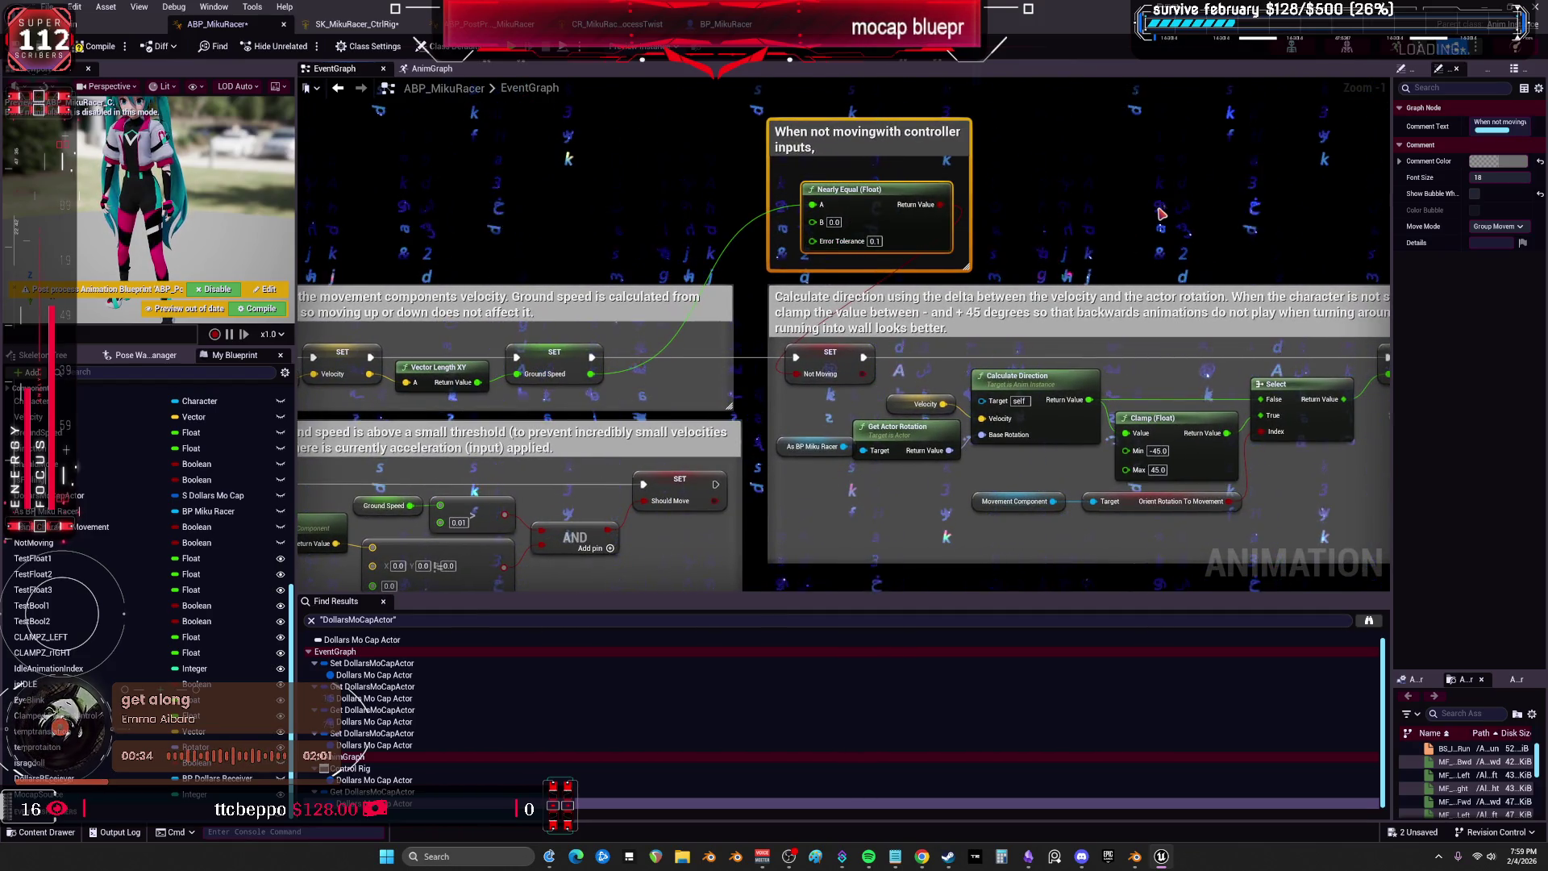
{"action": "left_click_drag", "start_coordinate": [886, 548], "coordinate": [887, 311]}
{"action": "left_click", "coordinate": [749, 317]}
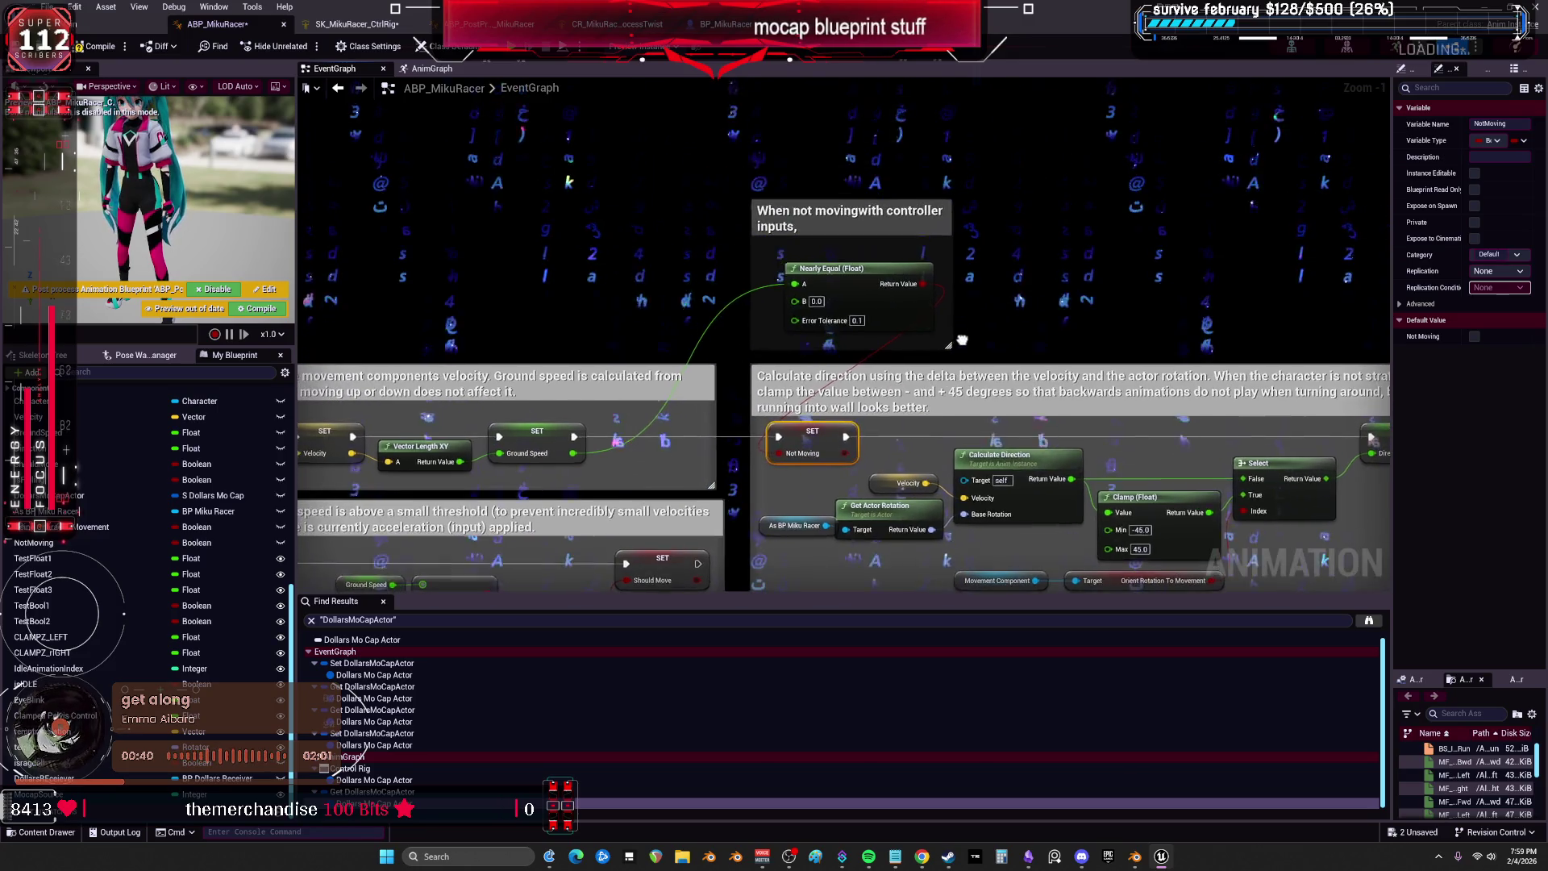
Shift 'When not moving' left and 'Calculate direction' right, placing SET Not Moving between them.
{"action": "left_click_drag", "start_coordinate": [806, 96], "coordinate": [706, 100]}
{"action": "left_click_drag", "start_coordinate": [969, 173], "coordinate": [732, 215]}
{"action": "scroll", "coordinate": [732, 214], "scroll_direction": "down", "scroll_amount": 1}
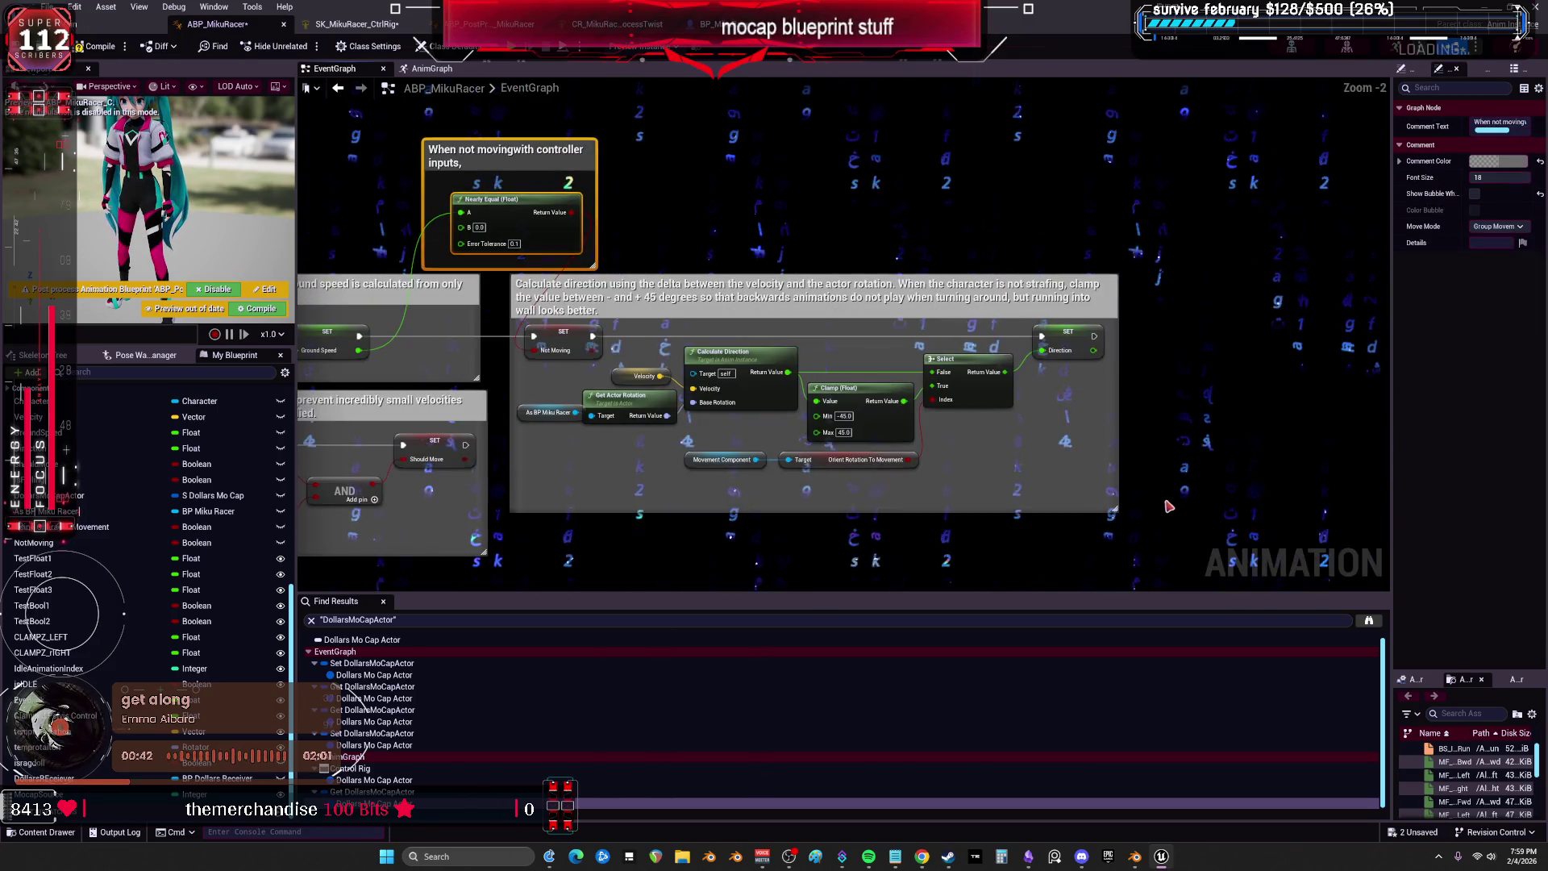
{"action": "left_click_drag", "start_coordinate": [558, 290], "coordinate": [711, 292]}
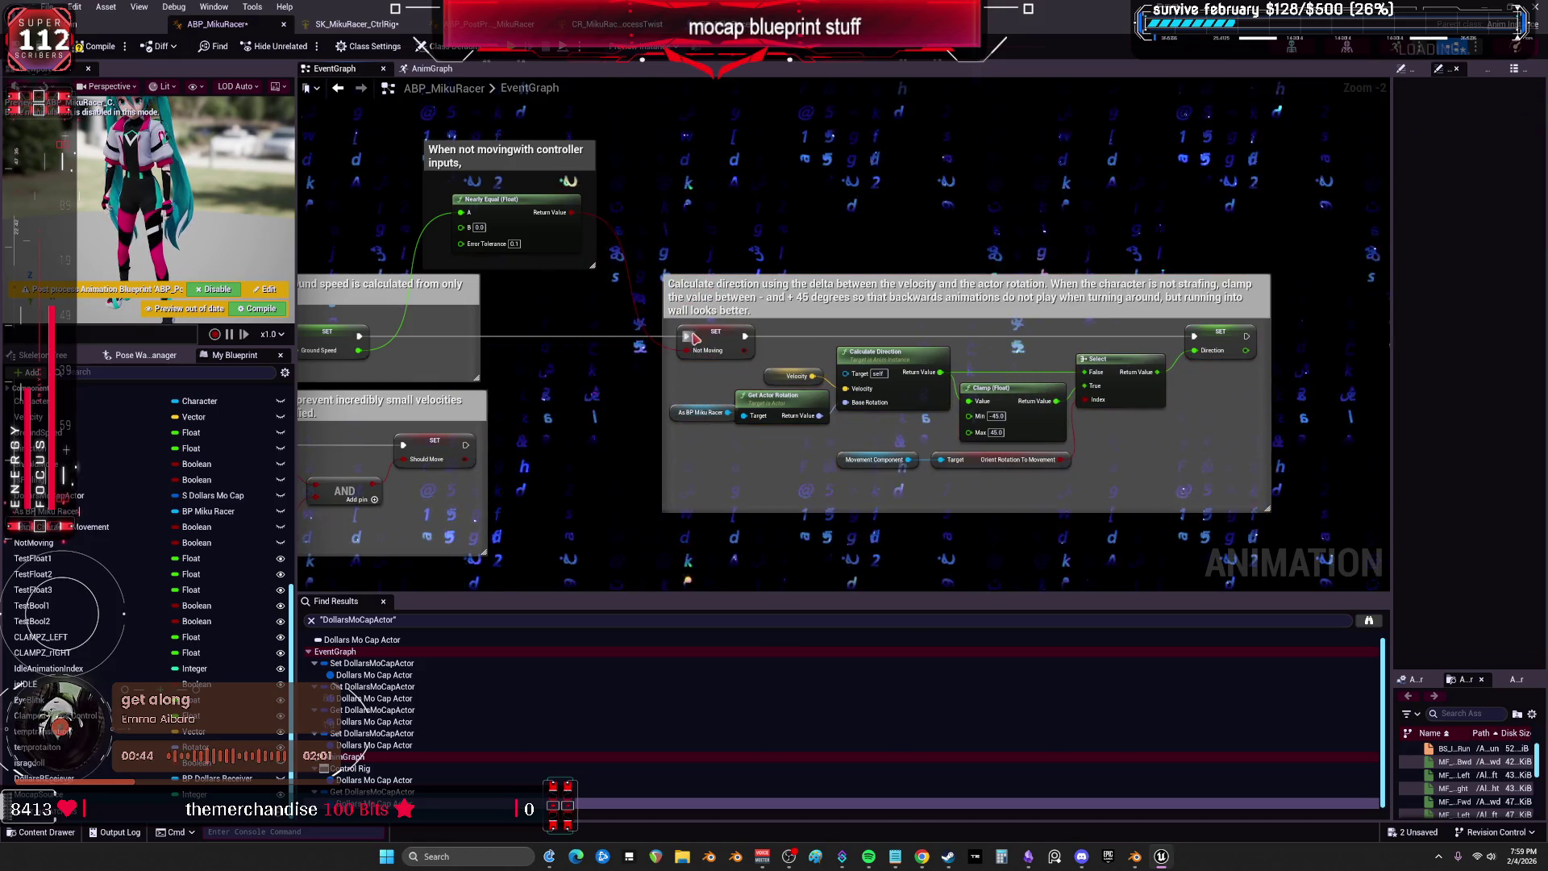
{"action": "left_click_drag", "start_coordinate": [718, 346], "coordinate": [585, 345]}
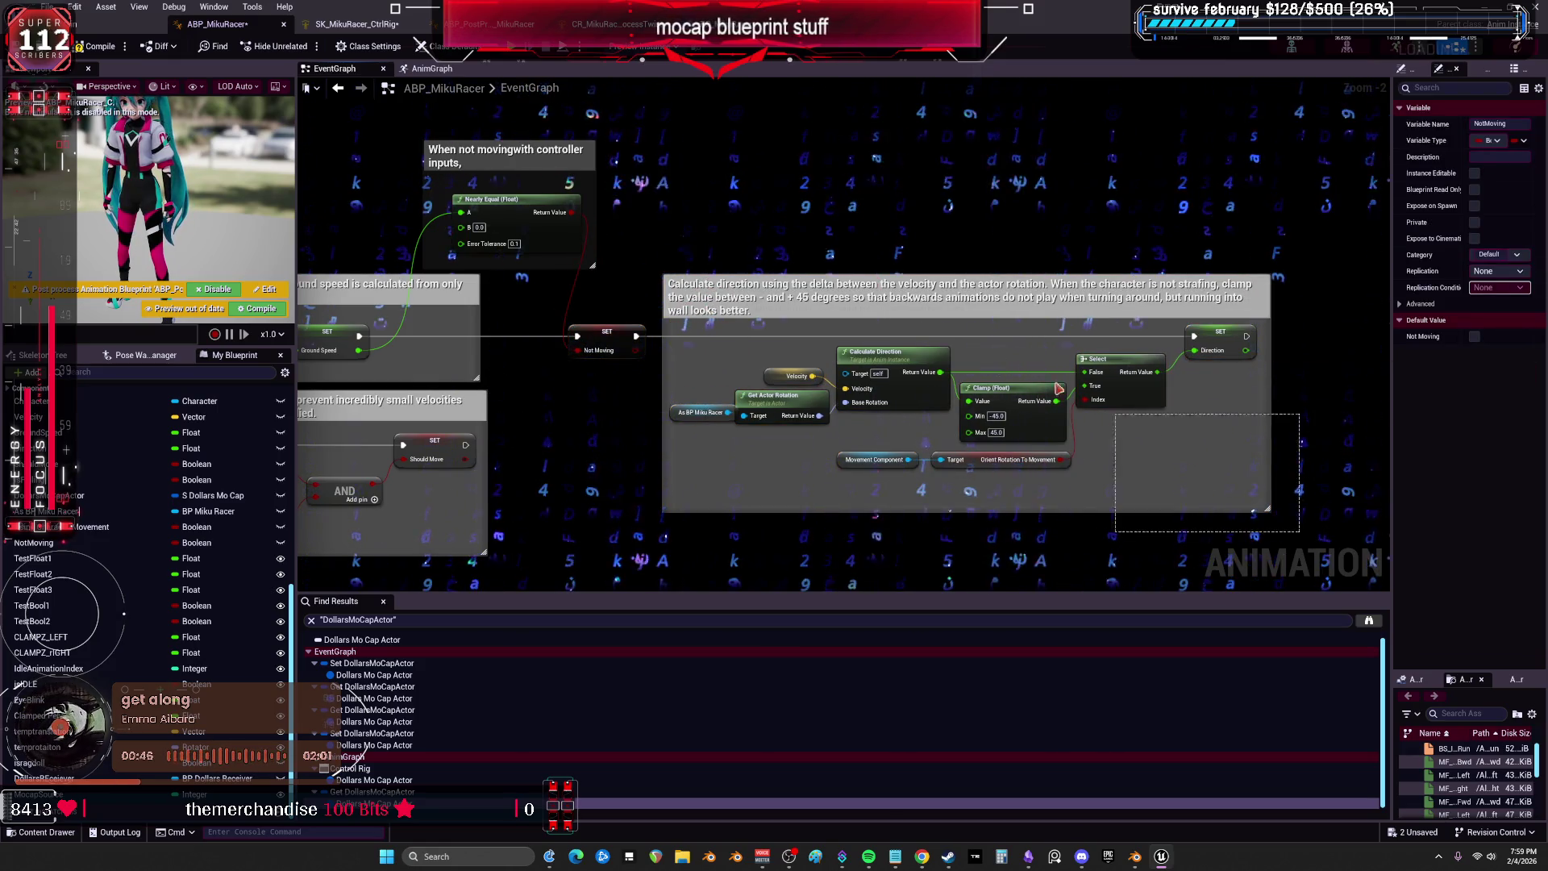
{"action": "left_click_drag", "start_coordinate": [806, 291], "coordinate": [1031, 290]}
{"action": "left_click_drag", "start_coordinate": [609, 338], "coordinate": [818, 339]}
{"action": "left_click", "coordinate": [509, 210]}
{"action": "left_click_drag", "start_coordinate": [509, 210], "coordinate": [660, 347]}
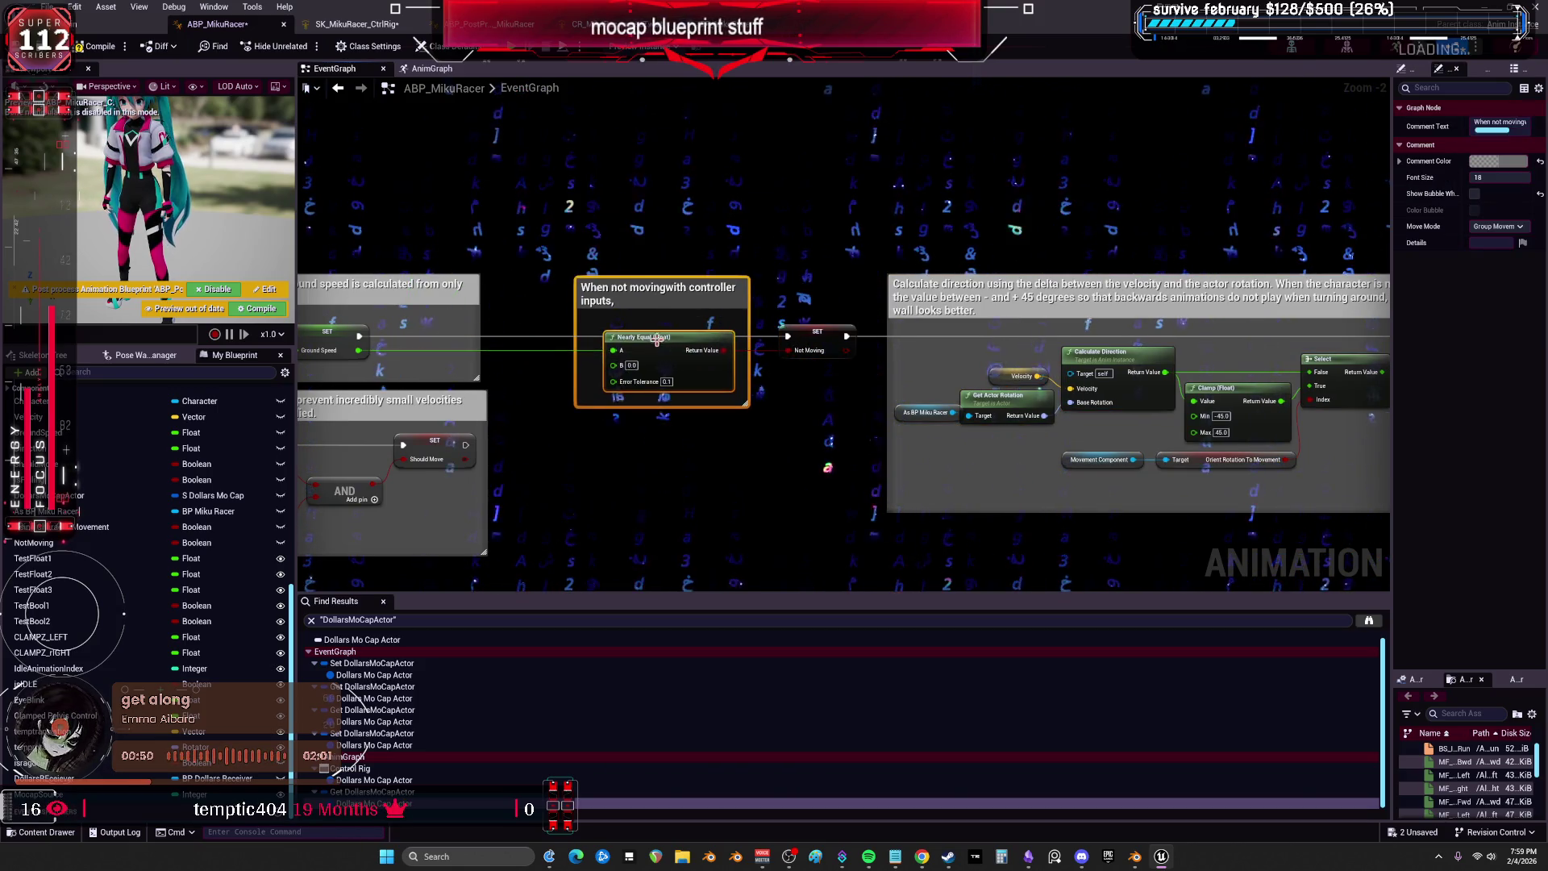
Add a two-line comment: stationary characters follow the mocap signal, moving ones use locomotion state animations.
{"action": "left_click", "coordinate": [658, 228]}
{"action": "type", "text": "c"}
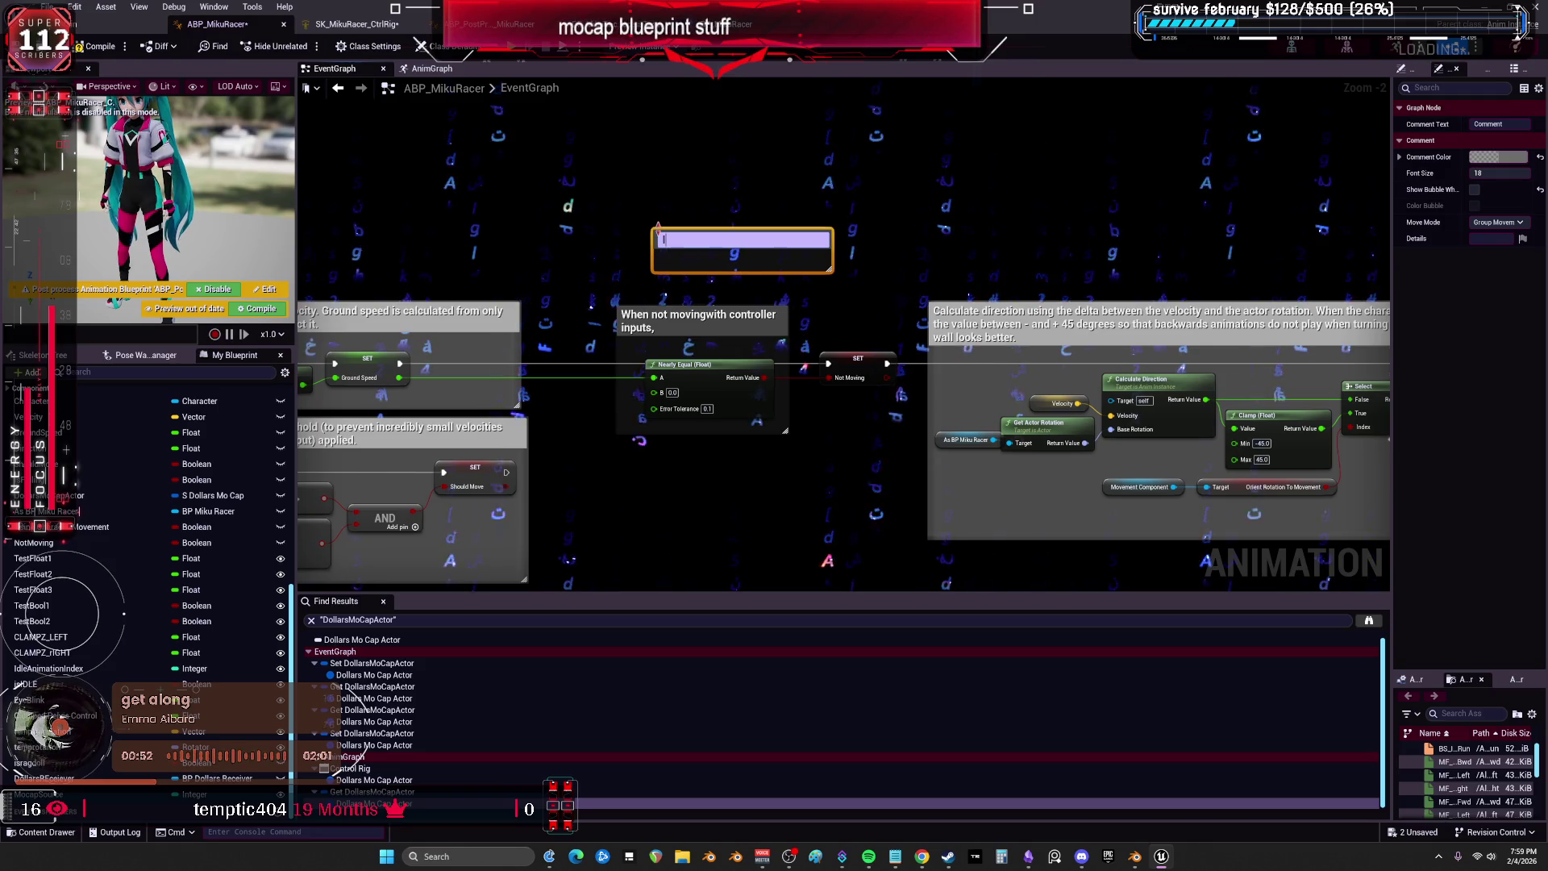
{"action": "type", "text": "If character is not moving, it listens to the mocap ignal, if t"}
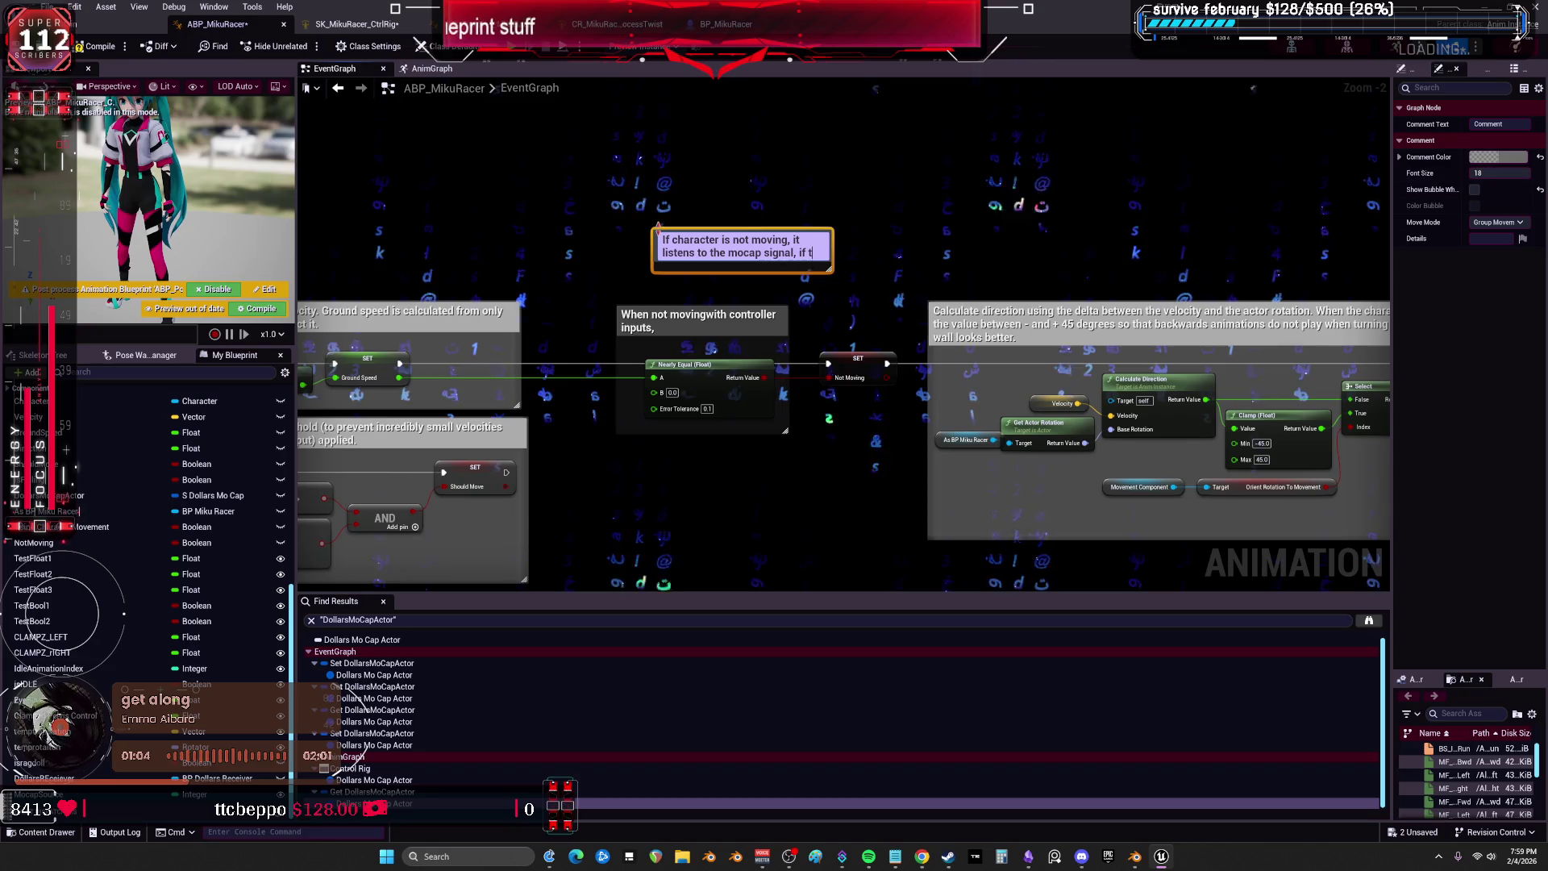
{"action": "key", "text": "BackSpace"}
{"action": "key", "text": "BackSpace"}
{"action": "key", "text": "BackSpace"}
{"action": "key", "text": "BackSpace"}
{"action": "key", "text": "BackSpace"}
{"action": "key", "text": "BackSpace"}
{"action": "key", "text": "shift+Return"}
{"action": "key", "text": "shift+Return"}
{"action": "type", "text": "If the character IS MOVING, then it "}
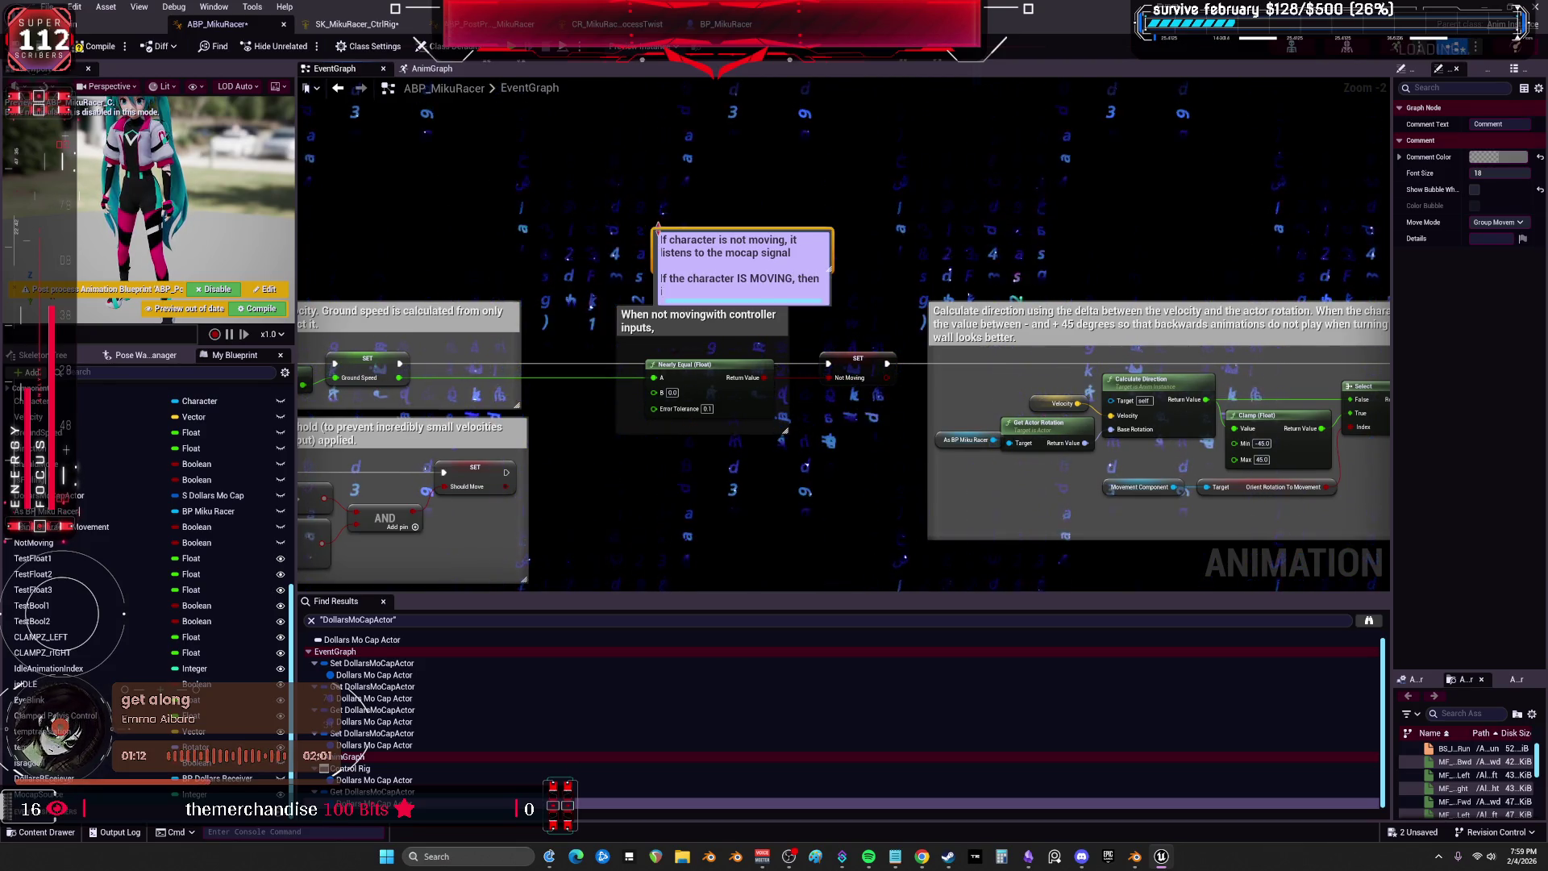
{"action": "type", "text": "using"}
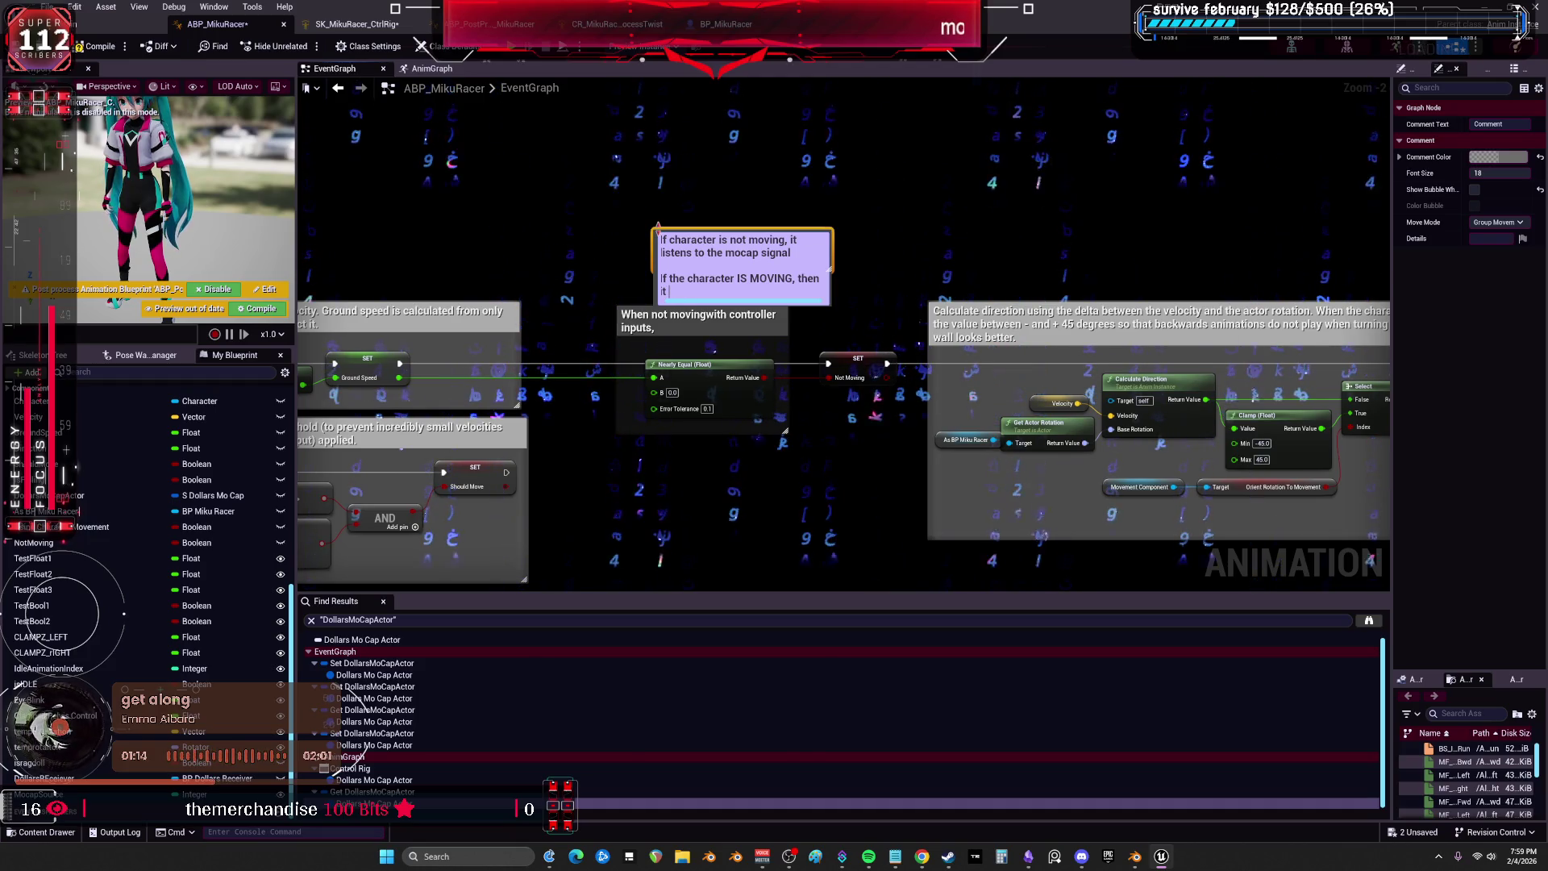
{"action": "type", "text": "s the loco"}
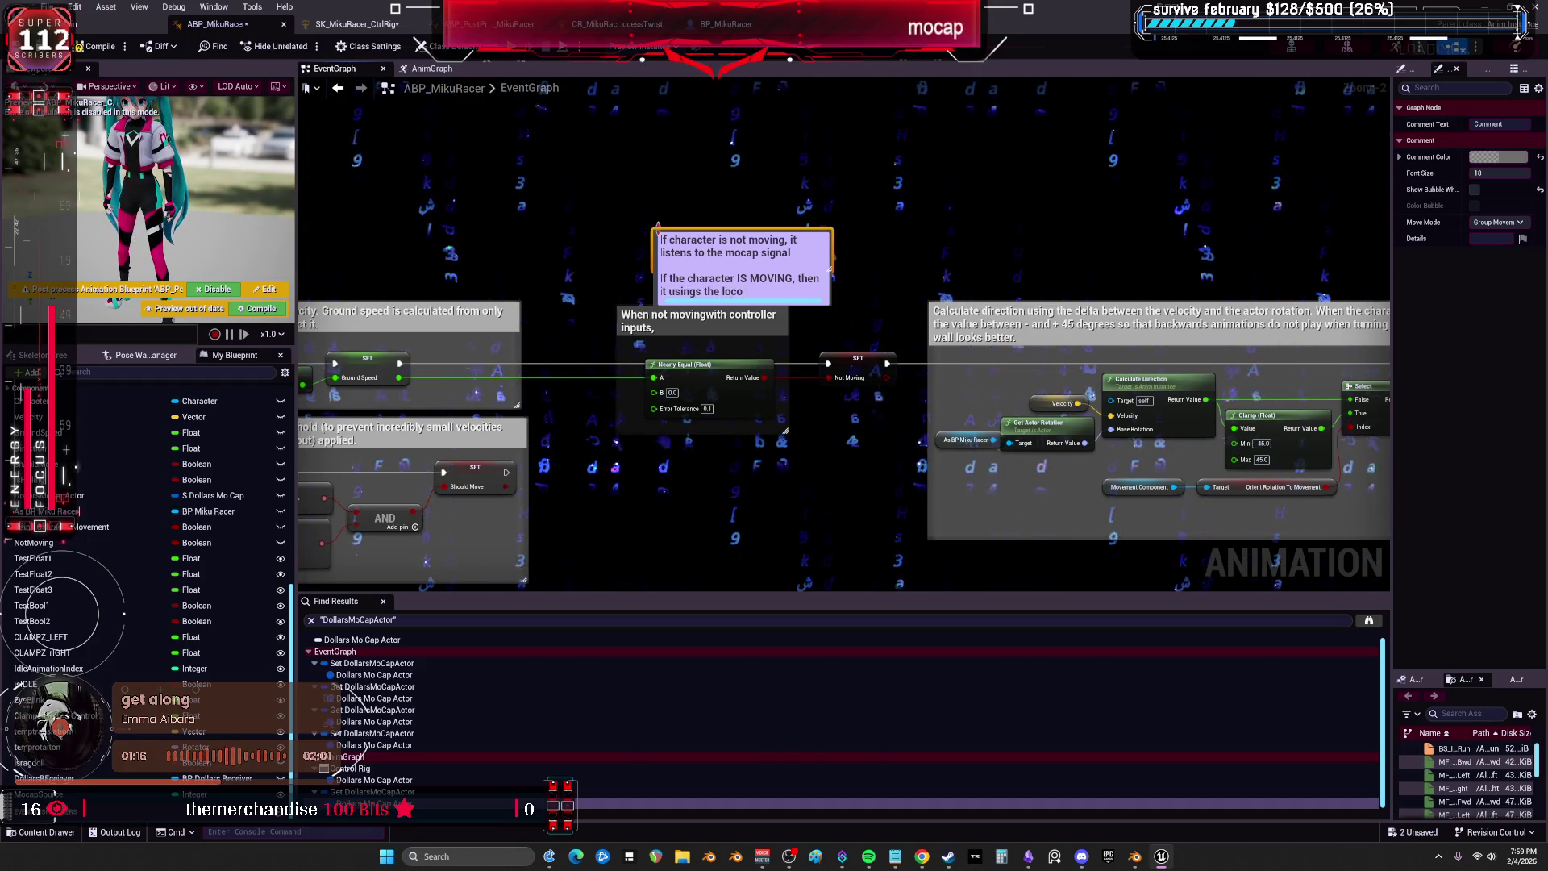
{"action": "type", "text": "motion state"}
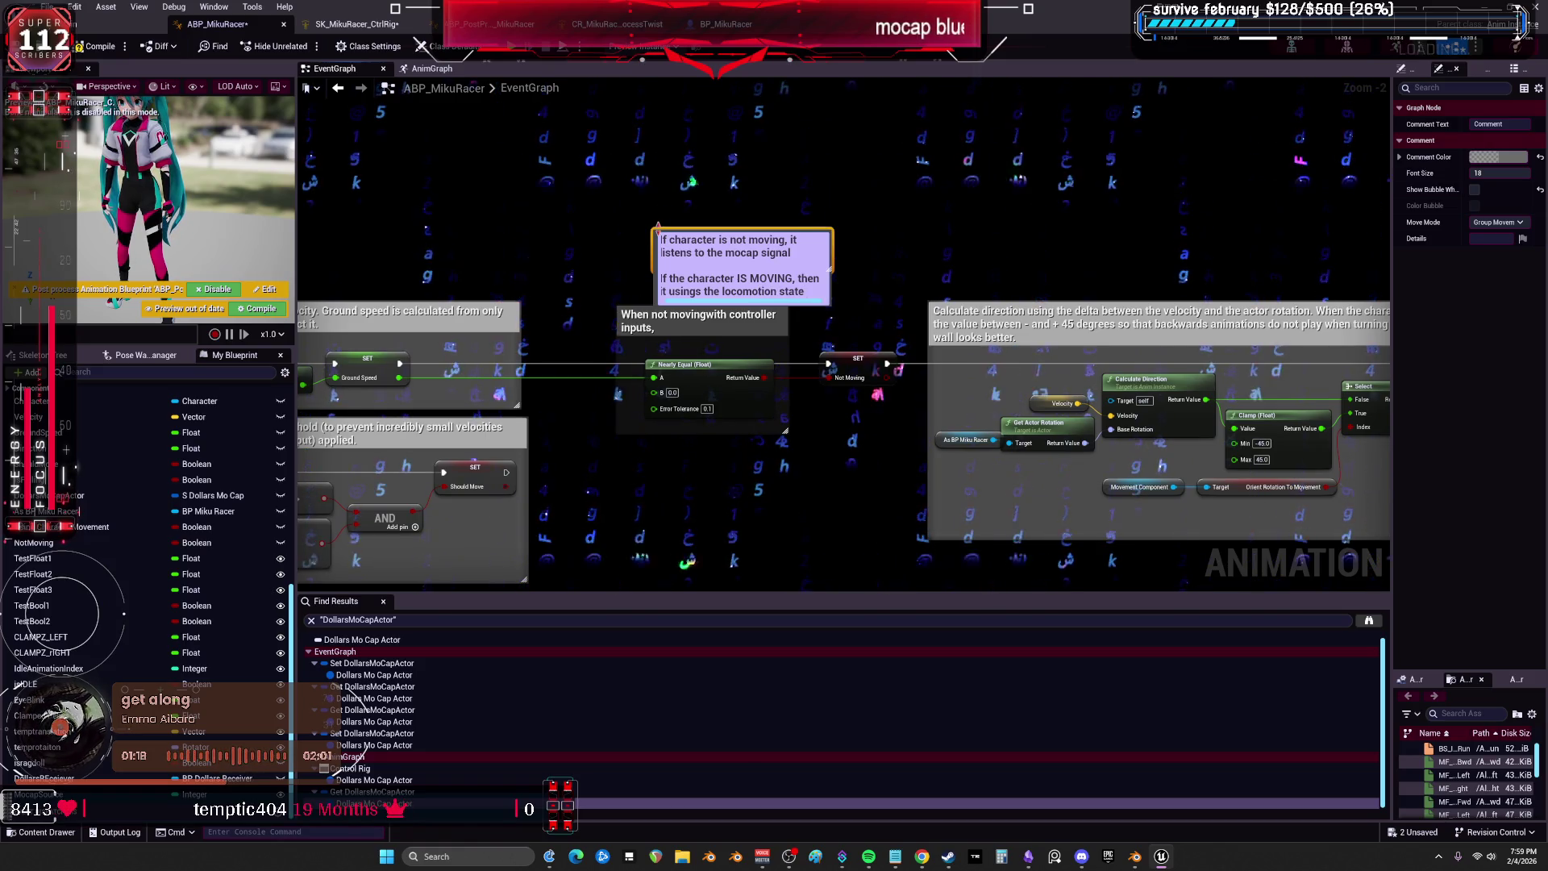
{"action": "type", "text": " animatons to"}
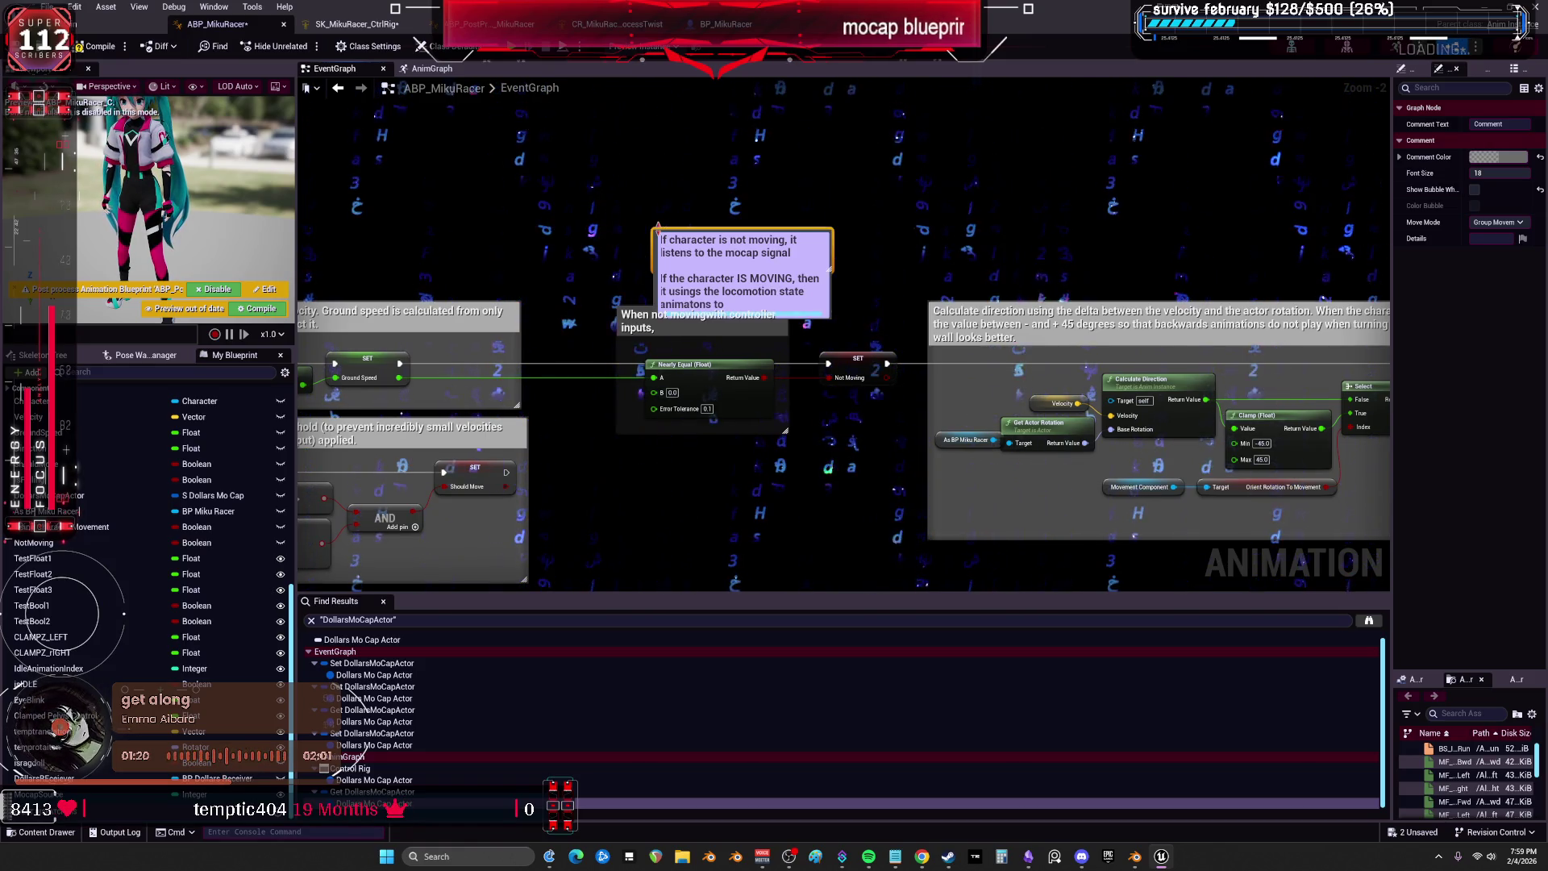
{"action": "type", "text": " tra"}
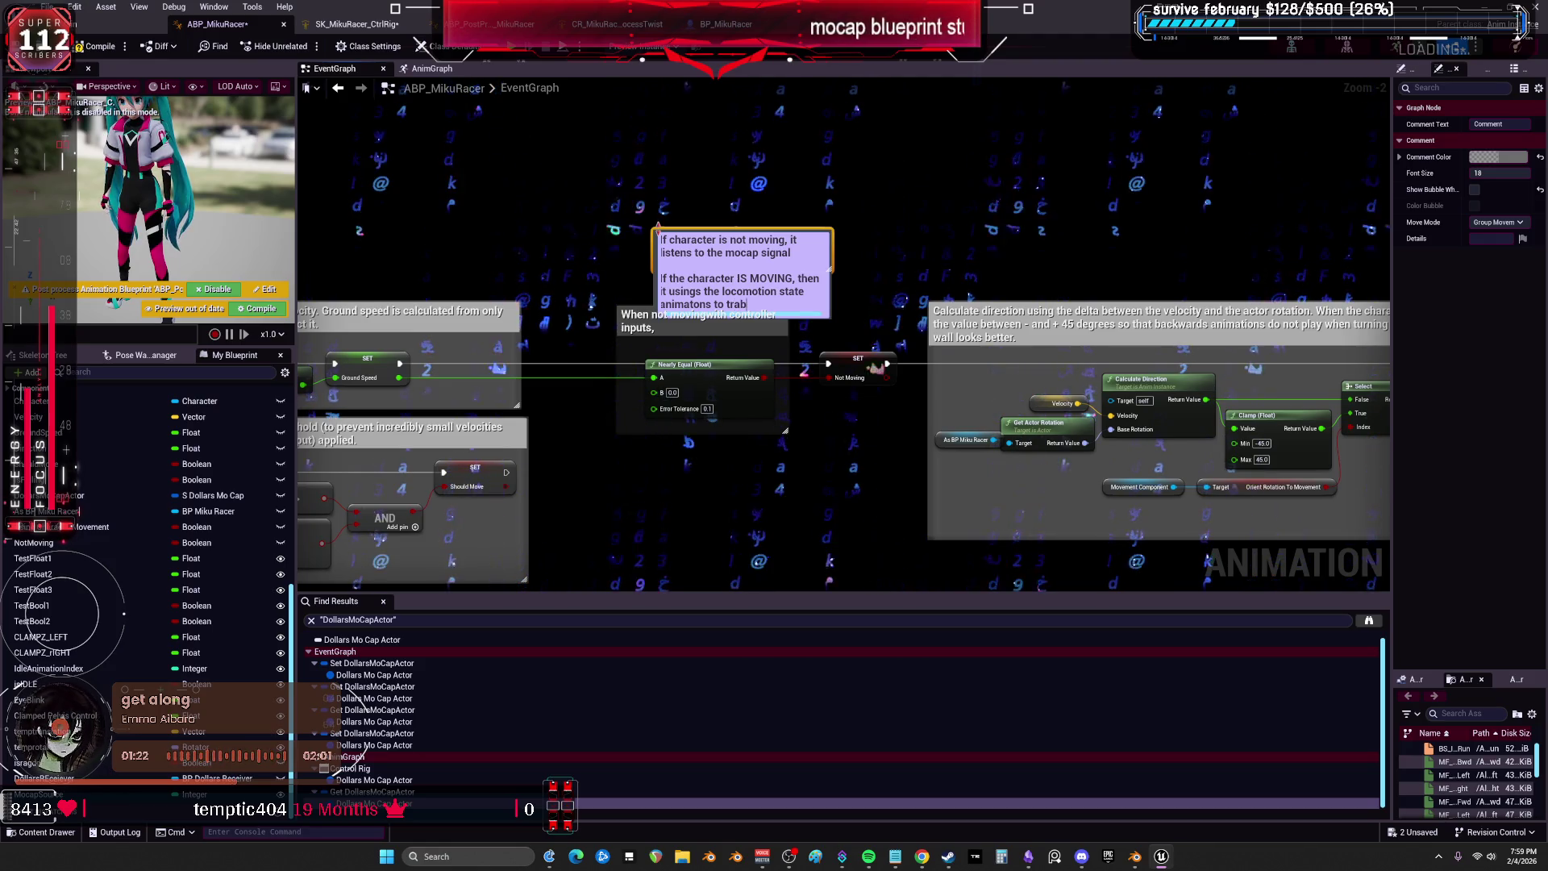
{"action": "type", "text": "ves"}
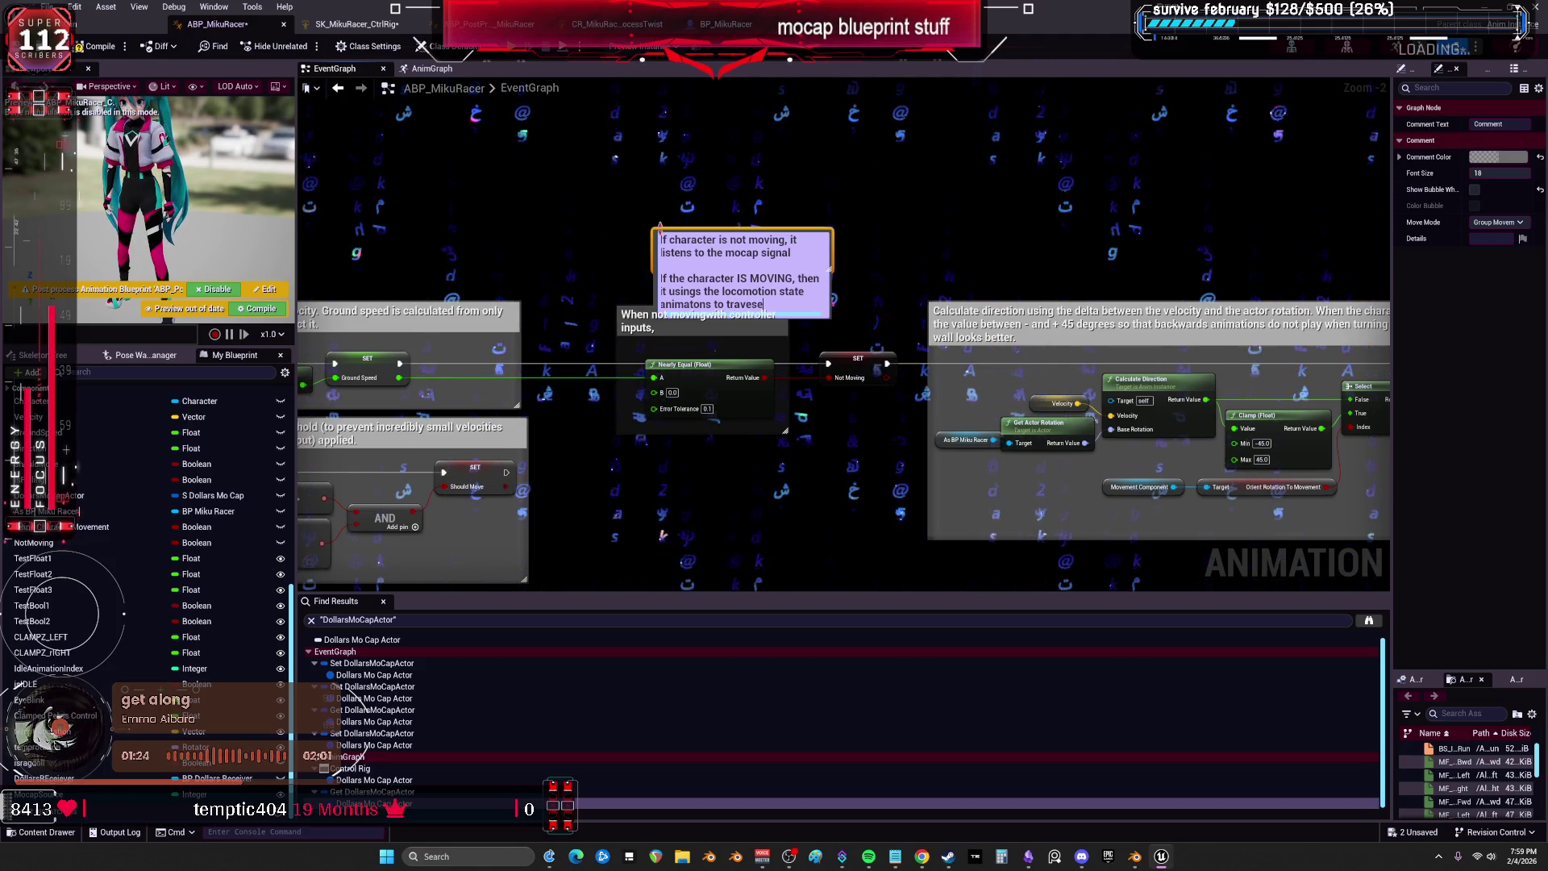
{"action": "key", "text": "BackSpace"}
{"action": "type", "text": "rse"}
Move the new comment up off the other comment and switch to the AnimGraph.
{"action": "left_click", "coordinate": [885, 233]}
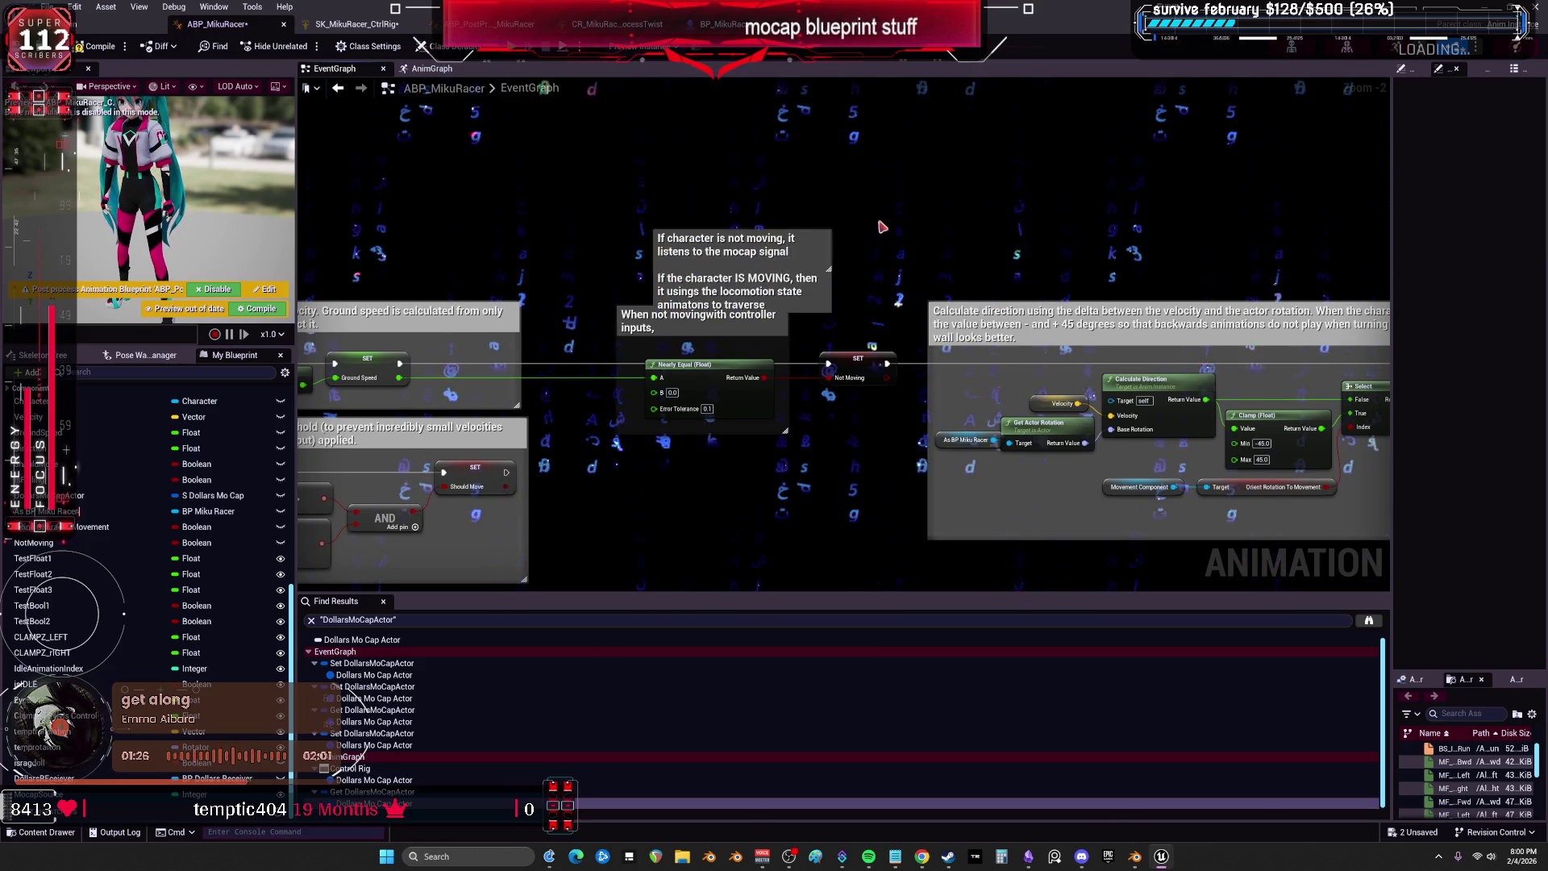
{"action": "left_click_drag", "start_coordinate": [796, 233], "coordinate": [796, 206]}
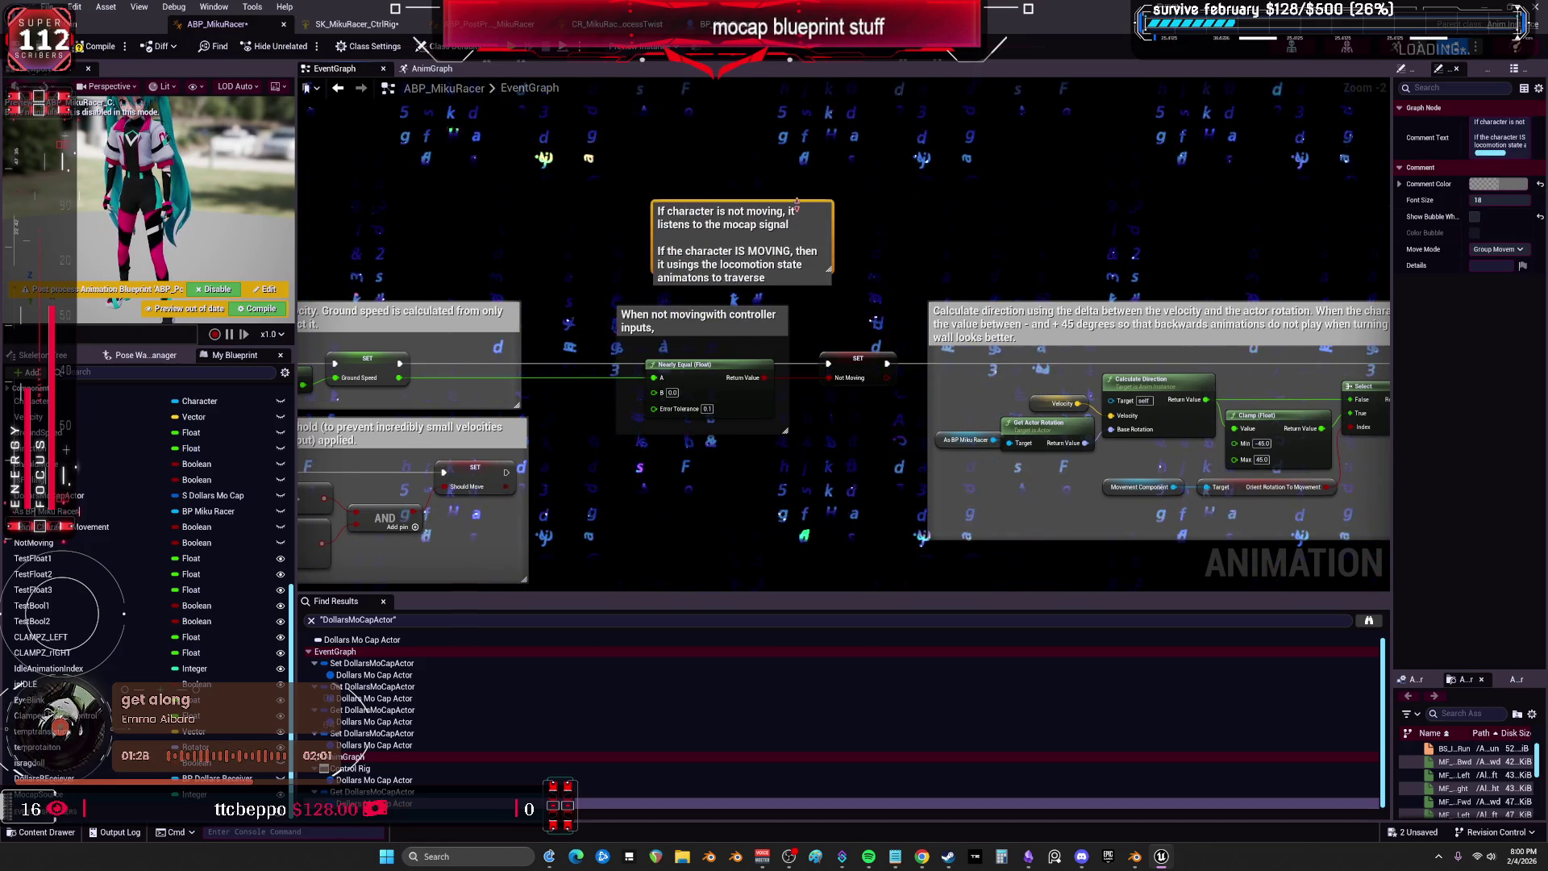
{"action": "left_click", "coordinate": [854, 338]}
{"action": "left_click", "coordinate": [868, 384]}
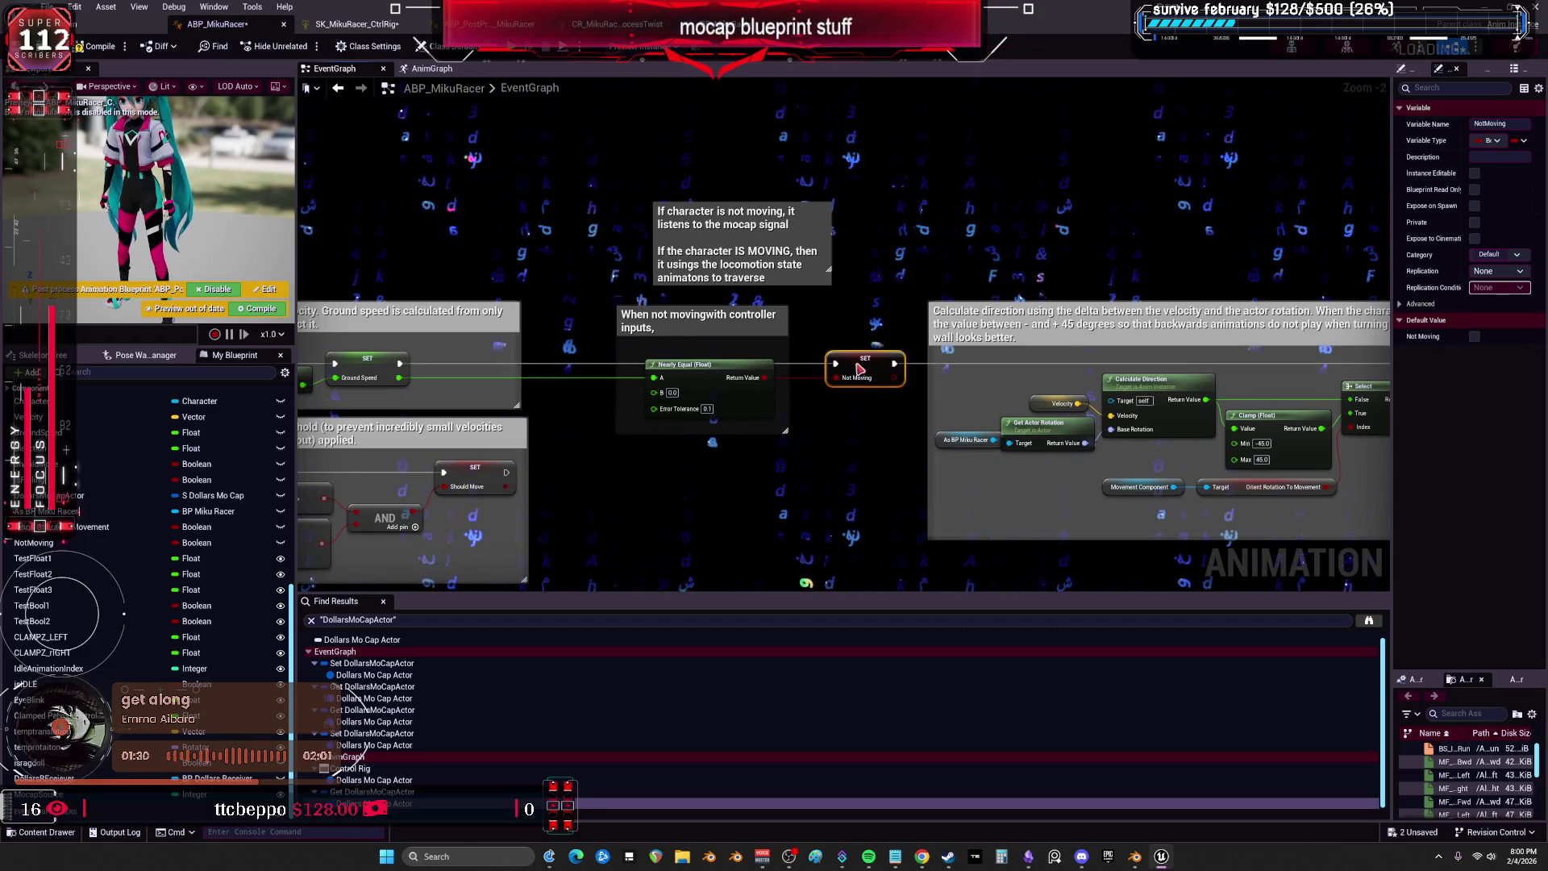
{"action": "left_click", "coordinate": [436, 68]}
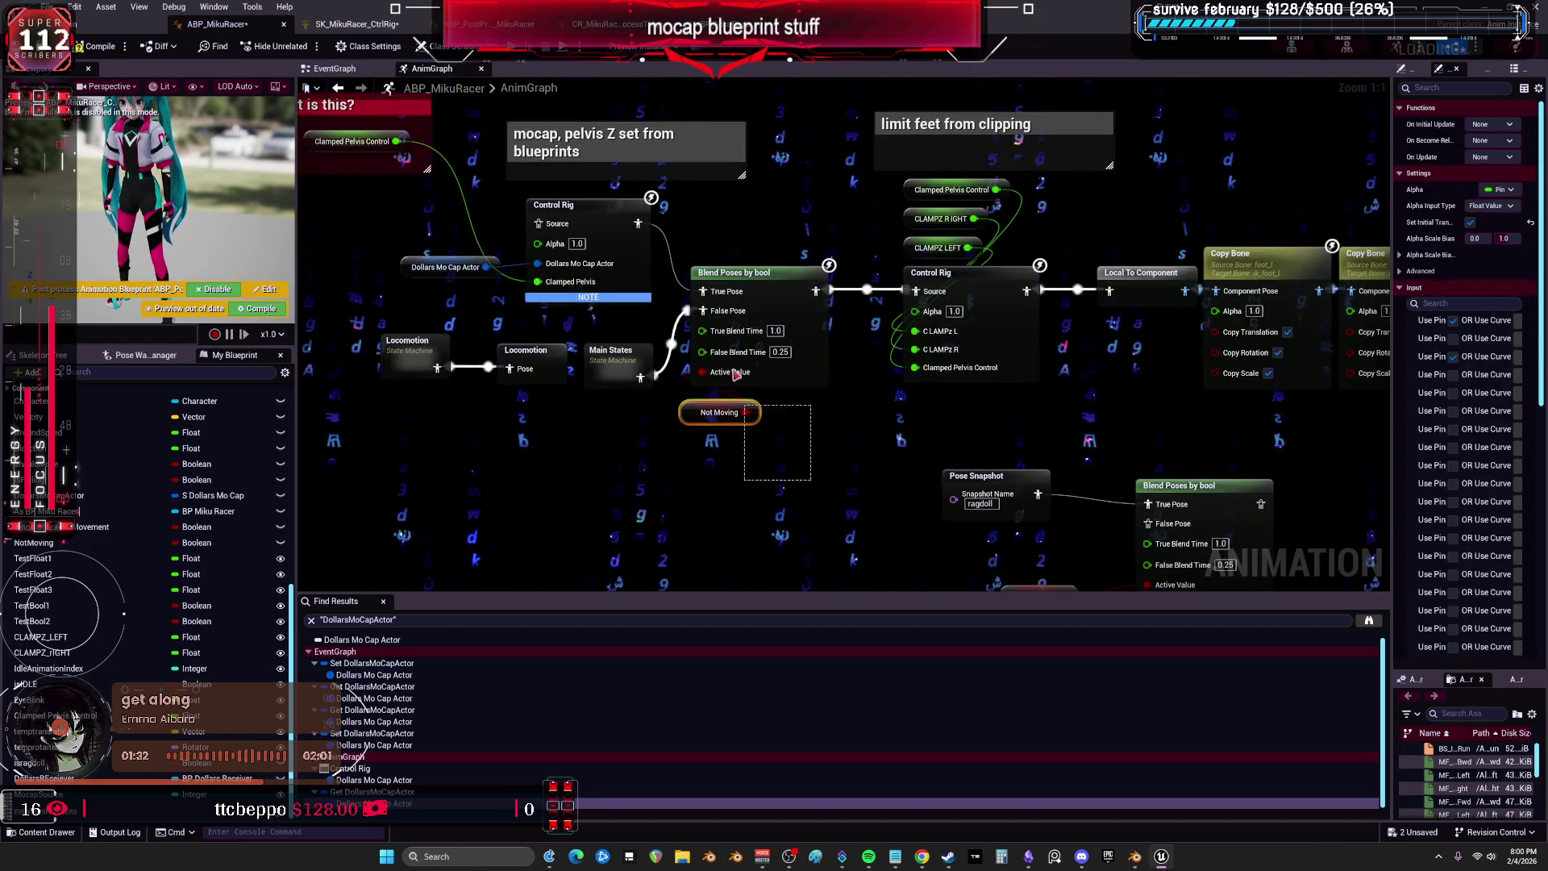
{"action": "left_click_drag", "start_coordinate": [738, 320], "coordinate": [843, 458]}
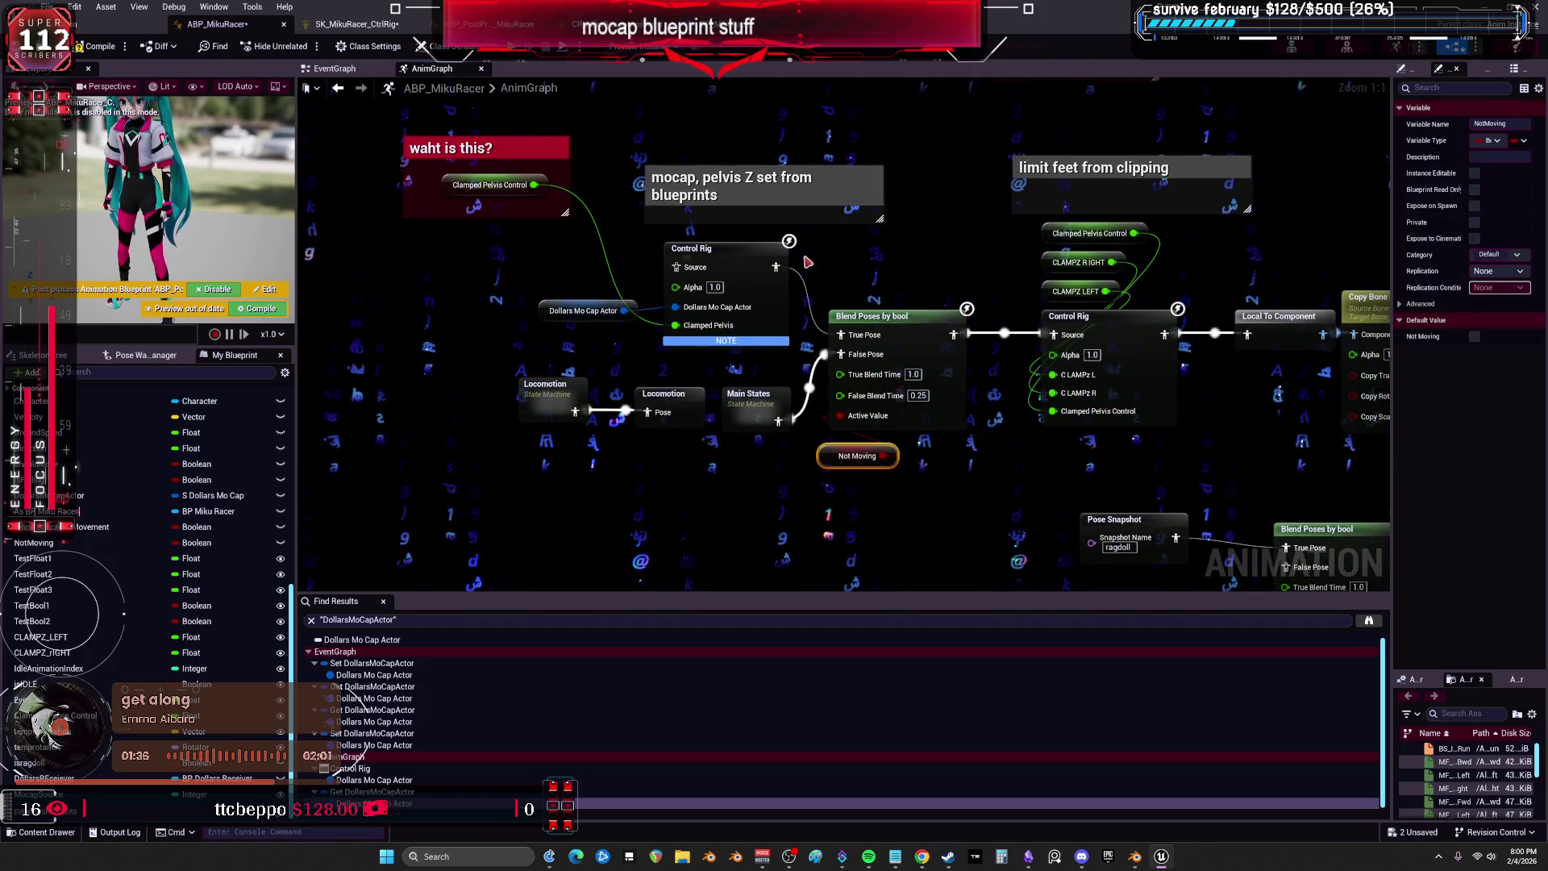
Shift the Locomotion and Main States nodes left and down, then check the EventGraph and return.
{"action": "left_click_drag", "start_coordinate": [774, 233], "coordinate": [774, 232]}
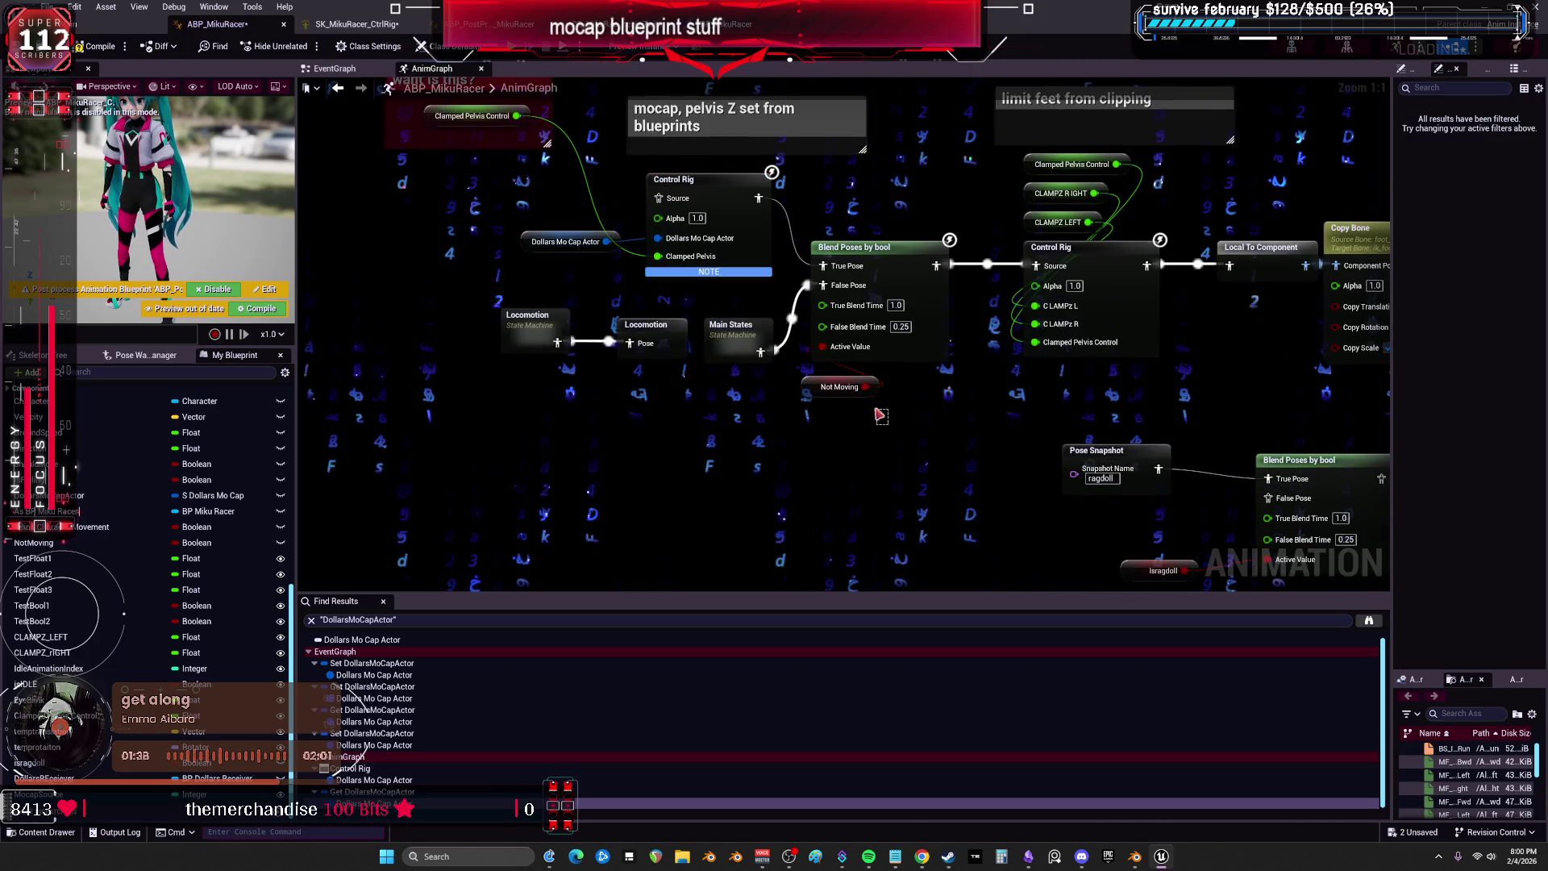
{"action": "mouse_move", "coordinate": [759, 414]}
{"action": "left_mouse_down"}
{"action": "mouse_move", "coordinate": [536, 316]}
{"action": "mouse_move", "coordinate": [491, 353]}
{"action": "mouse_move", "coordinate": [515, 346]}
{"action": "left_mouse_up"}
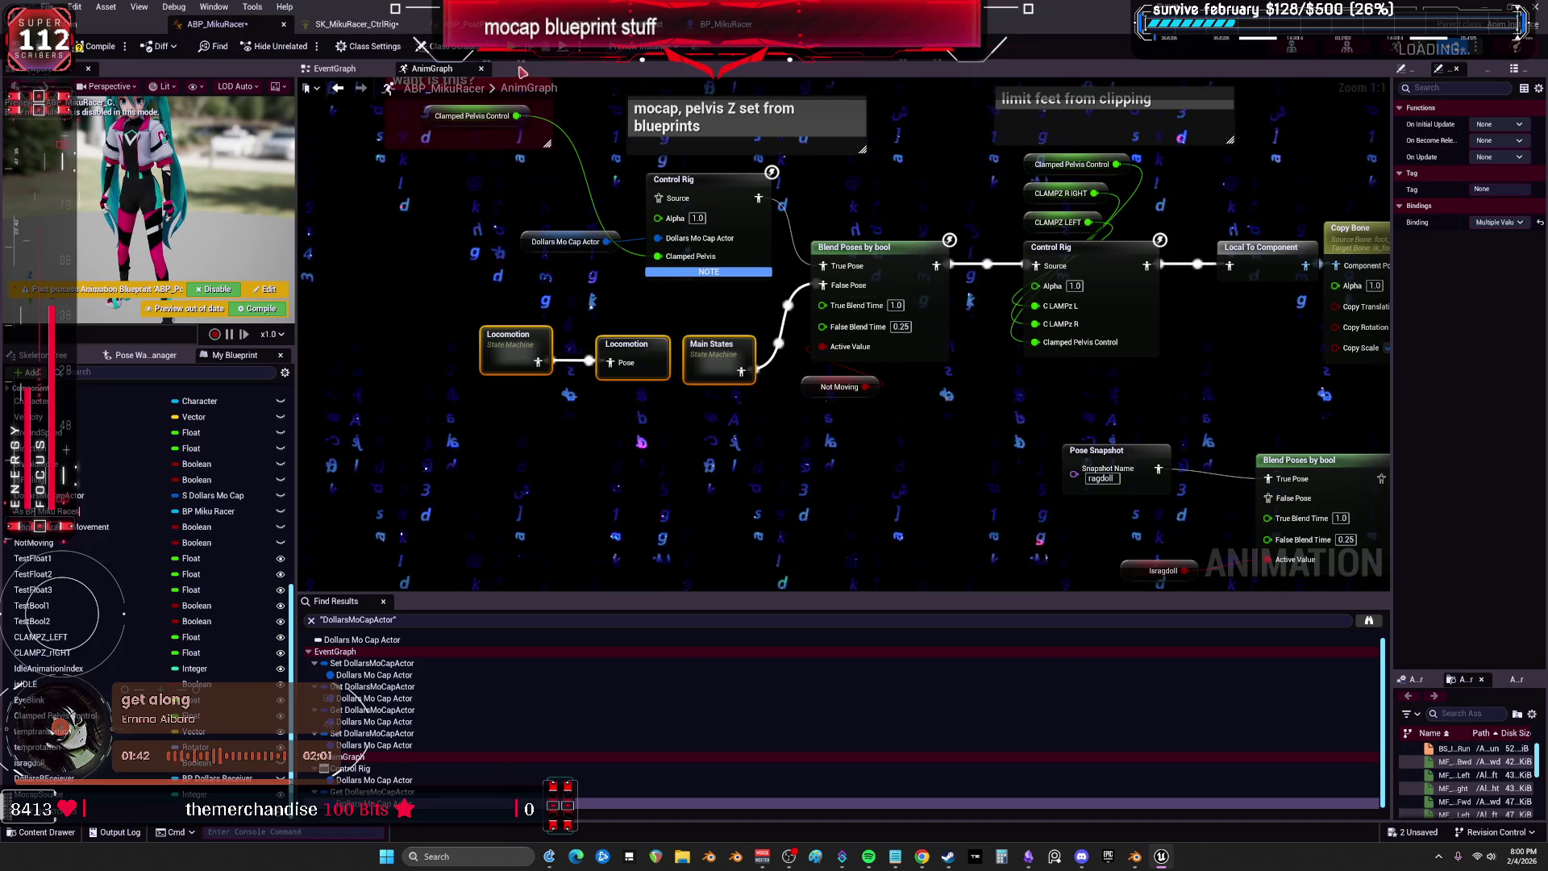
{"action": "left_click", "coordinate": [337, 70]}
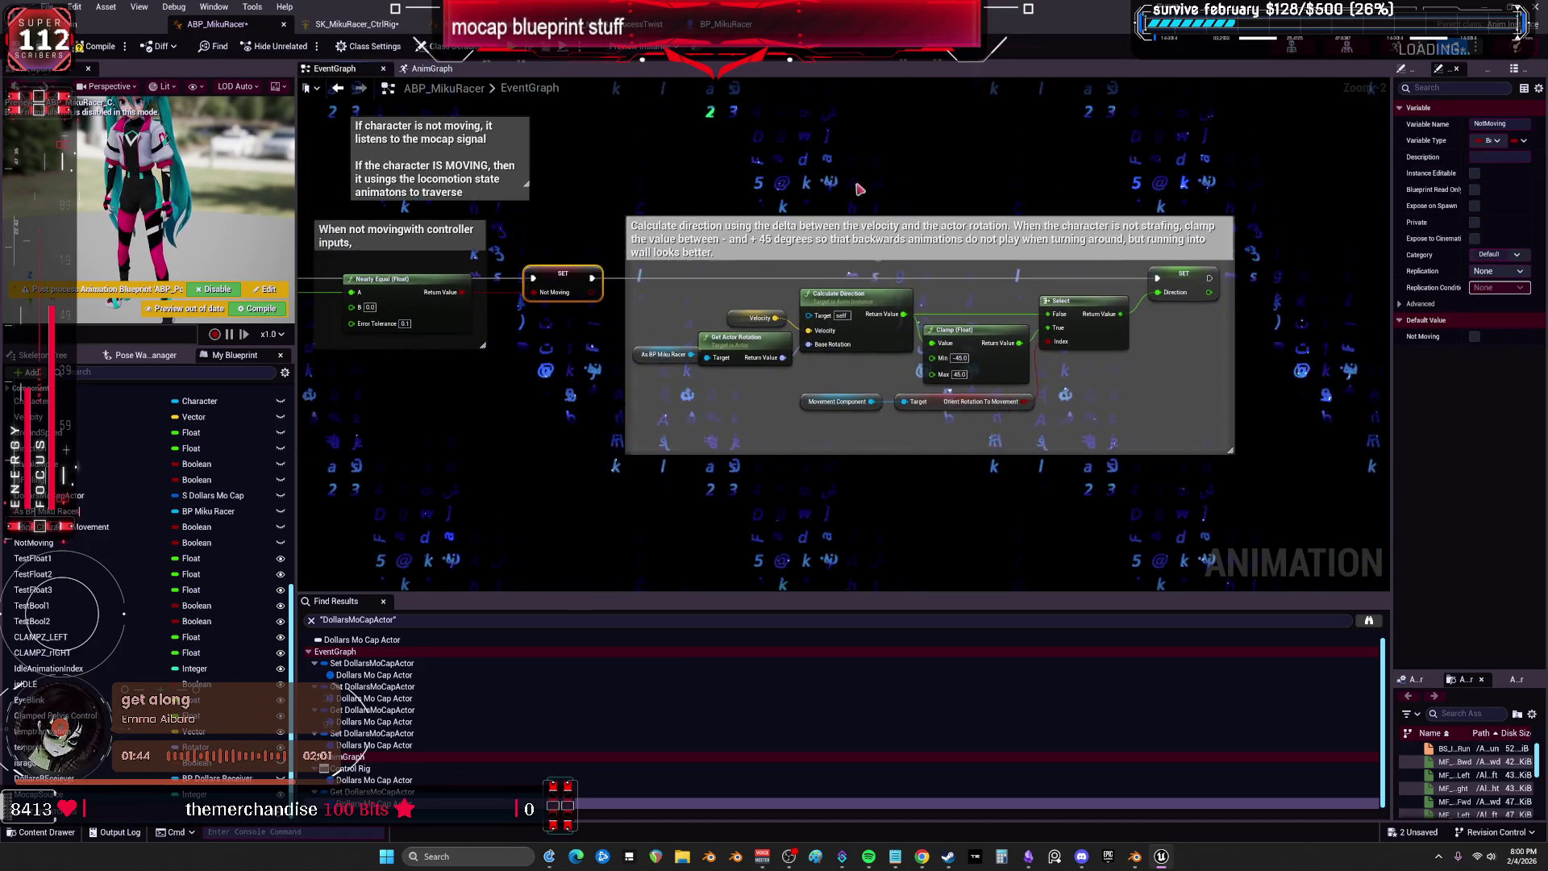
{"action": "left_click_drag", "start_coordinate": [786, 364], "coordinate": [956, 411]}
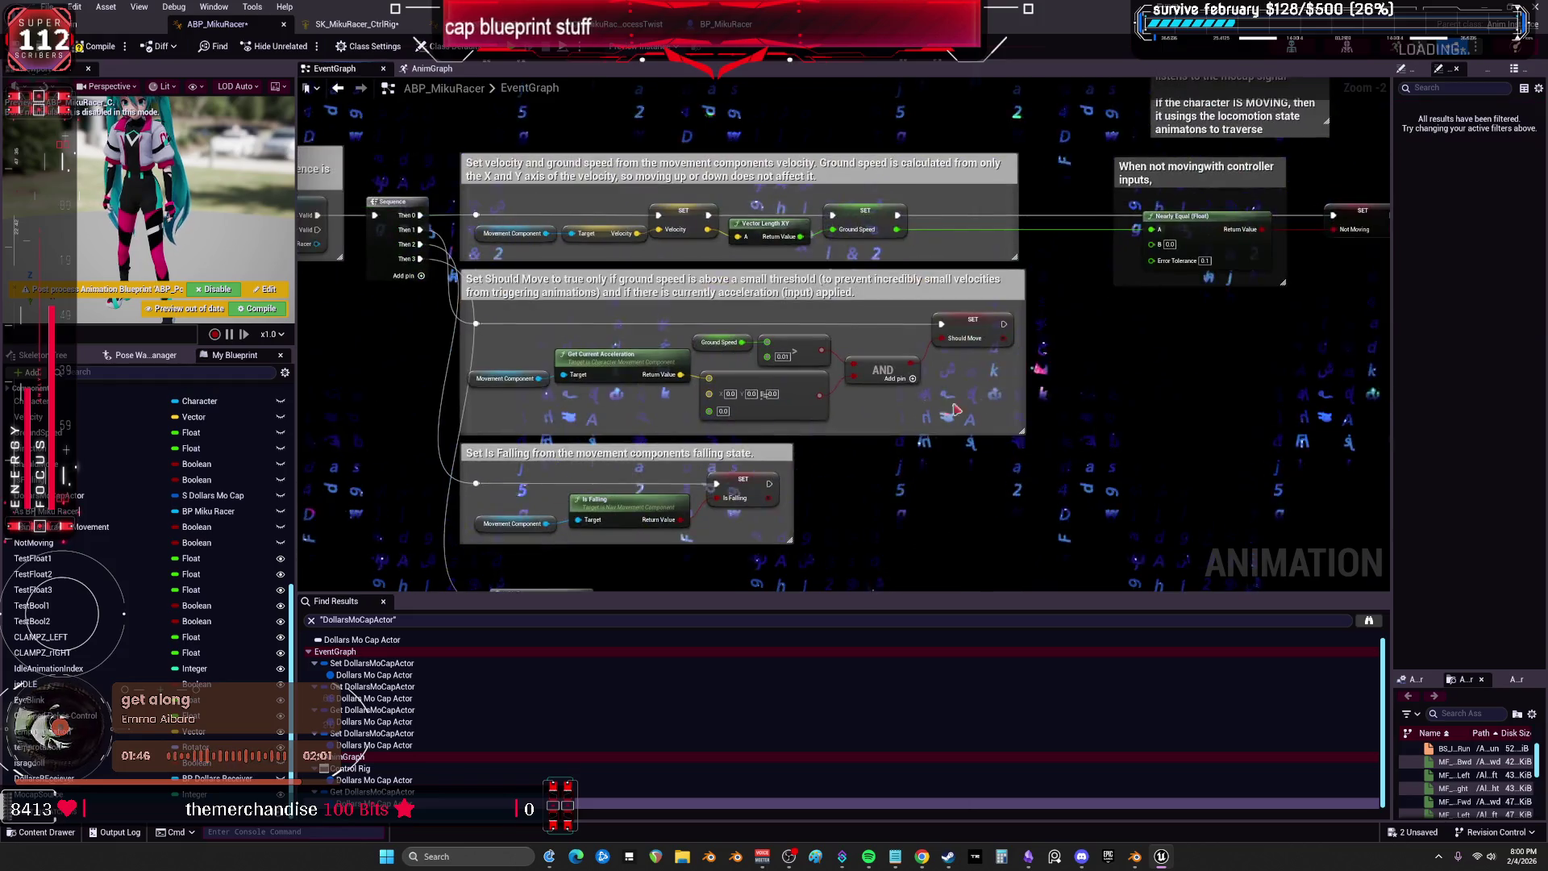
{"action": "left_click_drag", "start_coordinate": [792, 473], "coordinate": [915, 219]}
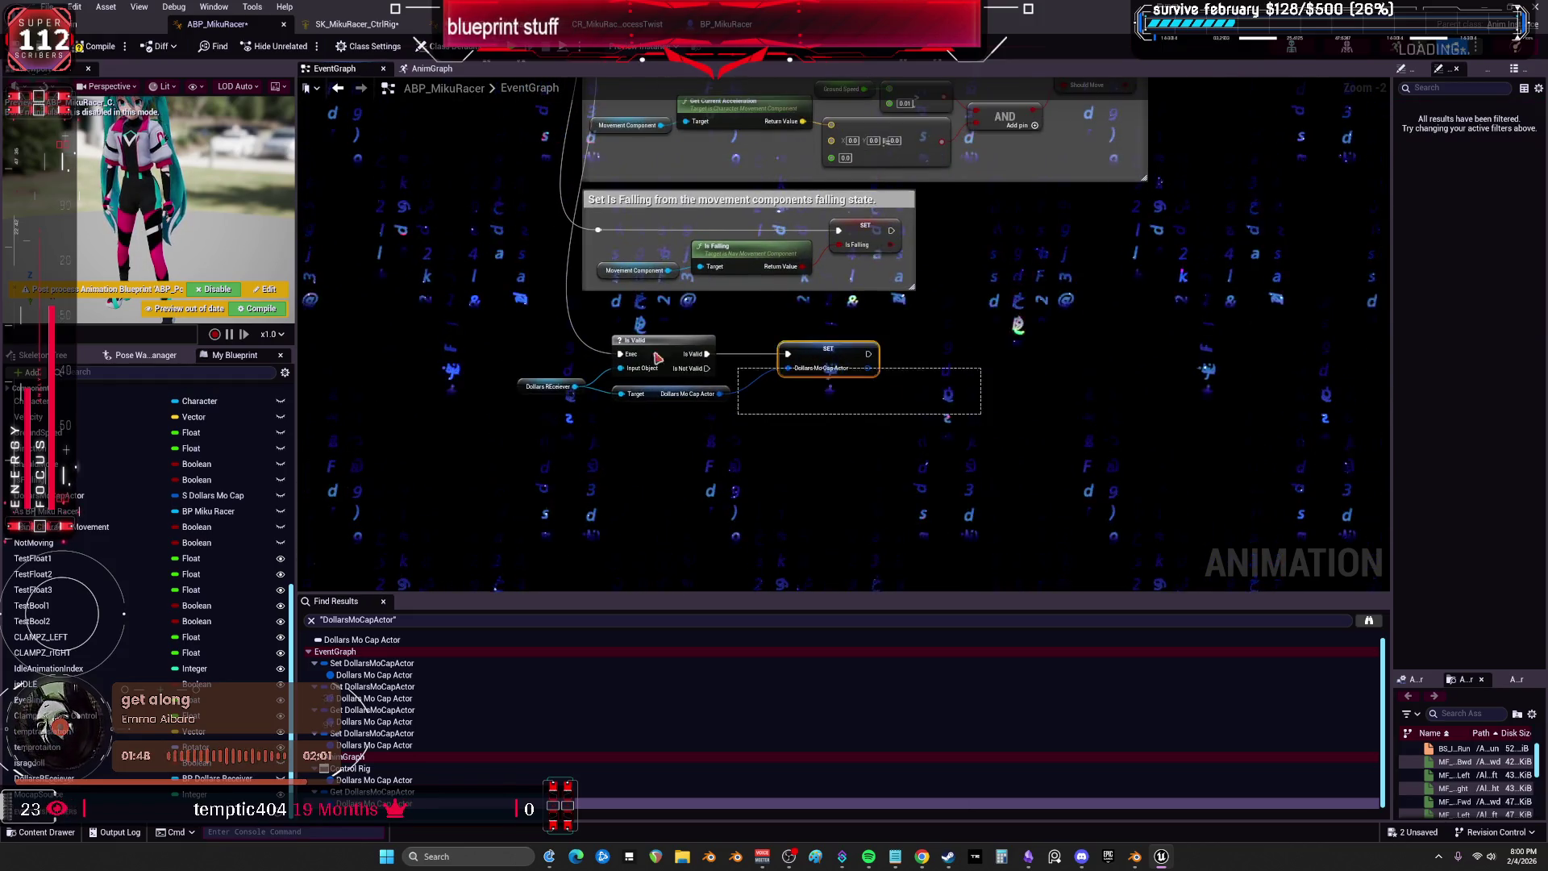
{"action": "left_click", "coordinate": [431, 69]}
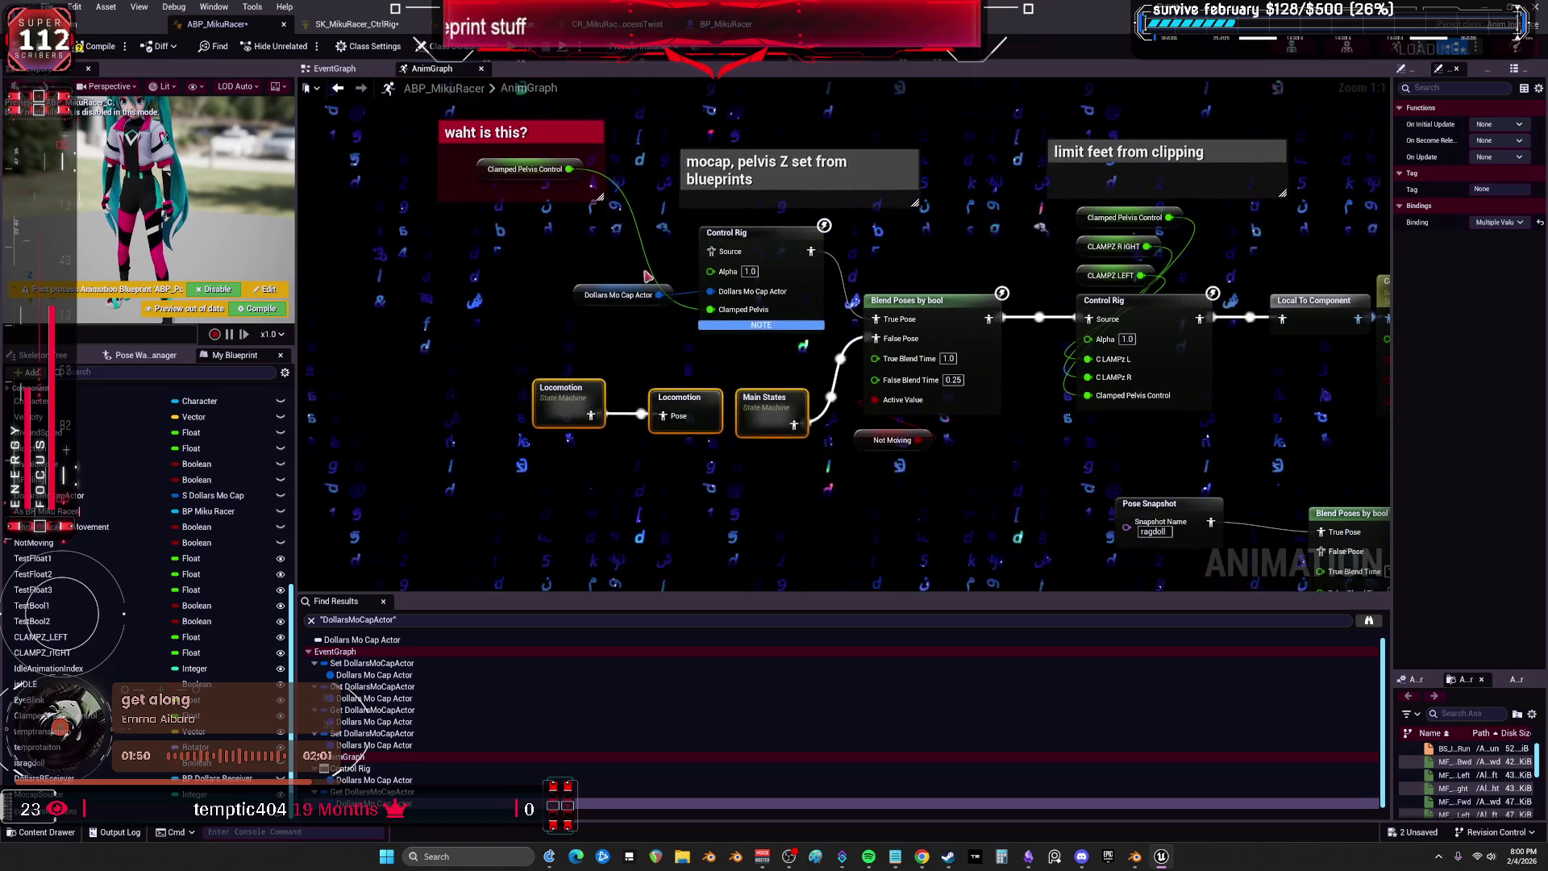
{"action": "left_click_drag", "start_coordinate": [638, 329], "coordinate": [650, 329]}
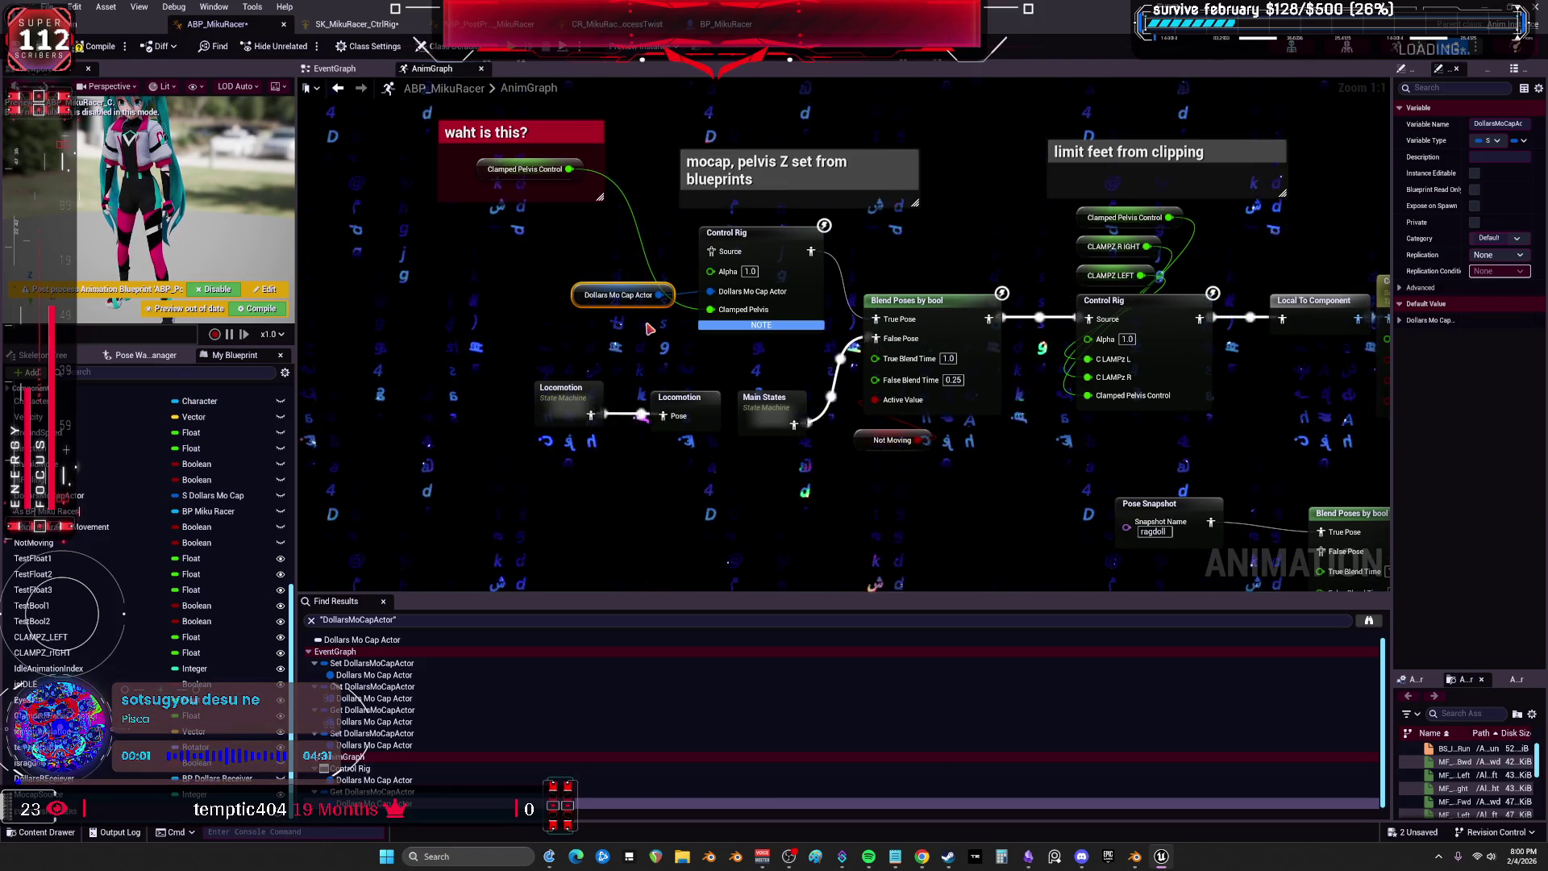
Move the Dollars Mo Cap Actor node left and survey the Copy Bone, Slot and Modify Curve nodes.
{"action": "left_click", "coordinate": [569, 239]}
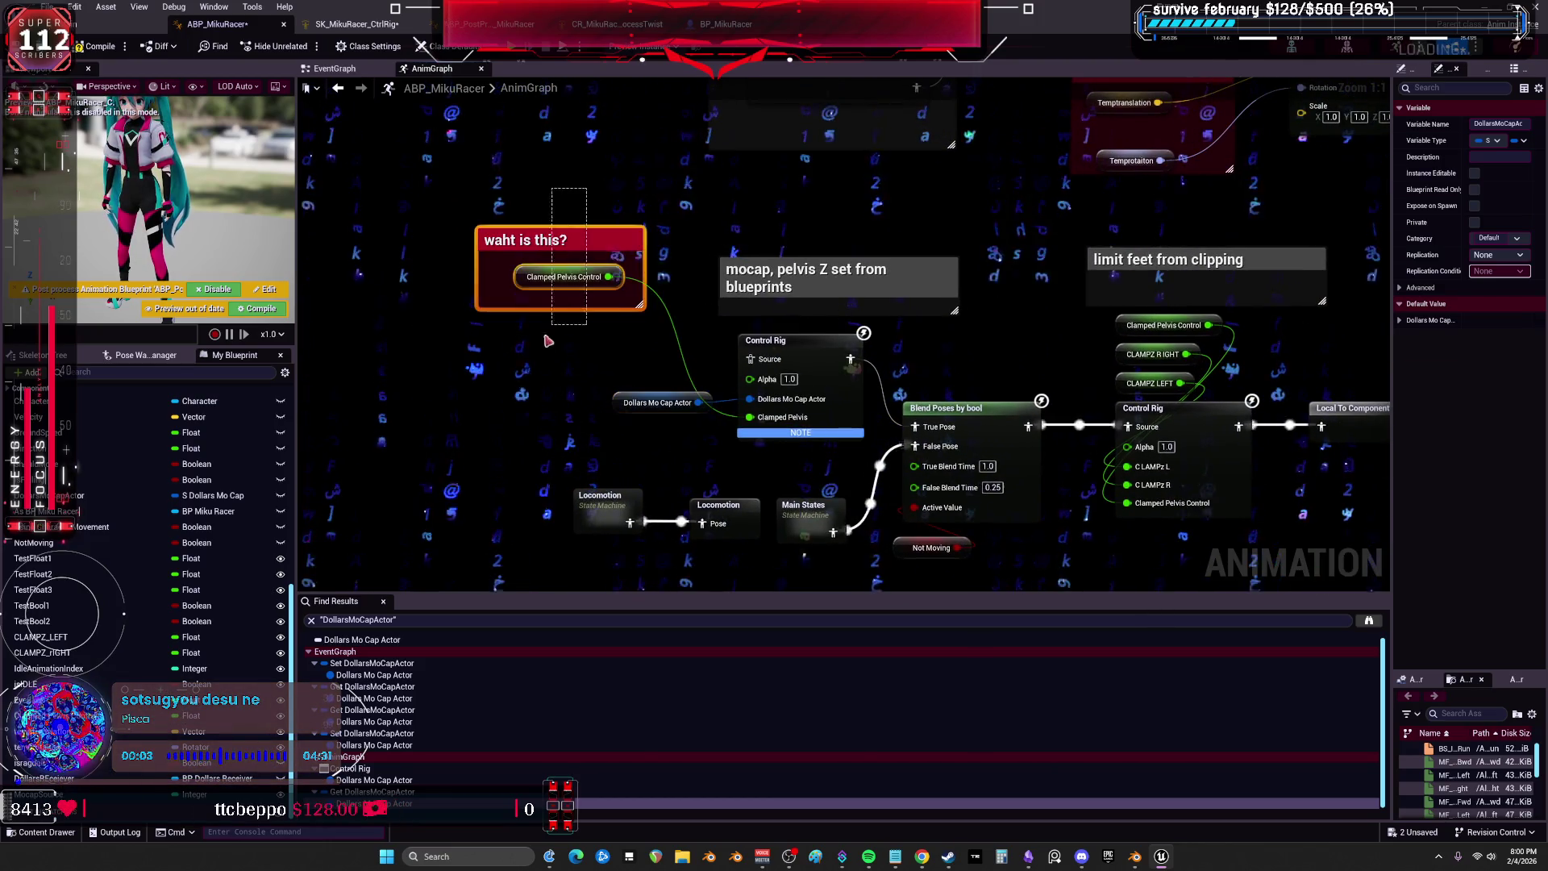
{"action": "left_click_drag", "start_coordinate": [629, 412], "coordinate": [597, 403]}
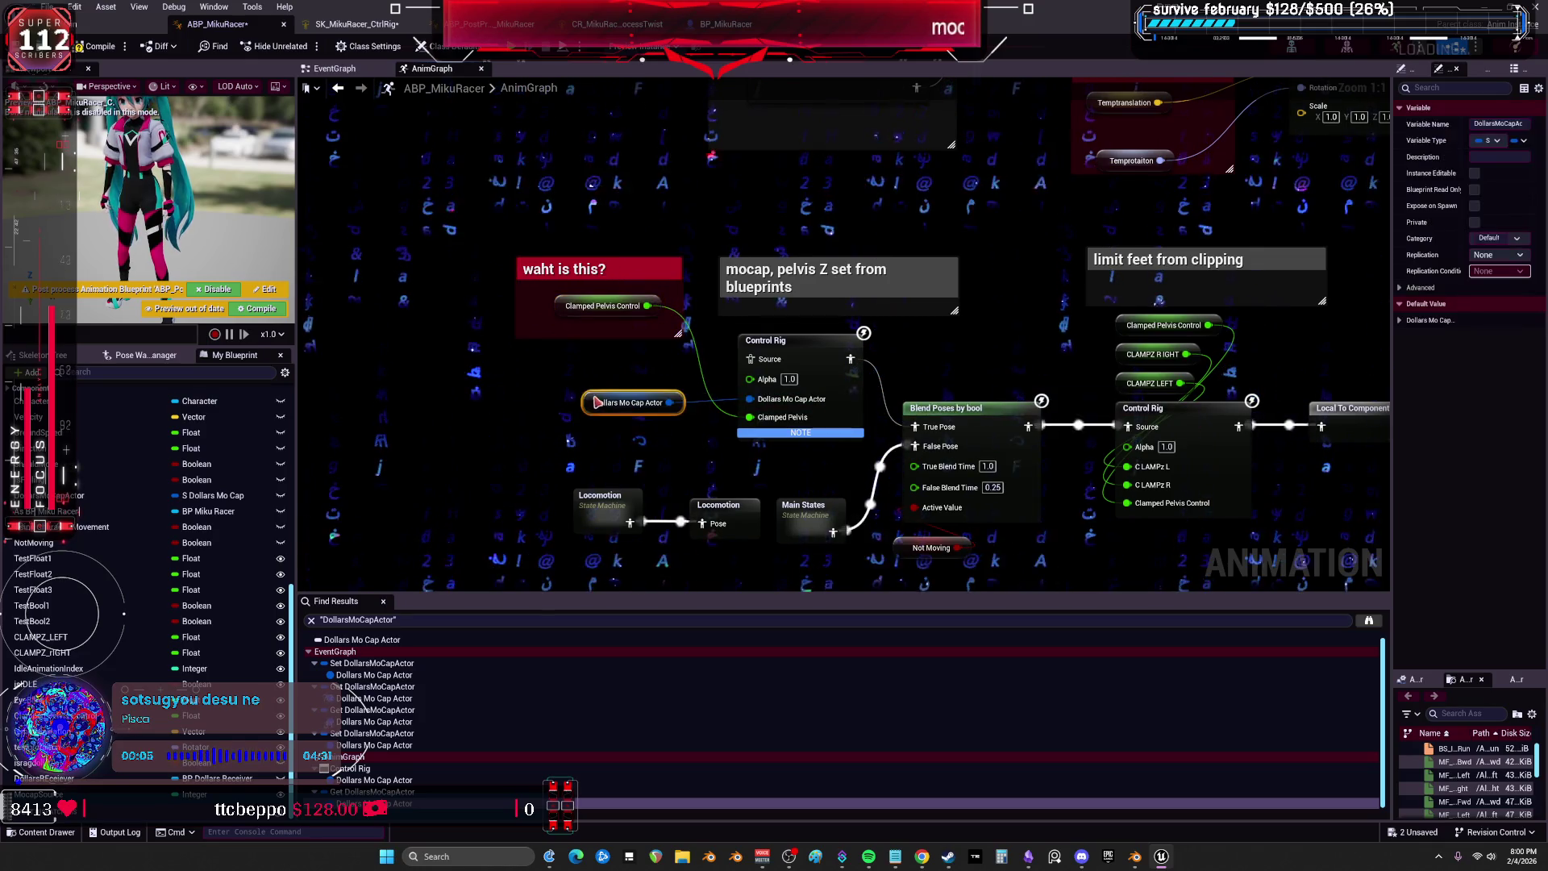
{"action": "left_click", "coordinate": [812, 346]}
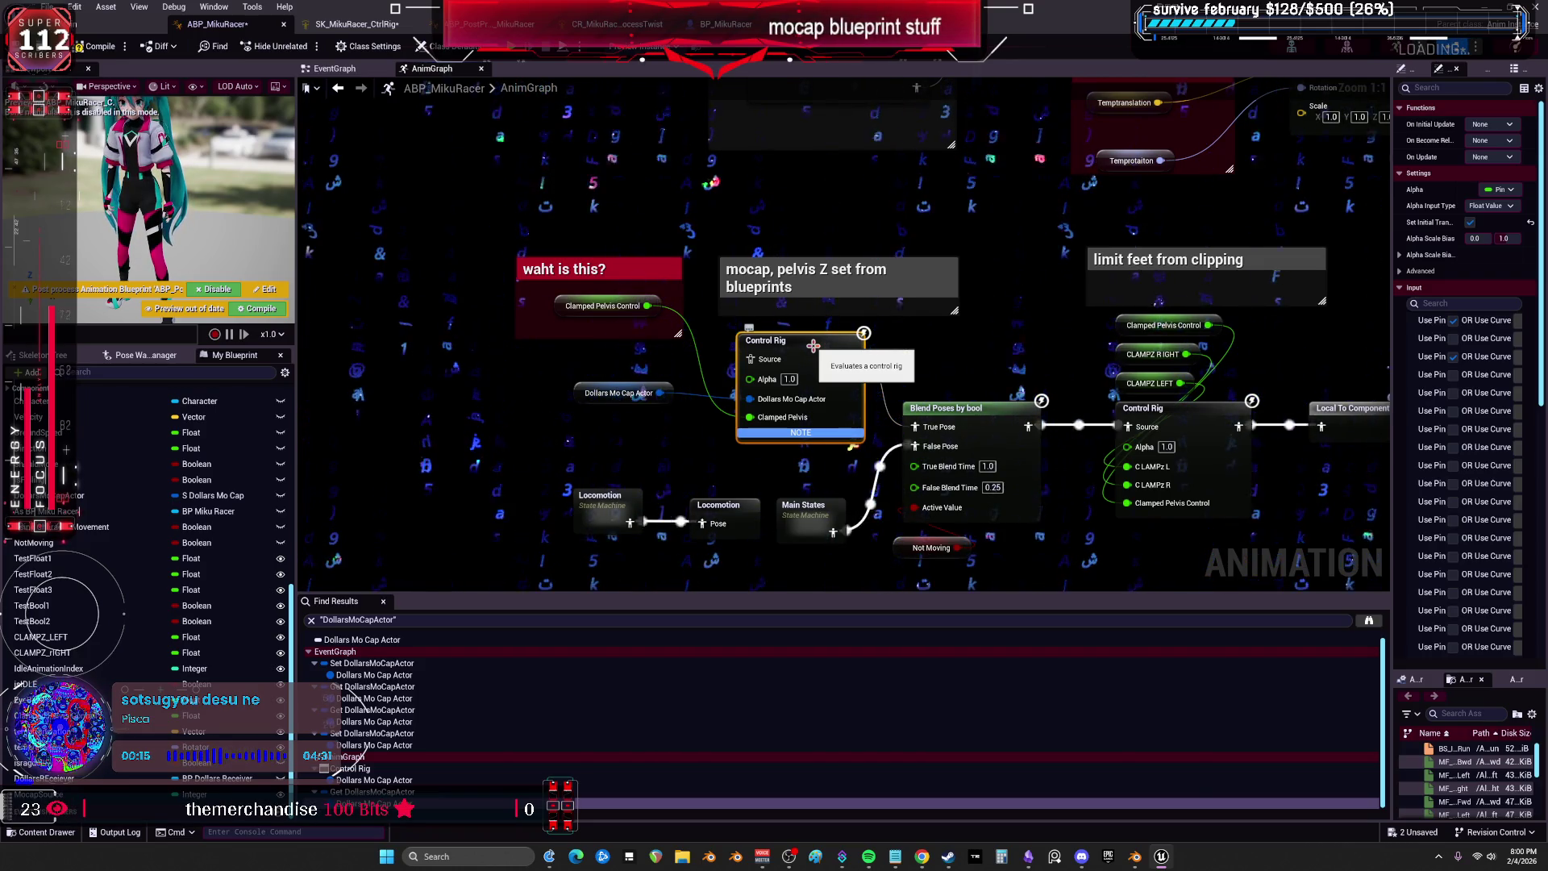
{"action": "mouse_move", "coordinate": [821, 377]}
{"action": "left_mouse_down"}
{"action": "mouse_move", "coordinate": [452, 343]}
{"action": "mouse_move", "coordinate": [760, 315]}
{"action": "left_mouse_up"}
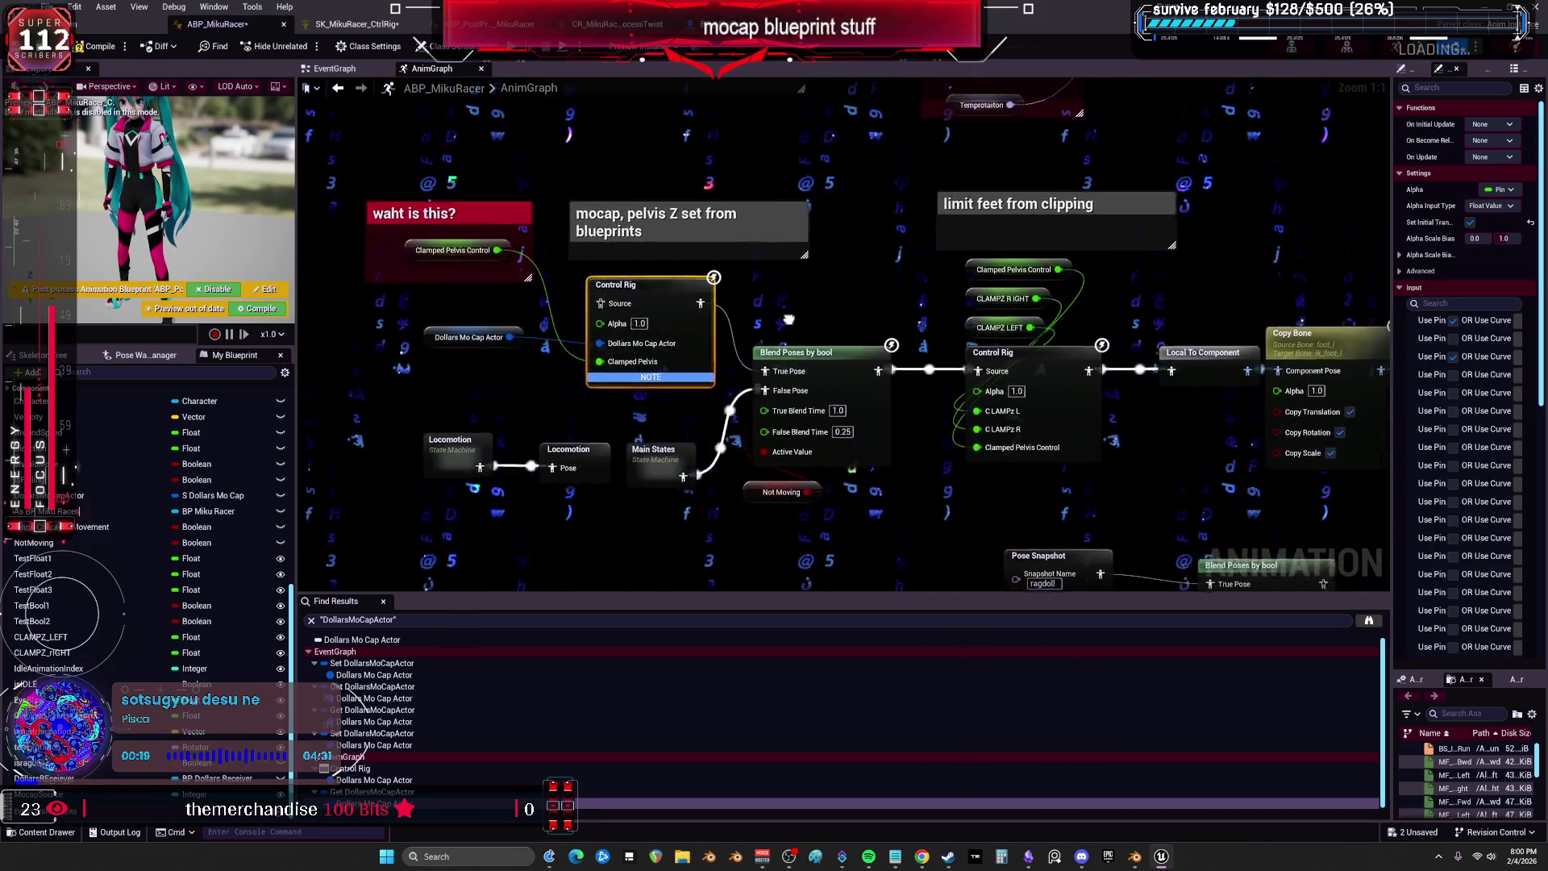
{"action": "mouse_move", "coordinate": [1096, 514]}
{"action": "left_mouse_down"}
{"action": "mouse_move", "coordinate": [917, 481]}
{"action": "mouse_move", "coordinate": [775, 152]}
{"action": "left_mouse_up"}
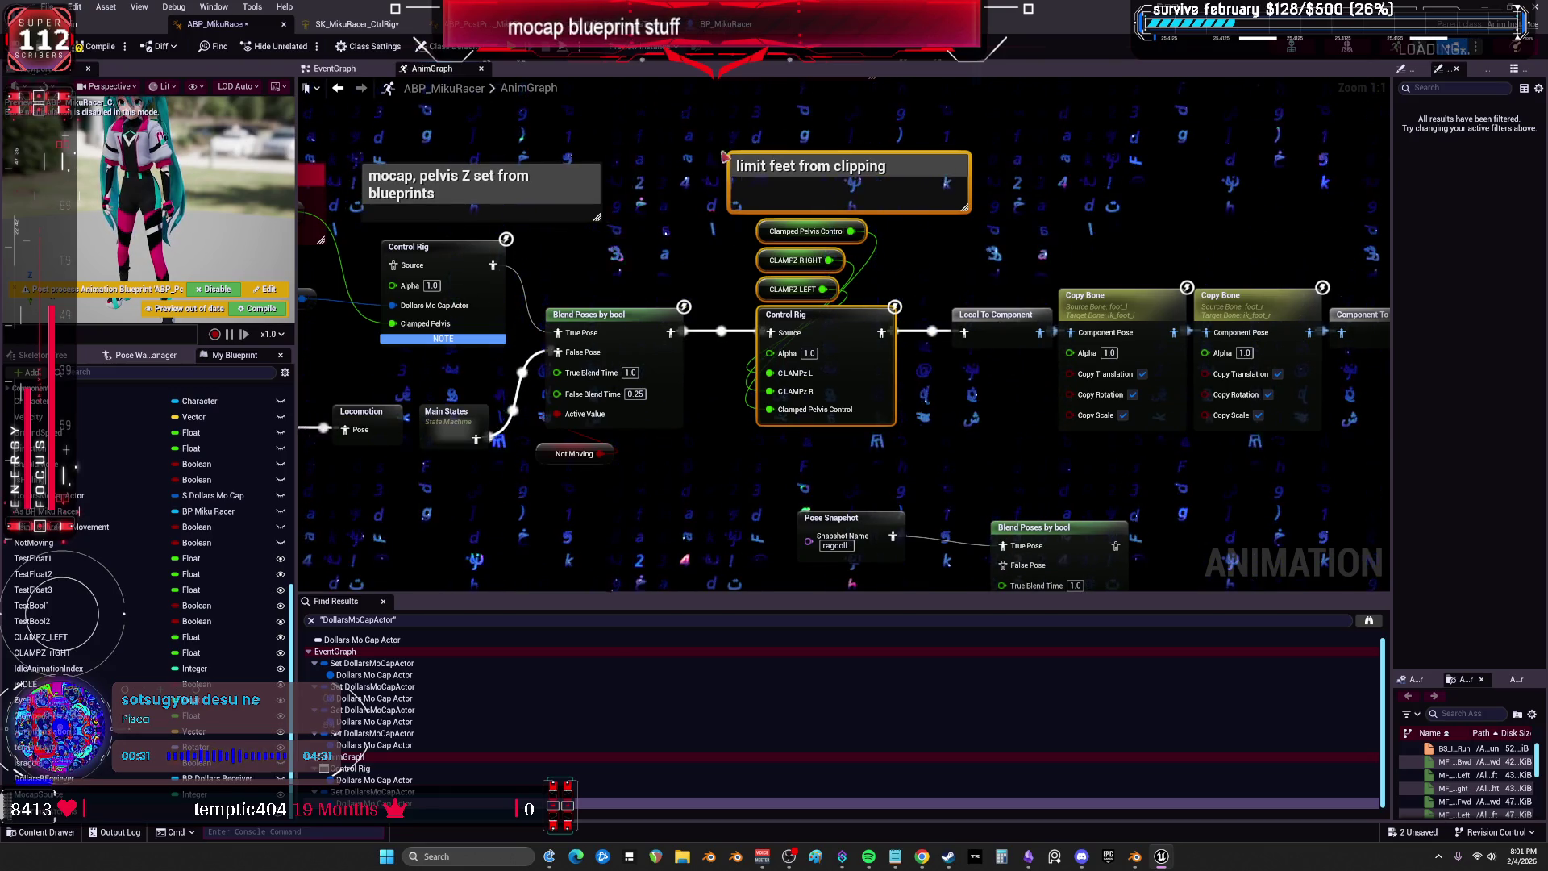
{"action": "mouse_move", "coordinate": [698, 284]}
{"action": "left_mouse_down"}
{"action": "mouse_move", "coordinate": [536, 237]}
{"action": "mouse_move", "coordinate": [557, 163]}
{"action": "mouse_move", "coordinate": [774, 282]}
{"action": "left_mouse_up"}
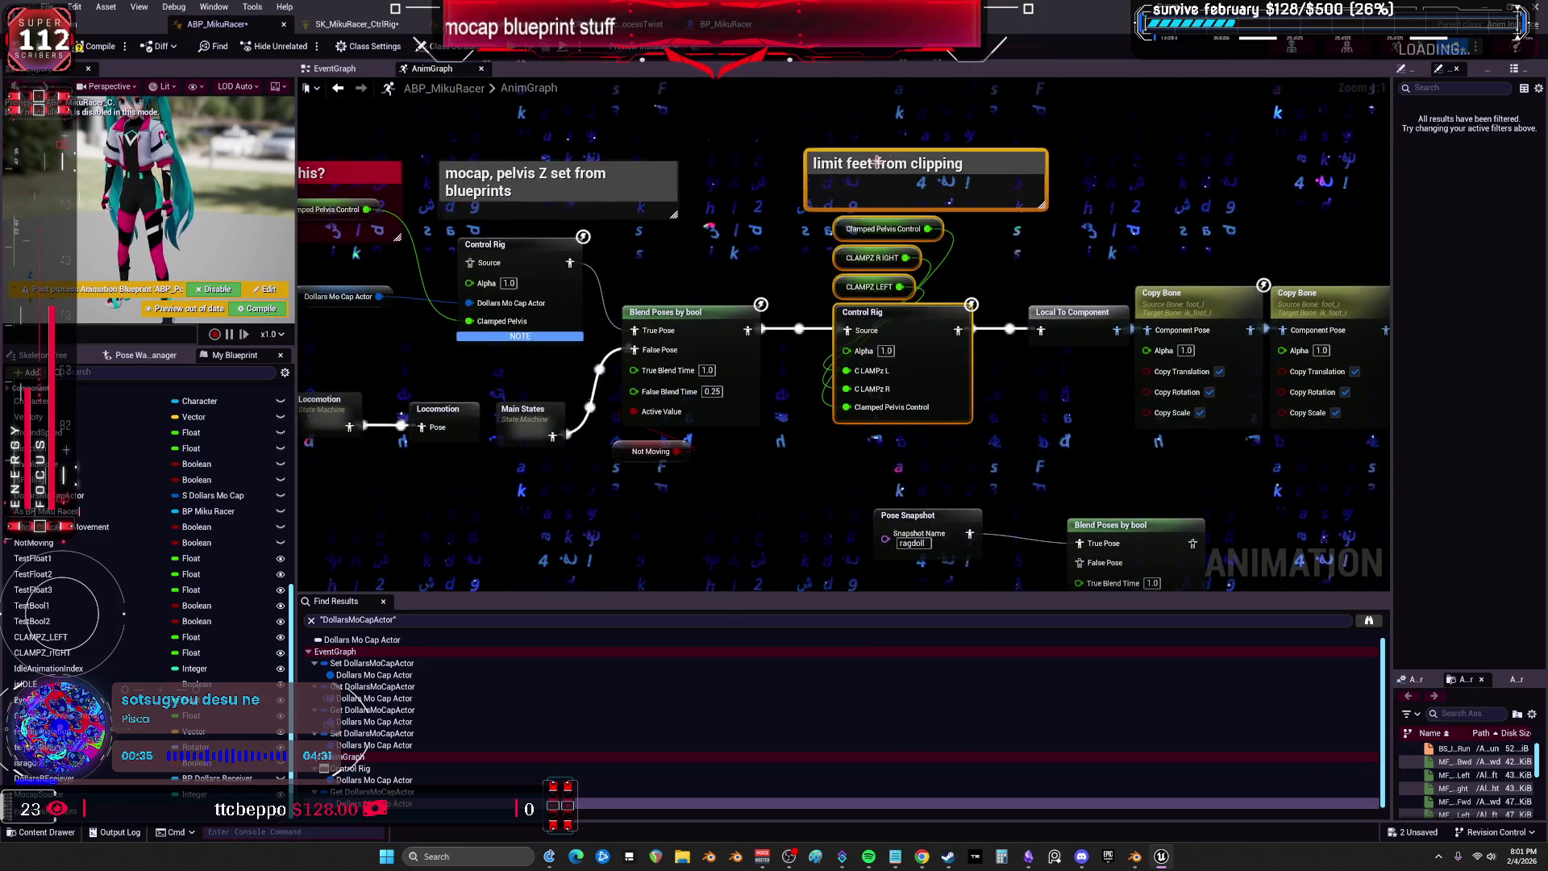
{"action": "left_click_drag", "start_coordinate": [591, 432], "coordinate": [845, 431]}
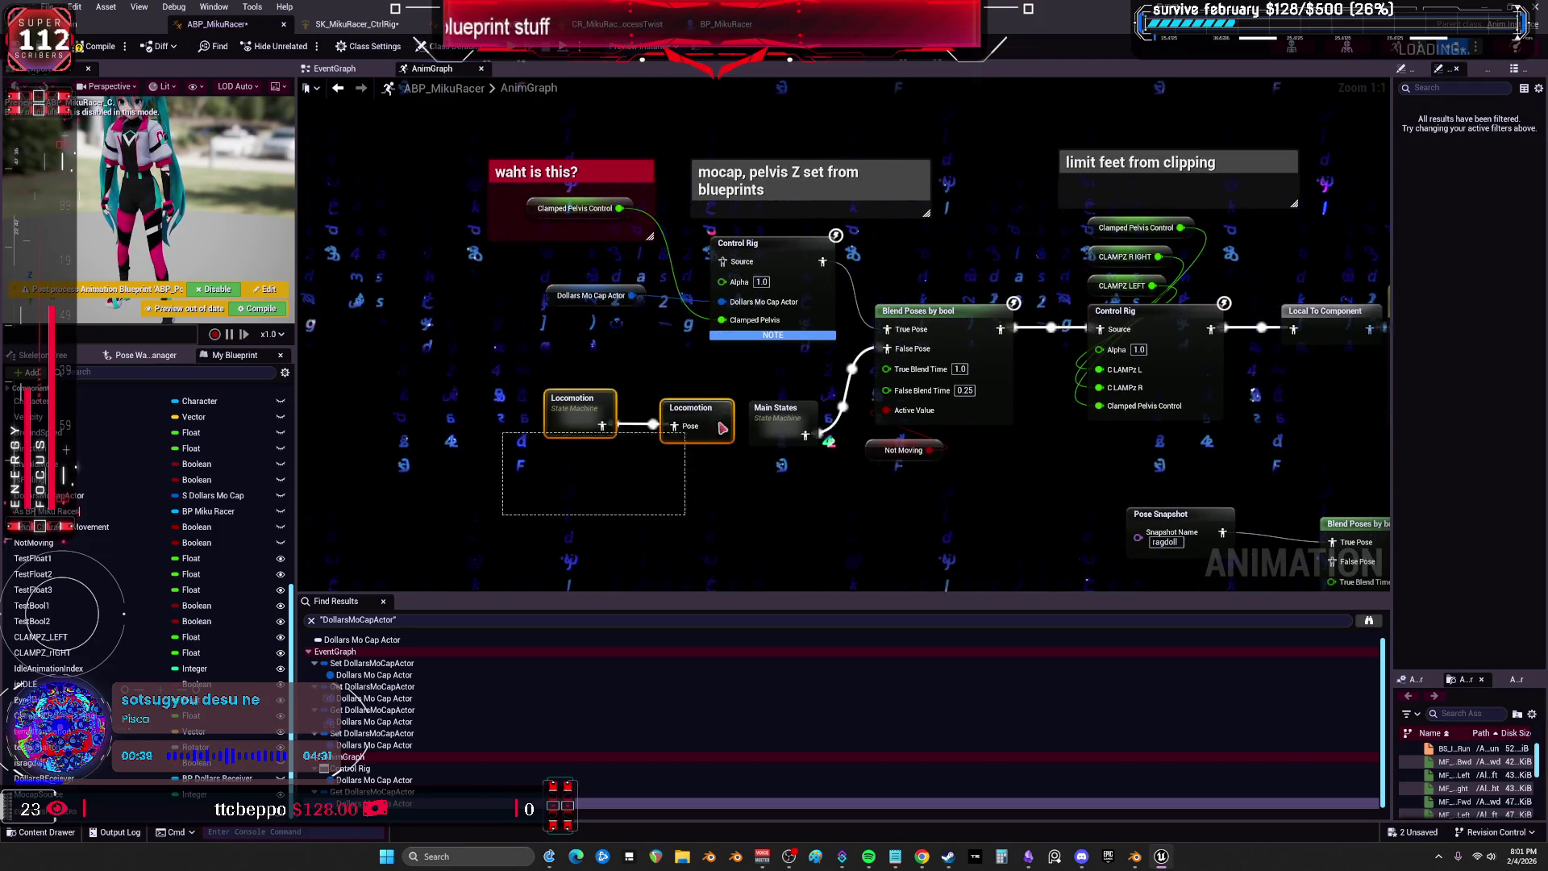
{"action": "left_click_drag", "start_coordinate": [821, 398], "coordinate": [790, 396]}
{"action": "left_click_drag", "start_coordinate": [1138, 231], "coordinate": [946, 232]}
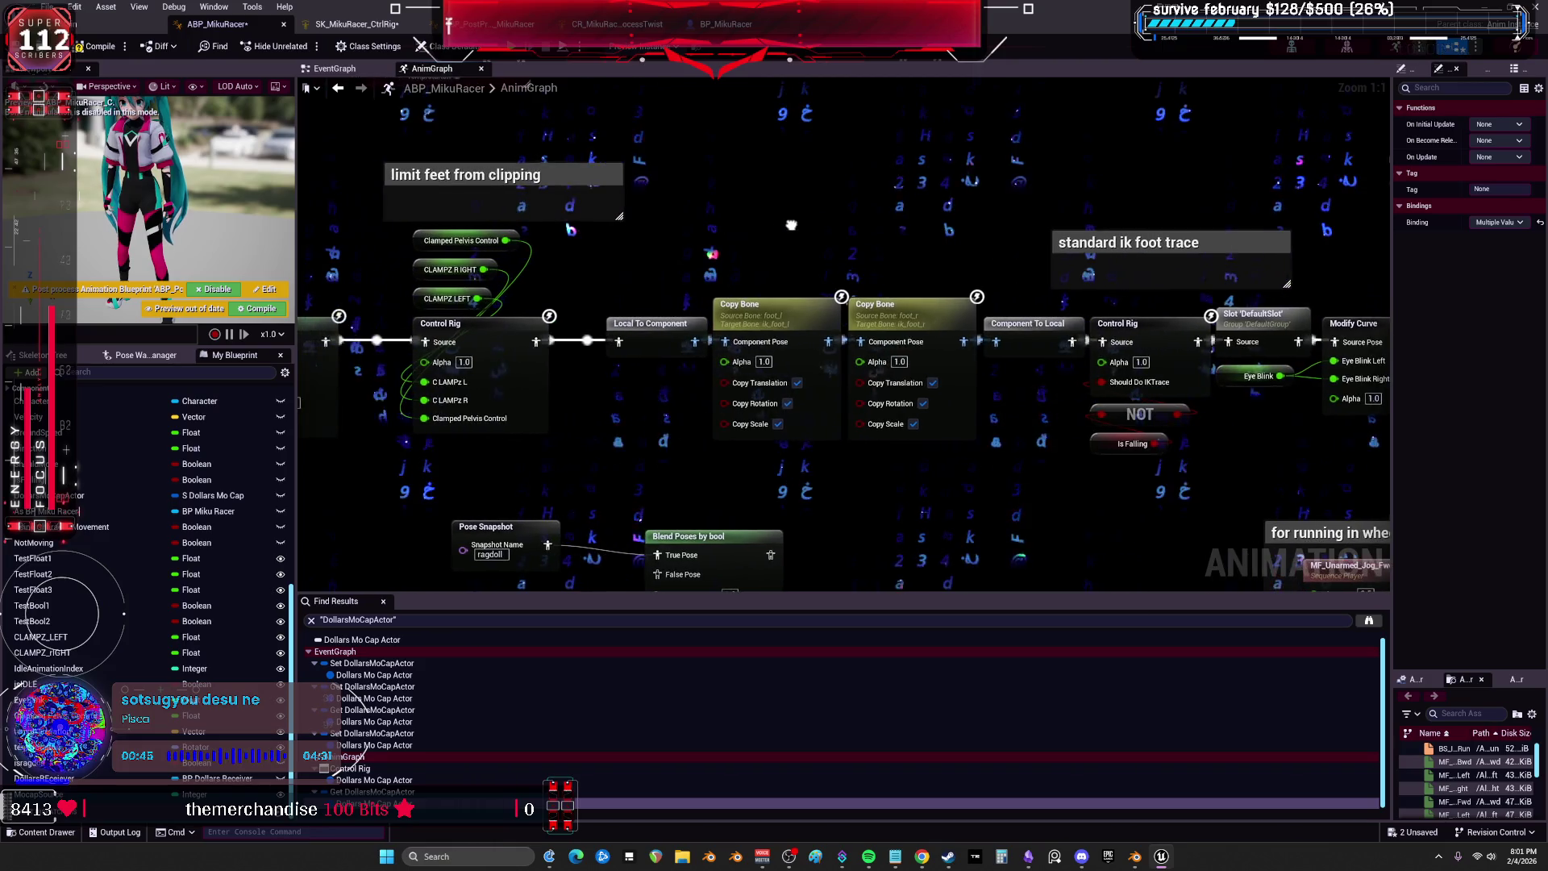
{"action": "mouse_move", "coordinate": [791, 225]}
{"action": "left_mouse_down"}
{"action": "mouse_move", "coordinate": [610, 245]}
{"action": "mouse_move", "coordinate": [863, 207]}
{"action": "left_mouse_up"}
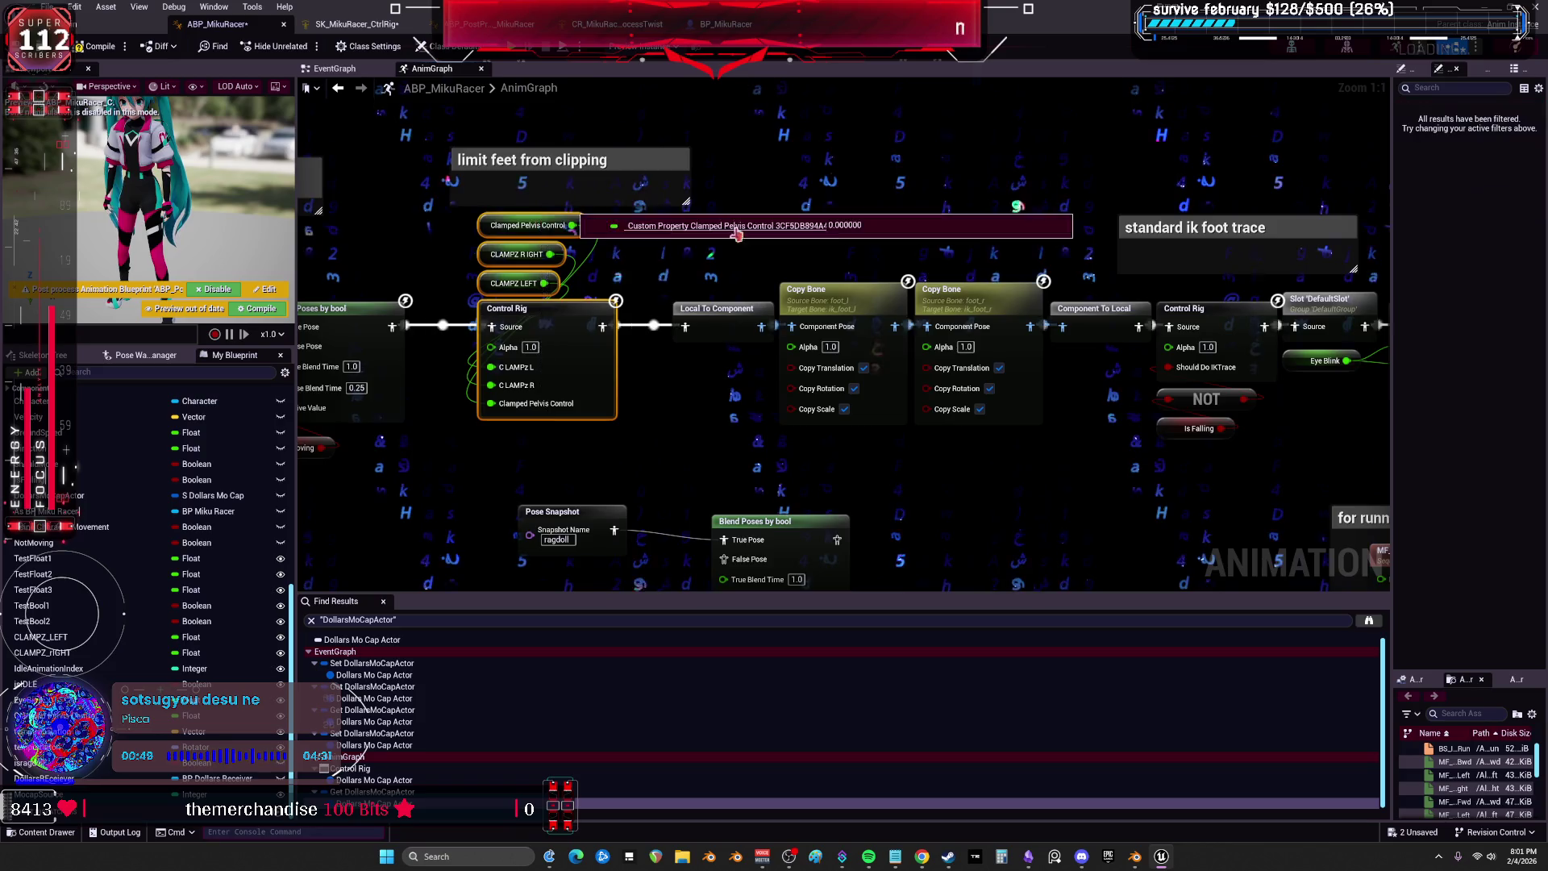
{"action": "left_click_drag", "start_coordinate": [1266, 423], "coordinate": [942, 406]}
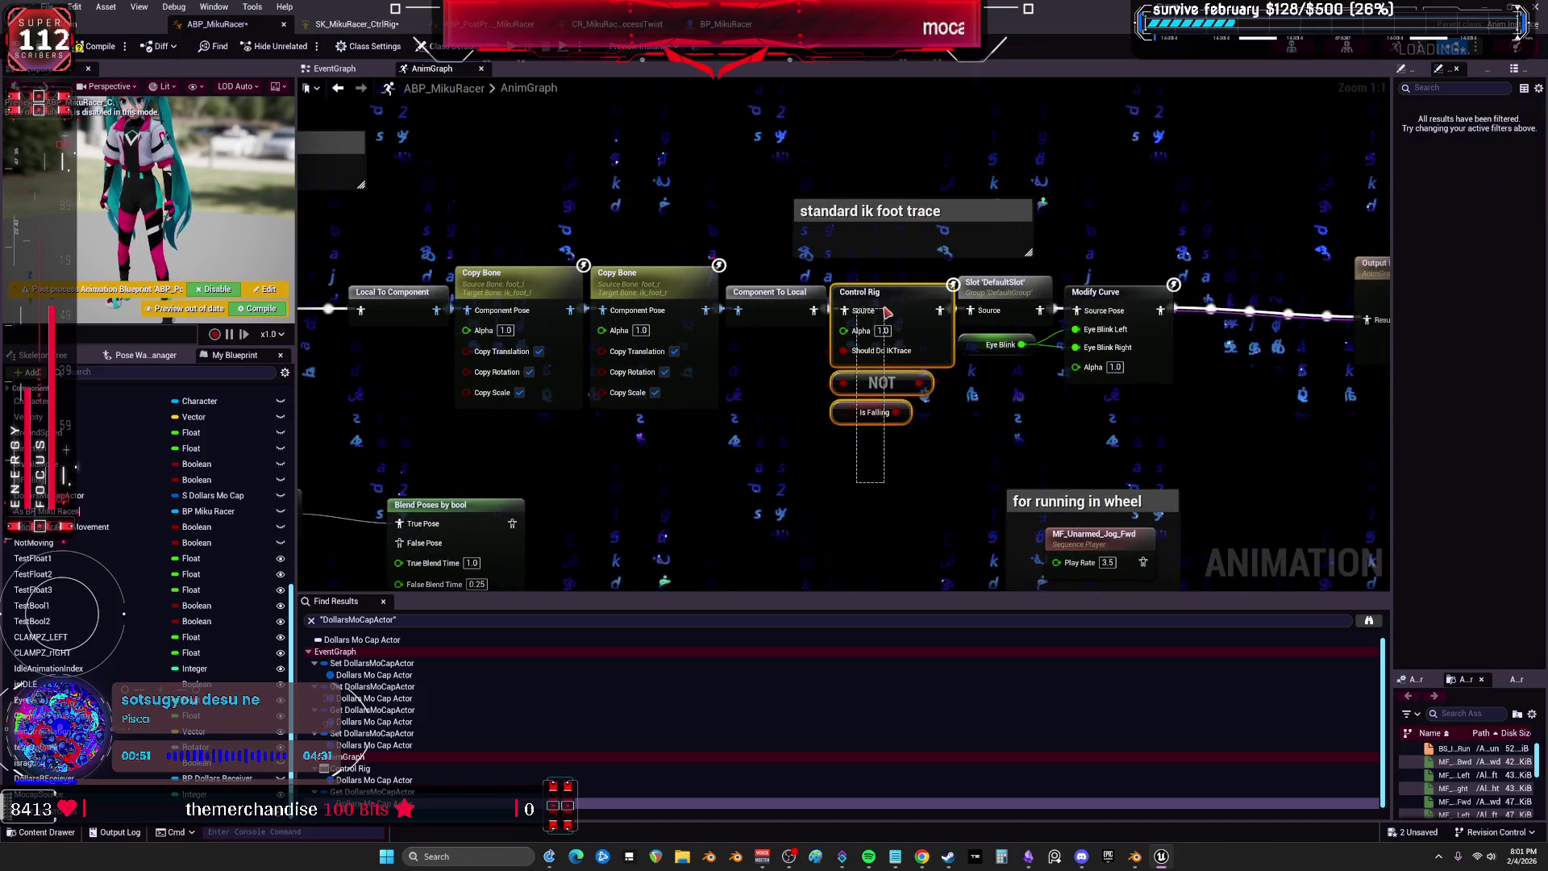
{"action": "scroll", "coordinate": [774, 447], "scroll_direction": "down", "scroll_amount": 1}
{"action": "left_click_drag", "start_coordinate": [773, 443], "coordinate": [893, 307]}
Move the 'for running in wheel' comment lower around the ragdoll Pose Snapshot and blend nodes.
{"action": "left_click_drag", "start_coordinate": [769, 522], "coordinate": [475, 355]}
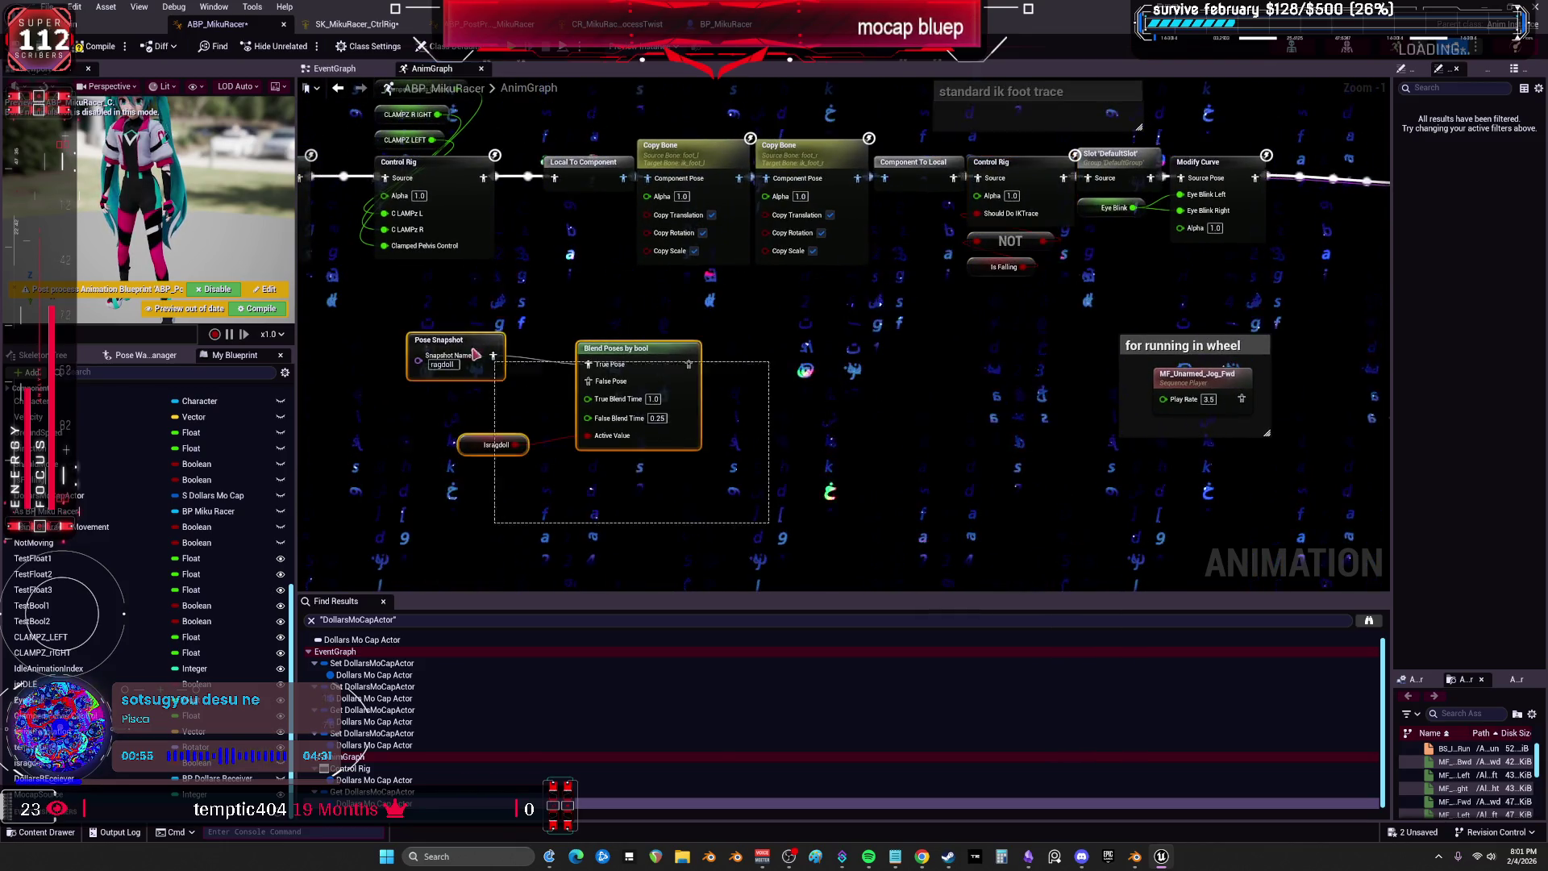
{"action": "left_click_drag", "start_coordinate": [1203, 345], "coordinate": [1126, 586]}
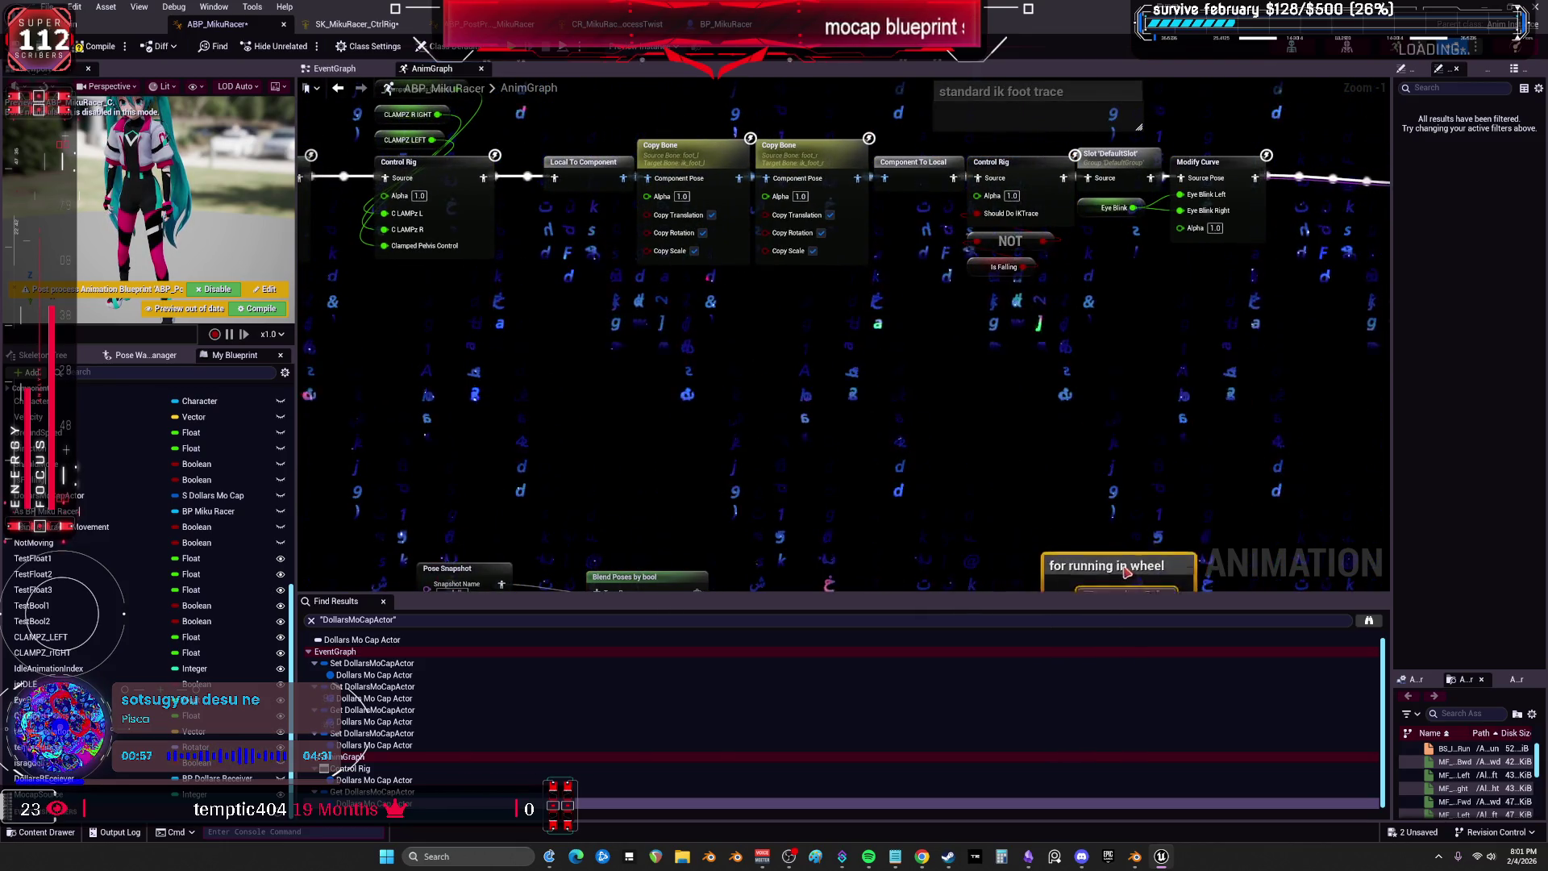
{"action": "left_click_drag", "start_coordinate": [817, 385], "coordinate": [950, 524]}
{"action": "left_click_drag", "start_coordinate": [877, 264], "coordinate": [939, 280]}
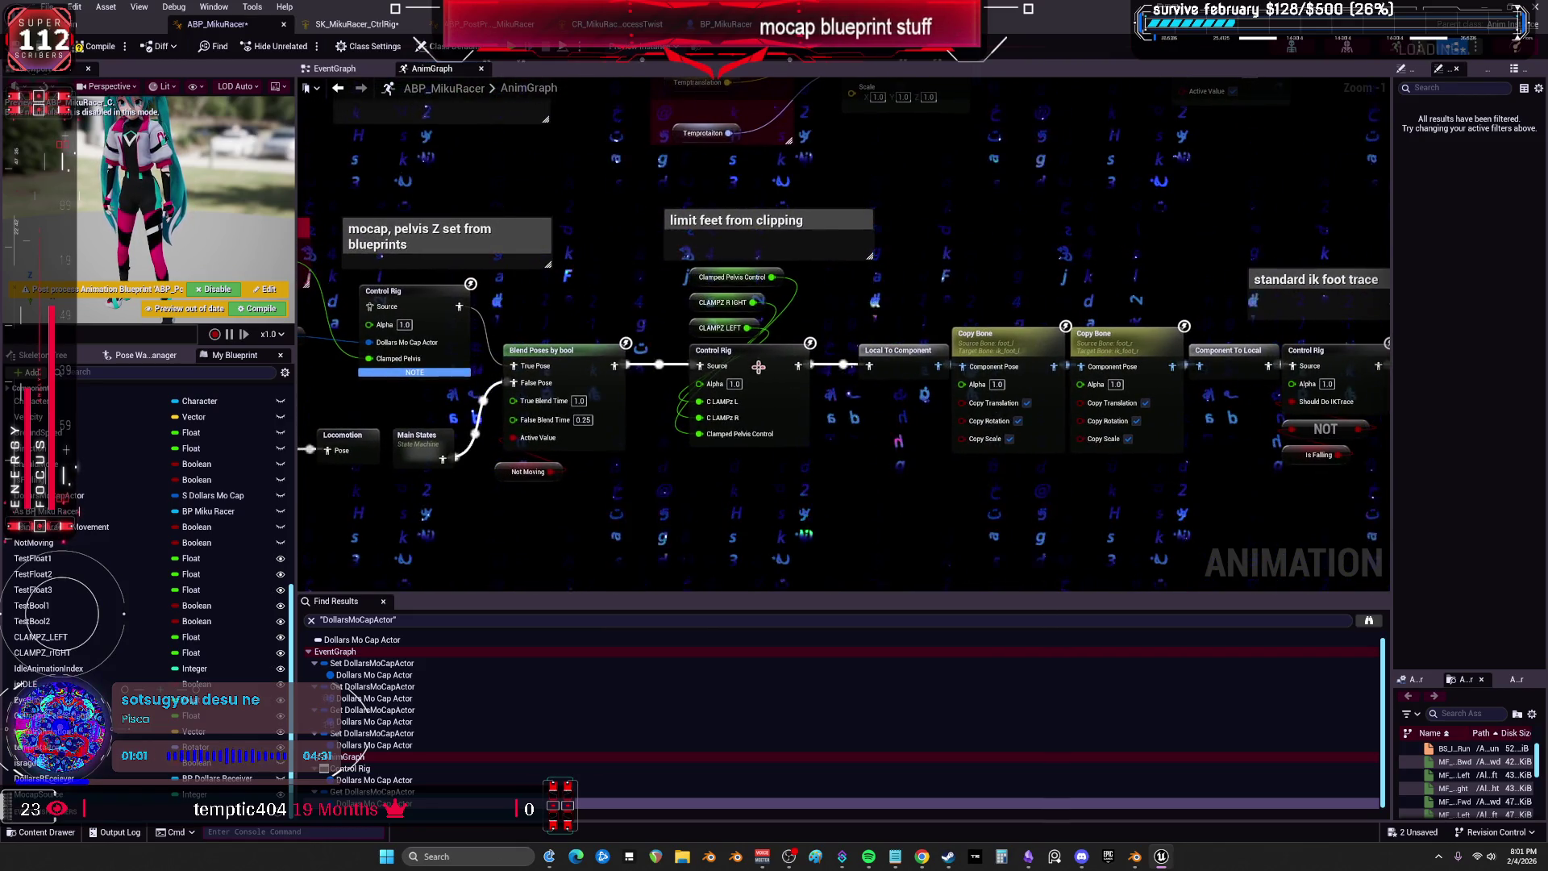
Move the 'standard ik foot trace' comment over the Copy Bone nodes.
{"action": "left_click", "coordinate": [758, 366]}
{"action": "left_click_drag", "start_coordinate": [1393, 276], "coordinate": [1167, 281]}
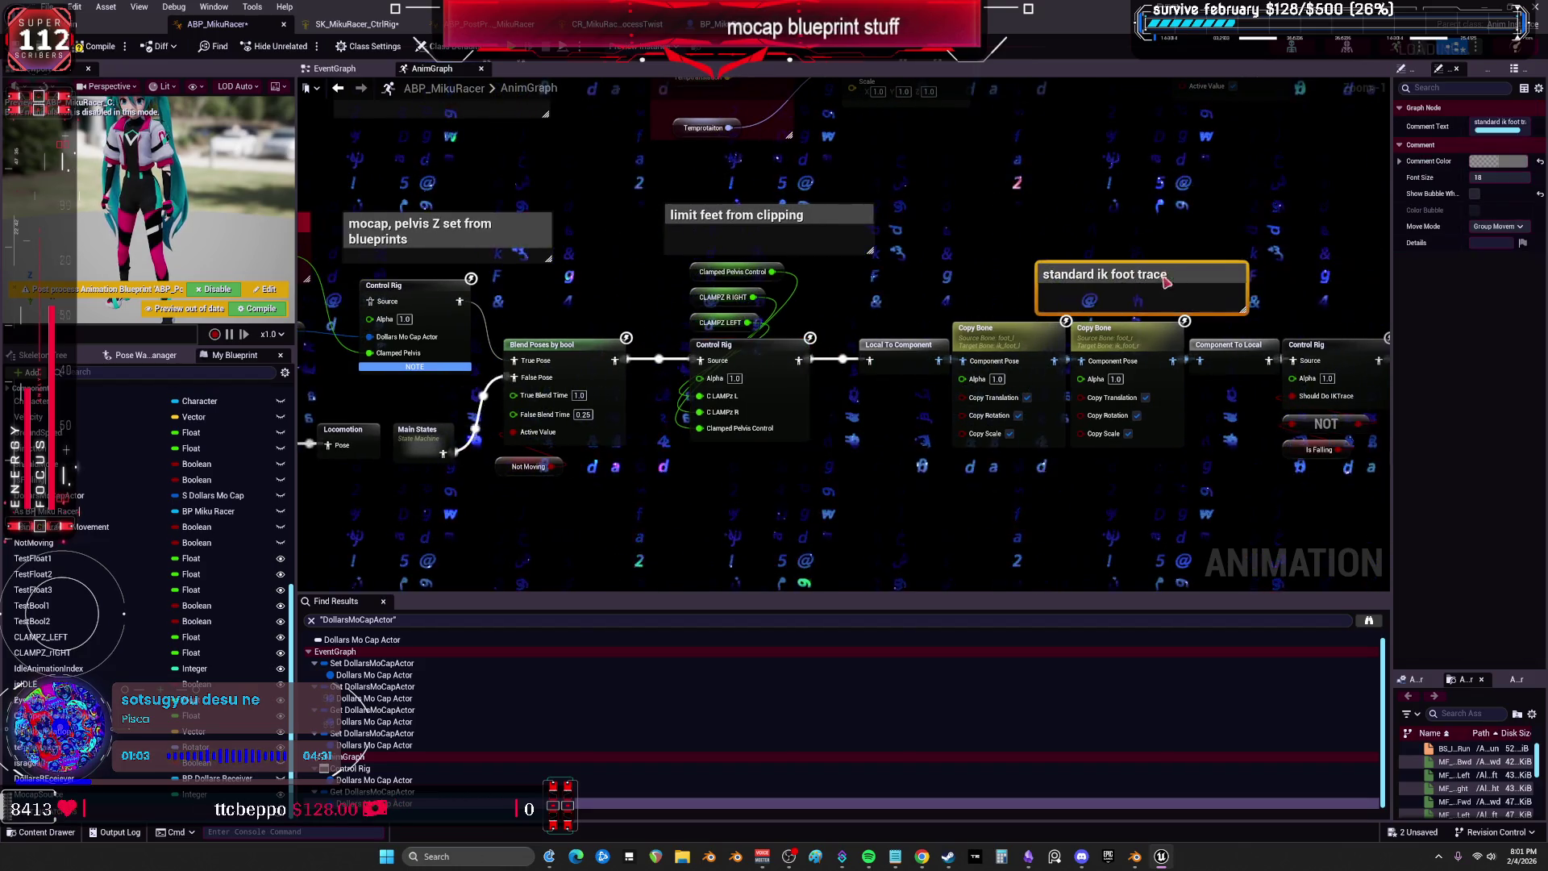
{"action": "left_click_drag", "start_coordinate": [980, 216], "coordinate": [969, 237]}
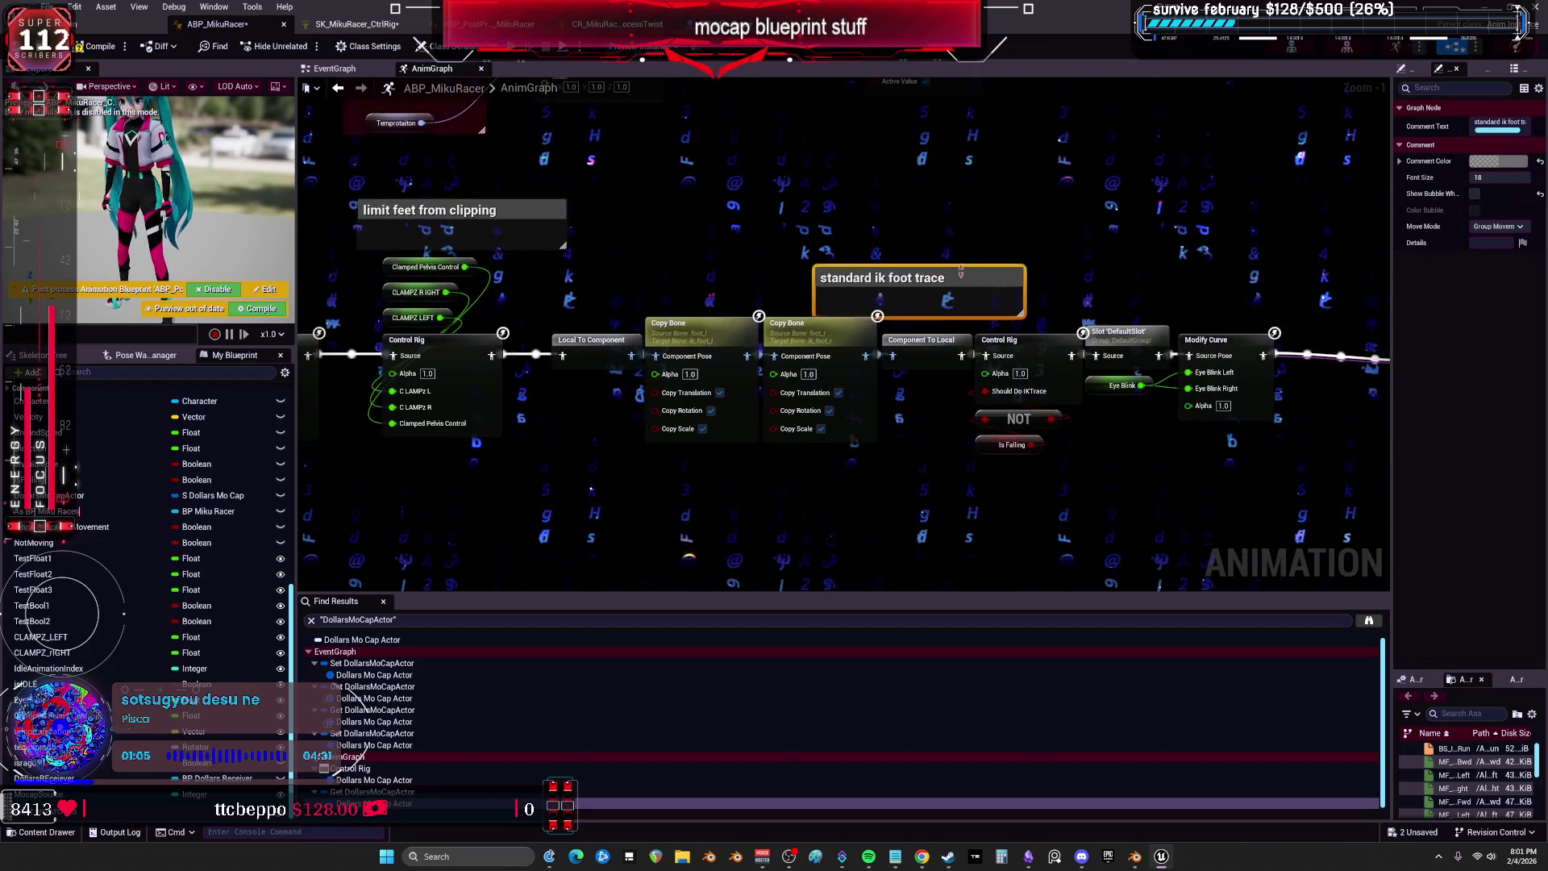
{"action": "left_click", "coordinate": [1011, 229]}
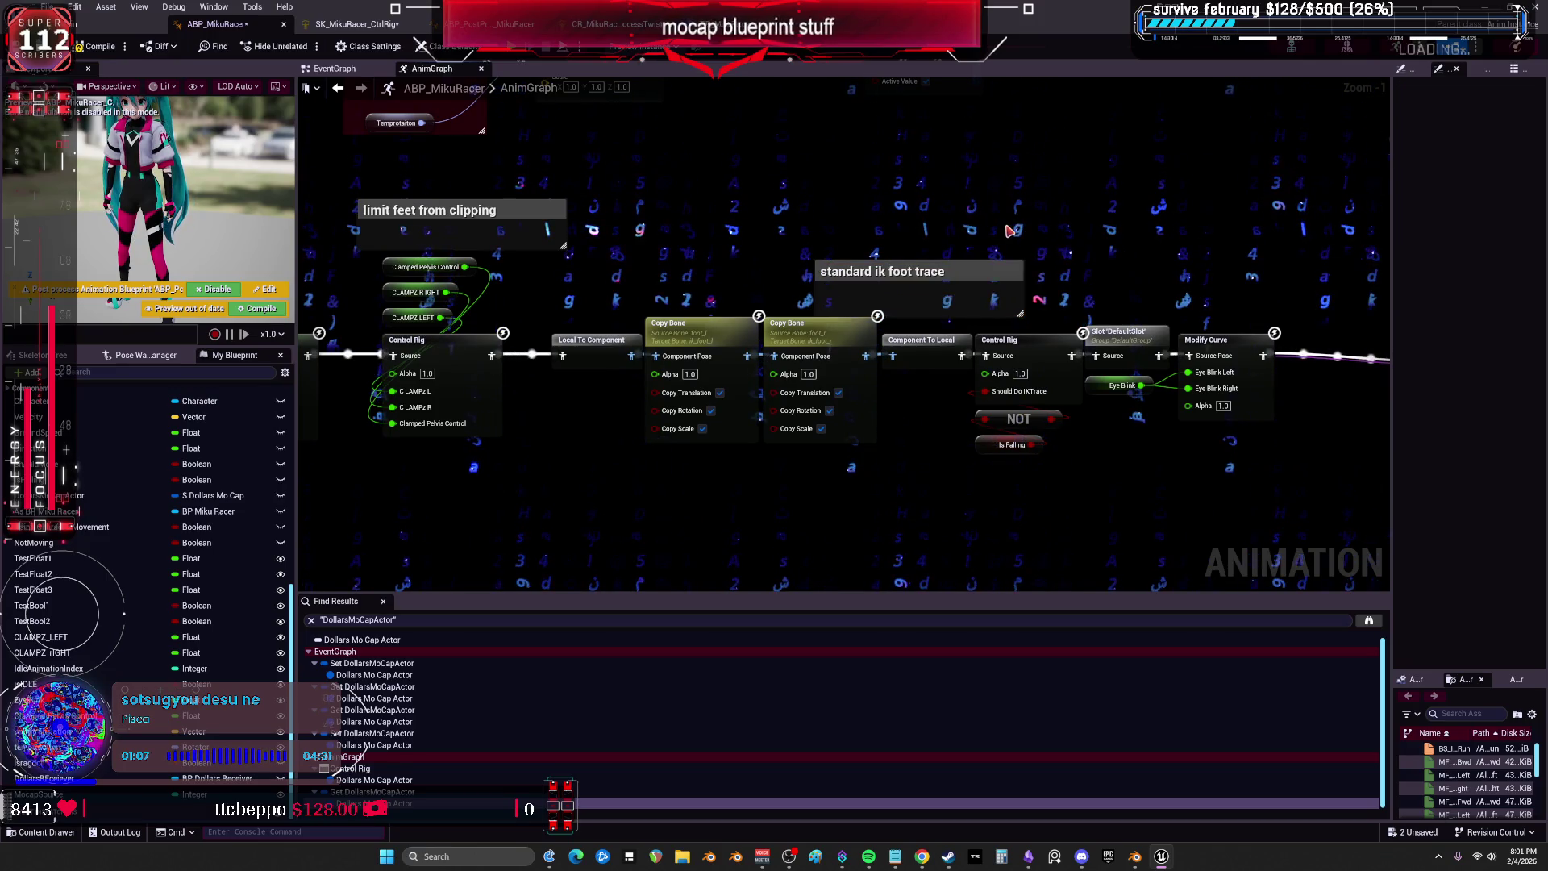
Select the Control Rig node and widen the Details panel to read its properties.
{"action": "left_click_drag", "start_coordinate": [523, 438], "coordinate": [589, 445]}
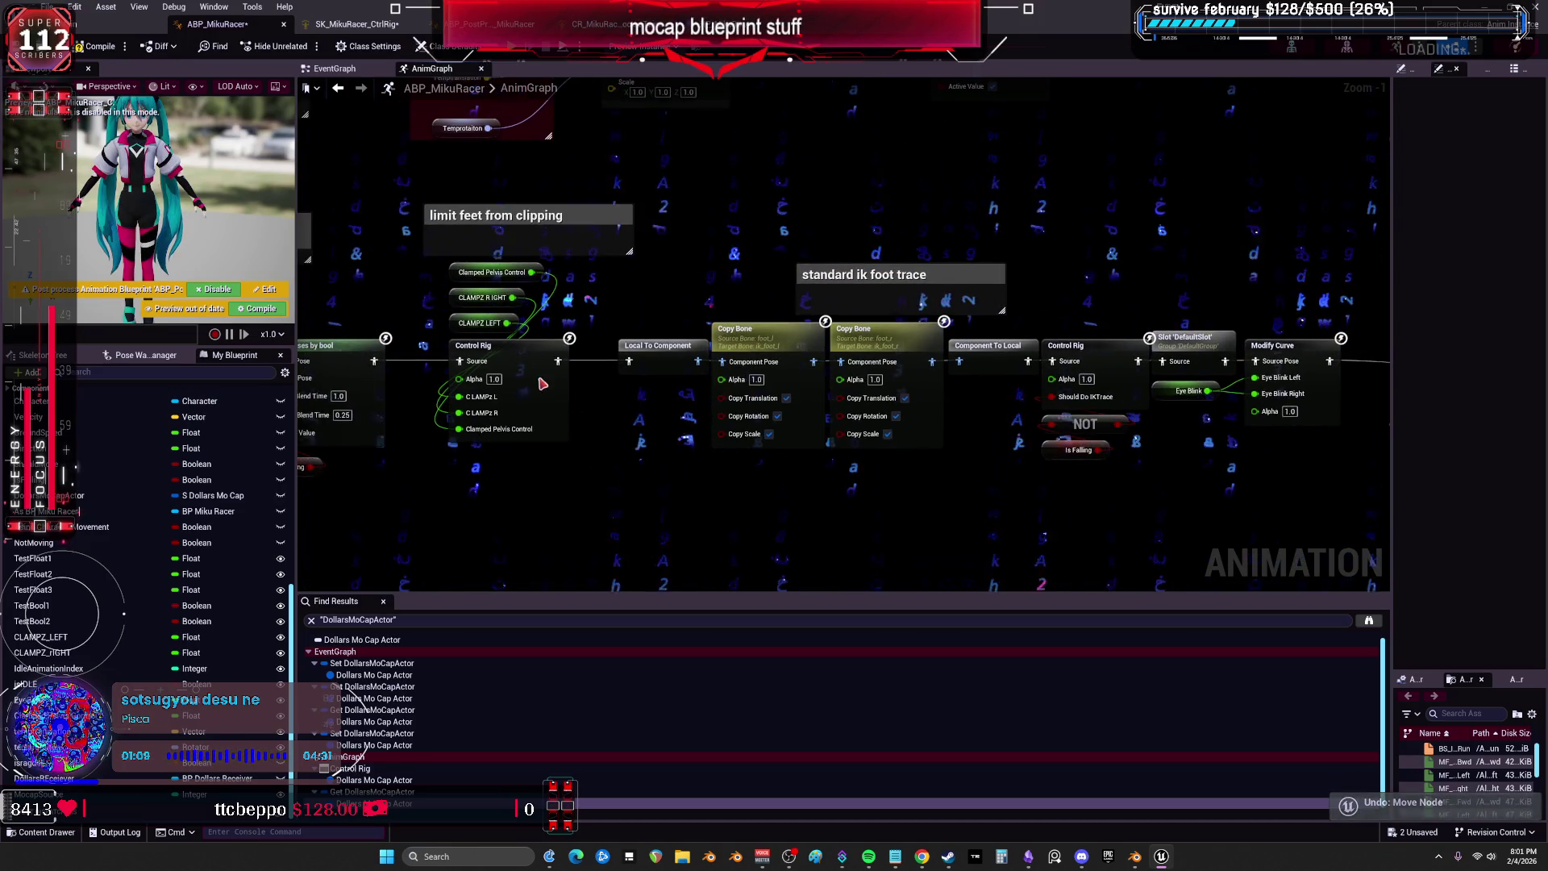
{"action": "left_click", "coordinate": [516, 403]}
{"action": "left_click_drag", "start_coordinate": [1393, 300], "coordinate": [1113, 300]}
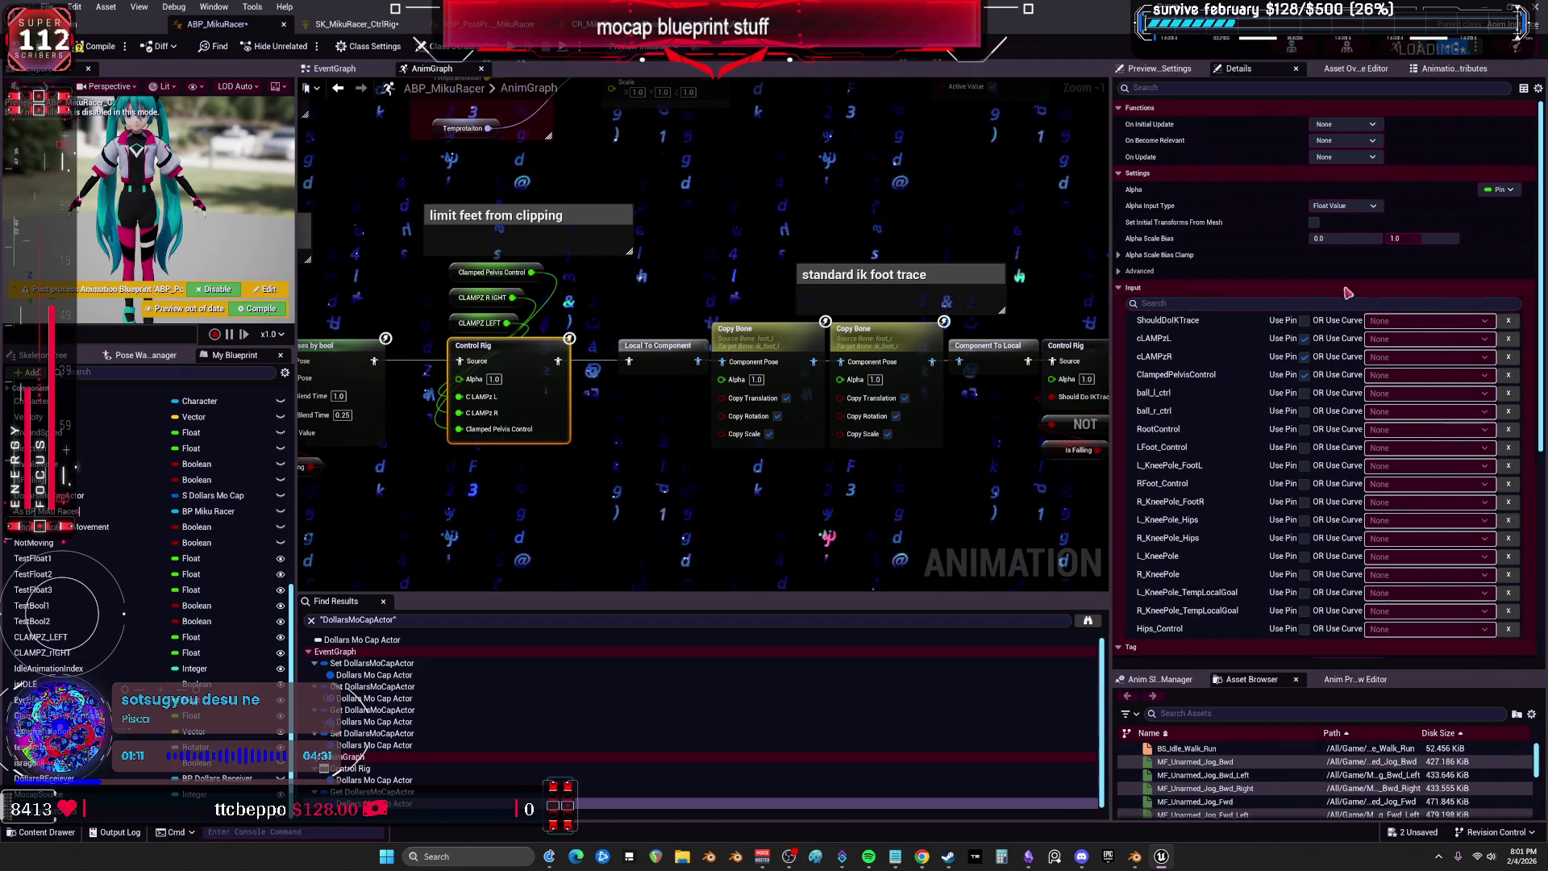
Open the CR_MikuRacer_FootIK control rig from the Content Browser.
{"action": "left_click_drag", "start_coordinate": [1540, 266], "coordinate": [1506, 655]}
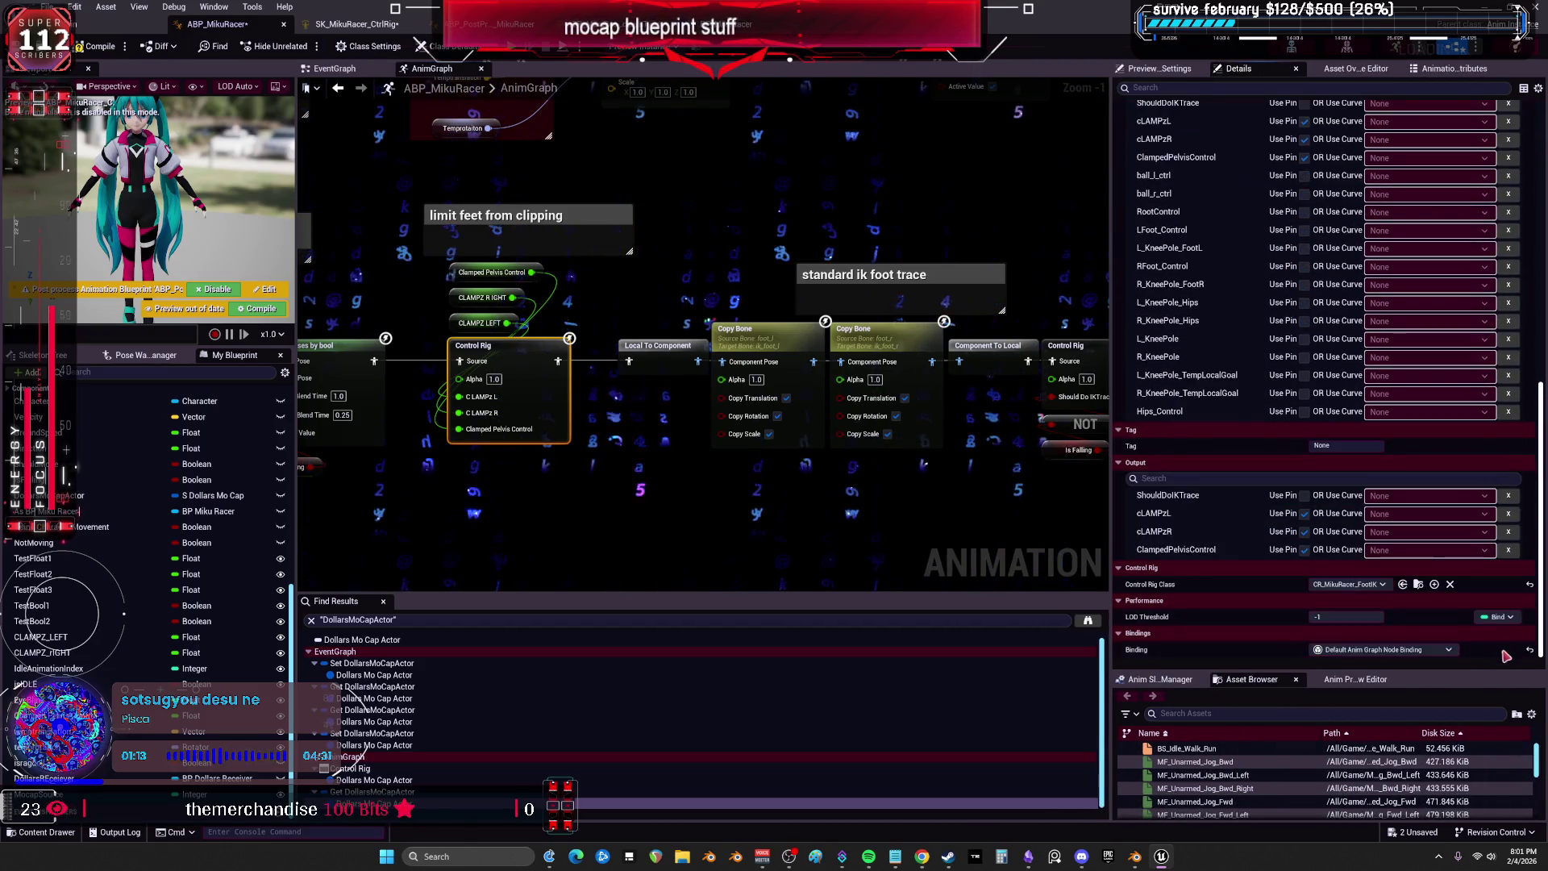
{"action": "left_click", "coordinate": [1417, 584]}
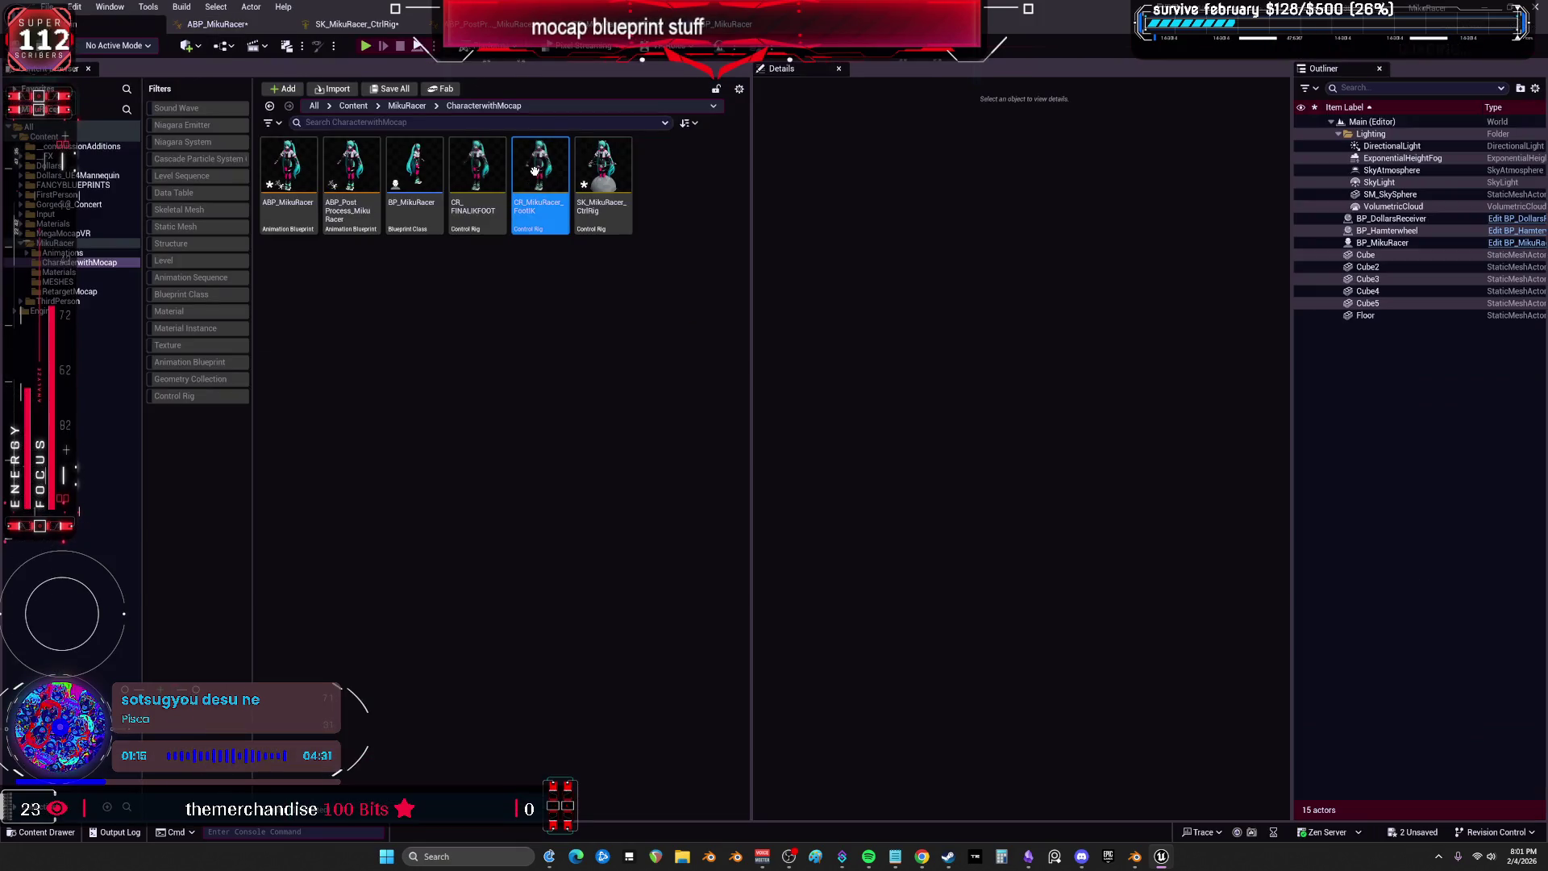
{"action": "key", "text": "Return"}
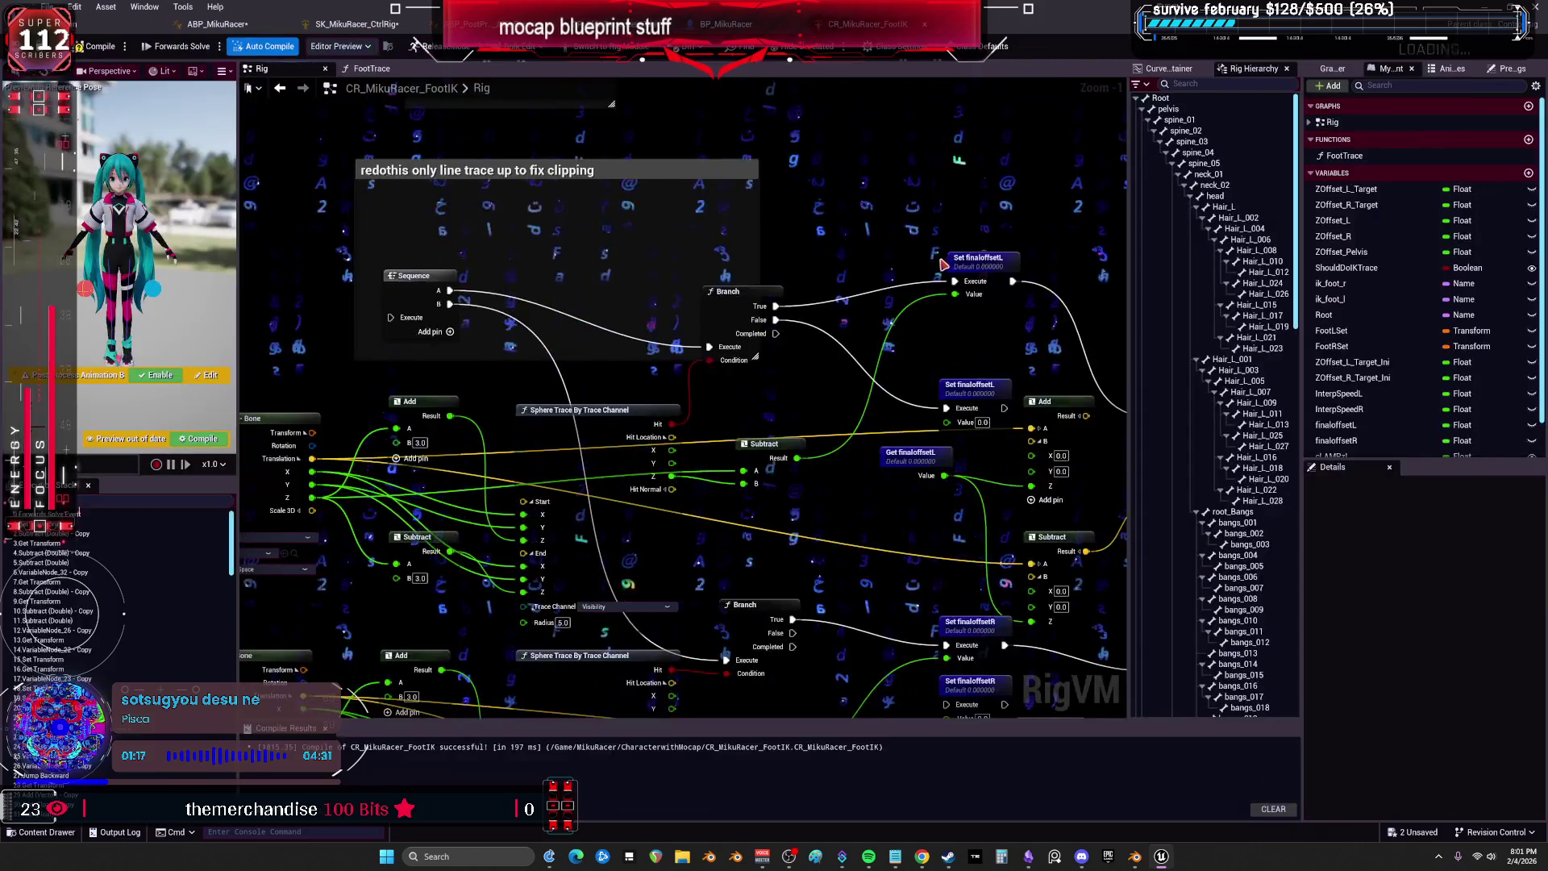
Navigate the Rig graph past SetUp_Legs and R_KneePole to the foot and ball transform nodes.
{"action": "scroll", "coordinate": [766, 380], "scroll_direction": "up", "scroll_amount": 7}
{"action": "scroll", "coordinate": [897, 293], "scroll_direction": "up", "scroll_amount": 1}
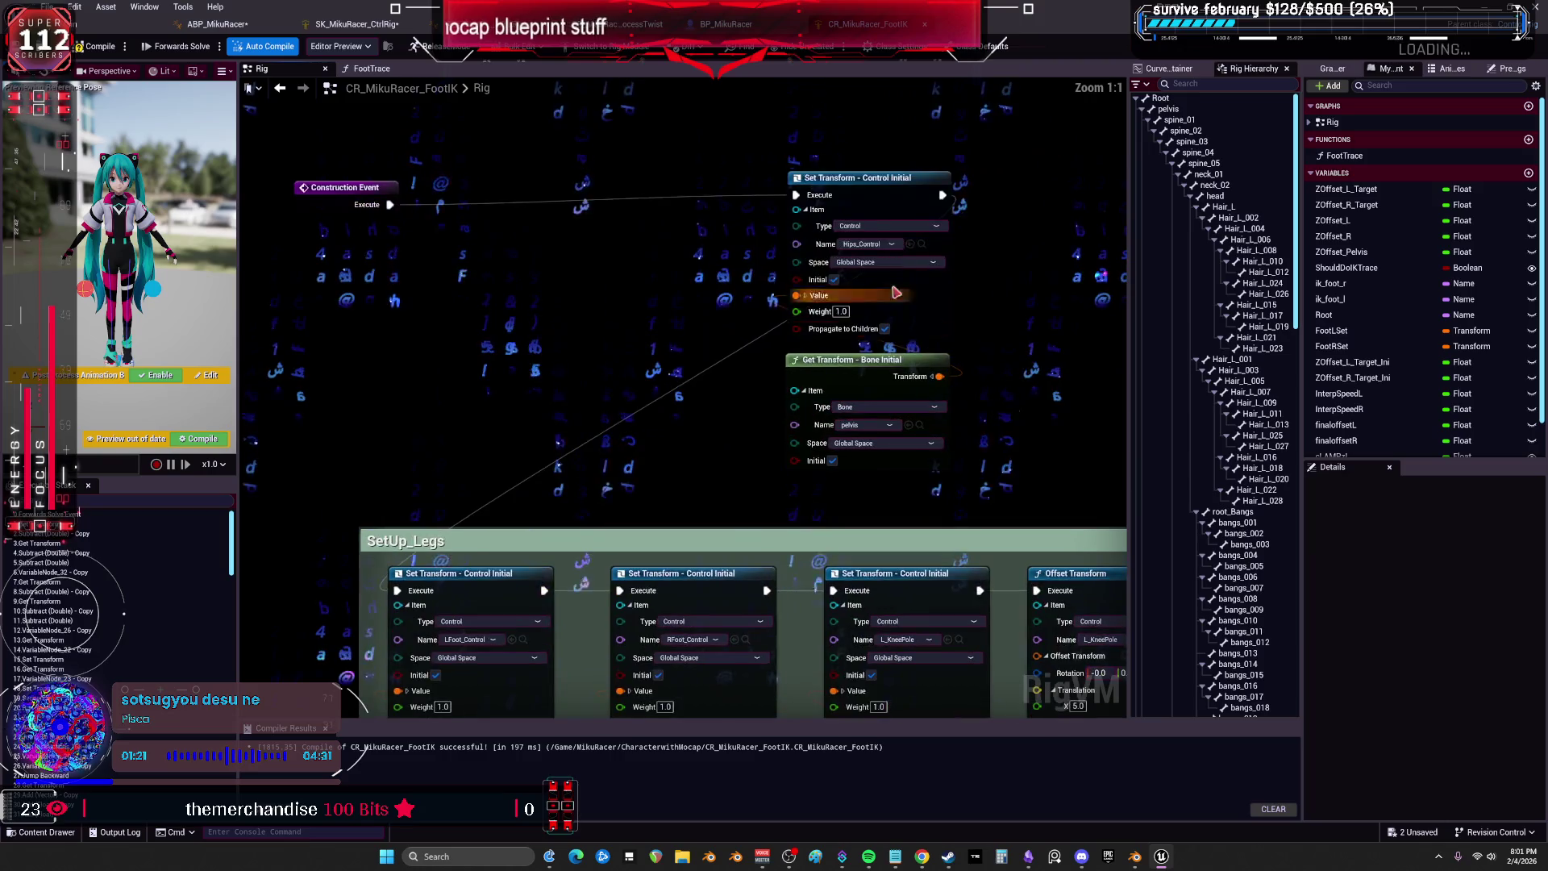
{"action": "left_click_drag", "start_coordinate": [881, 244], "coordinate": [775, 204]}
{"action": "left_click_drag", "start_coordinate": [985, 201], "coordinate": [816, 189]}
{"action": "left_click_drag", "start_coordinate": [987, 192], "coordinate": [887, 190]}
{"action": "left_click_drag", "start_coordinate": [987, 192], "coordinate": [467, 192]}
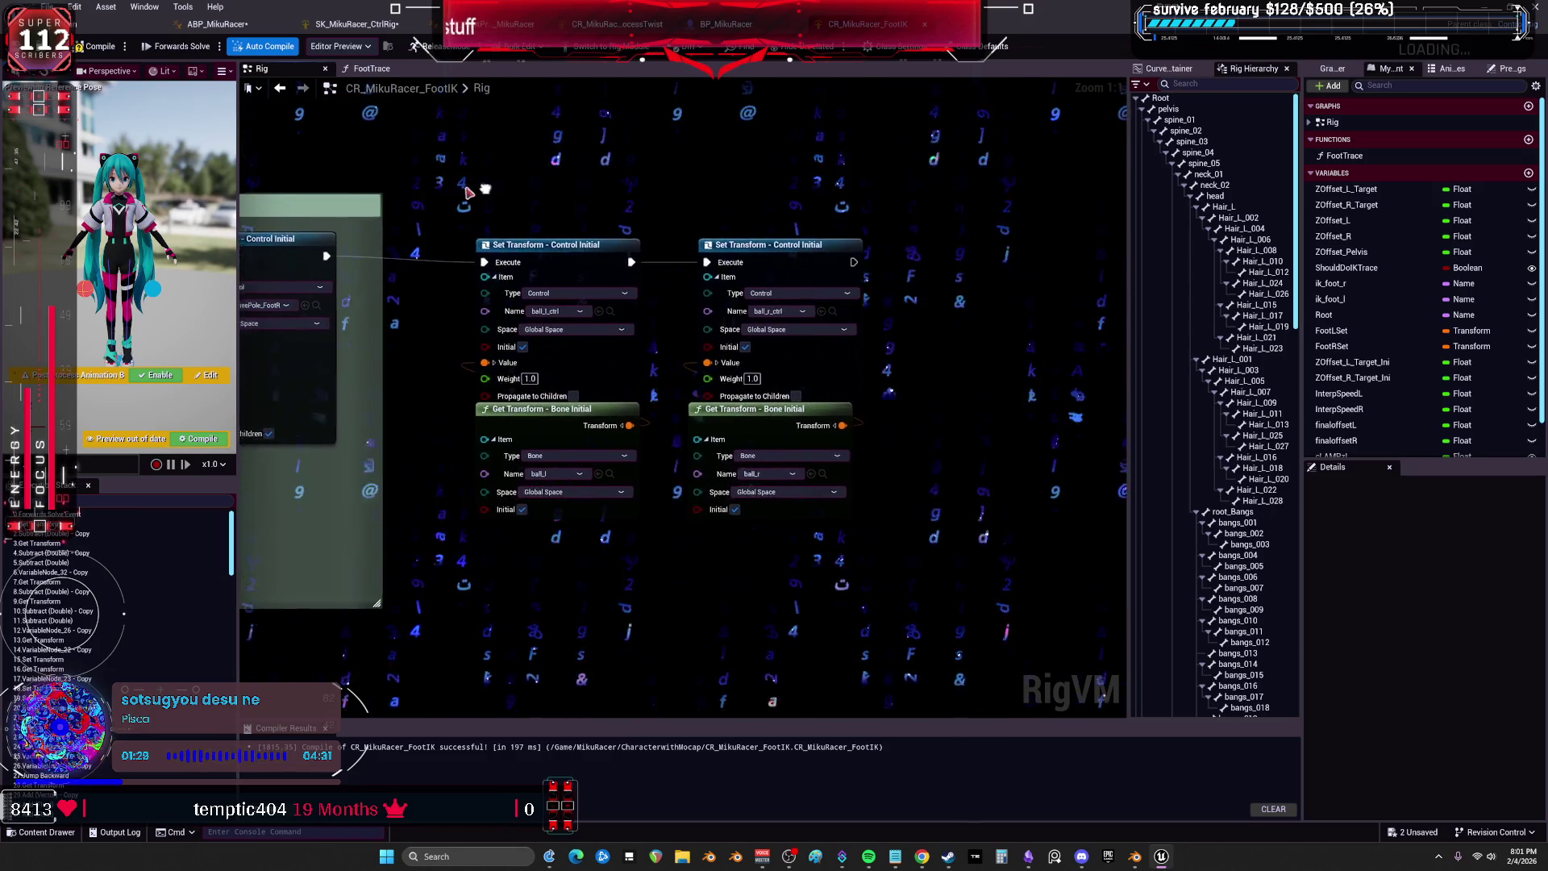
{"action": "scroll", "coordinate": [655, 454], "scroll_direction": "down", "scroll_amount": 4}
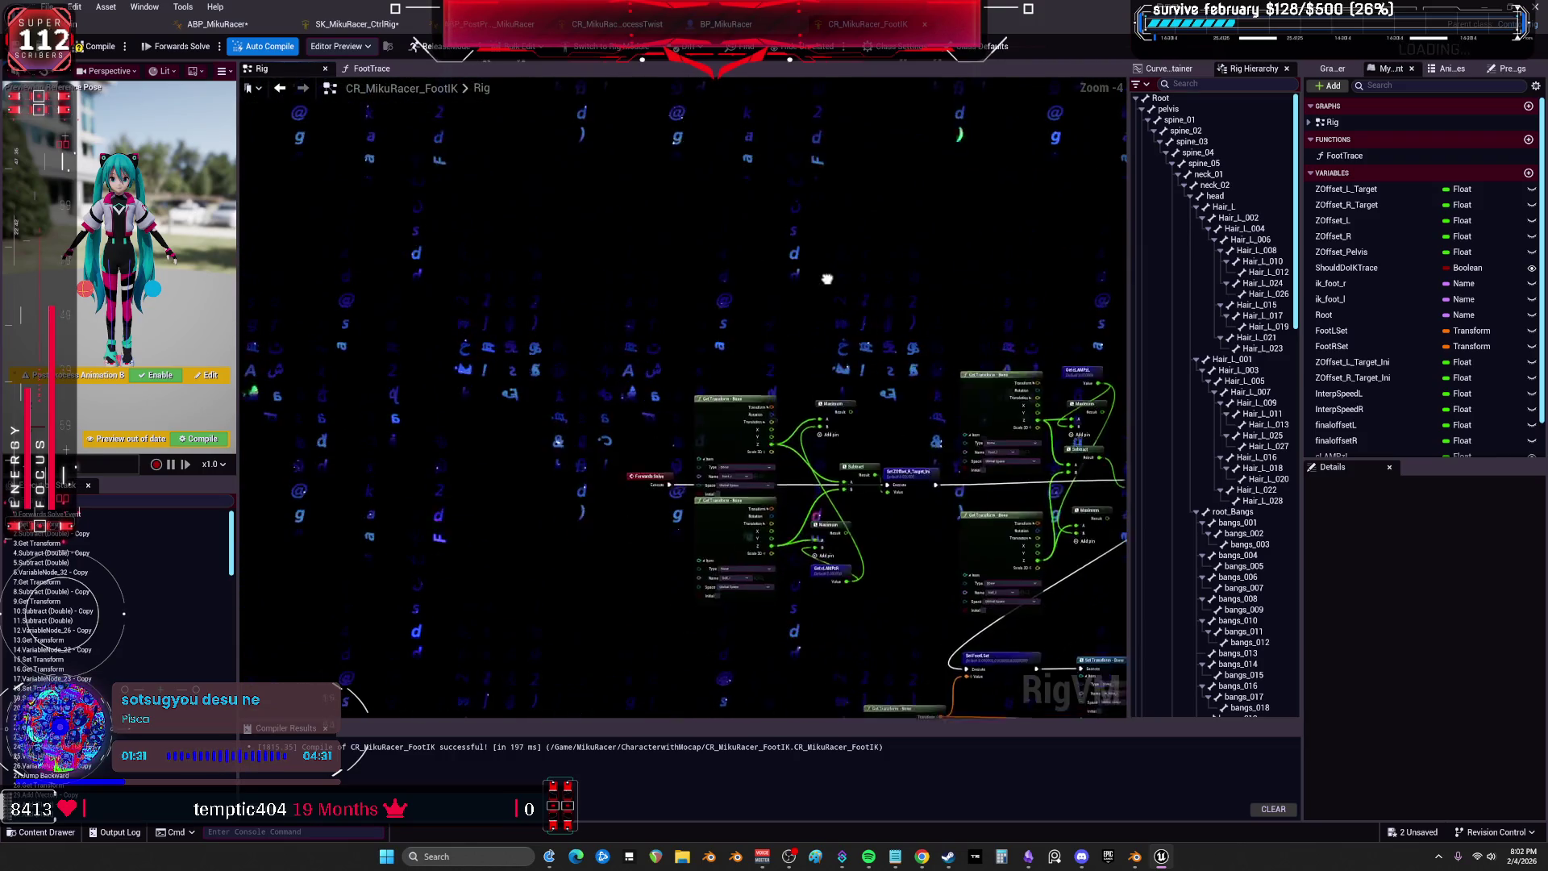
{"action": "scroll", "coordinate": [519, 298], "scroll_direction": "down", "scroll_amount": 4}
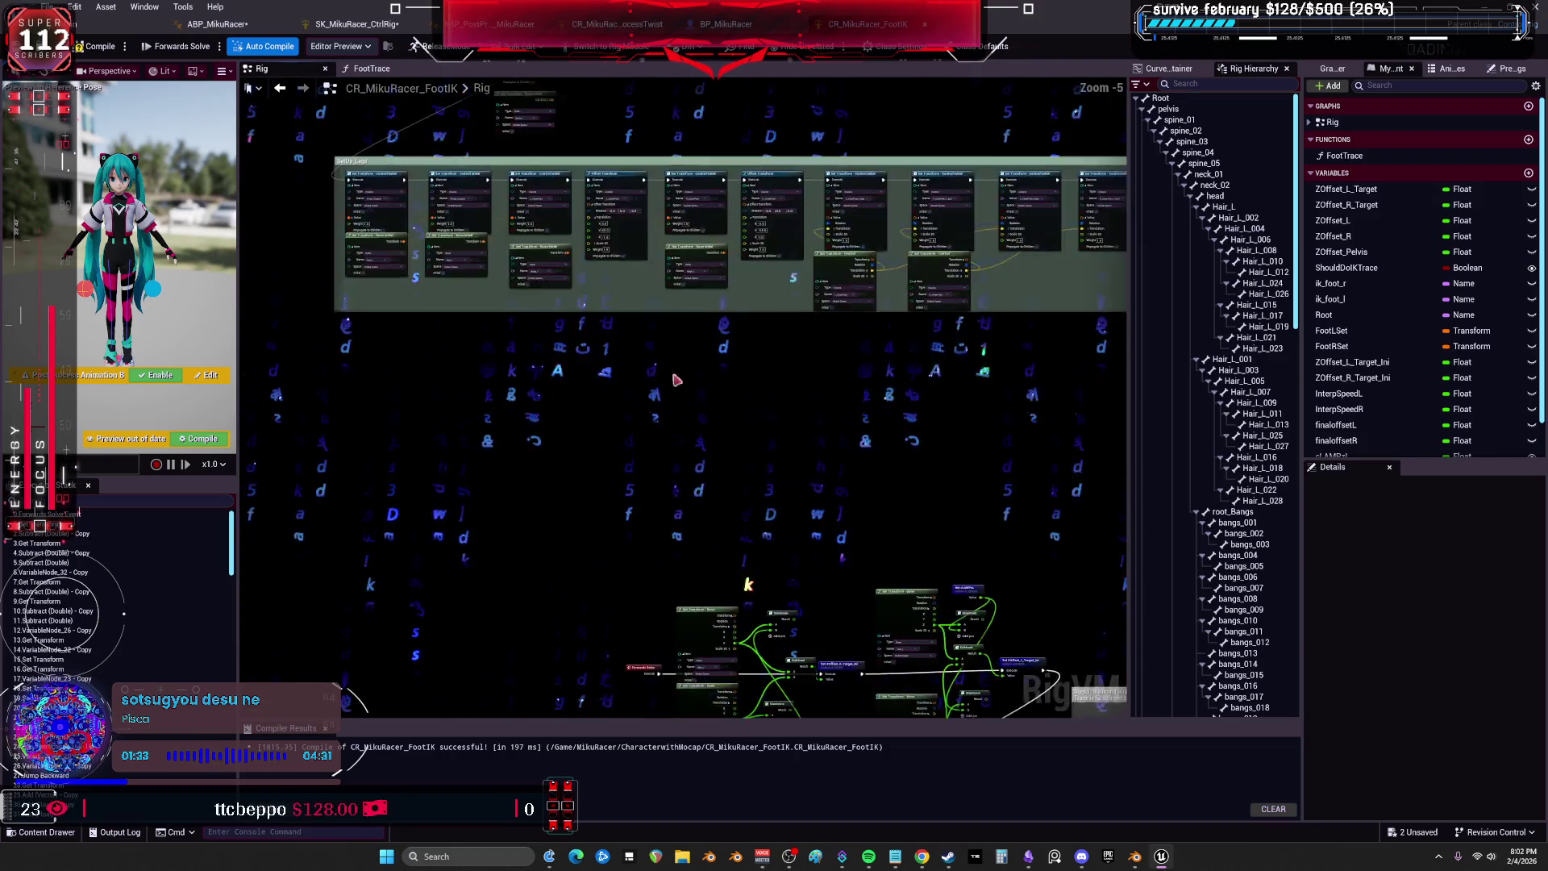
{"action": "scroll", "coordinate": [742, 605], "scroll_direction": "up", "scroll_amount": 4}
{"action": "scroll", "coordinate": [919, 558], "scroll_direction": "down", "scroll_amount": 1}
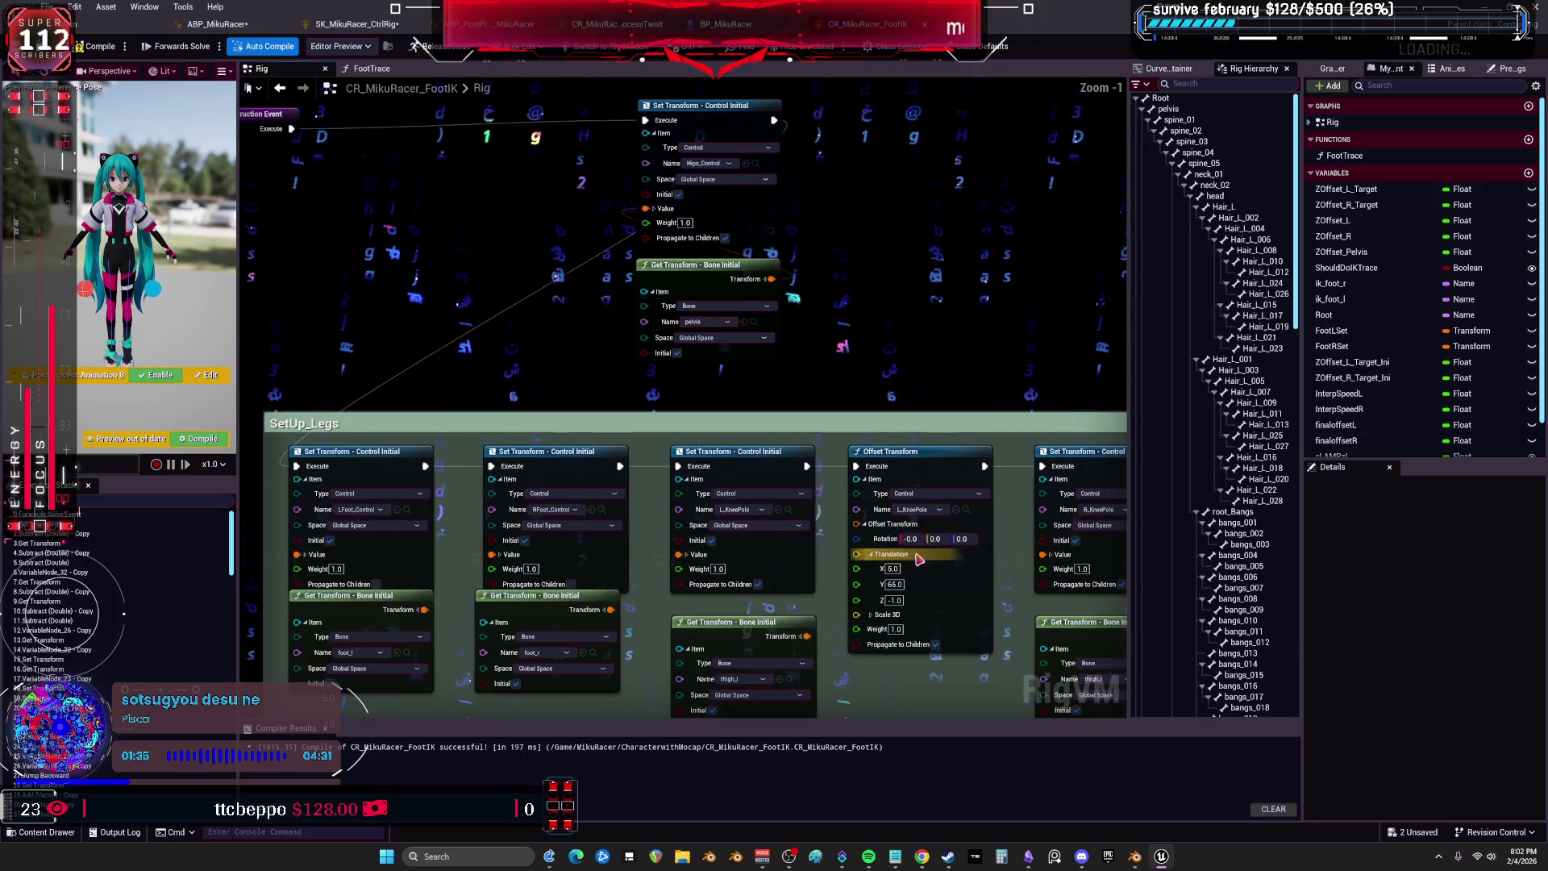
{"action": "scroll", "coordinate": [979, 395], "scroll_direction": "down", "scroll_amount": 4}
{"action": "scroll", "coordinate": [861, 373], "scroll_direction": "up", "scroll_amount": 5}
Select the right-foot ZOffset_R_Target_Ini calculation nodes and add a comment around them.
{"action": "left_click_drag", "start_coordinate": [949, 423], "coordinate": [707, 449]}
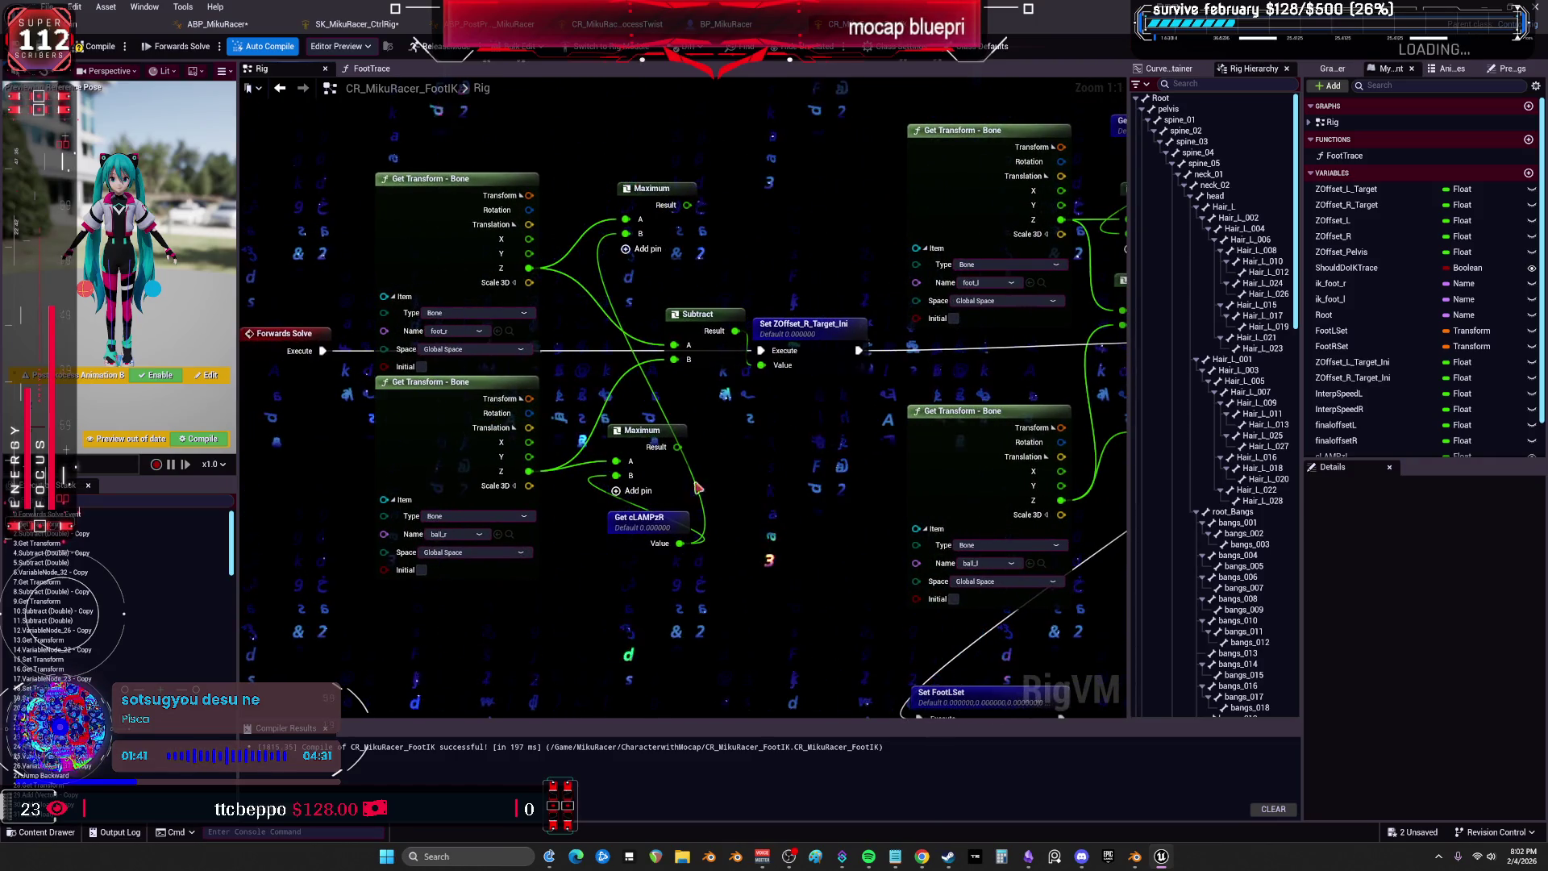
{"action": "mouse_move", "coordinate": [1000, 580]}
{"action": "left_mouse_down"}
{"action": "mouse_move", "coordinate": [726, 419]}
{"action": "mouse_move", "coordinate": [355, 161]}
{"action": "left_mouse_up"}
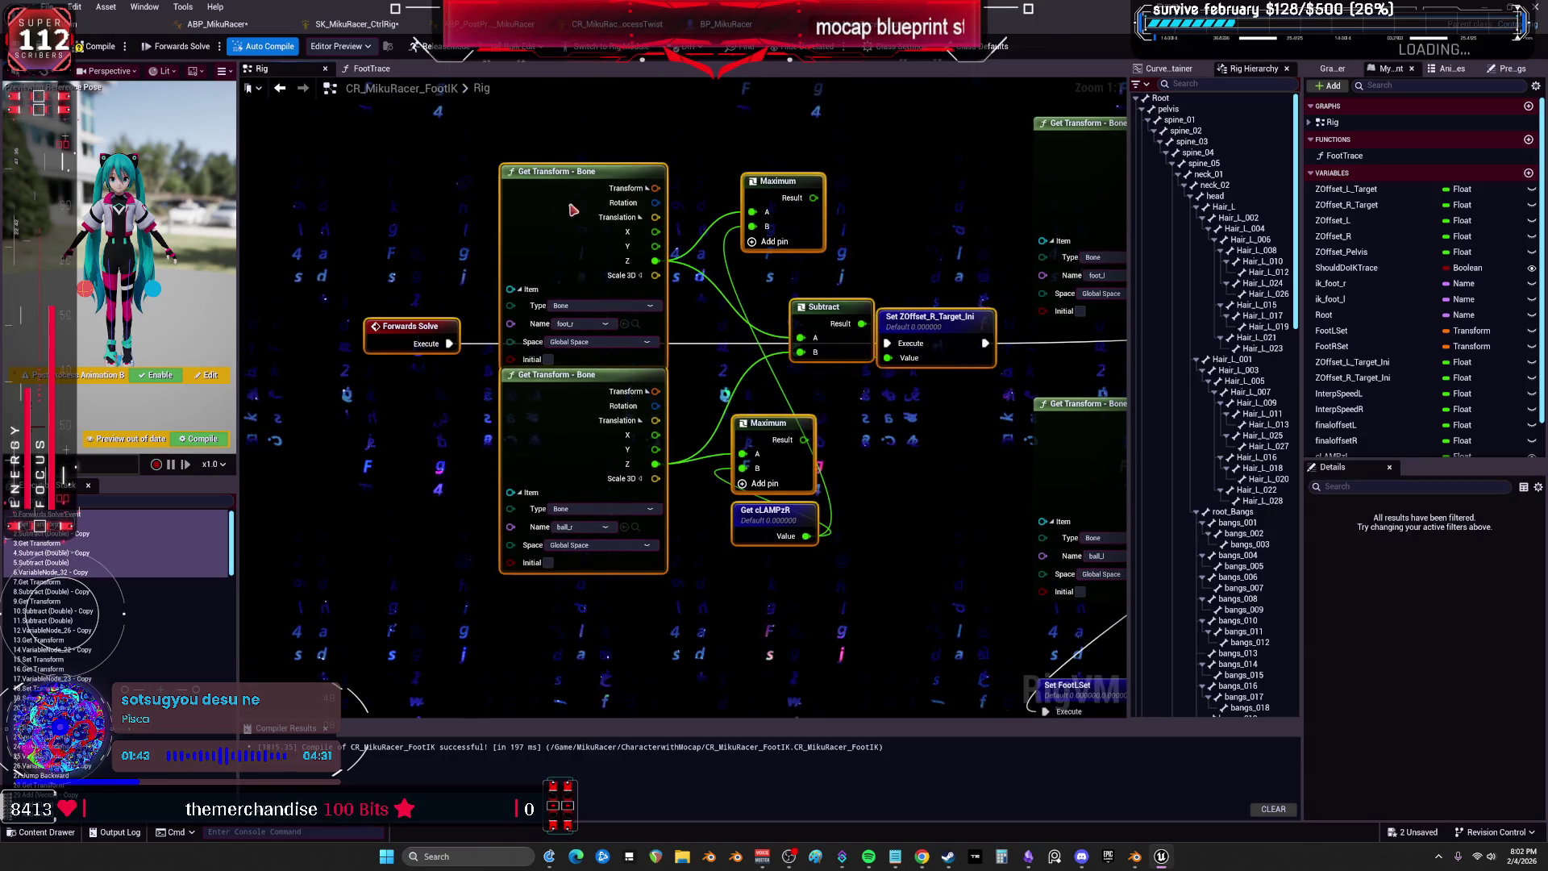
{"action": "left_click_drag", "start_coordinate": [650, 97], "coordinate": [657, 227]}
{"action": "key", "text": "c"}
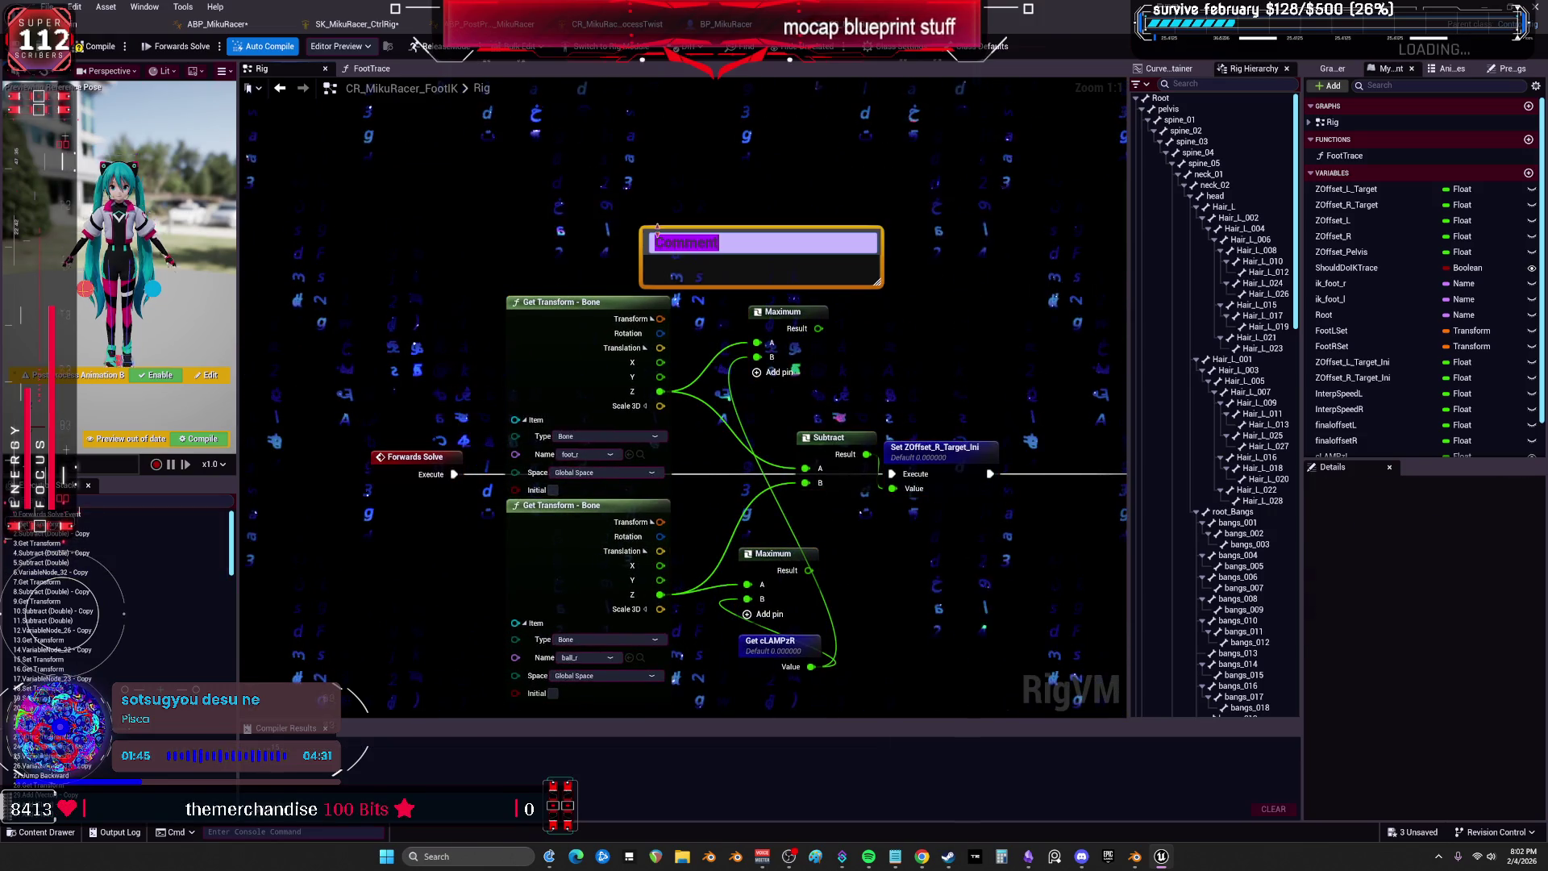
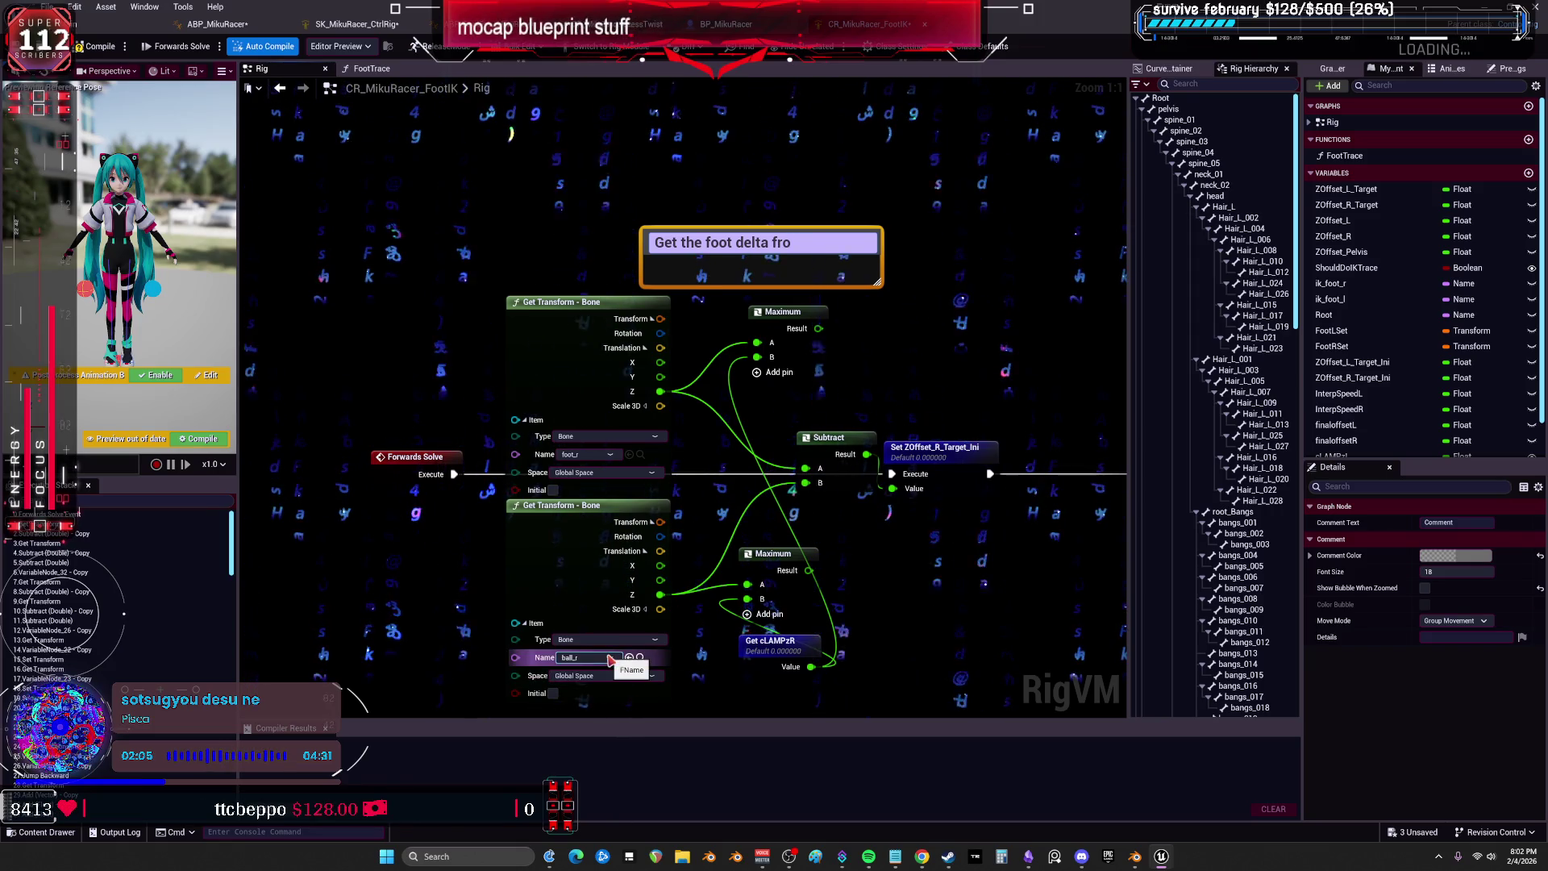
Retitle the comment above the foot transform nodes to 'what is this??????'.
{"action": "key", "text": "ctrl+a"}
{"action": "key", "text": "BackSpace"}
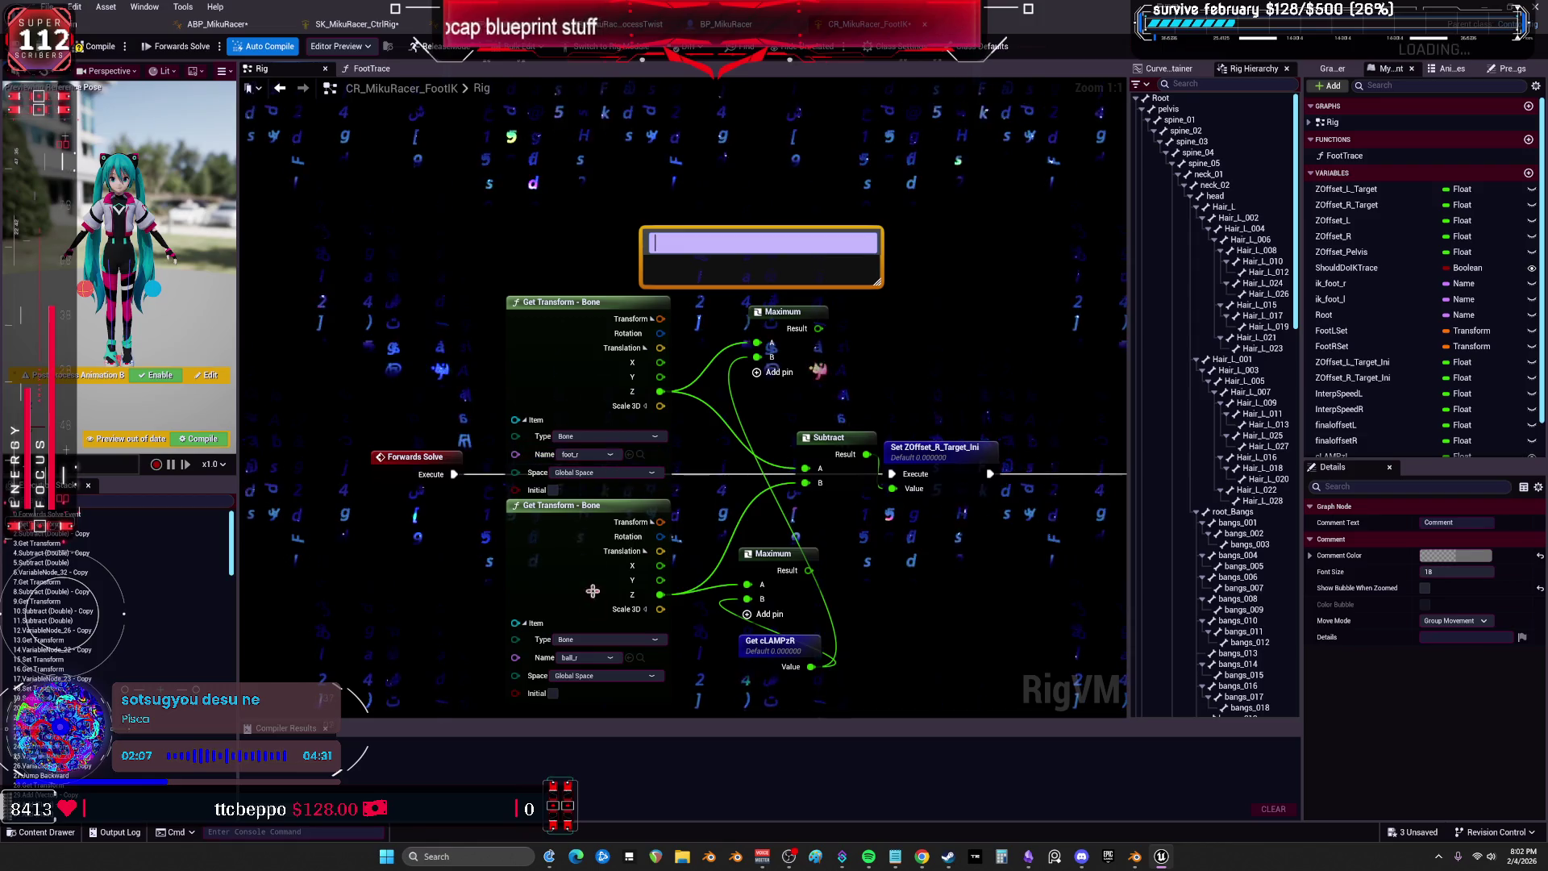
{"action": "left_click", "coordinate": [666, 299]}
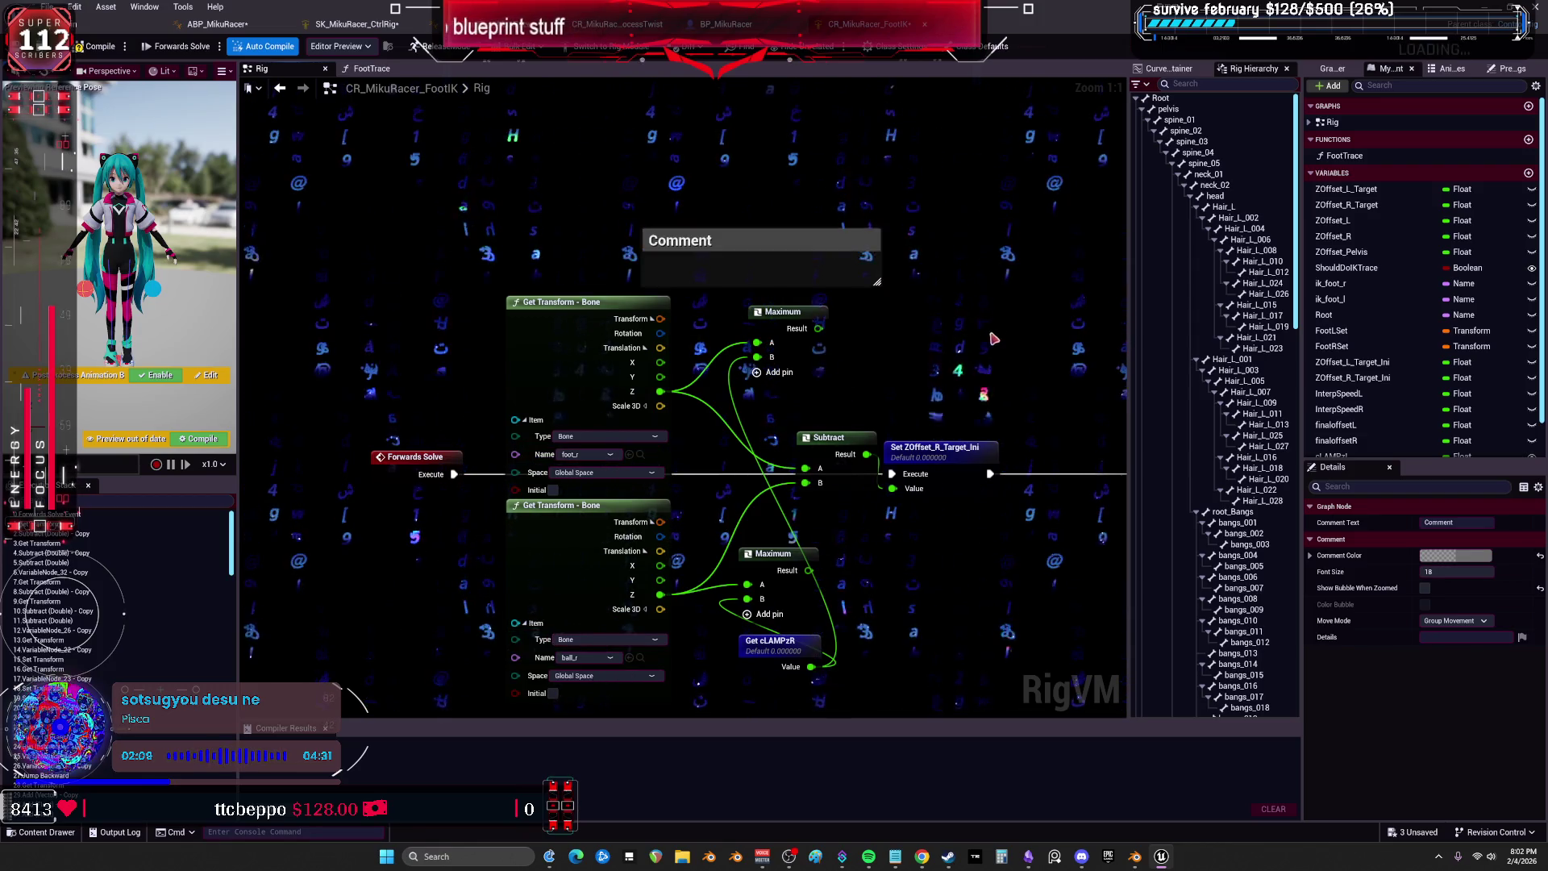
{"action": "scroll", "coordinate": [801, 339], "scroll_direction": "down", "scroll_amount": 1}
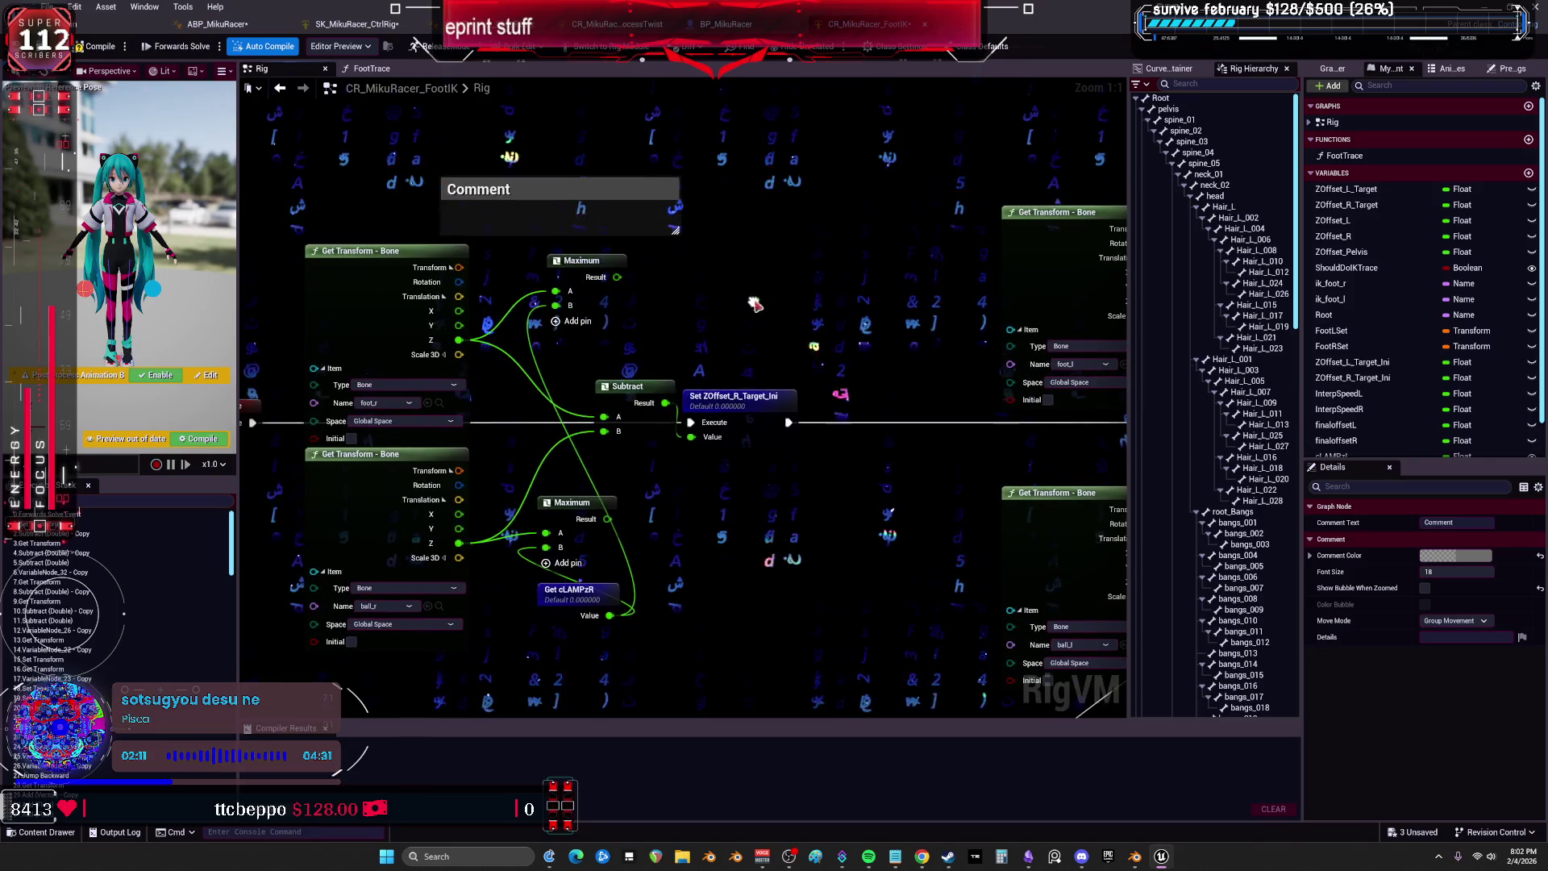
{"action": "mouse_move", "coordinate": [978, 376]}
{"action": "left_mouse_down"}
{"action": "mouse_move", "coordinate": [467, 376]}
{"action": "mouse_move", "coordinate": [855, 330]}
{"action": "mouse_move", "coordinate": [872, 323]}
{"action": "mouse_move", "coordinate": [856, 308]}
{"action": "left_mouse_up"}
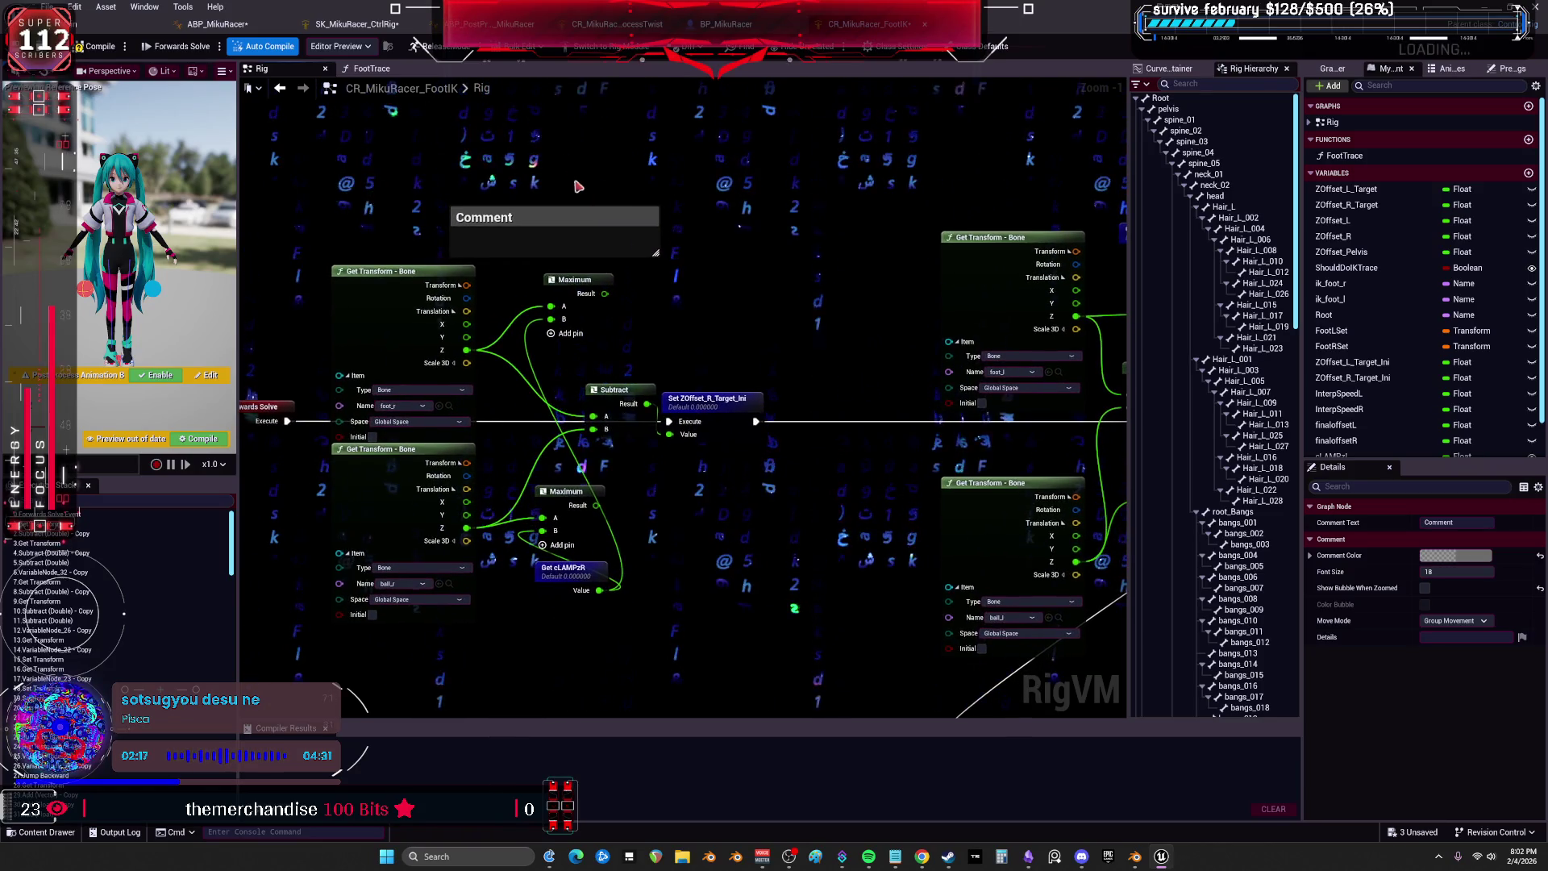
{"action": "type", "text": "what is this??????"}
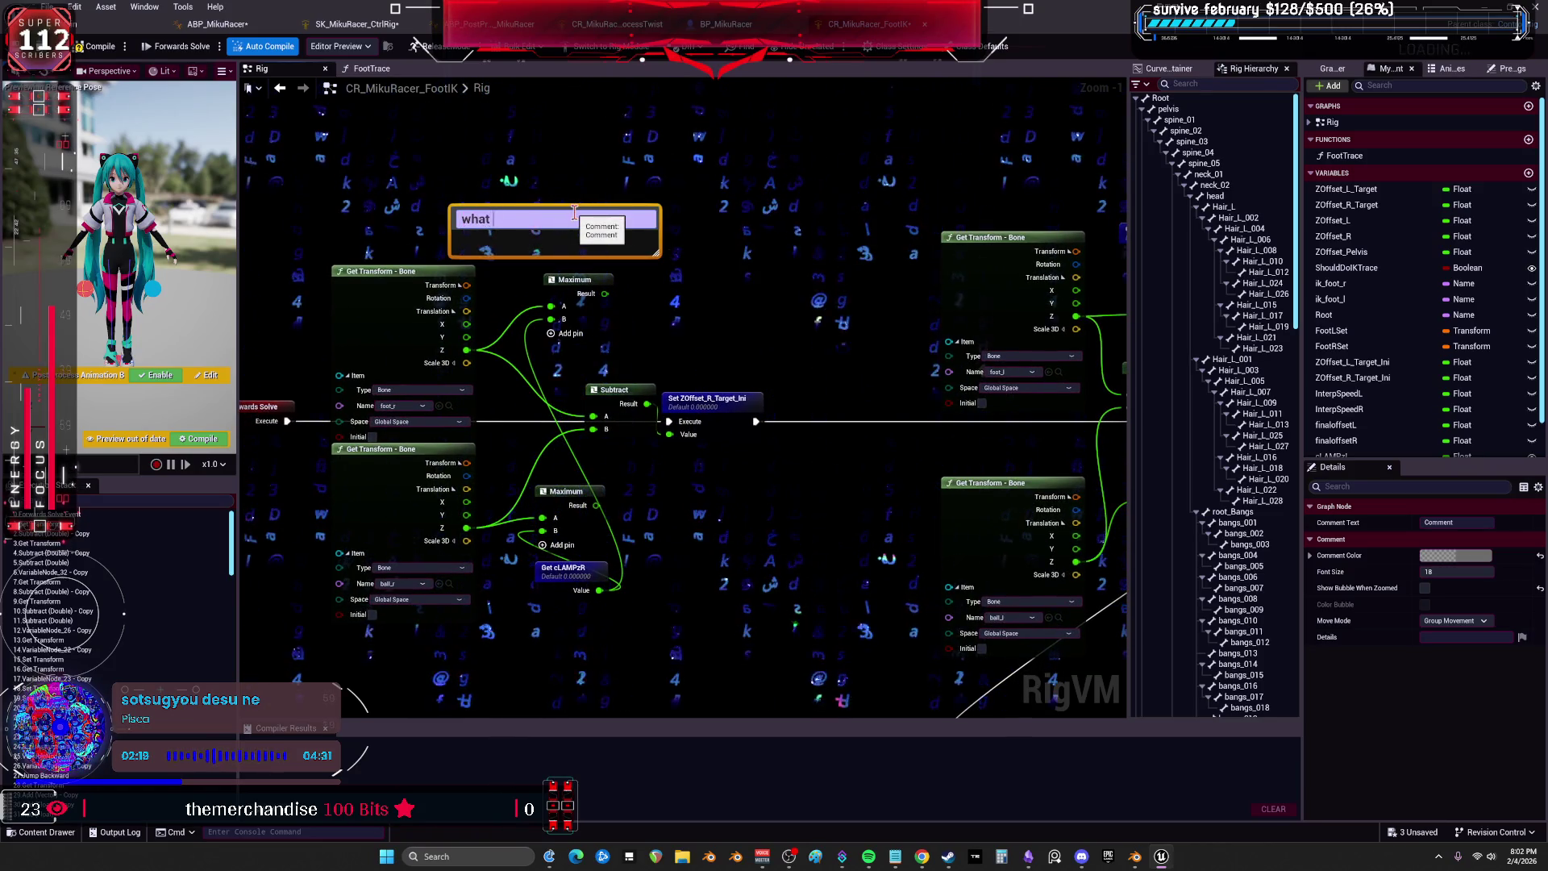
{"action": "key", "text": "Return"}
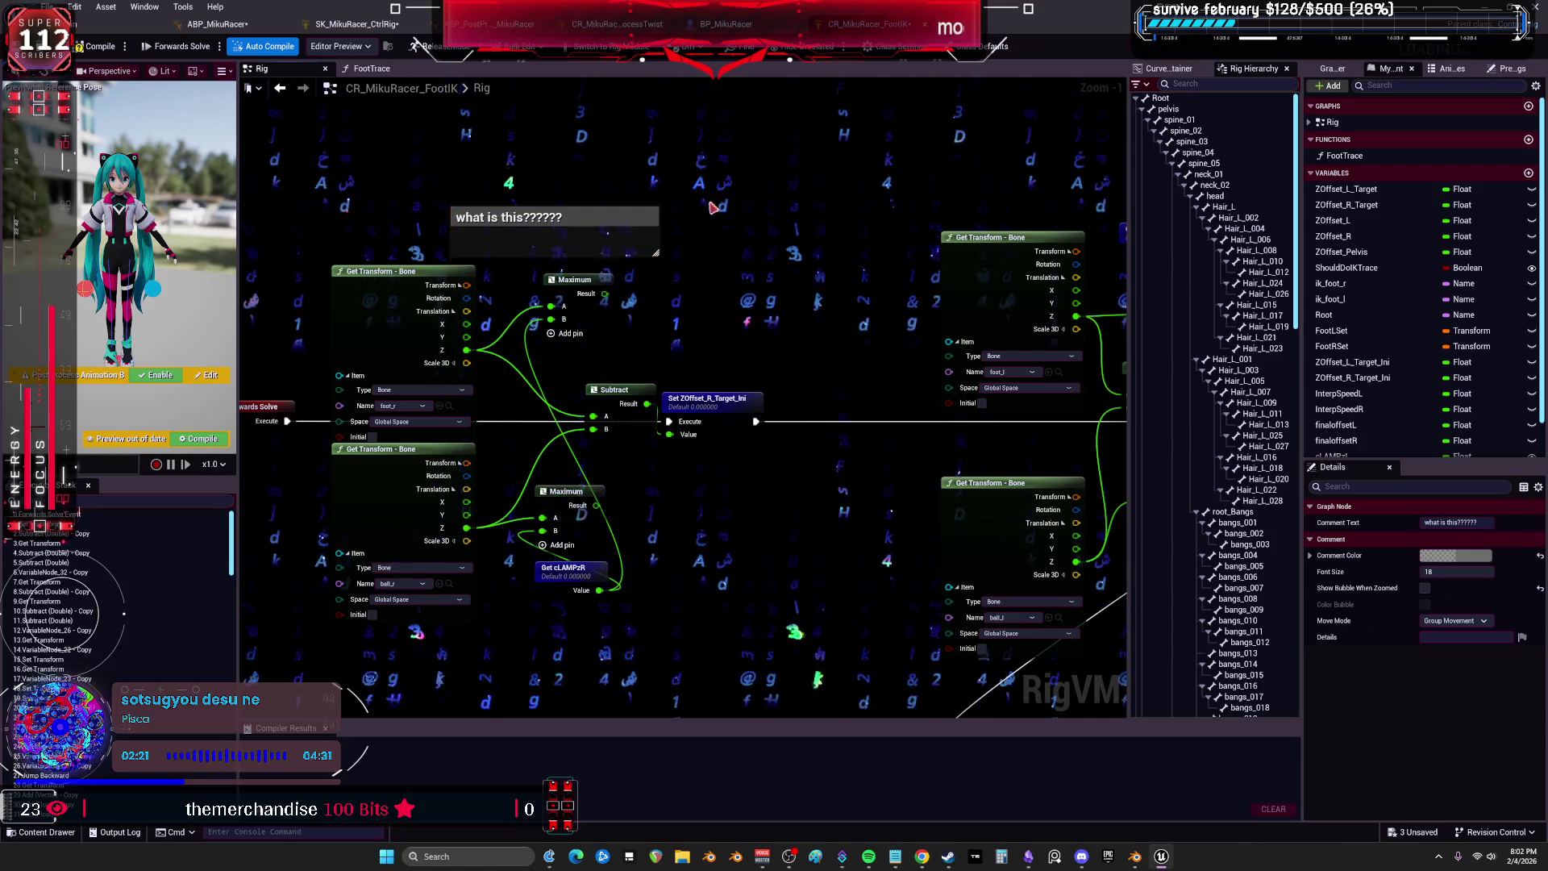
Set the comment's colour to pink in the Details panel.
{"action": "left_click", "coordinate": [1473, 556]}
{"action": "left_click", "coordinate": [1267, 739]}
{"action": "left_click", "coordinate": [1375, 767]}
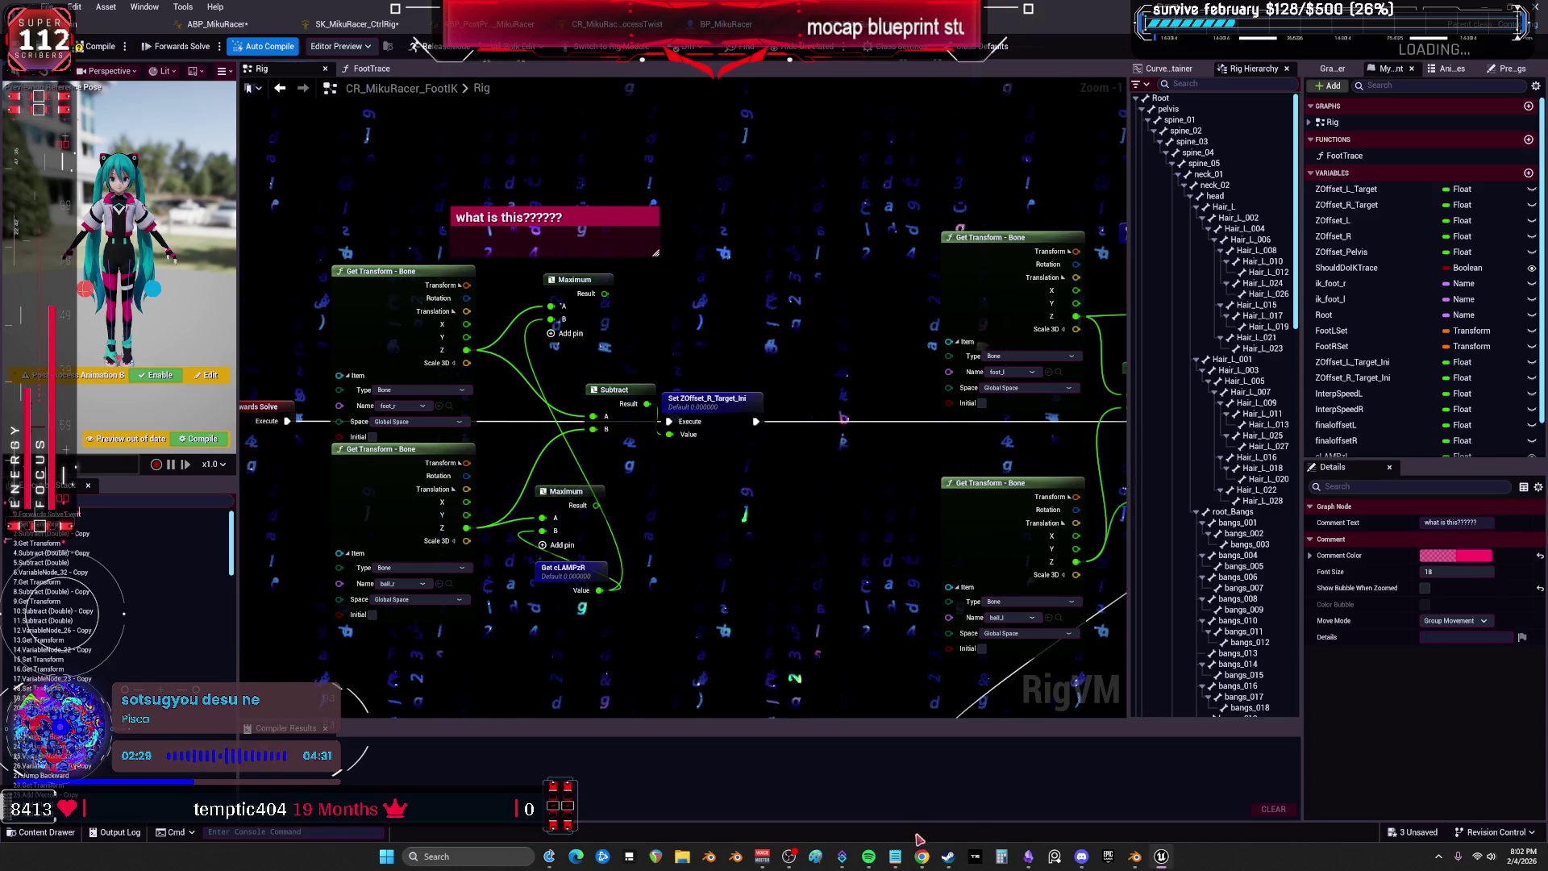
{"action": "key", "text": "alt+Tab"}
Add a 'Questions?' heading above Task asking why the foot and ball bones' Z is fetched first.
{"action": "left_click", "coordinate": [730, 272]}
{"action": "type", "text": "Questions?"}
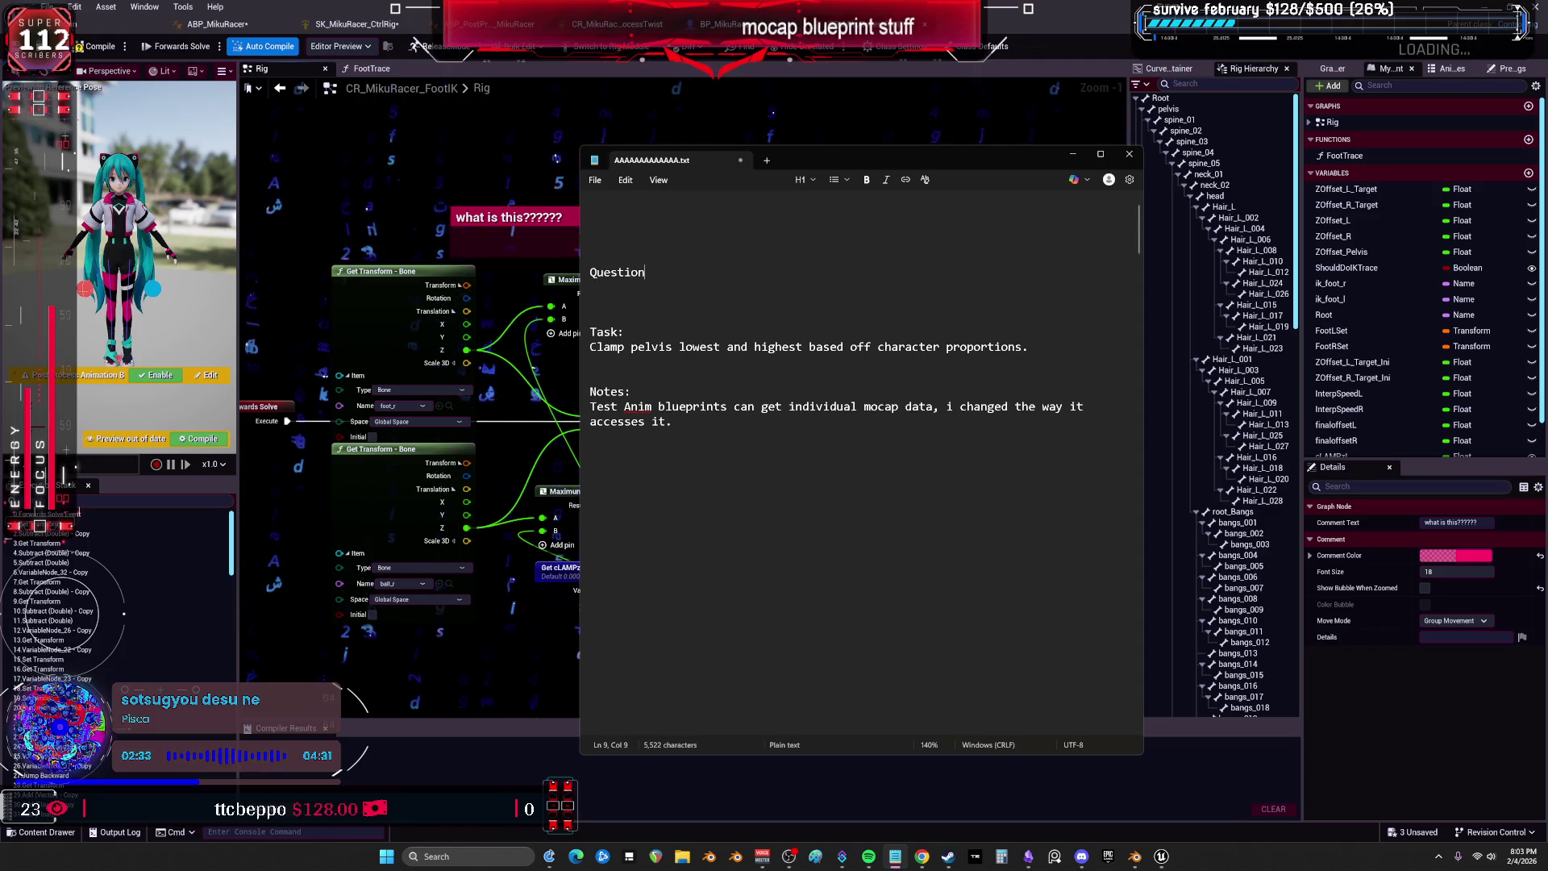
{"action": "key", "text": "Return"}
{"action": "type", "text": "Wh"}
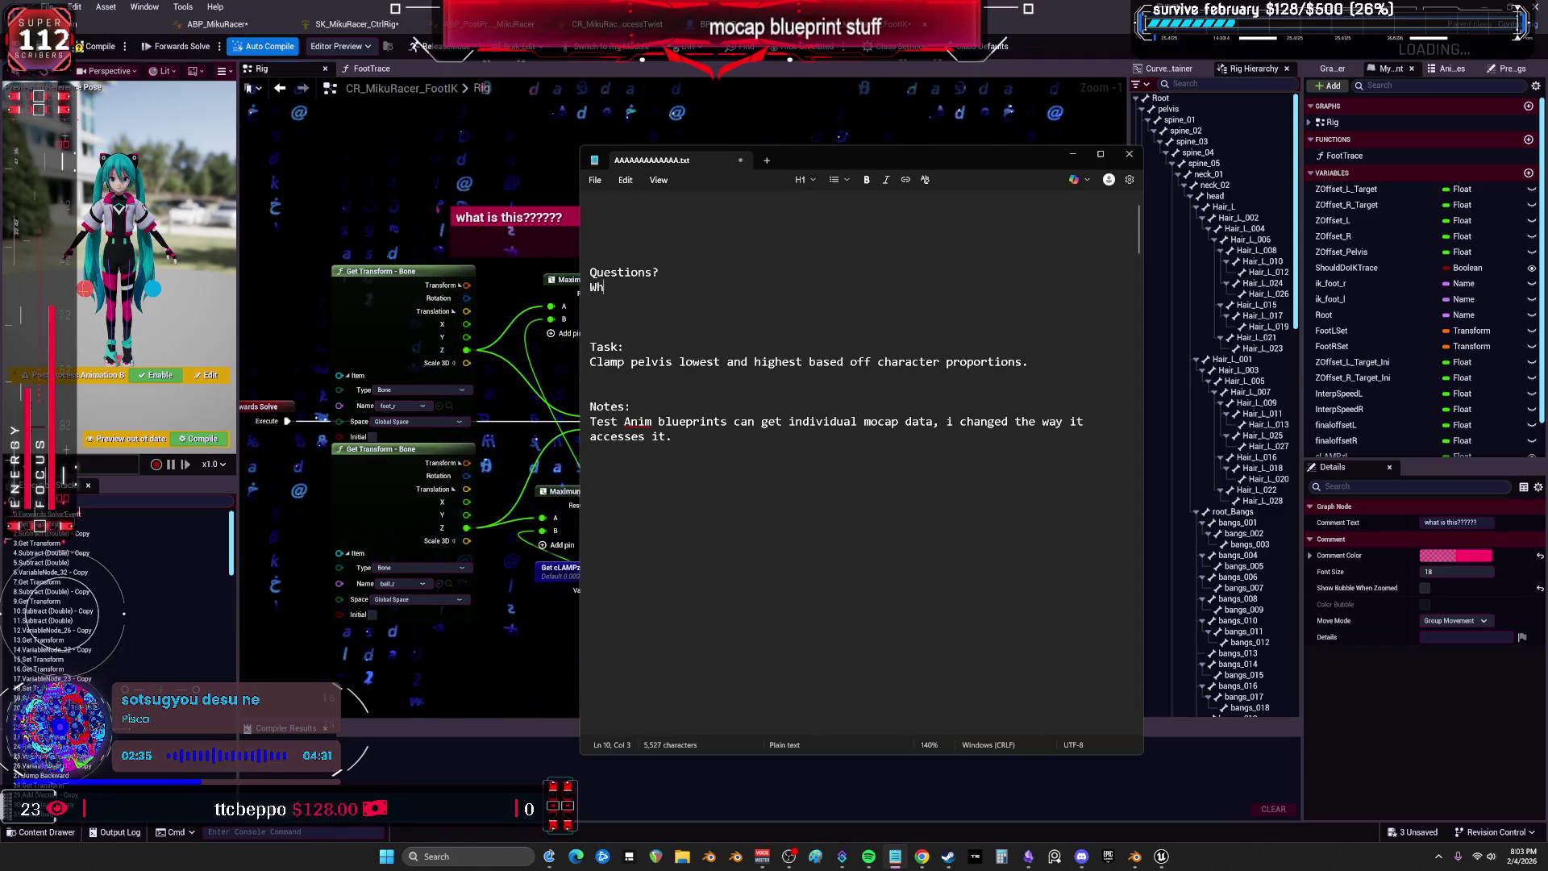
{"action": "type", "text": "y do I get the Z of the foot an"}
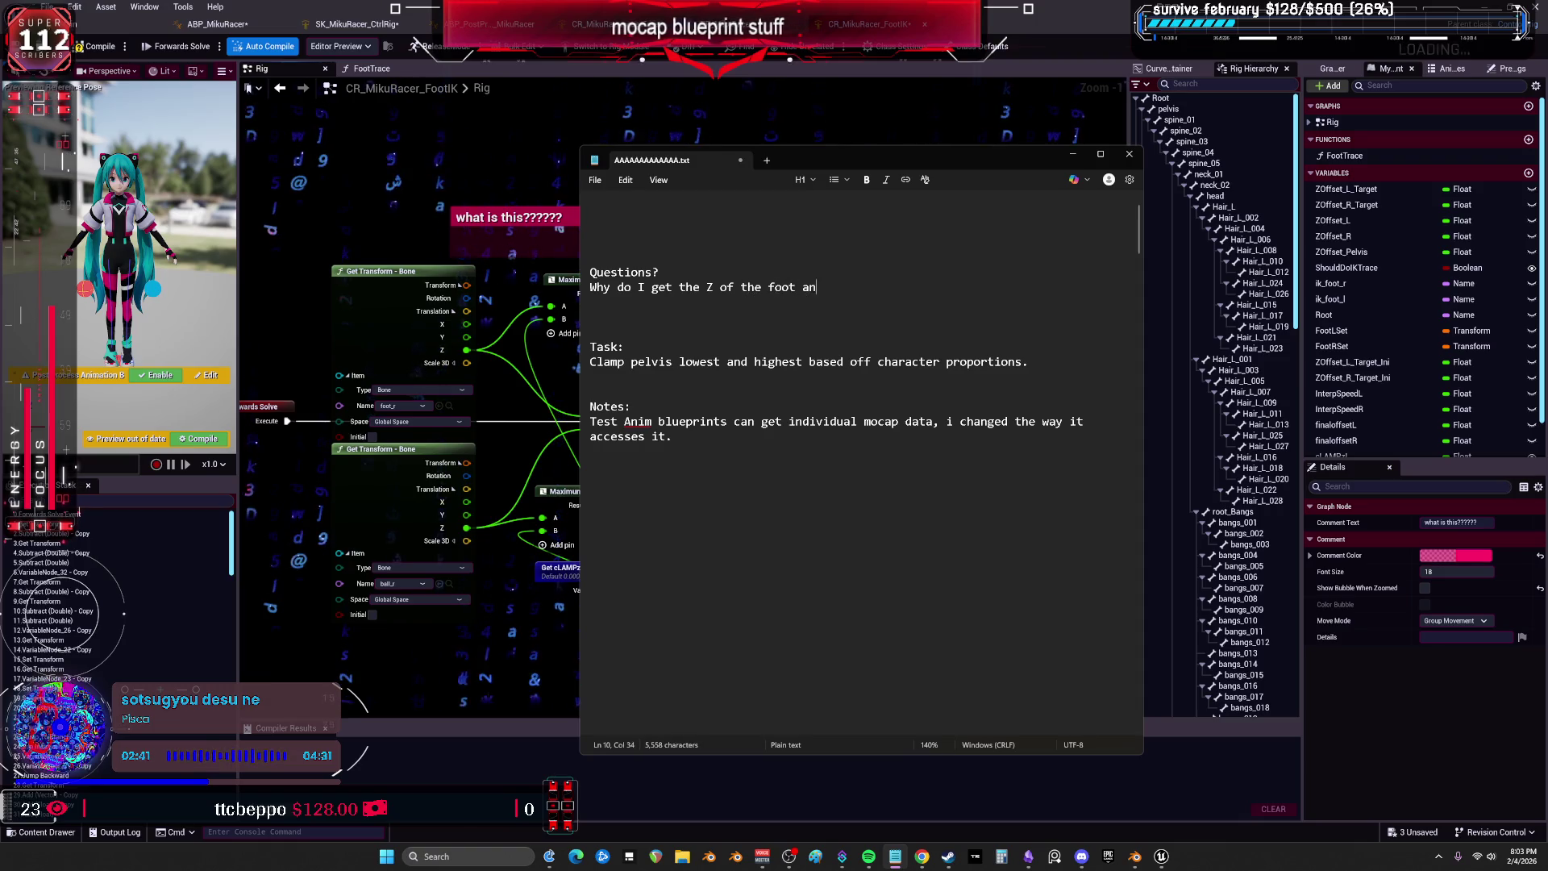
{"action": "type", "text": " bones?"}
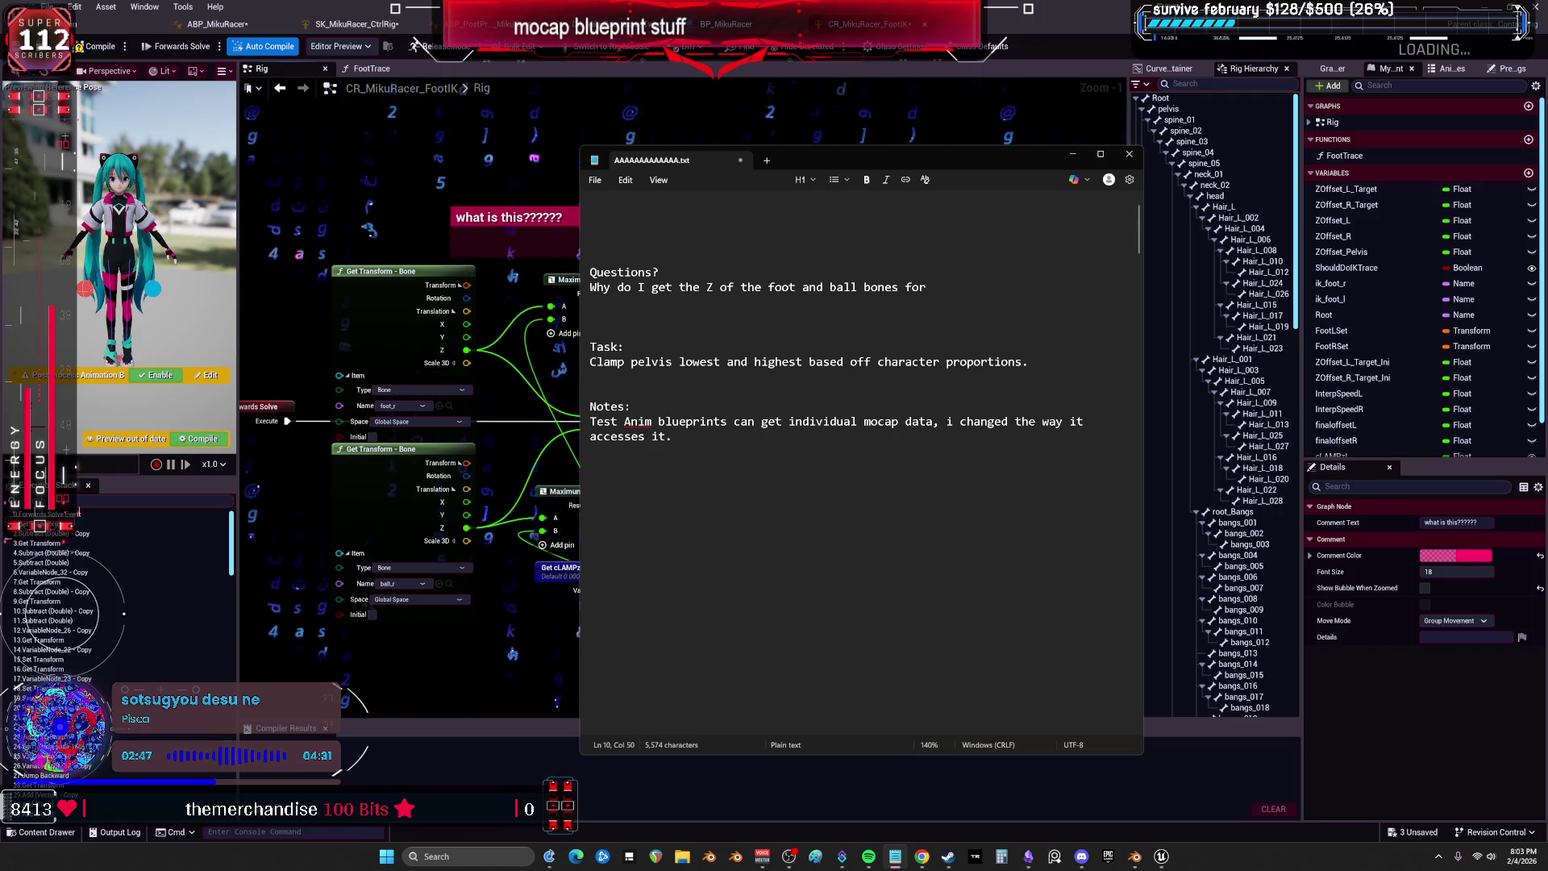
{"action": "key", "text": "BackSpace"}
{"action": "key", "text": "BackSpace"}
{"action": "key", "text": "BackSpace"}
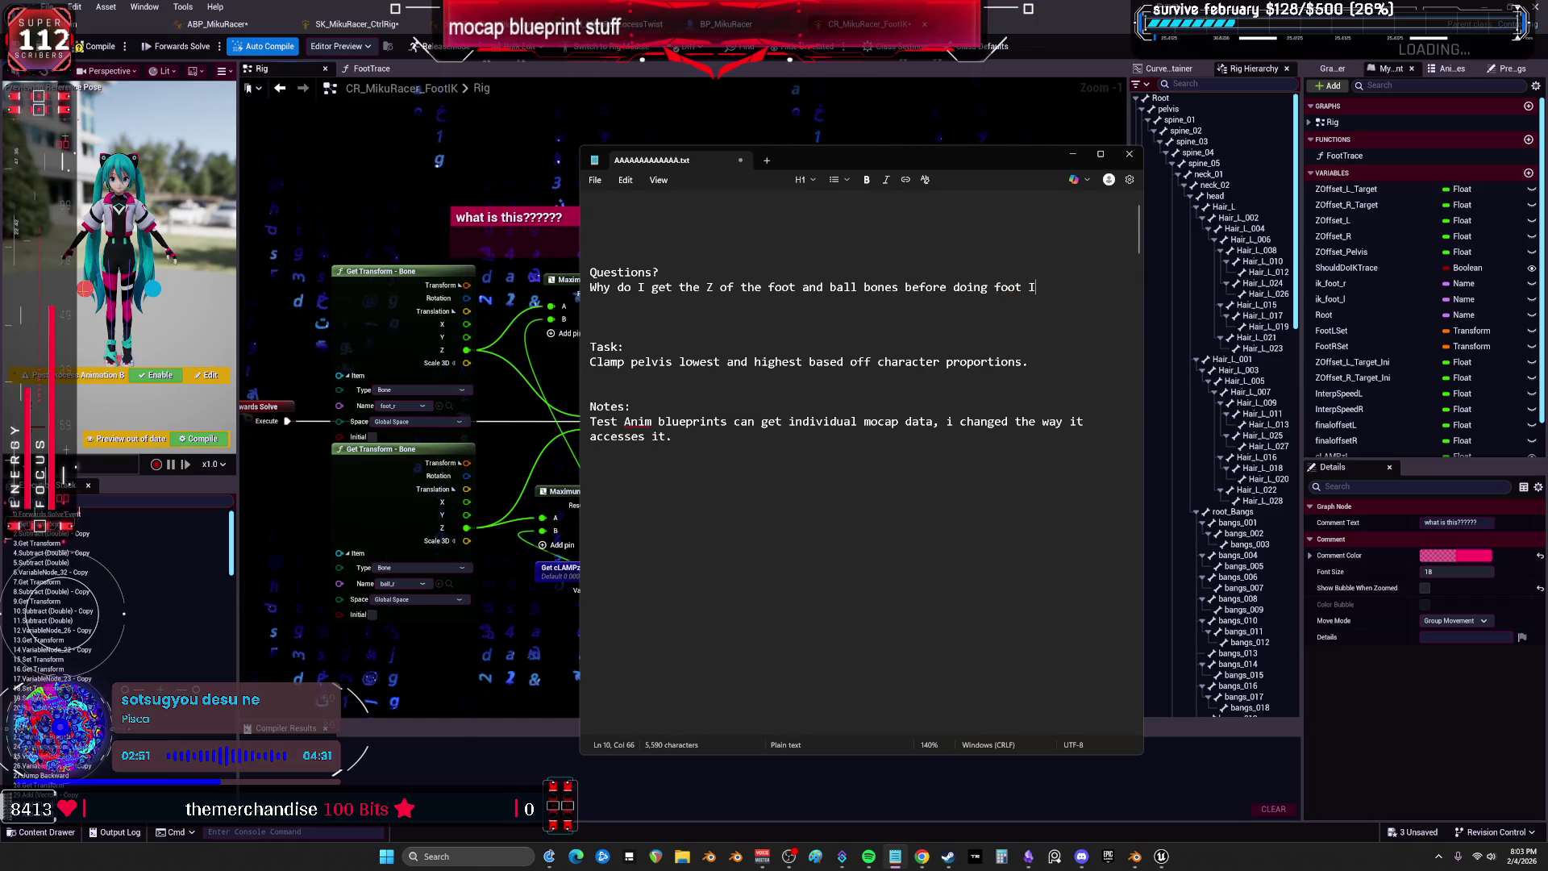
{"action": "left_click", "coordinate": [1072, 153]}
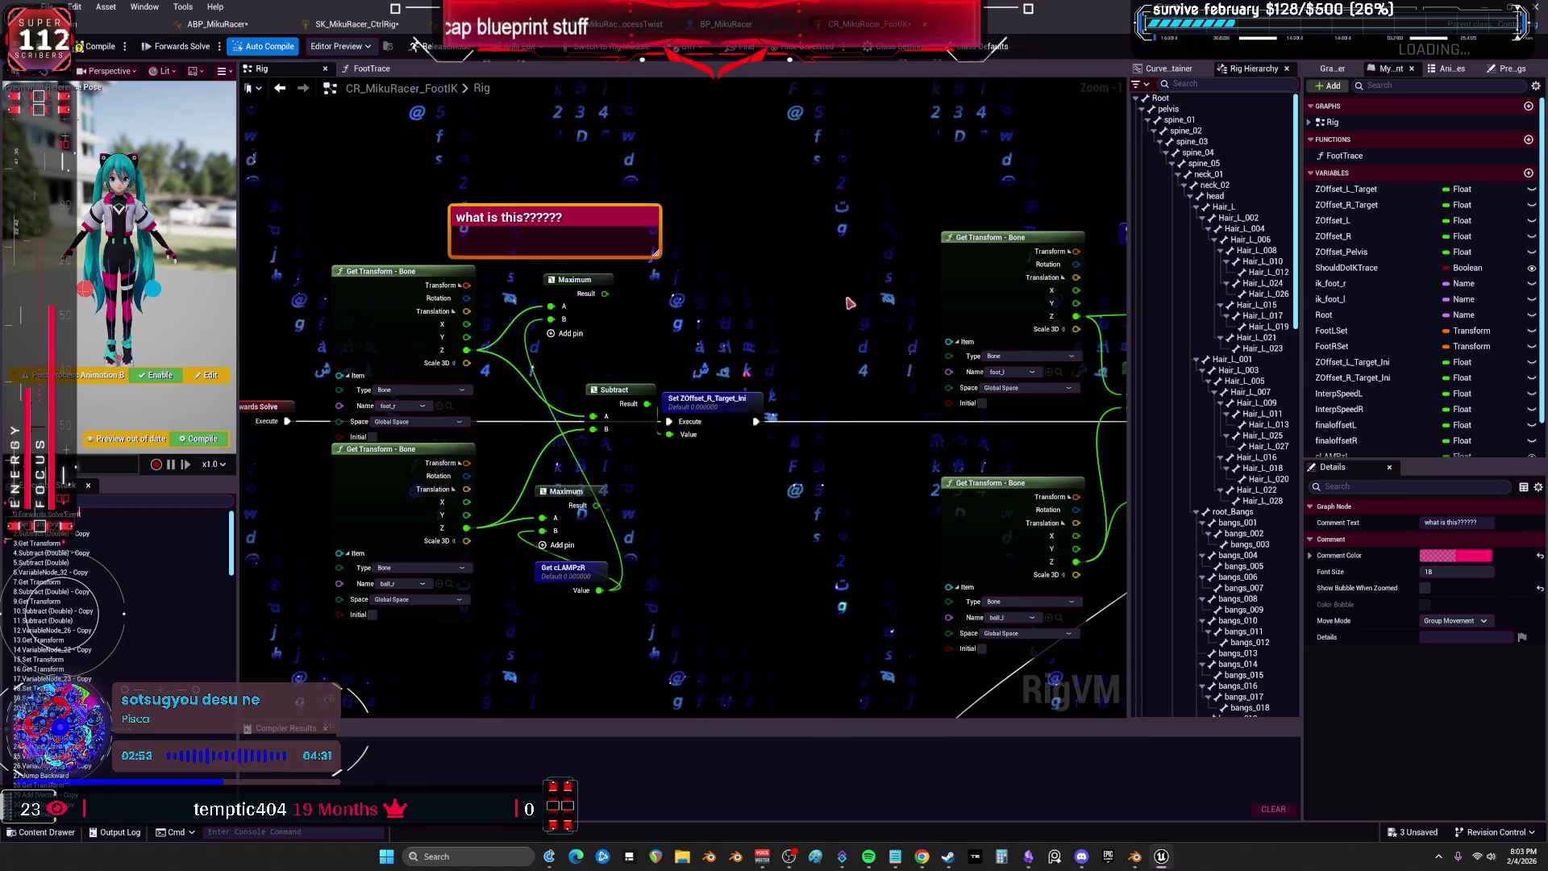
Reposition Get cLAMPzR above the upper Maximum node, compacting the Maximum, Subtract and Set ZOffset_R_Target_Ini nodes.
{"action": "left_click_drag", "start_coordinate": [626, 381], "coordinate": [960, 292]}
{"action": "mouse_move", "coordinate": [467, 315]}
{"action": "left_mouse_down"}
{"action": "mouse_move", "coordinate": [691, 310]}
{"action": "mouse_move", "coordinate": [682, 339]}
{"action": "mouse_move", "coordinate": [597, 347]}
{"action": "left_mouse_up"}
{"action": "mouse_move", "coordinate": [835, 344]}
{"action": "left_mouse_down"}
{"action": "mouse_move", "coordinate": [784, 319]}
{"action": "mouse_move", "coordinate": [941, 317]}
{"action": "mouse_move", "coordinate": [886, 332]}
{"action": "mouse_move", "coordinate": [907, 333]}
{"action": "left_mouse_up"}
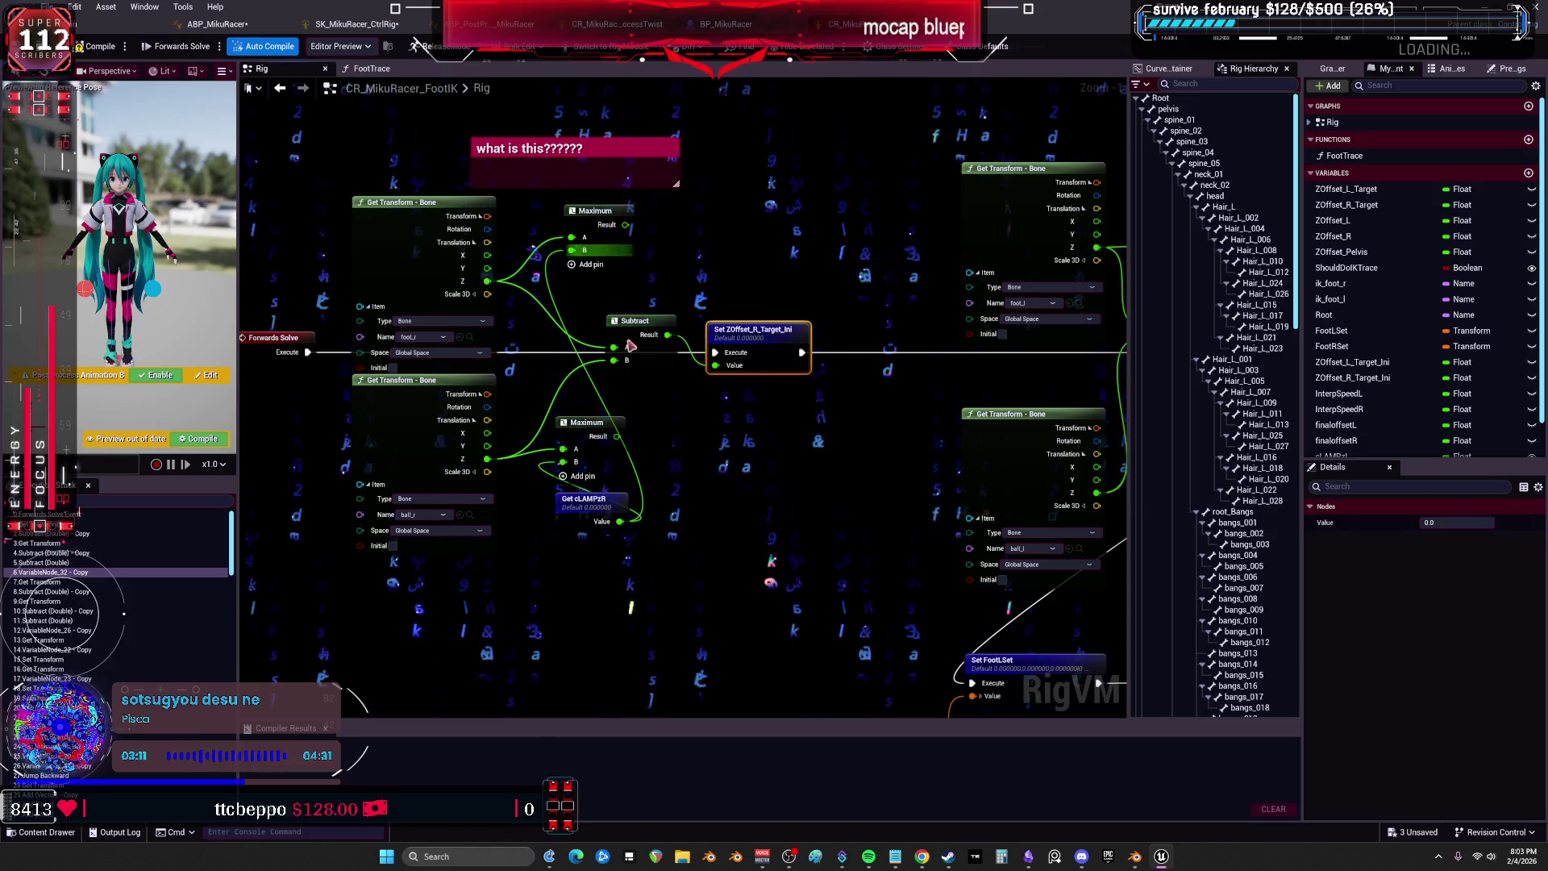
{"action": "mouse_move", "coordinate": [823, 517]}
{"action": "left_mouse_down"}
{"action": "mouse_move", "coordinate": [774, 504]}
{"action": "mouse_move", "coordinate": [552, 329]}
{"action": "mouse_move", "coordinate": [597, 379]}
{"action": "left_mouse_up"}
{"action": "scroll", "coordinate": [806, 416], "scroll_direction": "up", "scroll_amount": 3}
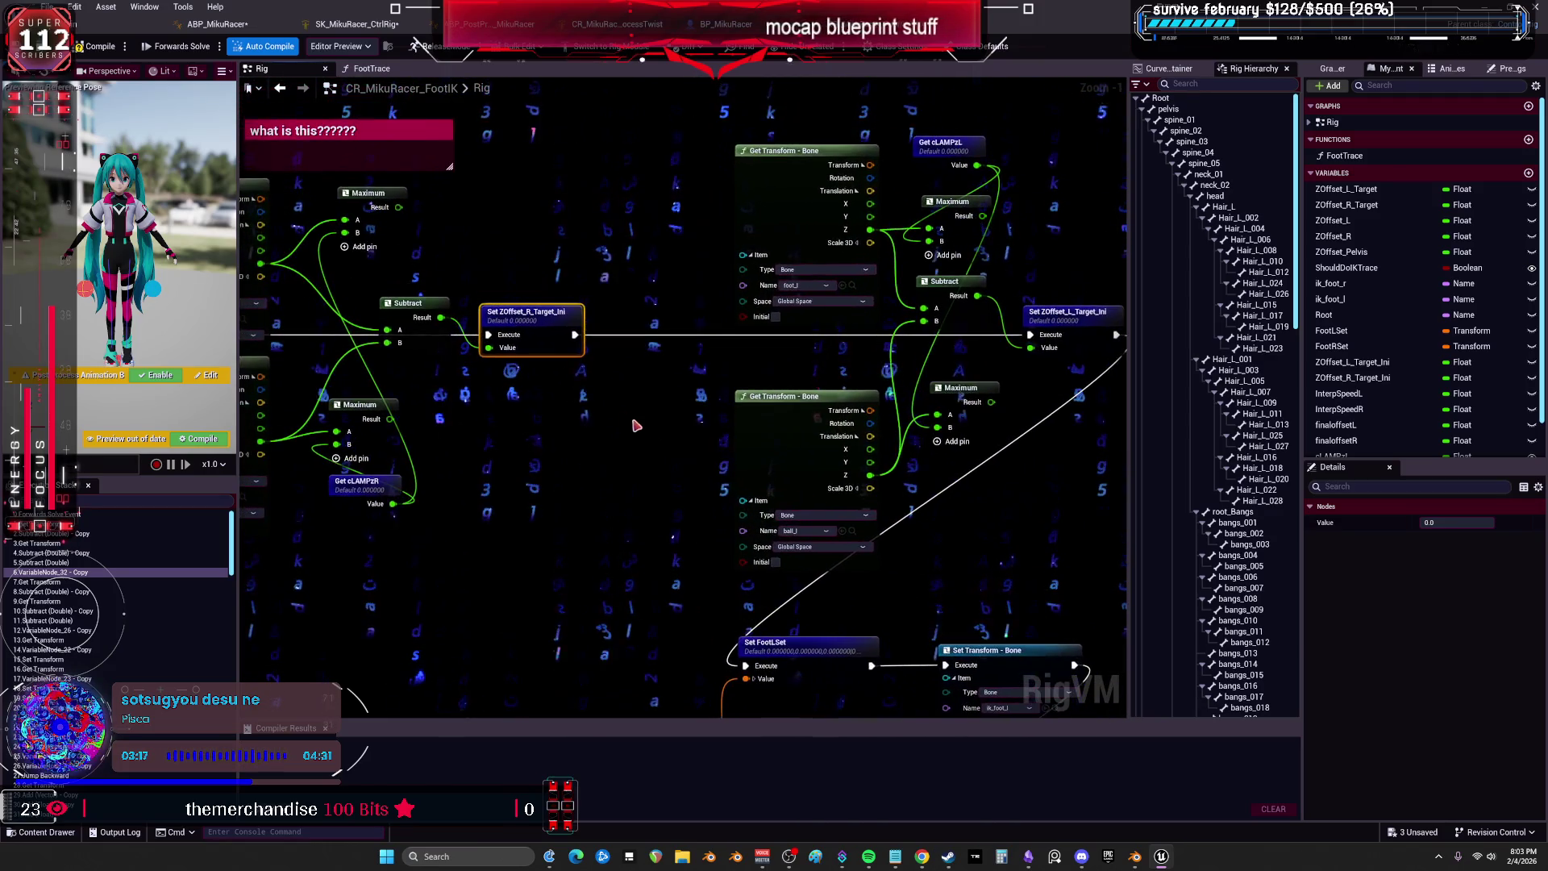
{"action": "left_click_drag", "start_coordinate": [569, 260], "coordinate": [777, 300]}
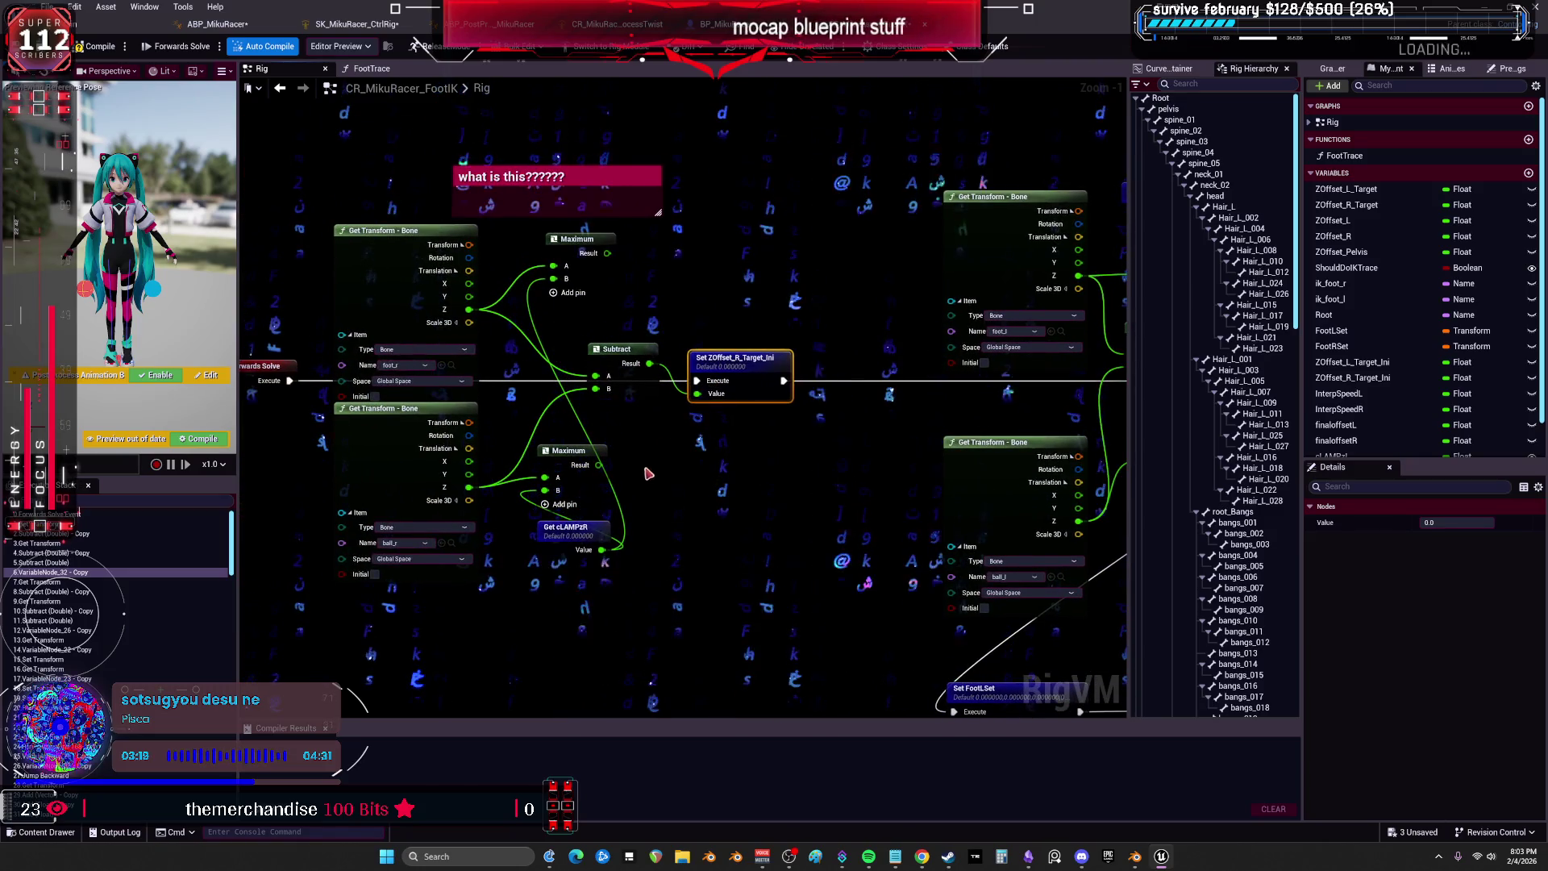
{"action": "mouse_move", "coordinate": [564, 546]}
{"action": "left_mouse_down"}
{"action": "mouse_move", "coordinate": [702, 349]}
{"action": "mouse_move", "coordinate": [699, 284]}
{"action": "mouse_move", "coordinate": [686, 274]}
{"action": "mouse_move", "coordinate": [582, 329]}
{"action": "mouse_move", "coordinate": [531, 252]}
{"action": "left_mouse_up"}
{"action": "left_click_drag", "start_coordinate": [786, 625], "coordinate": [574, 379]}
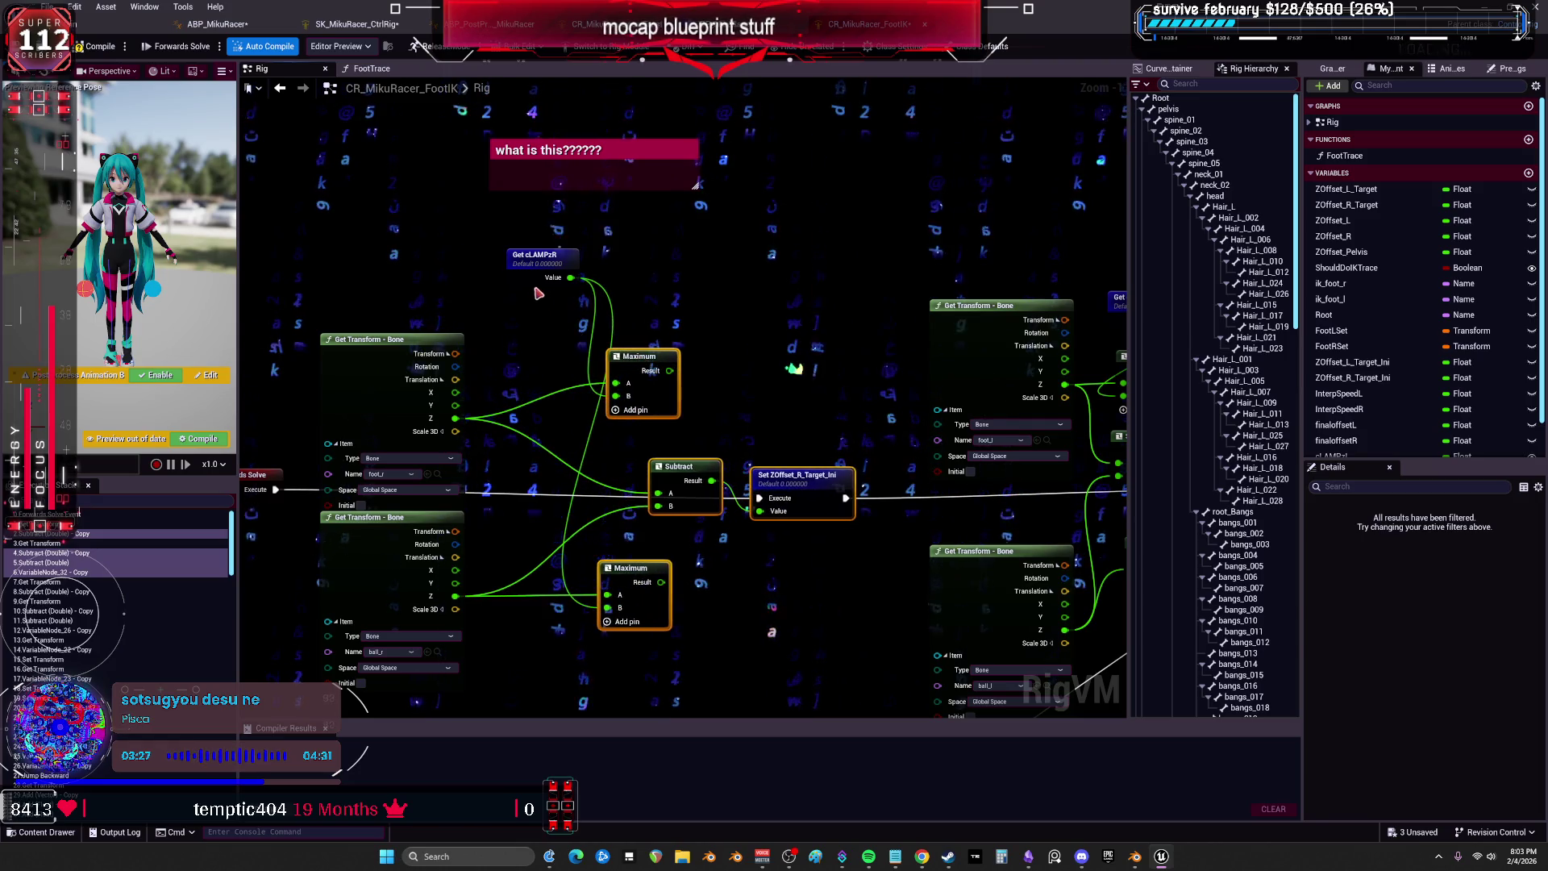
{"action": "left_click", "coordinate": [538, 256]}
{"action": "left_click_drag", "start_coordinate": [513, 330], "coordinate": [516, 311]}
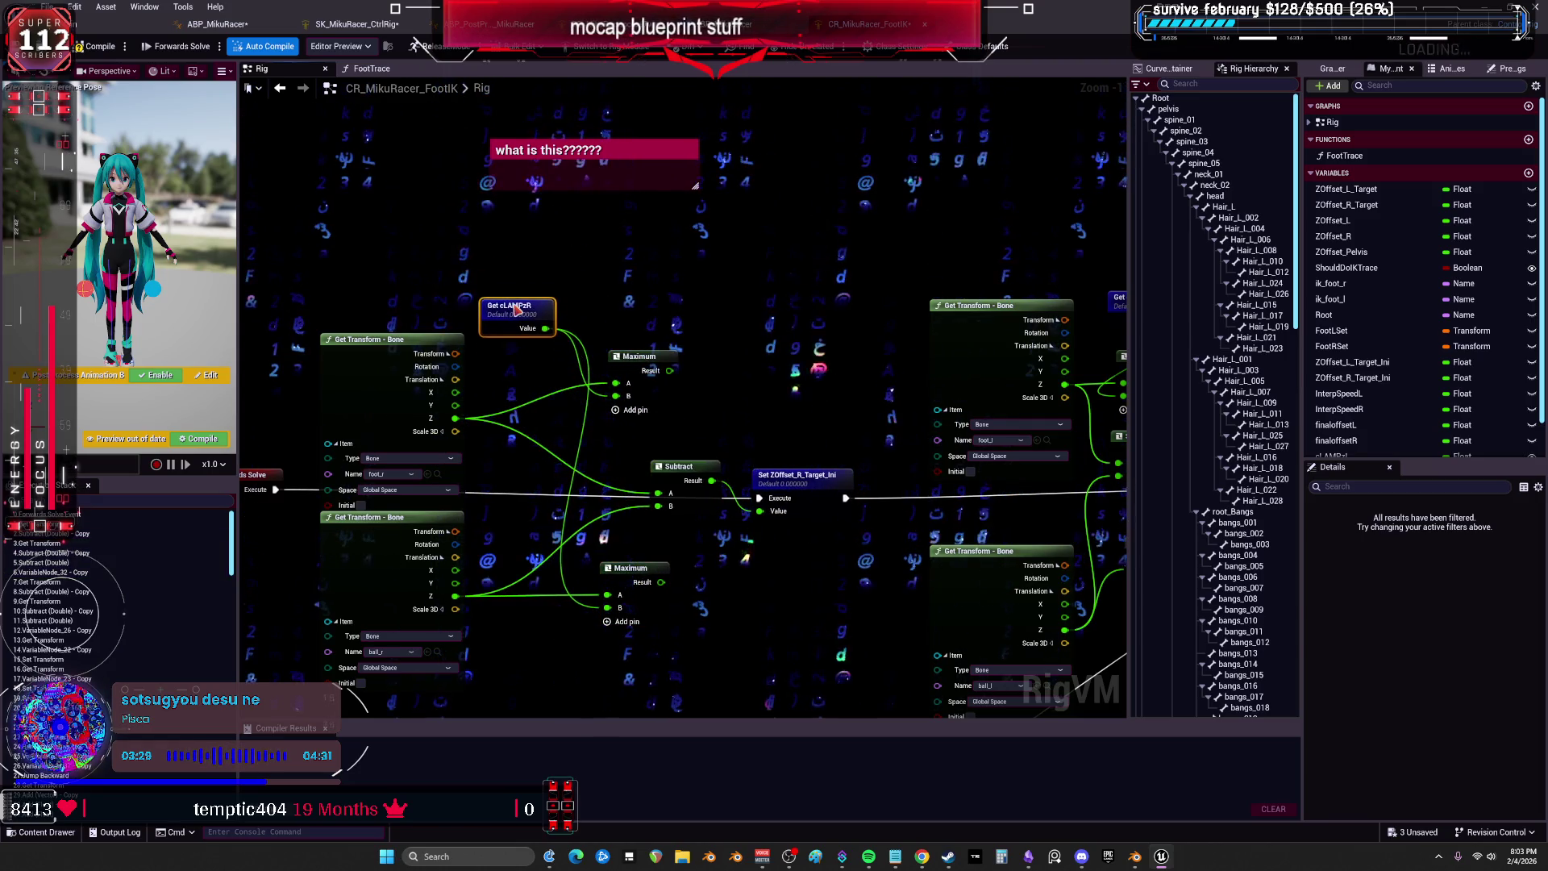
{"action": "left_click_drag", "start_coordinate": [610, 409], "coordinate": [657, 397]}
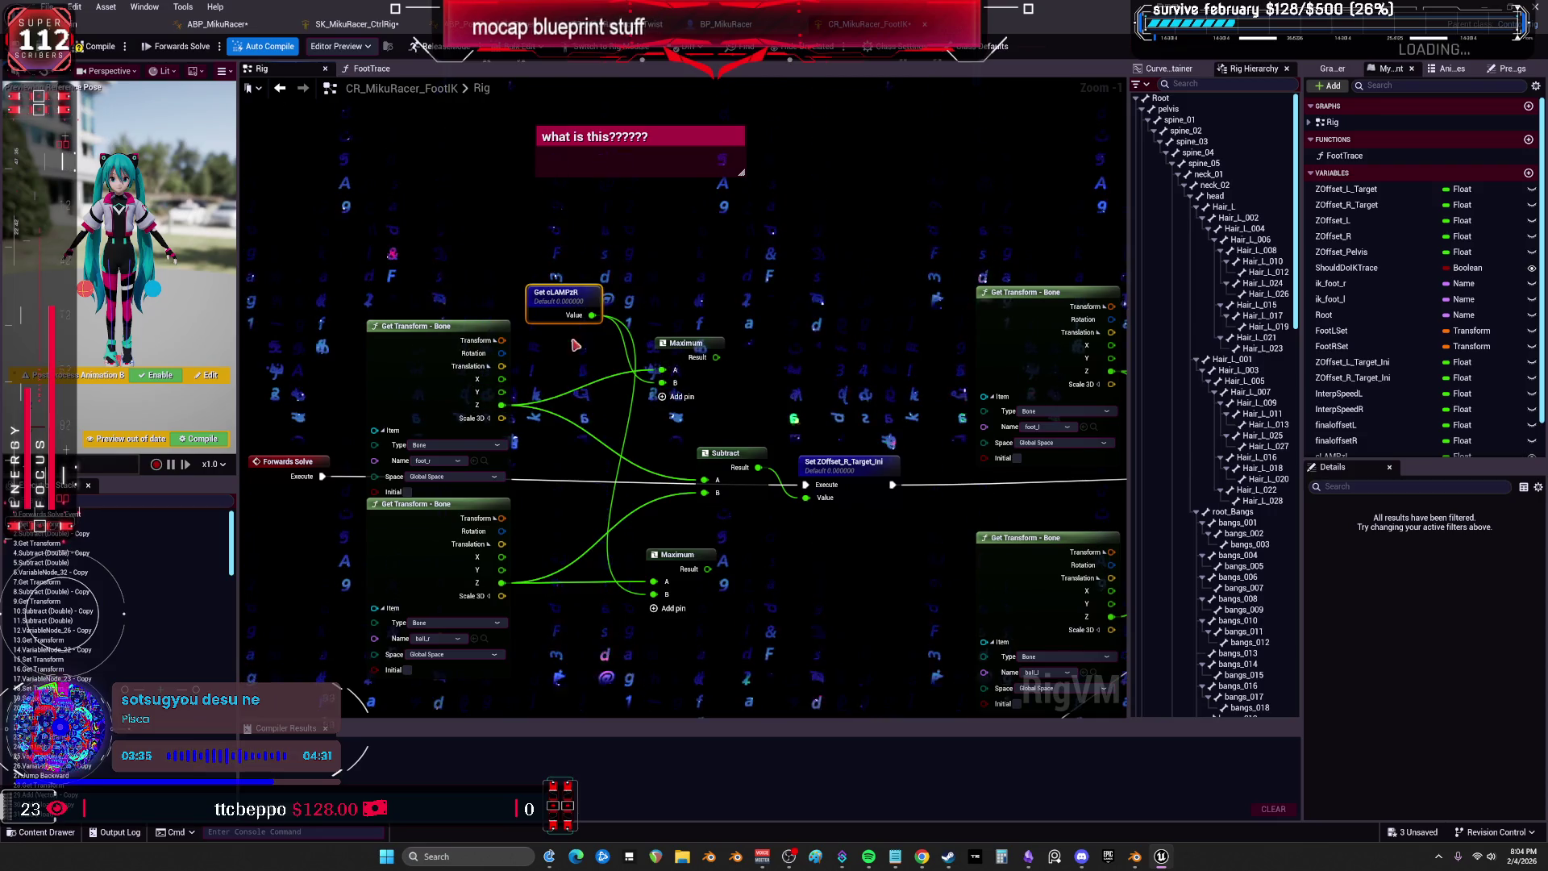
{"action": "mouse_move", "coordinate": [552, 302]}
{"action": "left_mouse_down"}
{"action": "mouse_move", "coordinate": [603, 327]}
{"action": "mouse_move", "coordinate": [603, 255]}
{"action": "mouse_move", "coordinate": [575, 257]}
{"action": "left_mouse_up"}
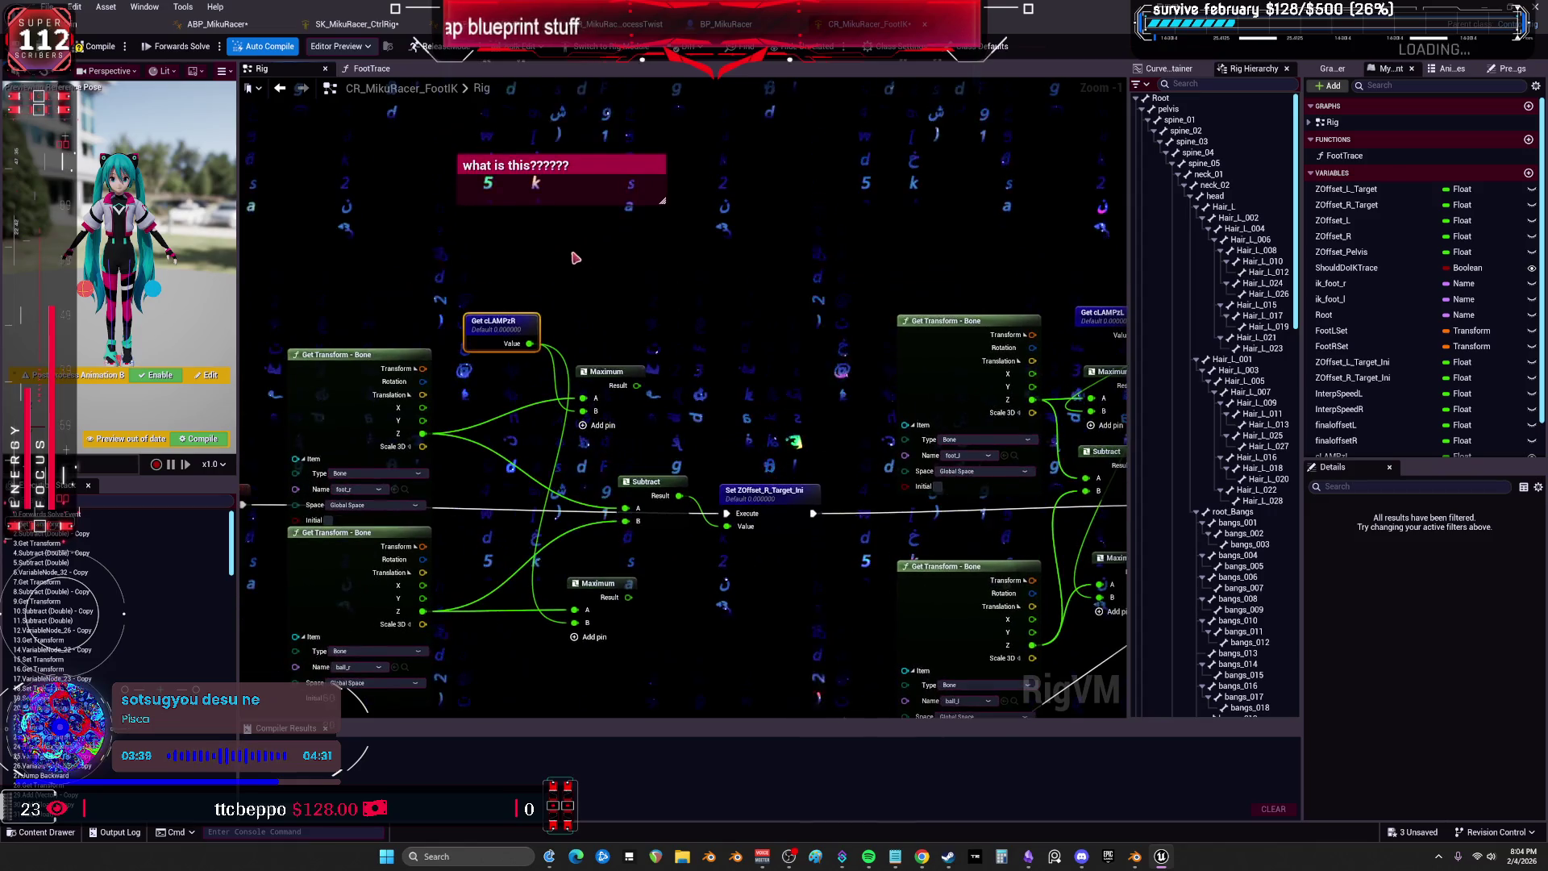
Create a comment over Get cLAMPzR reading 'this offsets more in case the foot is clipping in the initial position'.
{"action": "key", "text": "c"}
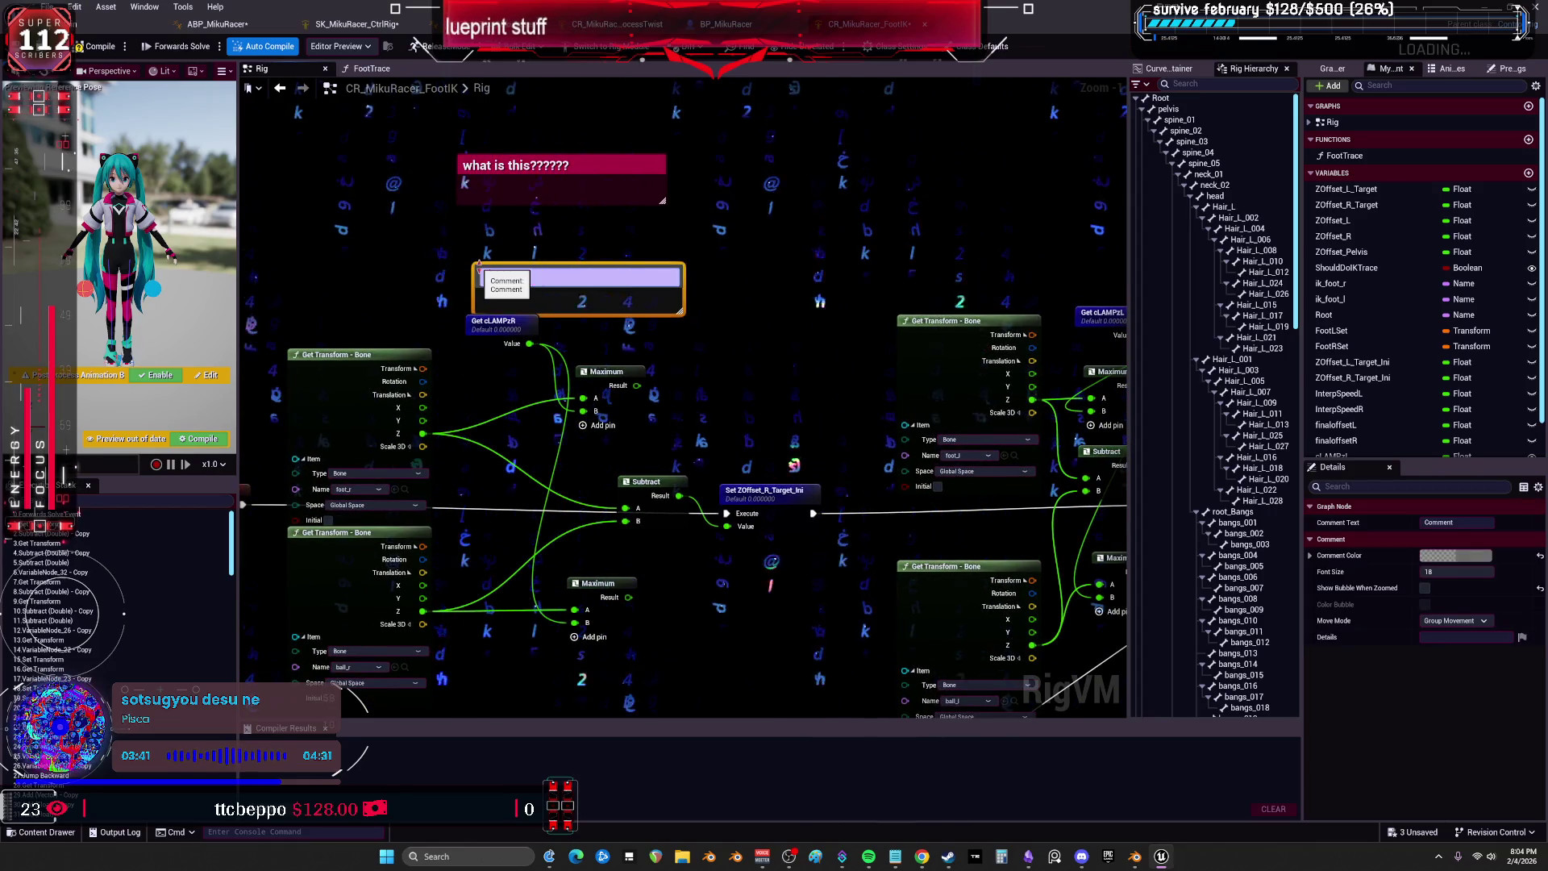
{"action": "type", "text": "sets i"}
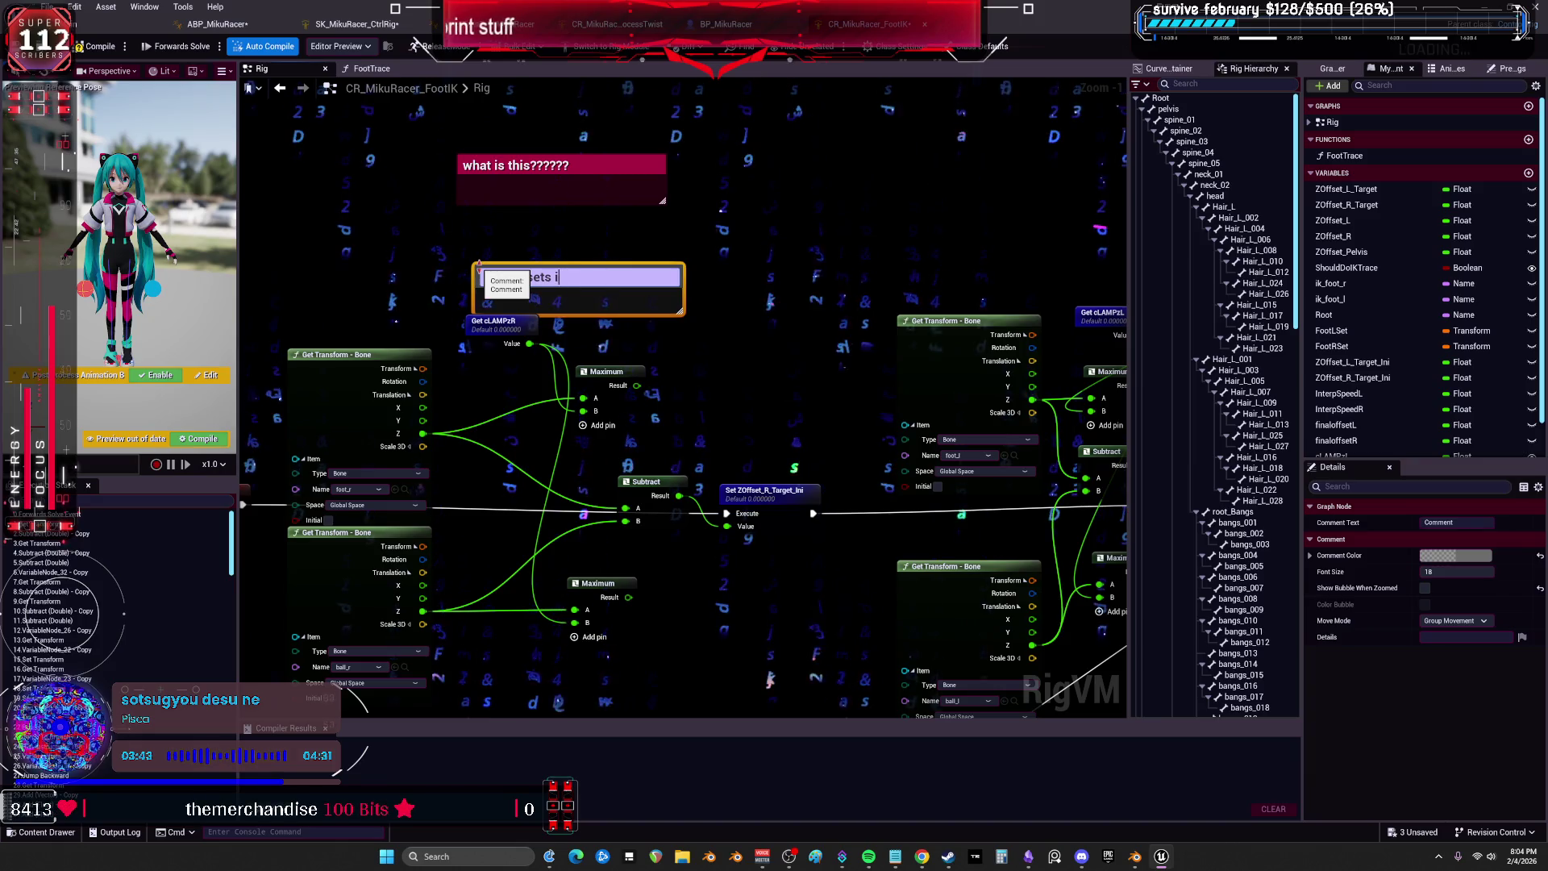
{"action": "key", "text": "BackSpace"}
{"action": "key", "text": "BackSpace"}
{"action": "key", "text": "BackSpace"}
{"action": "type", "text": "more in"}
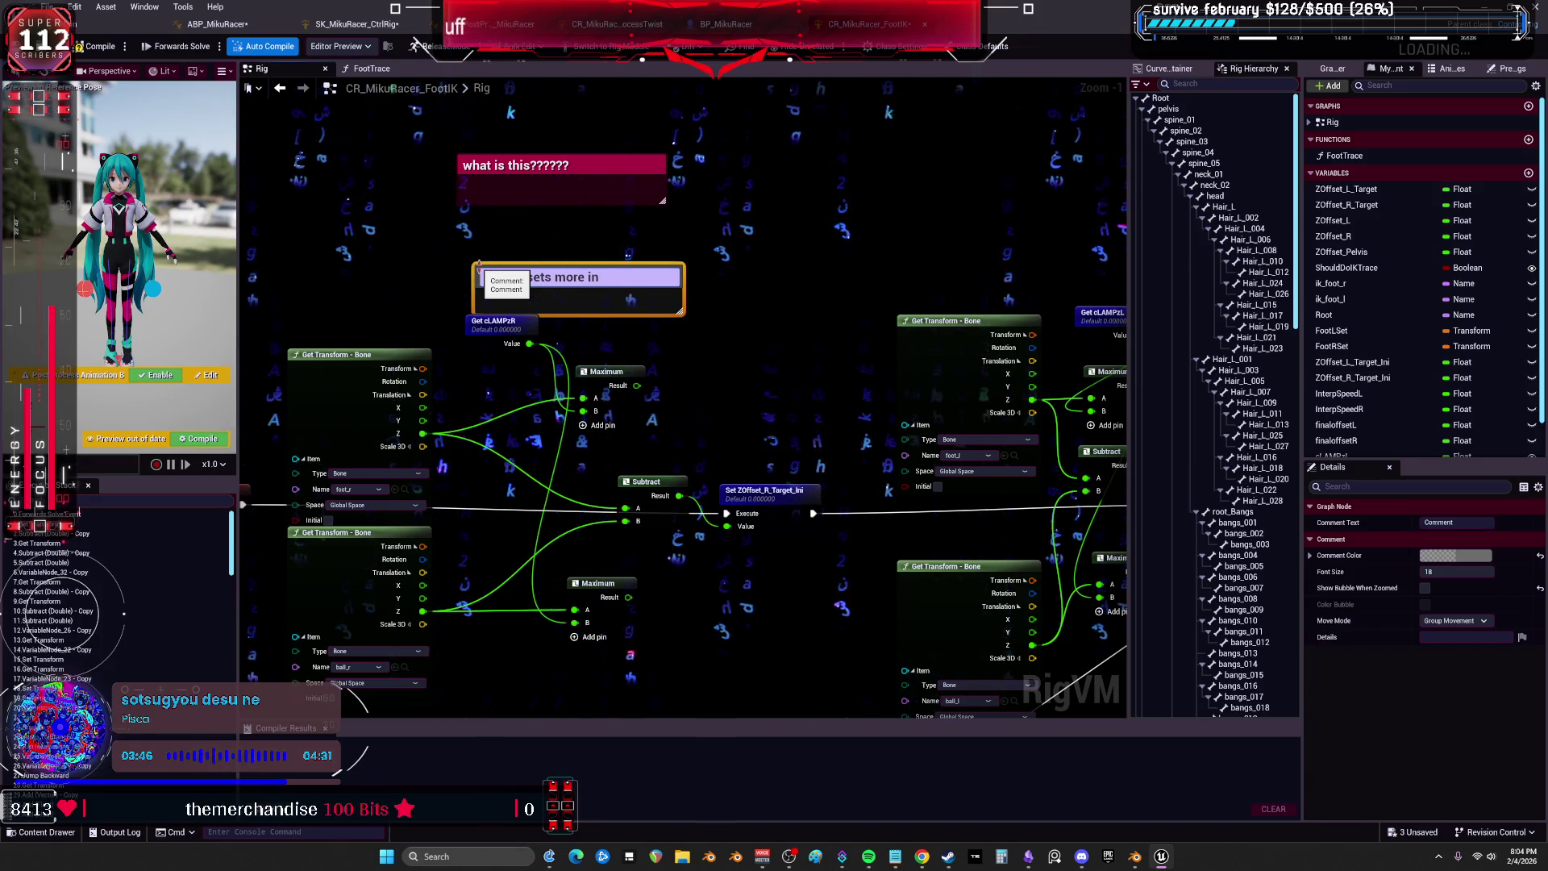
{"action": "type", "text": "case t"}
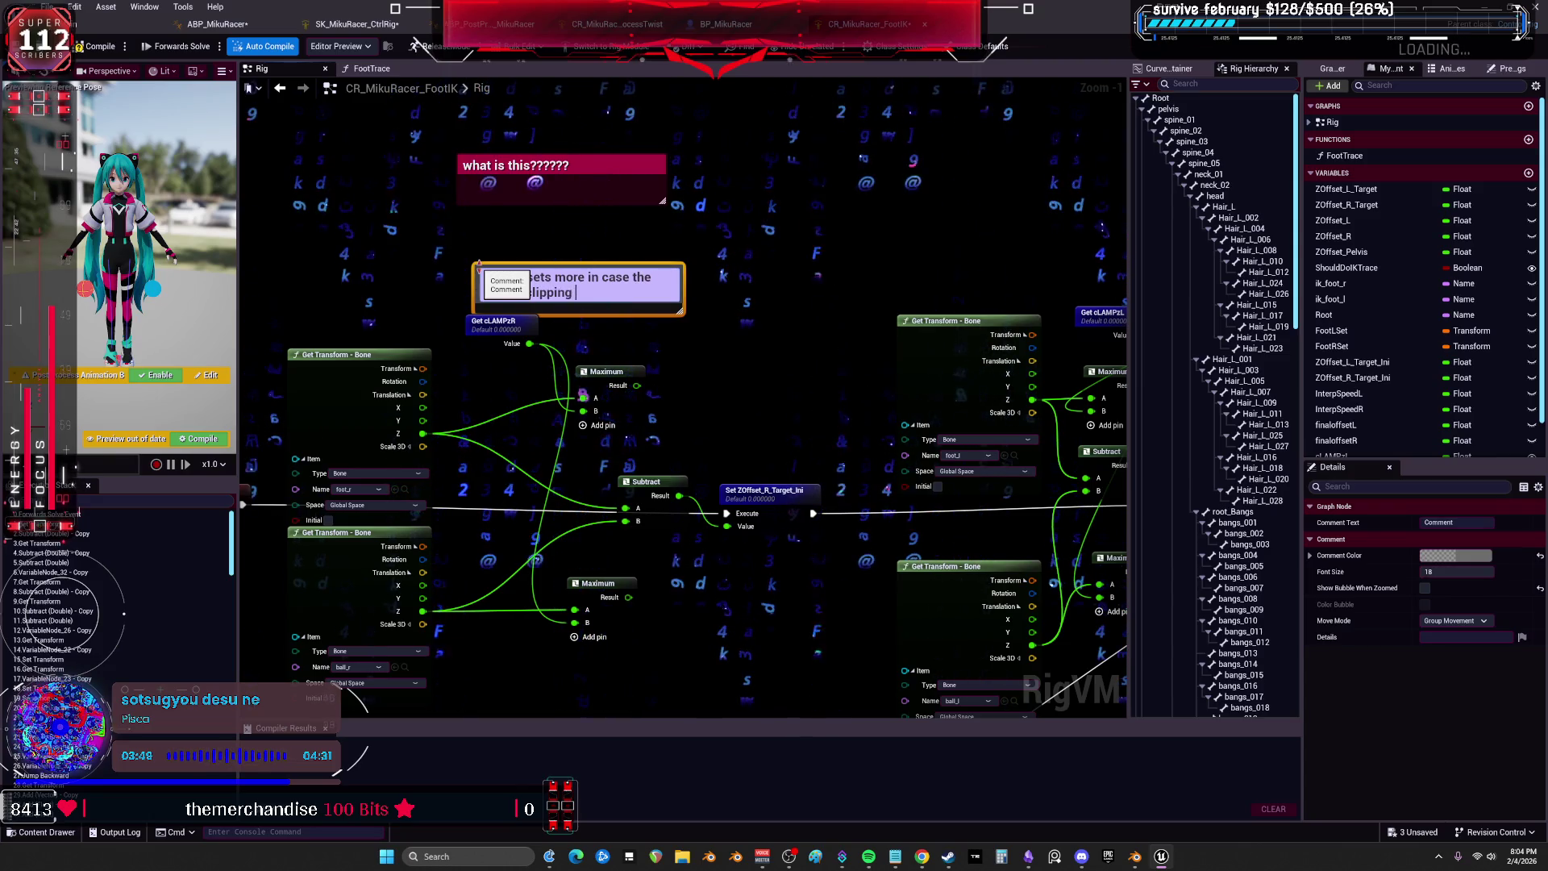
{"action": "type", "text": "he lipping in the initial p"}
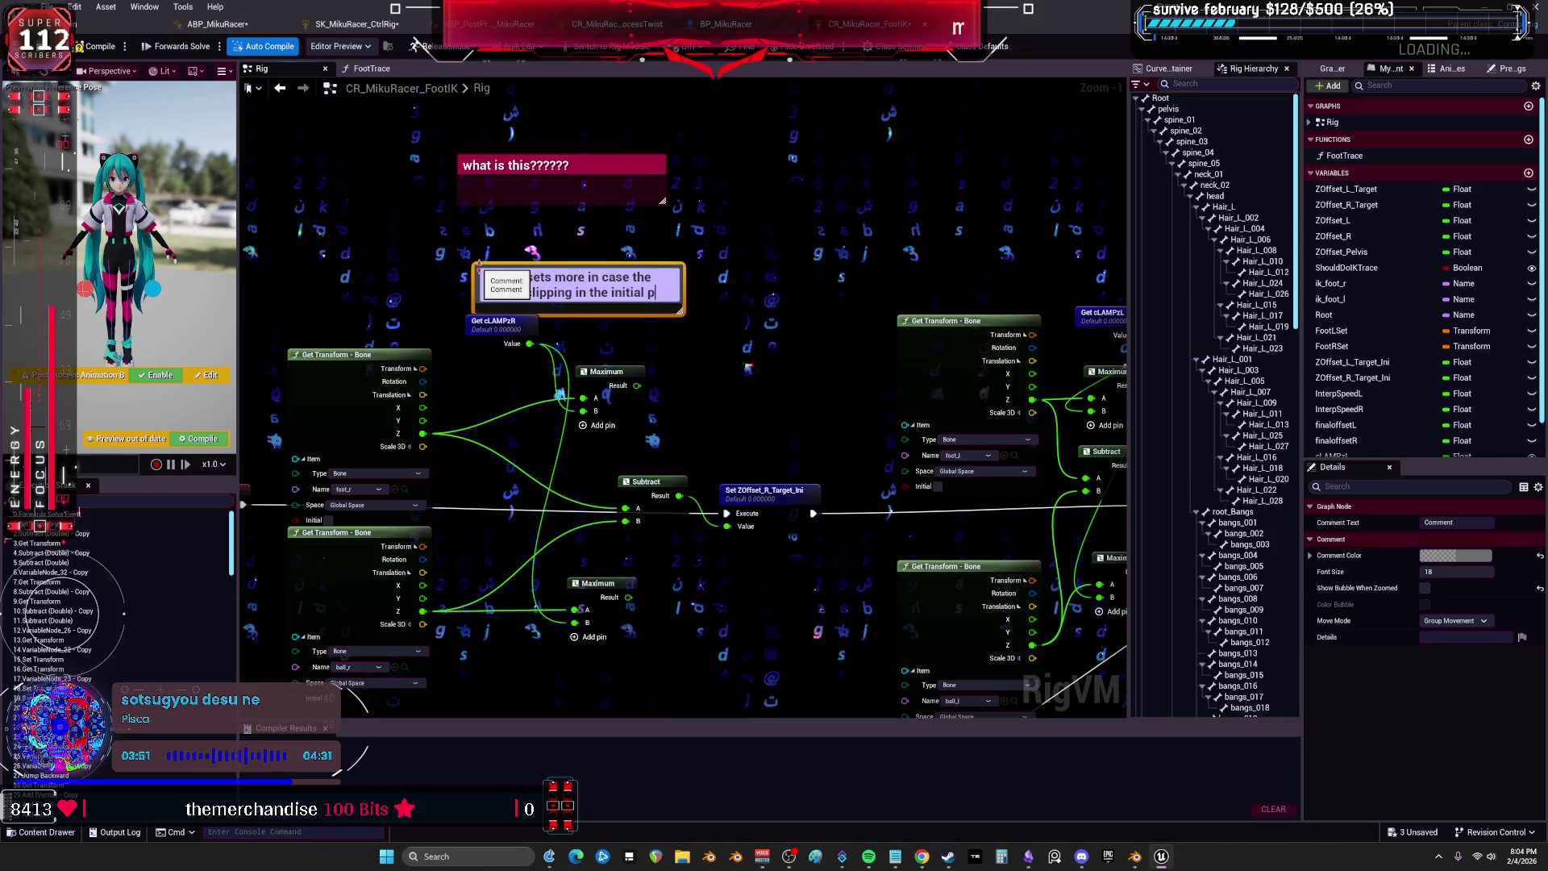
{"action": "type", "text": "osition"}
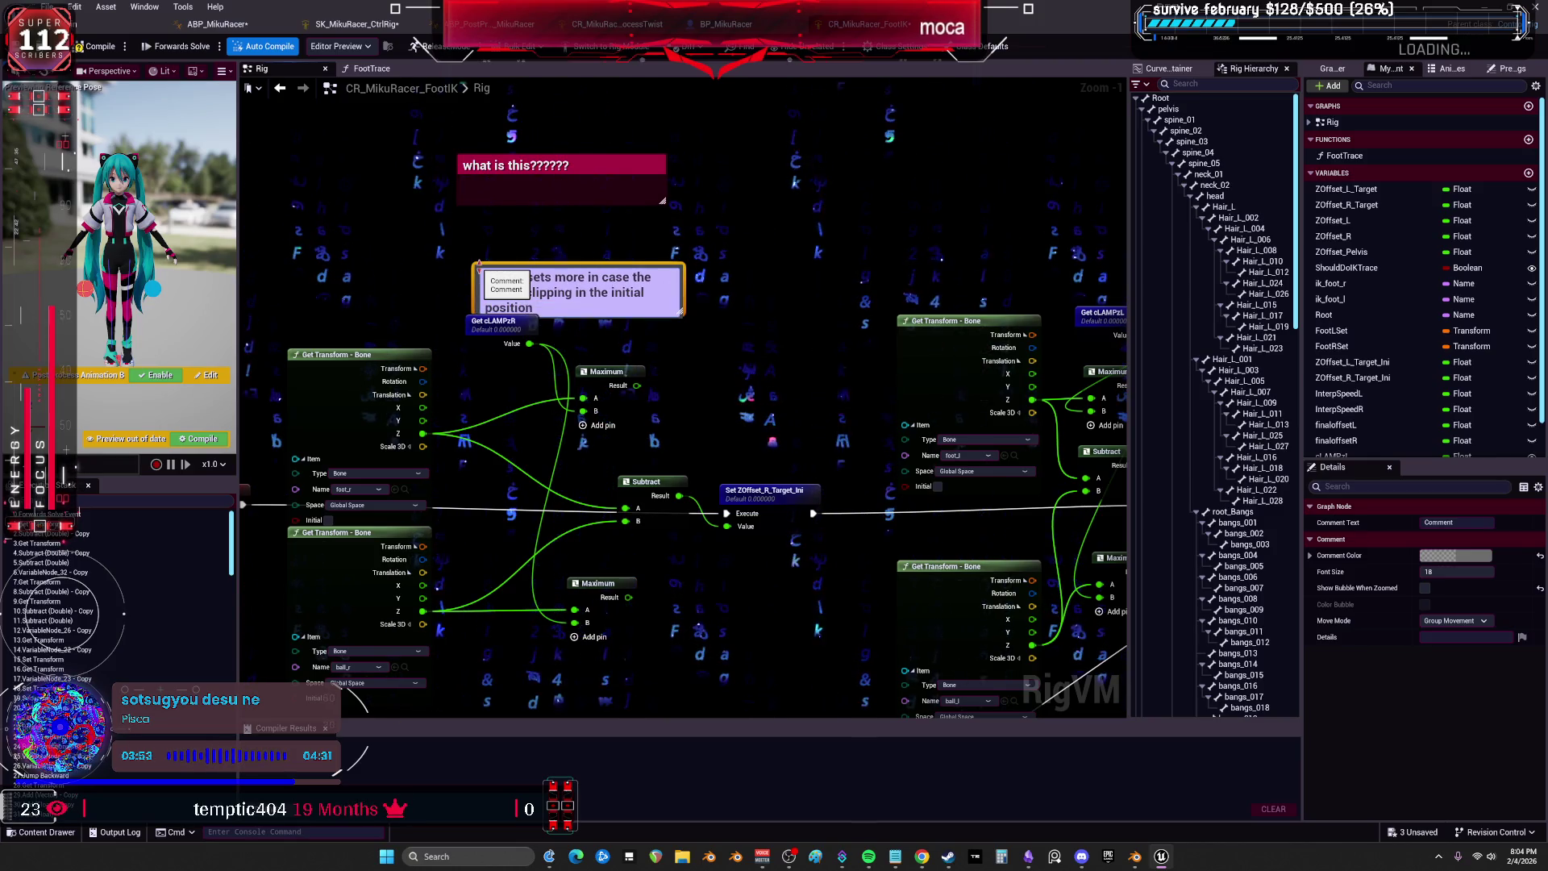
{"action": "key", "text": "Return"}
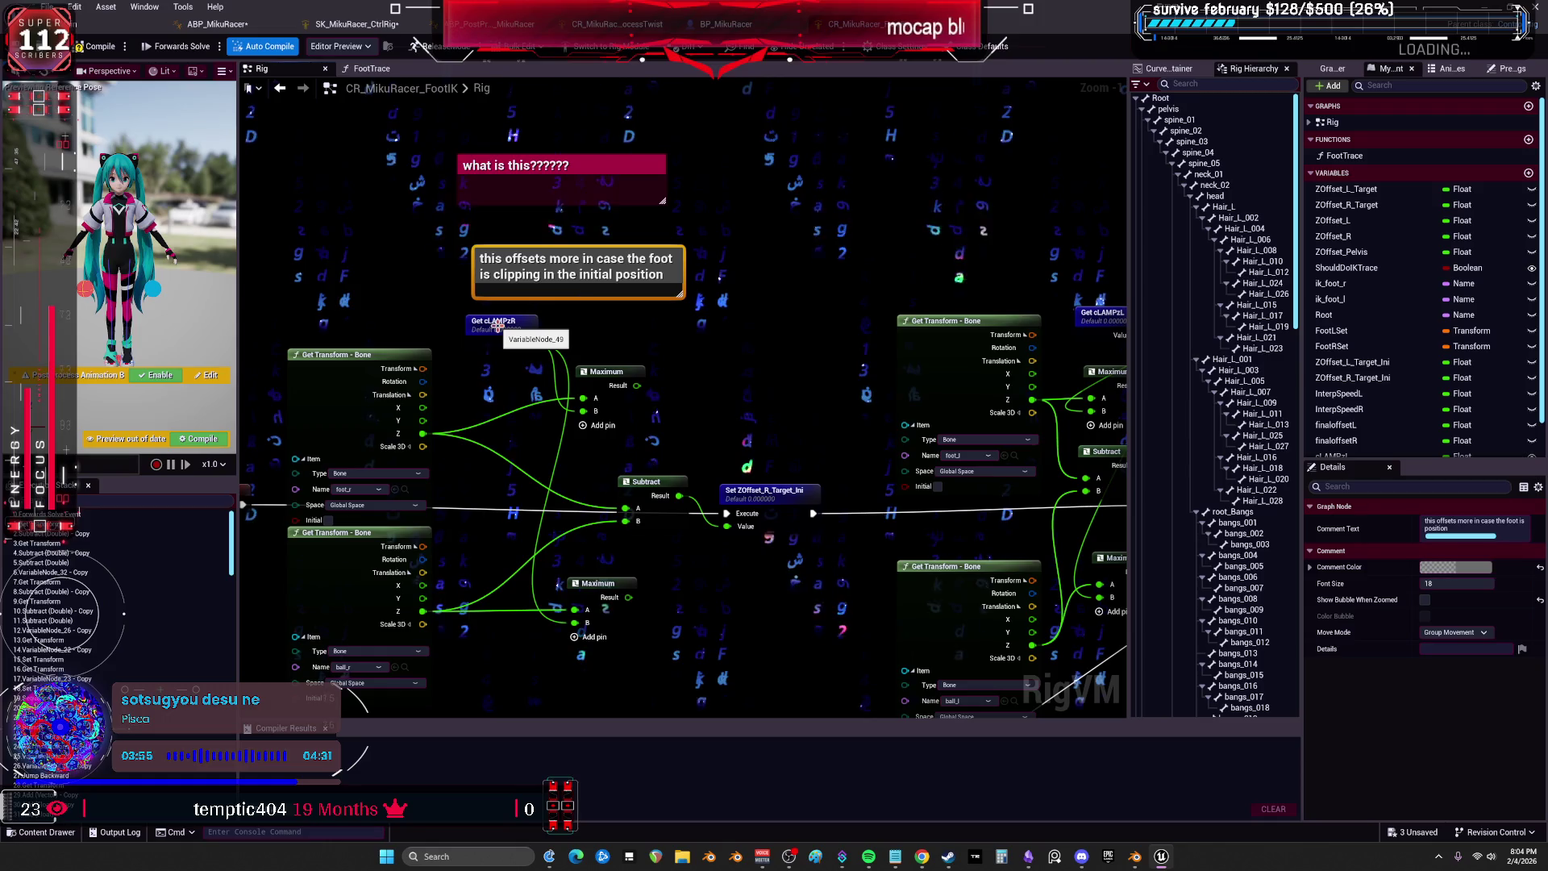
{"action": "scroll", "coordinate": [498, 324], "scroll_direction": "down", "scroll_amount": 1}
{"action": "scroll", "coordinate": [499, 323], "scroll_direction": "up", "scroll_amount": 2}
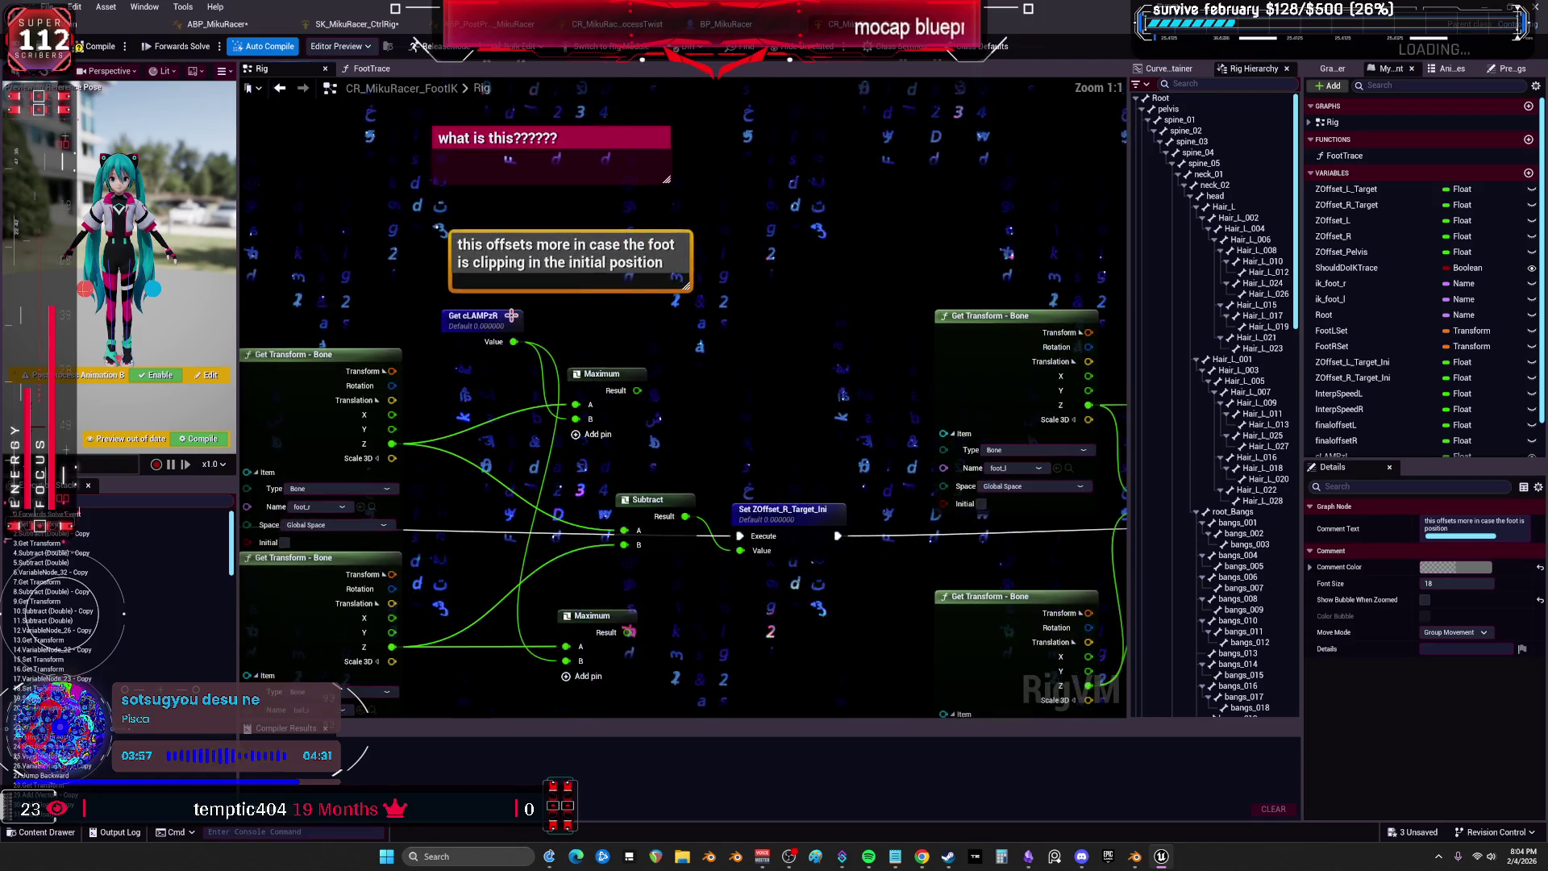
Find all references to the cLAMPzR variable and jump to each of its two getters.
{"action": "left_click", "coordinate": [511, 321]}
{"action": "right_click", "coordinate": [511, 322]}
{"action": "mouse_move", "coordinate": [564, 428]}
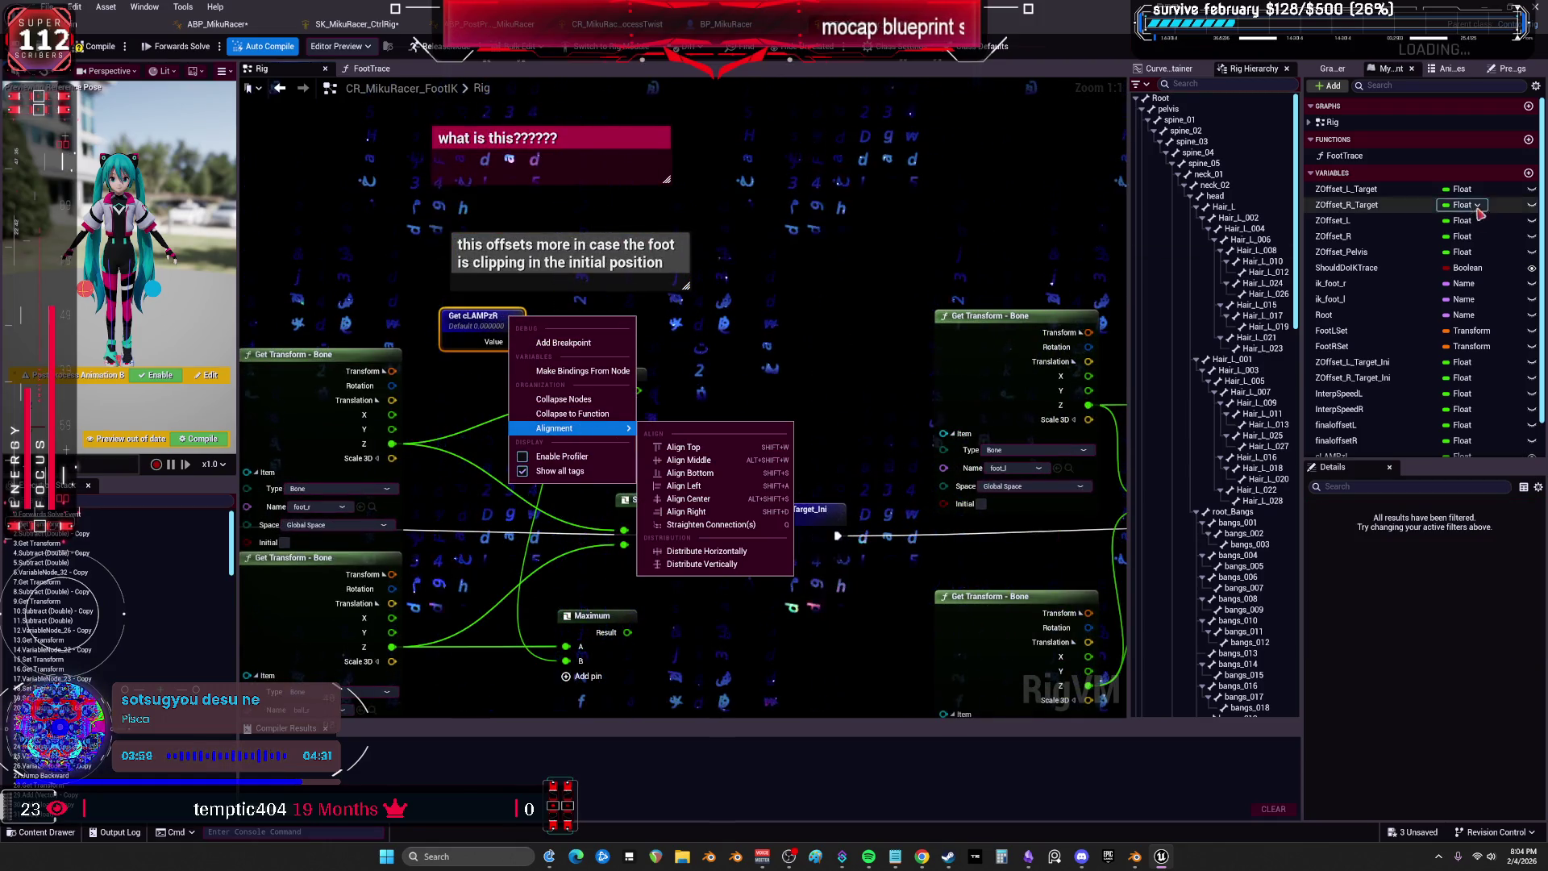
{"action": "scroll", "coordinate": [1407, 385], "scroll_direction": "down", "scroll_amount": 1}
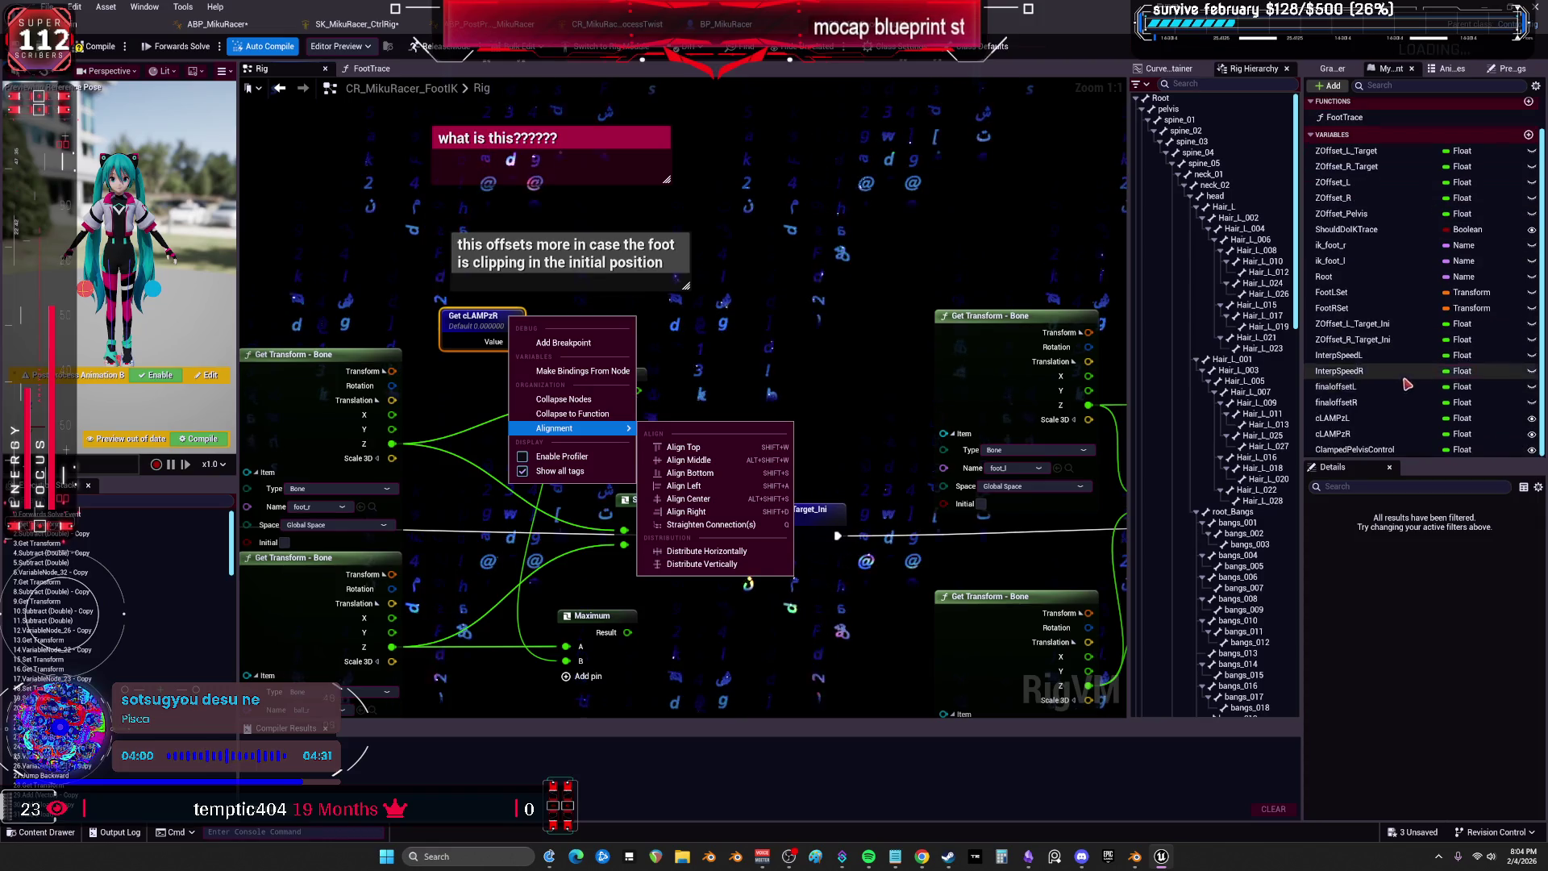
{"action": "left_click", "coordinate": [1352, 434]}
{"action": "right_click", "coordinate": [1357, 436]}
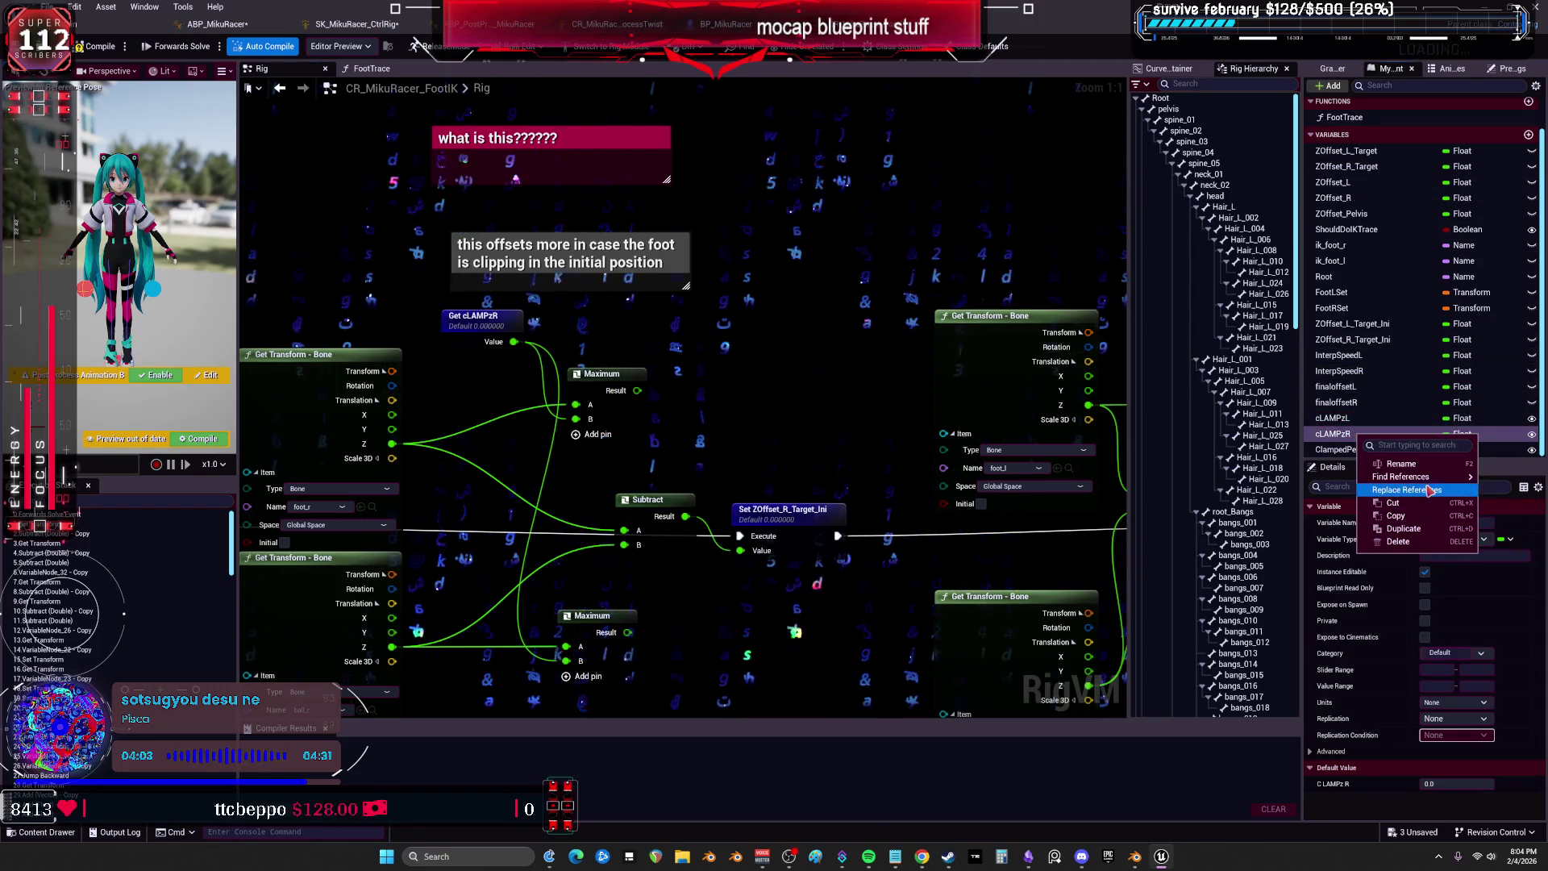
{"action": "mouse_move", "coordinate": [1403, 476]}
{"action": "left_click", "coordinate": [1306, 484]}
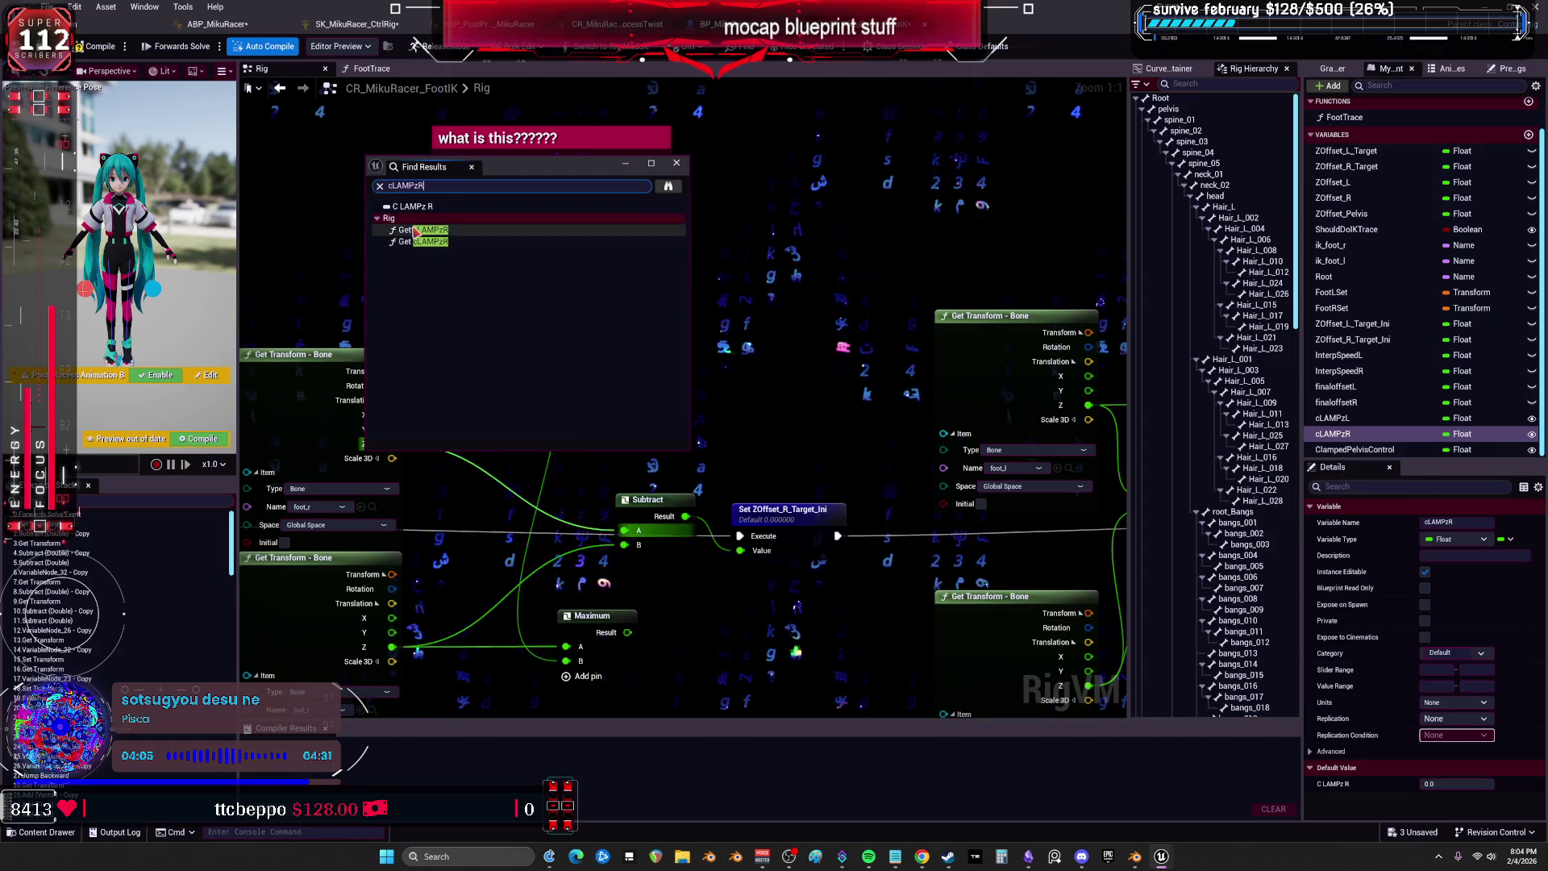
{"action": "left_click", "coordinate": [416, 230]}
{"action": "left_click", "coordinate": [419, 241]}
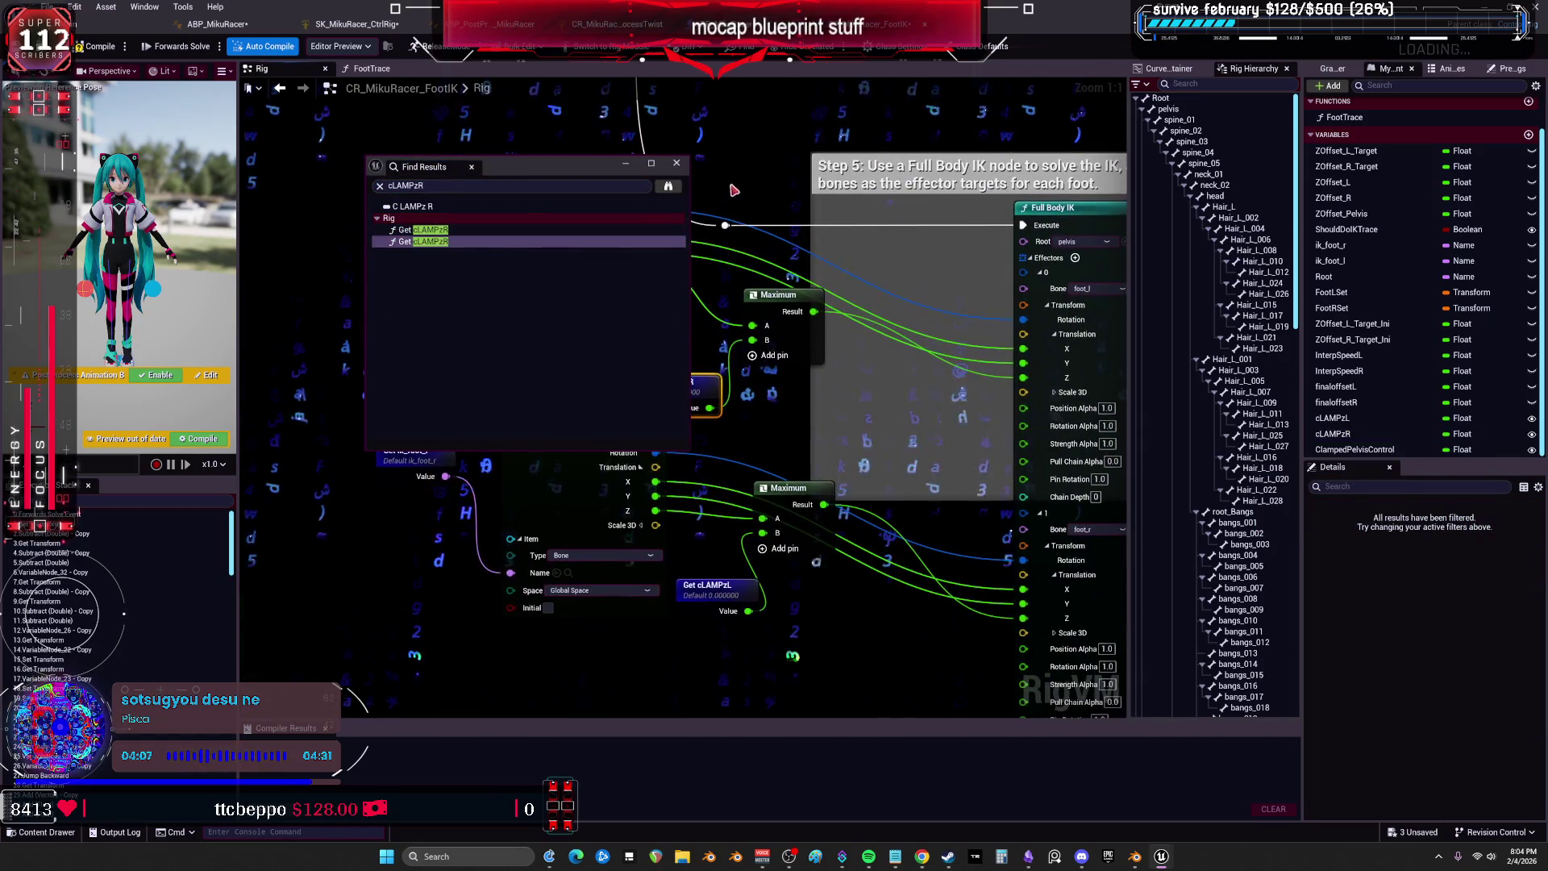
{"action": "left_click", "coordinate": [676, 163]}
Shift the Get ik_foot_r and Get Transform nodes down-left, then view ABP_MikuRacer's CLAMPZ RIGHT input.
{"action": "scroll", "coordinate": [709, 523], "scroll_direction": "down", "scroll_amount": 4}
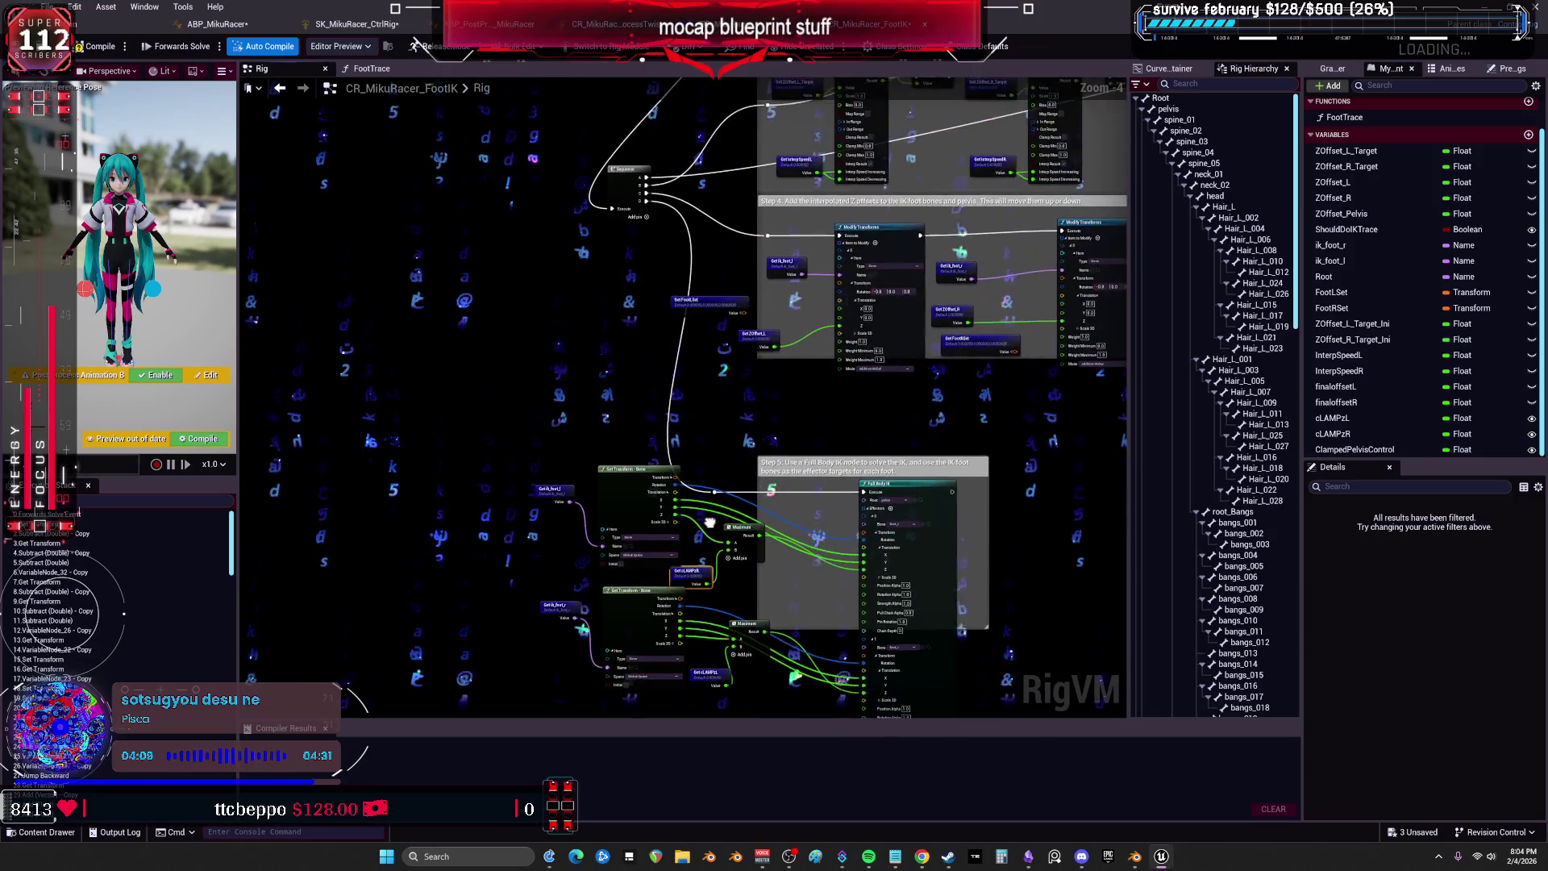
{"action": "scroll", "coordinate": [709, 522], "scroll_direction": "up", "scroll_amount": 5}
{"action": "mouse_move", "coordinate": [320, 621]}
{"action": "left_mouse_down"}
{"action": "mouse_move", "coordinate": [516, 397]}
{"action": "mouse_move", "coordinate": [481, 408]}
{"action": "left_mouse_up"}
{"action": "left_click_drag", "start_coordinate": [829, 361], "coordinate": [759, 428]}
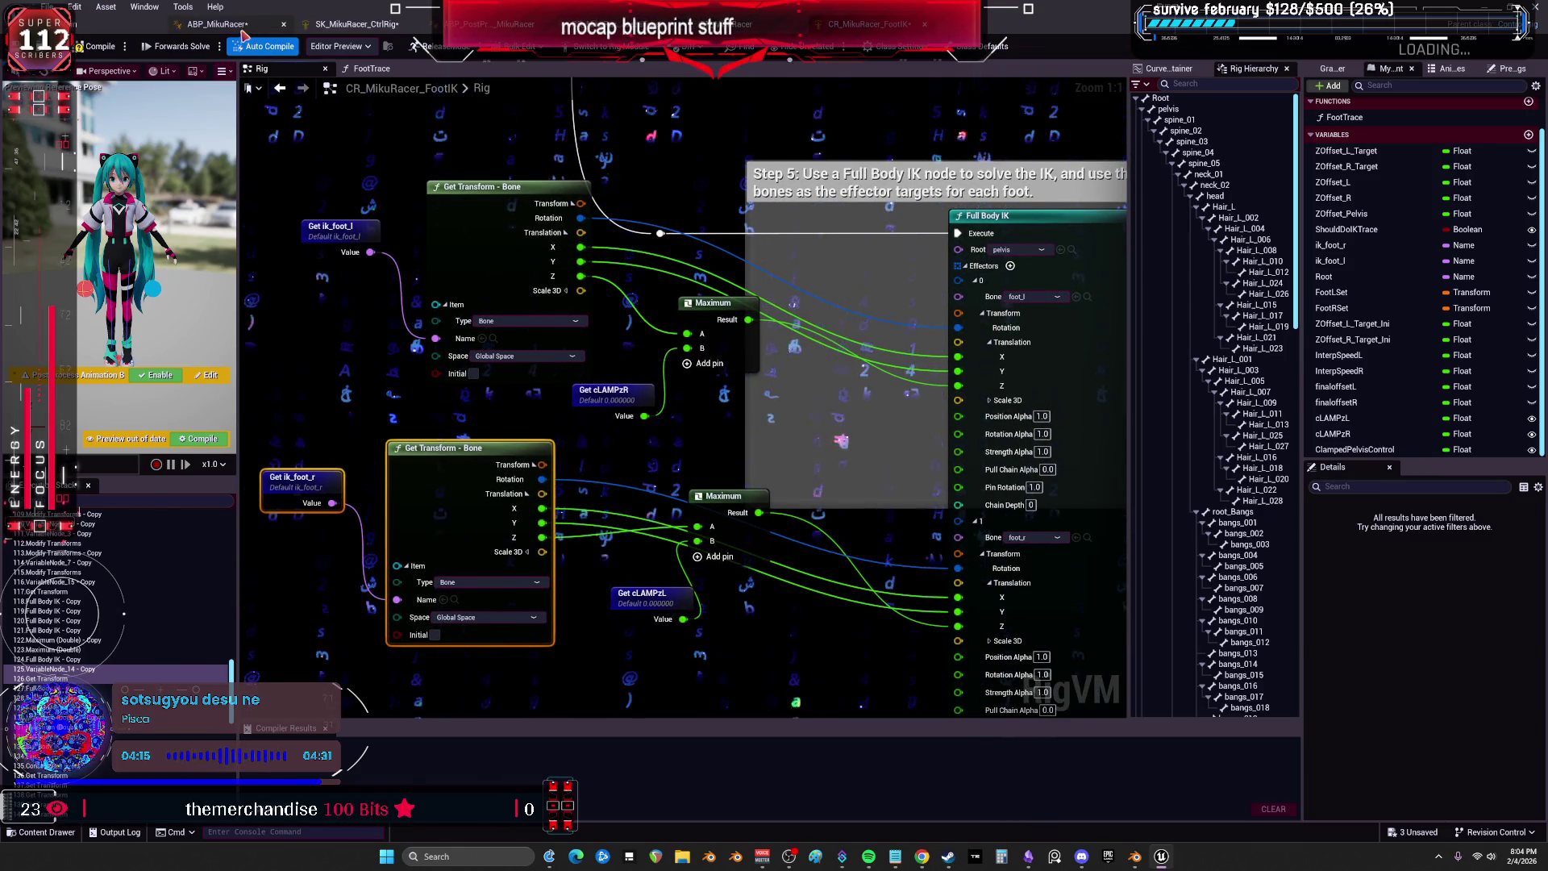
{"action": "left_click", "coordinate": [216, 24]}
{"action": "left_click_drag", "start_coordinate": [599, 302], "coordinate": [666, 333]}
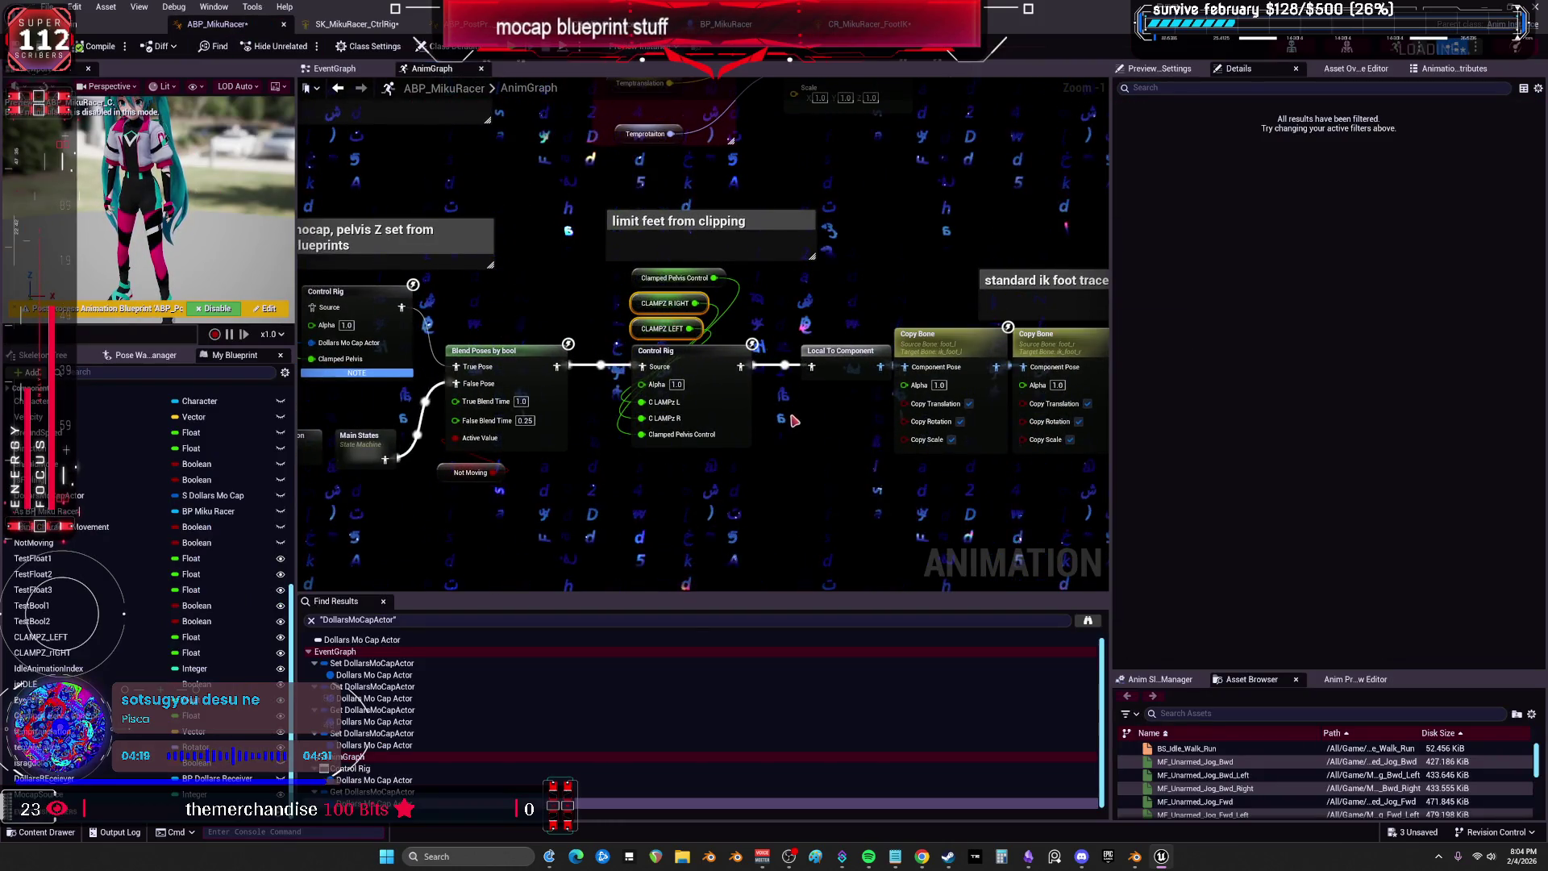
Compile the ABP_MikuRacer anim blueprint and switch to the BP_MikuRacer event graph.
{"action": "left_click", "coordinate": [119, 45]}
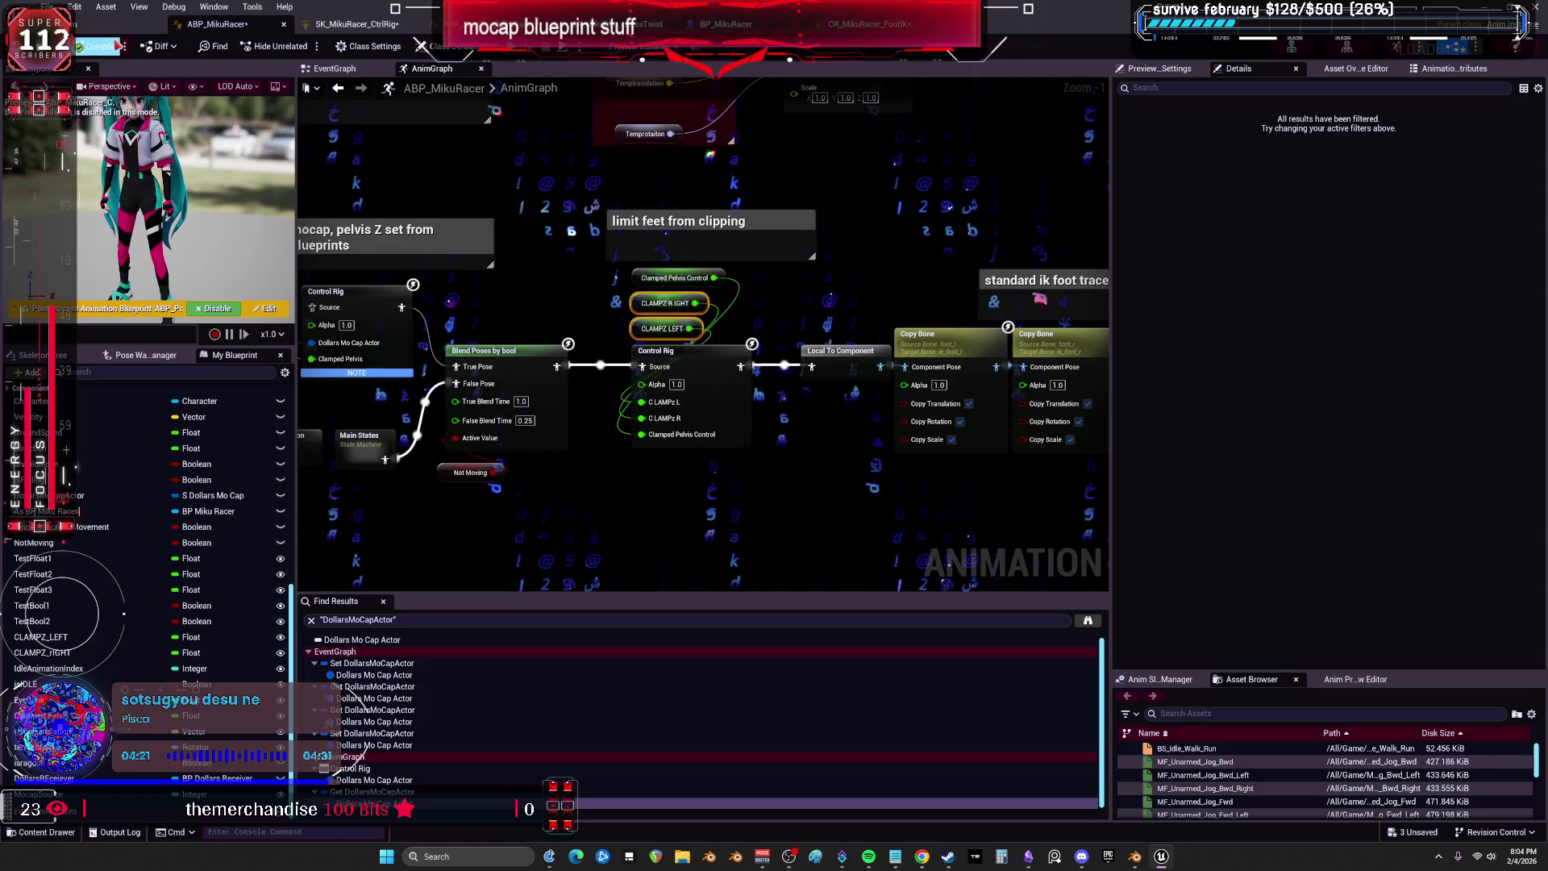
{"action": "left_click", "coordinate": [774, 26]}
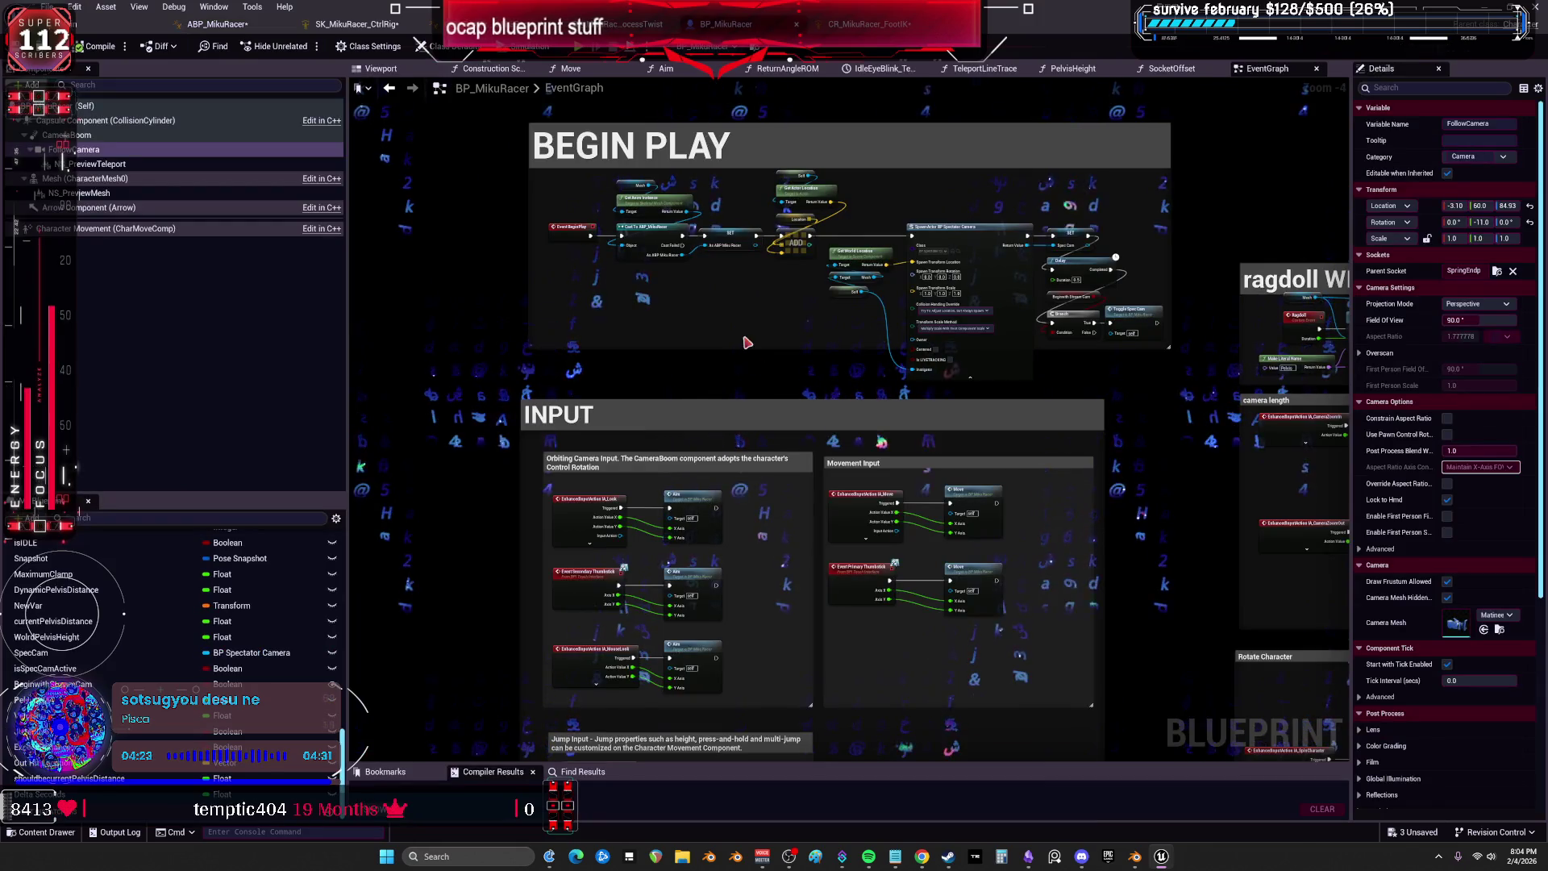
{"action": "scroll", "coordinate": [593, 450], "scroll_direction": "down", "scroll_amount": 5}
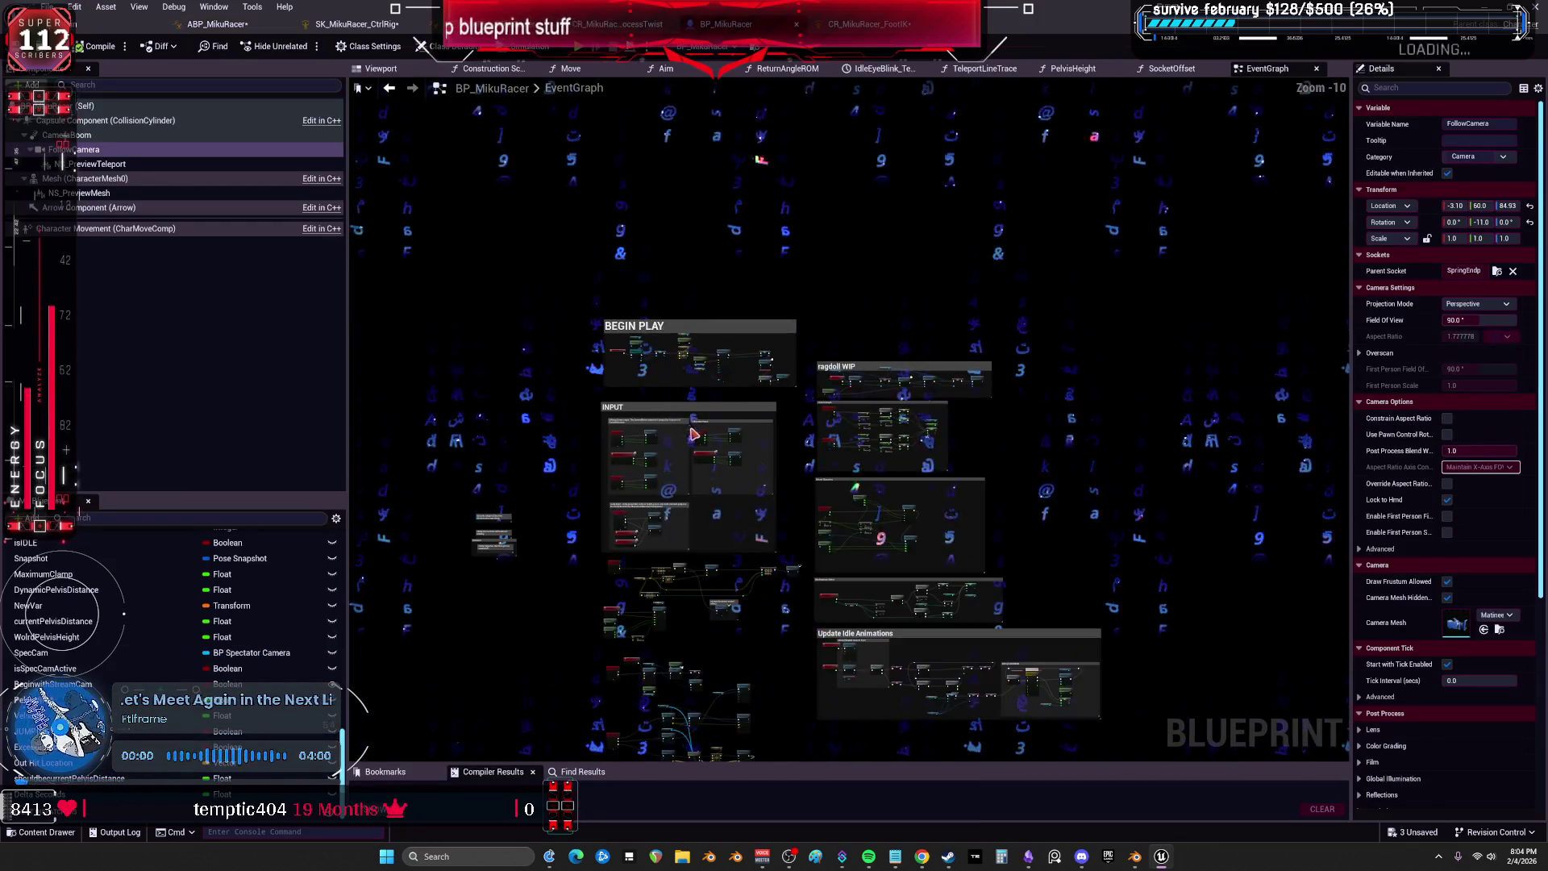
{"action": "scroll", "coordinate": [585, 339], "scroll_direction": "up", "scroll_amount": 4}
{"action": "scroll", "coordinate": [576, 211], "scroll_direction": "down", "scroll_amount": 3}
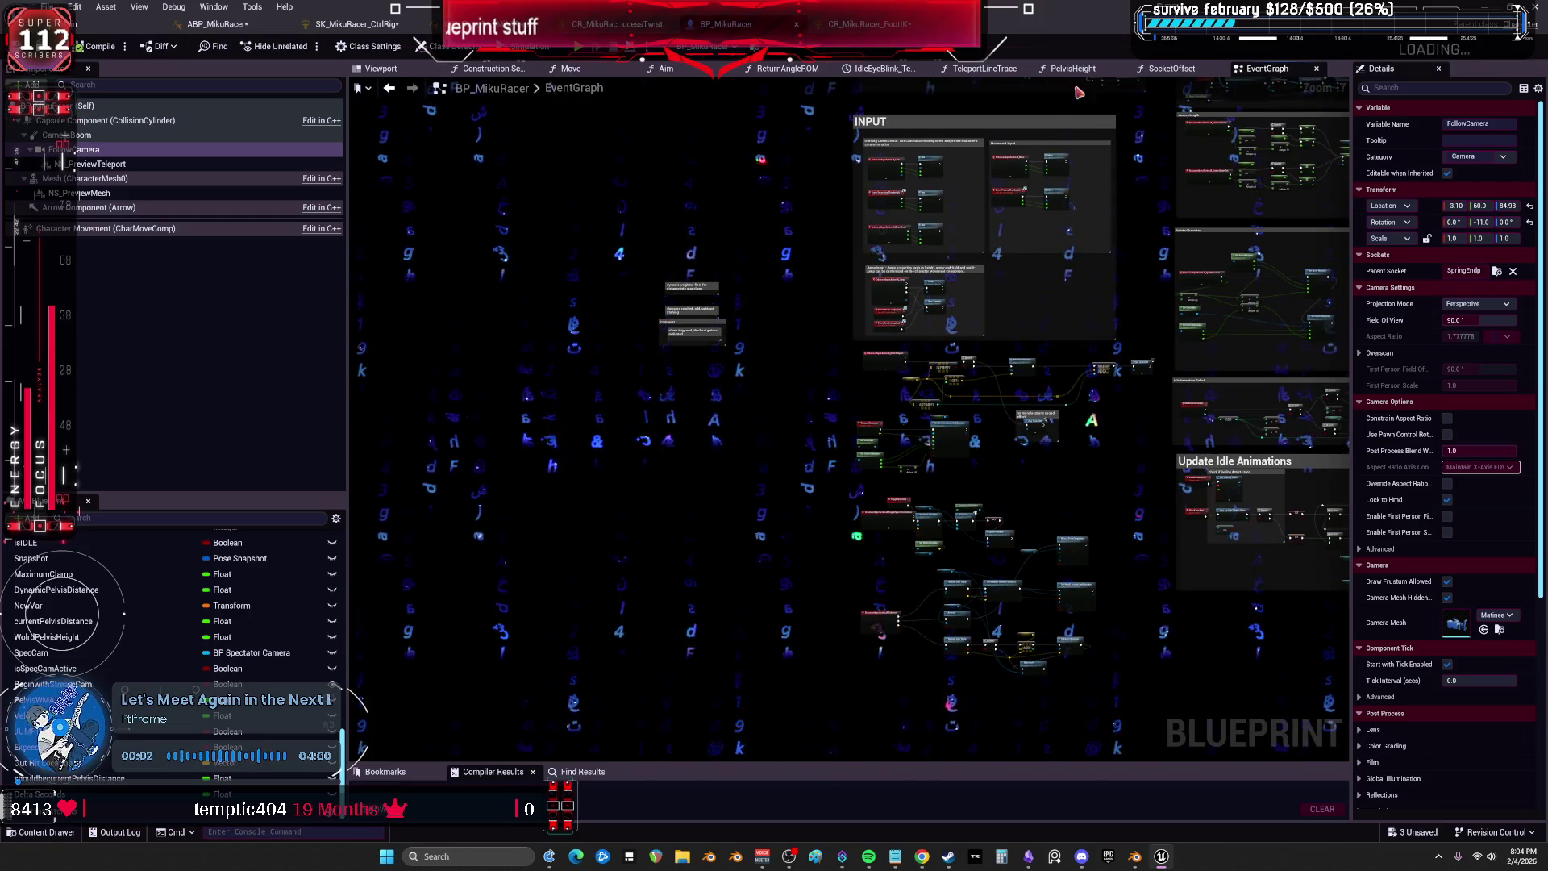
{"action": "scroll", "coordinate": [144, 628], "scroll_direction": "up", "scroll_amount": 10}
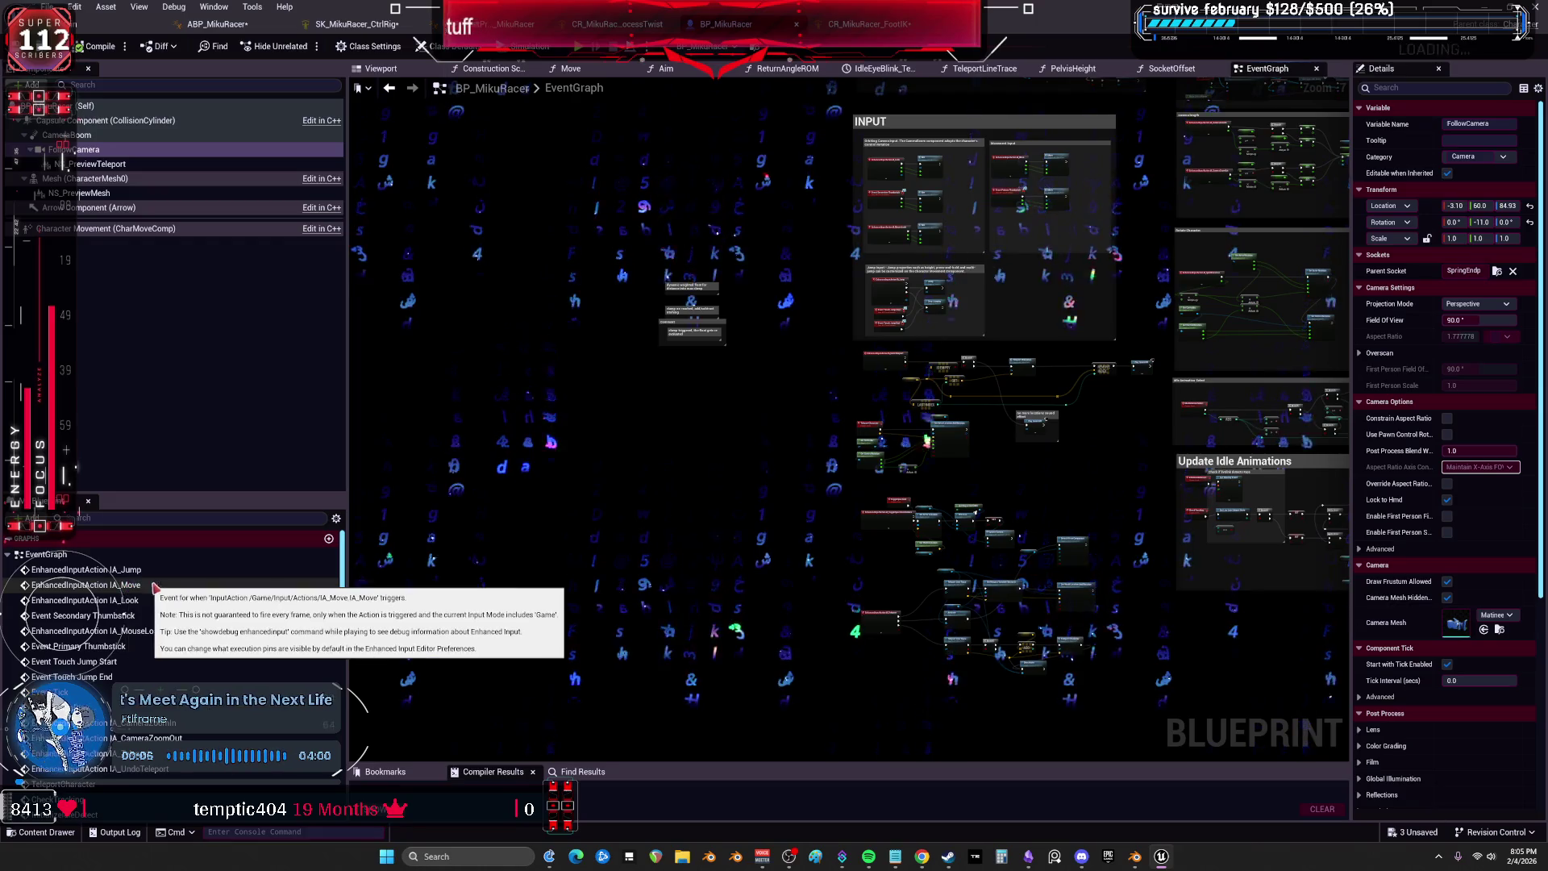
{"action": "scroll", "coordinate": [817, 496], "scroll_direction": "down", "scroll_amount": 5}
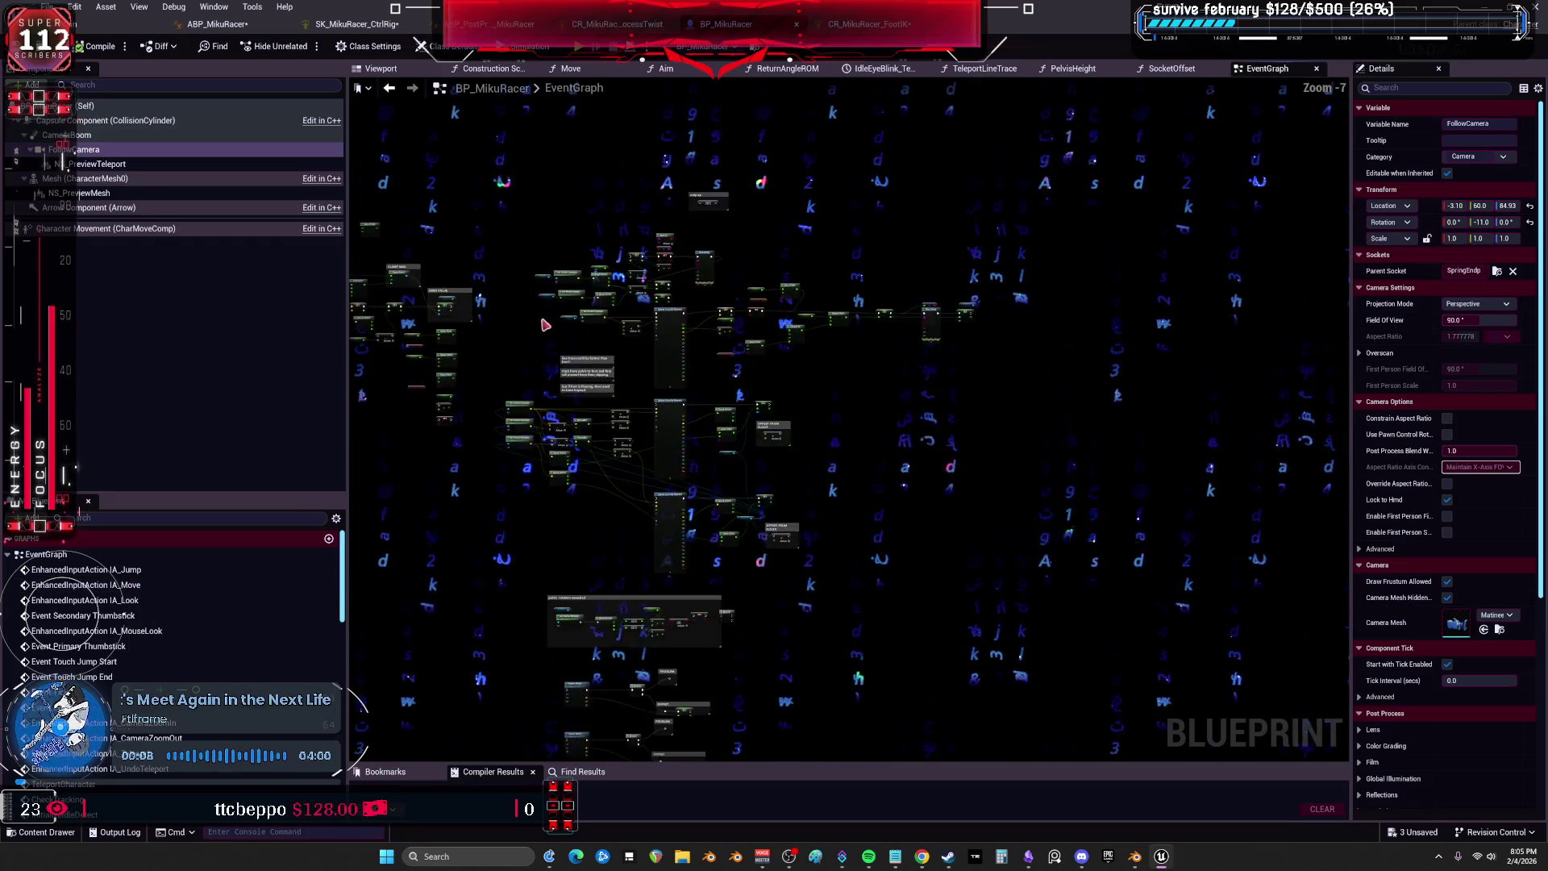
{"action": "scroll", "coordinate": [545, 324], "scroll_direction": "up", "scroll_amount": 7}
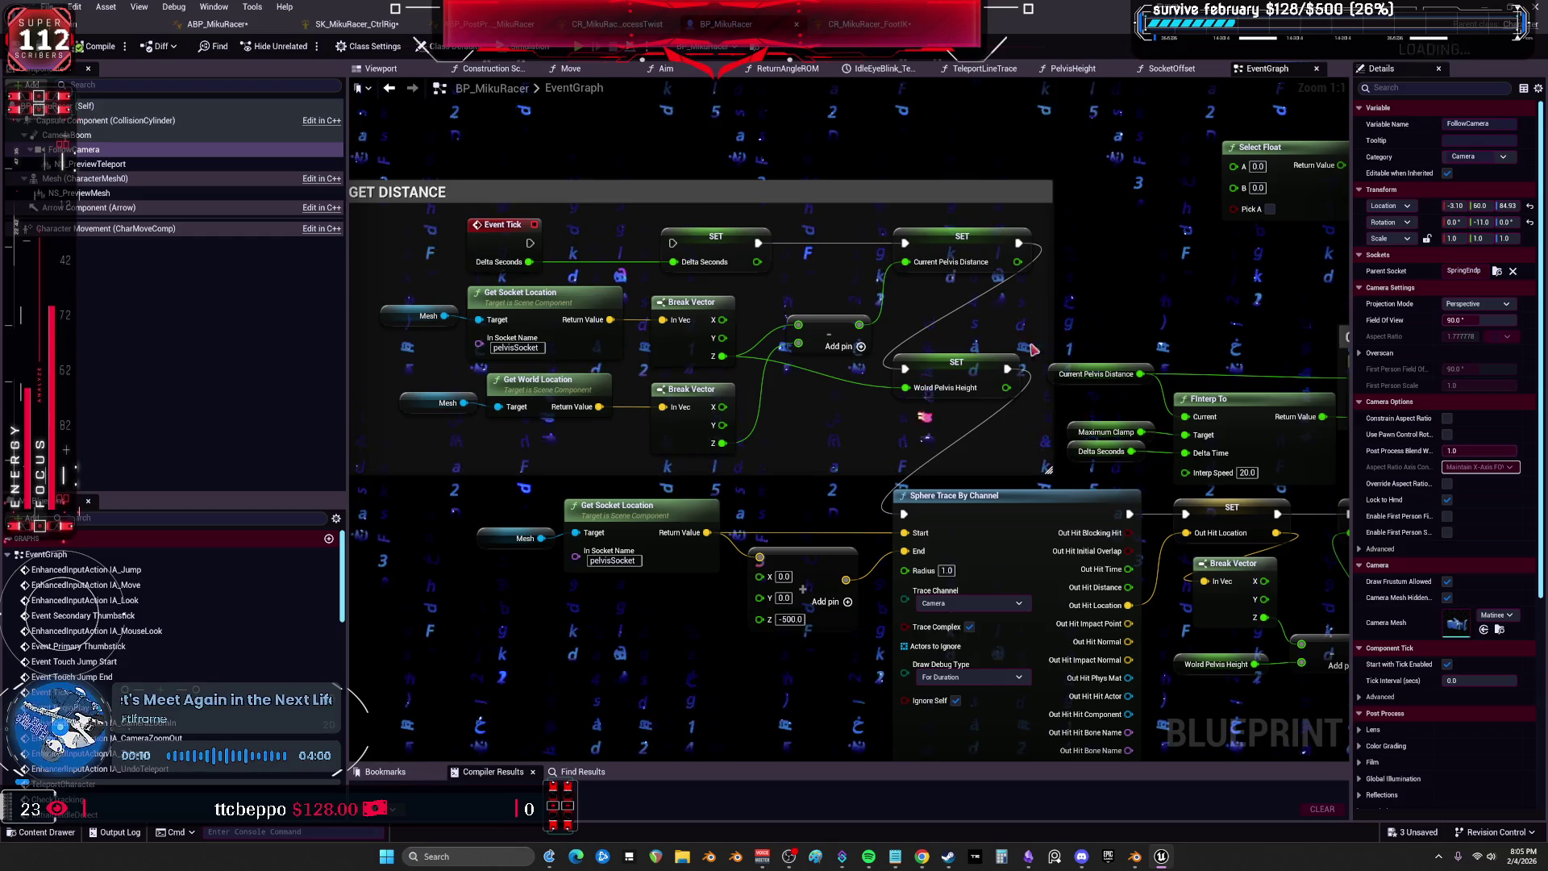
Pan through the CLAMP MAX, SEND VALUE and Get Socket Location sections of the event graph.
{"action": "mouse_move", "coordinate": [1034, 349]}
{"action": "left_mouse_down"}
{"action": "mouse_move", "coordinate": [968, 323]}
{"action": "mouse_move", "coordinate": [914, 259]}
{"action": "left_mouse_up"}
{"action": "left_click_drag", "start_coordinate": [1187, 305], "coordinate": [1103, 210]}
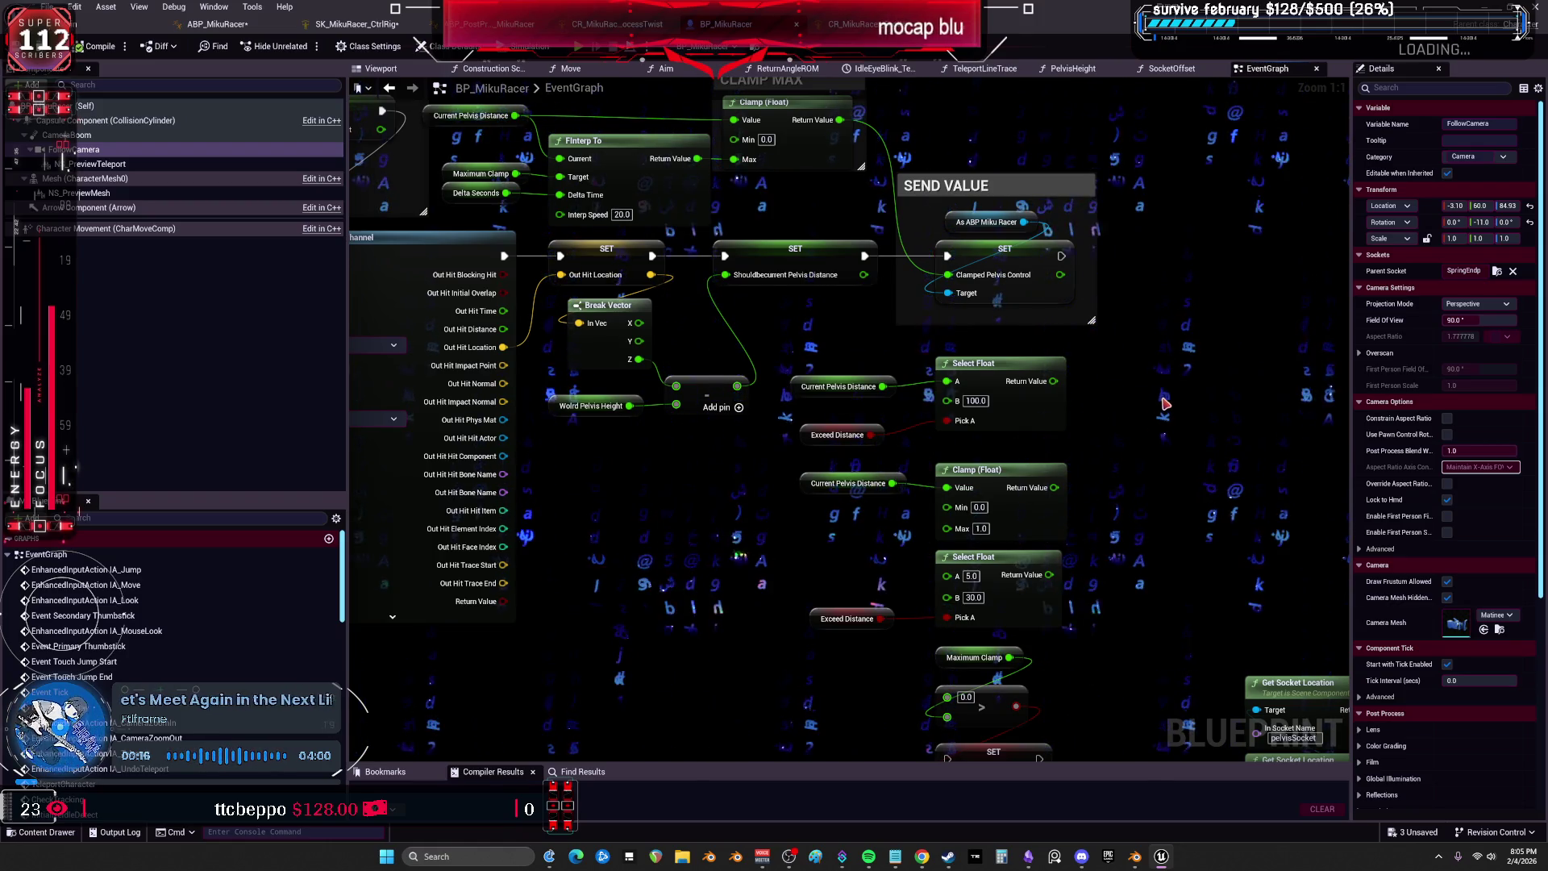
{"action": "mouse_move", "coordinate": [1134, 526]}
{"action": "left_mouse_down"}
{"action": "mouse_move", "coordinate": [1098, 390]}
{"action": "mouse_move", "coordinate": [1129, 556]}
{"action": "mouse_move", "coordinate": [622, 184]}
{"action": "left_mouse_up"}
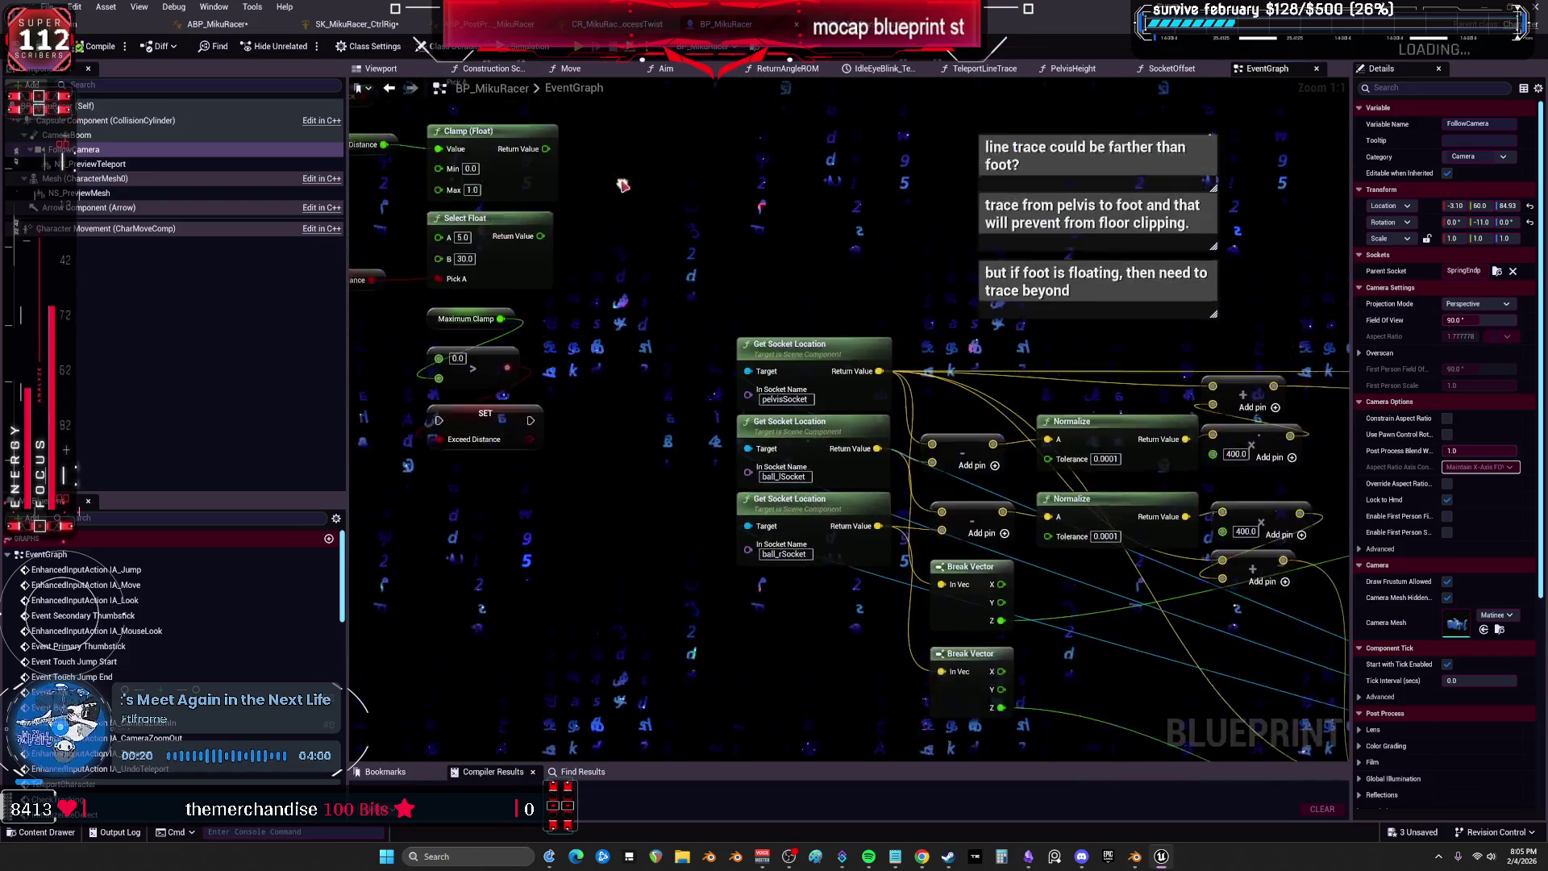
{"action": "mouse_move", "coordinate": [1129, 484]}
{"action": "left_mouse_down"}
{"action": "mouse_move", "coordinate": [629, 403]}
{"action": "mouse_move", "coordinate": [1060, 346]}
{"action": "mouse_move", "coordinate": [976, 436]}
{"action": "mouse_move", "coordinate": [1209, 483]}
{"action": "mouse_move", "coordinate": [927, 524]}
{"action": "mouse_move", "coordinate": [835, 559]}
{"action": "mouse_move", "coordinate": [1331, 368]}
{"action": "left_mouse_up"}
{"action": "left_click_drag", "start_coordinate": [659, 253], "coordinate": [674, 258]}
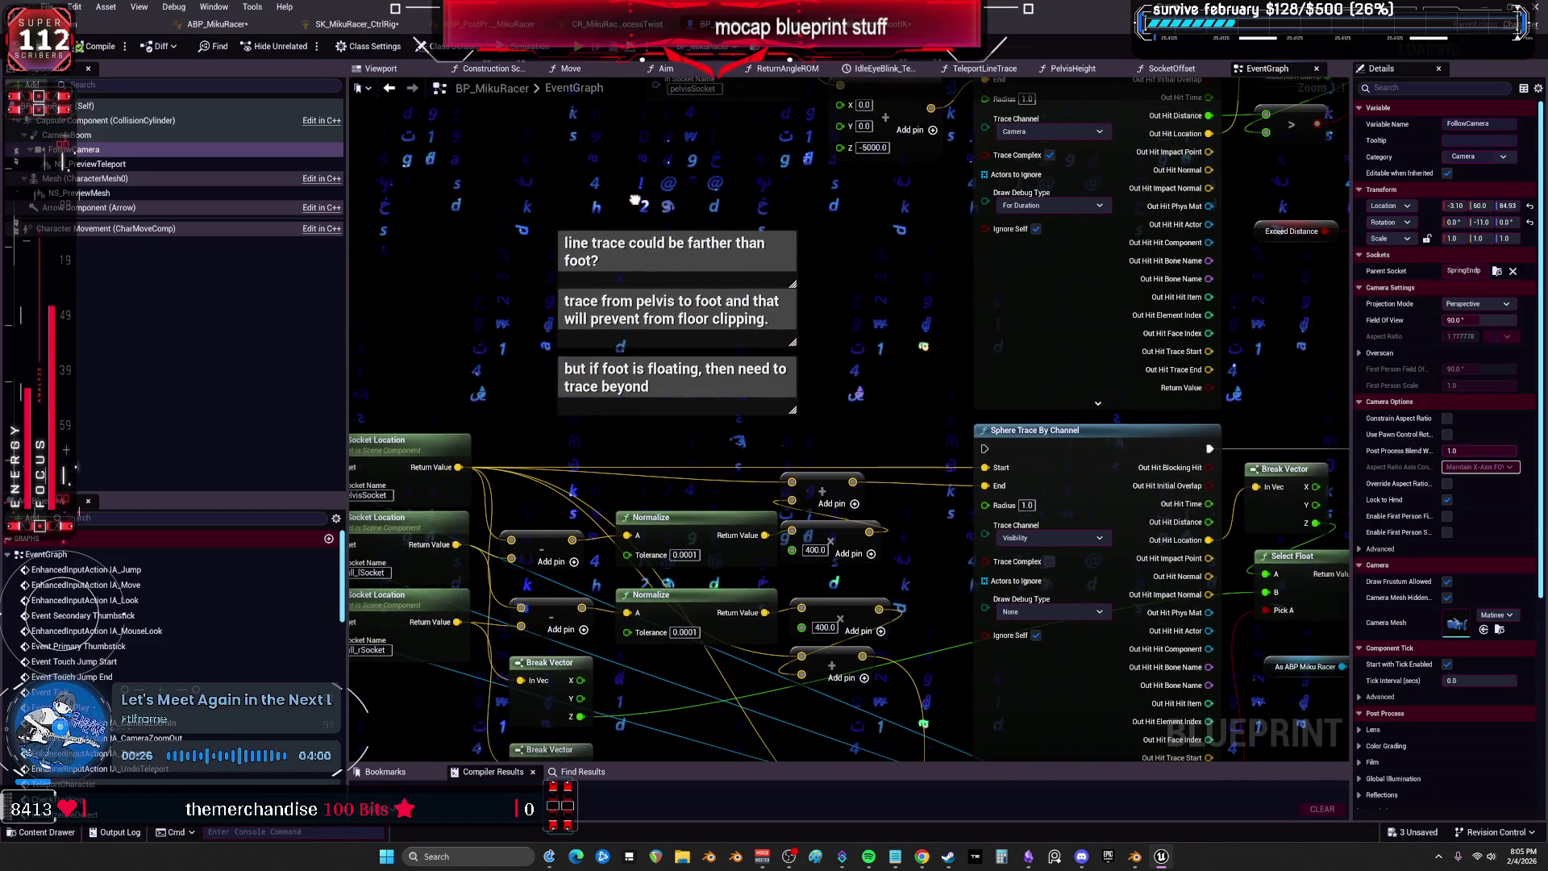
{"action": "left_click_drag", "start_coordinate": [633, 200], "coordinate": [637, 172]}
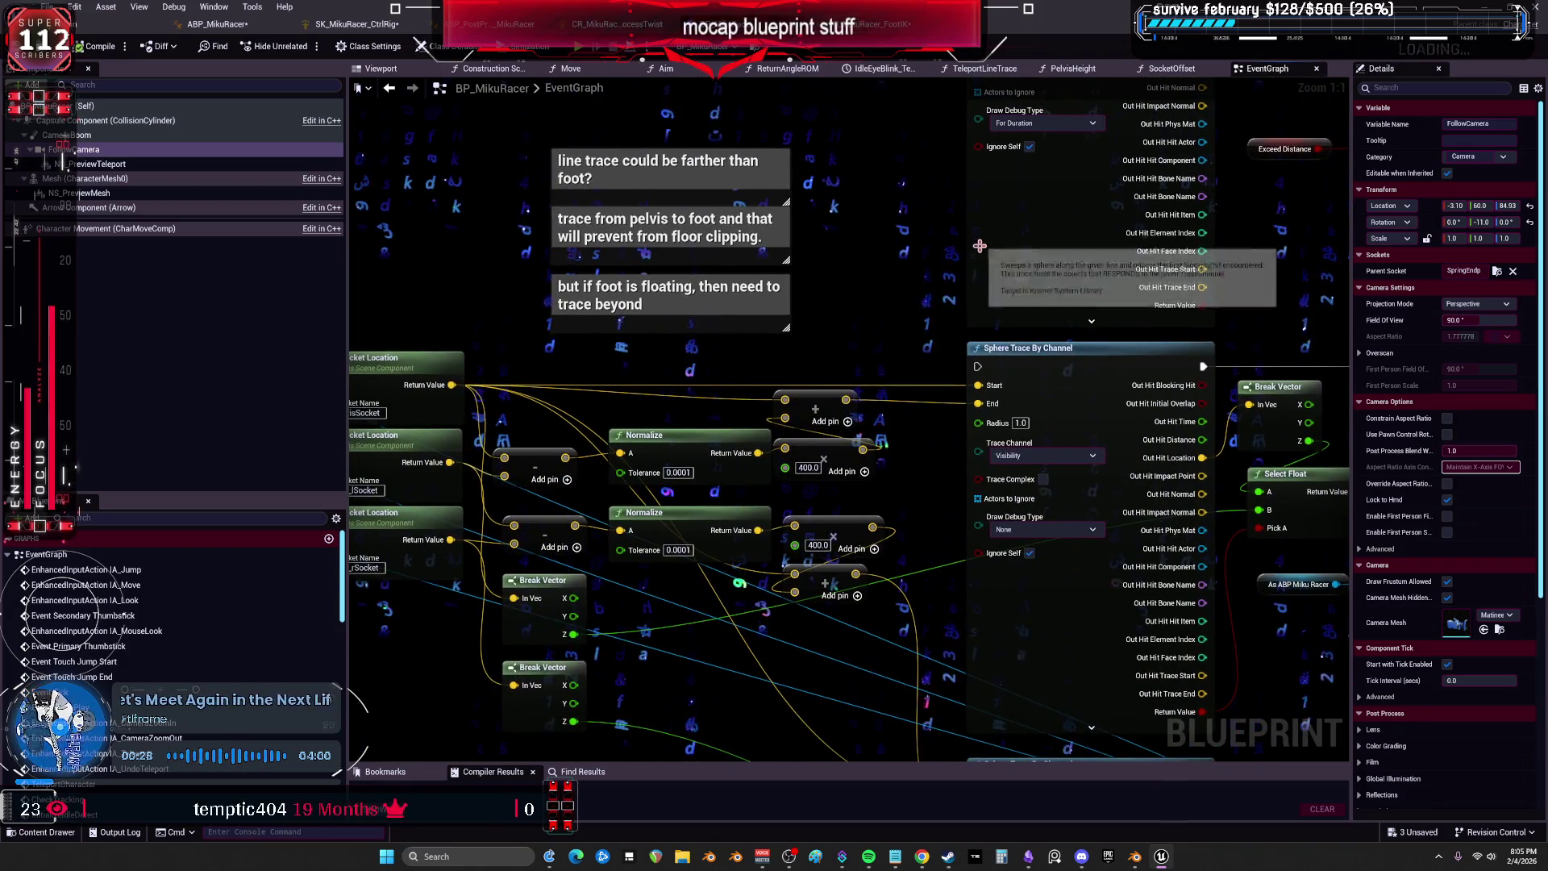
{"action": "left_click_drag", "start_coordinate": [826, 392], "coordinate": [1094, 284]}
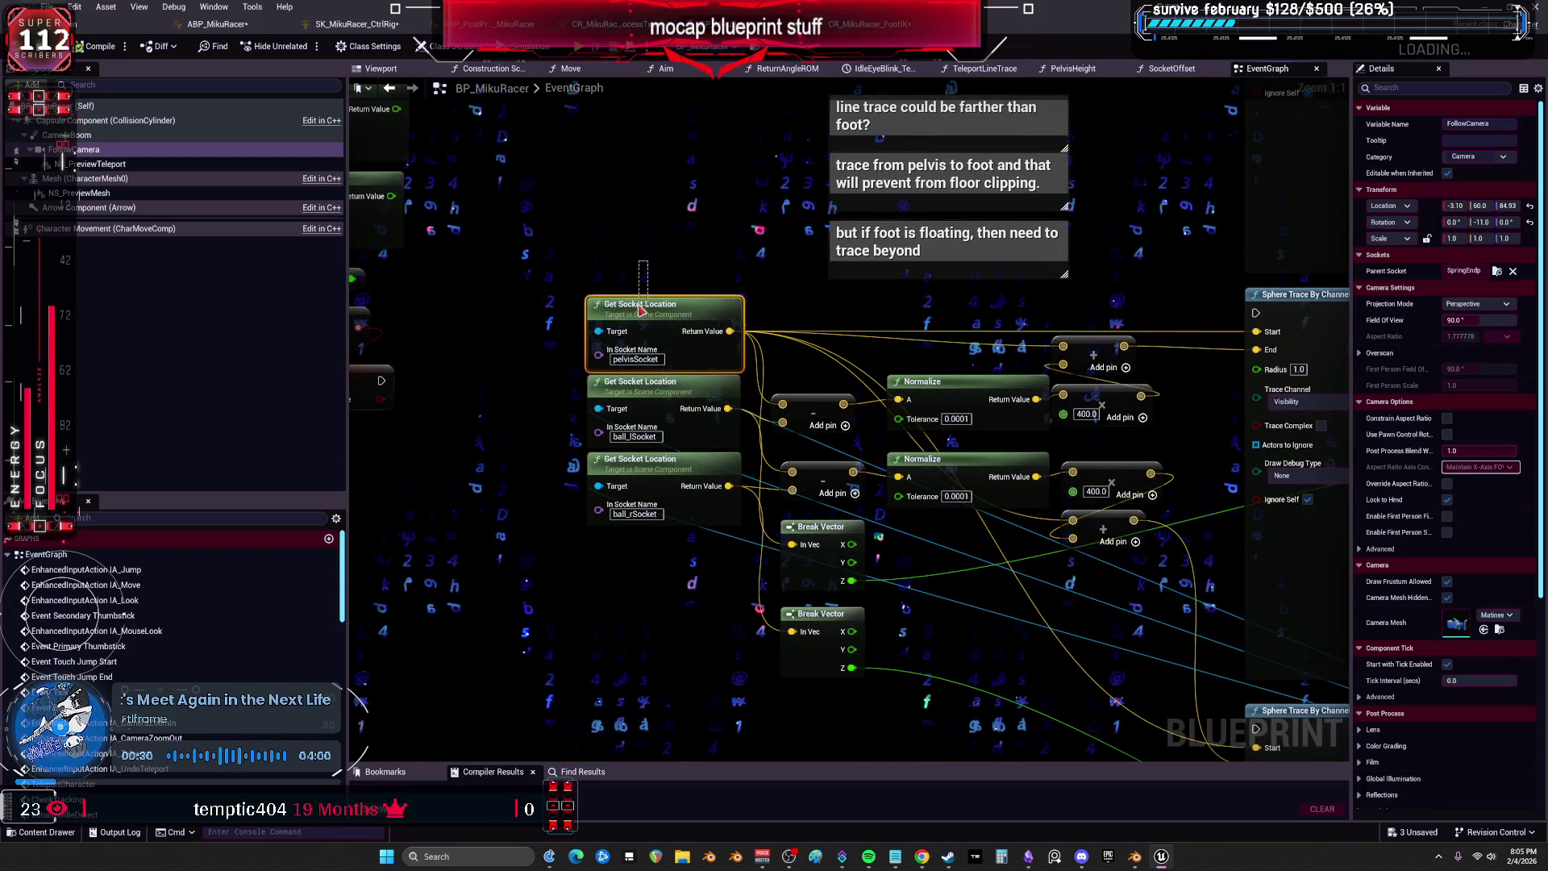
{"action": "left_click_drag", "start_coordinate": [641, 309], "coordinate": [642, 314]}
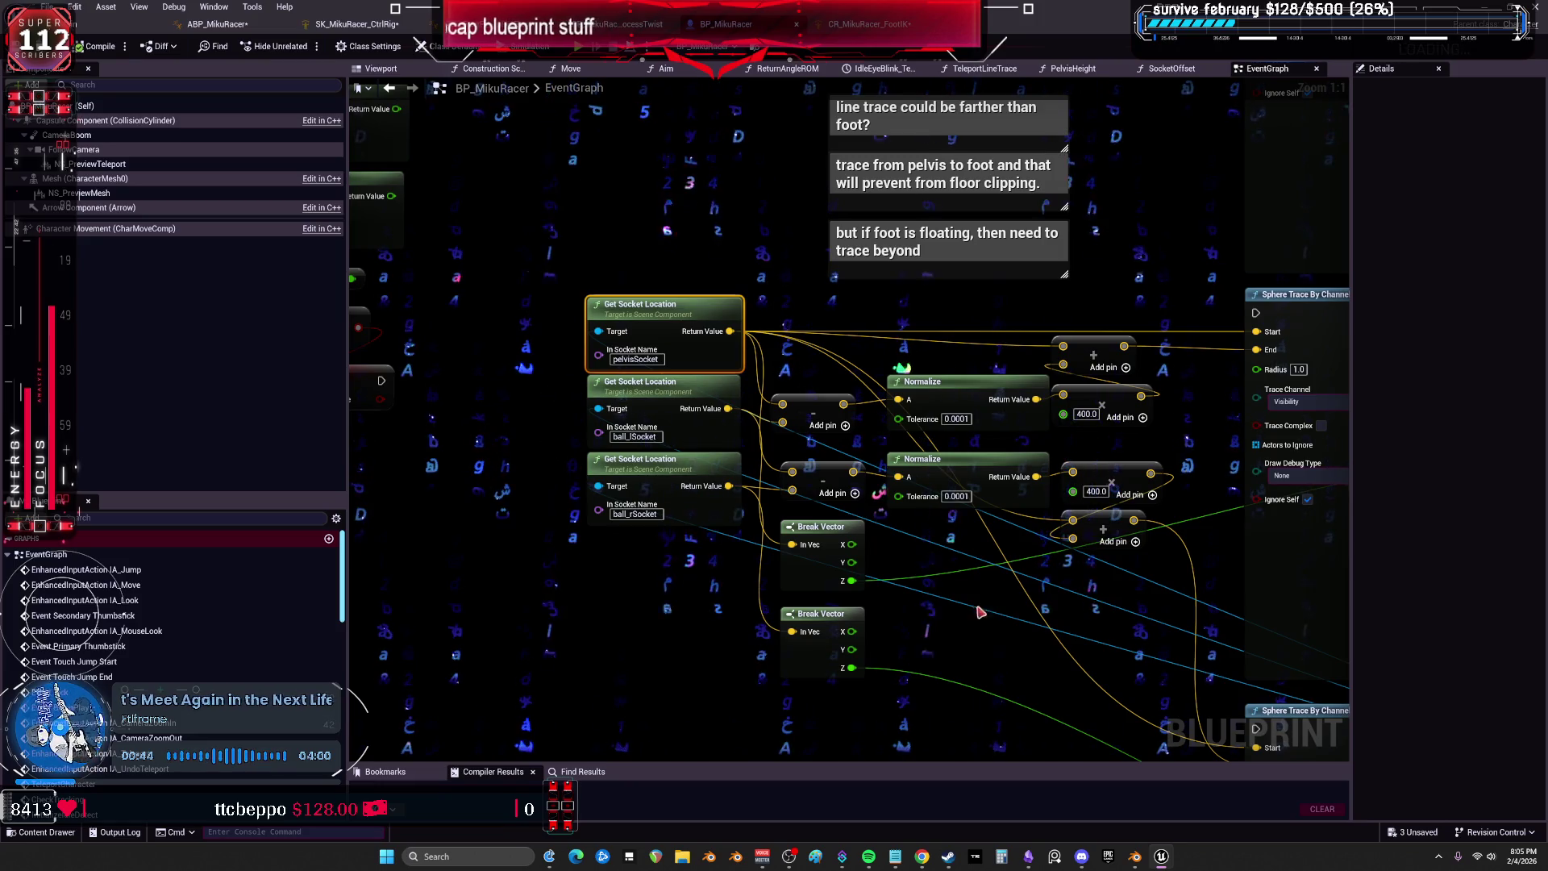
Frame both foot sphere traces, their input nodes and the OFFSET FROM FLOOR comments.
{"action": "mouse_move", "coordinate": [1146, 301]}
{"action": "left_mouse_down"}
{"action": "mouse_move", "coordinate": [533, 284]}
{"action": "mouse_move", "coordinate": [419, 260]}
{"action": "left_mouse_up"}
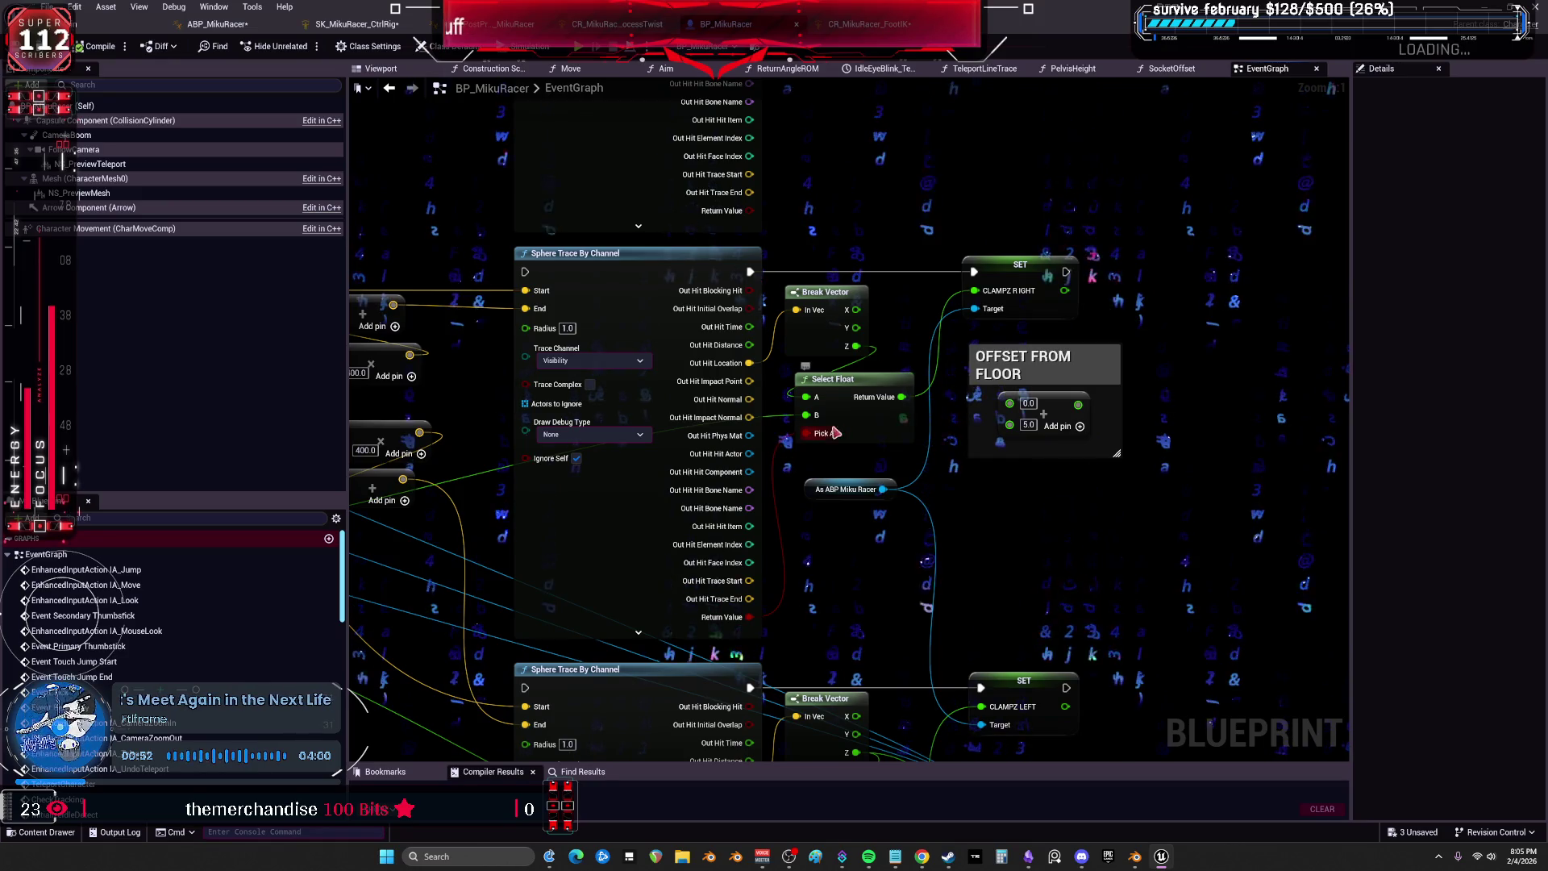
{"action": "left_click_drag", "start_coordinate": [852, 470], "coordinate": [801, 523]}
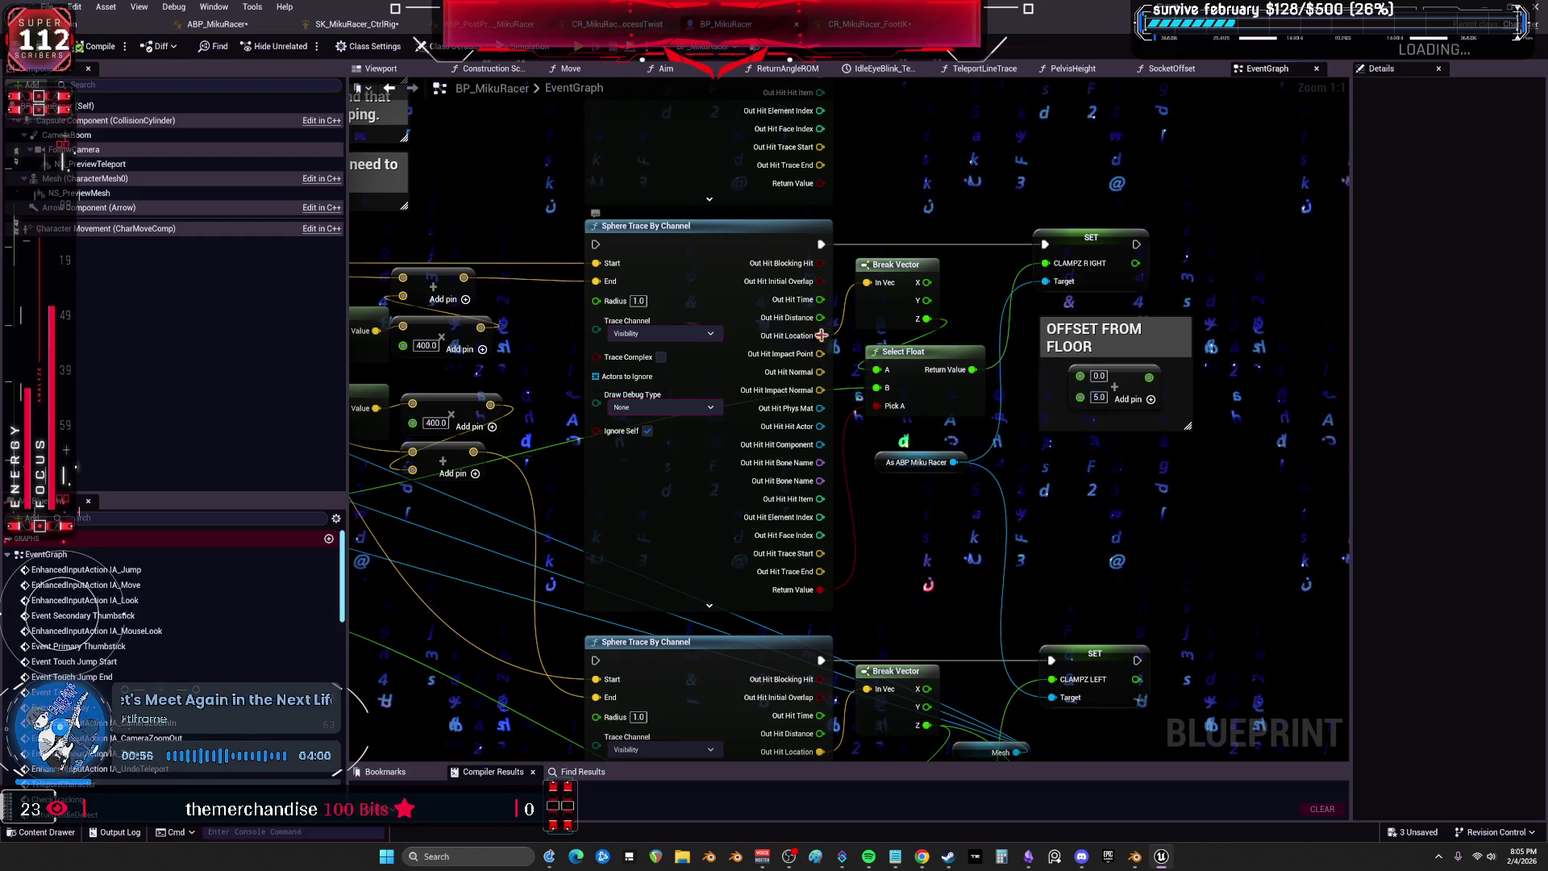
{"action": "left_click_drag", "start_coordinate": [867, 408], "coordinate": [657, 408]}
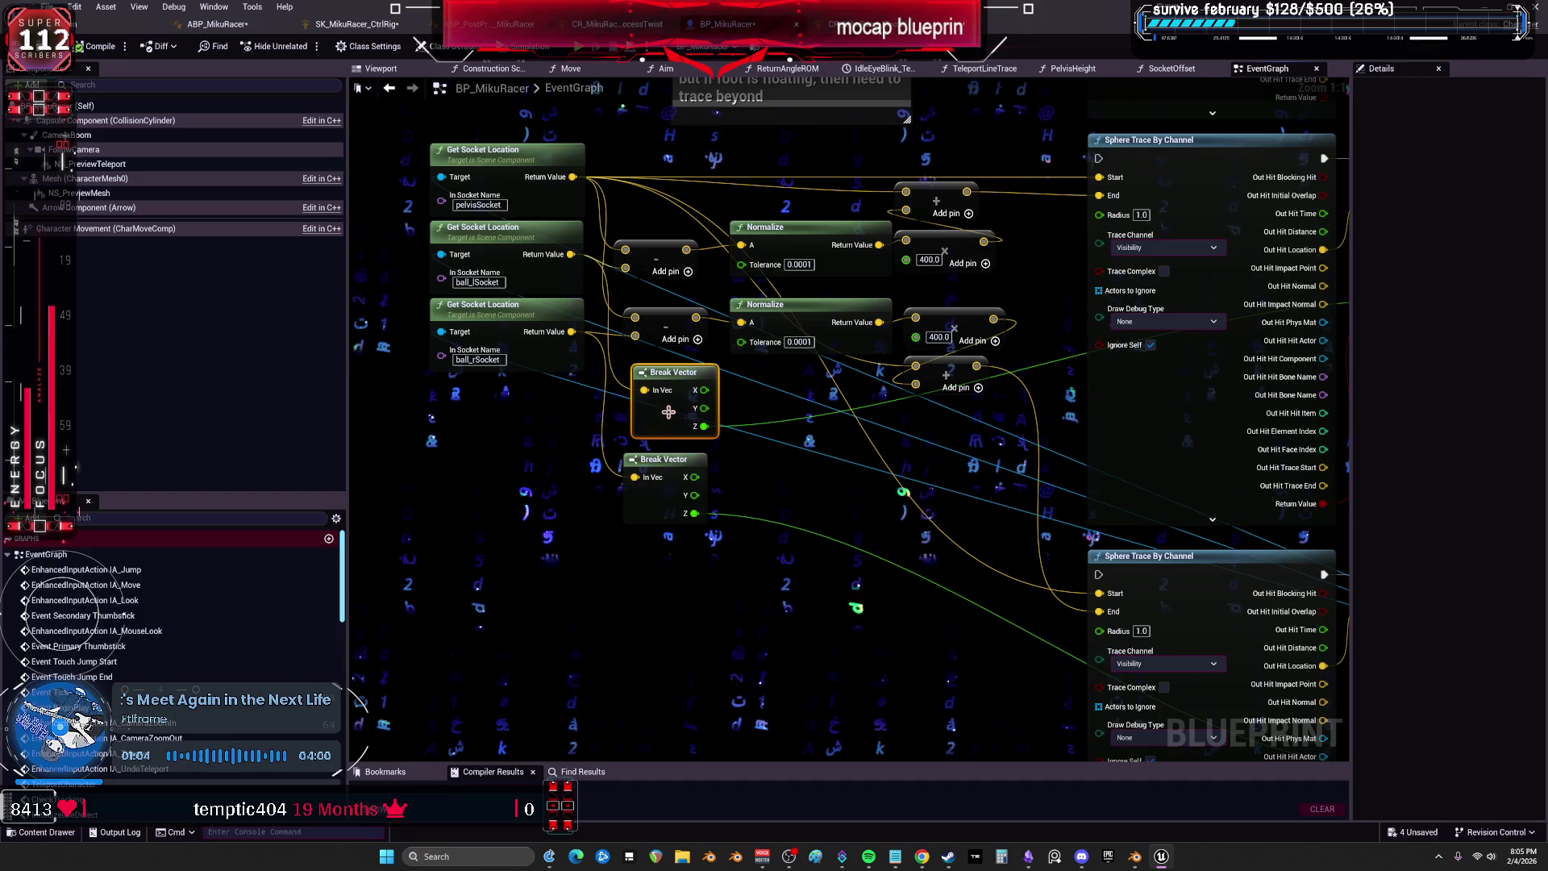
{"action": "mouse_move", "coordinate": [1064, 398]}
{"action": "left_mouse_down"}
{"action": "mouse_move", "coordinate": [584, 408]}
{"action": "mouse_move", "coordinate": [669, 221]}
{"action": "mouse_move", "coordinate": [647, 463]}
{"action": "mouse_move", "coordinate": [725, 441]}
{"action": "left_mouse_up"}
{"action": "scroll", "coordinate": [668, 335], "scroll_direction": "down", "scroll_amount": 3}
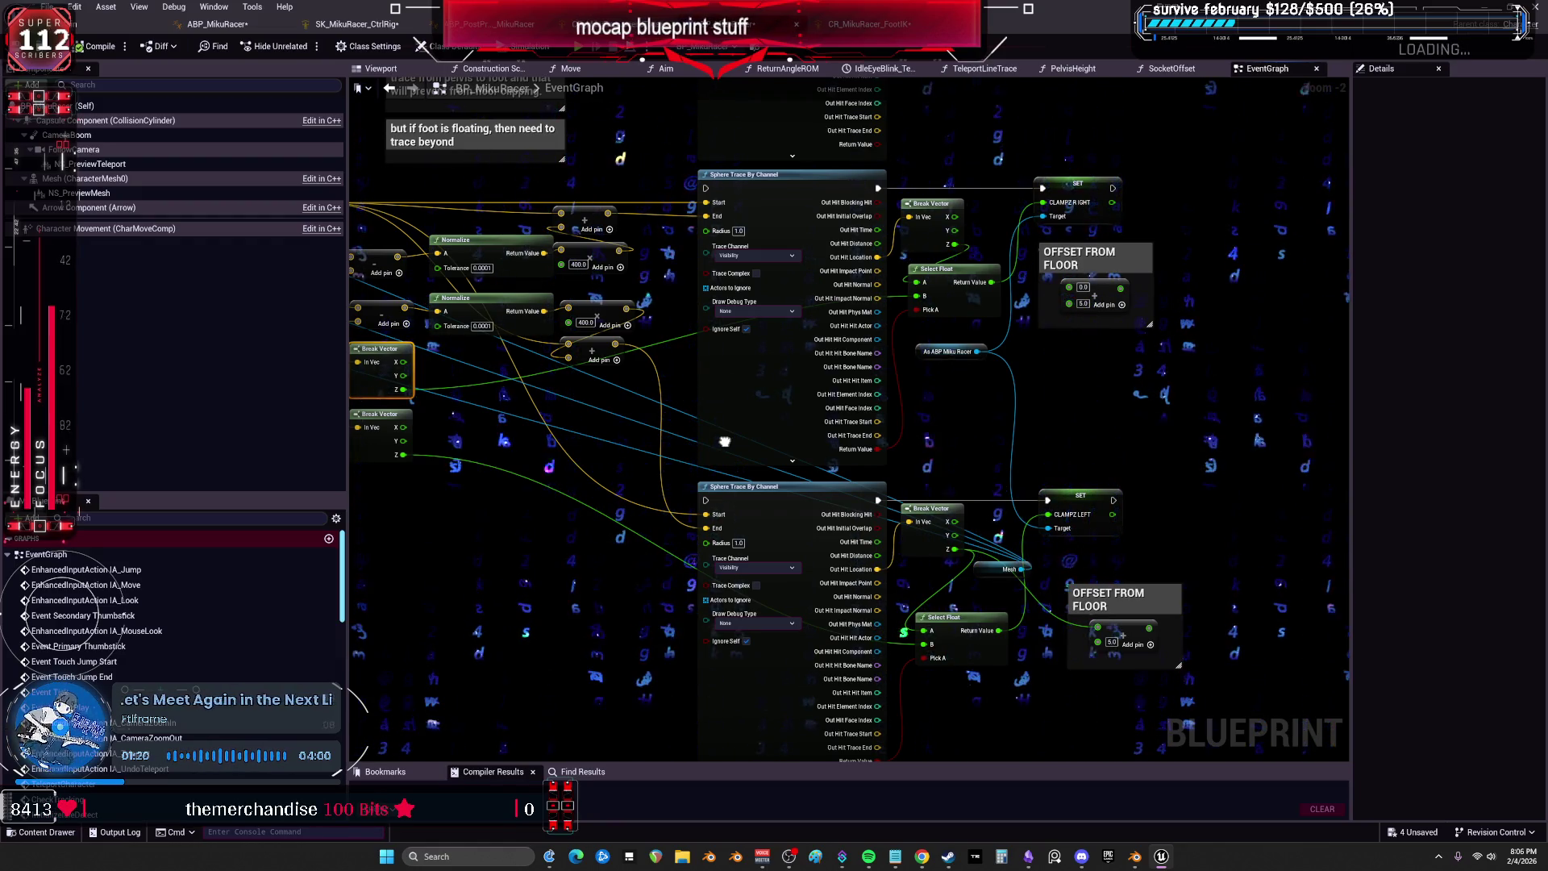
{"action": "left_click_drag", "start_coordinate": [725, 441], "coordinate": [460, 449]}
Duplicate the OFFSET FROM FLOOR comment and retitle the copy 'this is done in the control rig'.
{"action": "left_click", "coordinate": [900, 260]}
{"action": "key", "text": "ctrl+c"}
{"action": "left_click", "coordinate": [954, 263]}
{"action": "key", "text": "ctrl+v"}
{"action": "double_click", "coordinate": [954, 263]}
{"action": "type", "text": "m,aybe don"}
{"action": "type", "text": "'t nee"}
{"action": "type", "text": "this is"}
{"action": "type", "text": " done in"}
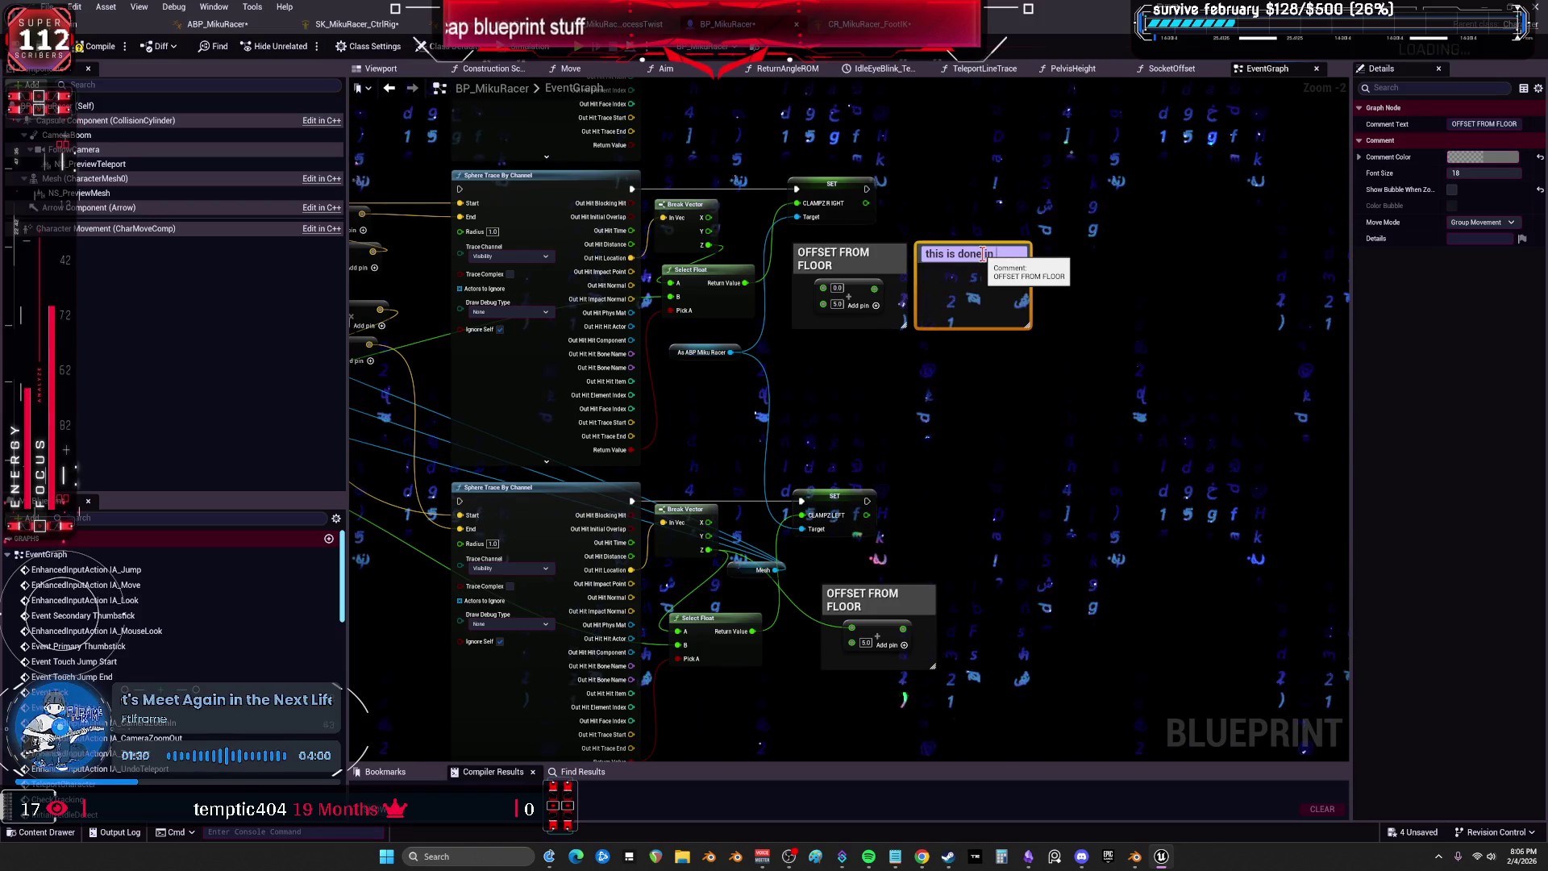
{"action": "type", "text": " the control rig"}
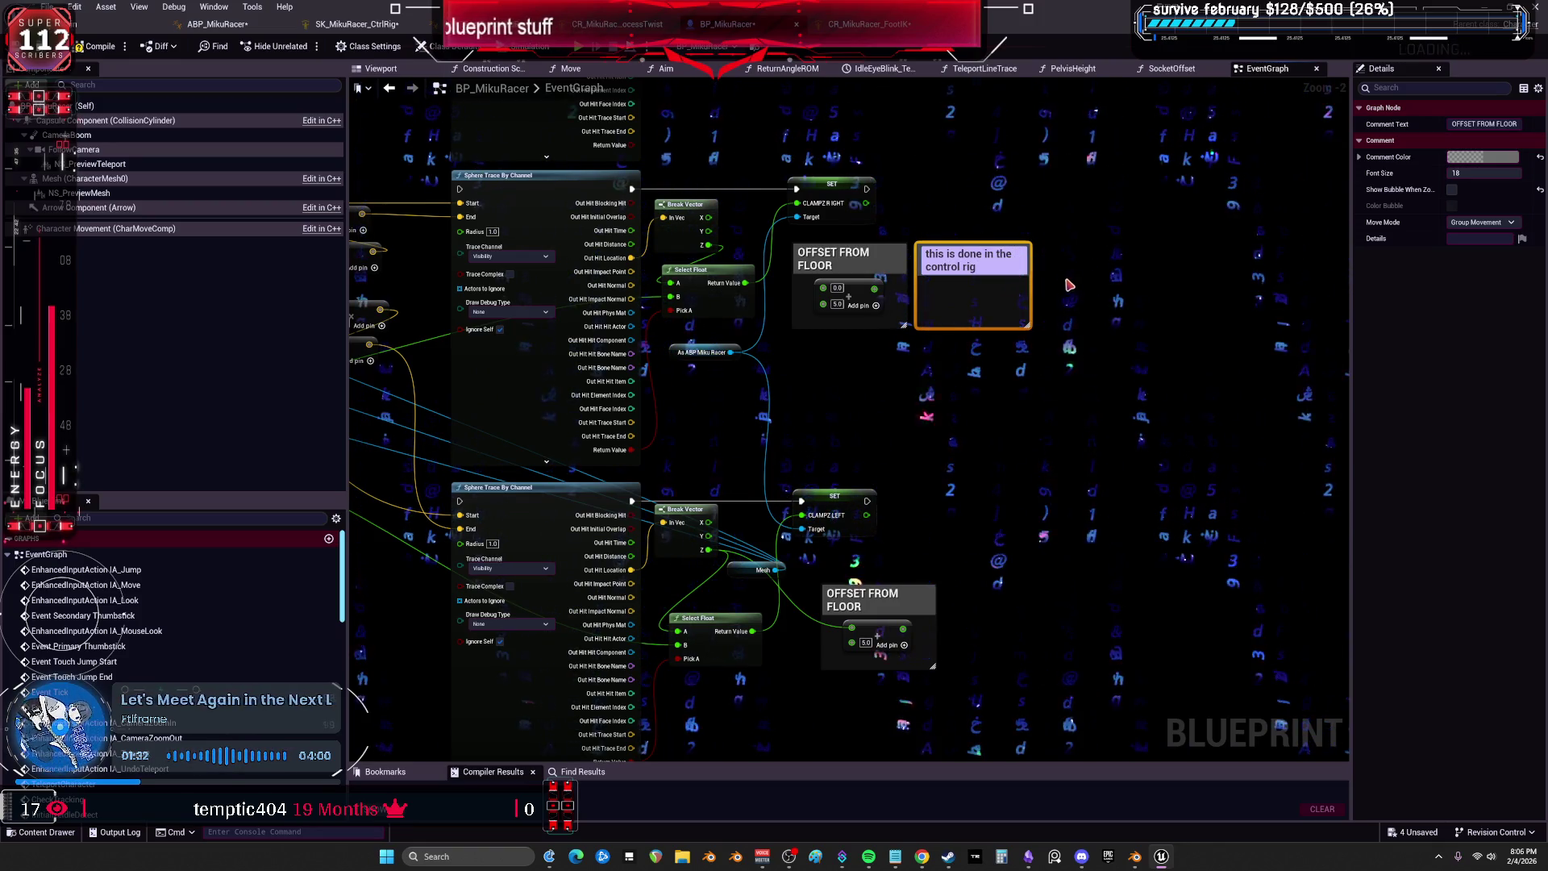
{"action": "left_click", "coordinate": [1162, 378]}
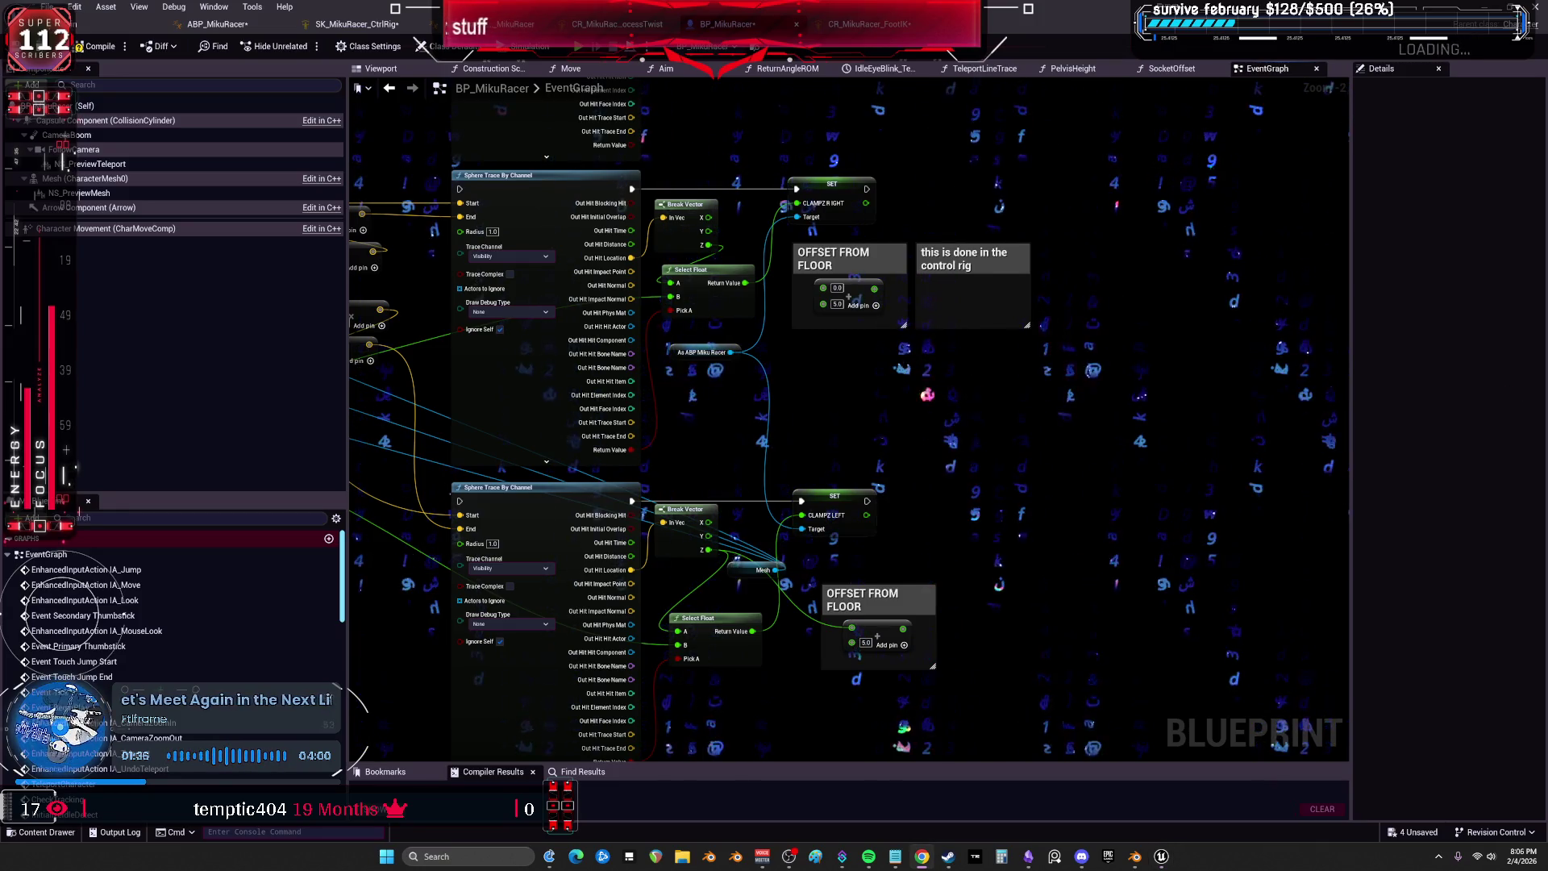
Review the new note and the OFFSET FROM FLOOR nodes, then bring the graph above the traces into view.
{"action": "left_click_drag", "start_coordinate": [866, 395], "coordinate": [981, 425]}
{"action": "left_click", "coordinate": [1064, 342]}
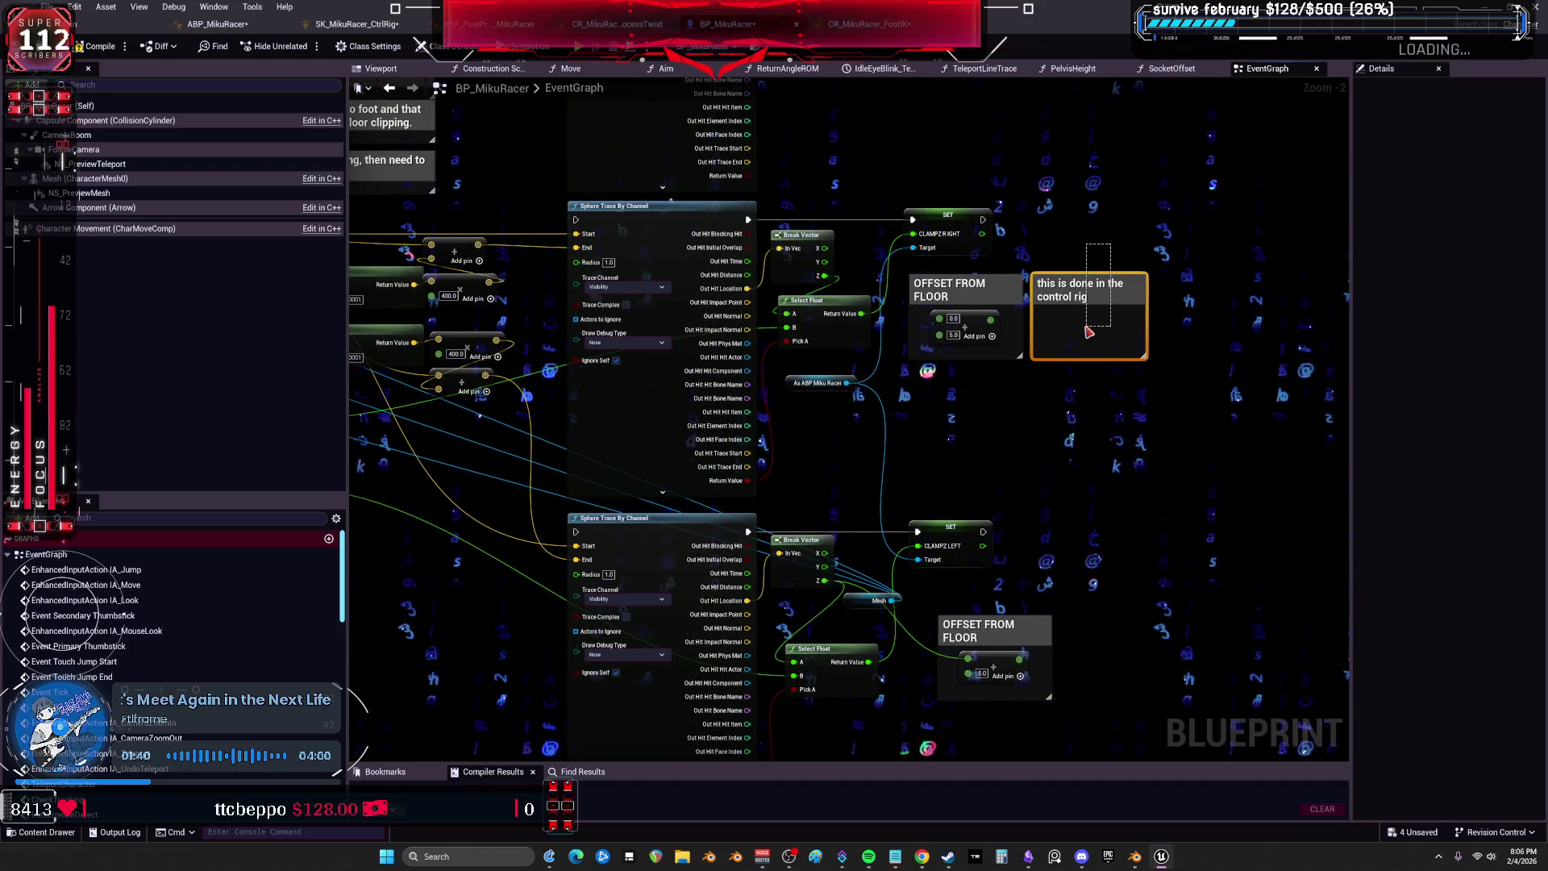
{"action": "left_click", "coordinate": [971, 330]}
{"action": "left_click", "coordinate": [994, 313]}
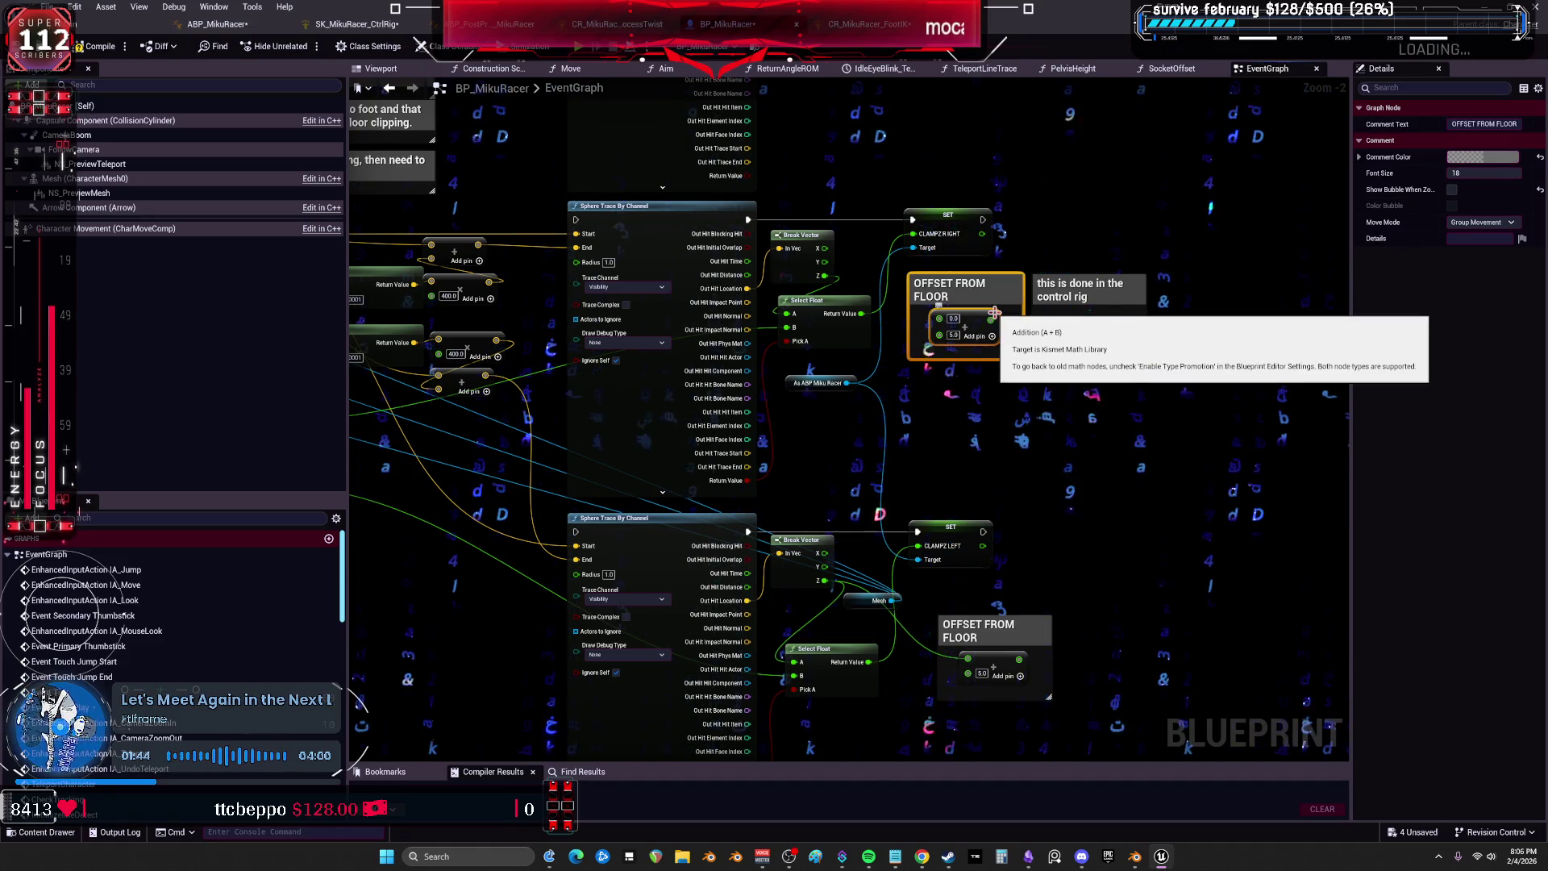
{"action": "scroll", "coordinate": [935, 242], "scroll_direction": "up", "scroll_amount": 2}
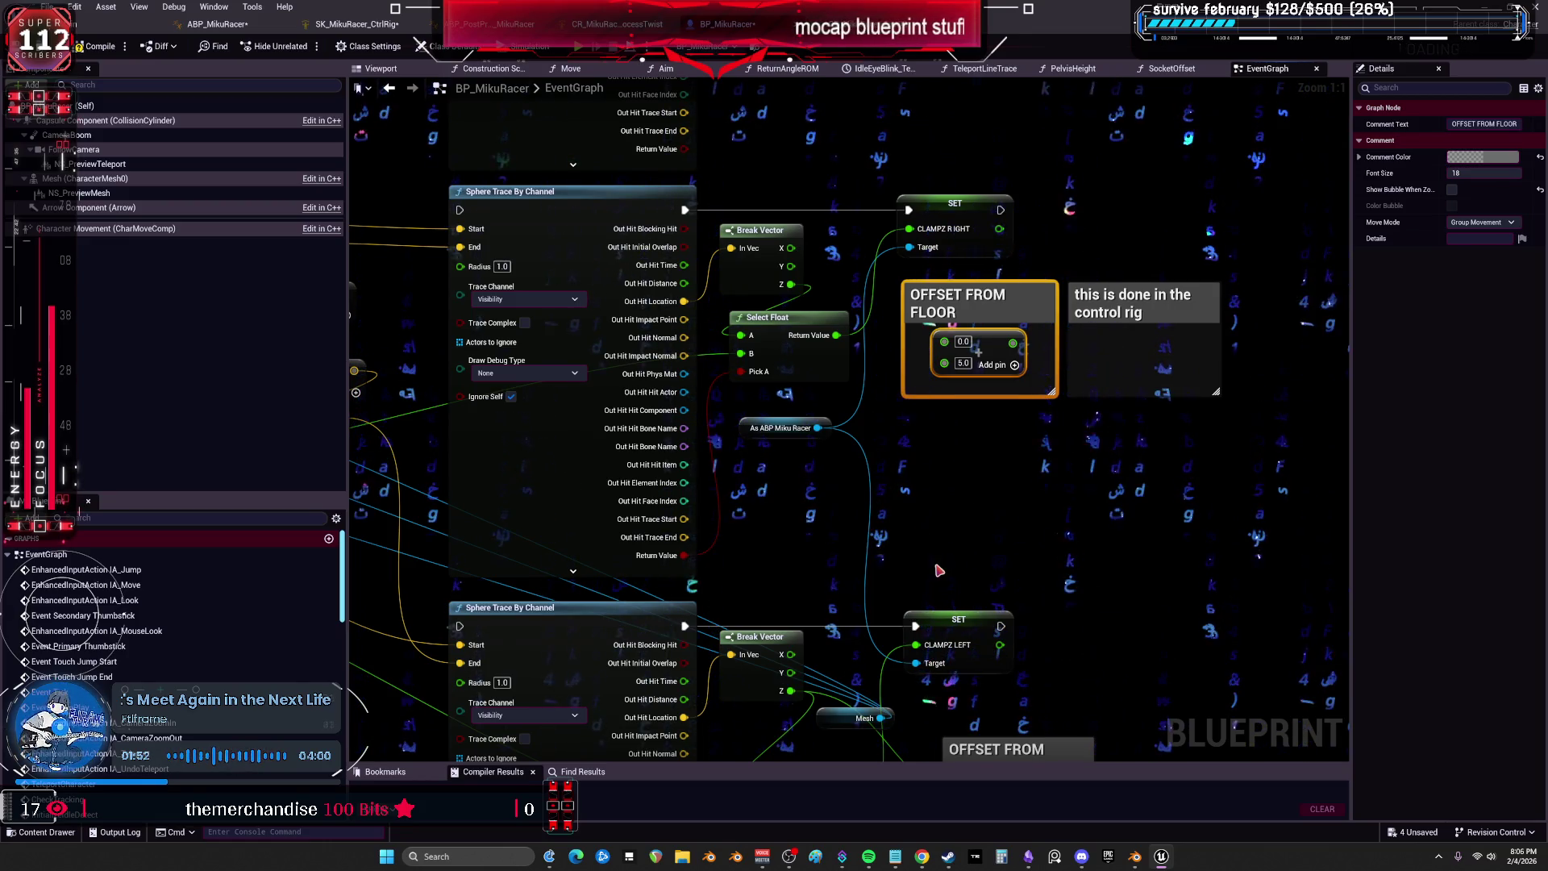
{"action": "scroll", "coordinate": [958, 443], "scroll_direction": "down", "scroll_amount": 2}
{"action": "mouse_move", "coordinate": [869, 332]}
{"action": "left_mouse_down"}
{"action": "mouse_move", "coordinate": [922, 469]}
{"action": "mouse_move", "coordinate": [872, 606]}
{"action": "mouse_move", "coordinate": [1106, 580]}
{"action": "mouse_move", "coordinate": [1145, 684]}
{"action": "left_mouse_up"}
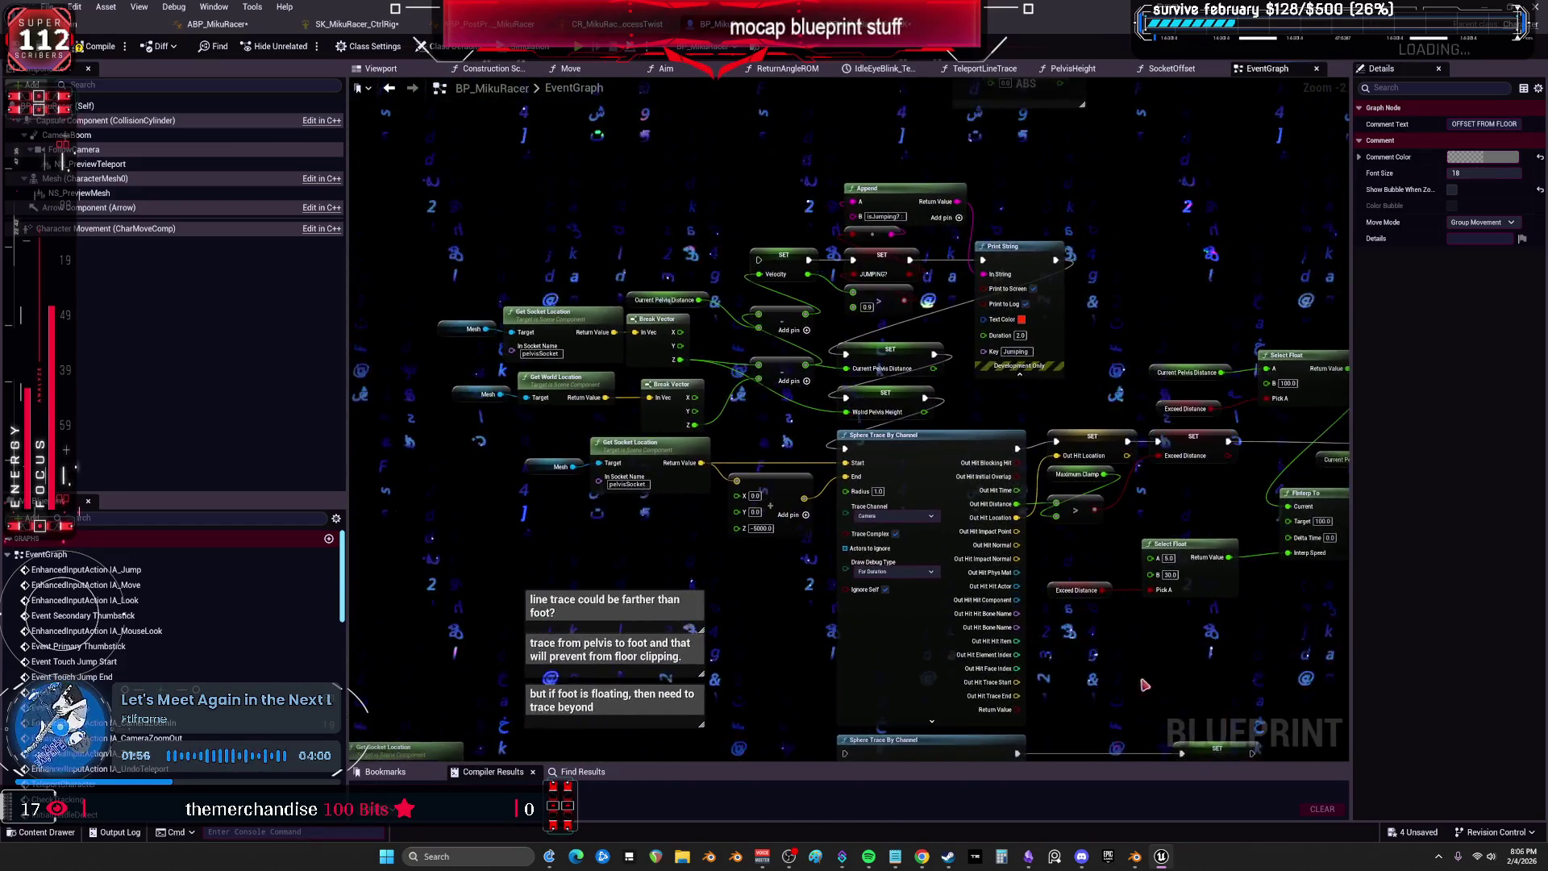
Survey the socket offset branches and pelvis rotation comment, then switch to the ABP_MikuRacer AnimGraph.
{"action": "left_click_drag", "start_coordinate": [1086, 611], "coordinate": [1008, 223]}
{"action": "scroll", "coordinate": [1008, 223], "scroll_direction": "down", "scroll_amount": 4}
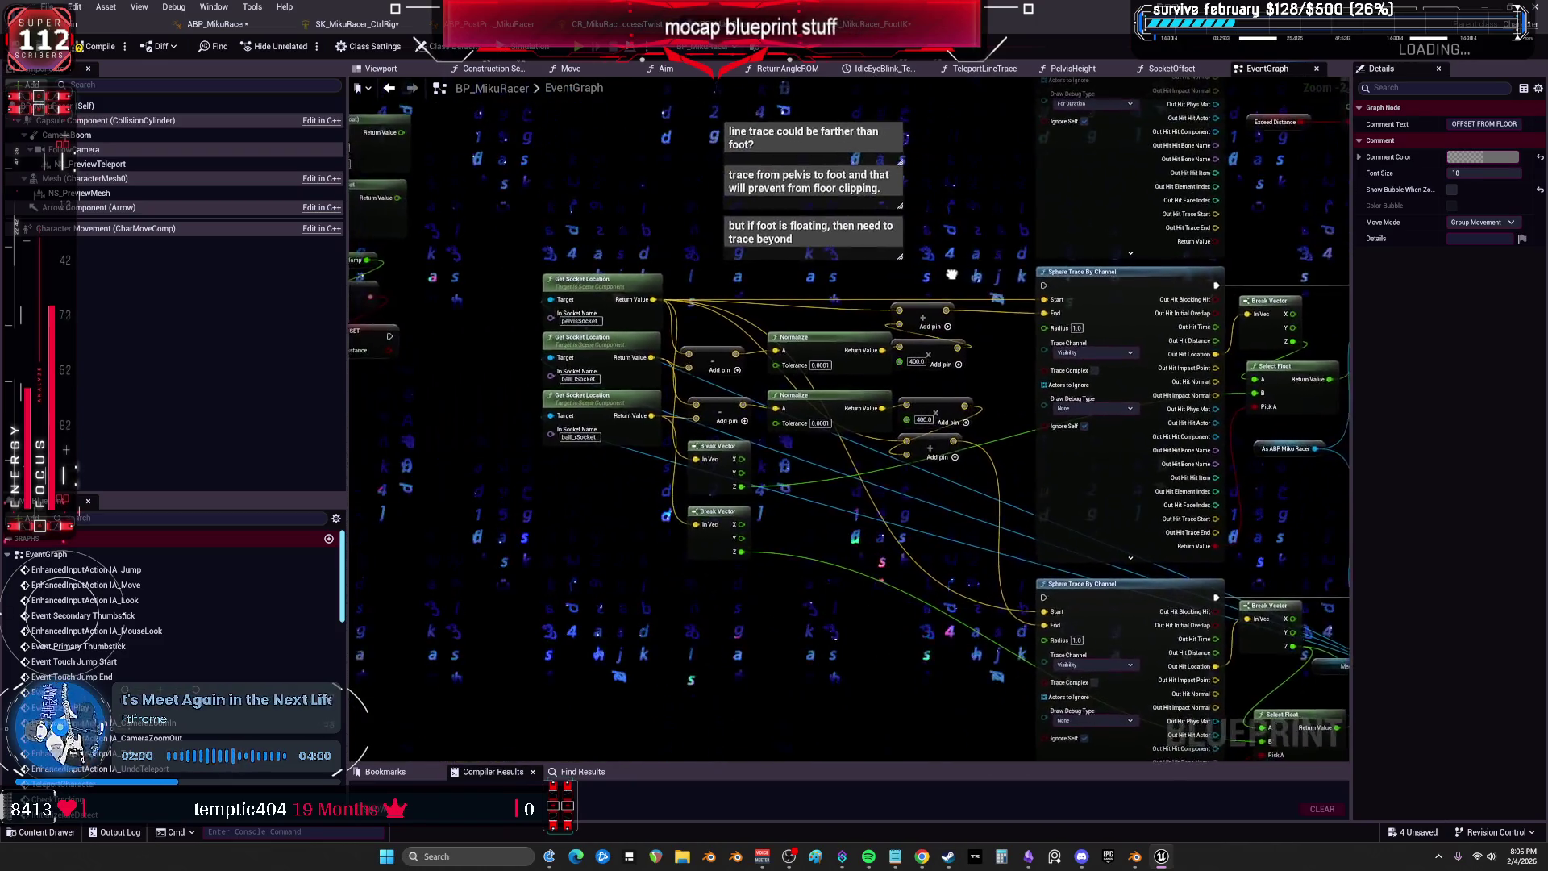
{"action": "left_click_drag", "start_coordinate": [927, 313], "coordinate": [904, 430]}
{"action": "scroll", "coordinate": [904, 430], "scroll_direction": "up", "scroll_amount": 3}
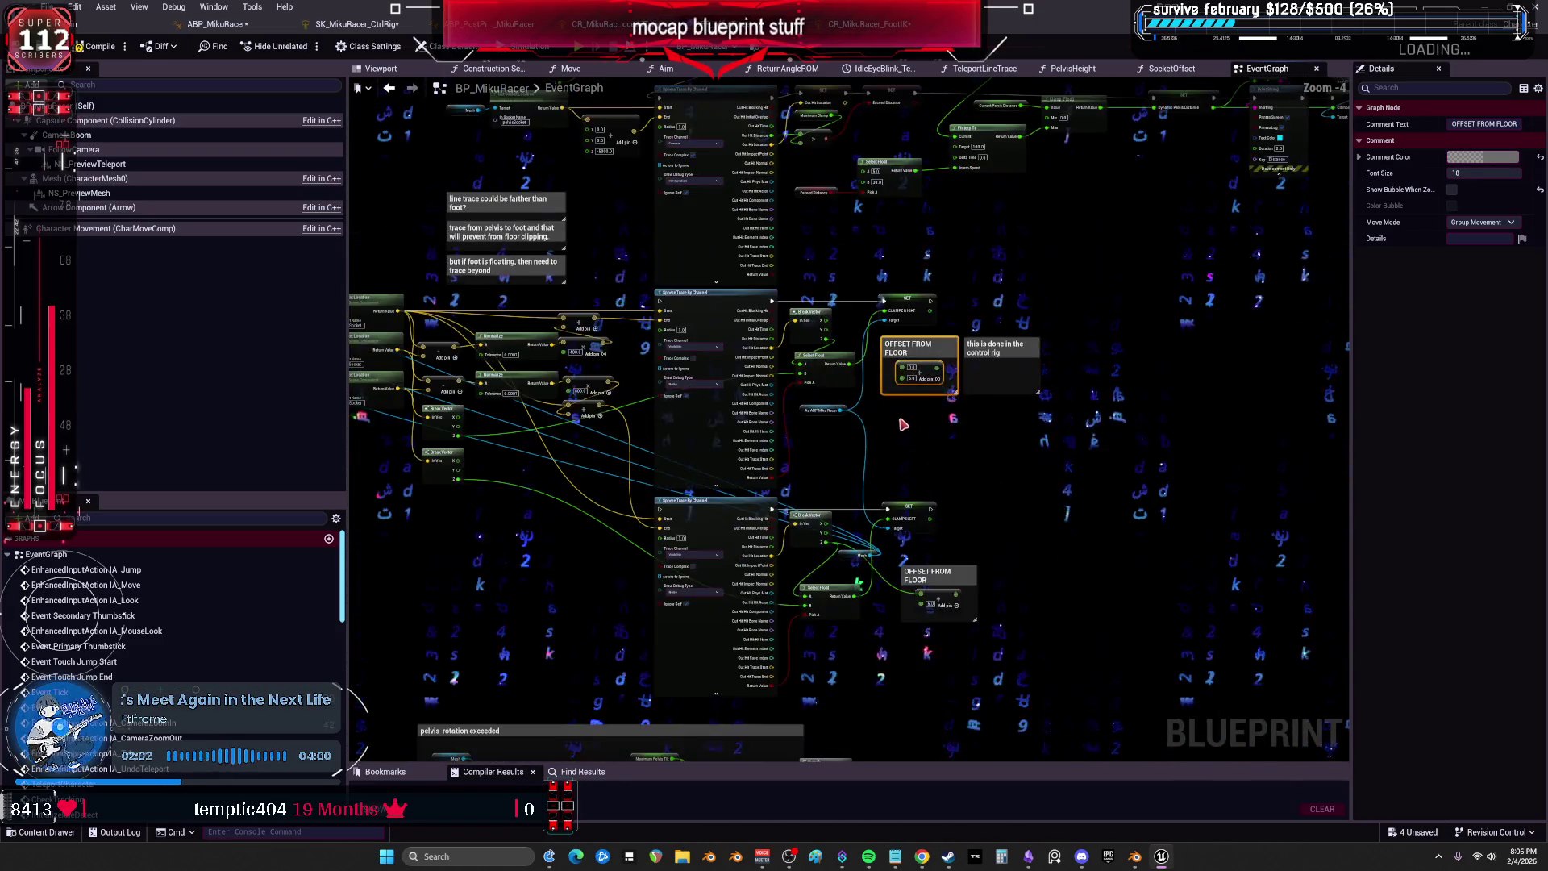
{"action": "mouse_move", "coordinate": [879, 621]}
{"action": "left_mouse_down"}
{"action": "mouse_move", "coordinate": [874, 248]}
{"action": "mouse_move", "coordinate": [874, 492]}
{"action": "mouse_move", "coordinate": [959, 419]}
{"action": "left_mouse_up"}
{"action": "mouse_move", "coordinate": [936, 524]}
{"action": "left_mouse_down"}
{"action": "mouse_move", "coordinate": [954, 215]}
{"action": "mouse_move", "coordinate": [957, 695]}
{"action": "left_mouse_up"}
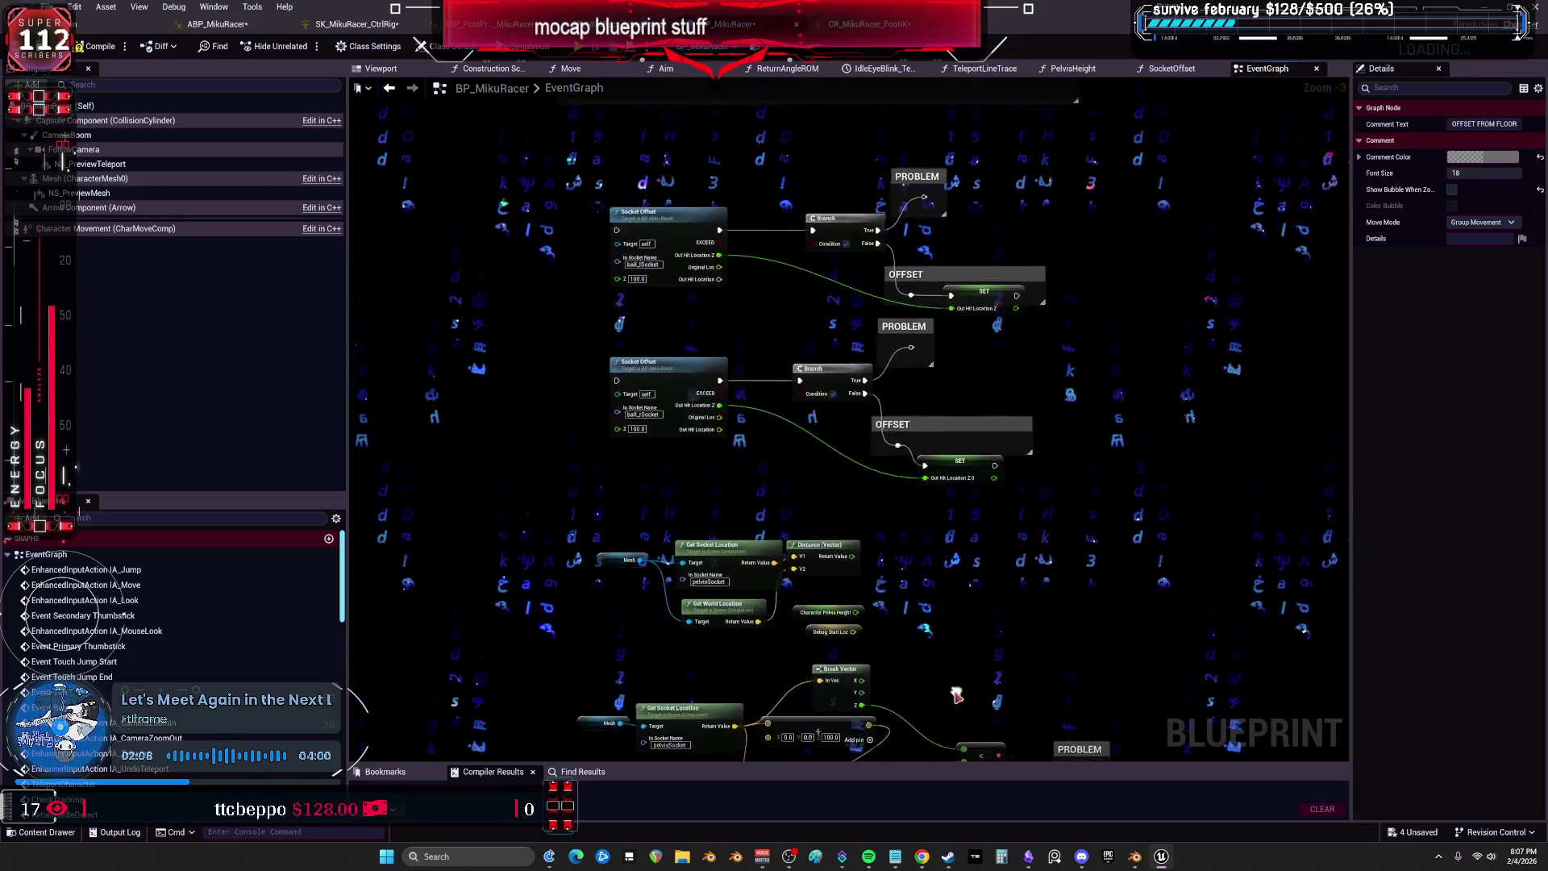
{"action": "left_click", "coordinate": [232, 24]}
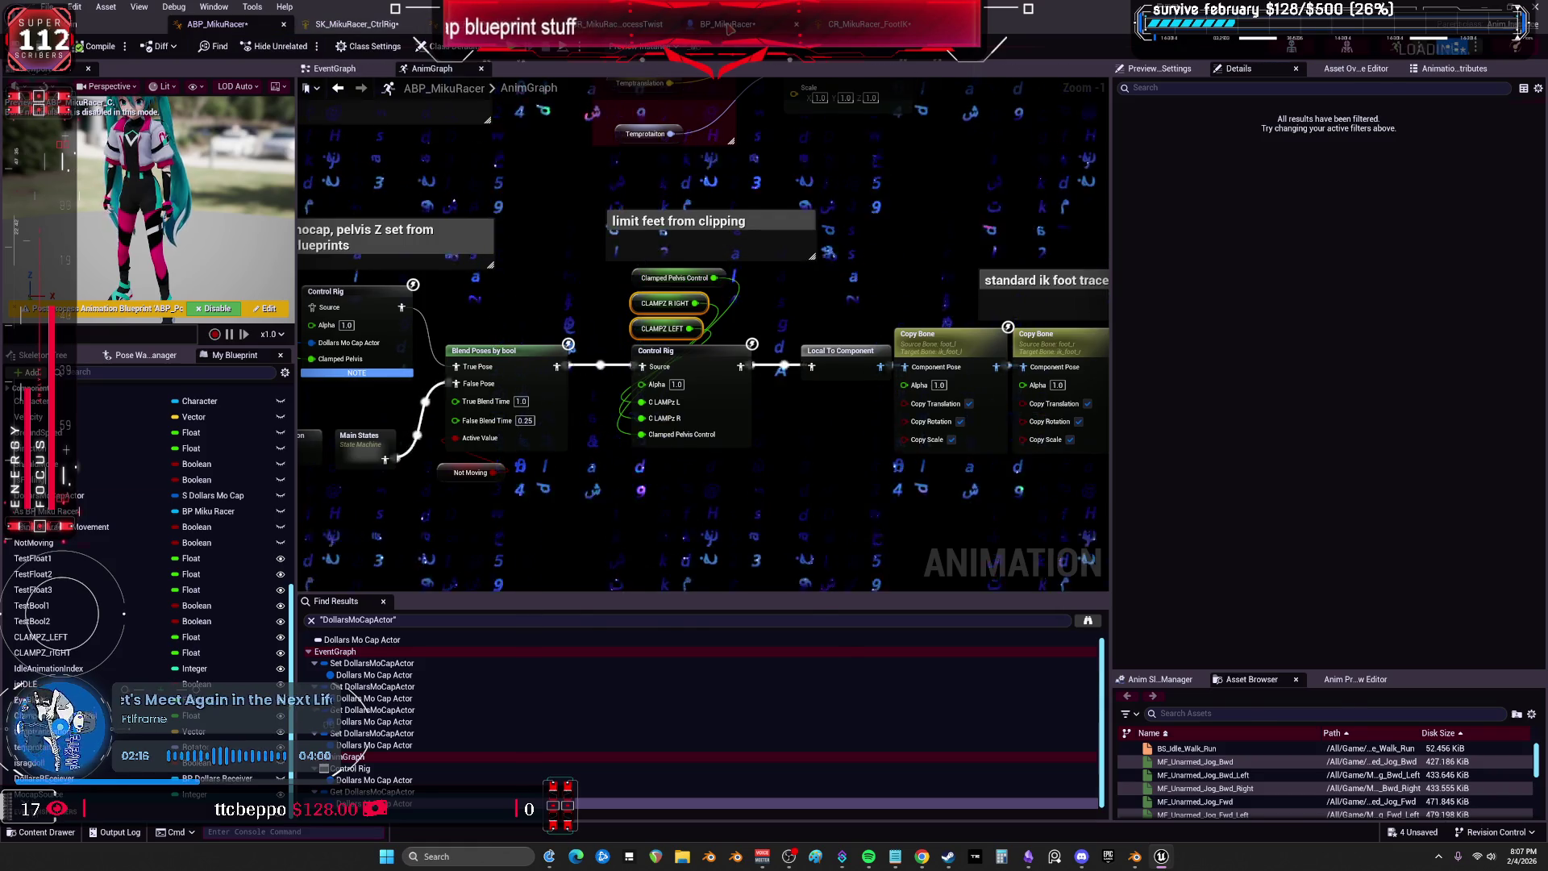
In BP_MikuRacer's event graph, move the Distance Print String node down off the pelvis-distance setter chain.
{"action": "key", "text": "ctrl+Tab"}
{"action": "left_click_drag", "start_coordinate": [661, 249], "coordinate": [809, 312]}
{"action": "scroll", "coordinate": [809, 339], "scroll_direction": "up", "scroll_amount": 3}
{"action": "mouse_move", "coordinate": [1026, 355]}
{"action": "left_mouse_down"}
{"action": "mouse_move", "coordinate": [690, 355]}
{"action": "mouse_move", "coordinate": [378, 314]}
{"action": "left_mouse_up"}
{"action": "left_click", "coordinate": [1101, 313]}
{"action": "left_click_drag", "start_coordinate": [927, 342], "coordinate": [907, 468]}
{"action": "left_click_drag", "start_coordinate": [931, 311], "coordinate": [931, 239]}
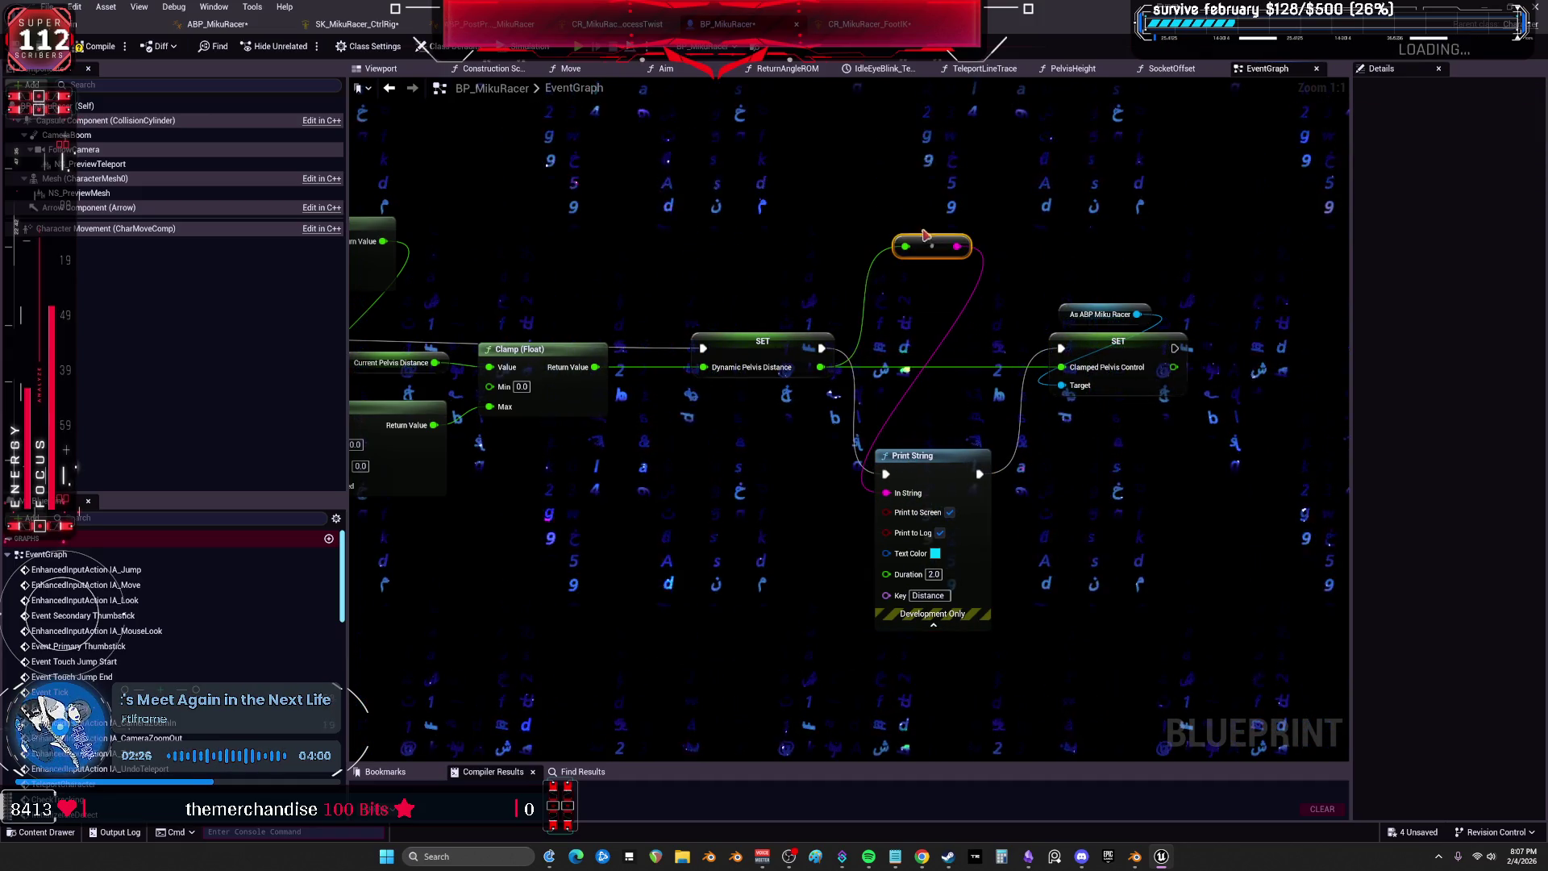
Rearrange SET Dynamic Pelvis Distance, Clamp (Float), FInterp To and the Current Pelvis Distance getter.
{"action": "left_click_drag", "start_coordinate": [784, 337], "coordinate": [784, 278]}
{"action": "left_click_drag", "start_coordinate": [792, 340], "coordinate": [1046, 319]}
{"action": "left_click_drag", "start_coordinate": [802, 325], "coordinate": [822, 374]}
{"action": "left_click_drag", "start_coordinate": [657, 398], "coordinate": [657, 418]}
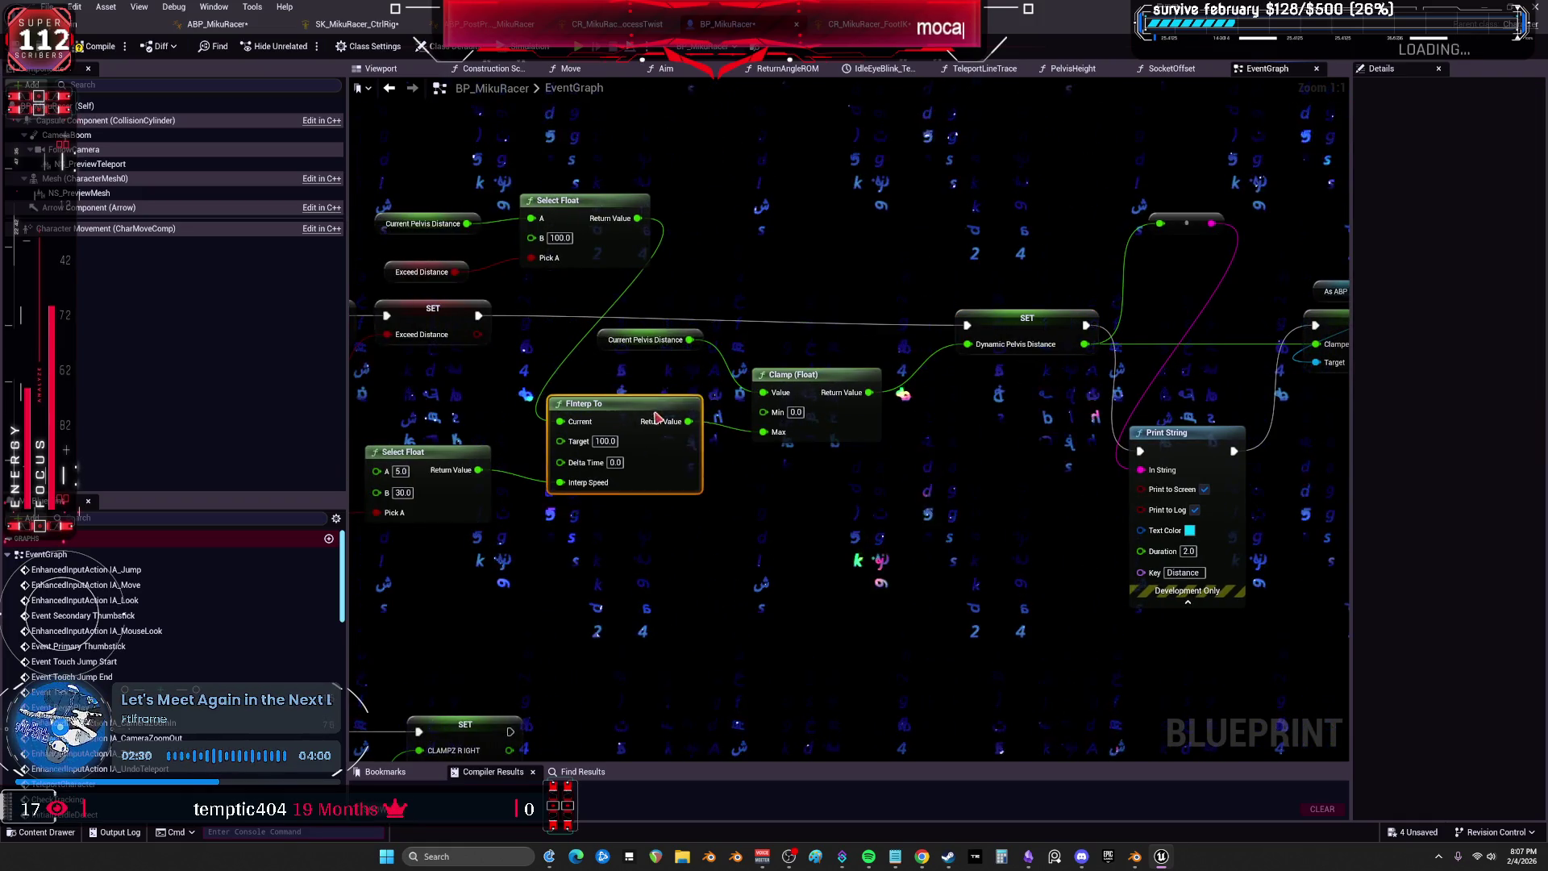
{"action": "mouse_move", "coordinate": [621, 349]}
{"action": "left_mouse_down"}
{"action": "mouse_move", "coordinate": [620, 379]}
{"action": "mouse_move", "coordinate": [1000, 356]}
{"action": "left_mouse_up"}
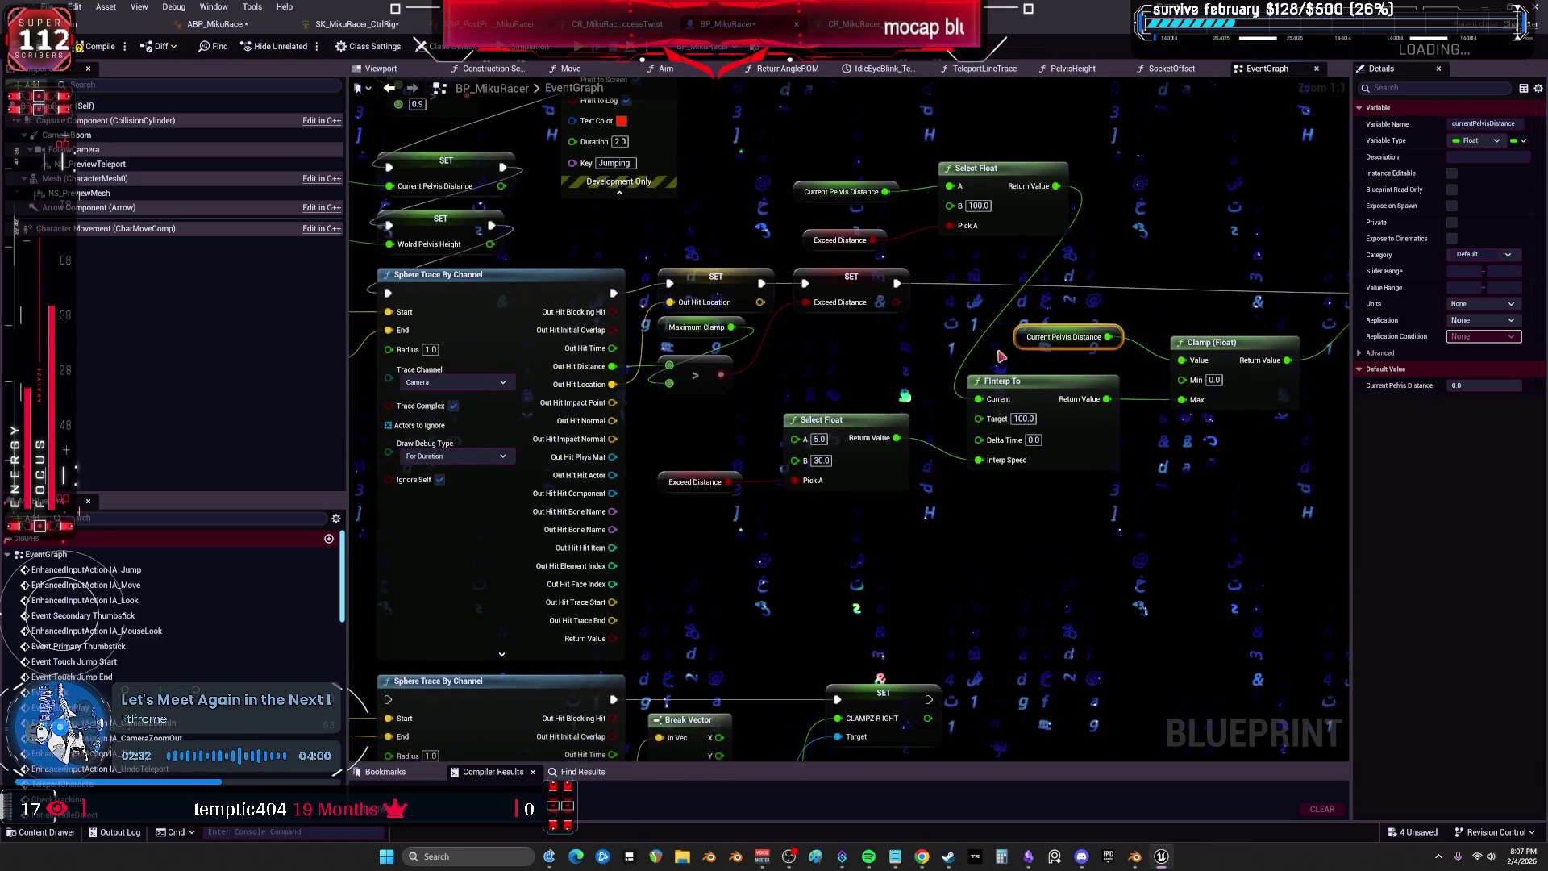
{"action": "mouse_move", "coordinate": [731, 544]}
{"action": "left_mouse_down"}
{"action": "mouse_move", "coordinate": [729, 524]}
{"action": "mouse_move", "coordinate": [845, 415]}
{"action": "left_mouse_up"}
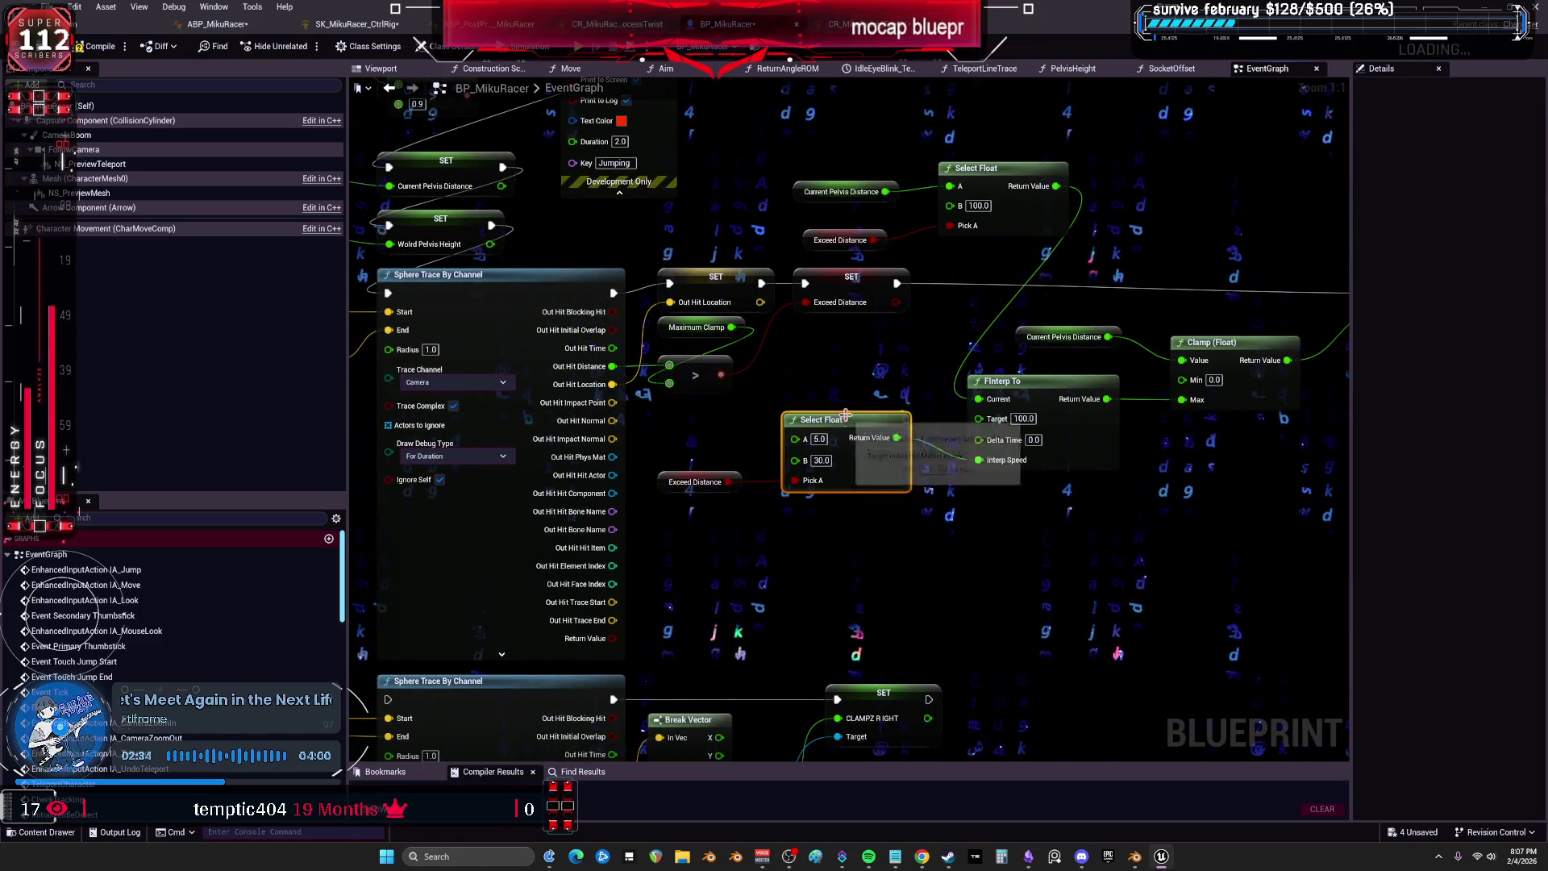
{"action": "left_click_drag", "start_coordinate": [728, 517], "coordinate": [882, 508]}
Select the Mesh and Get Socket Location nodes and bring the END VALUE comment area into view.
{"action": "mouse_move", "coordinate": [104, 209]}
{"action": "left_mouse_down"}
{"action": "mouse_move", "coordinate": [433, 239]}
{"action": "mouse_move", "coordinate": [817, 333]}
{"action": "mouse_move", "coordinate": [651, 306]}
{"action": "left_mouse_up"}
{"action": "left_click_drag", "start_coordinate": [504, 171], "coordinate": [535, 202]}
{"action": "left_click_drag", "start_coordinate": [443, 214], "coordinate": [560, 313]}
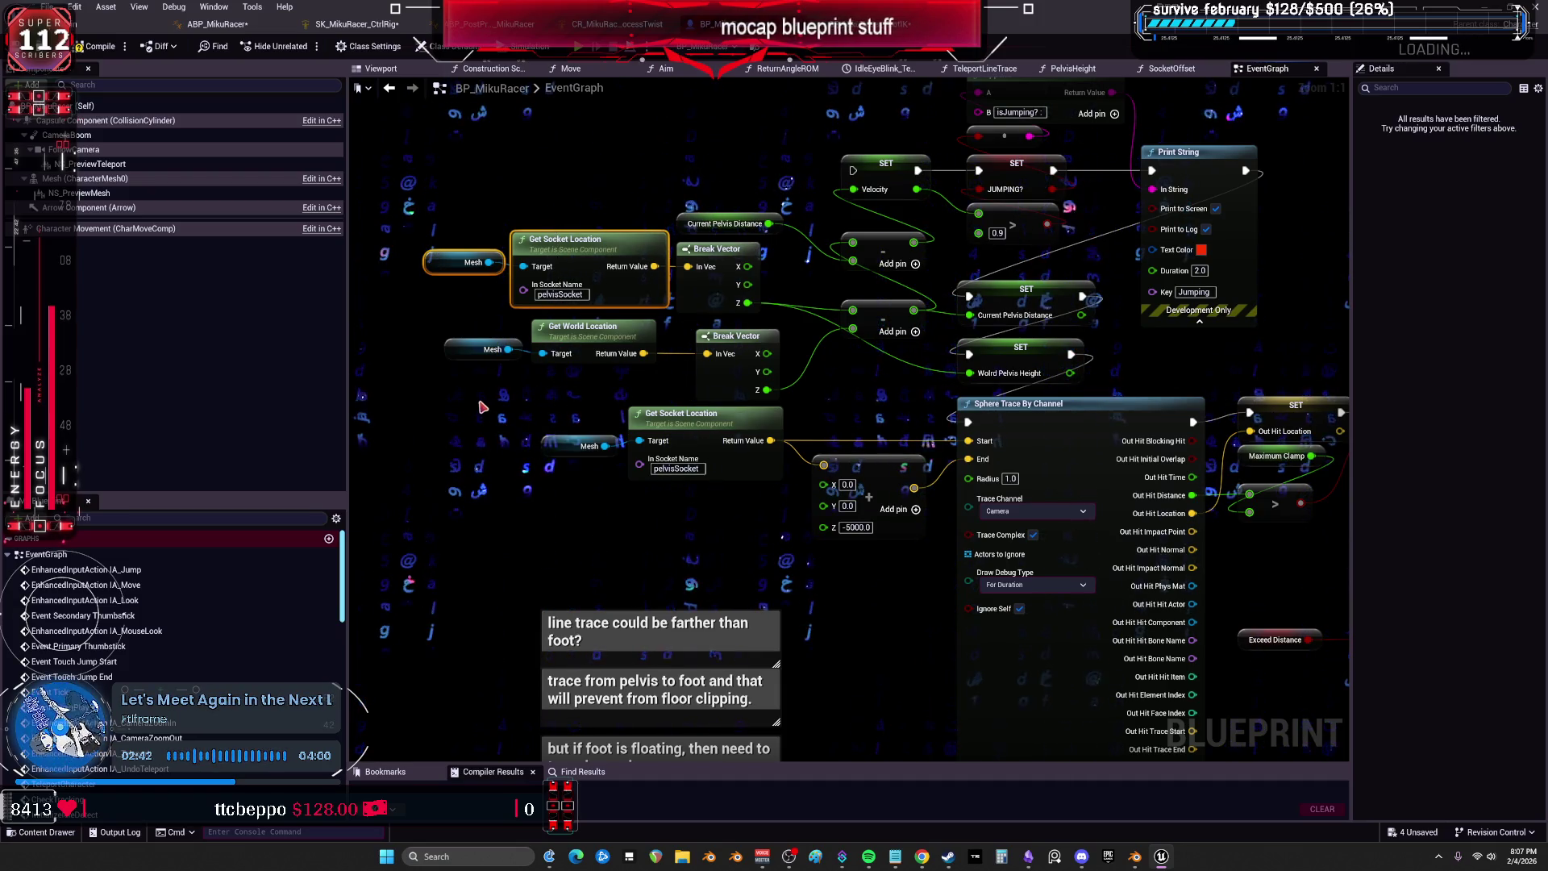
{"action": "mouse_move", "coordinate": [568, 388]}
{"action": "left_mouse_down"}
{"action": "mouse_move", "coordinate": [548, 423]}
{"action": "mouse_move", "coordinate": [744, 387]}
{"action": "left_mouse_up"}
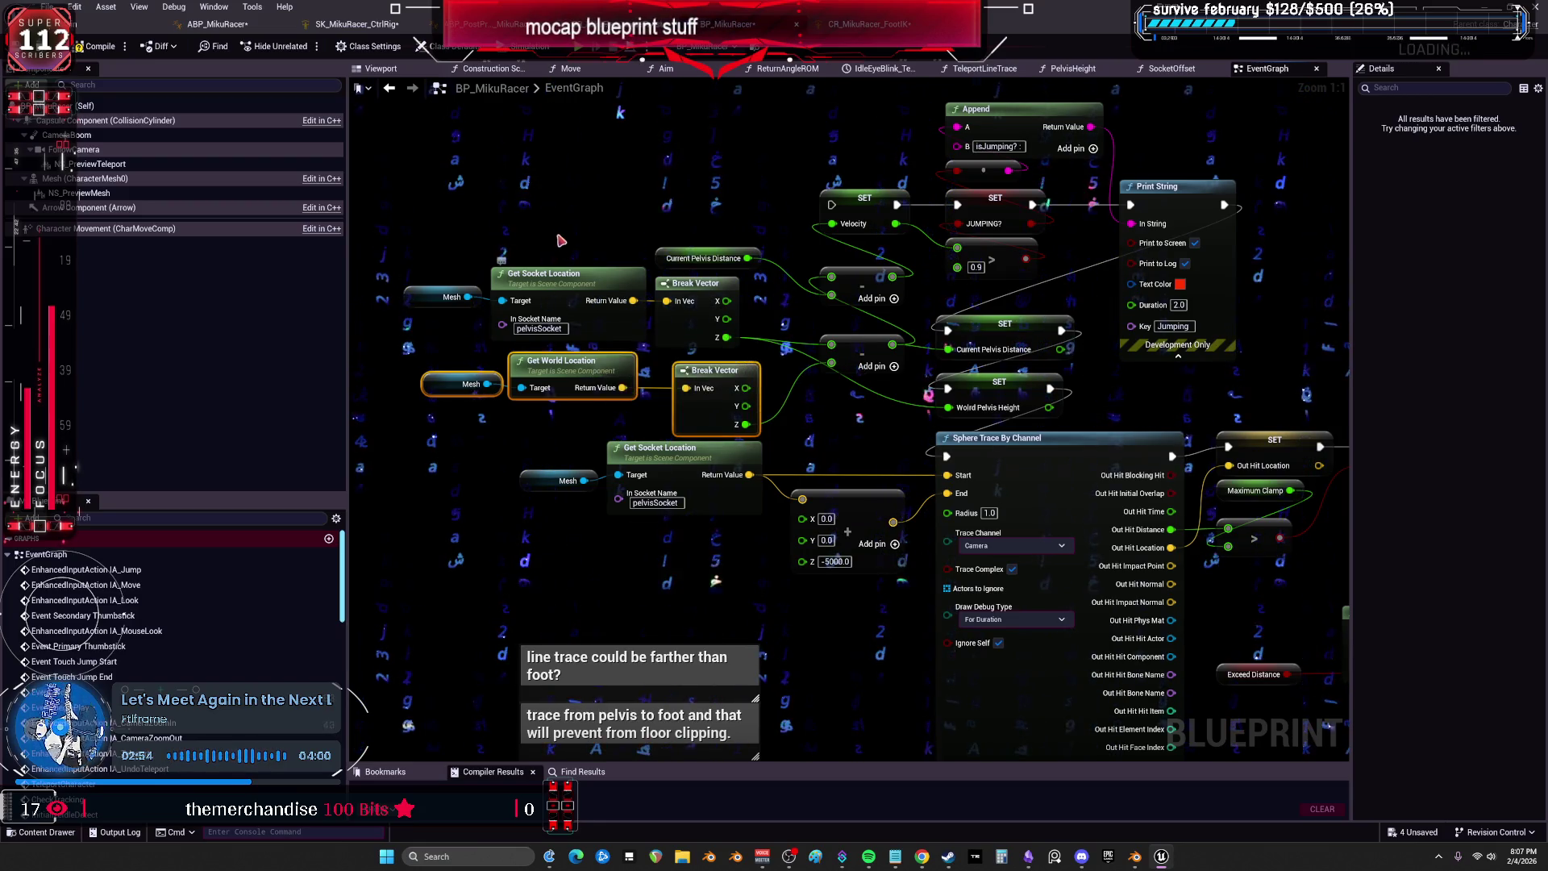
{"action": "left_click_drag", "start_coordinate": [500, 249], "coordinate": [899, 373]}
{"action": "scroll", "coordinate": [899, 373], "scroll_direction": "down", "scroll_amount": 5}
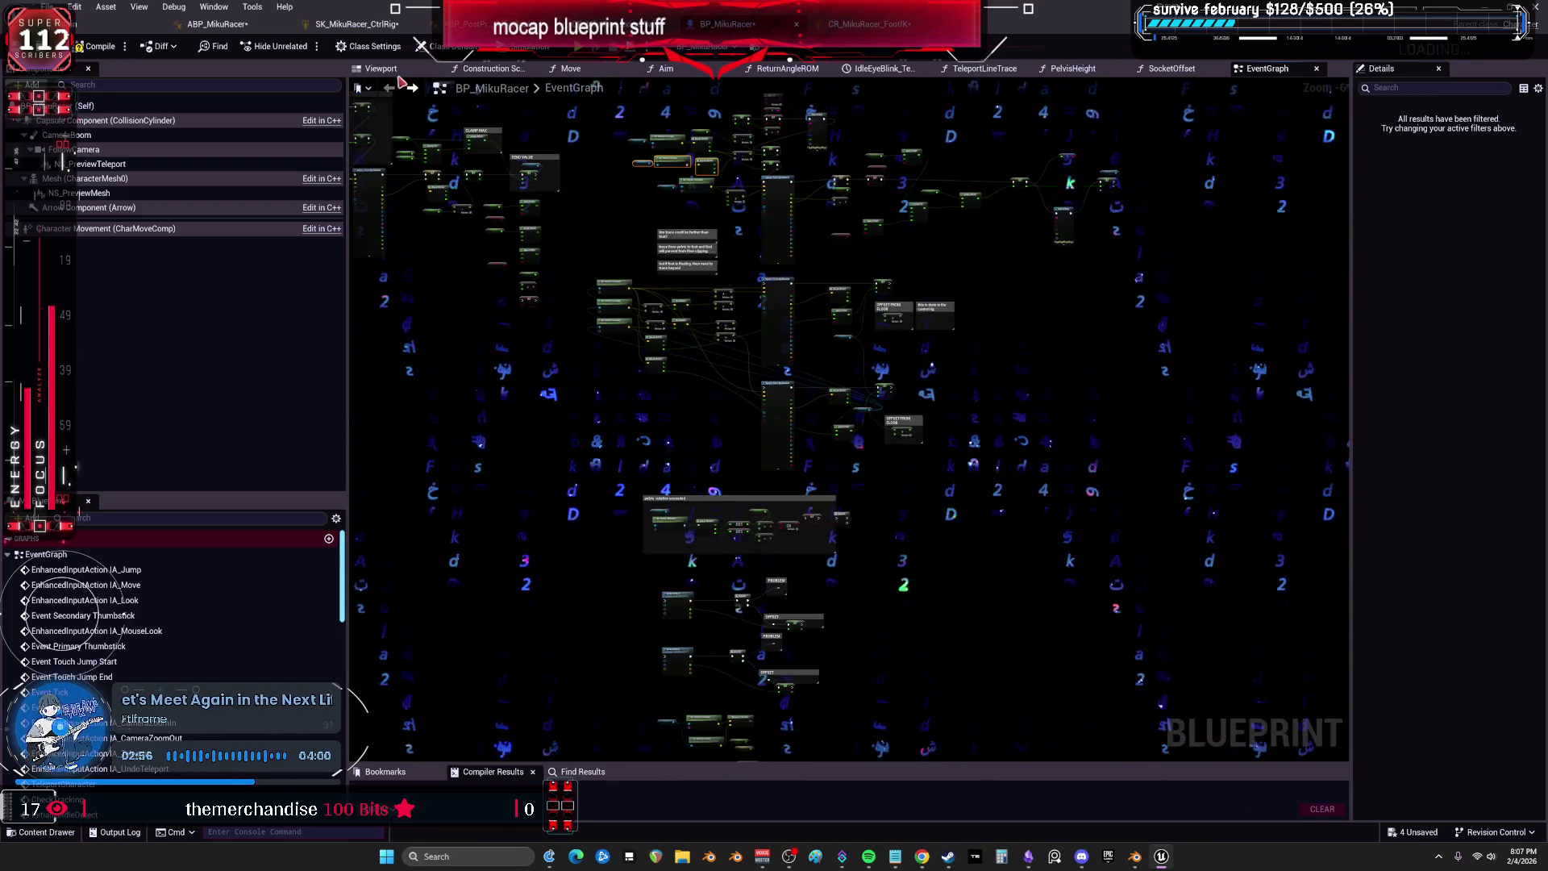
Orbit the Miku model in the Viewport, then return to the EventGraph.
{"action": "left_click", "coordinate": [380, 68]}
{"action": "left_click_drag", "start_coordinate": [840, 493], "coordinate": [855, 484]}
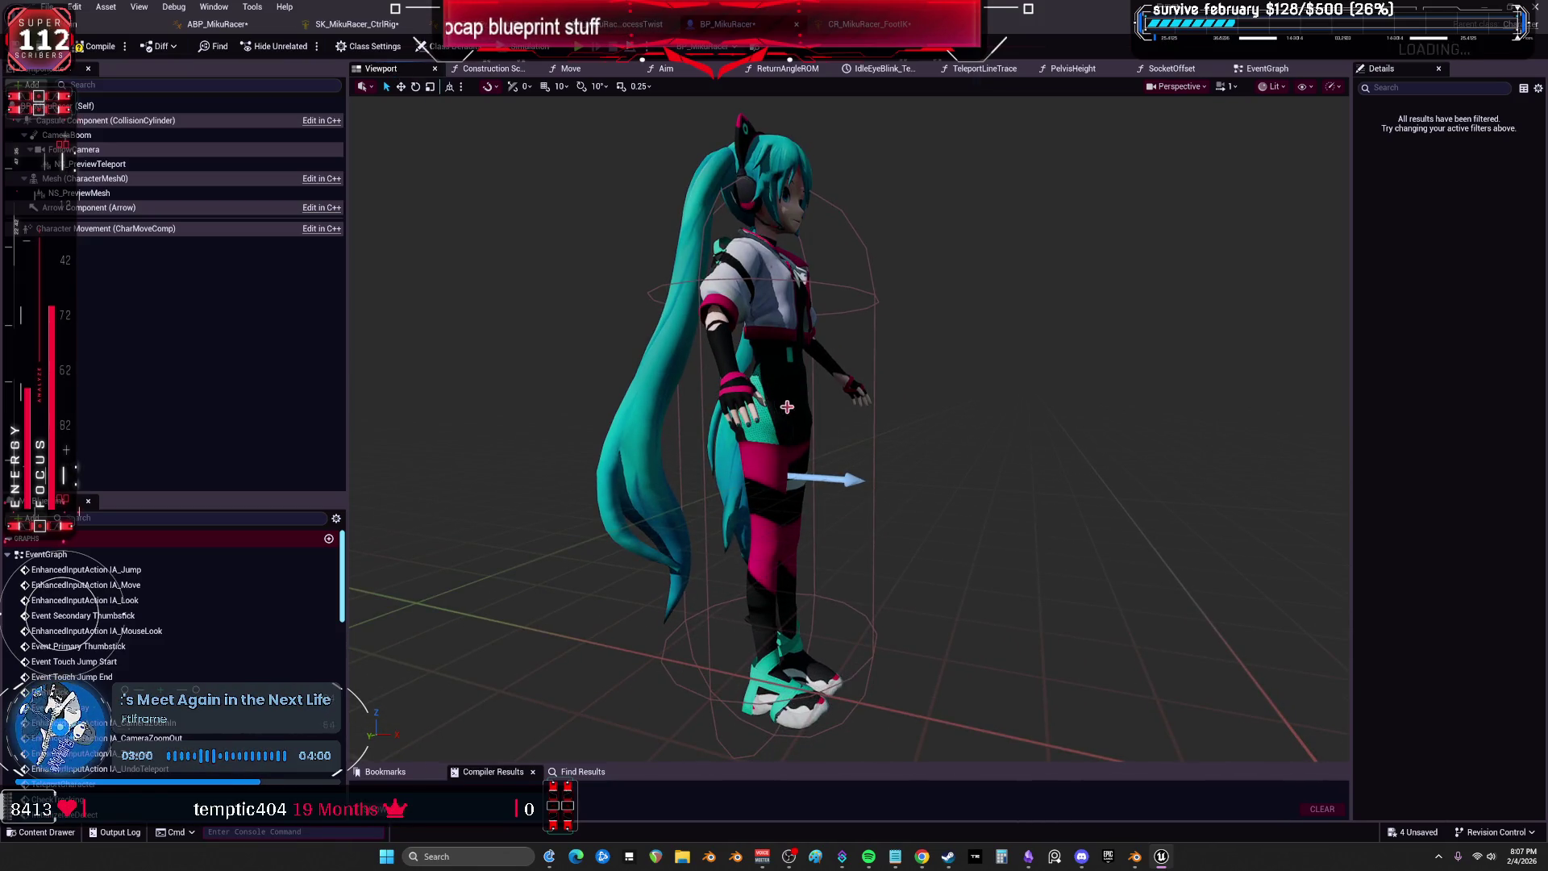
{"action": "left_click", "coordinate": [1250, 71]}
{"action": "scroll", "coordinate": [846, 312], "scroll_direction": "up", "scroll_amount": 5}
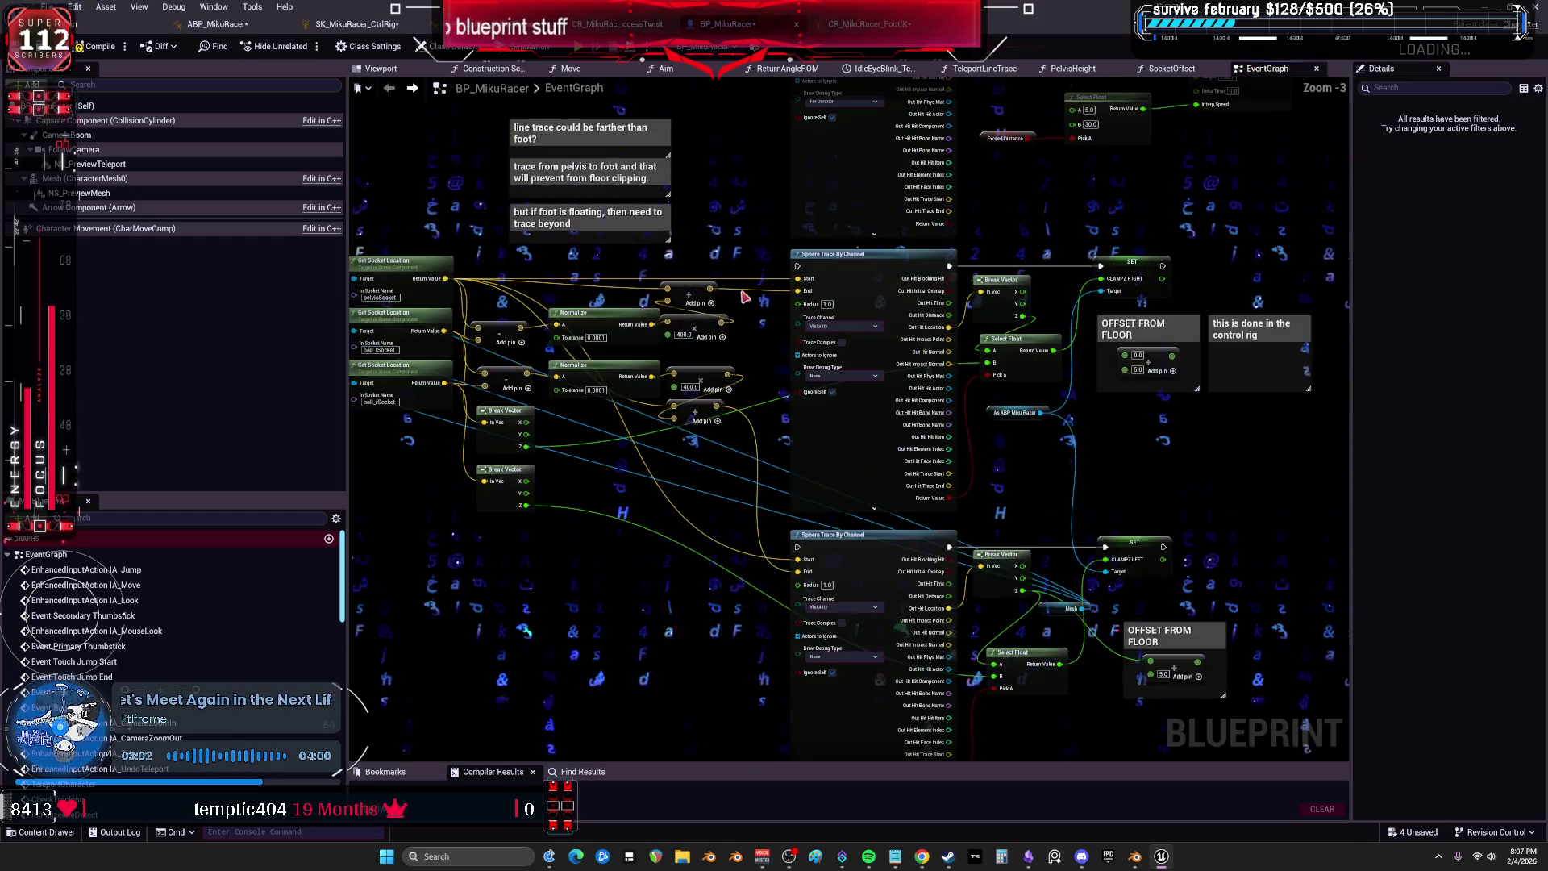
Nudge the SET Current Pelvis Distance and SET Wolrd Pelvis Height nodes, then select the Append group.
{"action": "left_click_drag", "start_coordinate": [847, 312], "coordinate": [641, 305]}
{"action": "left_click_drag", "start_coordinate": [940, 372], "coordinate": [955, 355]}
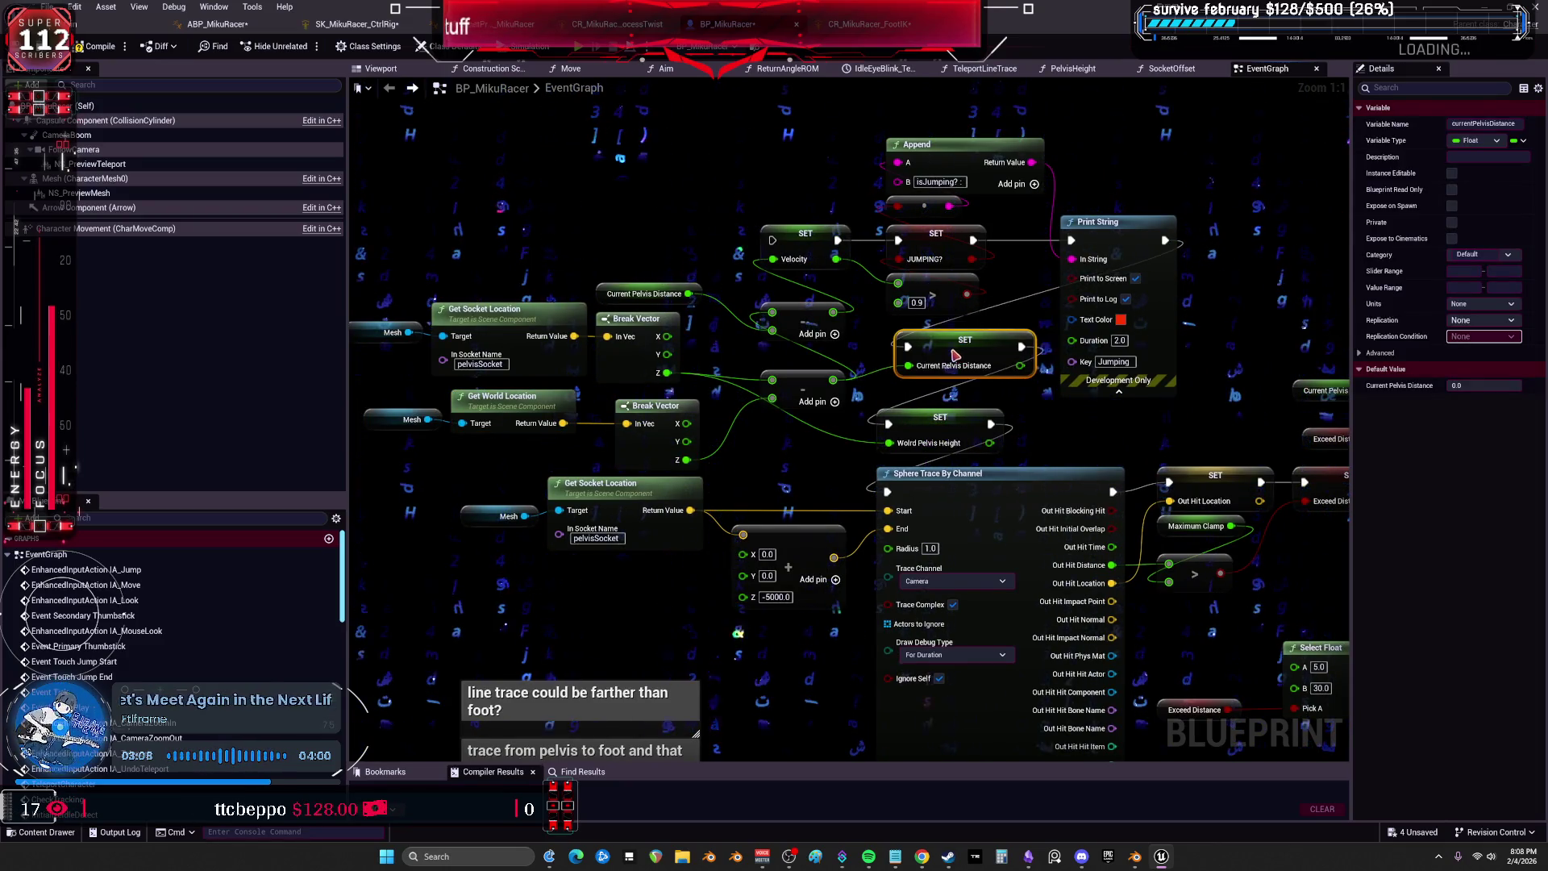
{"action": "left_click_drag", "start_coordinate": [931, 432], "coordinate": [934, 435]}
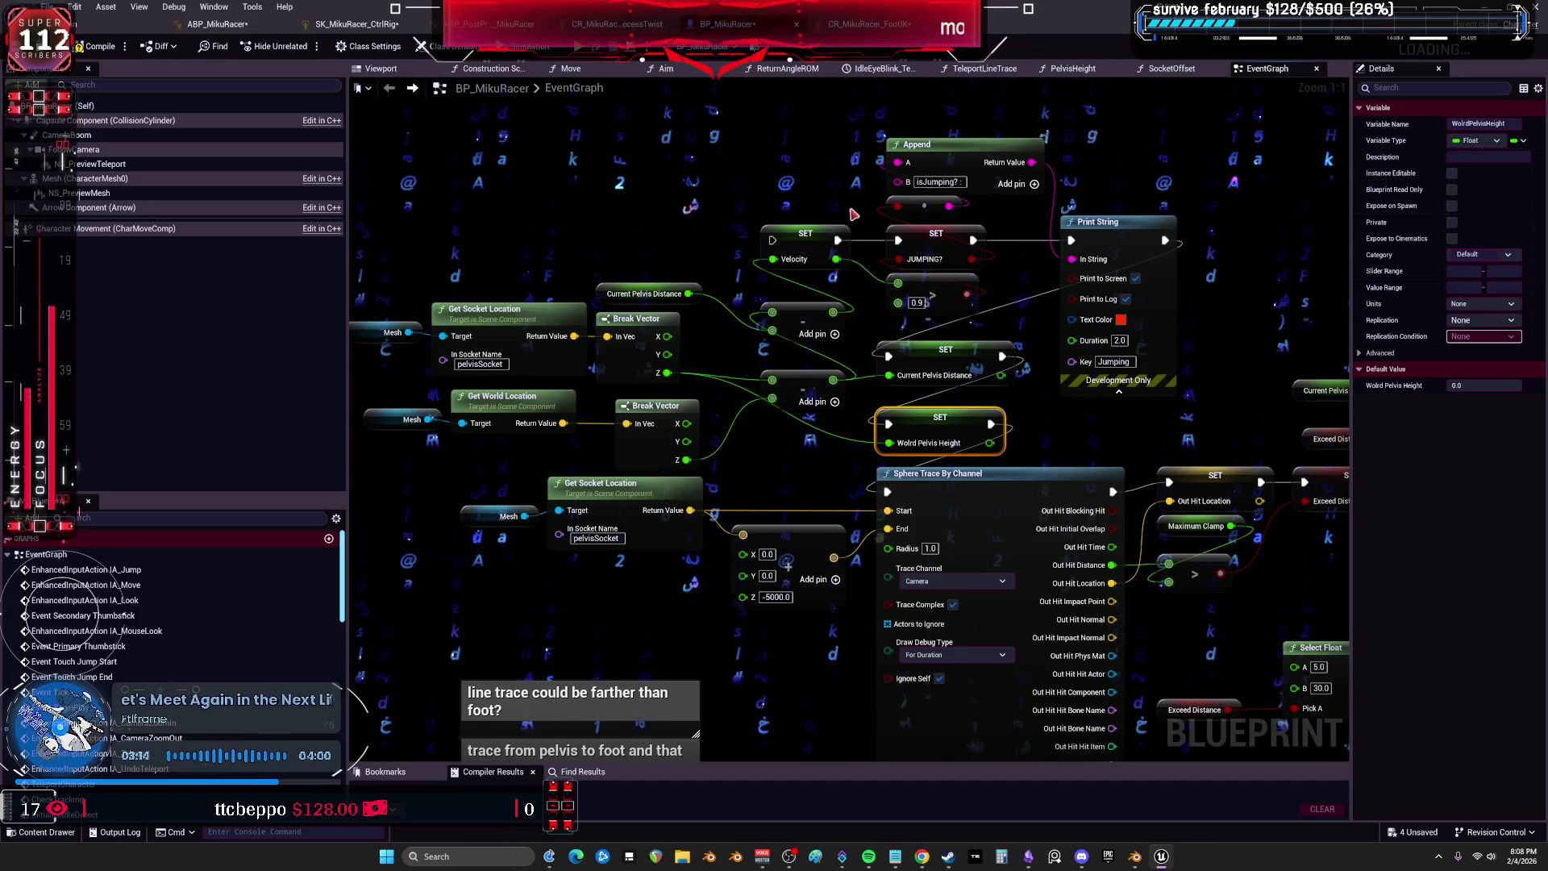
{"action": "left_click_drag", "start_coordinate": [1048, 319], "coordinate": [940, 395]}
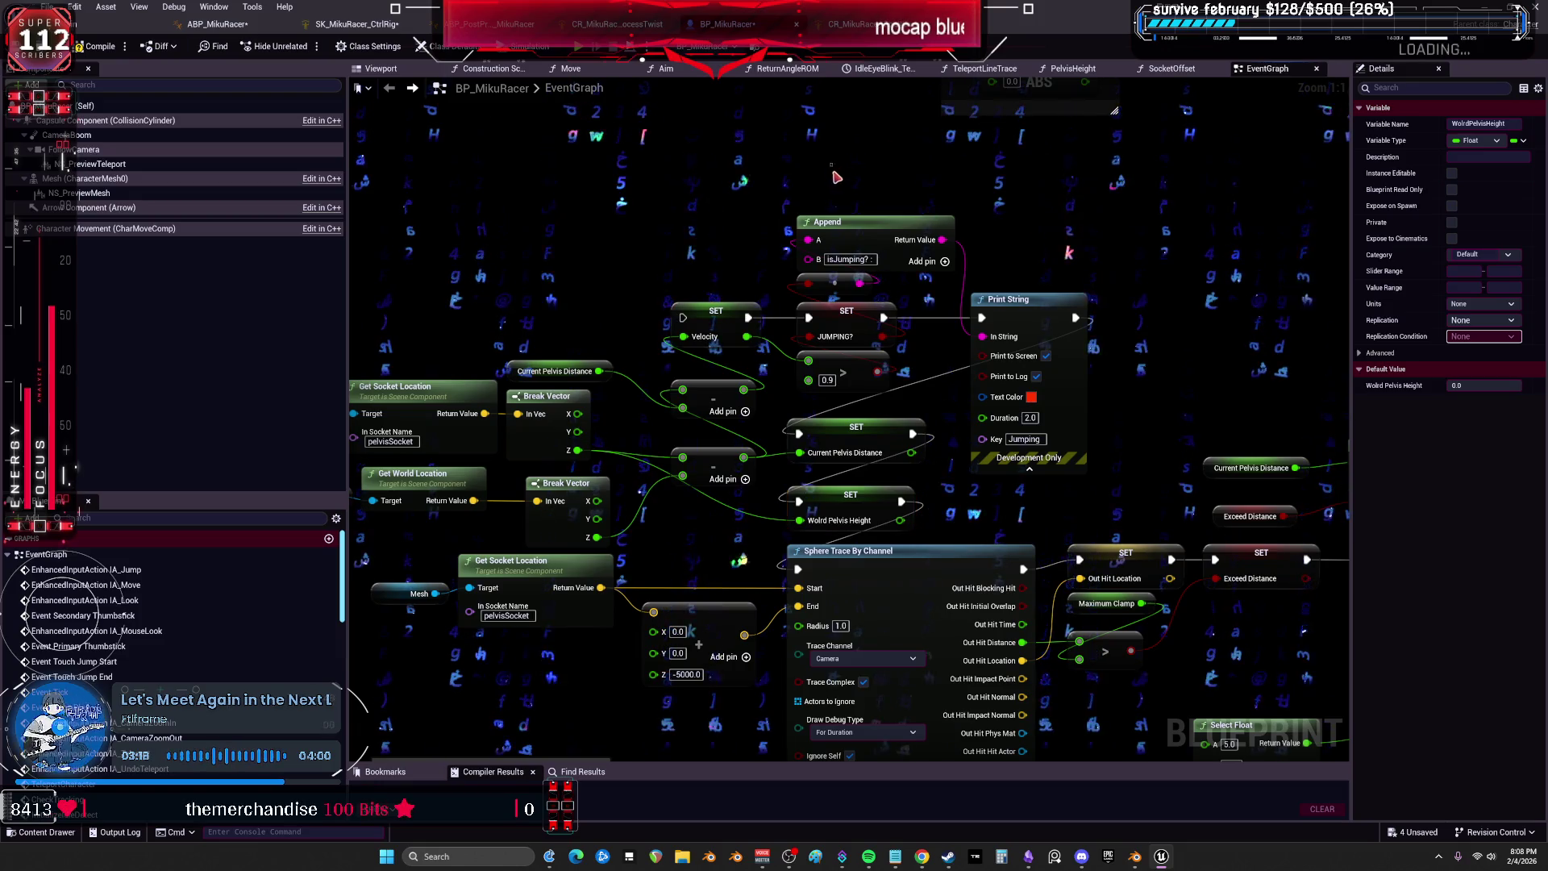
{"action": "left_click_drag", "start_coordinate": [851, 325], "coordinate": [859, 383]}
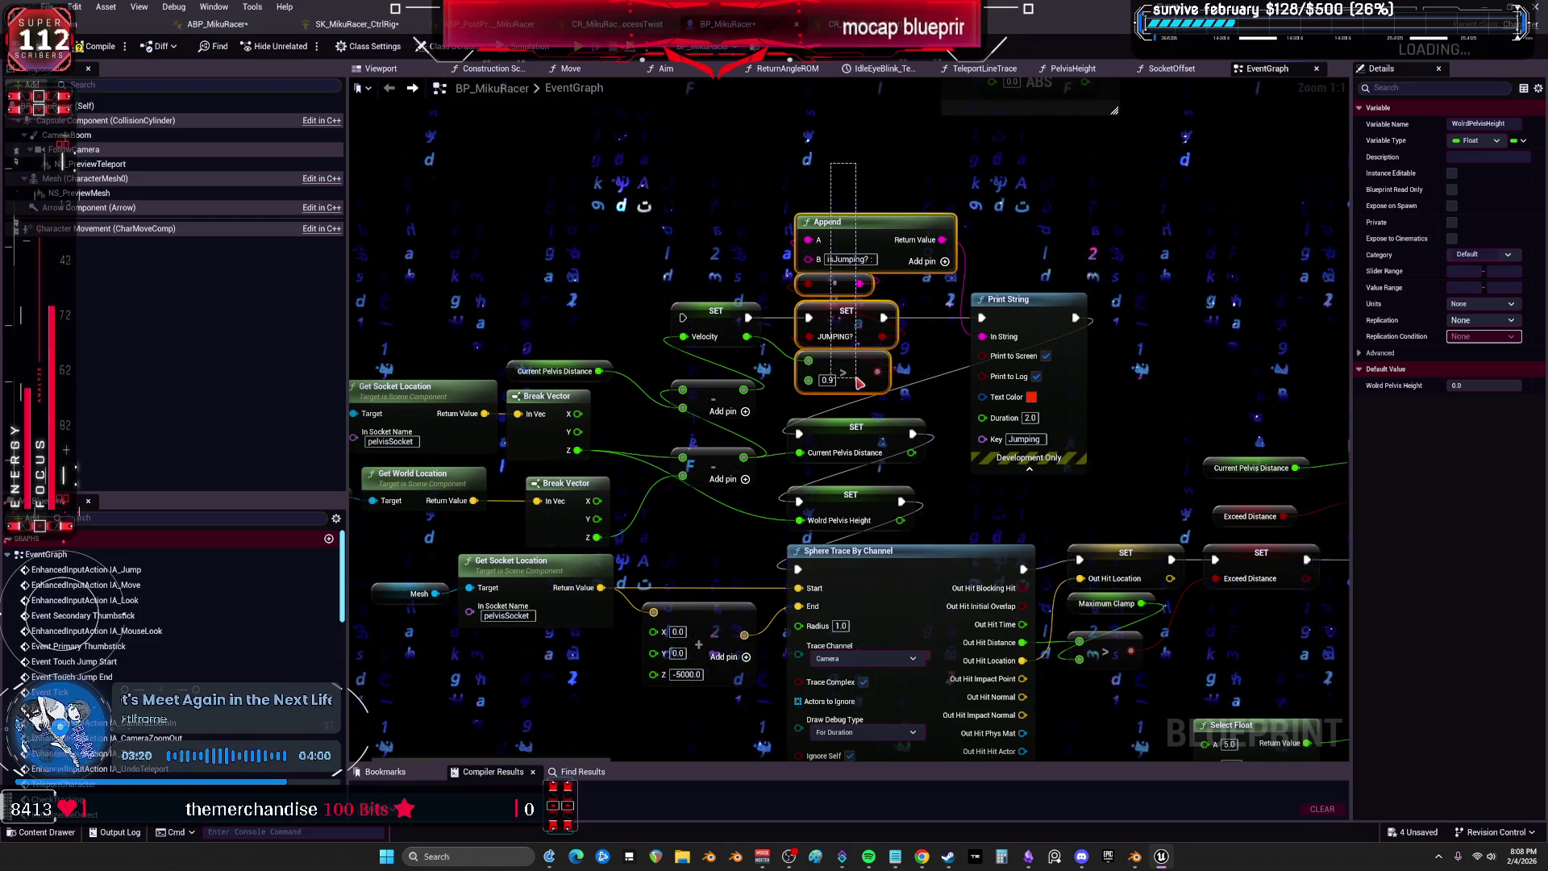
{"action": "left_click", "coordinate": [690, 316]}
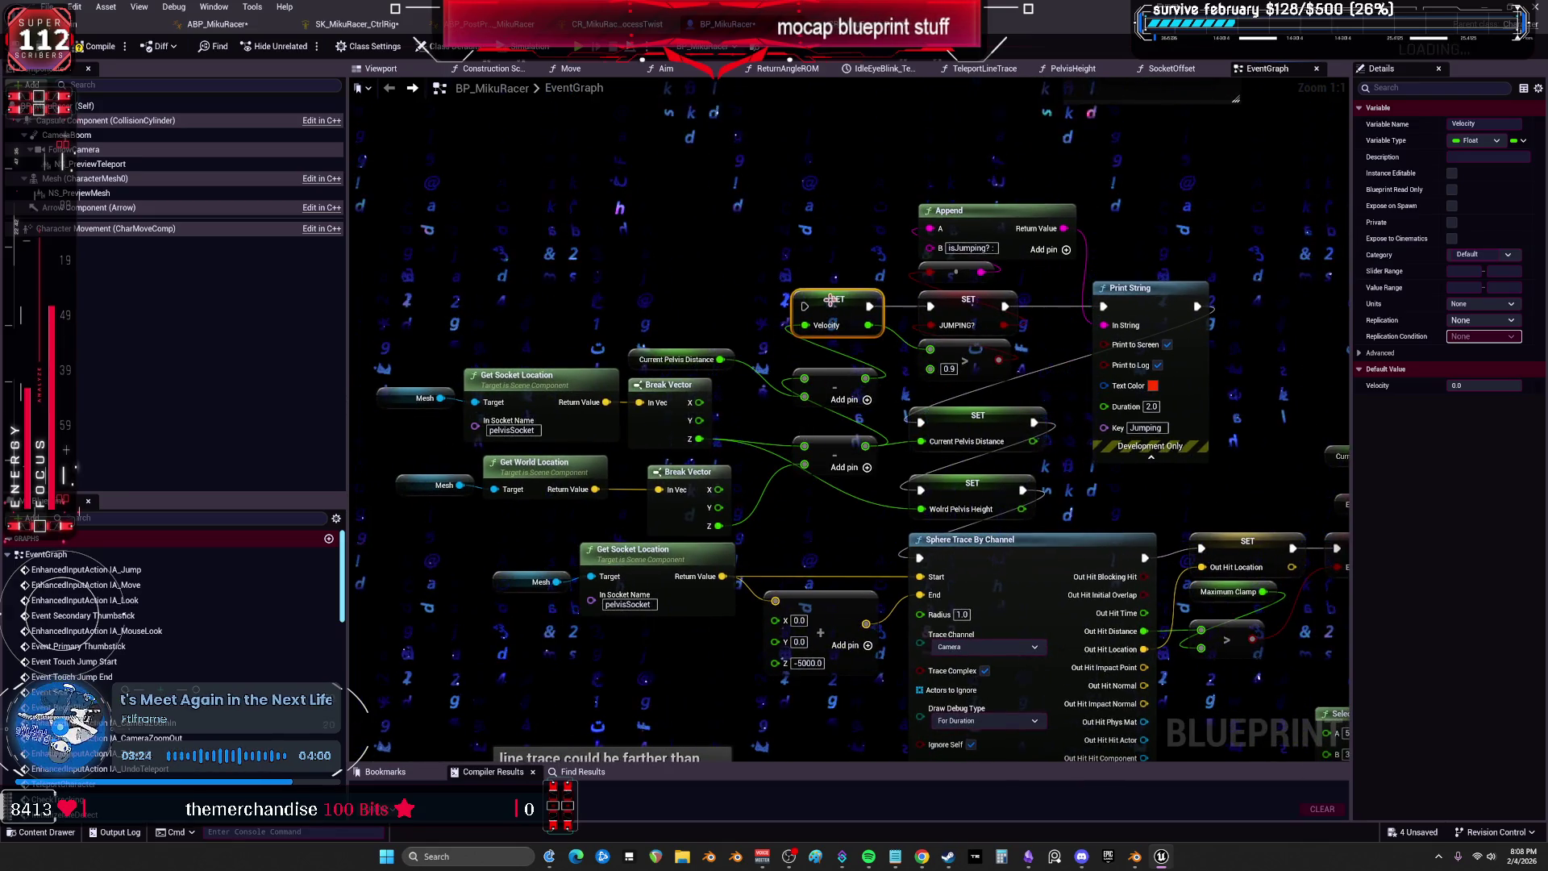
Pan past the Sphere Trace, OFFSET FROM FLOOR and GET DISTANCE sections to the CLAMP MAX comment.
{"action": "left_click_drag", "start_coordinate": [1120, 312], "coordinate": [1167, 158]}
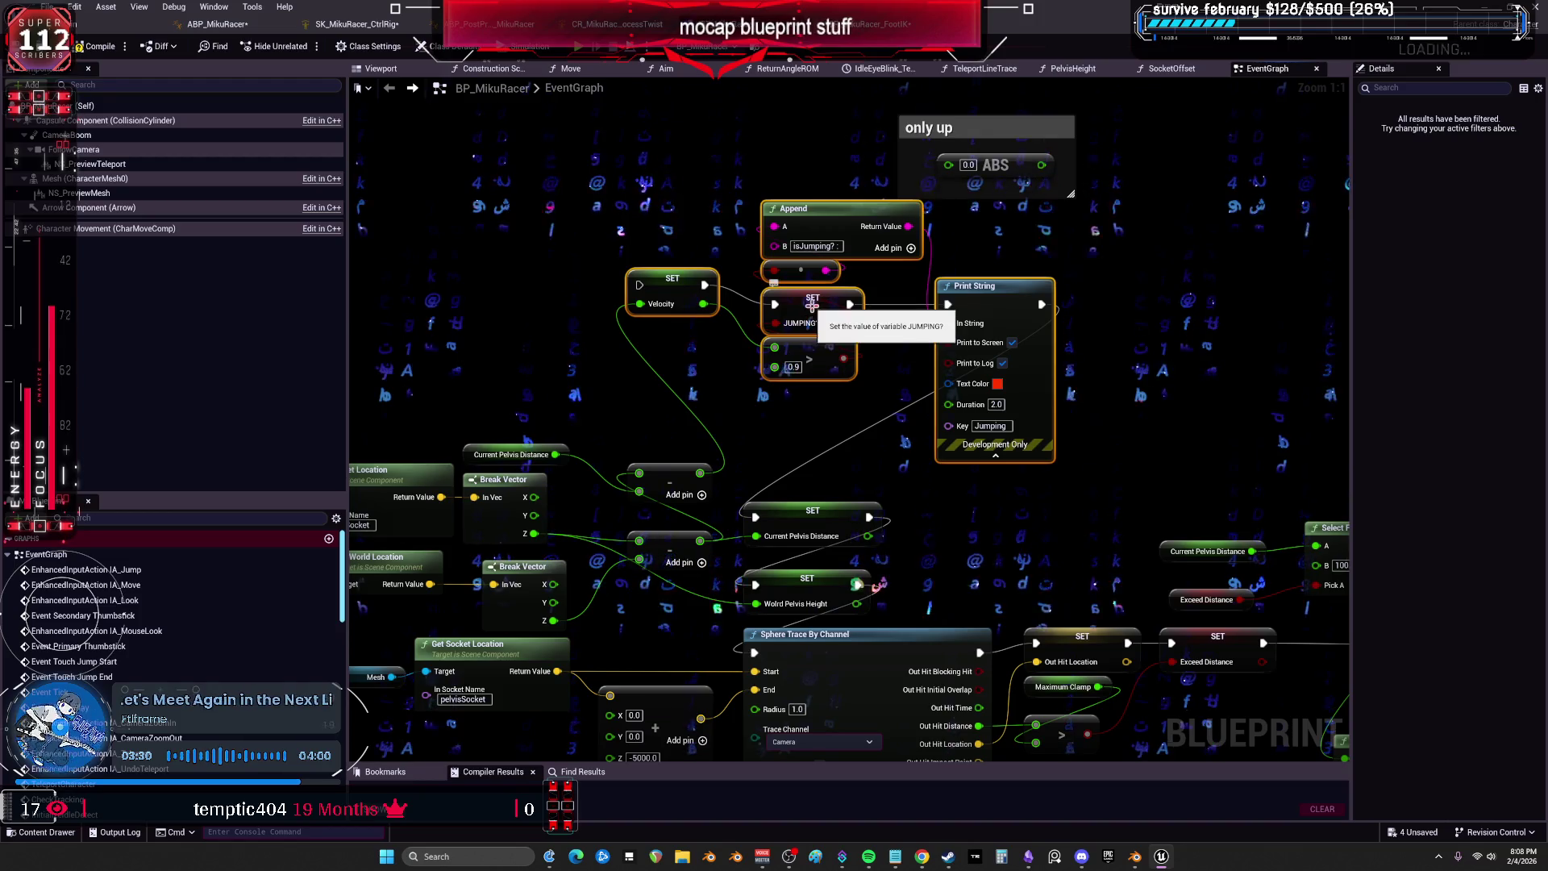
{"action": "mouse_move", "coordinate": [814, 384]}
{"action": "left_mouse_down"}
{"action": "mouse_move", "coordinate": [821, 353]}
{"action": "mouse_move", "coordinate": [671, 301]}
{"action": "mouse_move", "coordinate": [411, 272]}
{"action": "left_mouse_up"}
{"action": "left_click_drag", "start_coordinate": [1073, 437], "coordinate": [619, 253]}
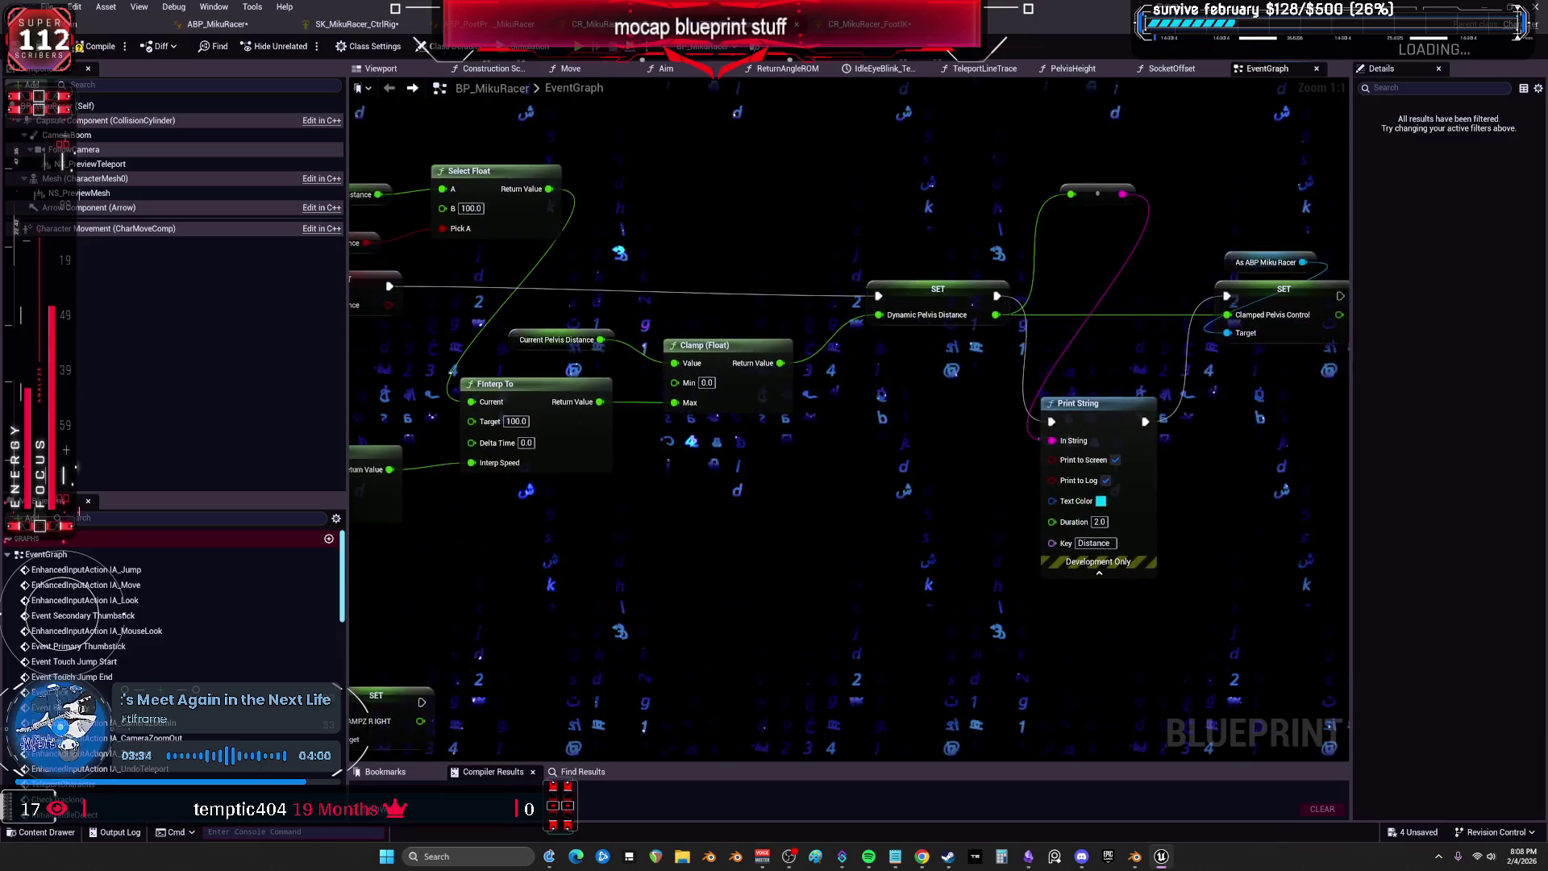
{"action": "mouse_move", "coordinate": [664, 309]}
{"action": "left_mouse_down"}
{"action": "mouse_move", "coordinate": [841, 460]}
{"action": "mouse_move", "coordinate": [1100, 366]}
{"action": "mouse_move", "coordinate": [1238, 135]}
{"action": "mouse_move", "coordinate": [806, 242]}
{"action": "mouse_move", "coordinate": [1202, 121]}
{"action": "left_mouse_up"}
{"action": "left_click_drag", "start_coordinate": [806, 242], "coordinate": [1048, 347]}
{"action": "left_click_drag", "start_coordinate": [484, 323], "coordinate": [1190, 357]}
{"action": "left_click_drag", "start_coordinate": [564, 242], "coordinate": [818, 383]}
{"action": "mouse_move", "coordinate": [1290, 484]}
{"action": "left_mouse_down"}
{"action": "mouse_move", "coordinate": [794, 330]}
{"action": "mouse_move", "coordinate": [366, 274]}
{"action": "left_mouse_up"}
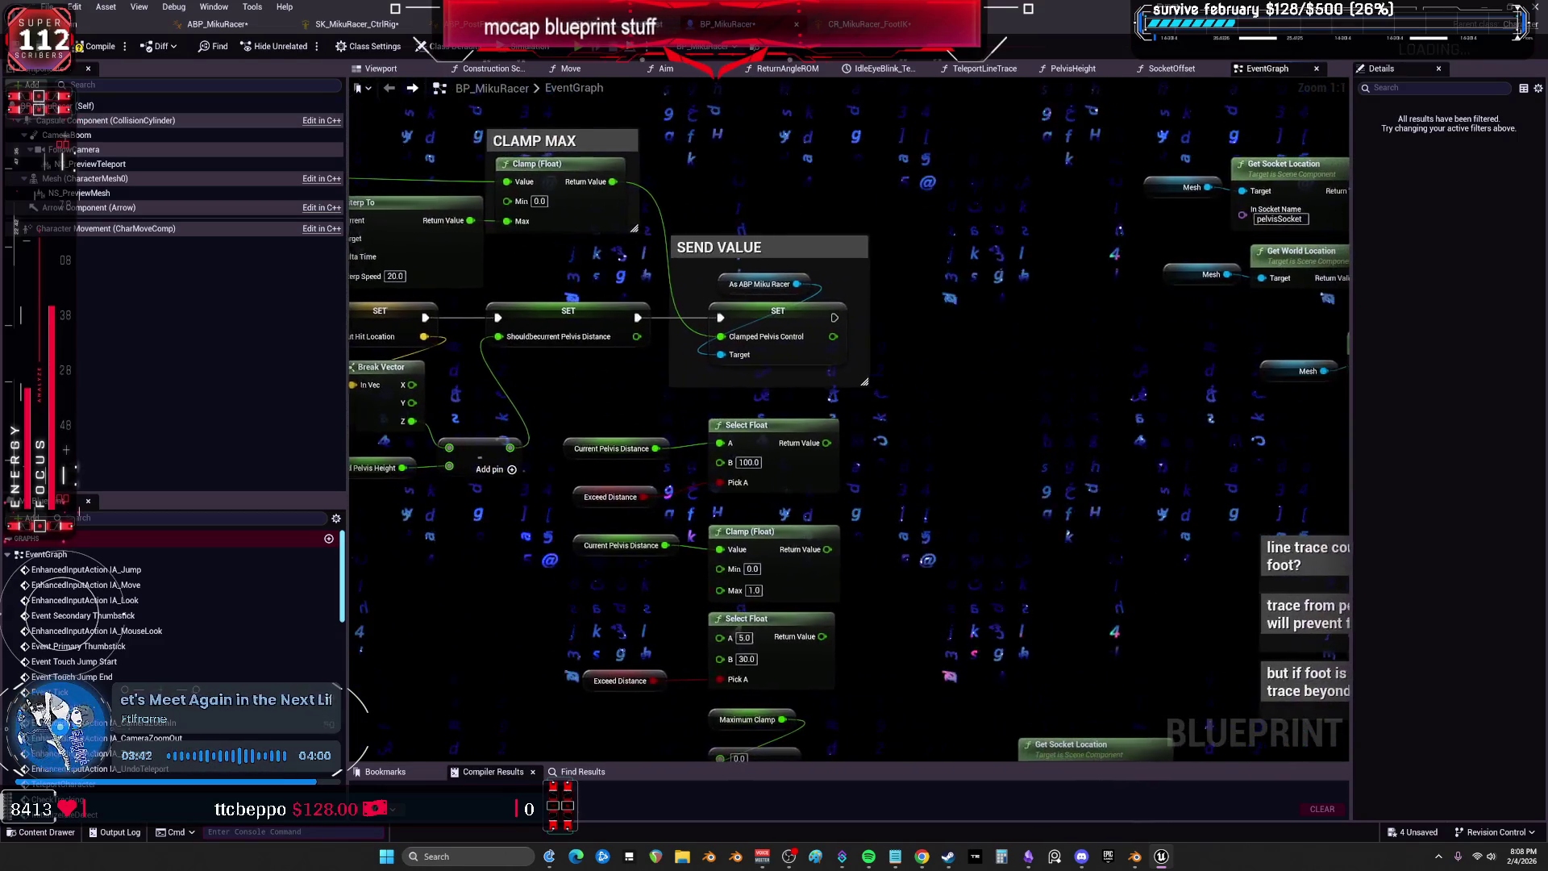
{"action": "mouse_move", "coordinate": [1290, 484]}
{"action": "left_mouse_down"}
{"action": "mouse_move", "coordinate": [484, 500]}
{"action": "mouse_move", "coordinate": [404, 613]}
{"action": "left_mouse_up"}
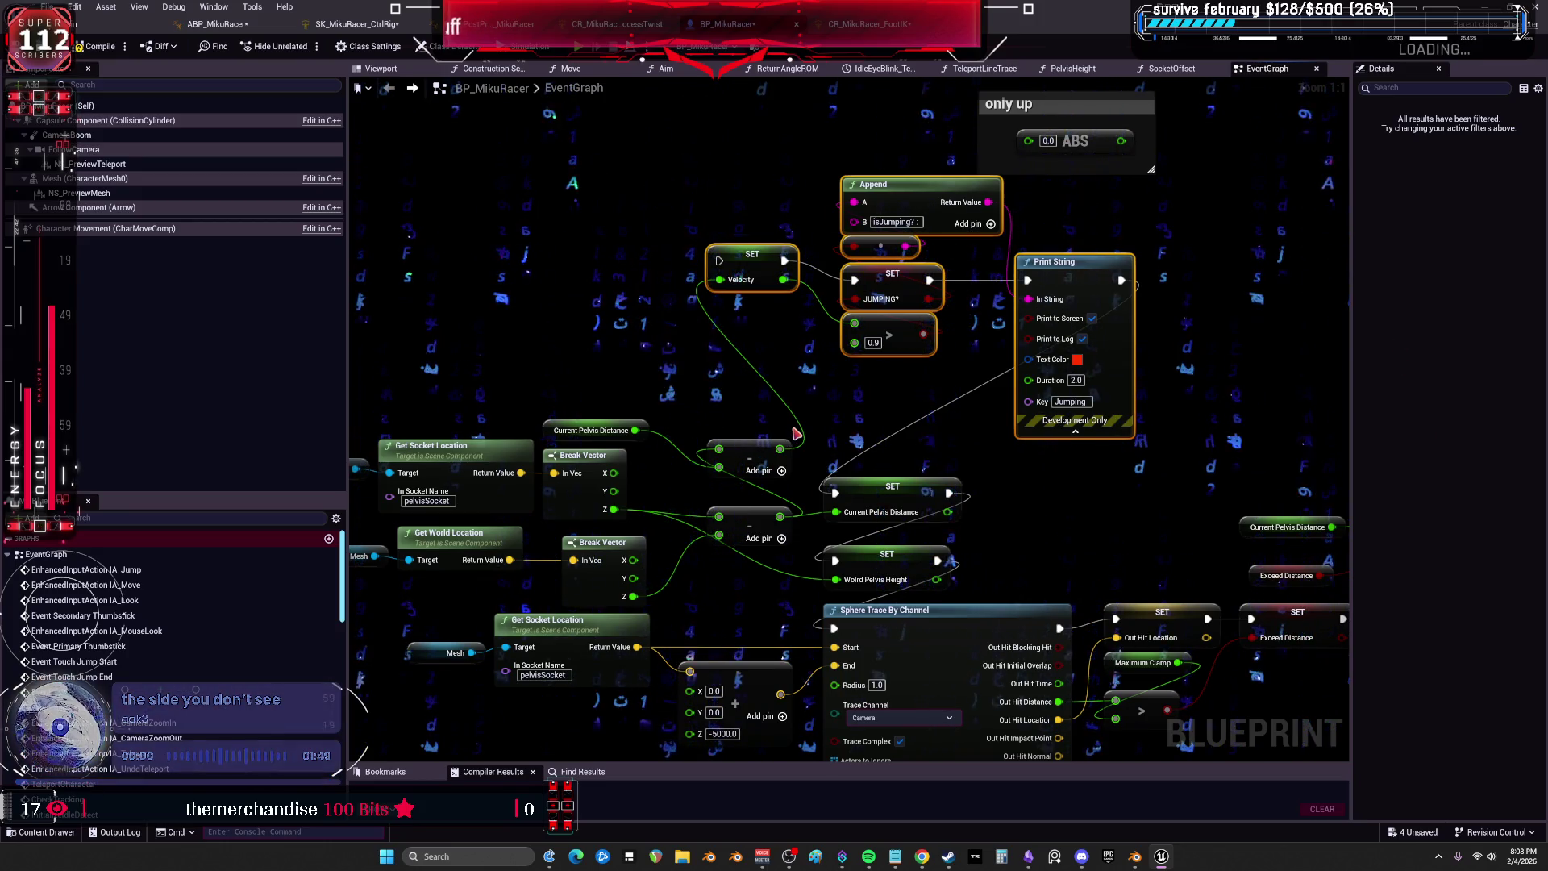
Move the subtract node up beside Print String and nudge SET Current Pelvis Distance down.
{"action": "left_click_drag", "start_coordinate": [1226, 369], "coordinate": [1170, 370]}
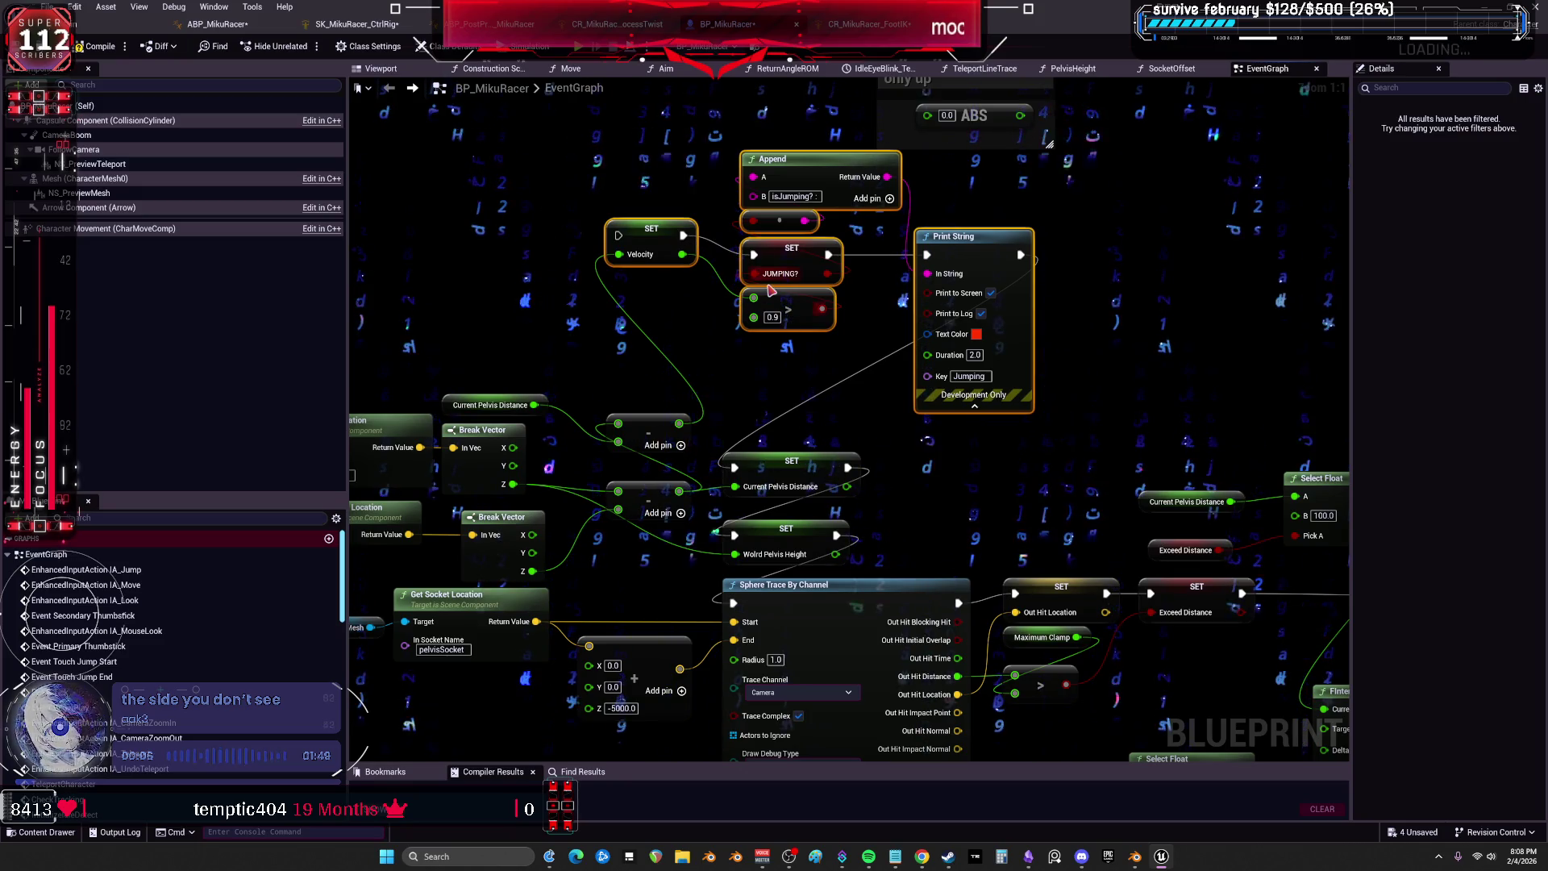
{"action": "left_click_drag", "start_coordinate": [671, 363], "coordinate": [842, 336]}
{"action": "mouse_move", "coordinate": [815, 408]}
{"action": "left_mouse_down"}
{"action": "mouse_move", "coordinate": [941, 369]}
{"action": "mouse_move", "coordinate": [808, 370]}
{"action": "left_mouse_up"}
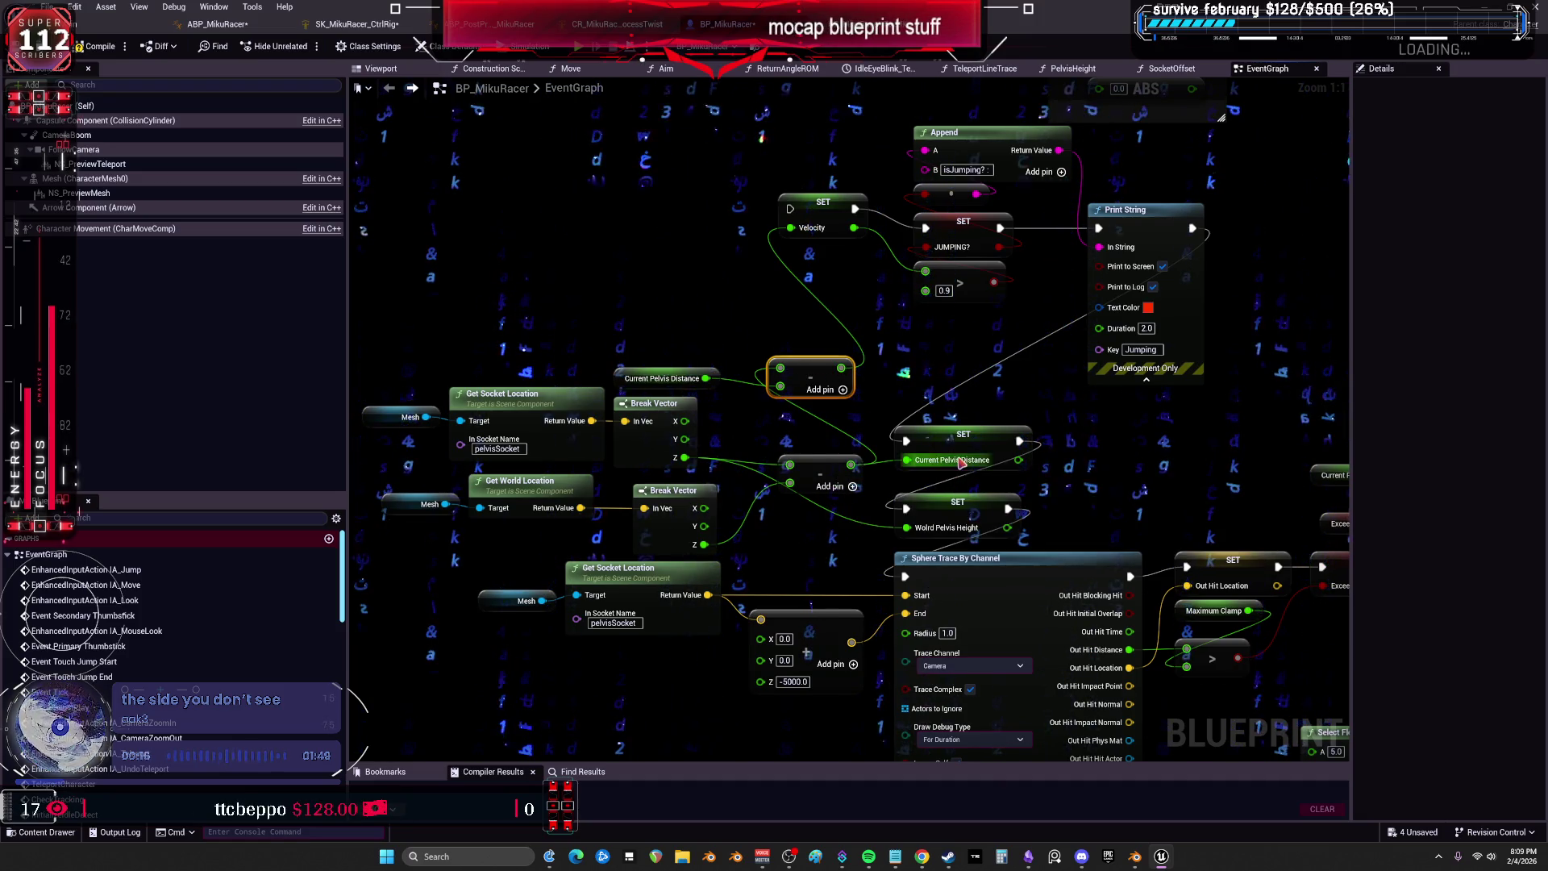
{"action": "left_click_drag", "start_coordinate": [981, 449], "coordinate": [983, 456]}
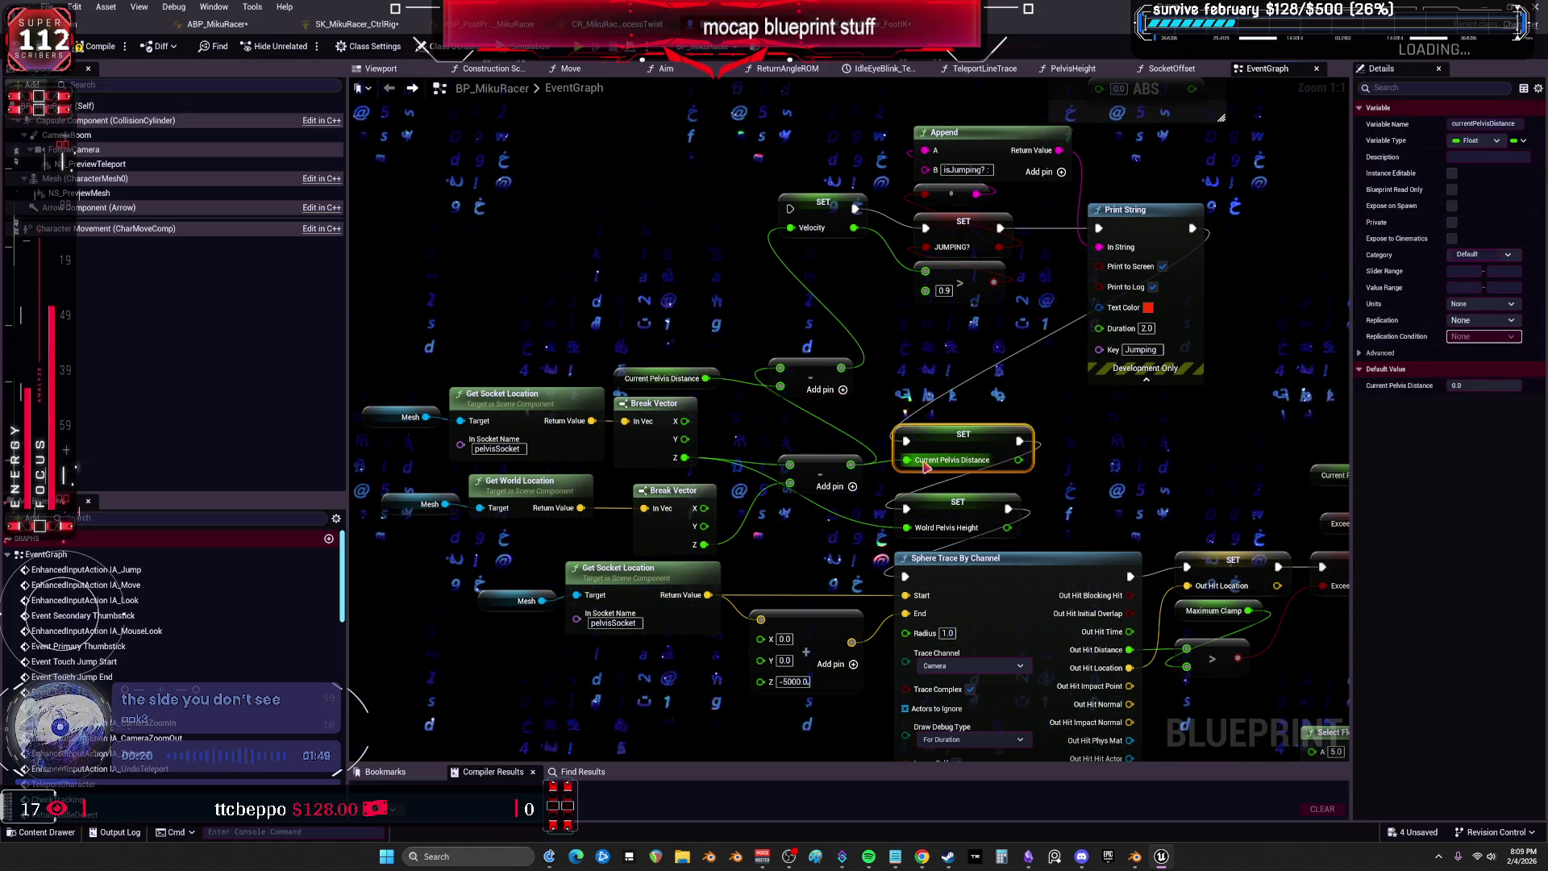
{"action": "left_click_drag", "start_coordinate": [669, 378], "coordinate": [697, 378]}
{"action": "left_click_drag", "start_coordinate": [810, 375], "coordinate": [820, 326]}
Reposition the Current Pelvis Distance getter and move SET Velocity lower, toward the JUMPING? setter.
{"action": "left_click_drag", "start_coordinate": [671, 383], "coordinate": [807, 392]}
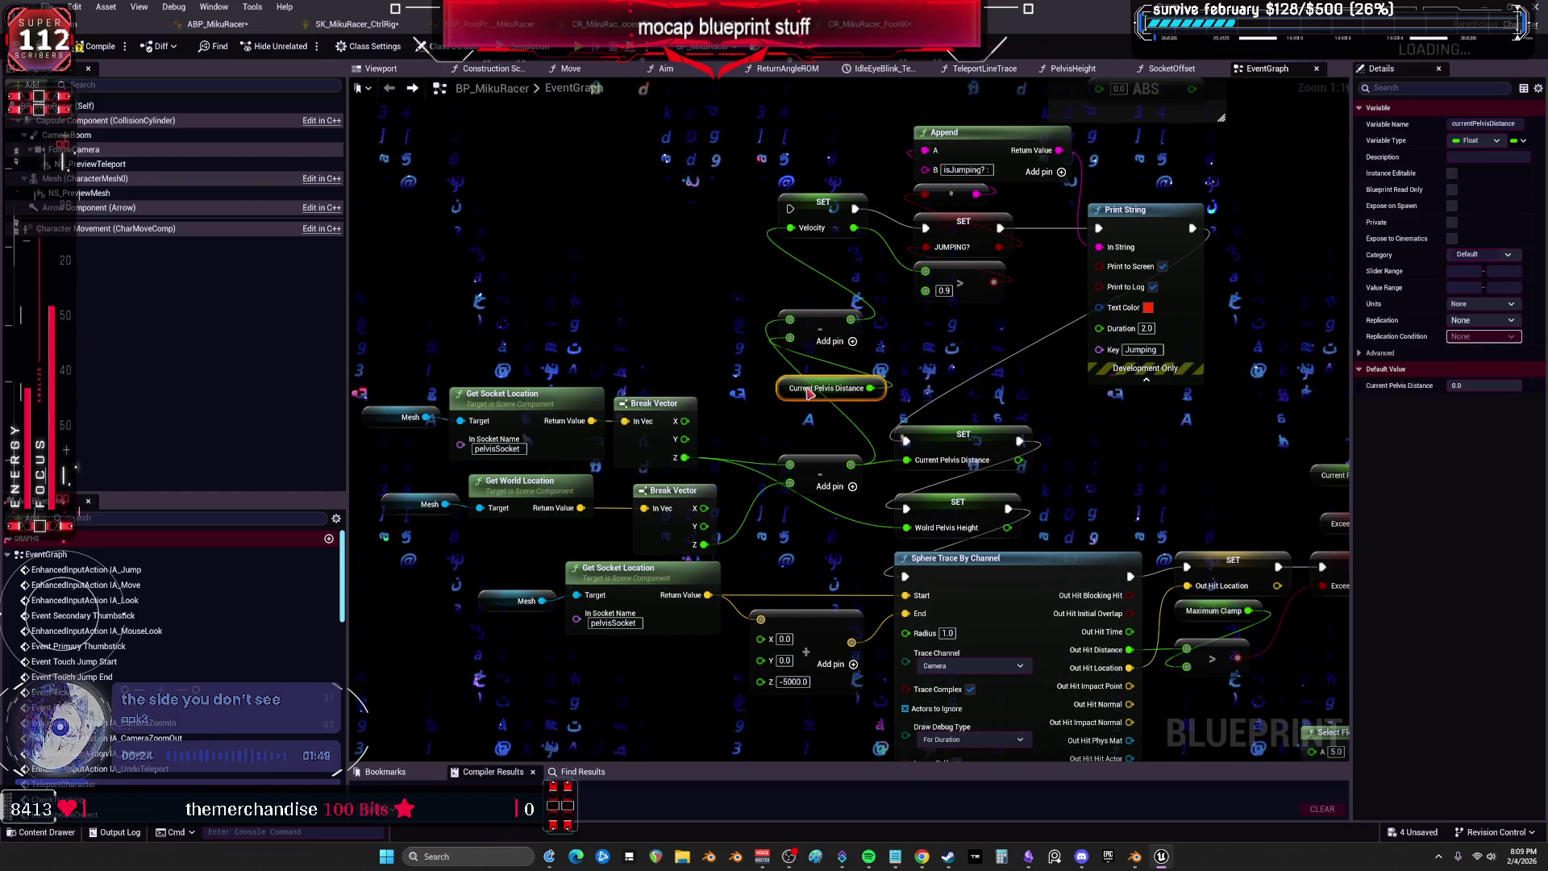
{"action": "left_click", "coordinate": [949, 465]}
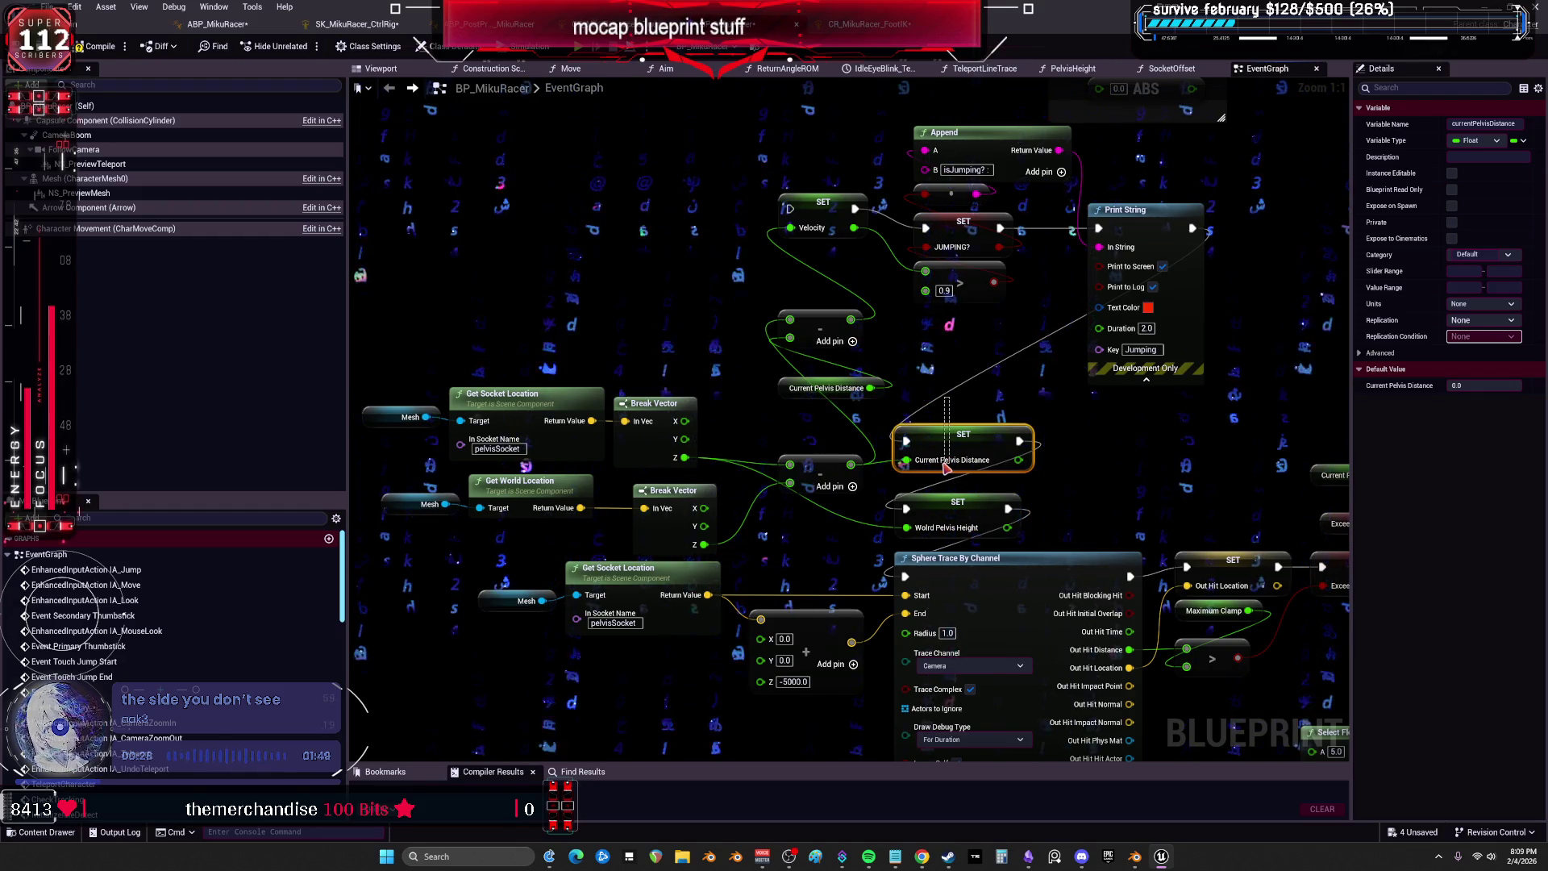
{"action": "left_click_drag", "start_coordinate": [806, 388], "coordinate": [664, 350]}
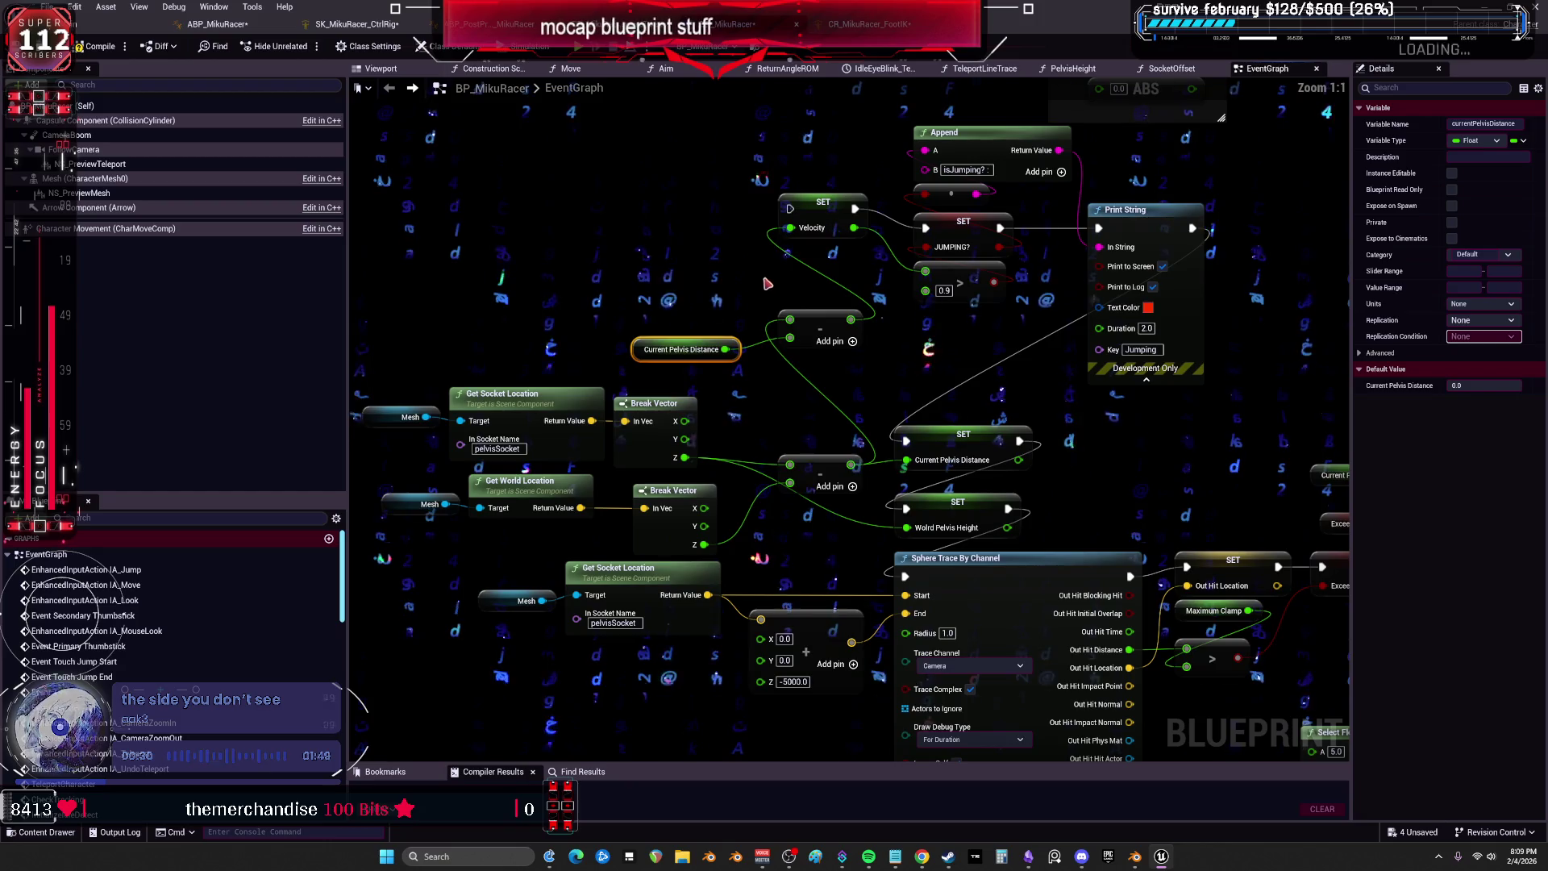
{"action": "mouse_move", "coordinate": [769, 303]}
{"action": "left_mouse_down"}
{"action": "mouse_move", "coordinate": [701, 335]}
{"action": "mouse_move", "coordinate": [706, 356]}
{"action": "left_mouse_up"}
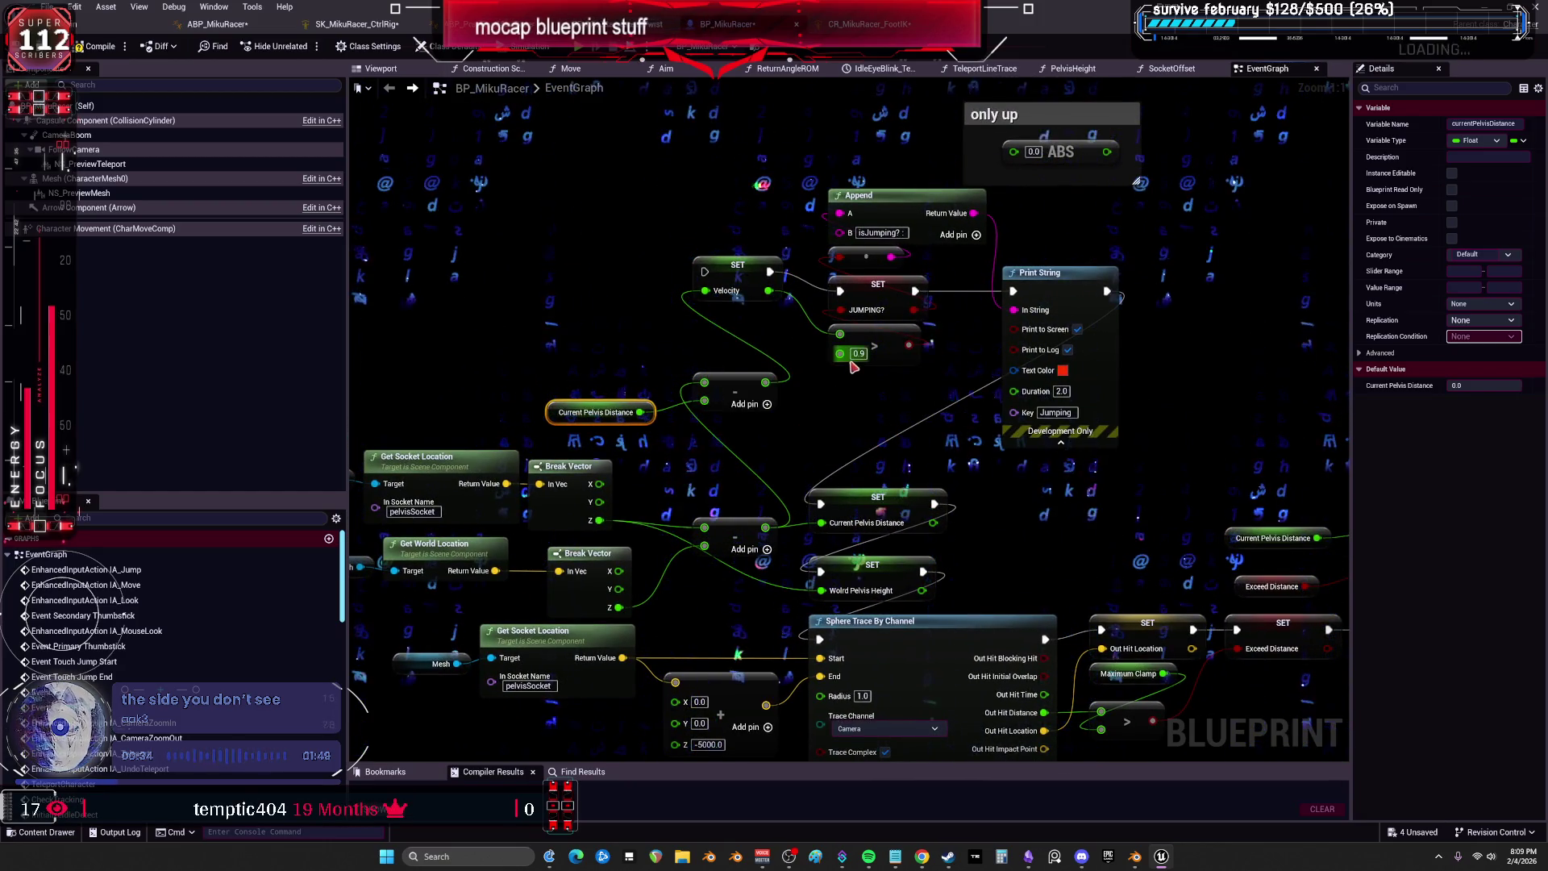
{"action": "left_click_drag", "start_coordinate": [741, 412], "coordinate": [742, 421]}
{"action": "left_click_drag", "start_coordinate": [588, 374], "coordinate": [568, 416]}
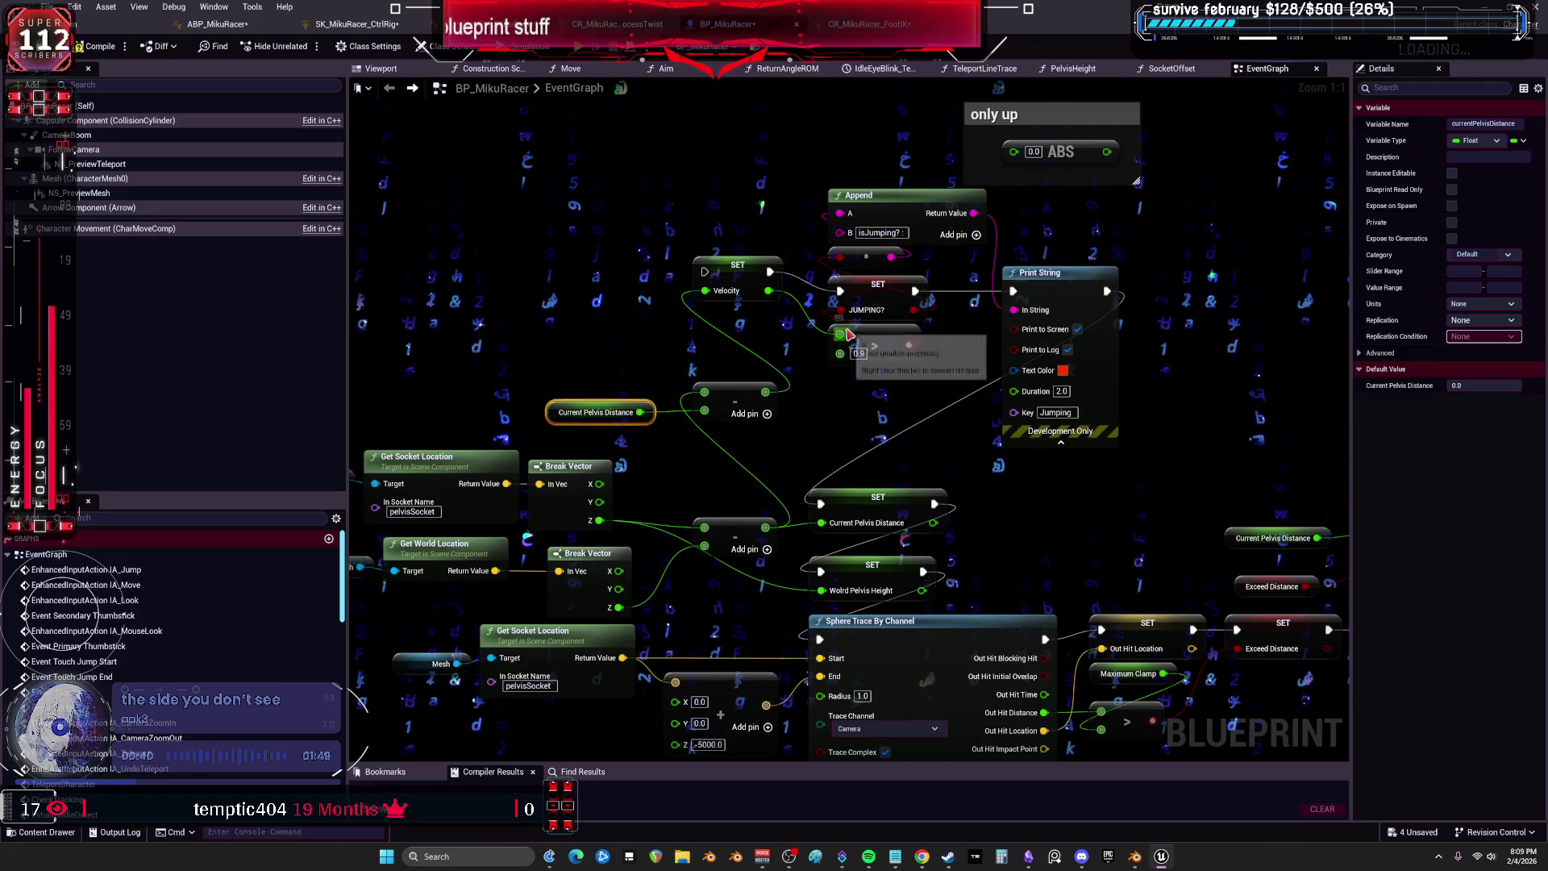
{"action": "left_click_drag", "start_coordinate": [745, 262], "coordinate": [736, 281]}
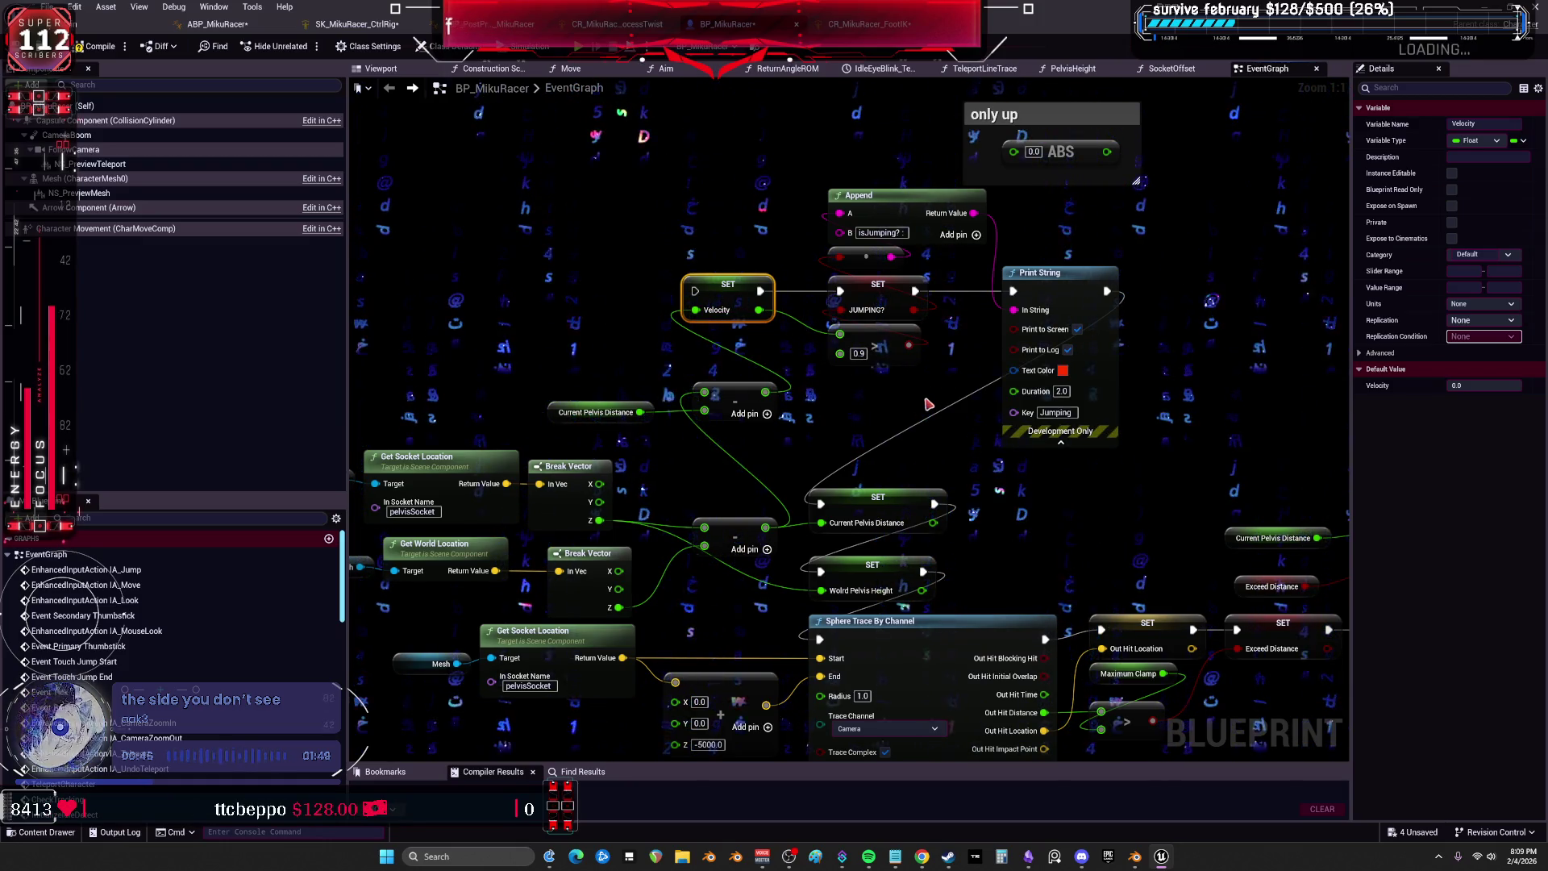
Find all references to JUMPING? by name and jump to its SET node in the EventGraph.
{"action": "left_click_drag", "start_coordinate": [915, 308], "coordinate": [789, 332]}
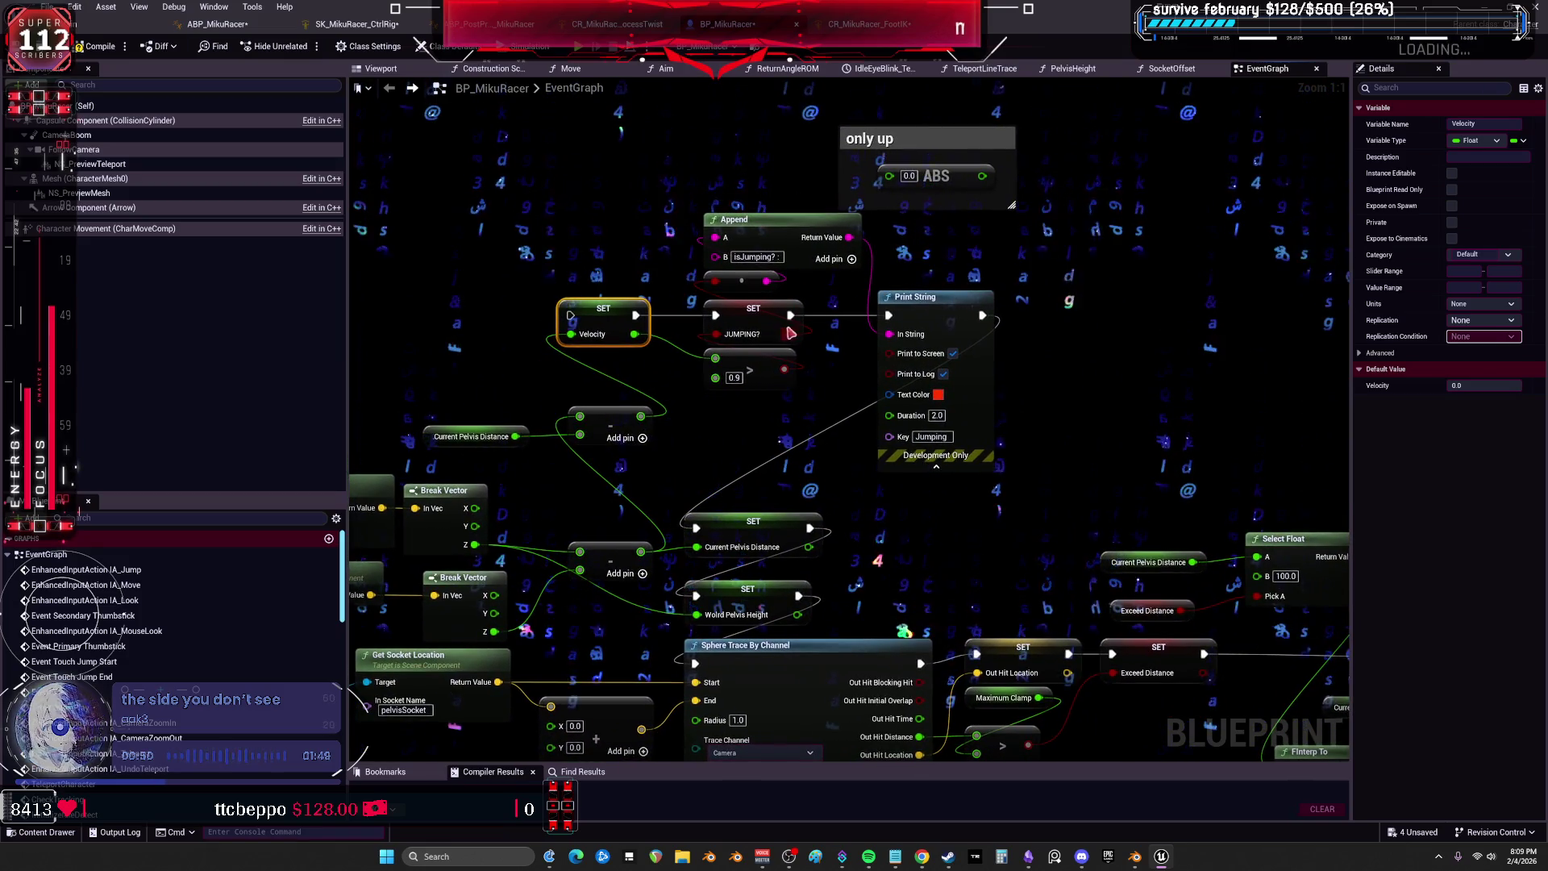
{"action": "right_click", "coordinate": [750, 318]}
{"action": "mouse_move", "coordinate": [822, 440]}
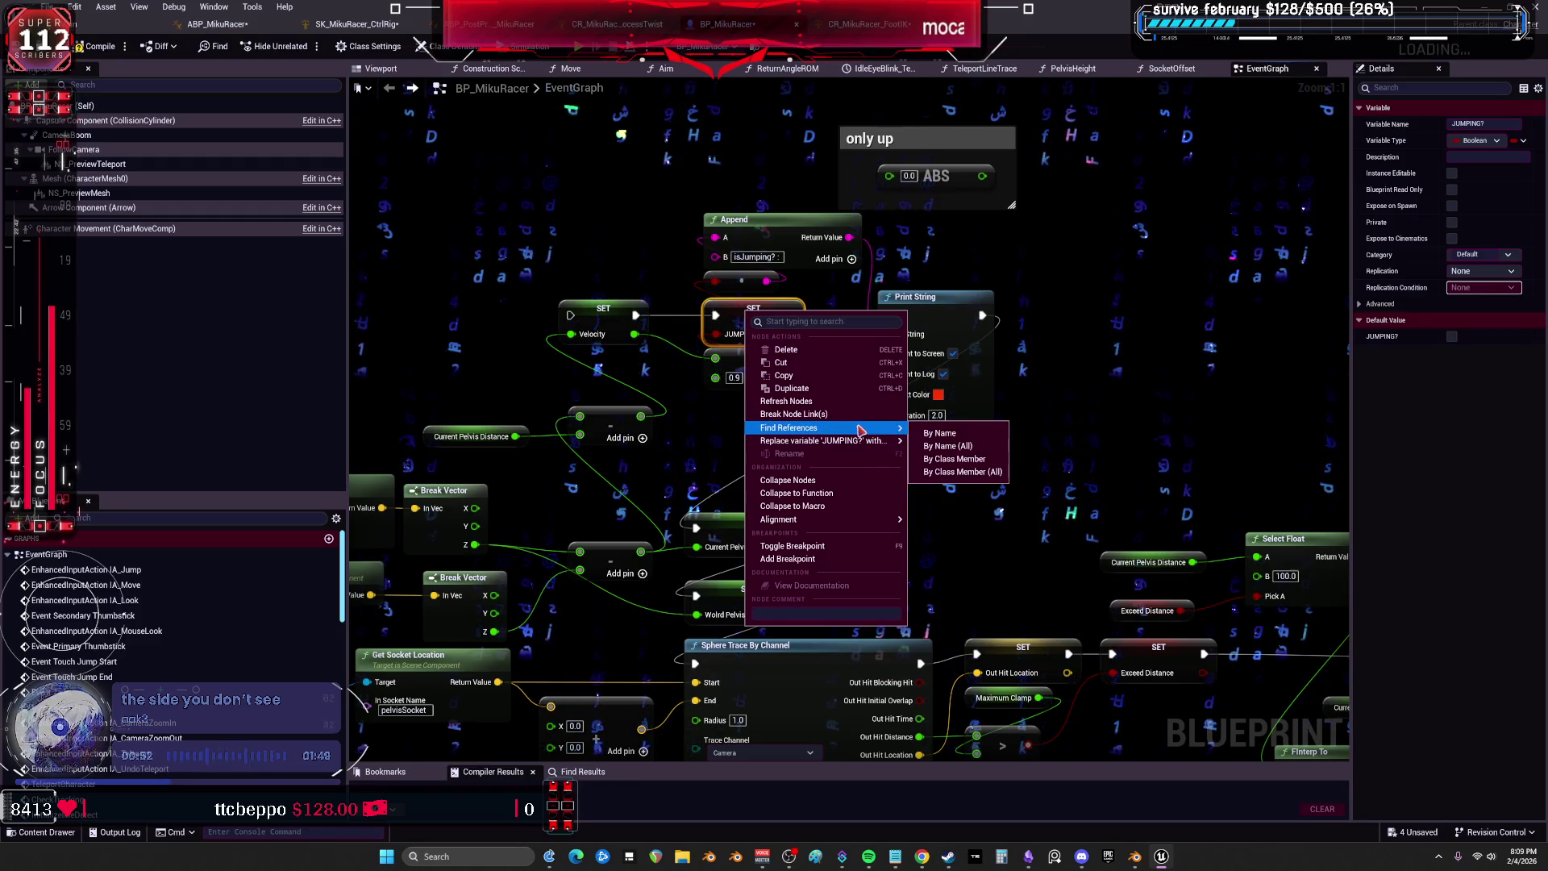
{"action": "left_click", "coordinate": [939, 433]}
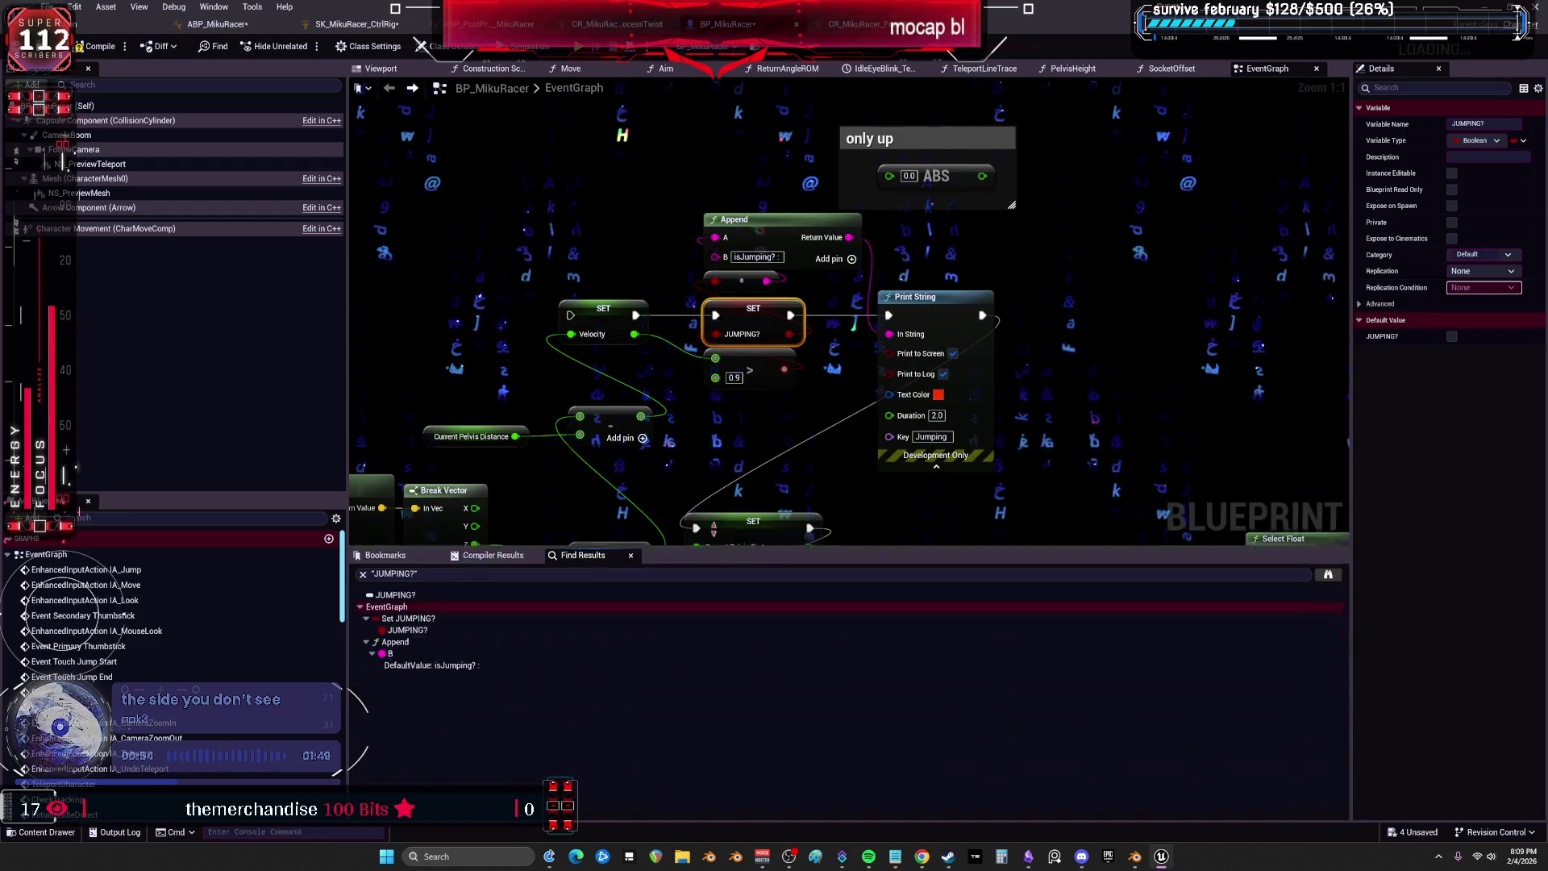
{"action": "left_click", "coordinate": [408, 630]}
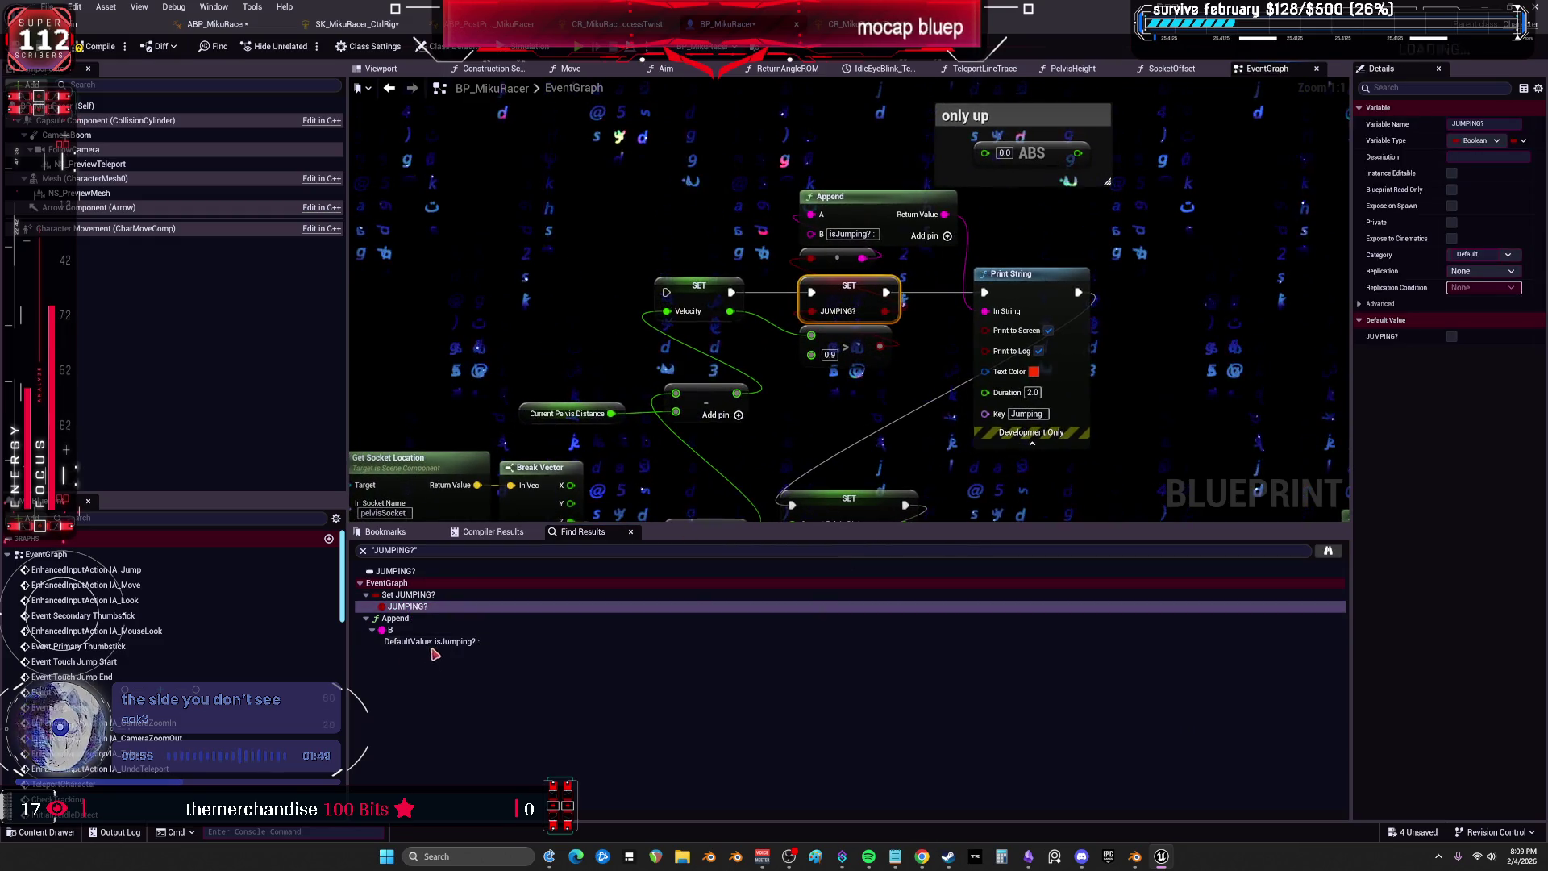
{"action": "left_click_drag", "start_coordinate": [782, 526], "coordinate": [782, 732]}
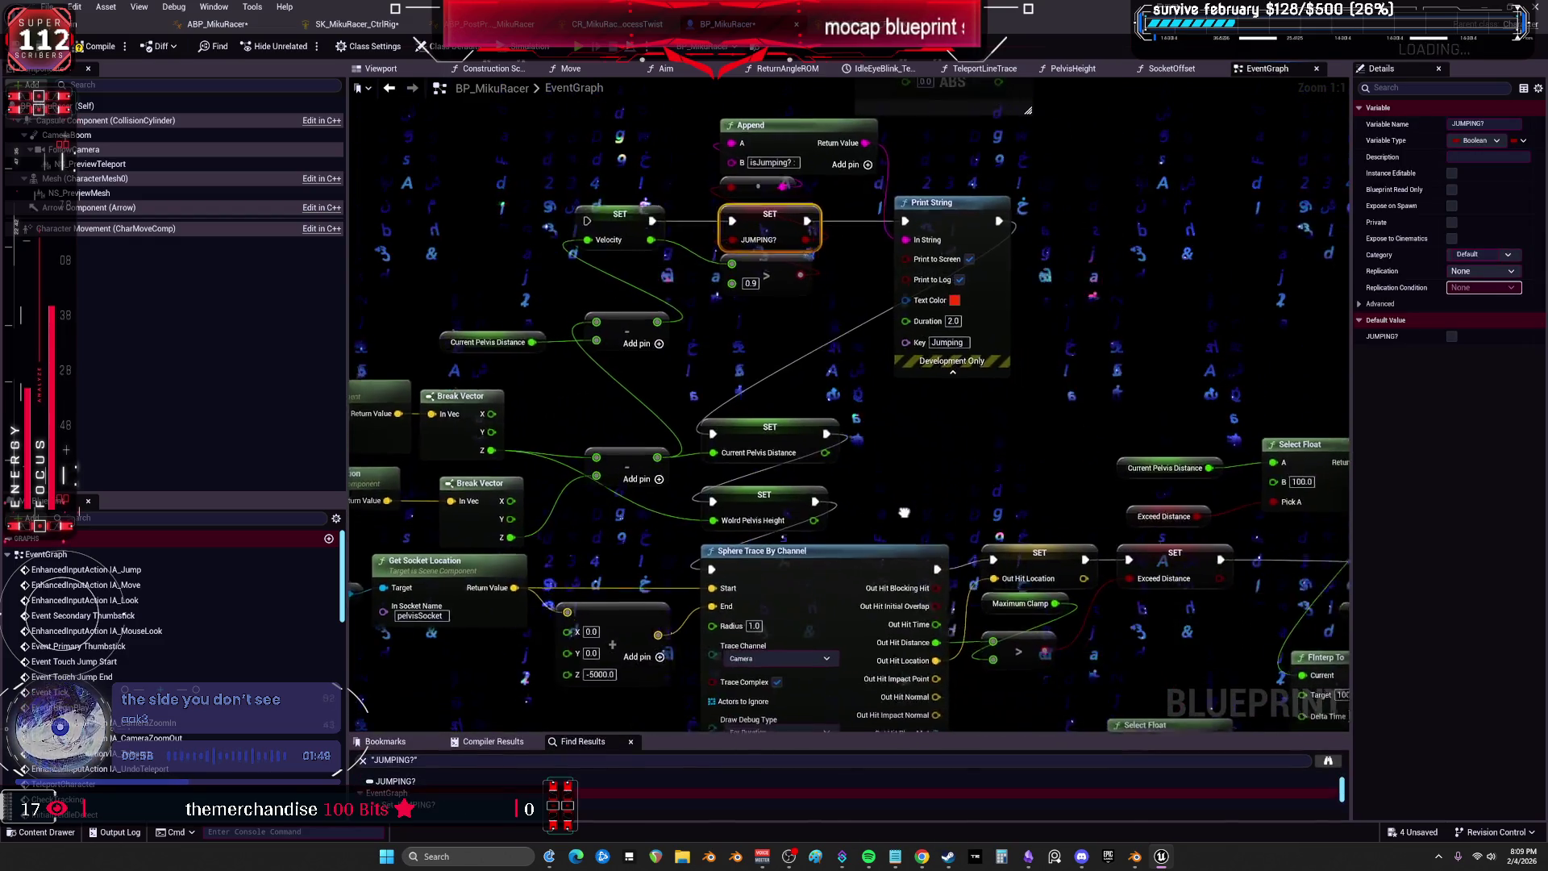
{"action": "mouse_move", "coordinate": [892, 505]}
{"action": "left_mouse_down"}
{"action": "mouse_move", "coordinate": [941, 409]}
{"action": "mouse_move", "coordinate": [1044, 355]}
{"action": "left_mouse_up"}
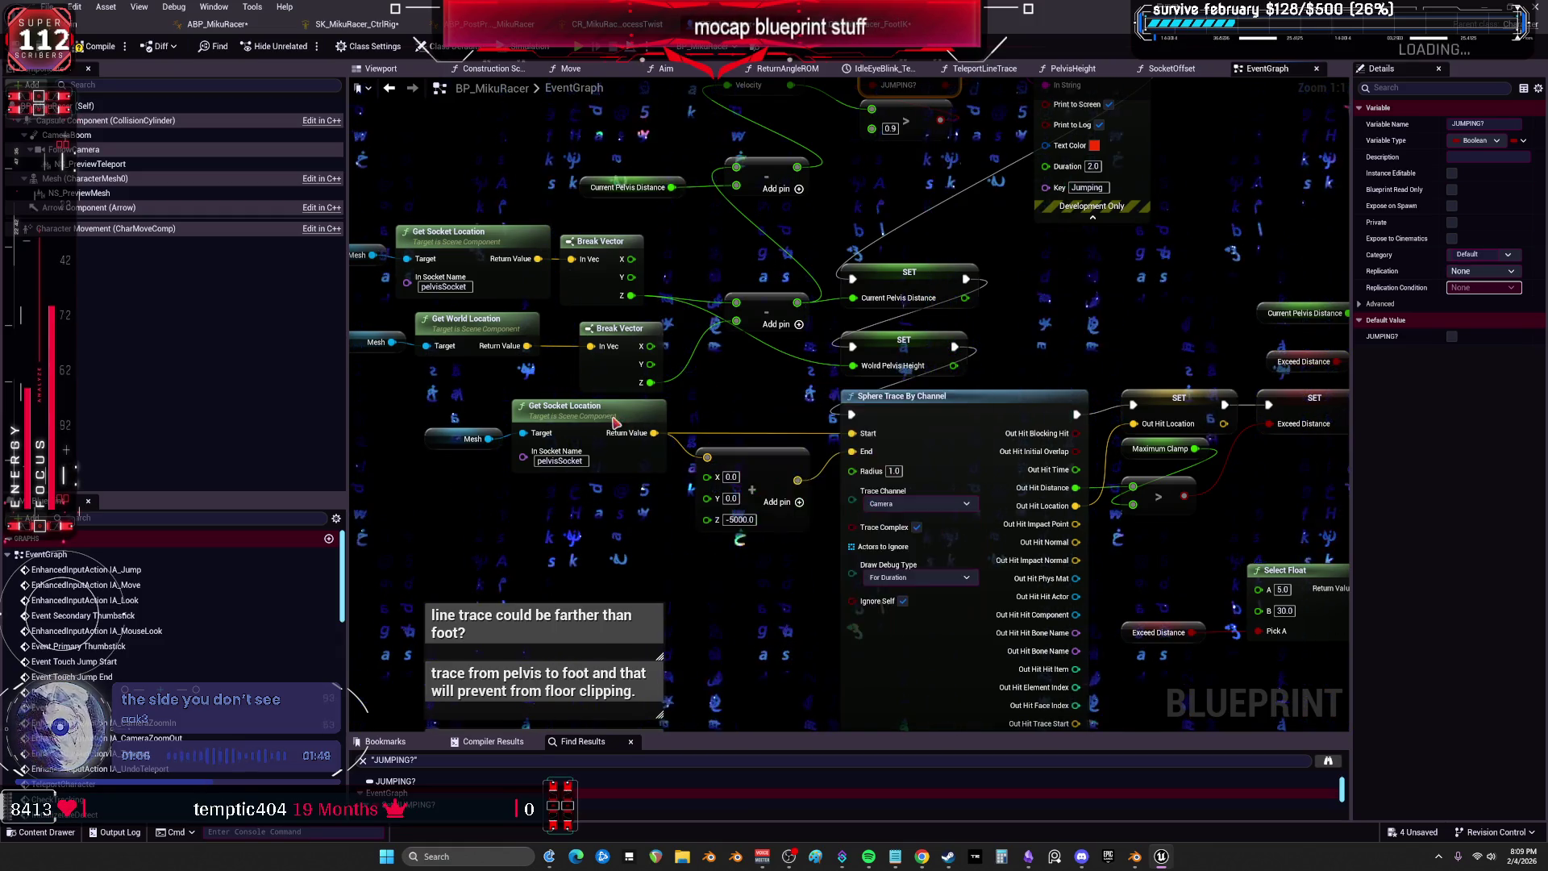
Inspect the pelvis sphere-trace chain from Get Socket Location to Maximum Clamp, then bring up Maximum Clamp's context menu.
{"action": "left_click", "coordinate": [626, 469]}
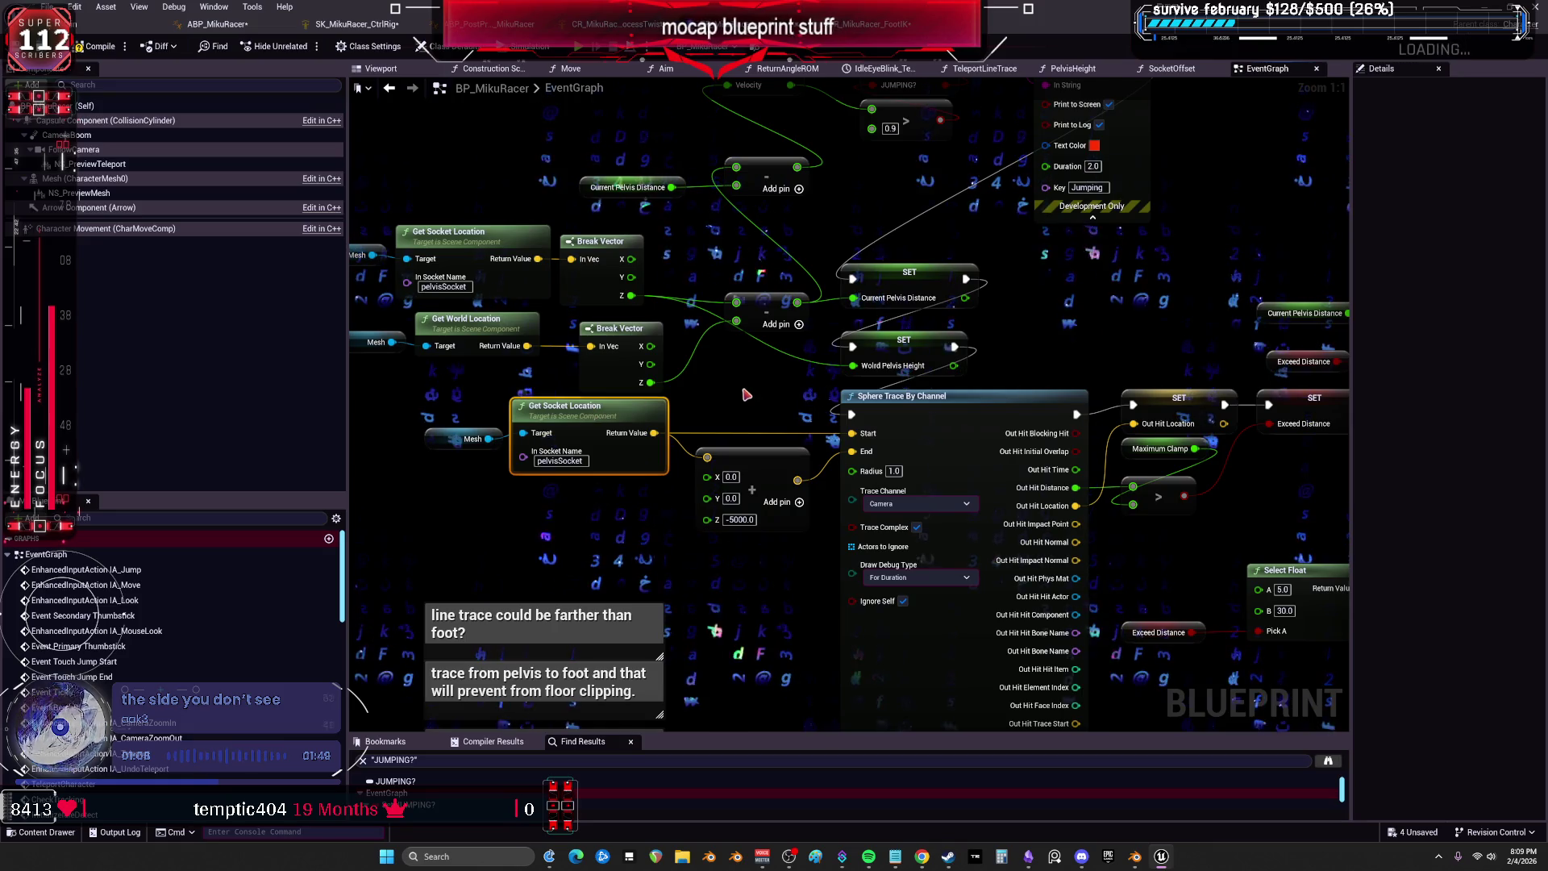
{"action": "mouse_move", "coordinate": [1145, 365]}
{"action": "left_mouse_down"}
{"action": "mouse_move", "coordinate": [1132, 352]}
{"action": "mouse_move", "coordinate": [927, 379]}
{"action": "mouse_move", "coordinate": [803, 350]}
{"action": "left_mouse_up"}
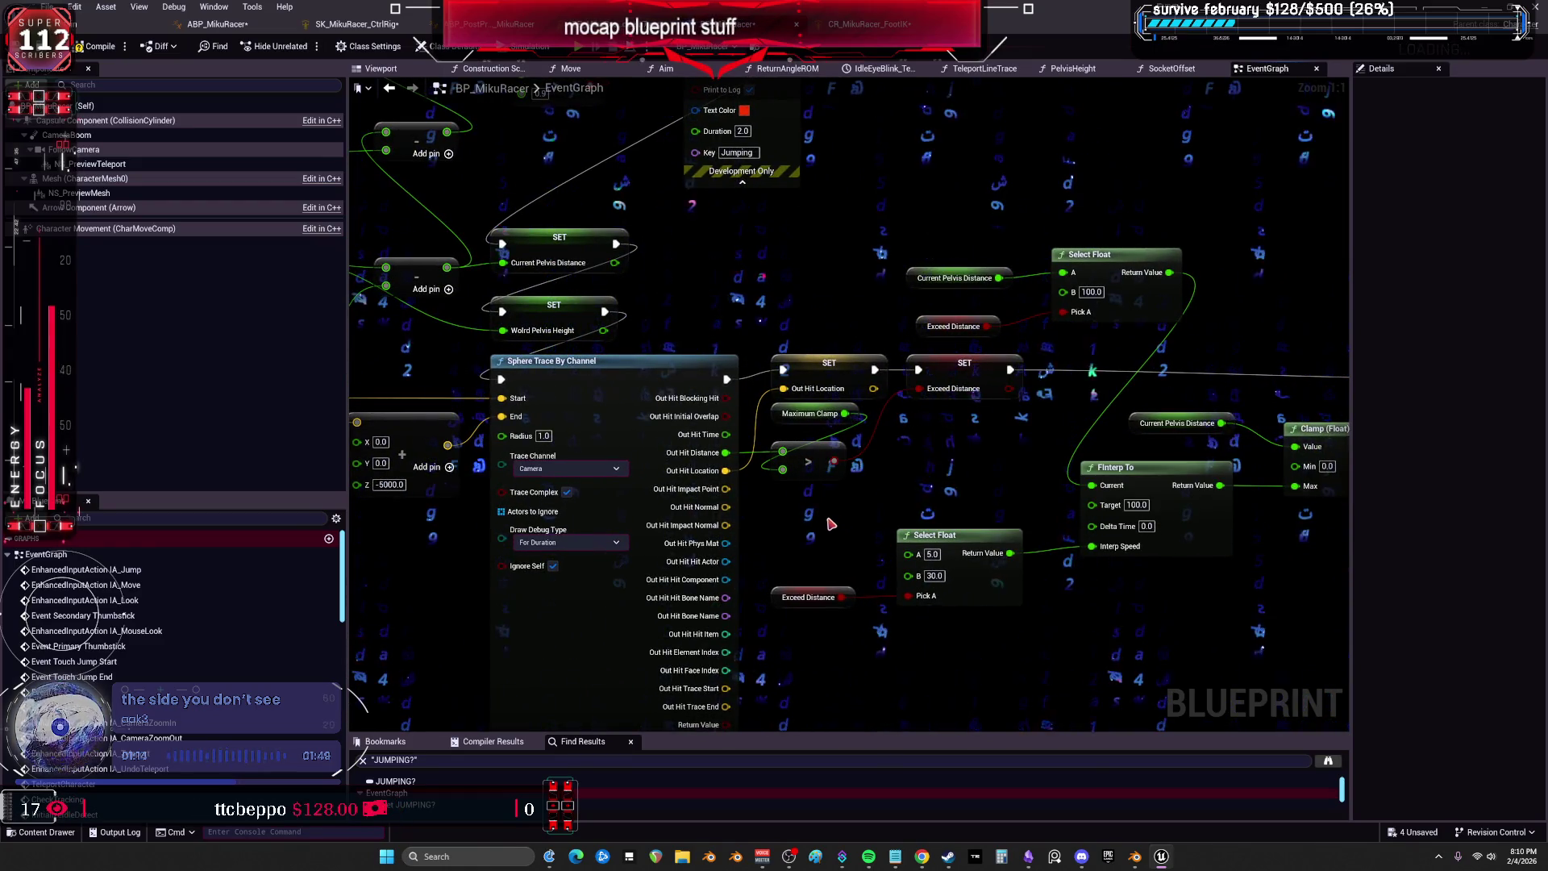
{"action": "left_click", "coordinate": [809, 413]}
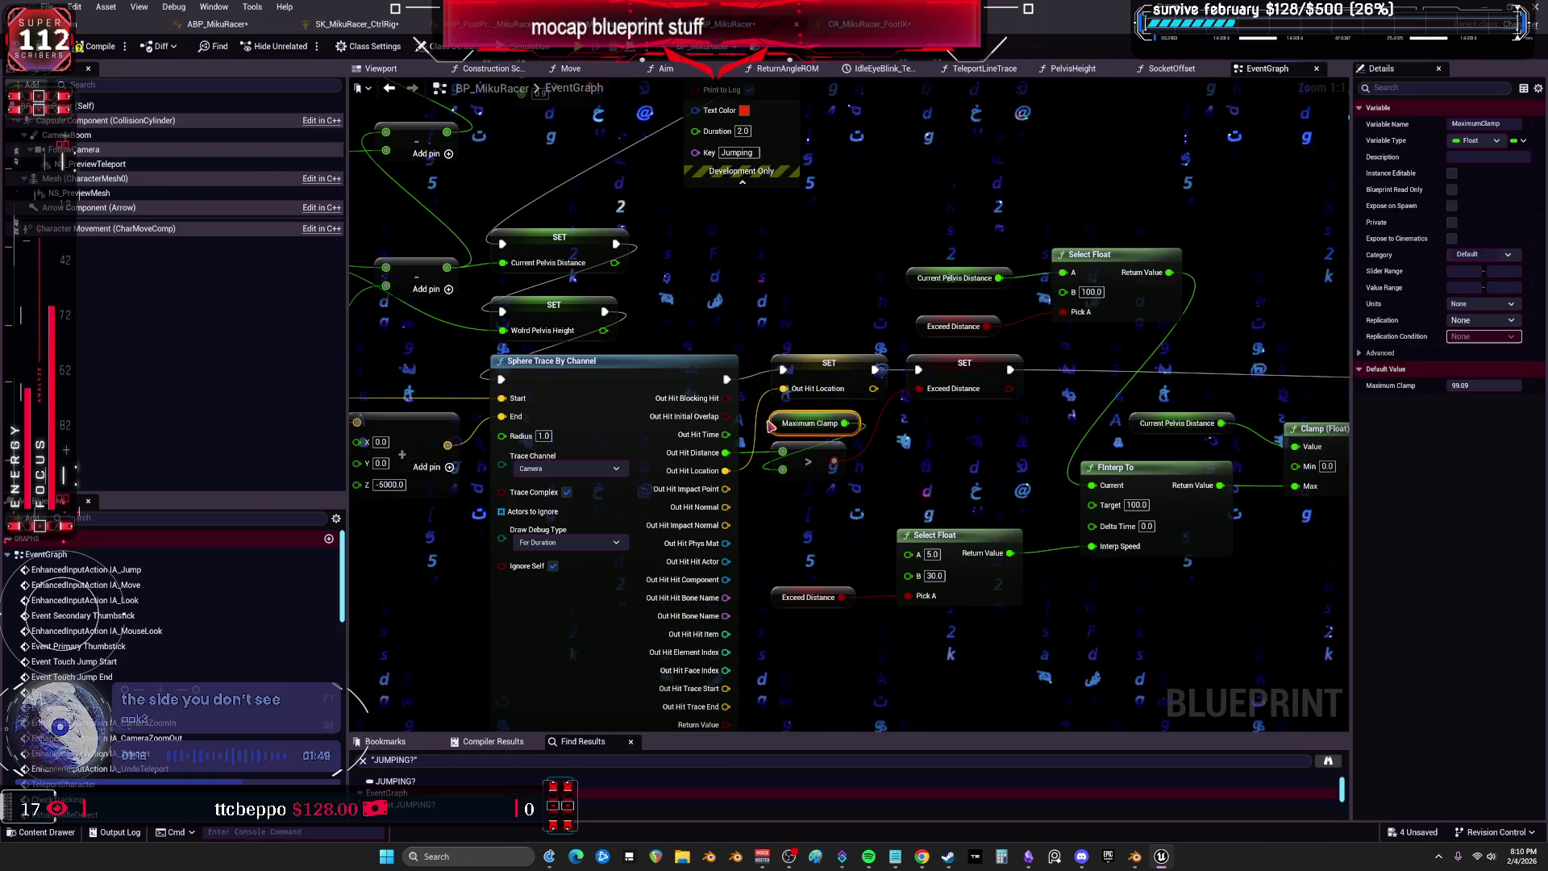
{"action": "left_click_drag", "start_coordinate": [543, 393], "coordinate": [1135, 403]}
{"action": "scroll", "coordinate": [812, 388], "scroll_direction": "down", "scroll_amount": 3}
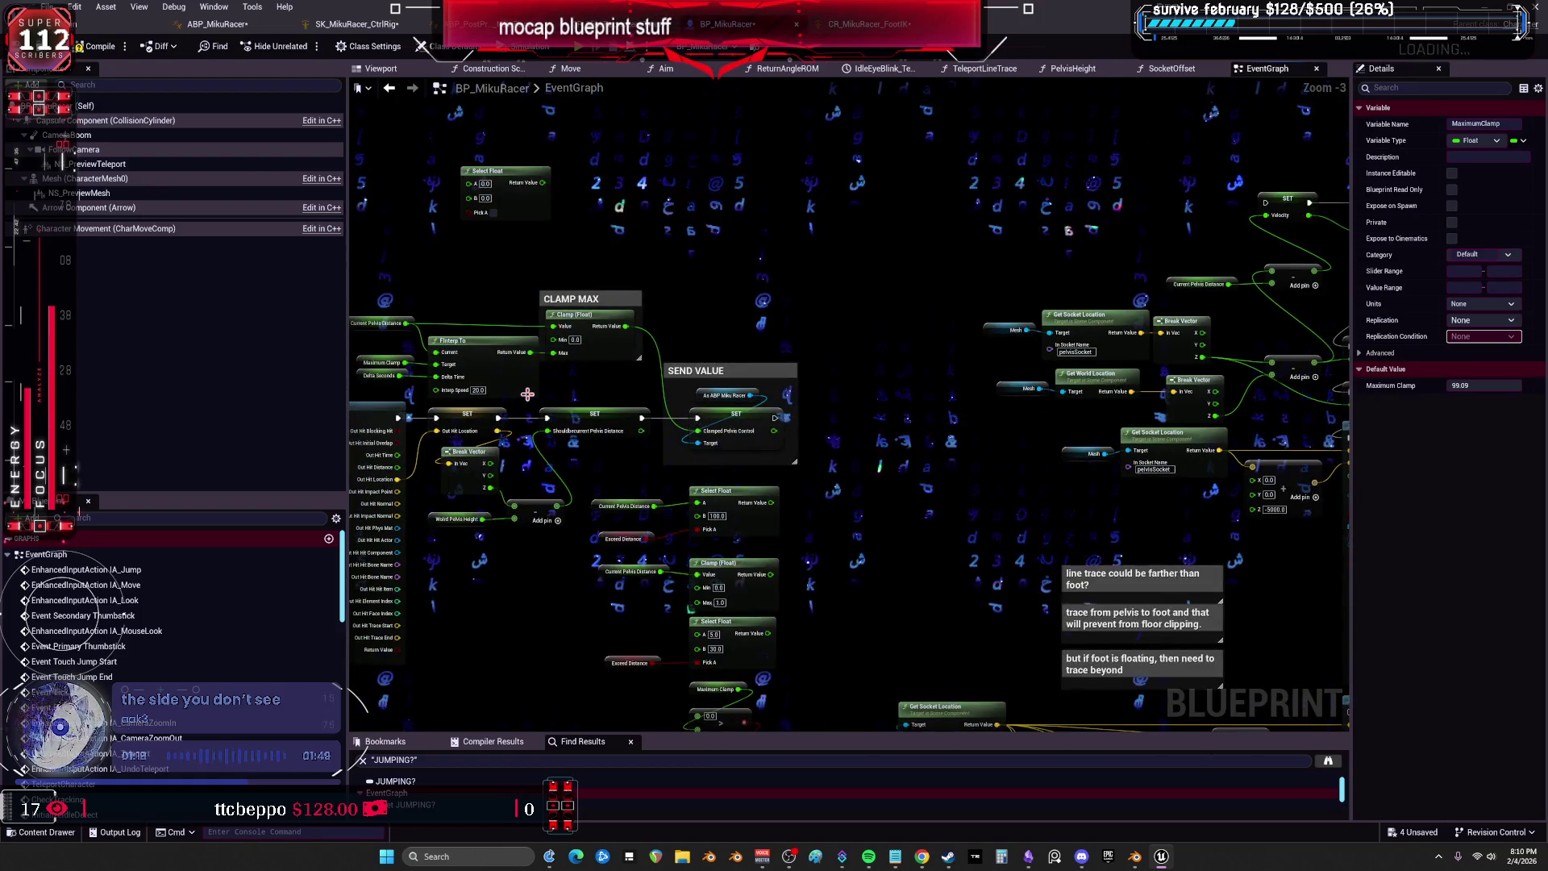
{"action": "left_click_drag", "start_coordinate": [527, 394], "coordinate": [928, 397]}
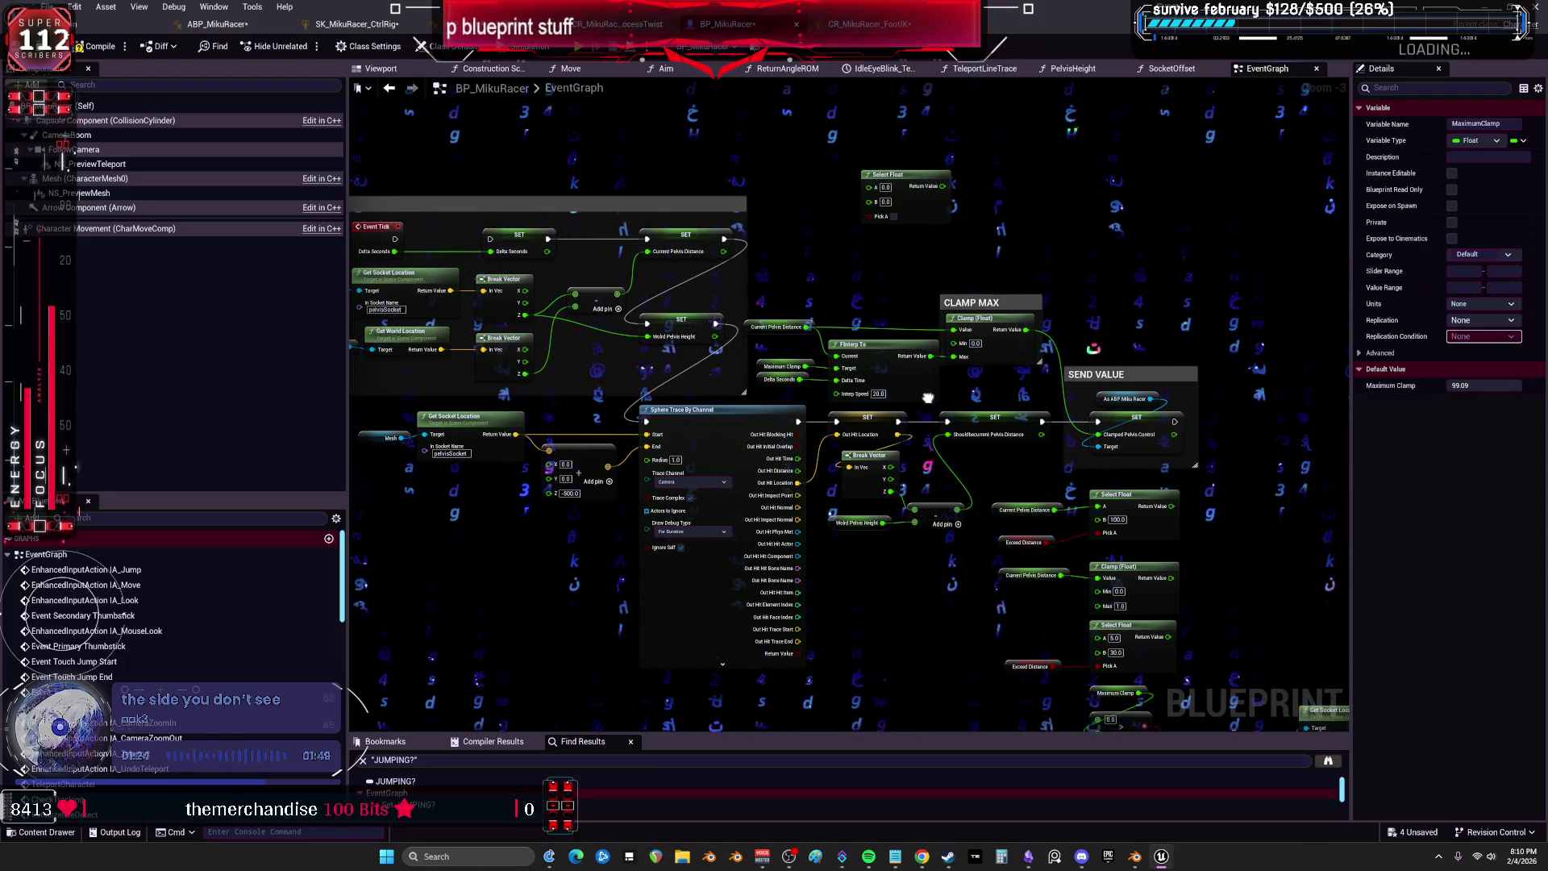
{"action": "mouse_move", "coordinate": [927, 397]}
{"action": "left_mouse_down"}
{"action": "mouse_move", "coordinate": [1003, 397]}
{"action": "mouse_move", "coordinate": [729, 380]}
{"action": "left_mouse_up"}
{"action": "scroll", "coordinate": [476, 314], "scroll_direction": "up", "scroll_amount": 3}
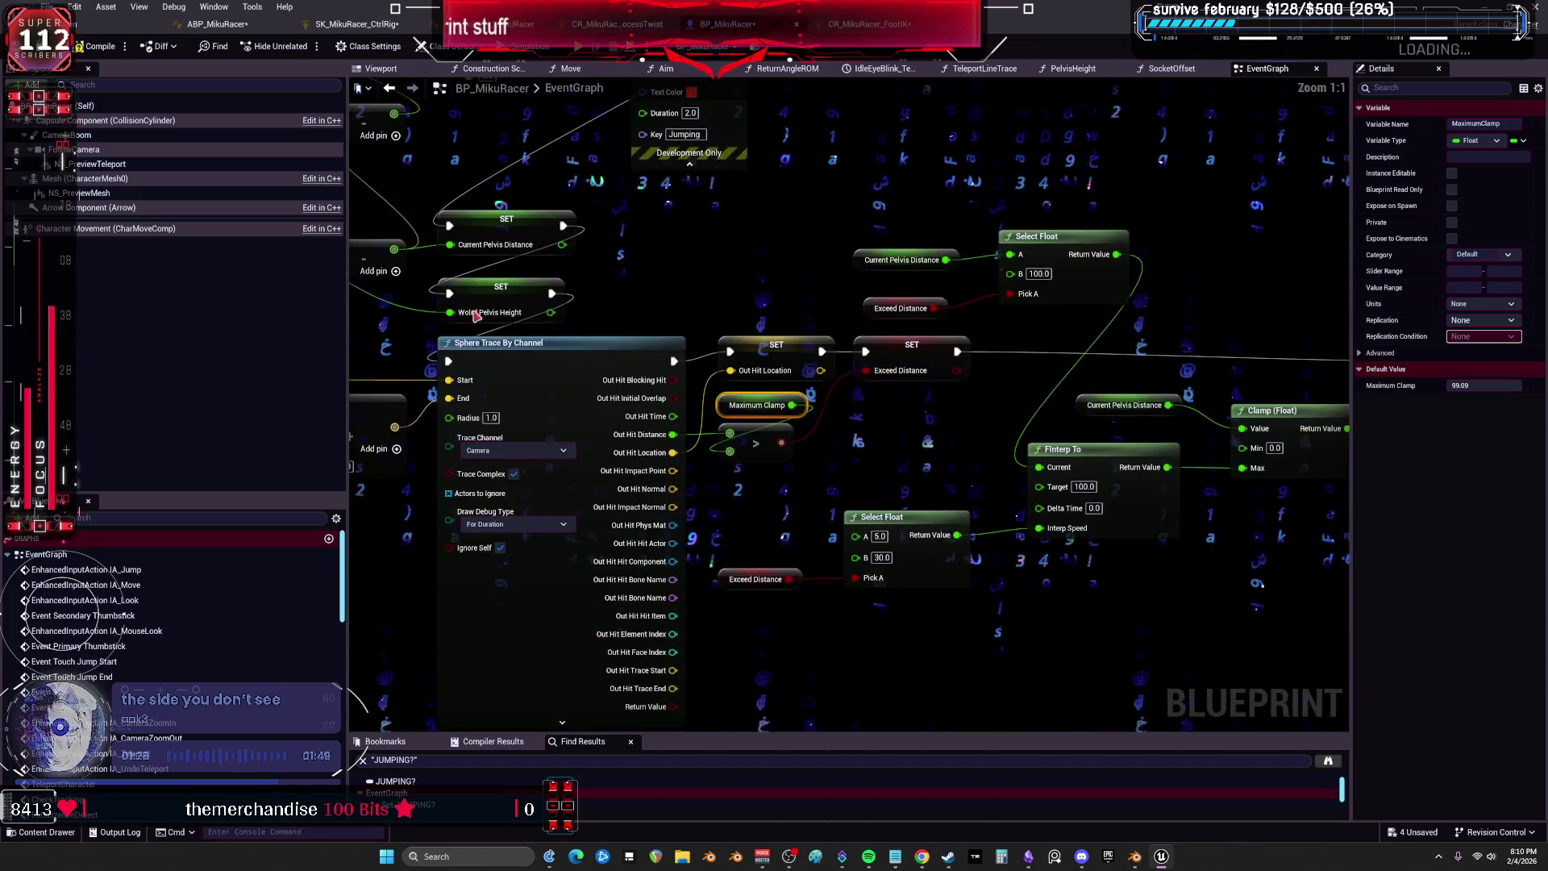
{"action": "right_click", "coordinate": [722, 404]}
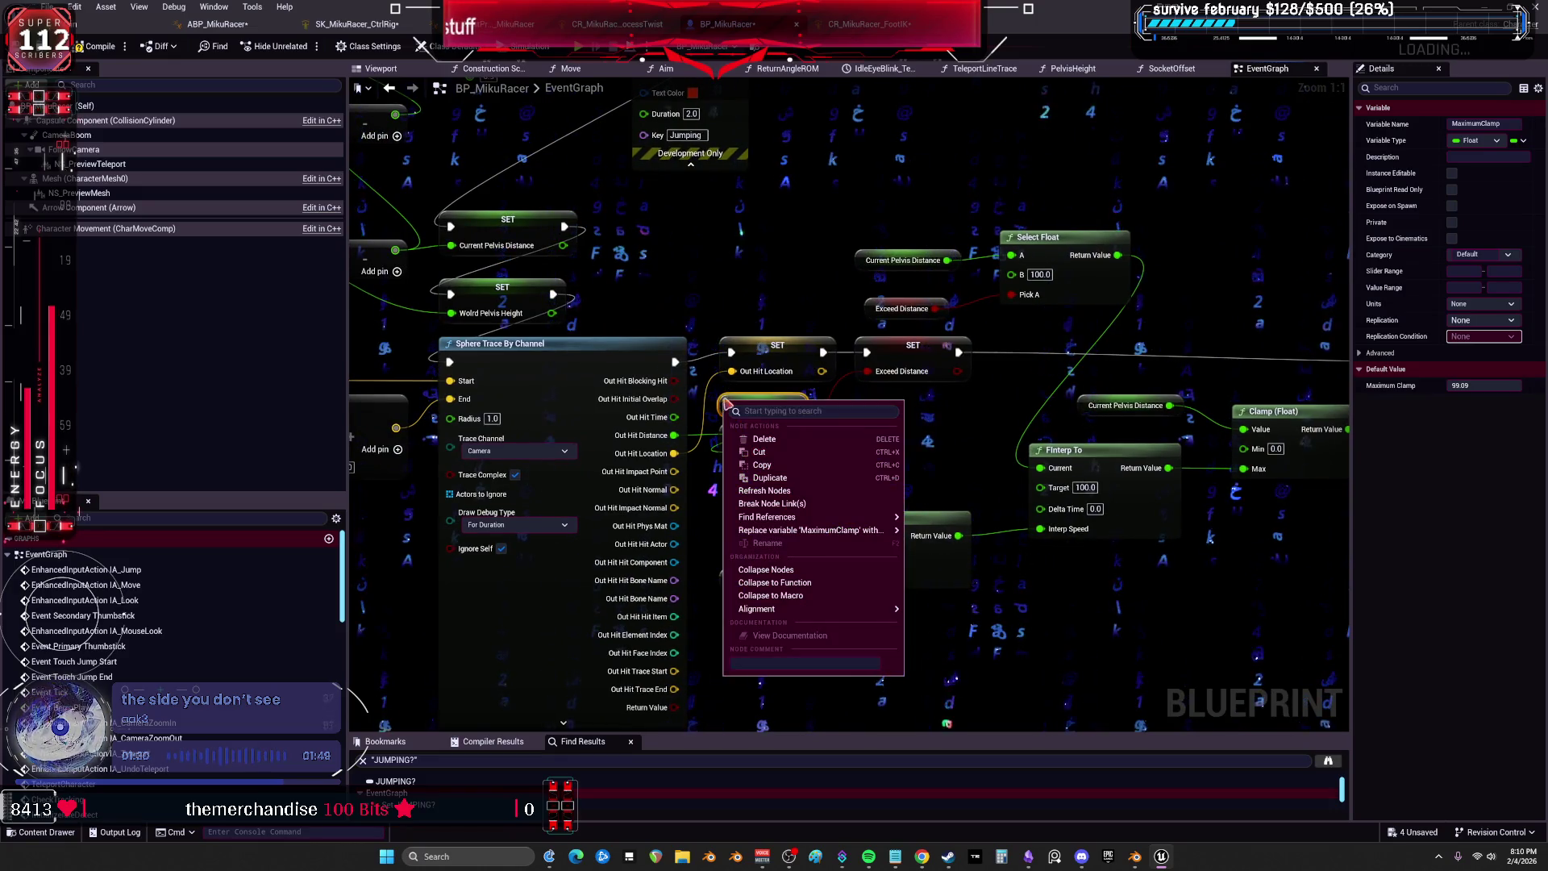
Find all references to the MaximumClamp variable by name.
{"action": "left_click", "coordinate": [766, 427]}
{"action": "mouse_move", "coordinate": [1076, 418]}
{"action": "left_mouse_down"}
{"action": "mouse_move", "coordinate": [222, 414]}
{"action": "mouse_move", "coordinate": [1215, 374]}
{"action": "left_mouse_up"}
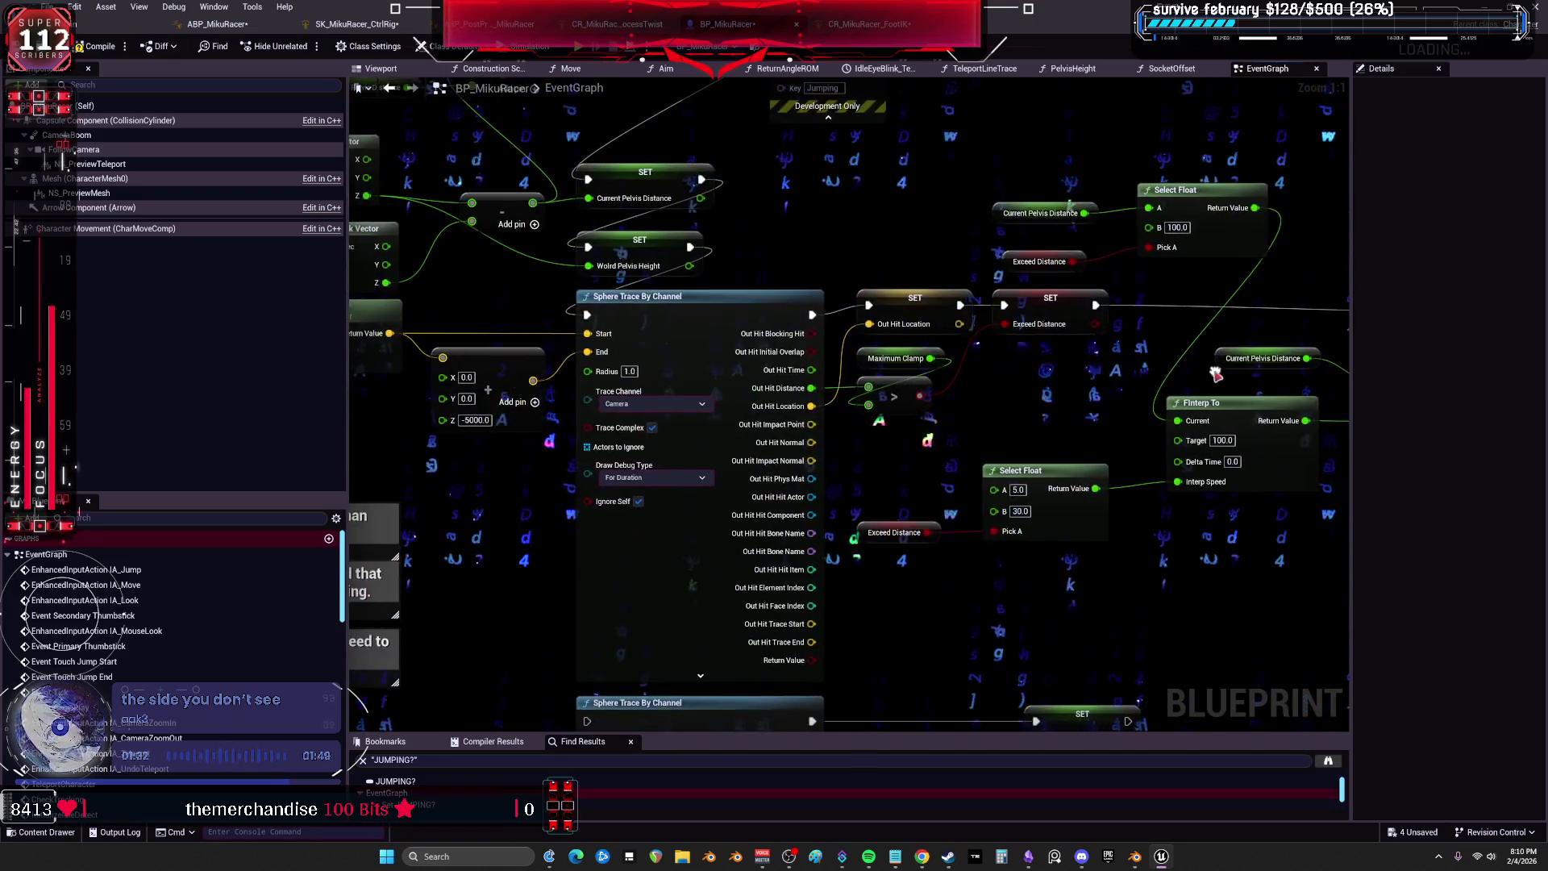
{"action": "left_click", "coordinate": [859, 360]}
{"action": "right_click", "coordinate": [866, 357]}
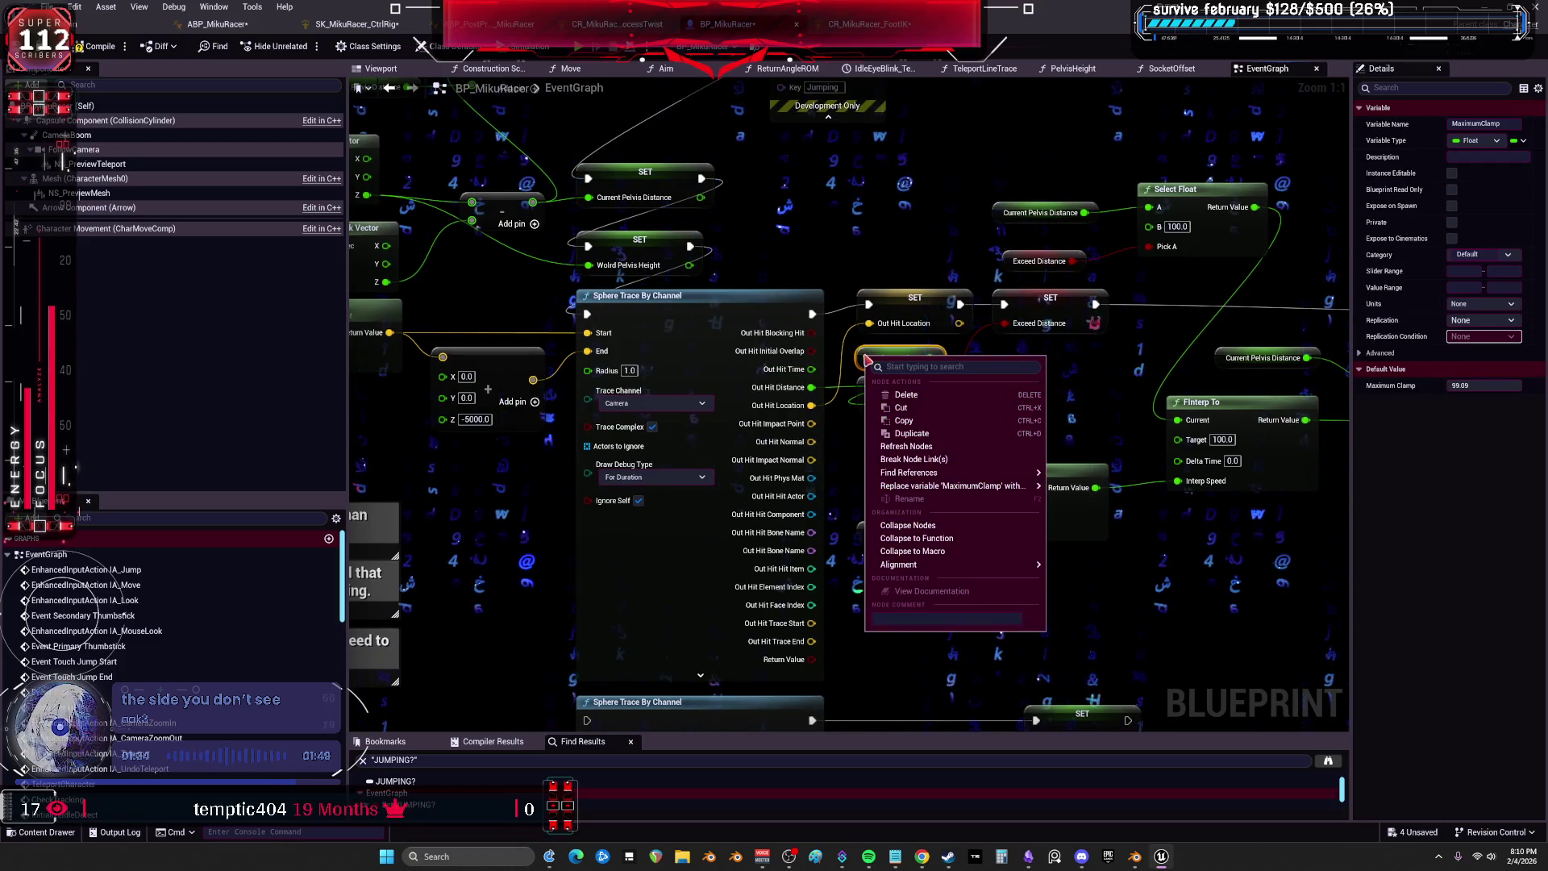
{"action": "mouse_move", "coordinate": [968, 472]}
{"action": "left_click", "coordinate": [1077, 478]}
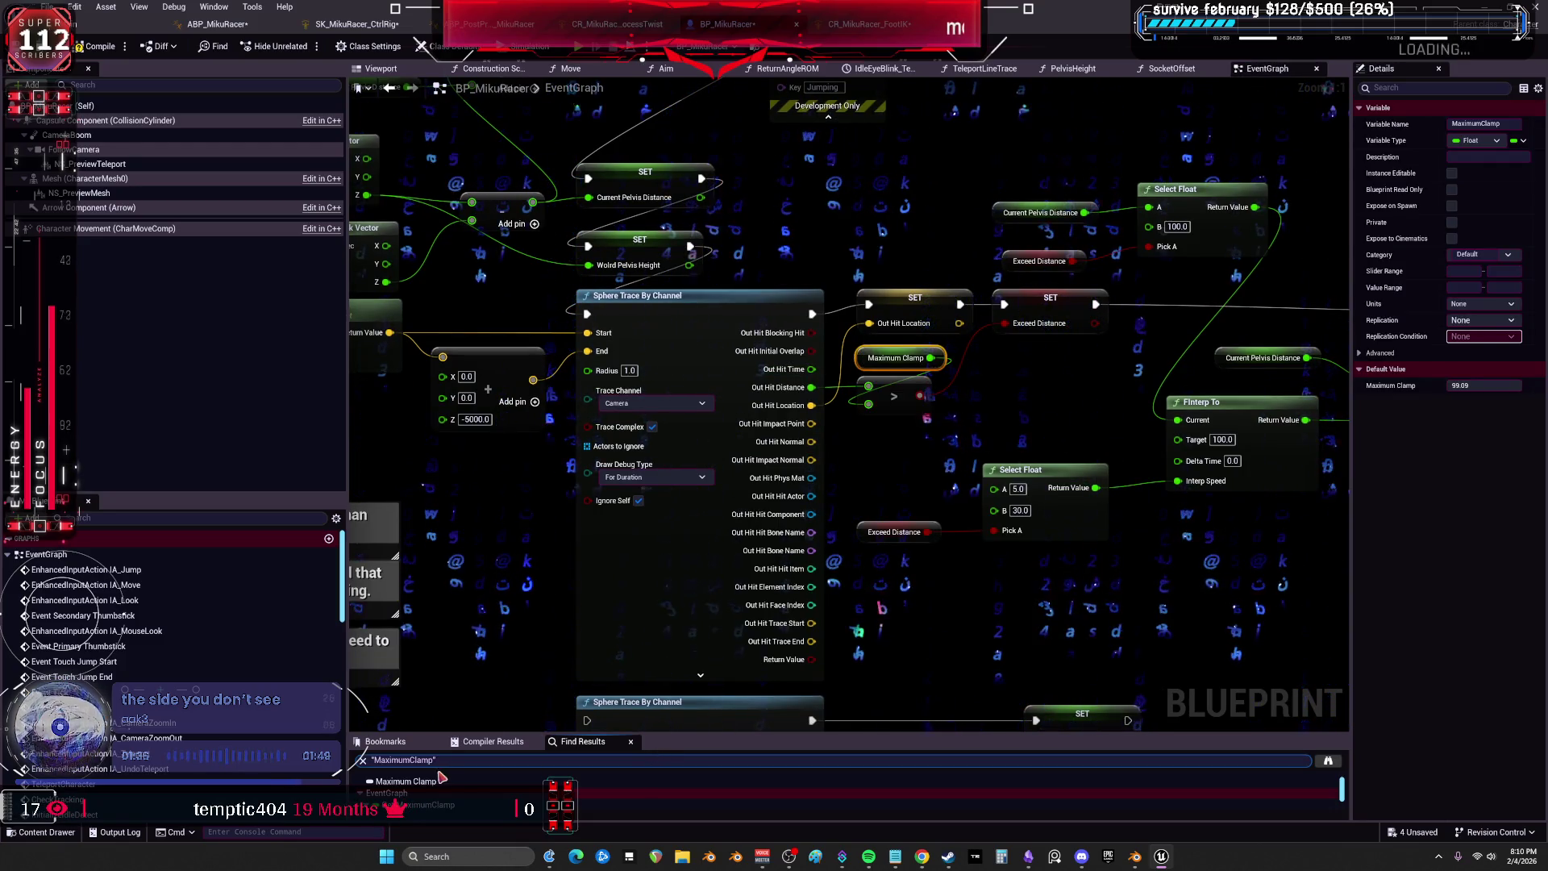
Enlarge Find Results and jump through each Get MaximumClamp reference in the graph.
{"action": "left_click_drag", "start_coordinate": [448, 730], "coordinate": [448, 646]}
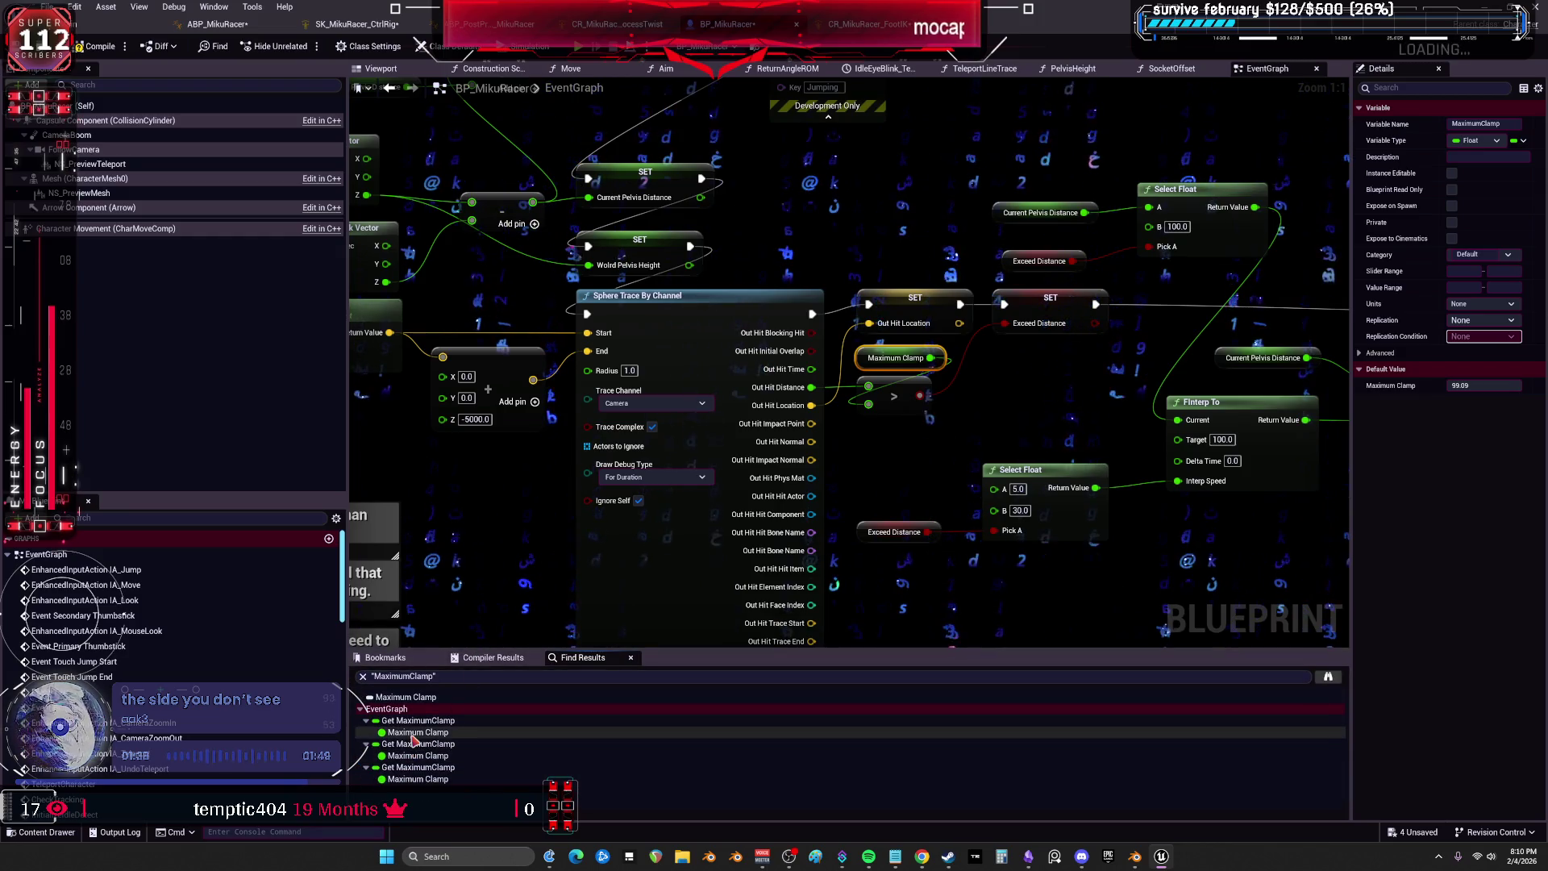
{"action": "left_click", "coordinate": [418, 755]}
{"action": "left_click", "coordinate": [417, 779]}
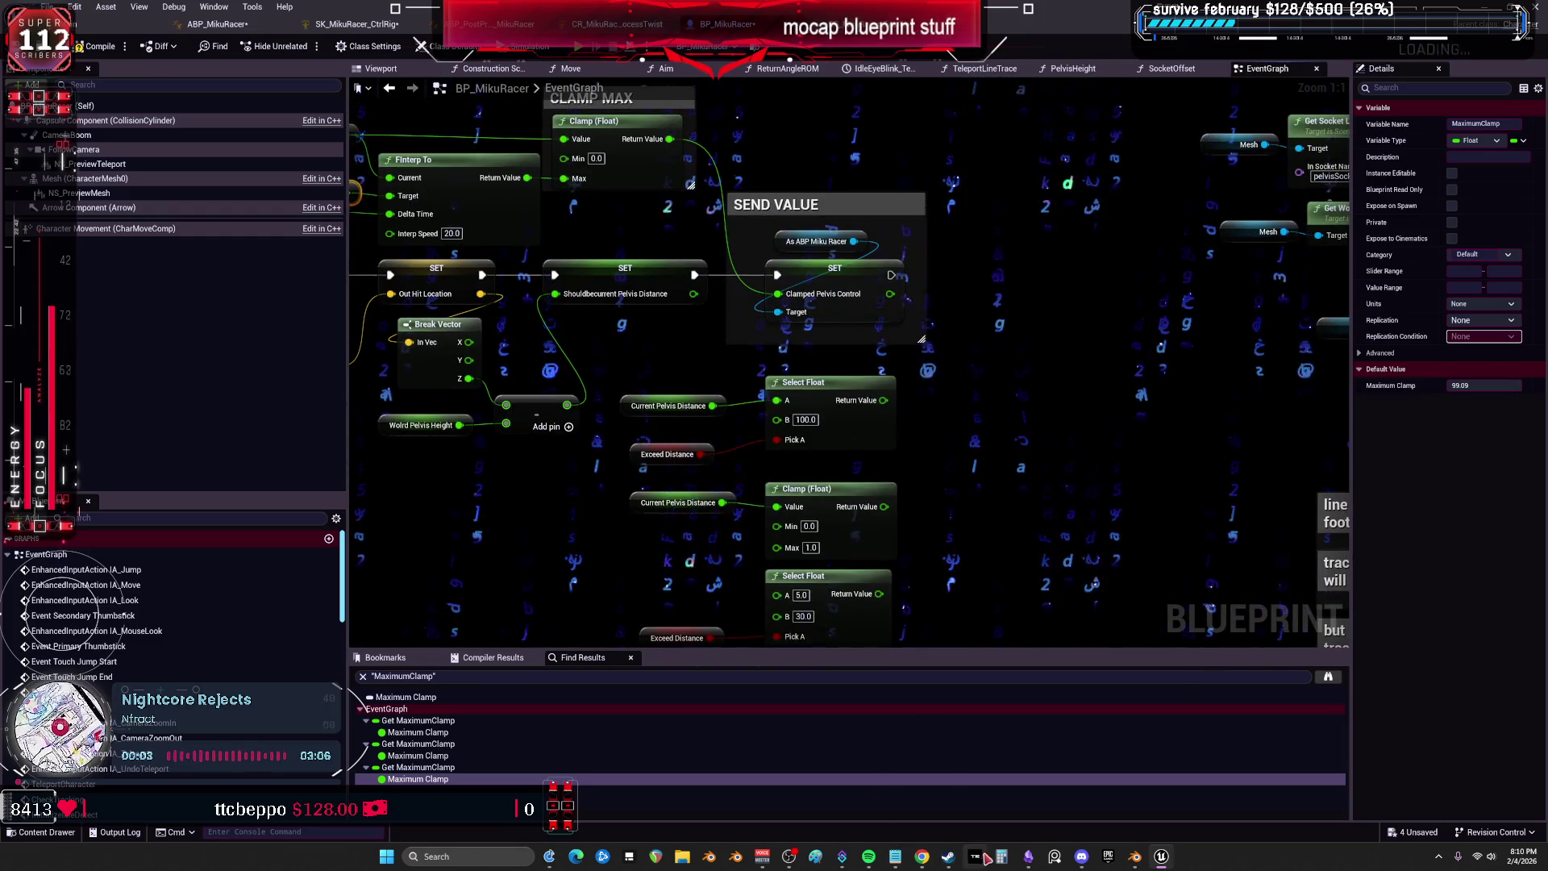
{"action": "left_click", "coordinate": [895, 856]}
Add a Notepad question asking why maximum clamp should be hard coded and what it means.
{"action": "key", "text": "Down"}
{"action": "key", "text": "Return"}
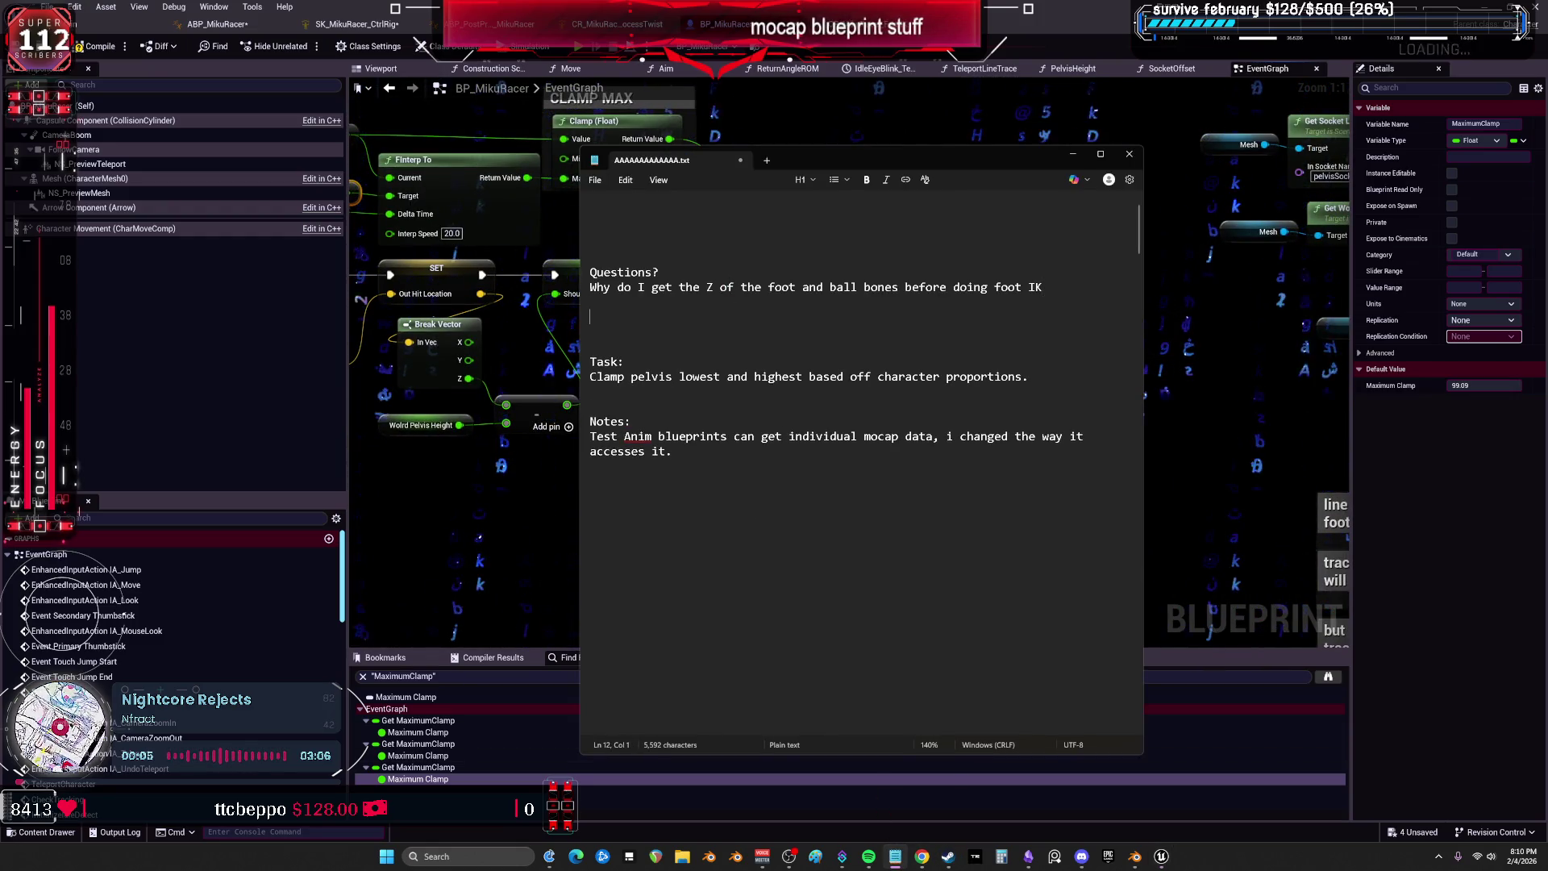
{"action": "type", "text": "is "}
{"action": "type", "text": "shouldma"}
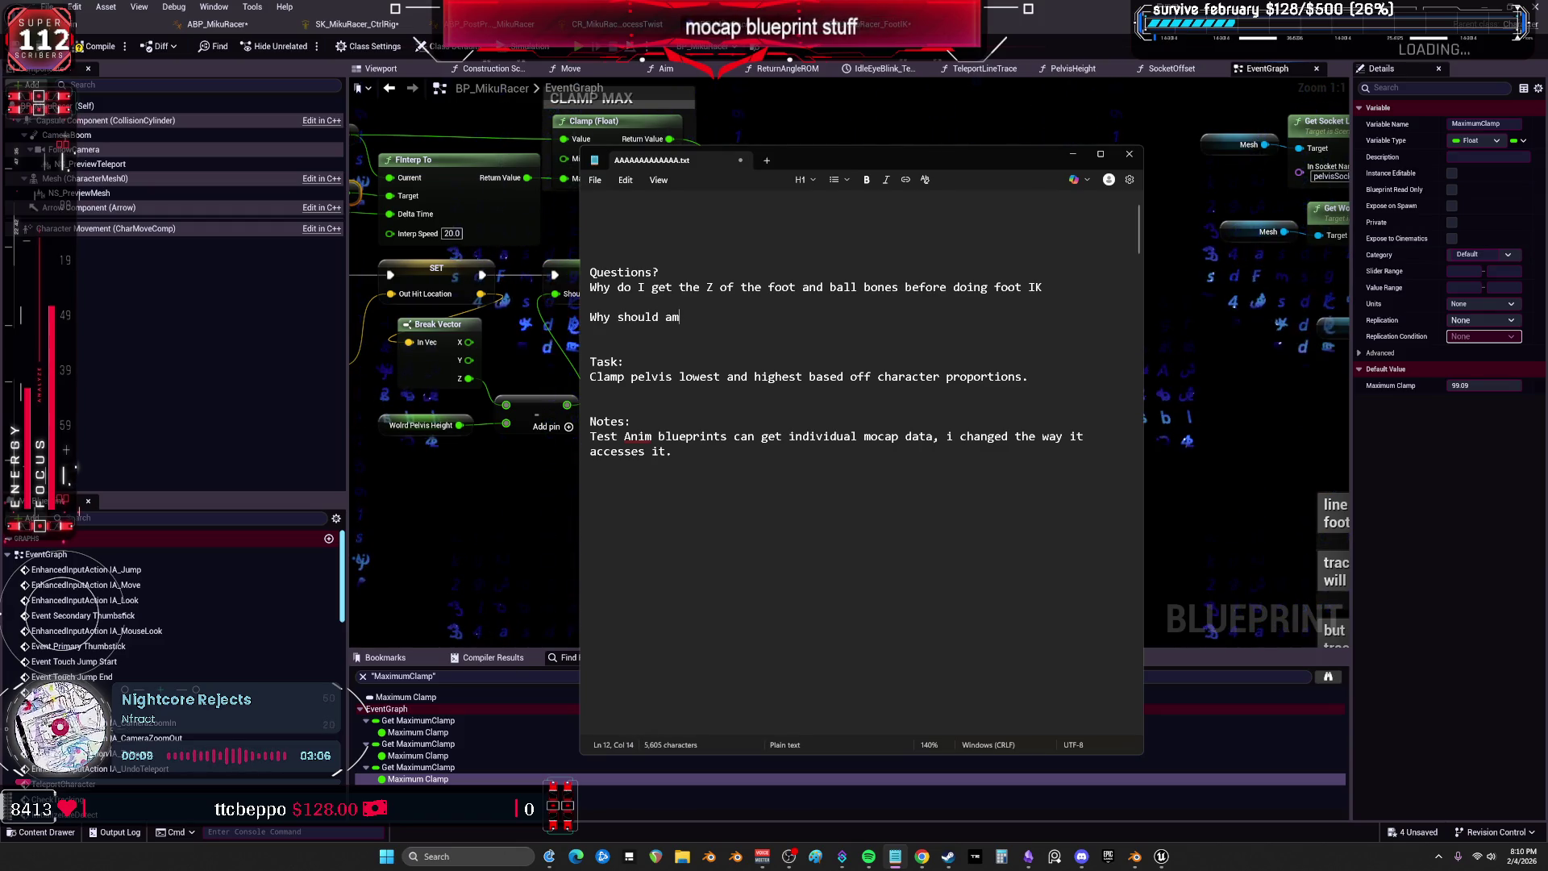
{"action": "type", "text": "imum "}
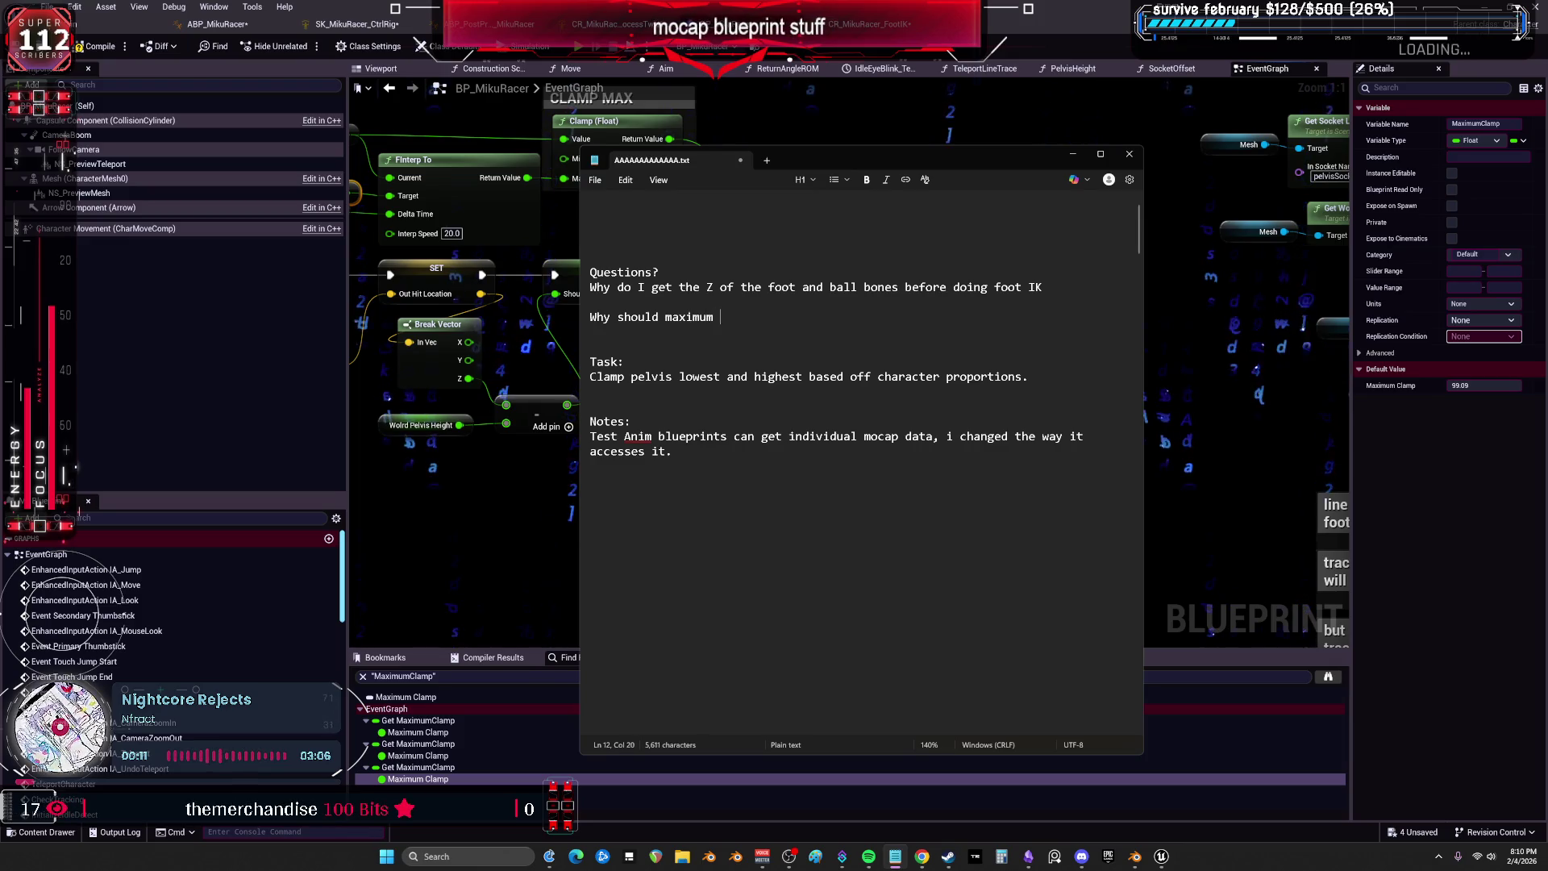
{"action": "type", "text": "hard coded?"}
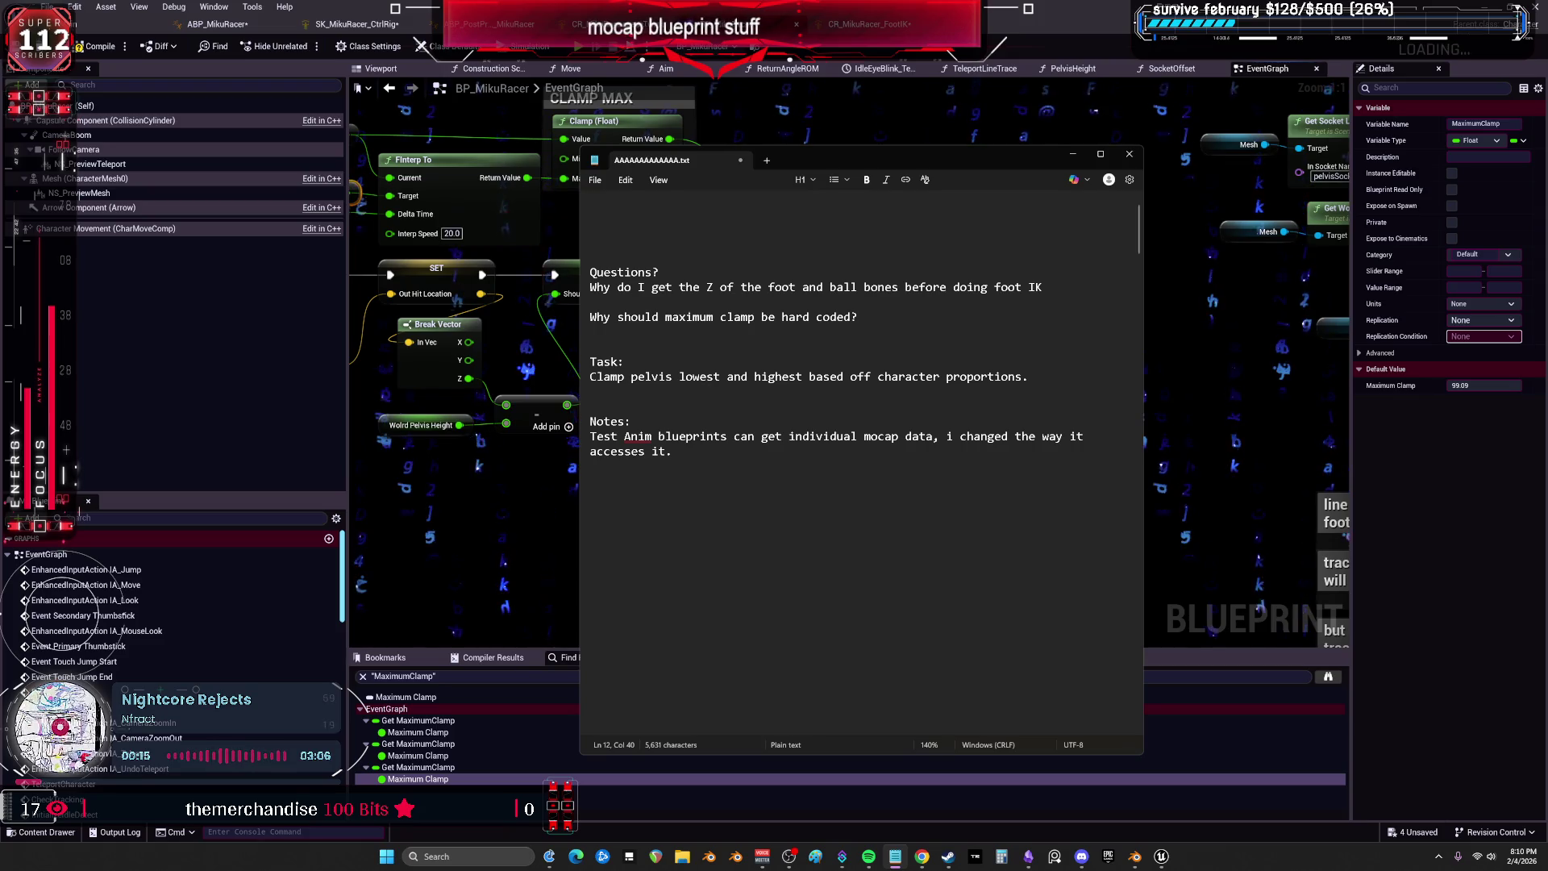
{"action": "type", "text": " and"}
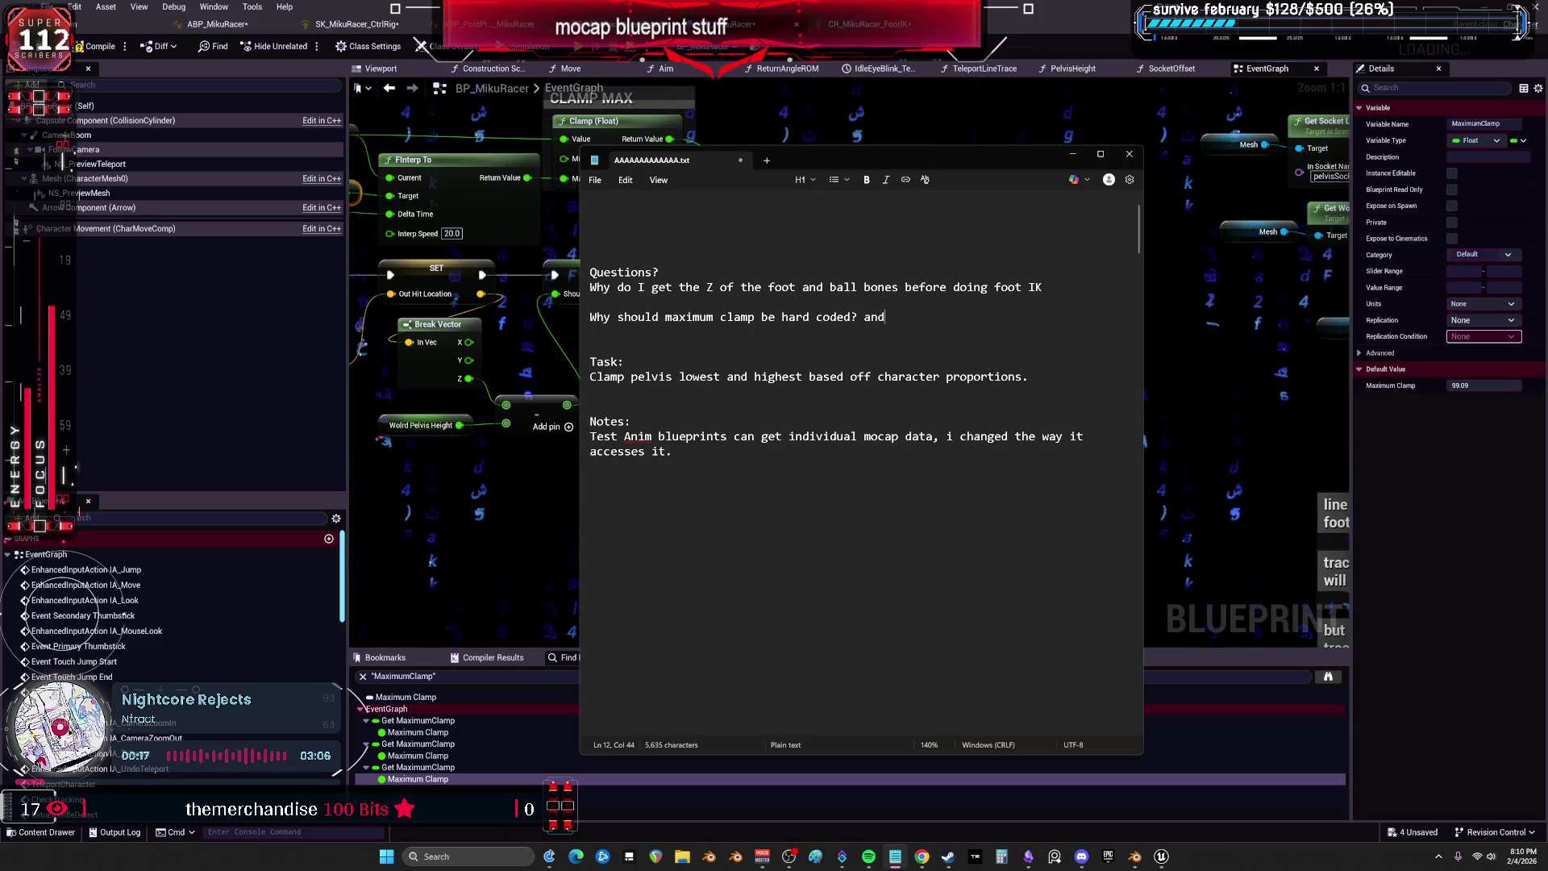
{"action": "type", "text": " what does it mean?"}
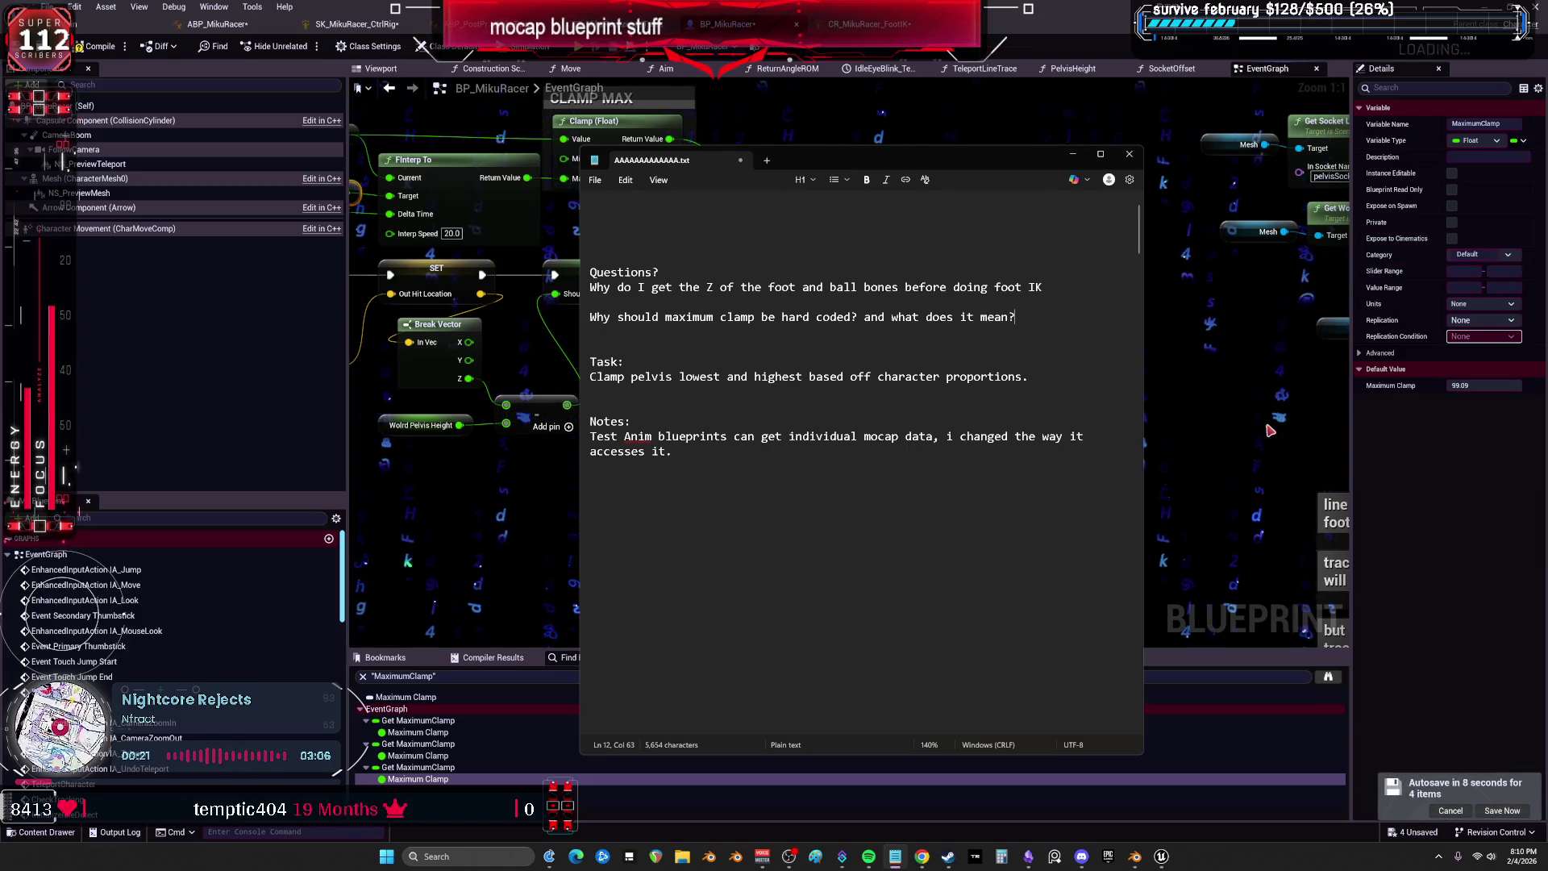
{"action": "left_click", "coordinate": [1175, 158]}
{"action": "mouse_move", "coordinate": [1030, 501]}
{"action": "left_mouse_down"}
{"action": "mouse_move", "coordinate": [862, 435]}
{"action": "mouse_move", "coordinate": [941, 381]}
{"action": "mouse_move", "coordinate": [936, 302]}
{"action": "mouse_move", "coordinate": [798, 284]}
{"action": "mouse_move", "coordinate": [952, 358]}
{"action": "mouse_move", "coordinate": [1064, 361]}
{"action": "left_mouse_up"}
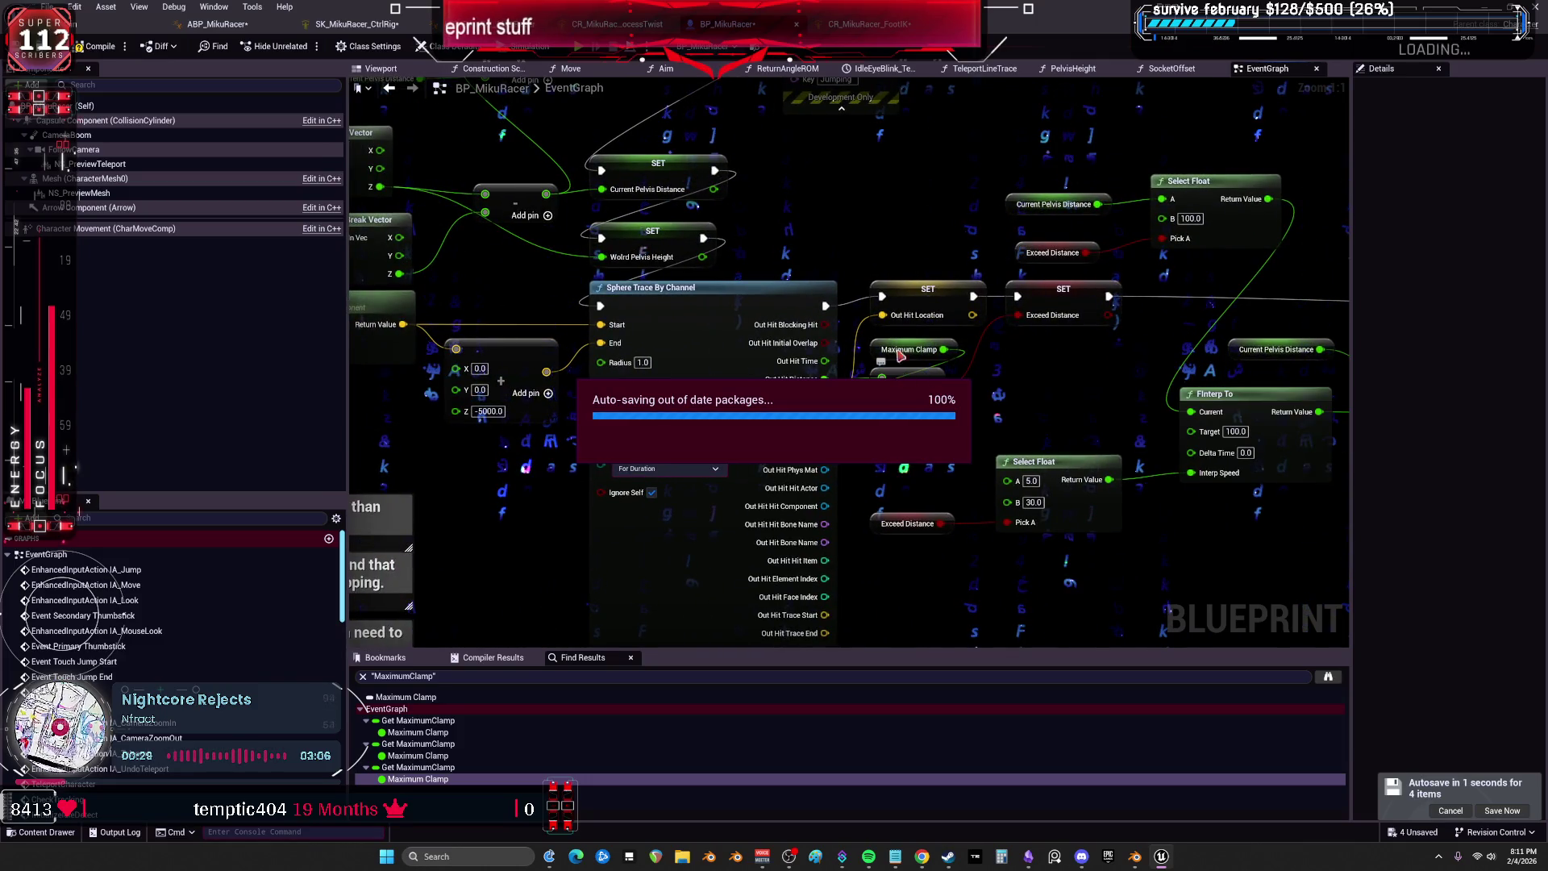
Shift the Select Float (5.0/30.0) and Exceed Distance nodes up-right toward FInterp To's Interp Speed.
{"action": "left_click_drag", "start_coordinate": [850, 288], "coordinate": [1050, 279]}
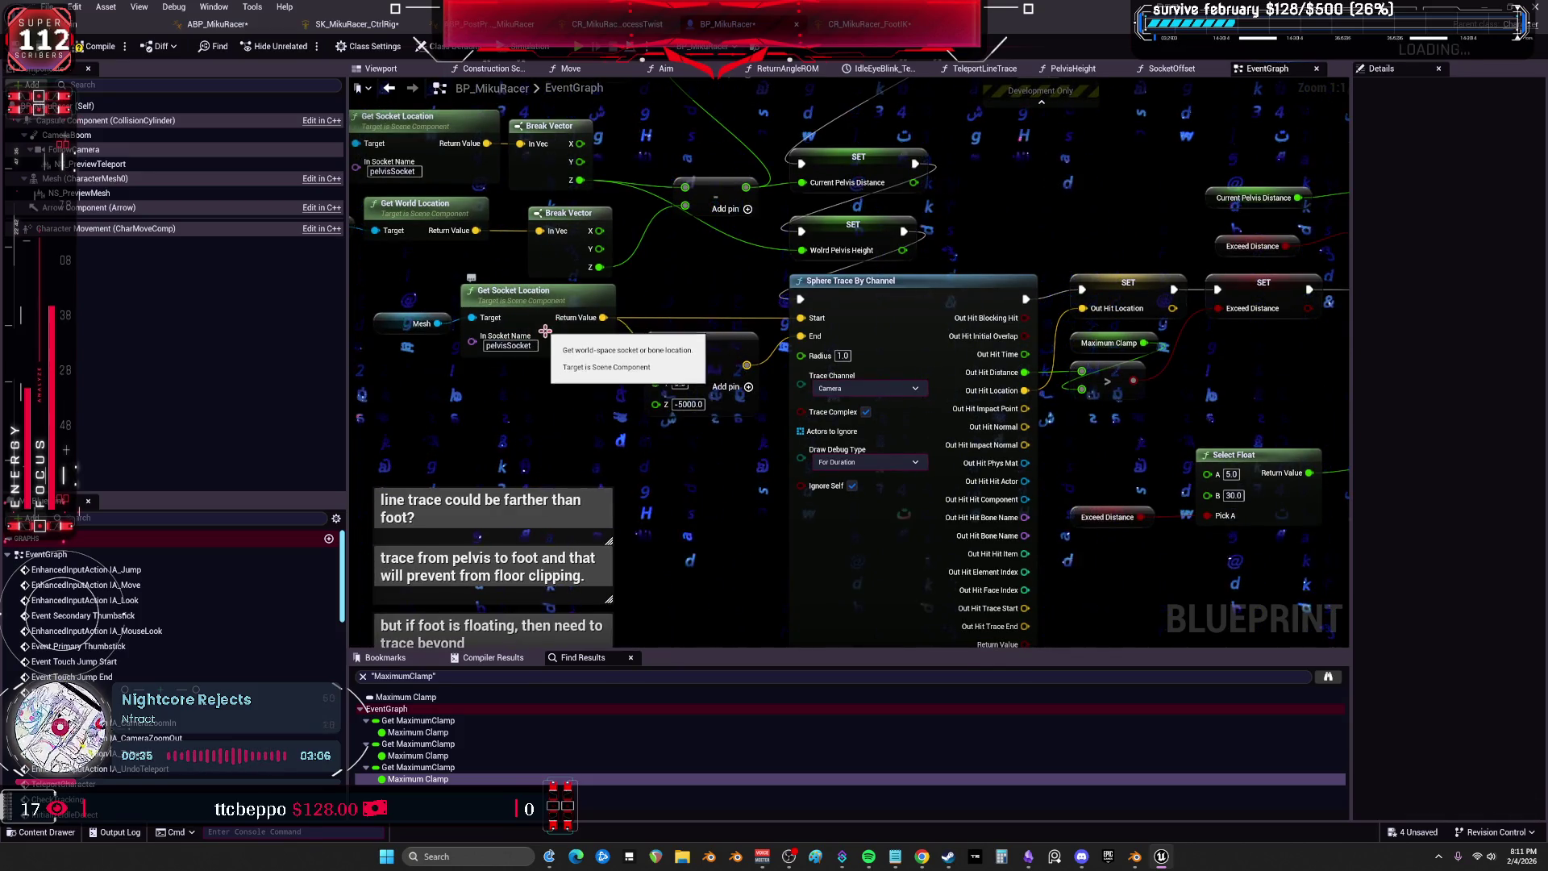
{"action": "left_click_drag", "start_coordinate": [1110, 210], "coordinate": [673, 208]}
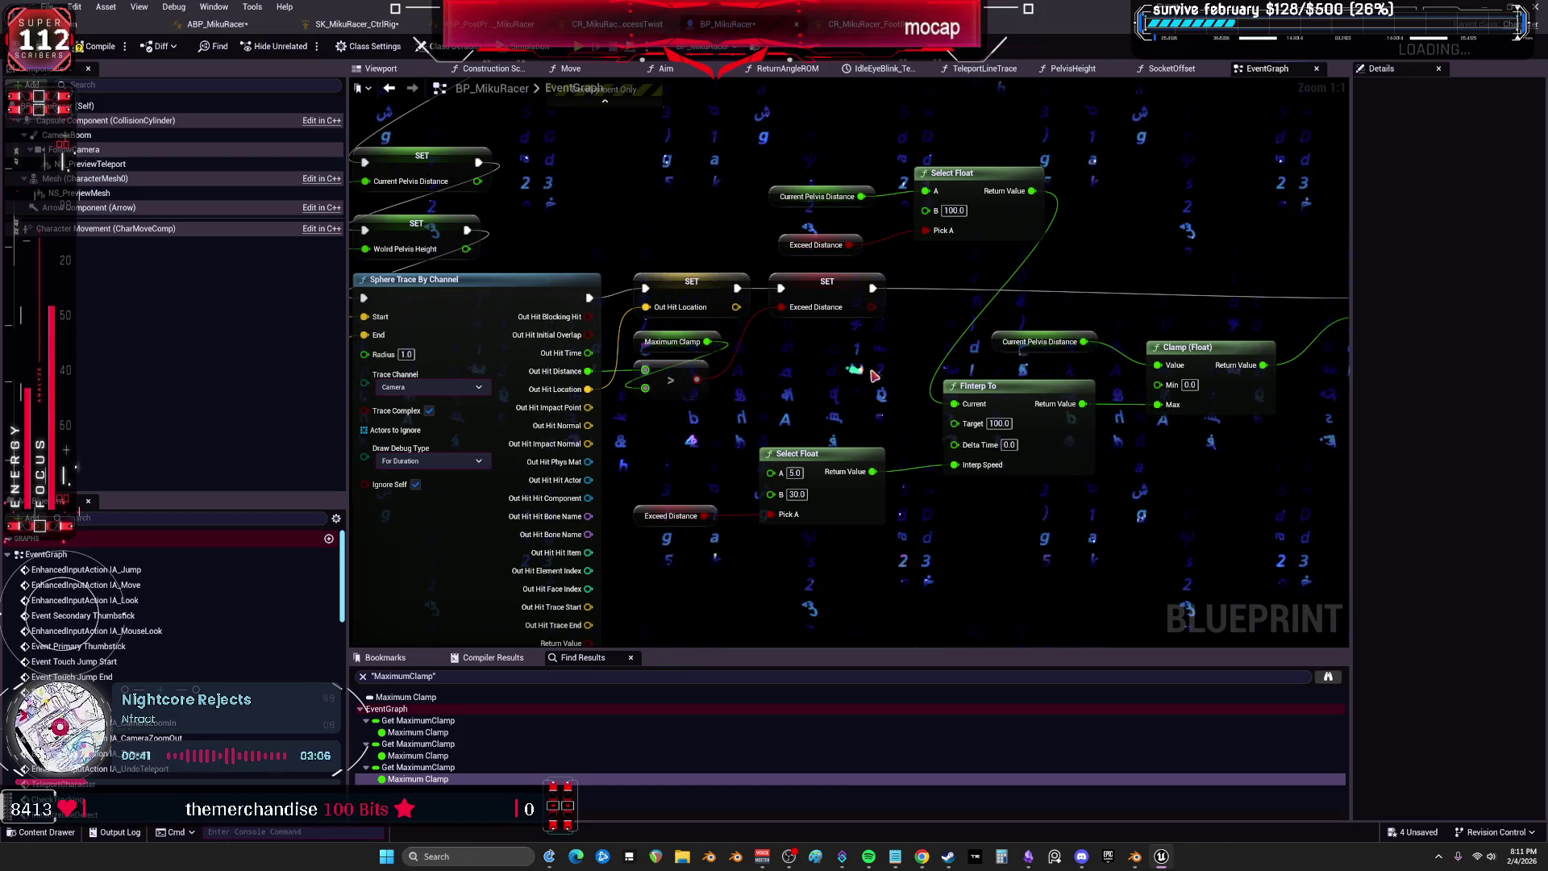
{"action": "left_click_drag", "start_coordinate": [750, 372], "coordinate": [943, 409]}
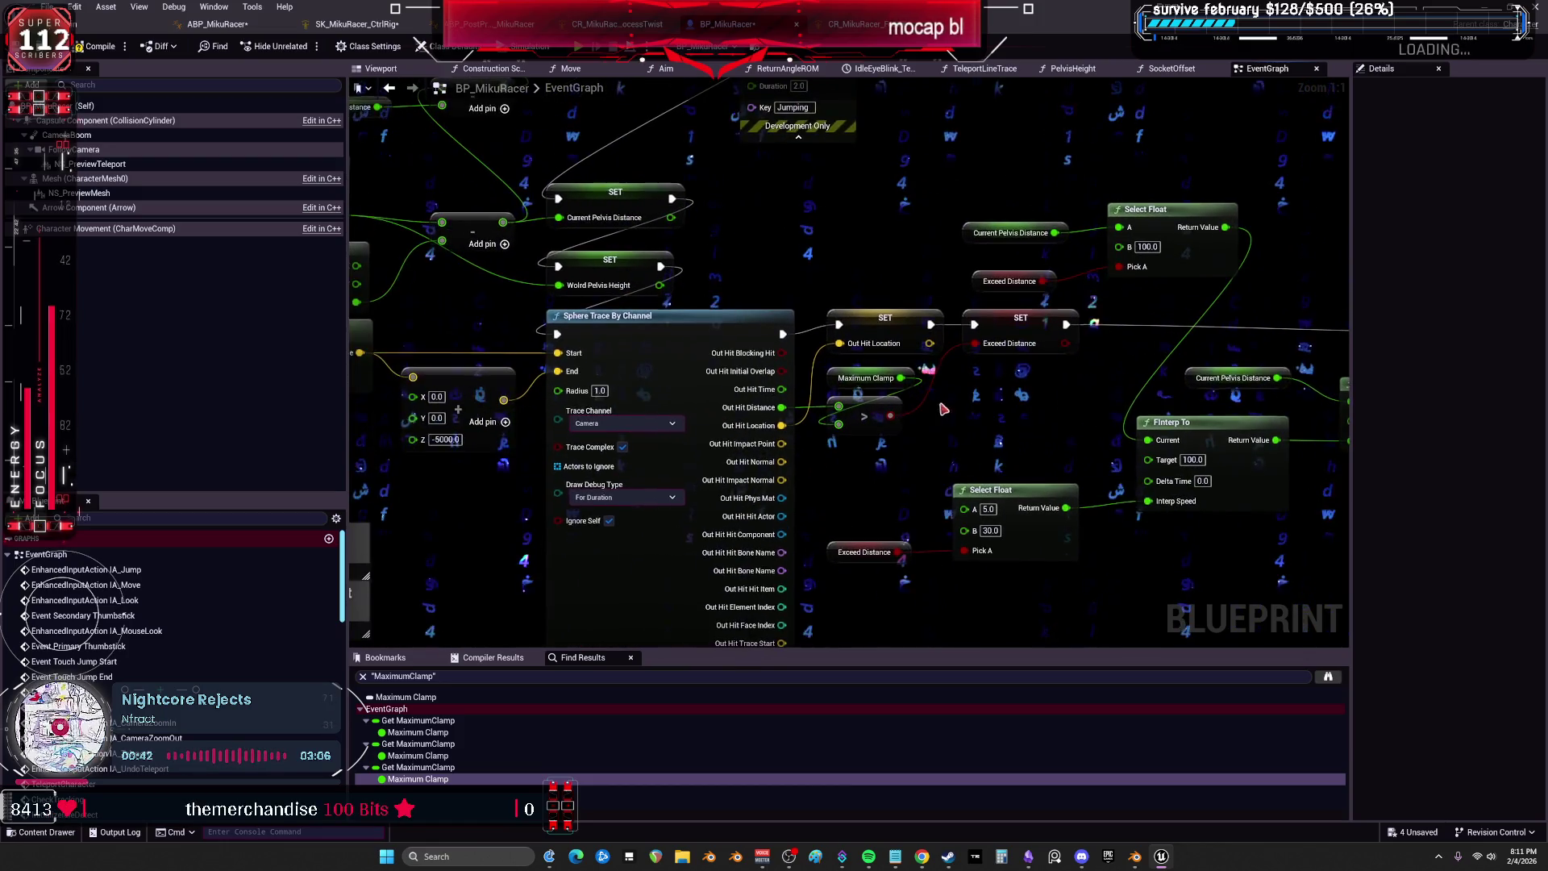
{"action": "left_click", "coordinate": [866, 378]}
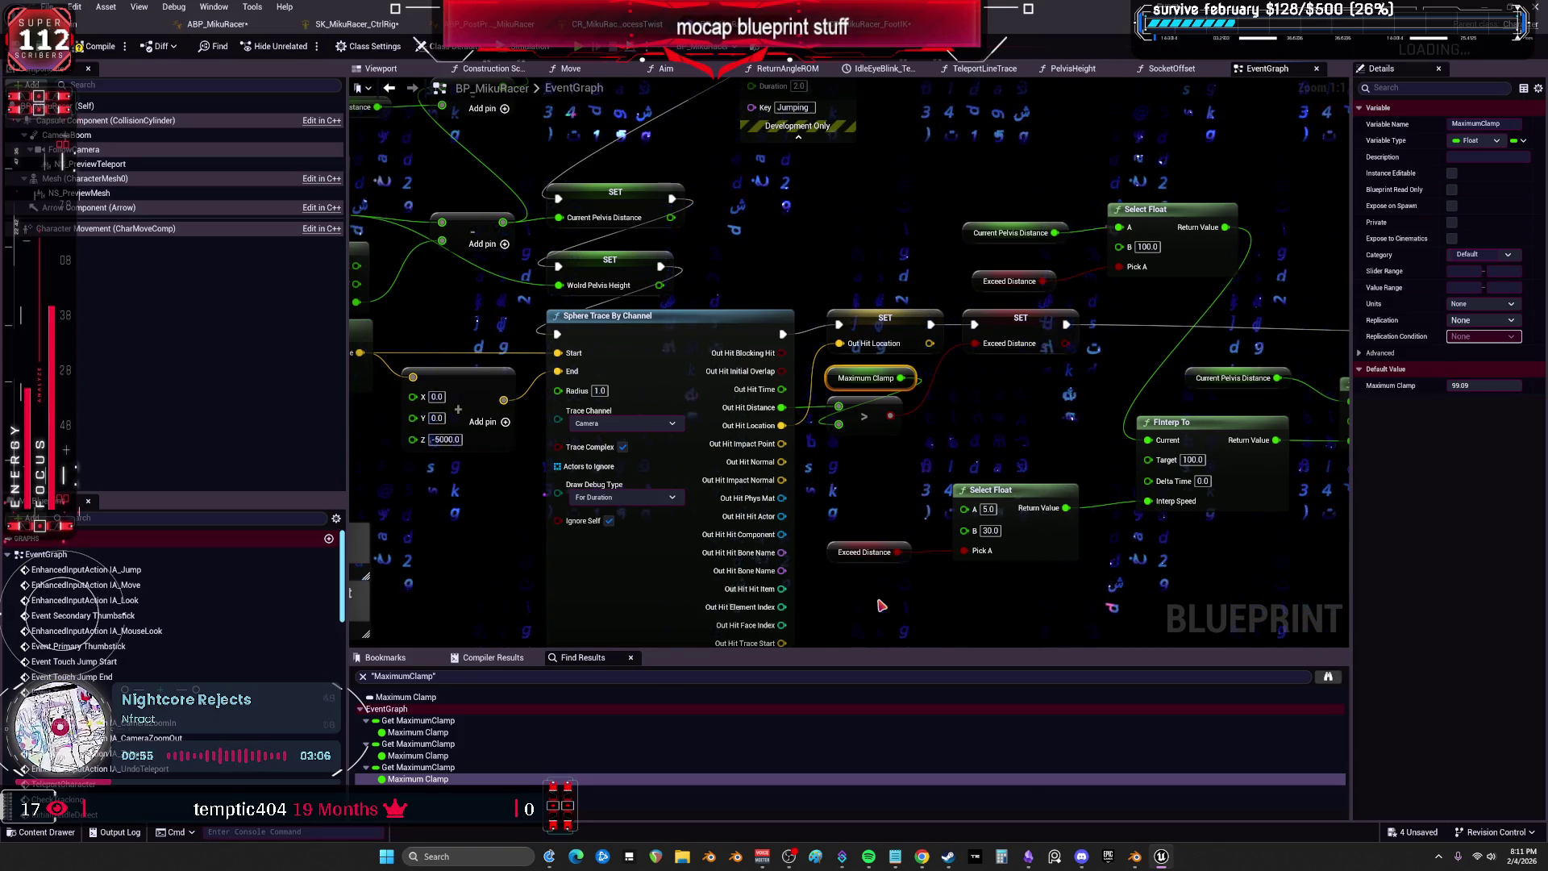
{"action": "left_click_drag", "start_coordinate": [1159, 328], "coordinate": [868, 385]}
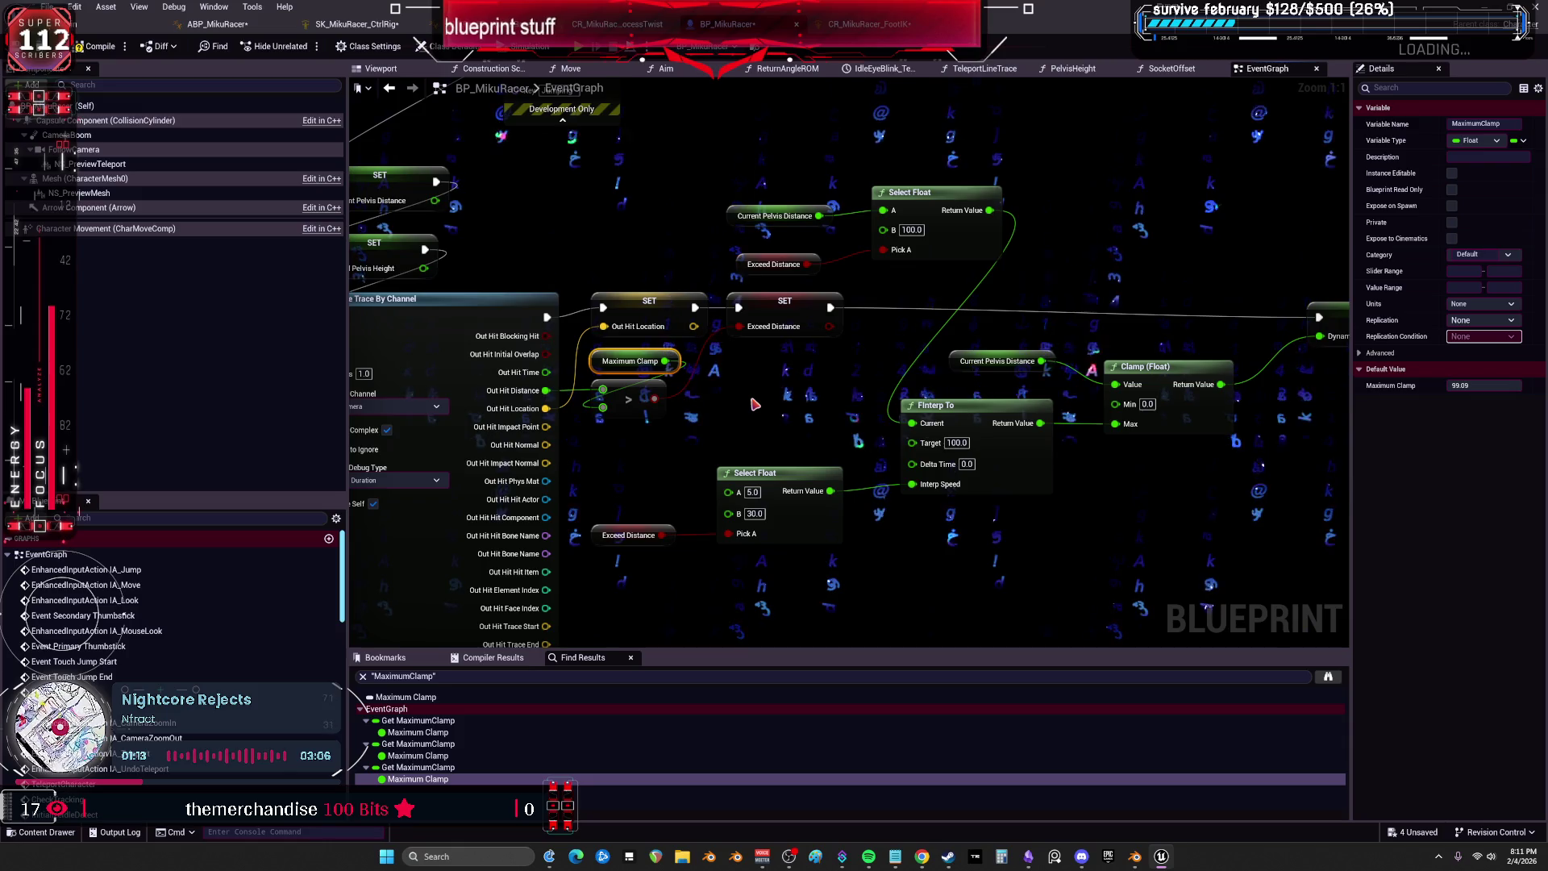
{"action": "left_click_drag", "start_coordinate": [935, 323], "coordinate": [870, 246]}
{"action": "left_click_drag", "start_coordinate": [516, 524], "coordinate": [637, 411]}
{"action": "left_click_drag", "start_coordinate": [642, 481], "coordinate": [680, 472]}
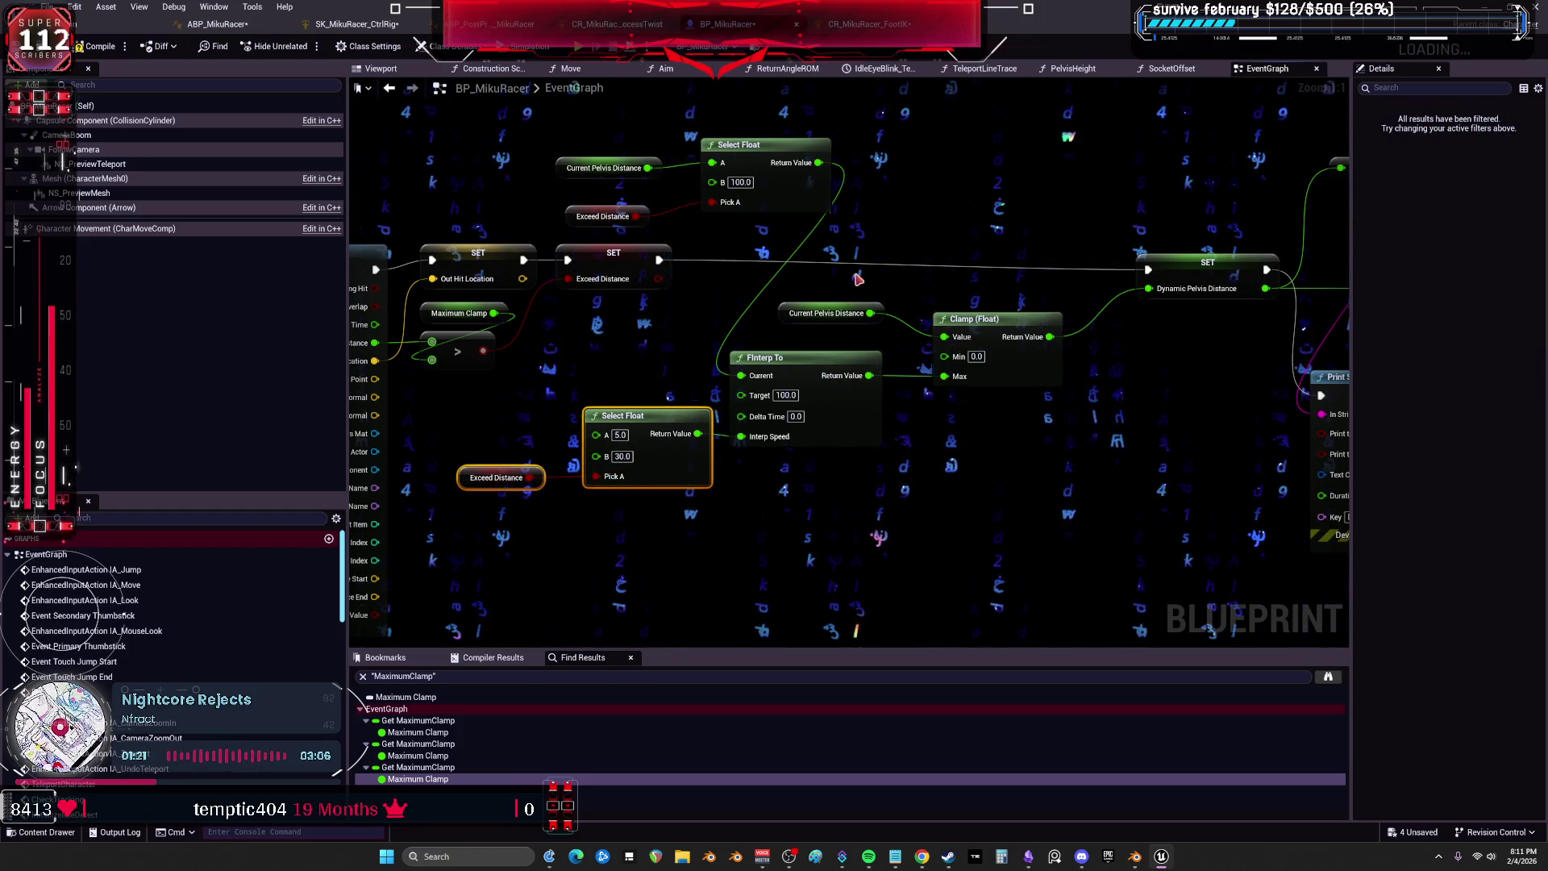
{"action": "mouse_move", "coordinate": [814, 329]}
{"action": "left_mouse_down"}
{"action": "mouse_move", "coordinate": [801, 358]}
{"action": "mouse_move", "coordinate": [826, 320]}
{"action": "left_mouse_up"}
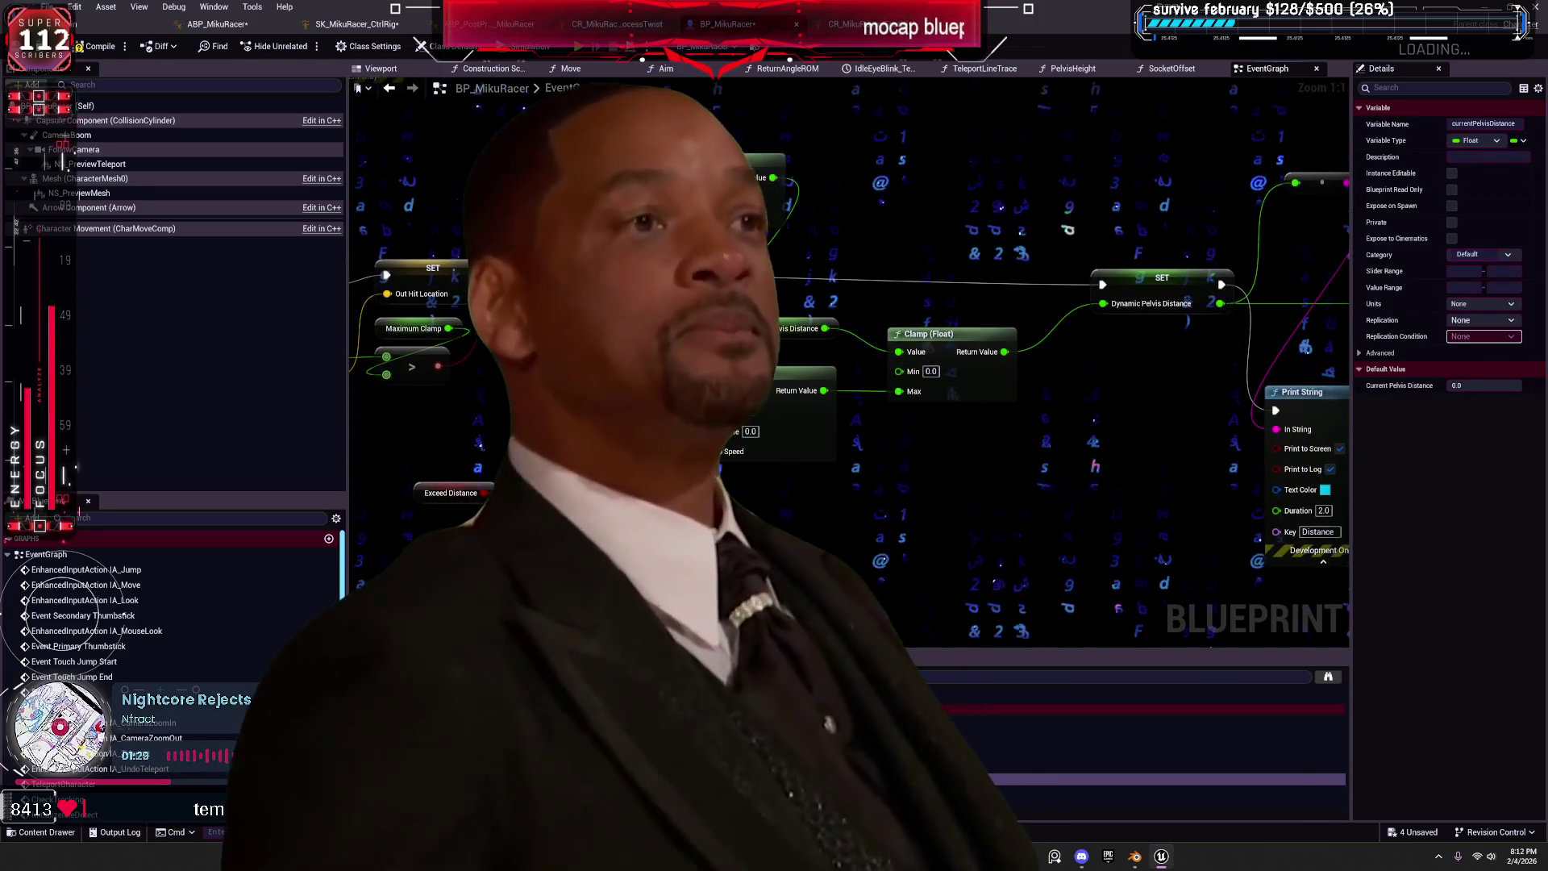
Wire Print String's exec output into the SET Clamped Pelvis Control node.
{"action": "left_click_drag", "start_coordinate": [1303, 223], "coordinate": [890, 233]}
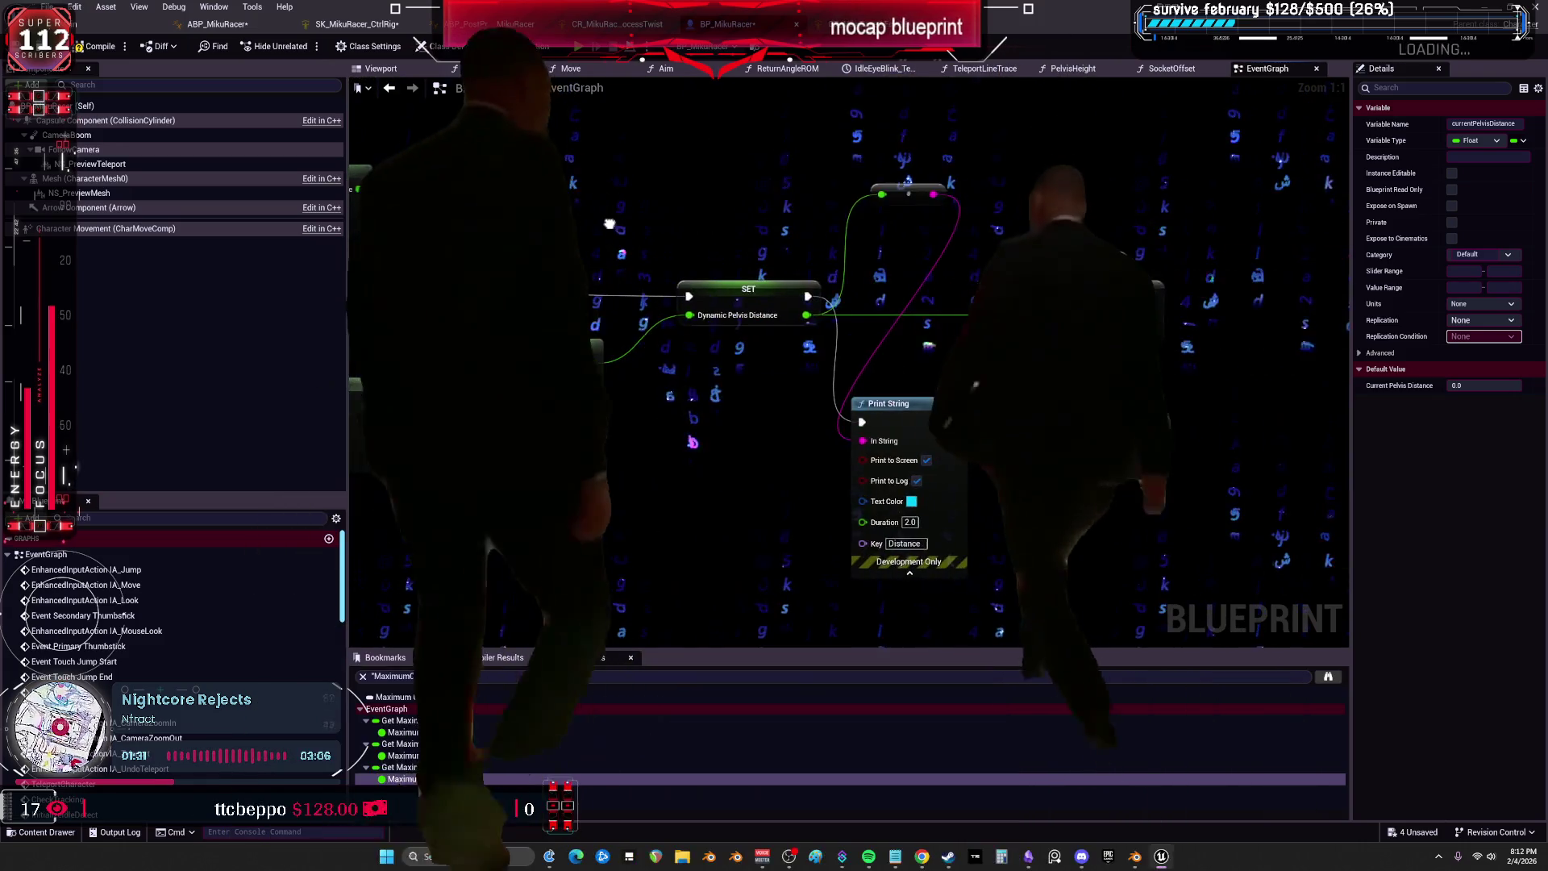
{"action": "left_click", "coordinate": [1117, 300]}
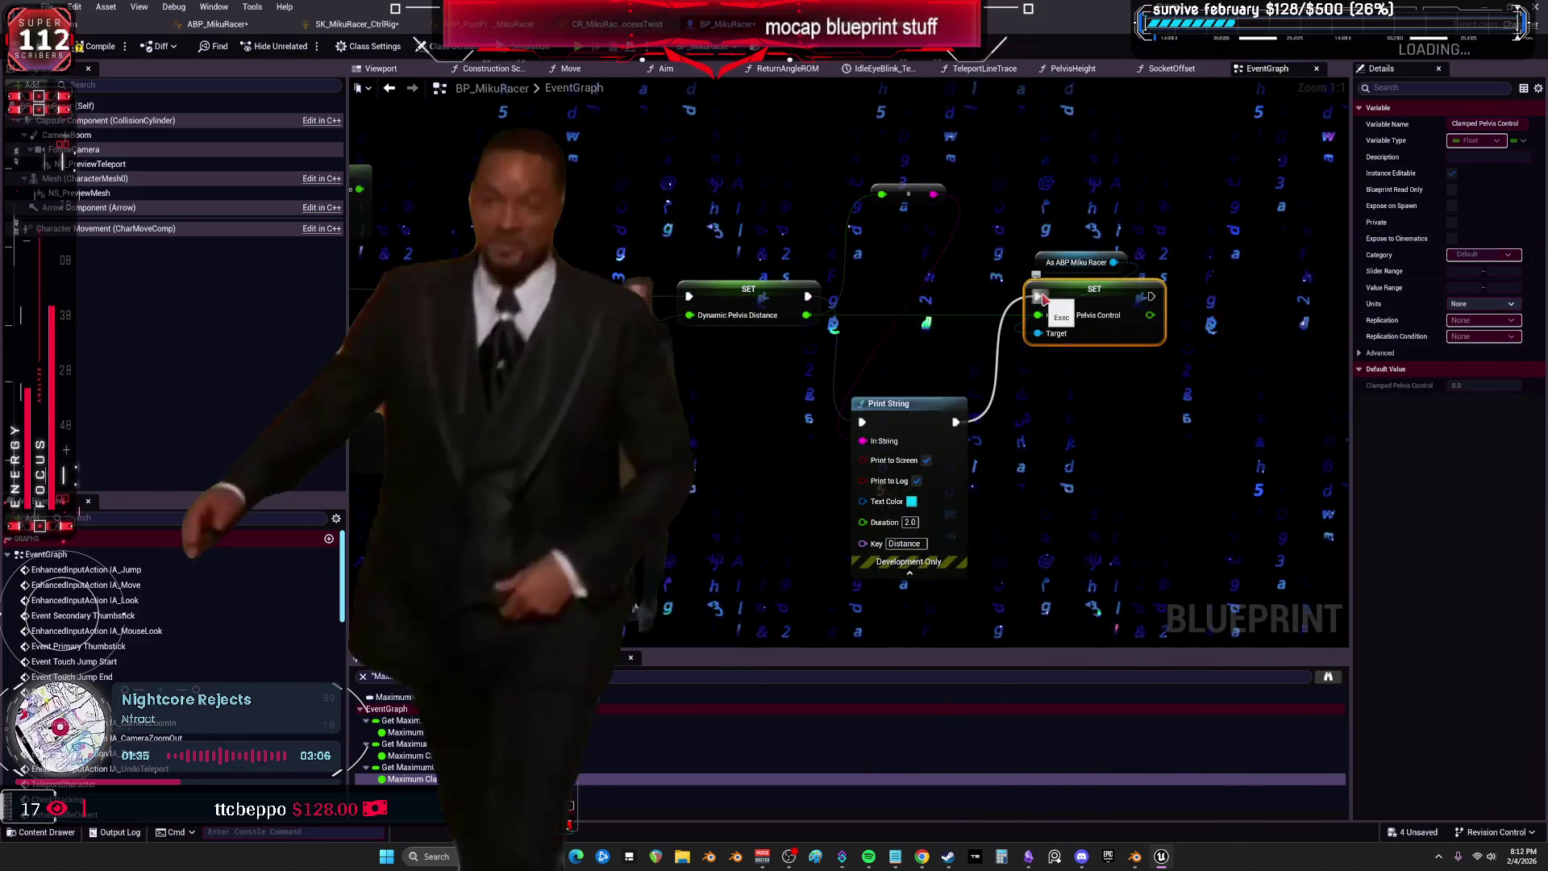
{"action": "left_click_drag", "start_coordinate": [955, 422], "coordinate": [1040, 299]}
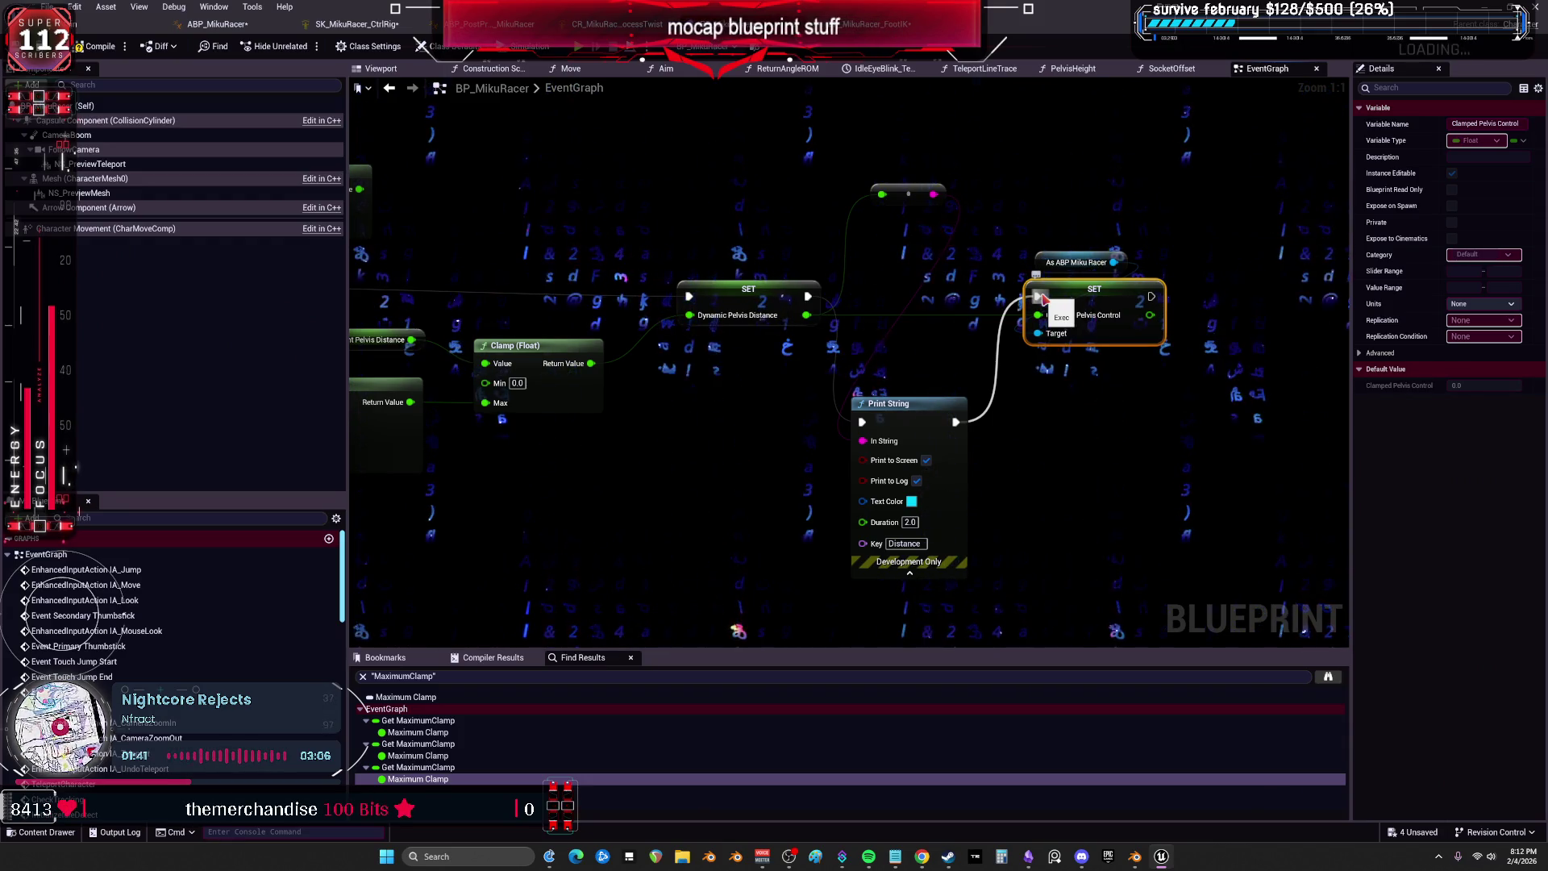
{"action": "scroll", "coordinate": [1042, 298], "scroll_direction": "down", "scroll_amount": 4}
{"action": "scroll", "coordinate": [827, 320], "scroll_direction": "up", "scroll_amount": 2}
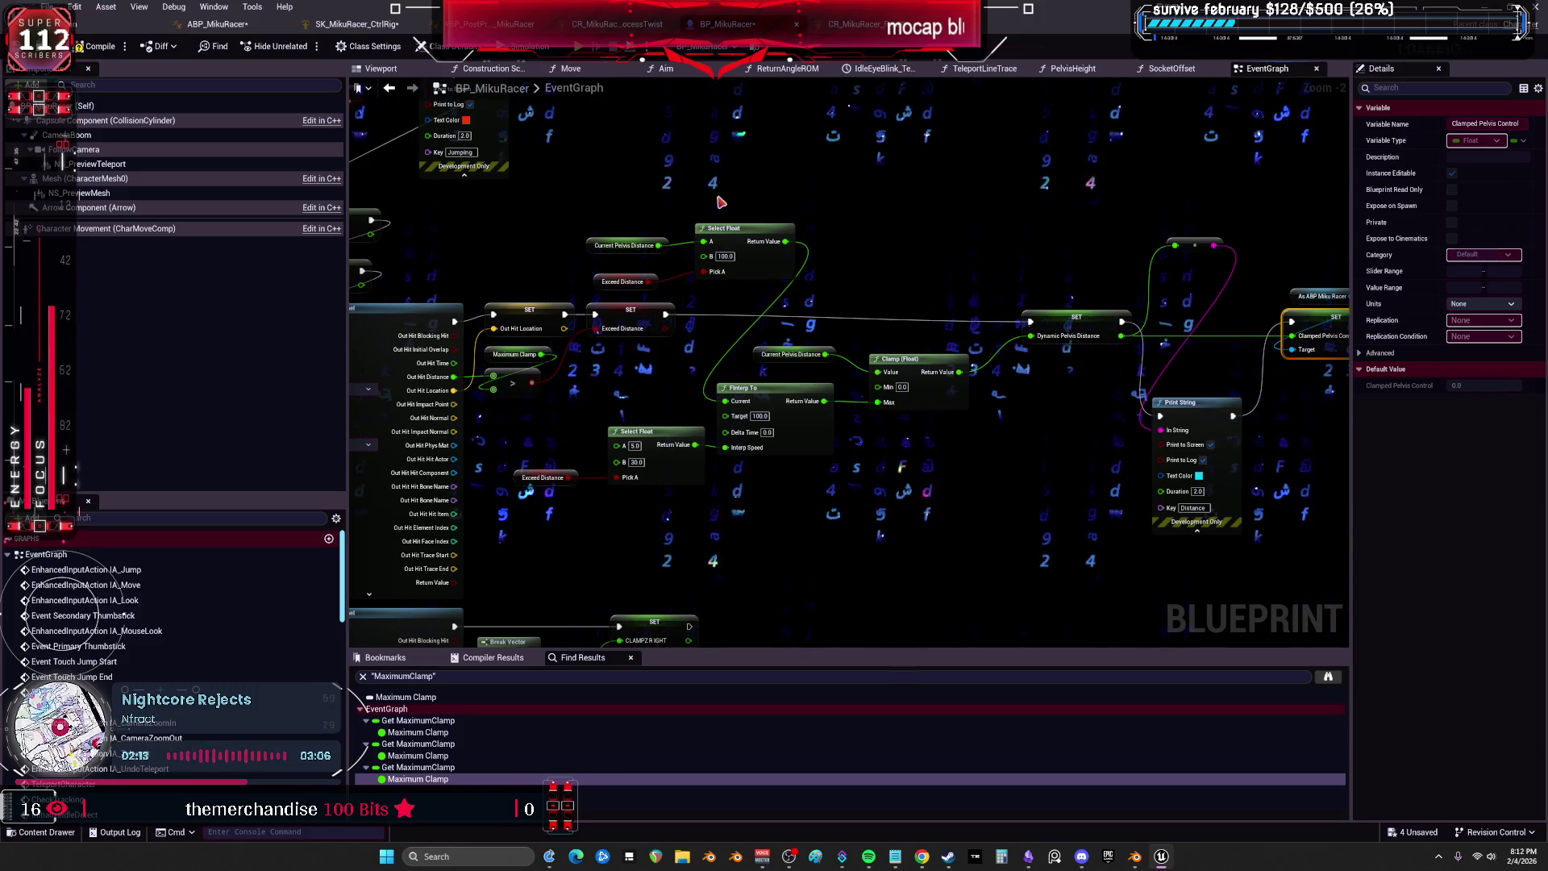
Move Print String and its reroute below the wires feeding SET Clamped Pelvis Control.
{"action": "scroll", "coordinate": [720, 165], "scroll_direction": "down", "scroll_amount": 4}
{"action": "scroll", "coordinate": [984, 355], "scroll_direction": "up", "scroll_amount": 3}
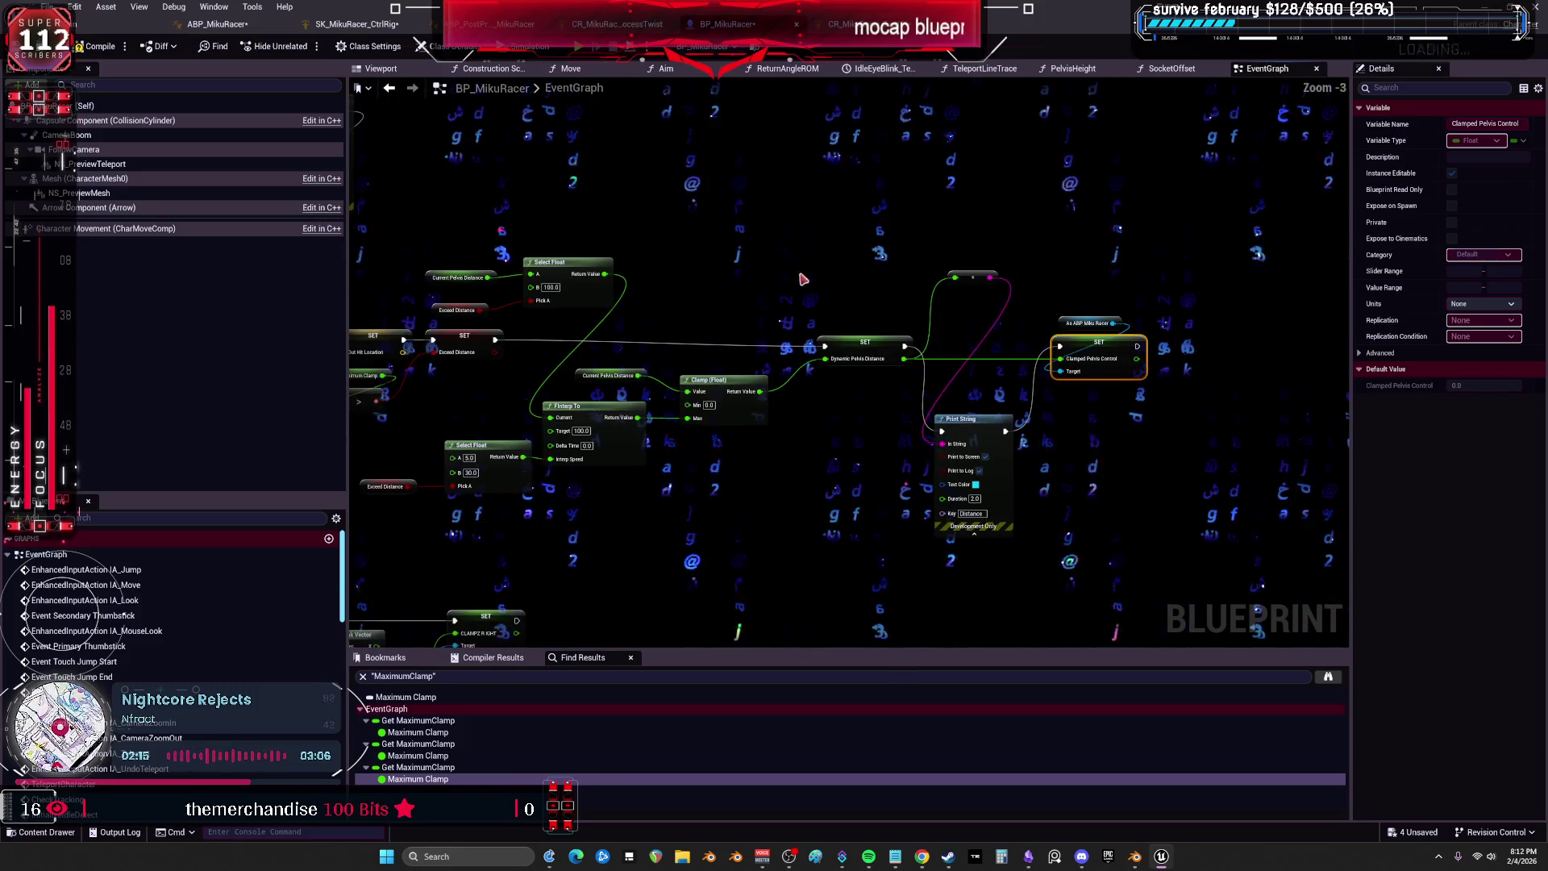
{"action": "left_click_drag", "start_coordinate": [969, 432], "coordinate": [990, 334]}
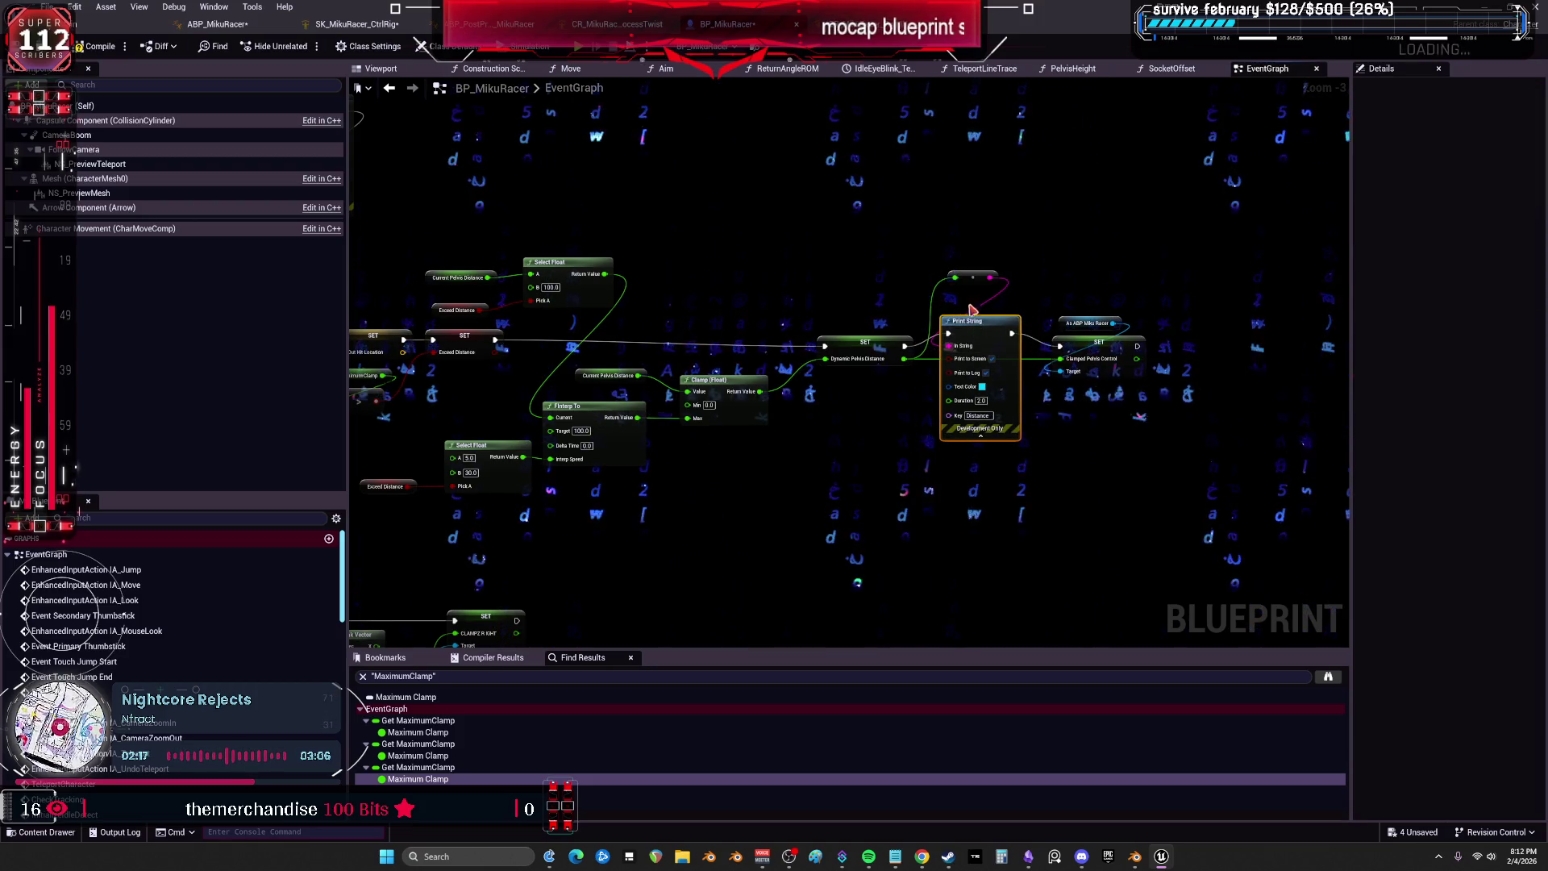
{"action": "left_click_drag", "start_coordinate": [1099, 259], "coordinate": [1049, 349]}
{"action": "left_click_drag", "start_coordinate": [939, 319], "coordinate": [963, 429]}
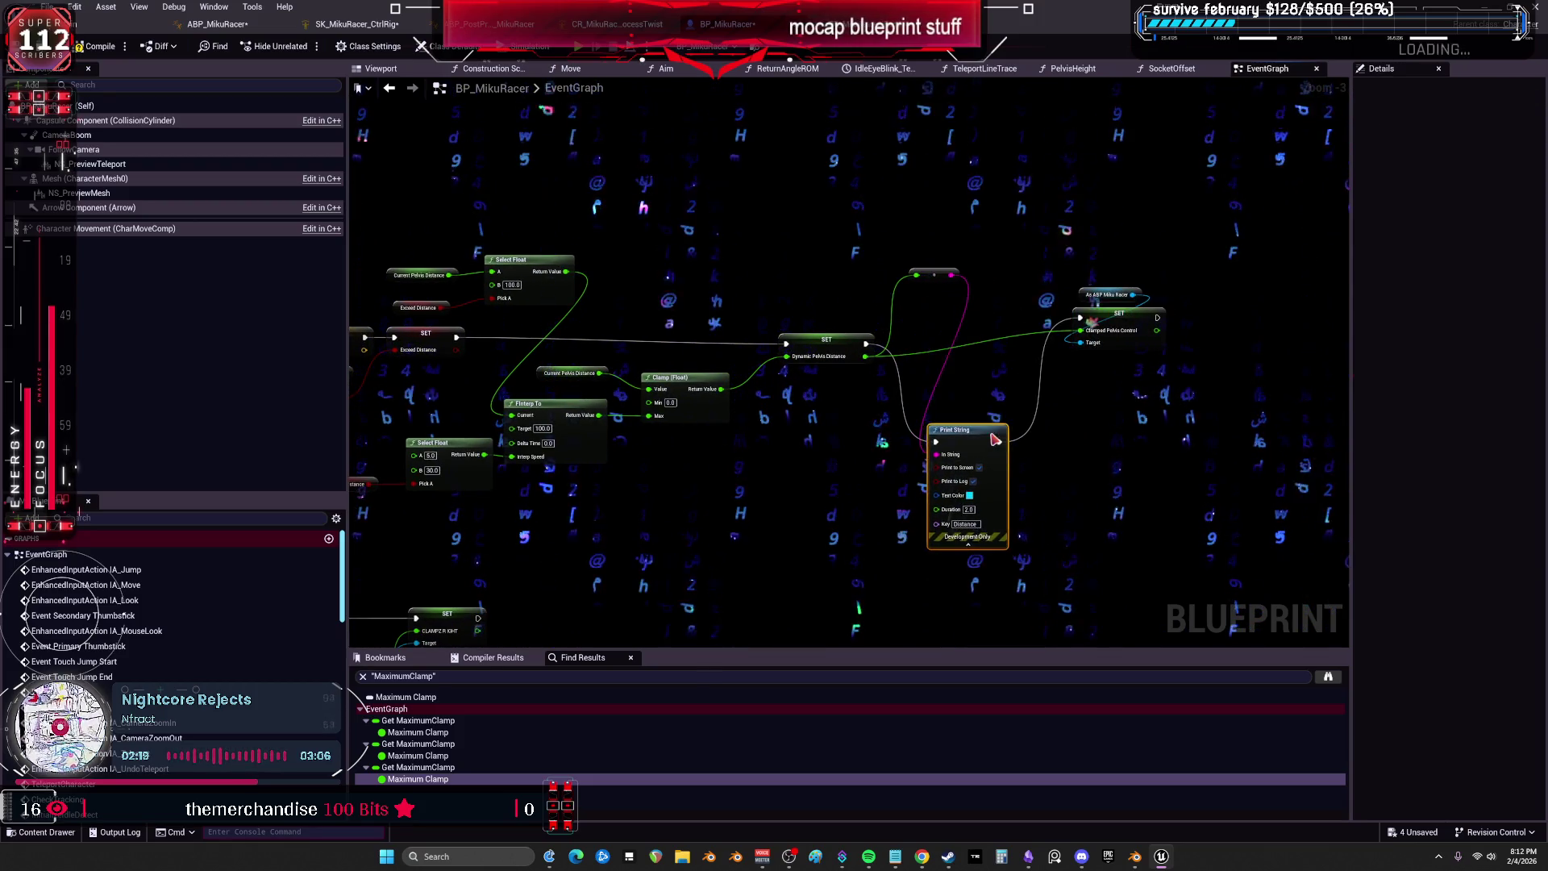
{"action": "left_click_drag", "start_coordinate": [934, 274], "coordinate": [966, 379]}
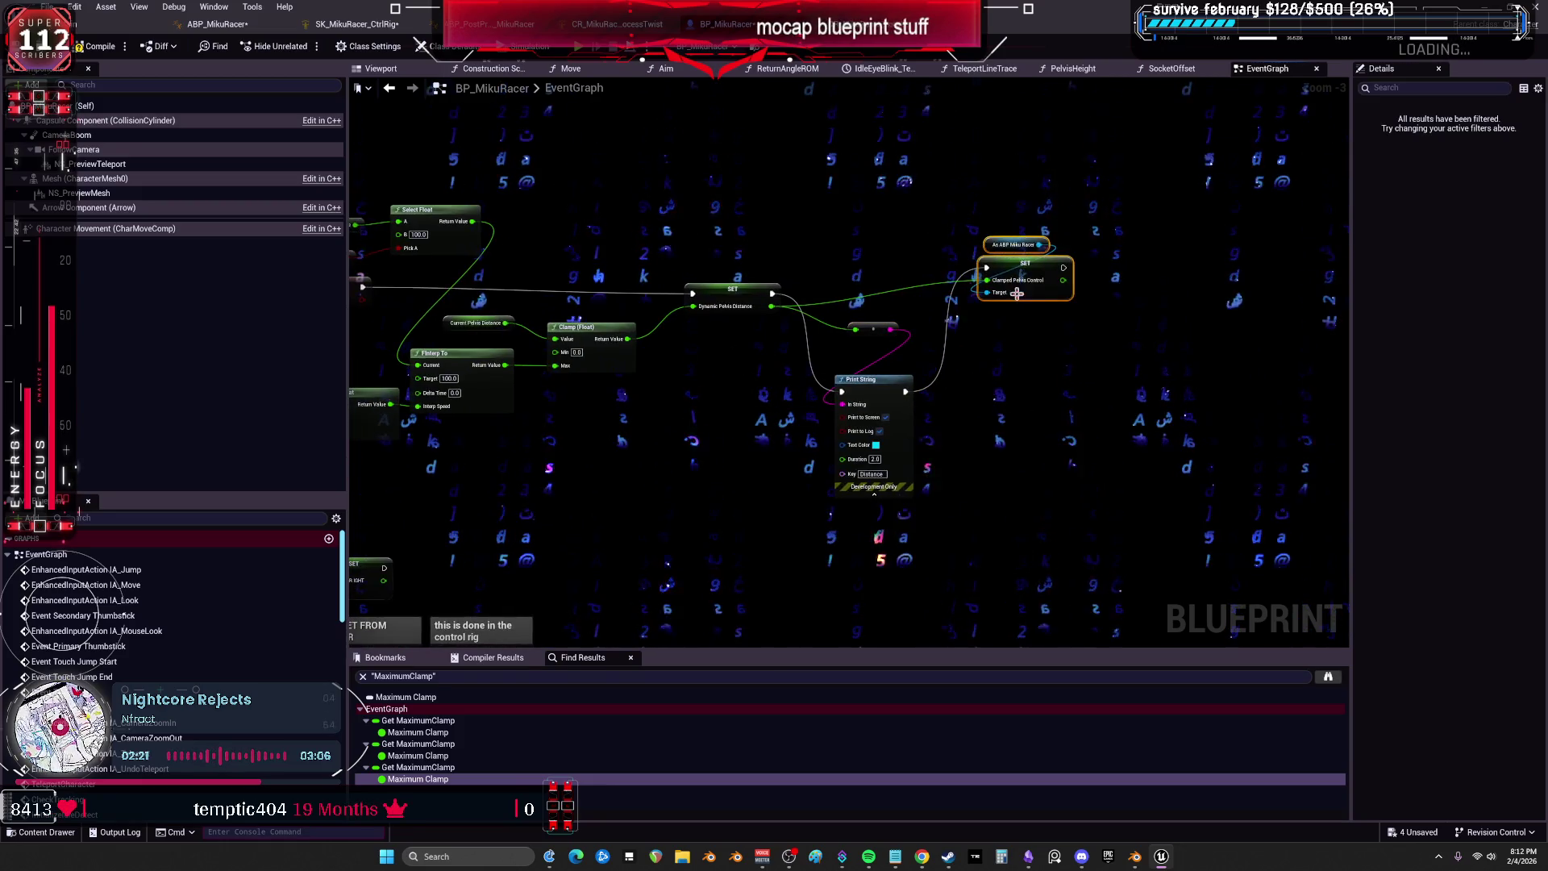
Review the Sphere Trace, Get Distance, Clamp Max, Send Value and Get Socket Location sections.
{"action": "left_click_drag", "start_coordinate": [514, 307], "coordinate": [948, 263]}
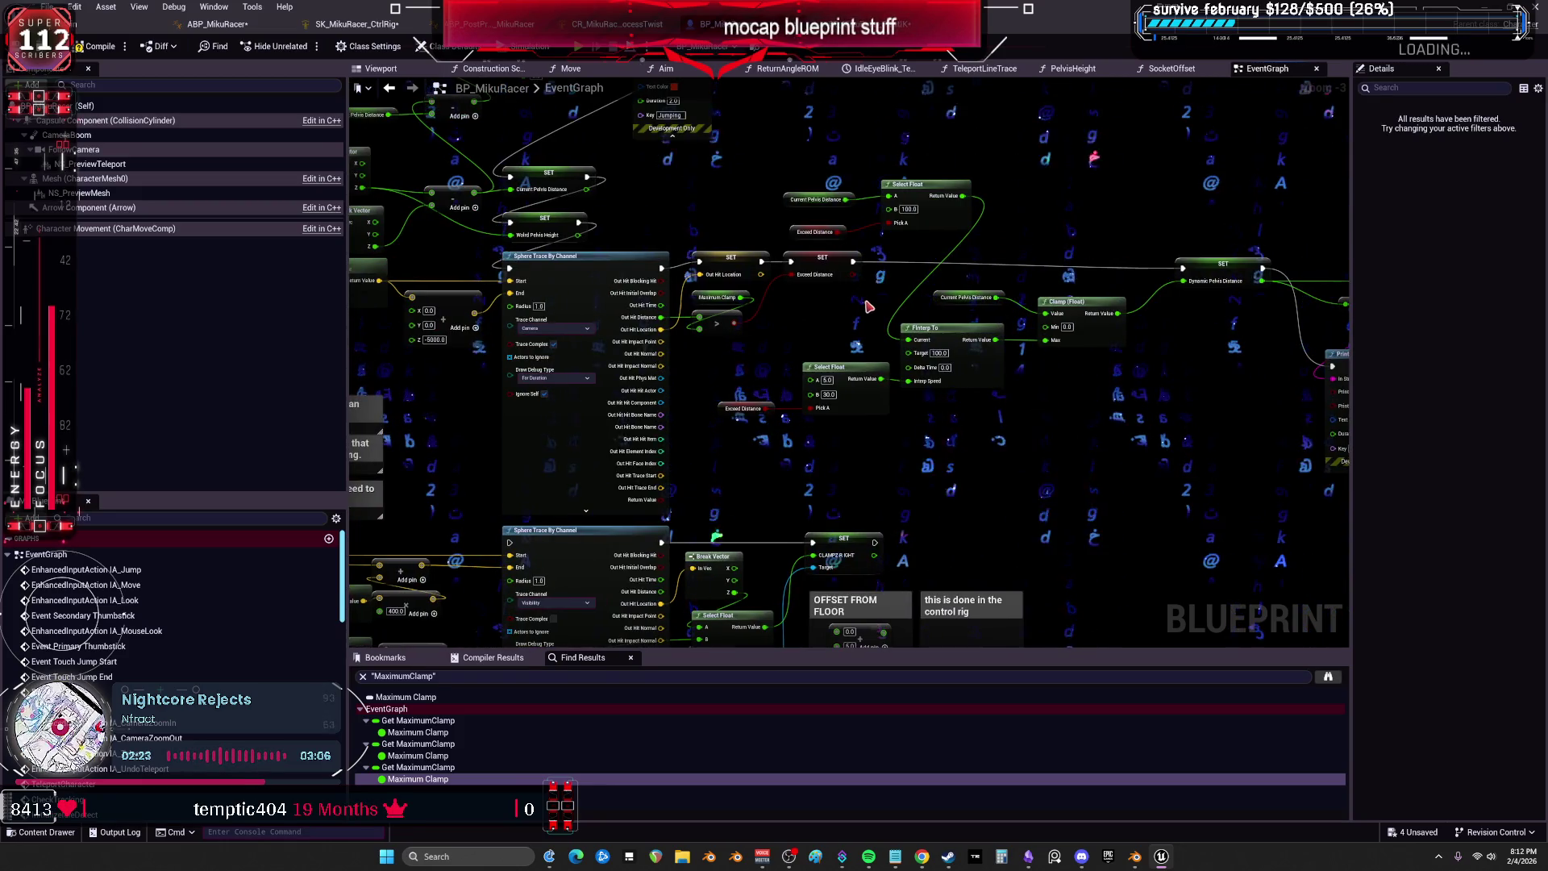
{"action": "scroll", "coordinate": [859, 301], "scroll_direction": "down", "scroll_amount": 3}
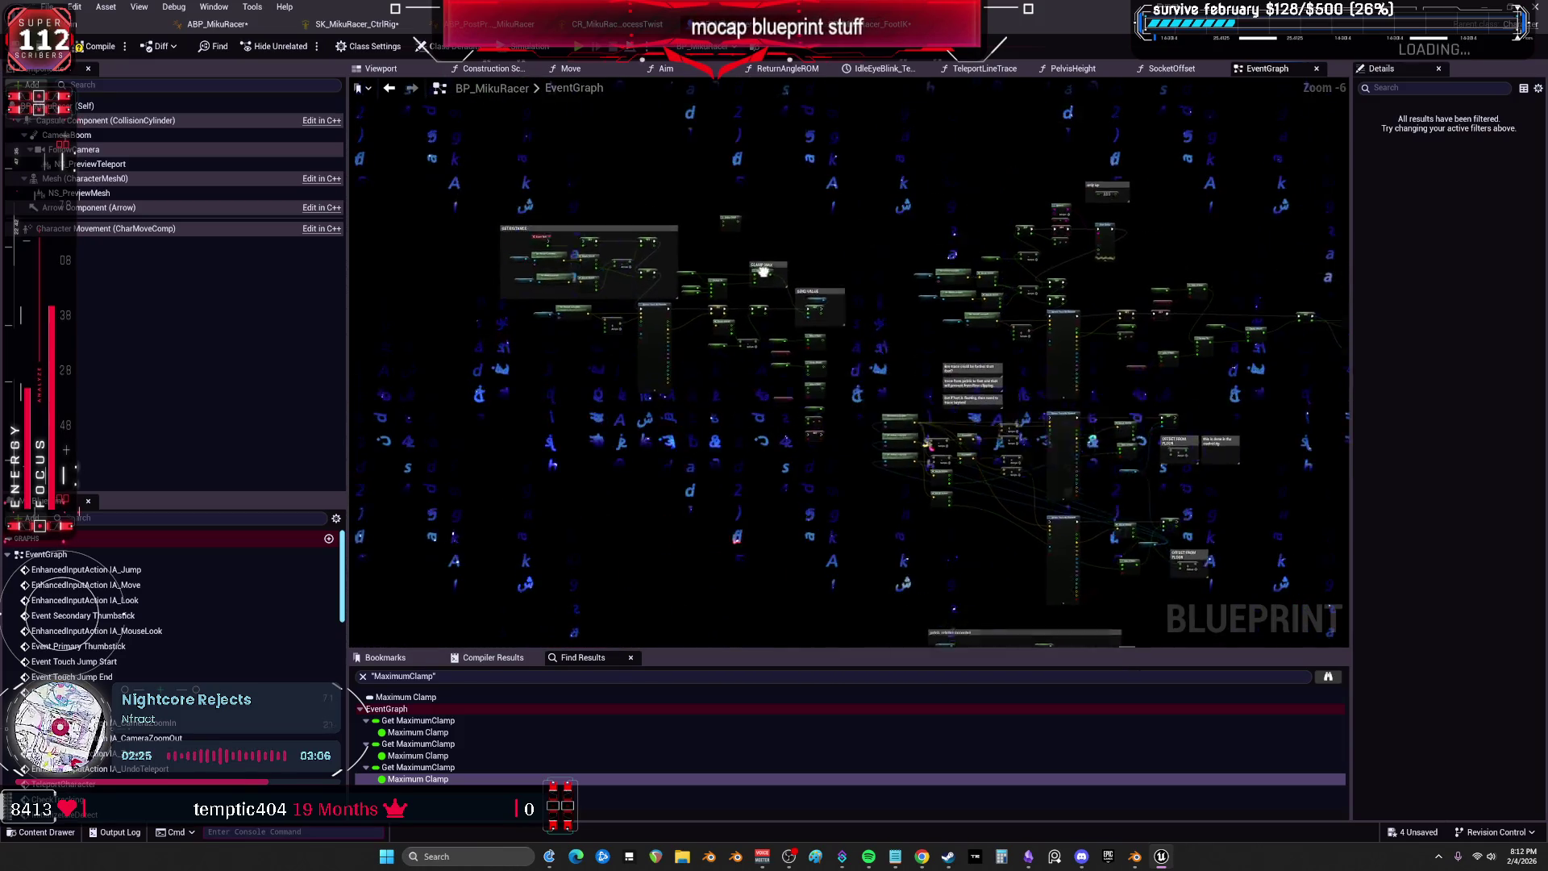
{"action": "scroll", "coordinate": [583, 296], "scroll_direction": "up", "scroll_amount": 4}
{"action": "left_click_drag", "start_coordinate": [583, 296], "coordinate": [860, 305]}
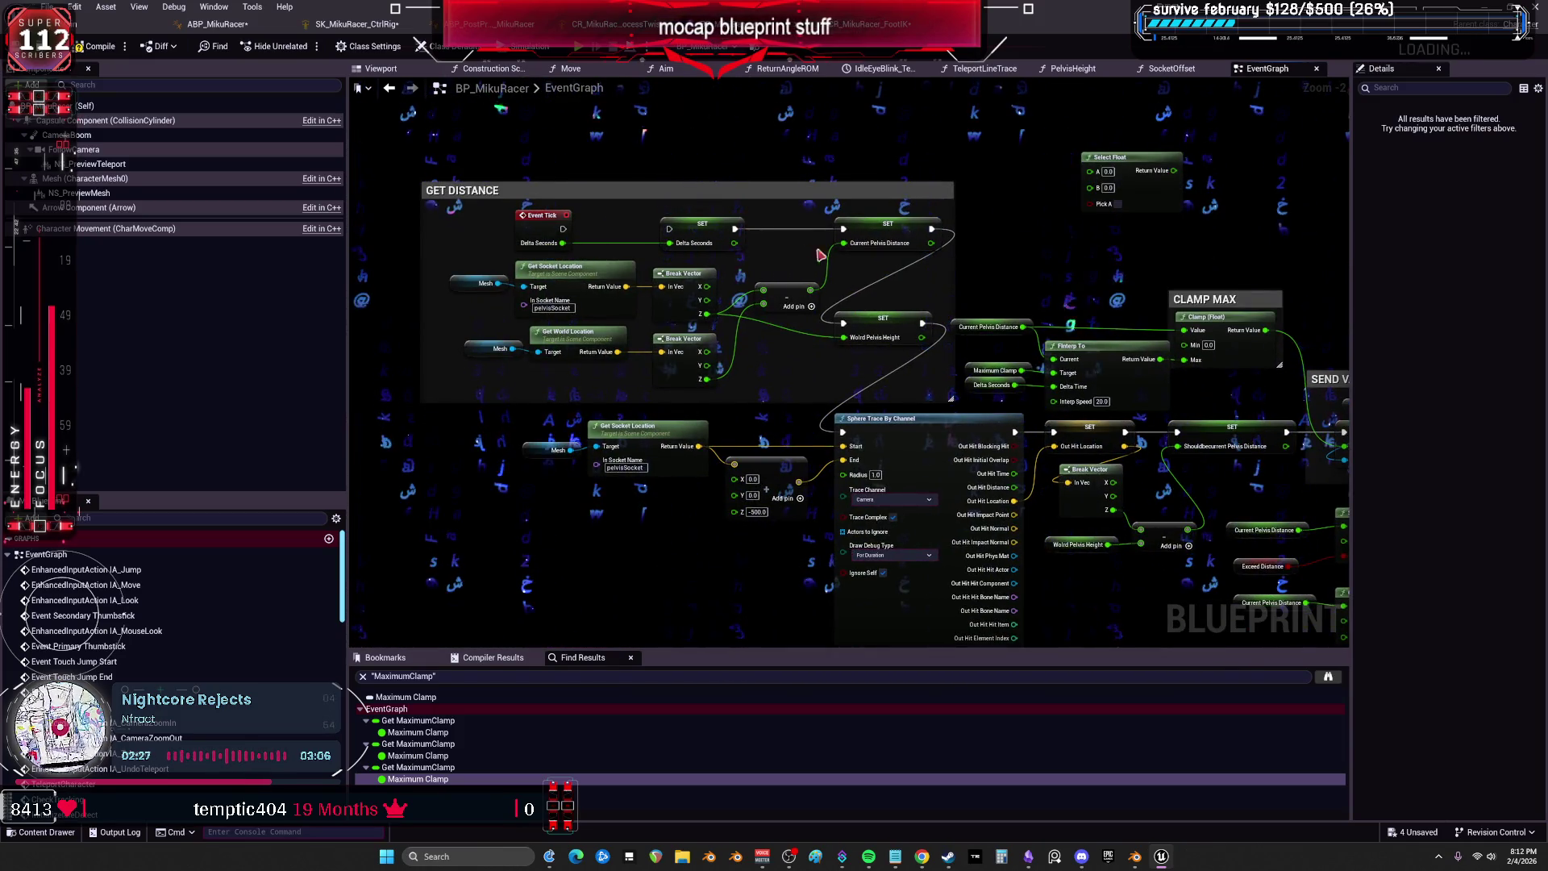
{"action": "left_click_drag", "start_coordinate": [1005, 278], "coordinate": [780, 251]}
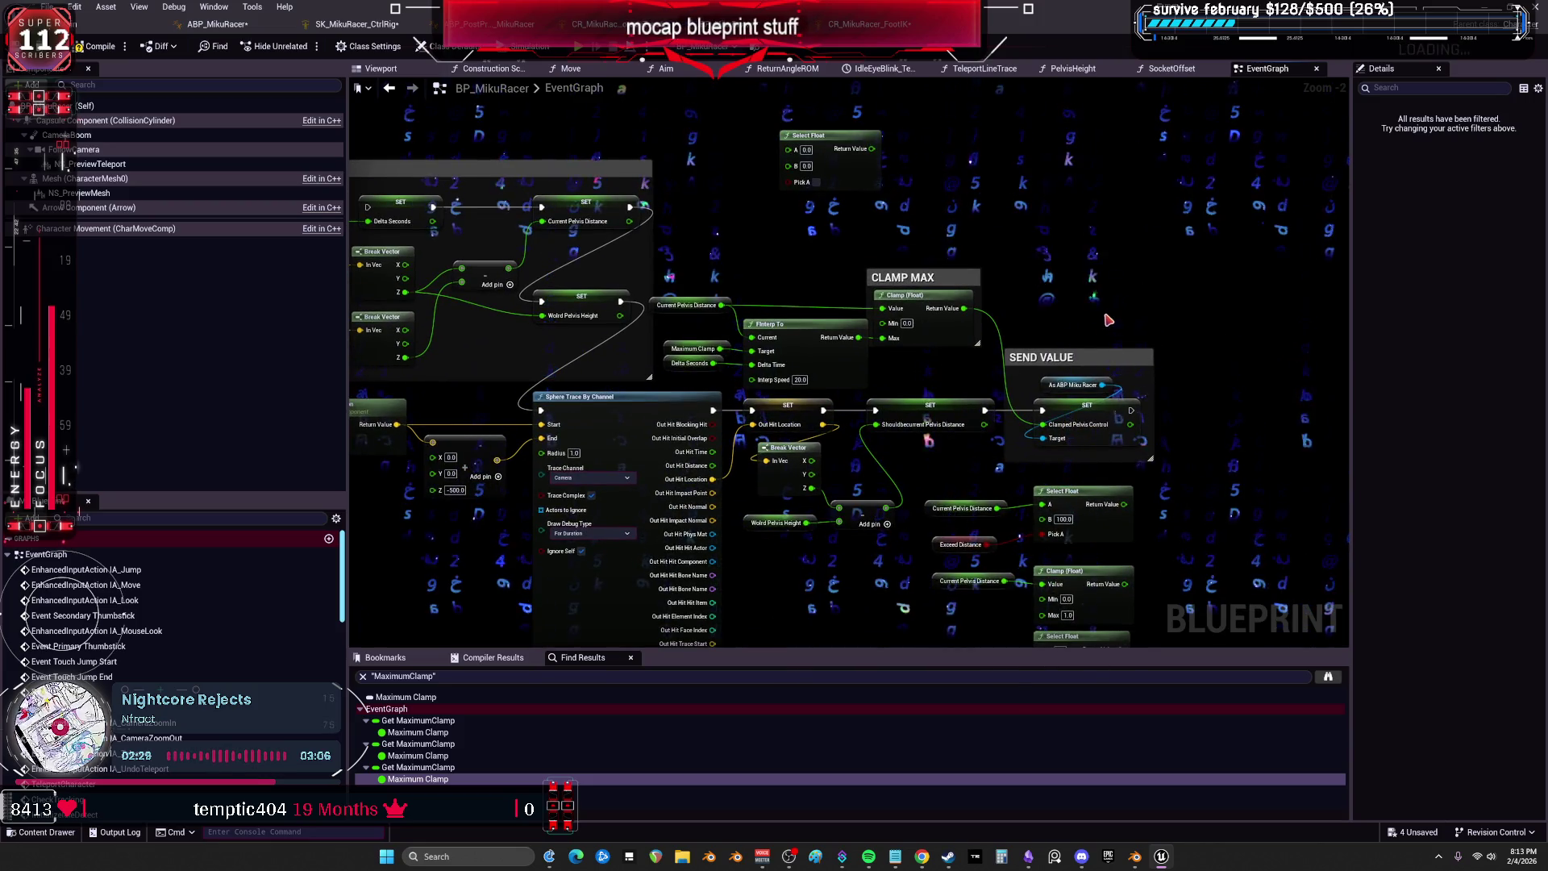
{"action": "mouse_move", "coordinate": [1208, 443]}
{"action": "left_mouse_down"}
{"action": "mouse_move", "coordinate": [1123, 290]}
{"action": "mouse_move", "coordinate": [1007, 339]}
{"action": "mouse_move", "coordinate": [953, 296]}
{"action": "mouse_move", "coordinate": [794, 274]}
{"action": "left_mouse_up"}
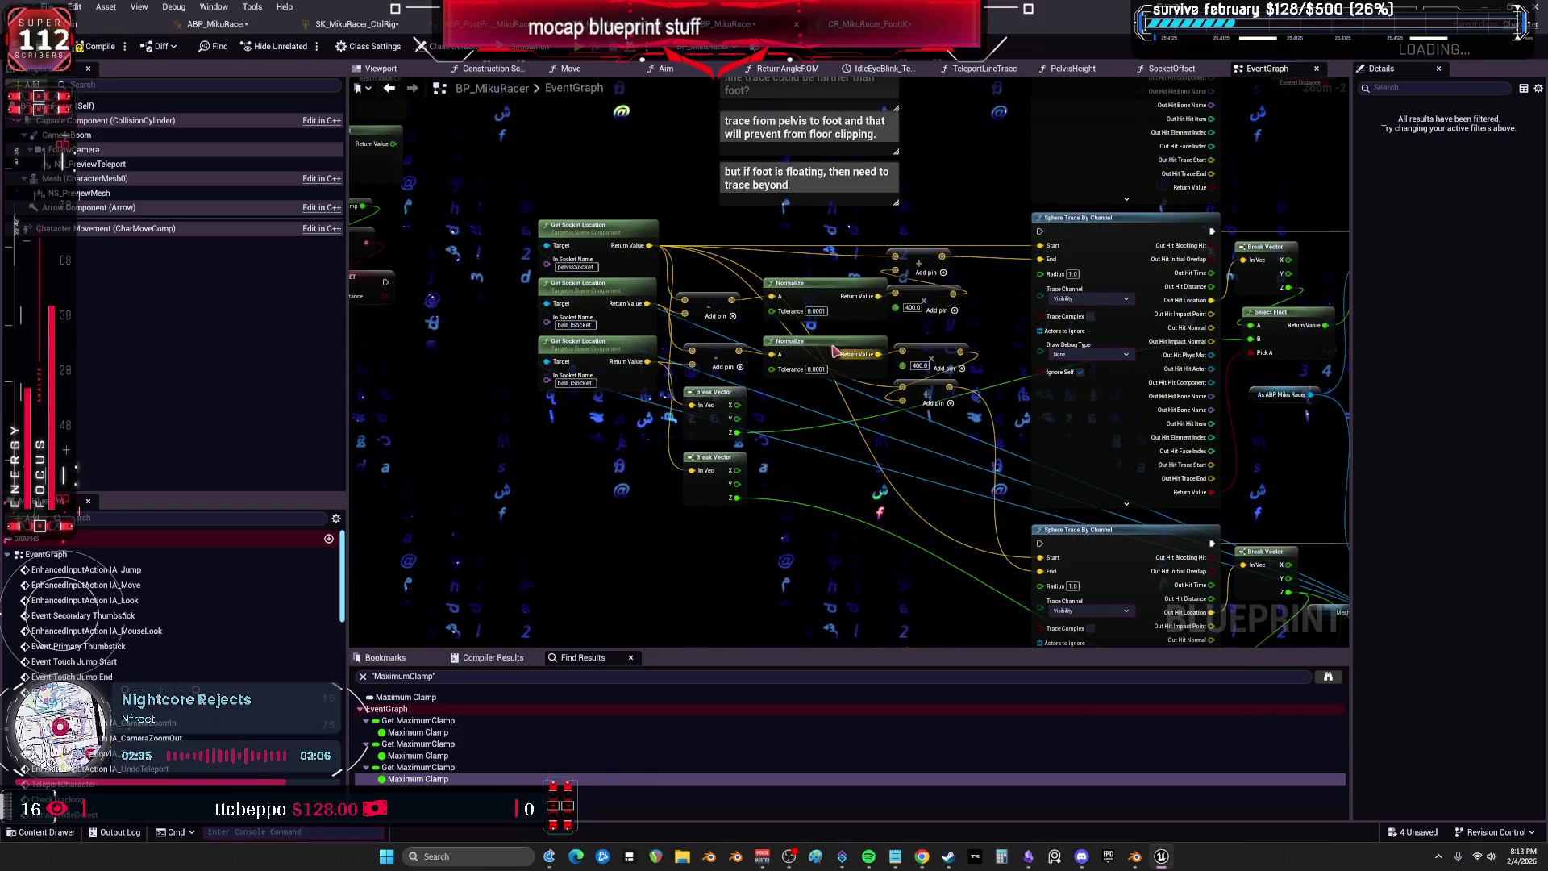
{"action": "scroll", "coordinate": [834, 351], "scroll_direction": "down", "scroll_amount": 4}
{"action": "left_click", "coordinate": [494, 69]}
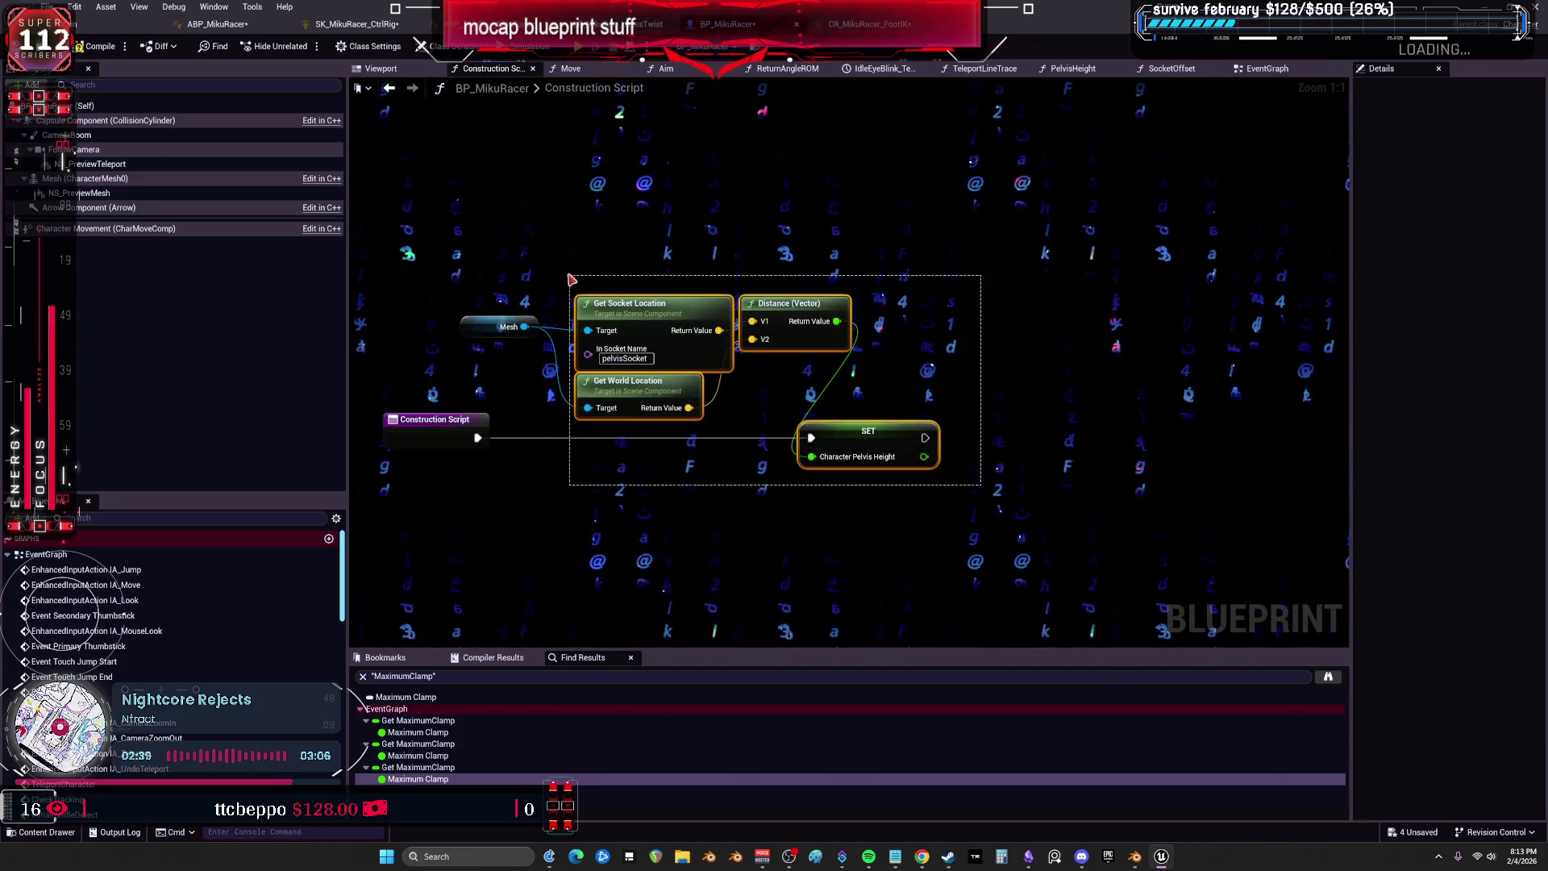
{"action": "left_click_drag", "start_coordinate": [569, 278], "coordinate": [538, 283]}
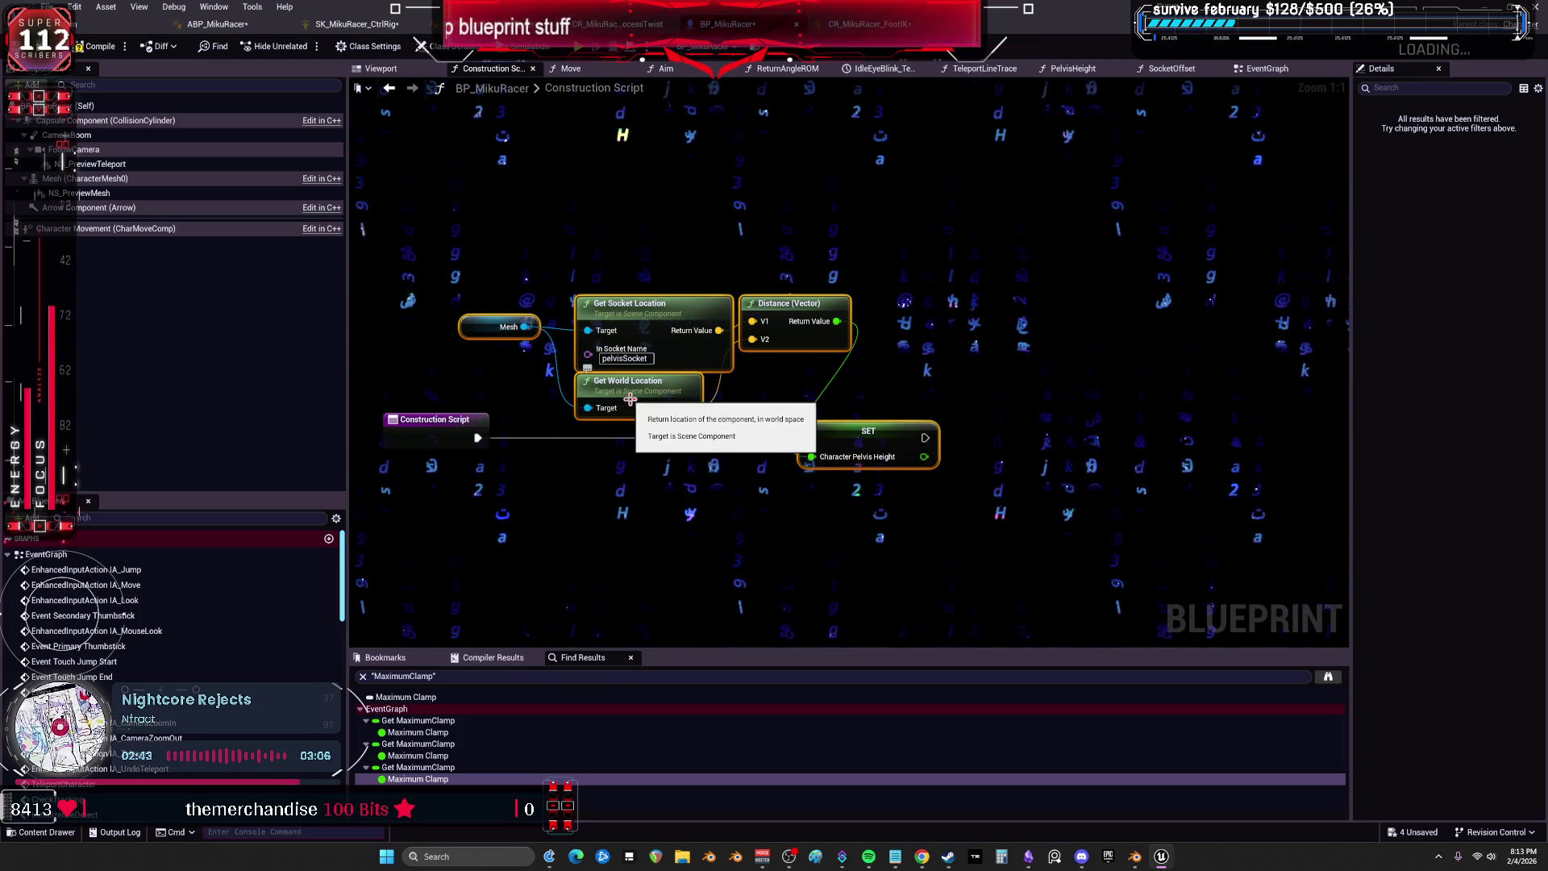
{"action": "left_click_drag", "start_coordinate": [932, 536], "coordinate": [867, 434]}
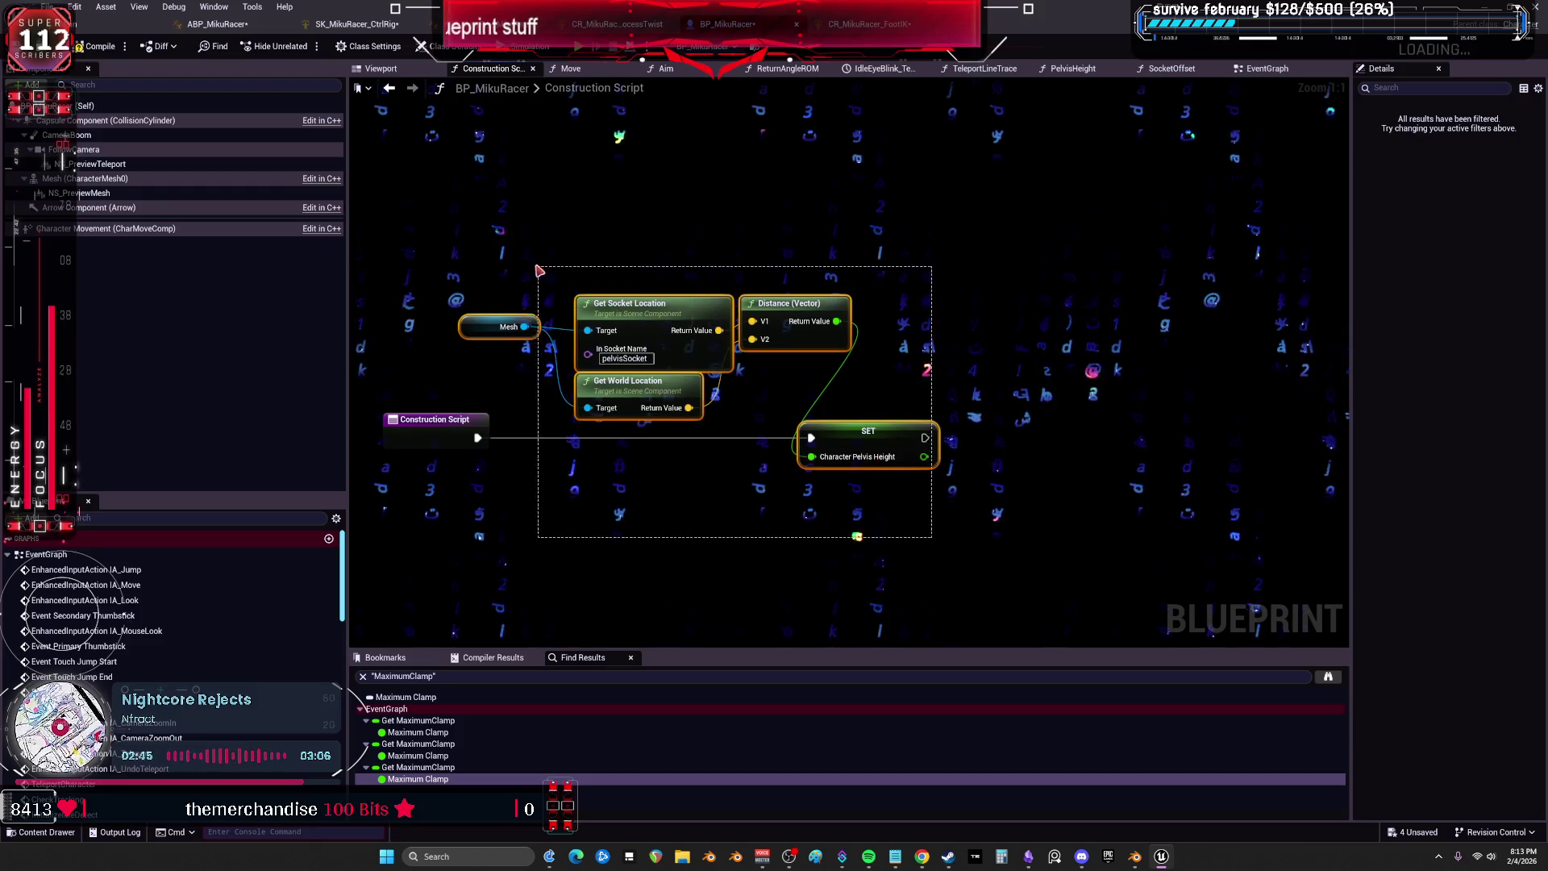
{"action": "left_click_drag", "start_coordinate": [873, 548], "coordinate": [872, 547]}
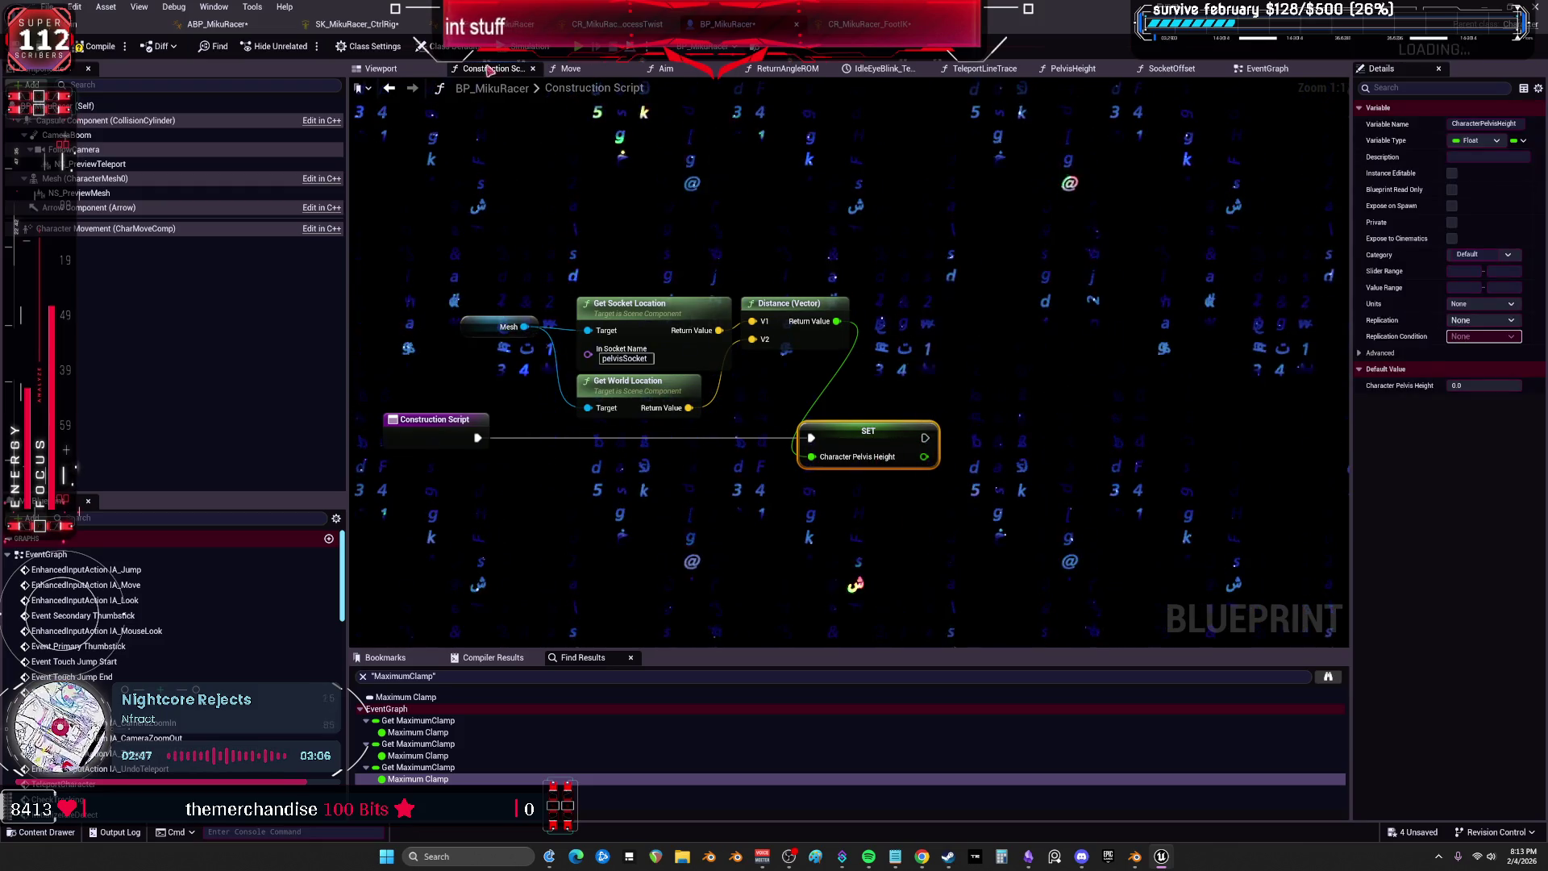
{"action": "left_click", "coordinate": [400, 89]}
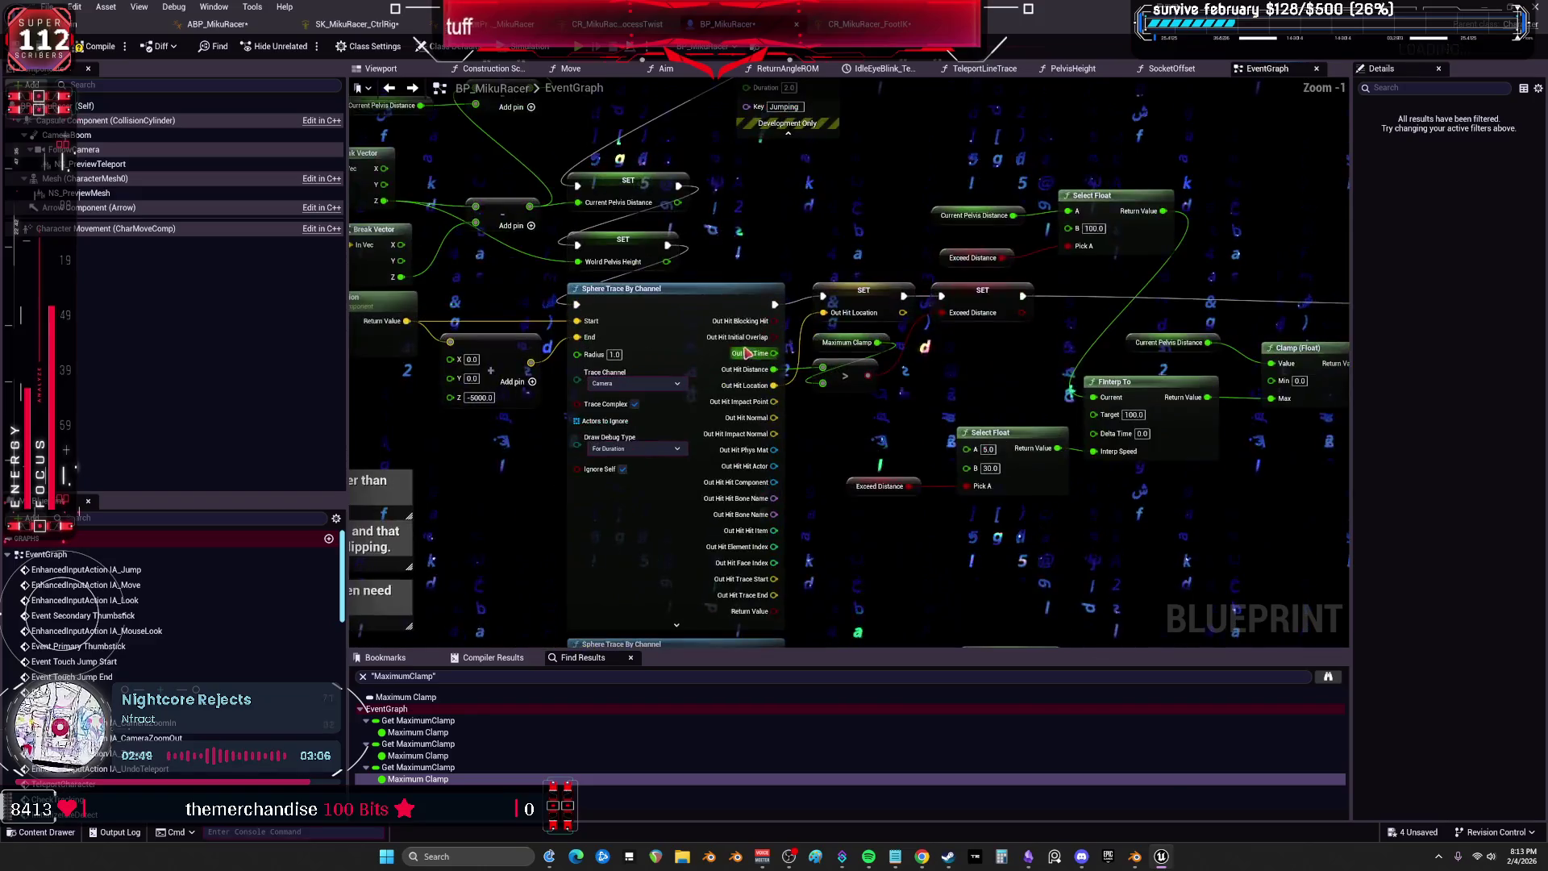
{"action": "mouse_move", "coordinate": [804, 234]}
{"action": "left_mouse_down"}
{"action": "mouse_move", "coordinate": [936, 277]}
{"action": "mouse_move", "coordinate": [1023, 440]}
{"action": "left_mouse_up"}
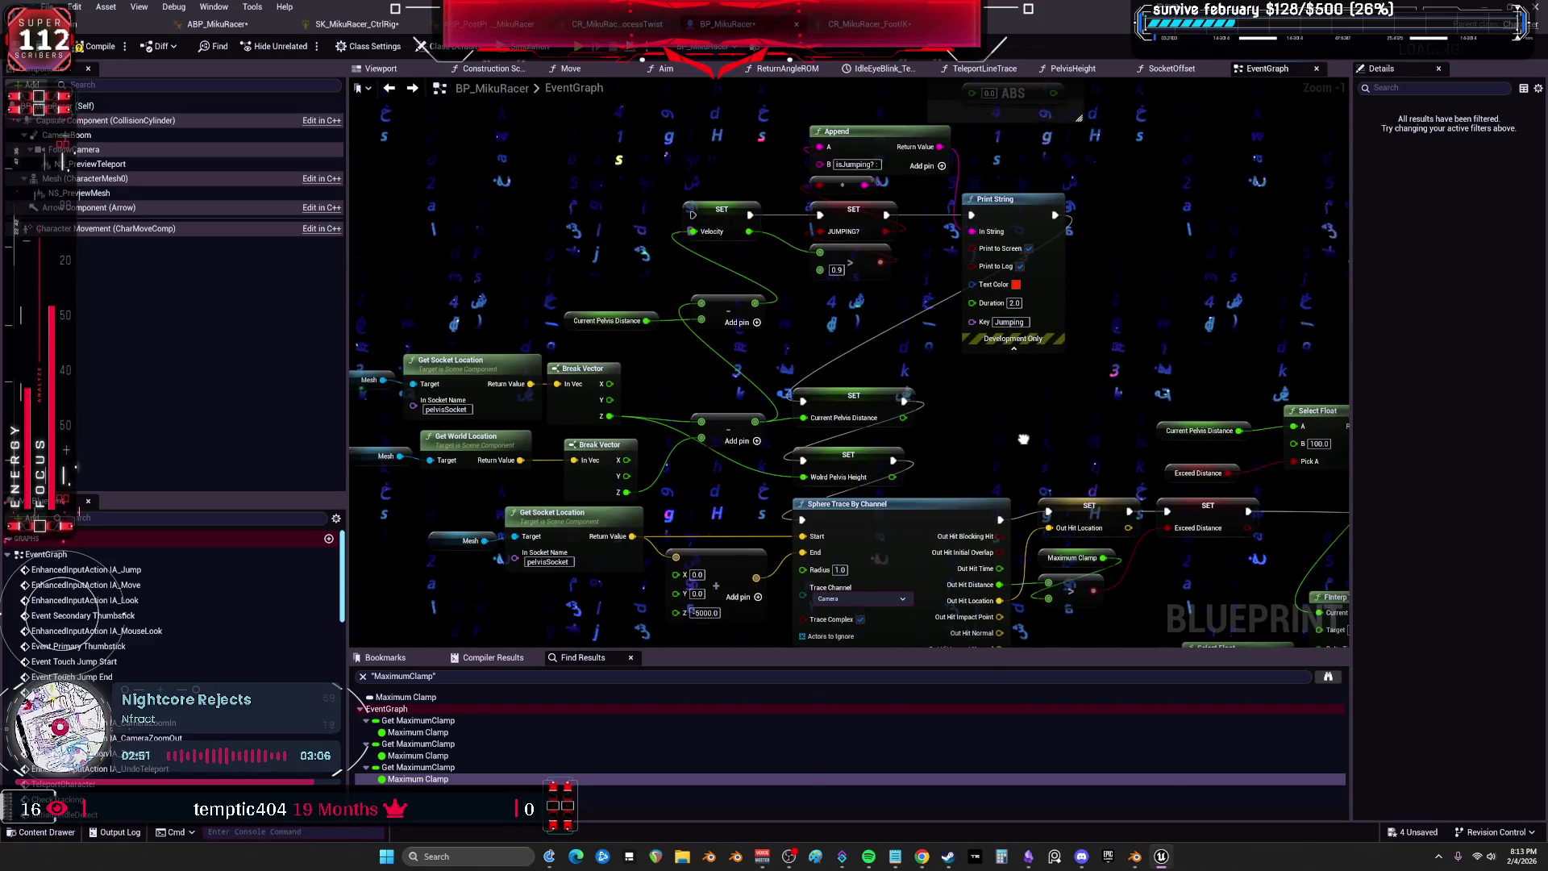
{"action": "left_click_drag", "start_coordinate": [629, 321], "coordinate": [631, 323]}
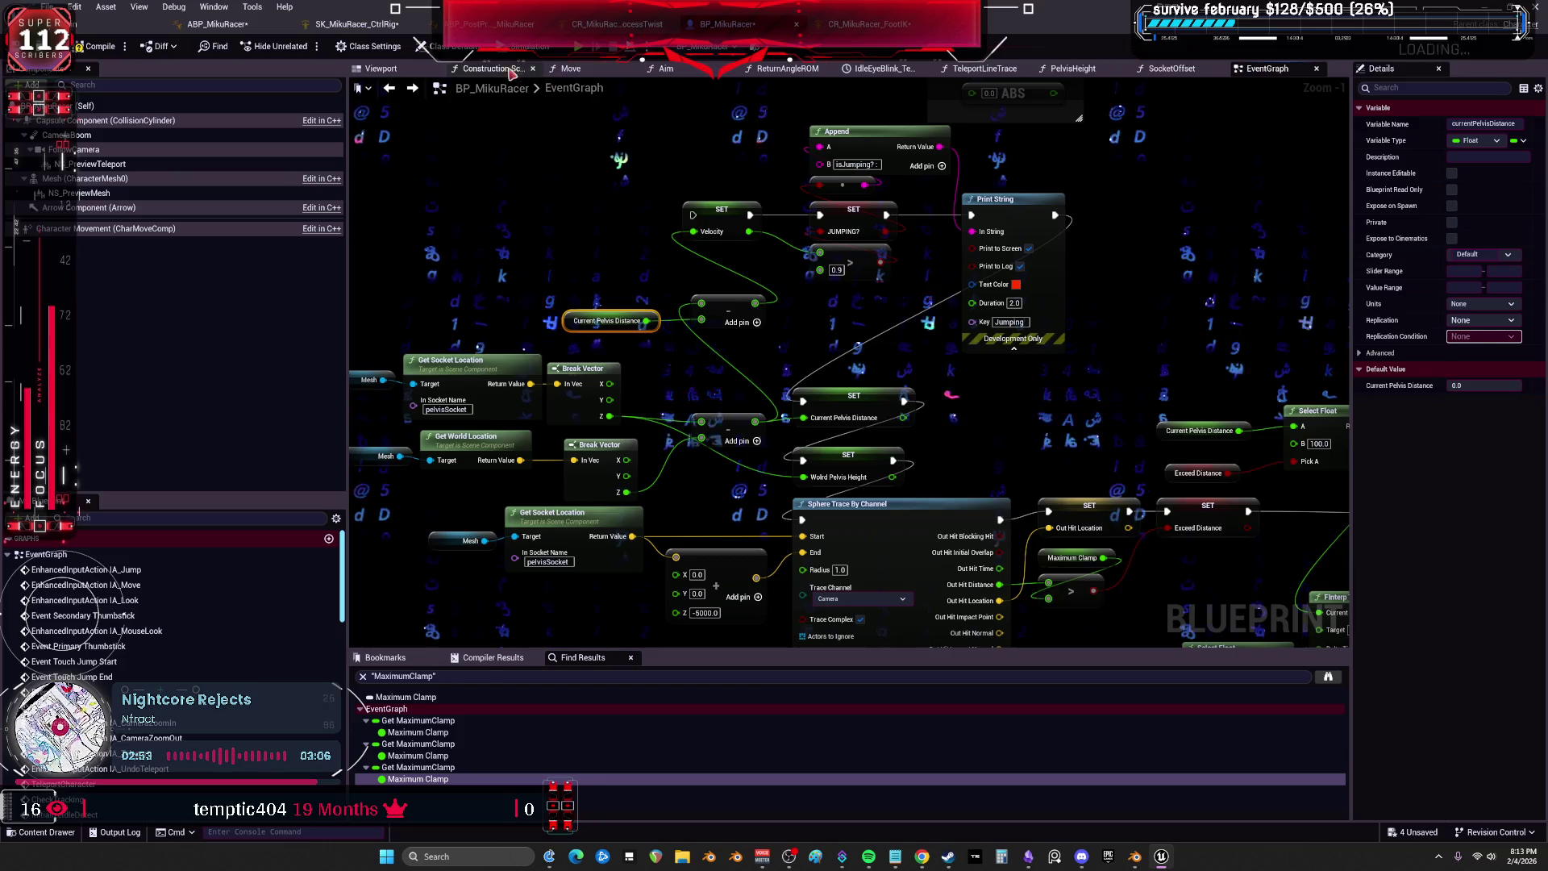
{"action": "left_click", "coordinate": [491, 68]}
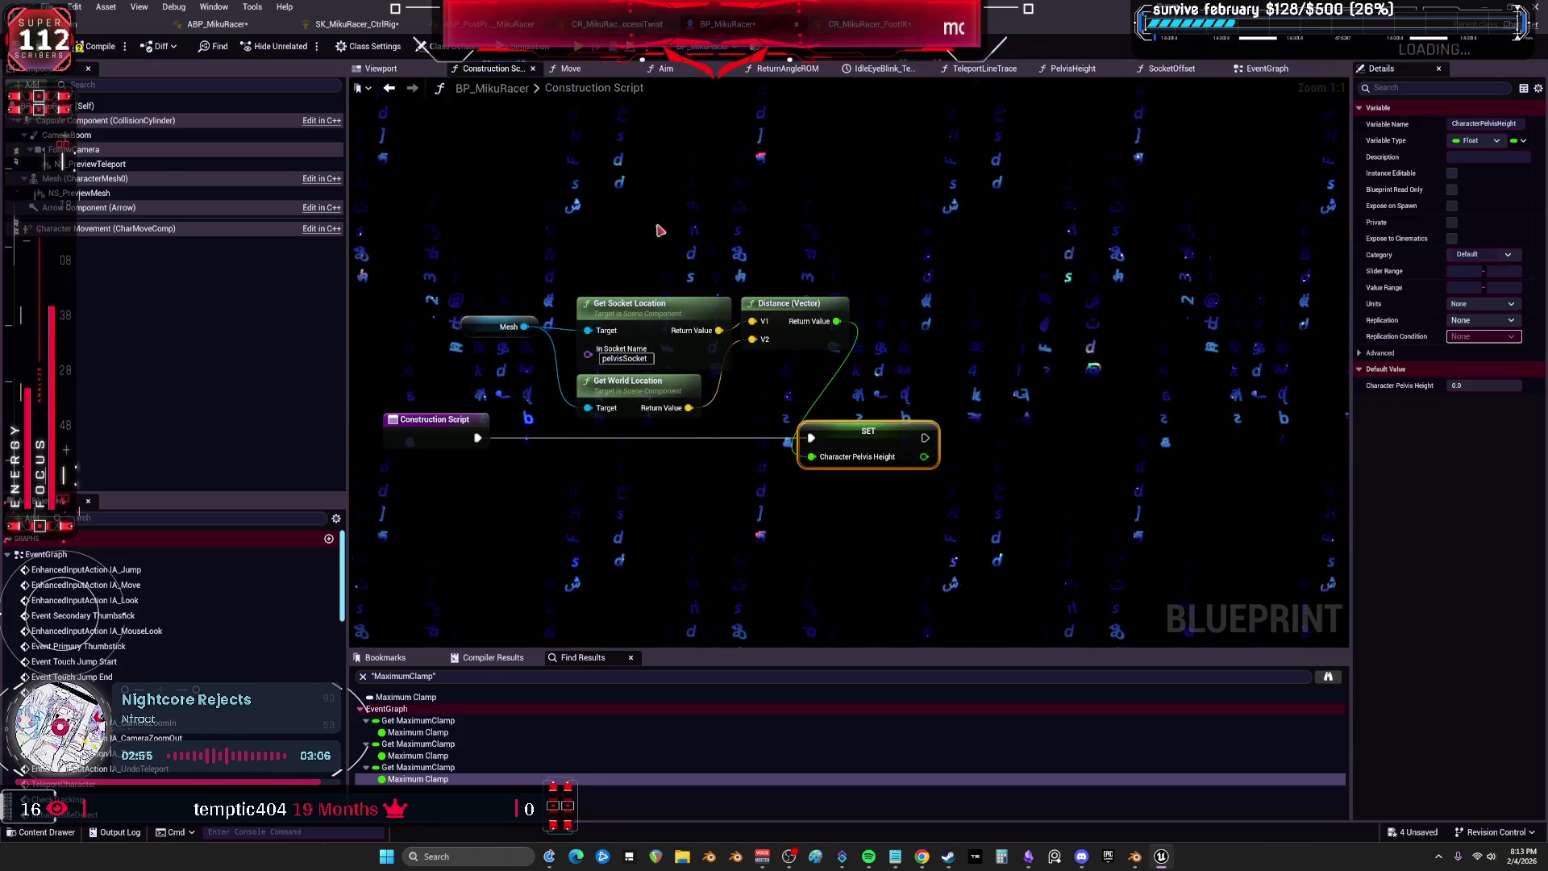
{"action": "left_click", "coordinate": [1264, 69]}
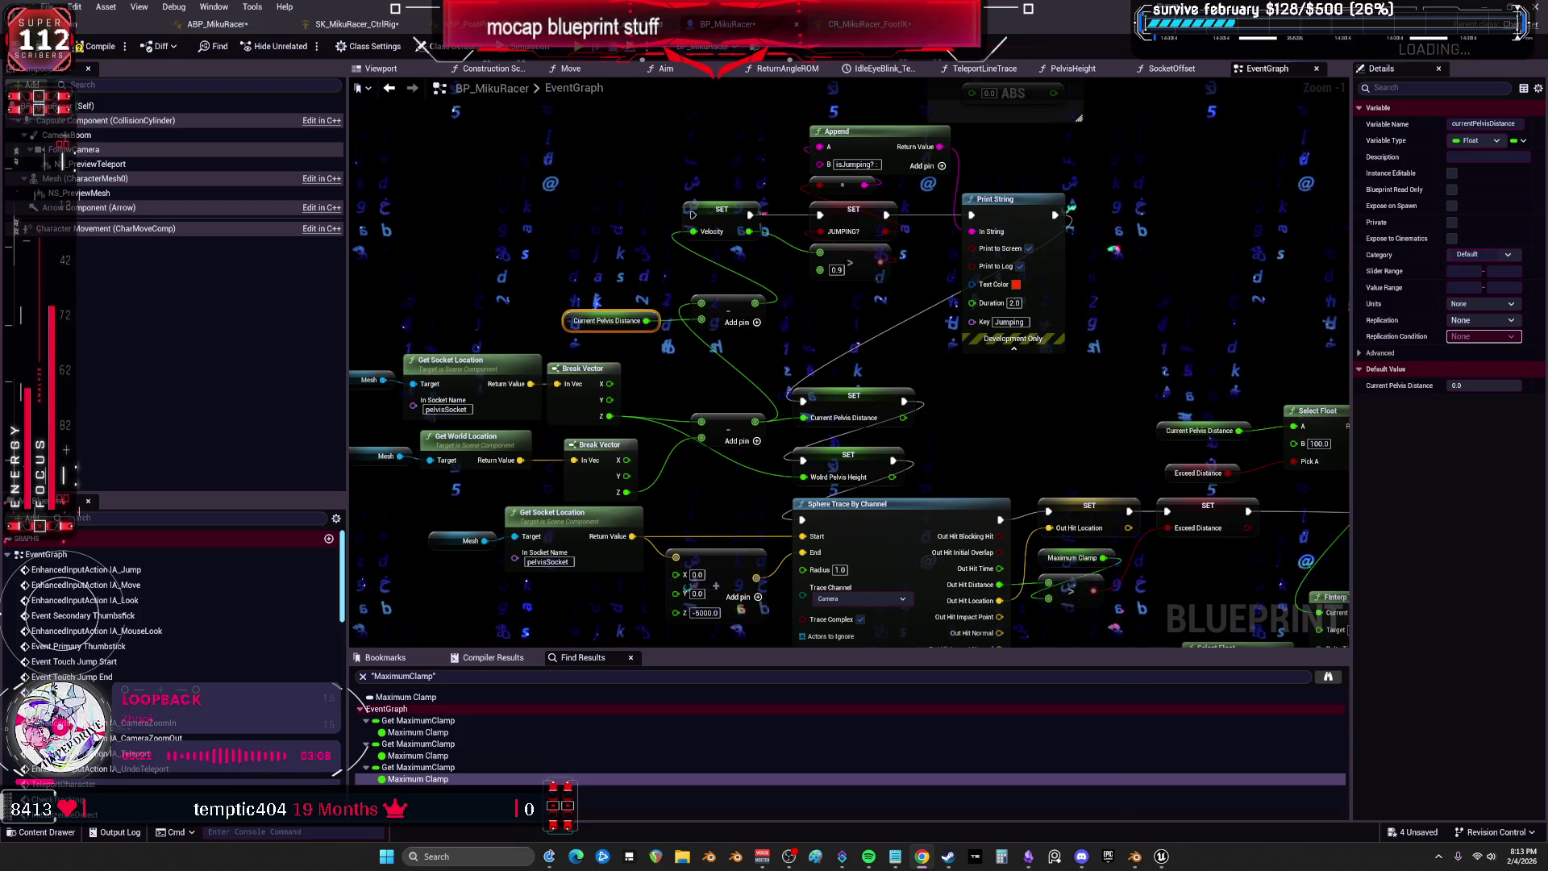
{"action": "scroll", "coordinate": [659, 262], "scroll_direction": "down", "scroll_amount": 2}
{"action": "scroll", "coordinate": [659, 262], "scroll_direction": "down", "scroll_amount": 1}
{"action": "scroll", "coordinate": [926, 346], "scroll_direction": "up", "scroll_amount": 3}
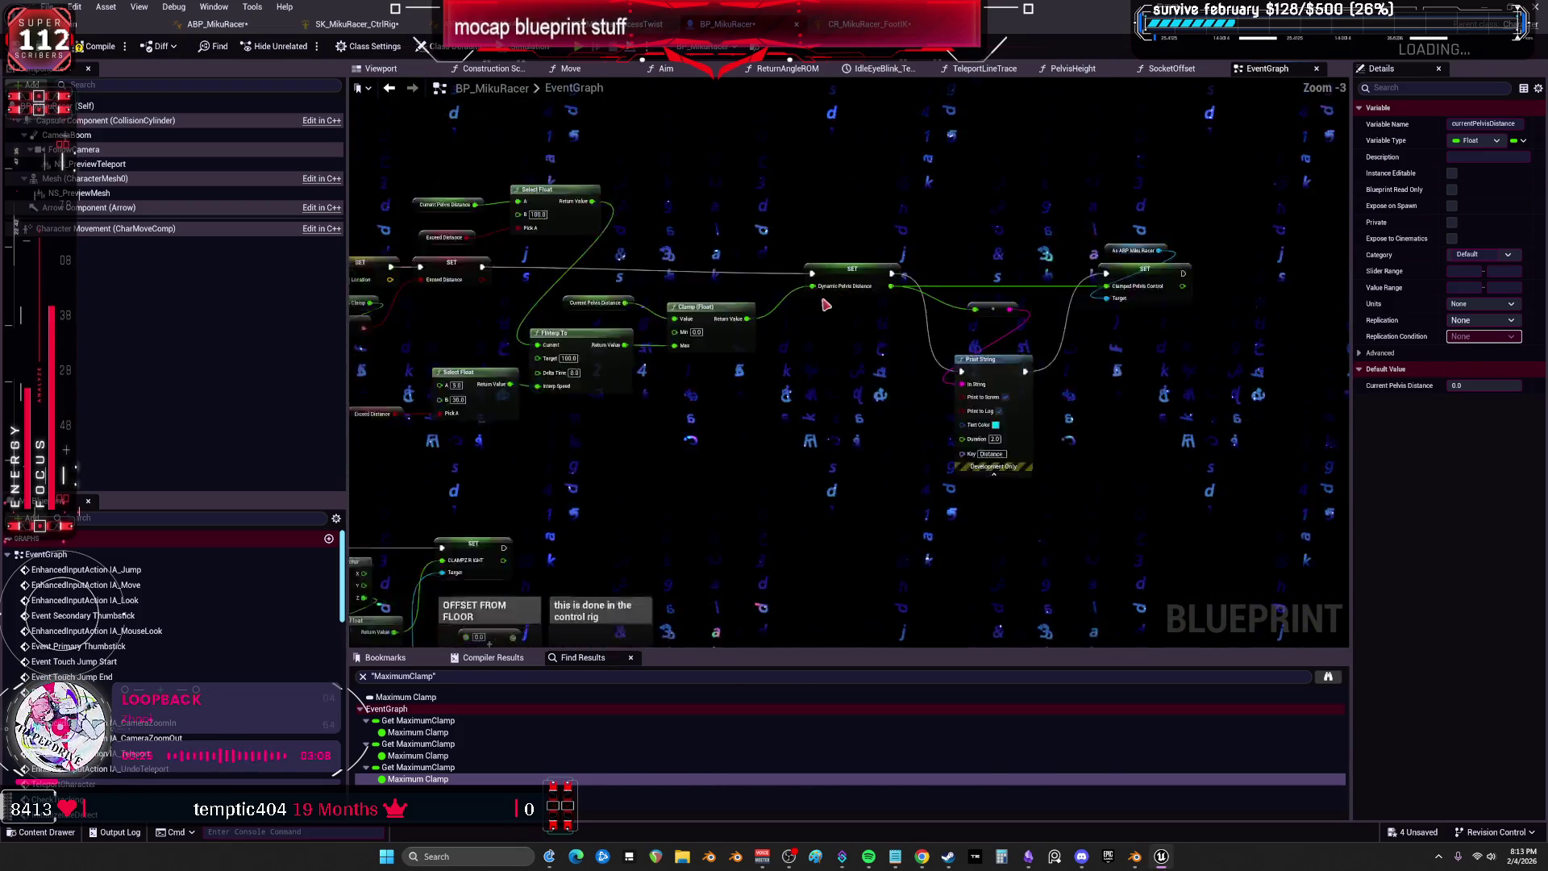
{"action": "left_click", "coordinate": [868, 23]}
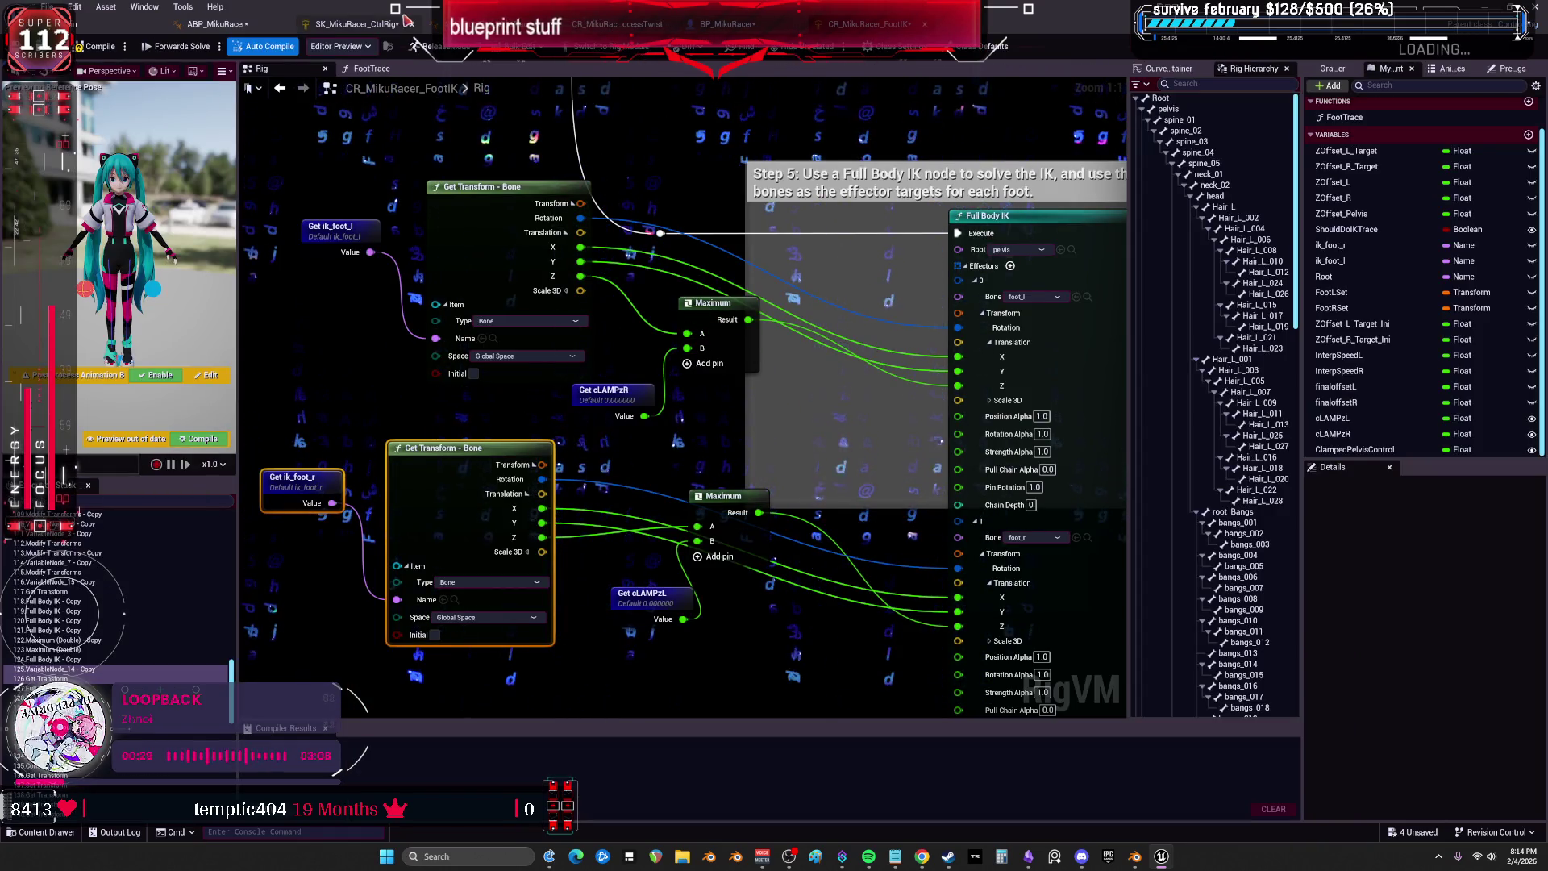
In SK_MikuRacer_CtrlRig, inspect the pelvis clamp comment, Get ClampedPelvis and the Subtract, Scale, Add nodes.
{"action": "left_click", "coordinate": [355, 24]}
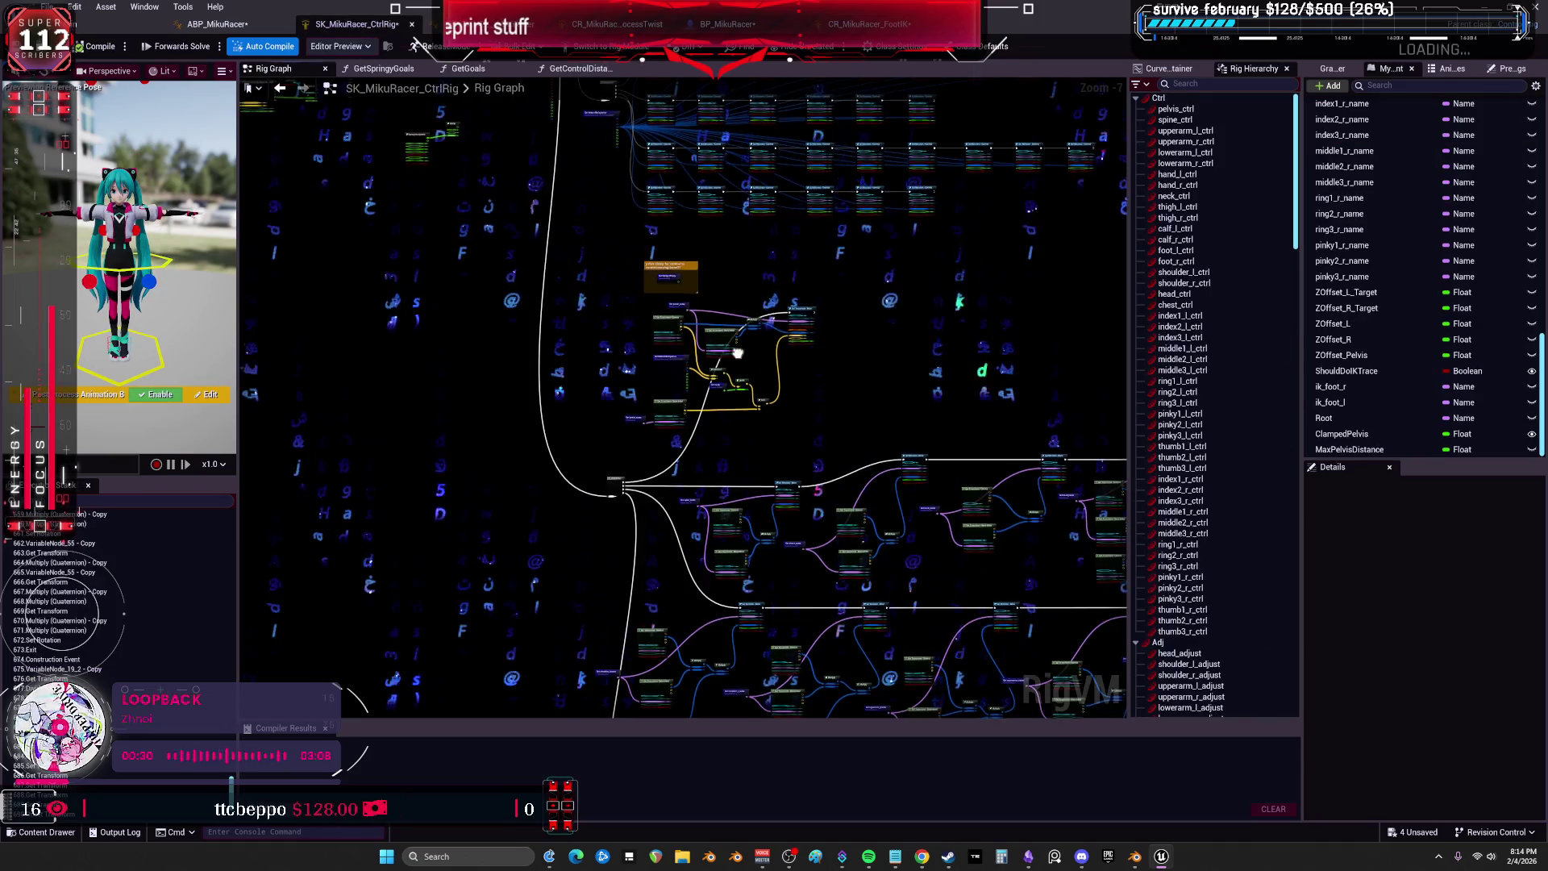
{"action": "scroll", "coordinate": [746, 311], "scroll_direction": "up", "scroll_amount": 5}
{"action": "left_click_drag", "start_coordinate": [746, 311], "coordinate": [904, 362]}
{"action": "left_click", "coordinate": [597, 412]}
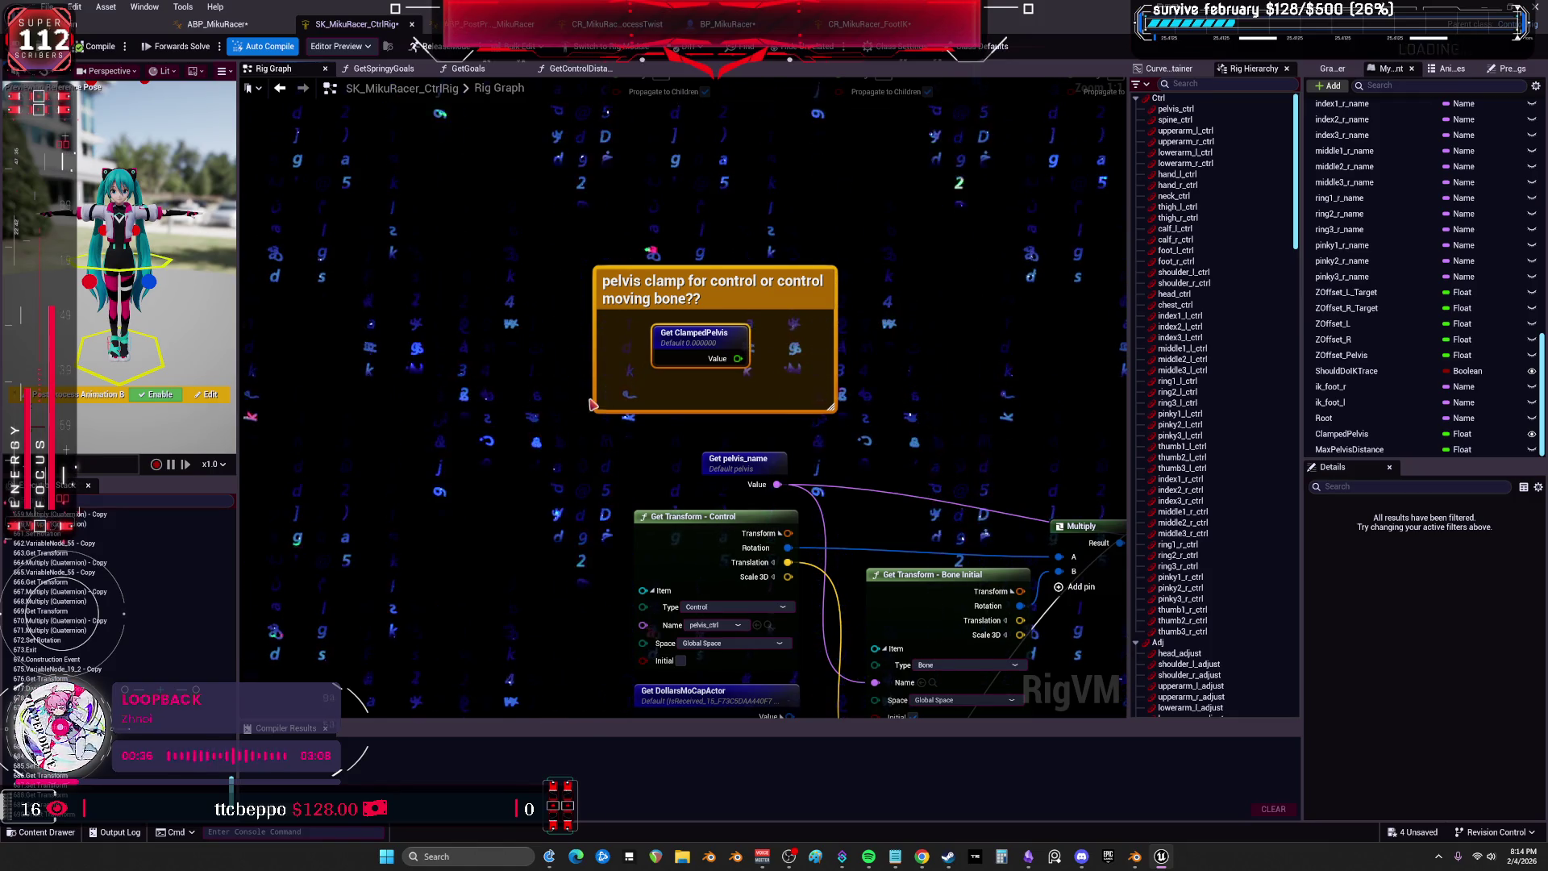
{"action": "left_click_drag", "start_coordinate": [742, 352], "coordinate": [635, 172]}
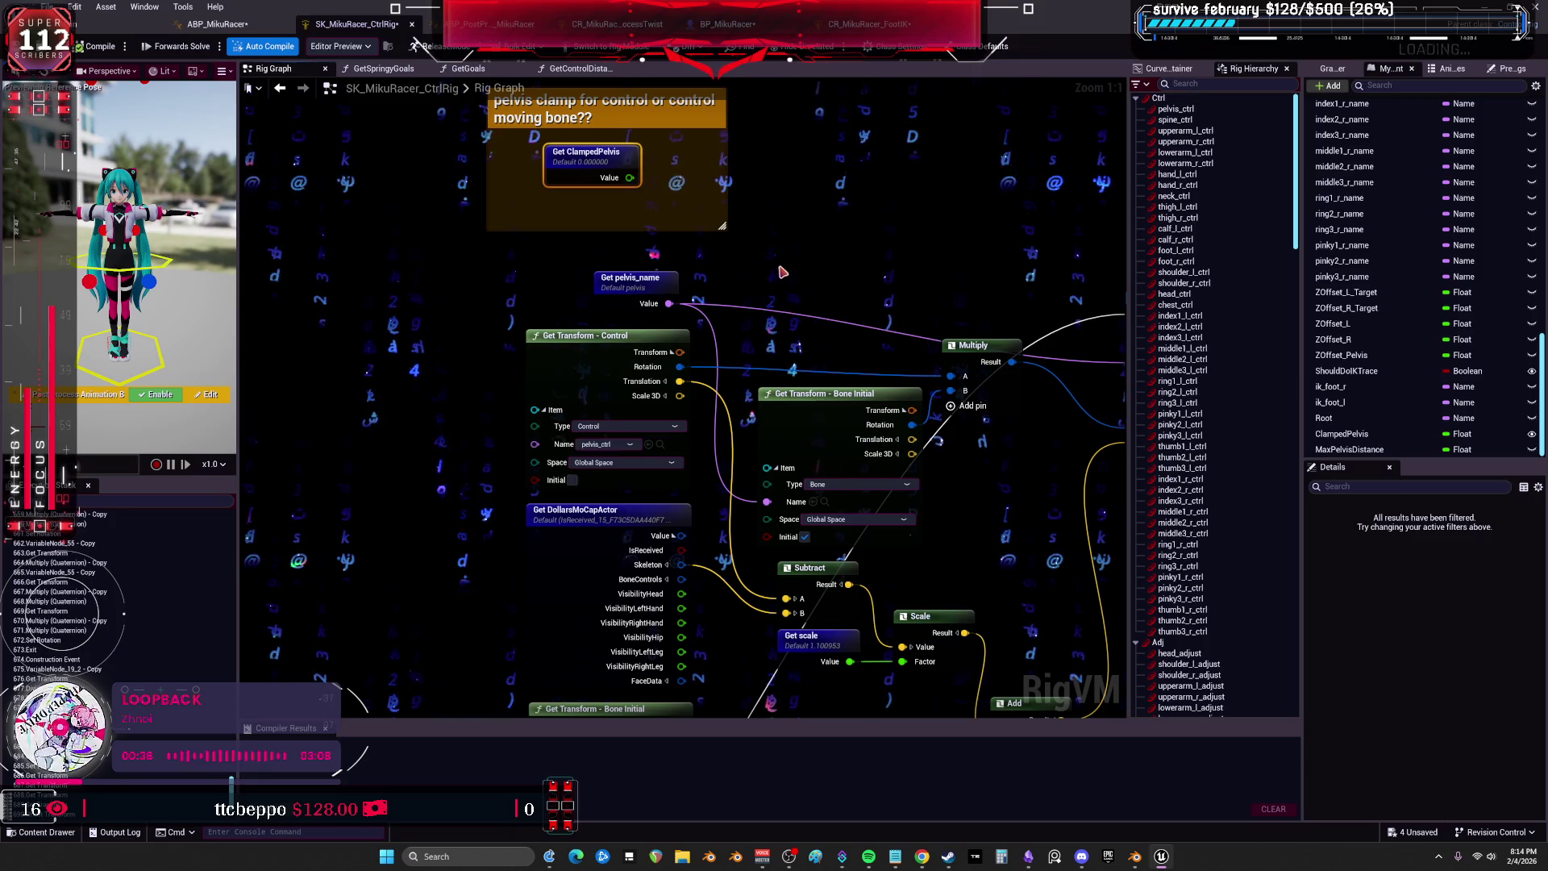
{"action": "mouse_move", "coordinate": [964, 561]}
{"action": "left_mouse_down"}
{"action": "mouse_move", "coordinate": [868, 272]}
{"action": "mouse_move", "coordinate": [810, 552]}
{"action": "mouse_move", "coordinate": [637, 538]}
{"action": "mouse_move", "coordinate": [830, 534]}
{"action": "left_mouse_up"}
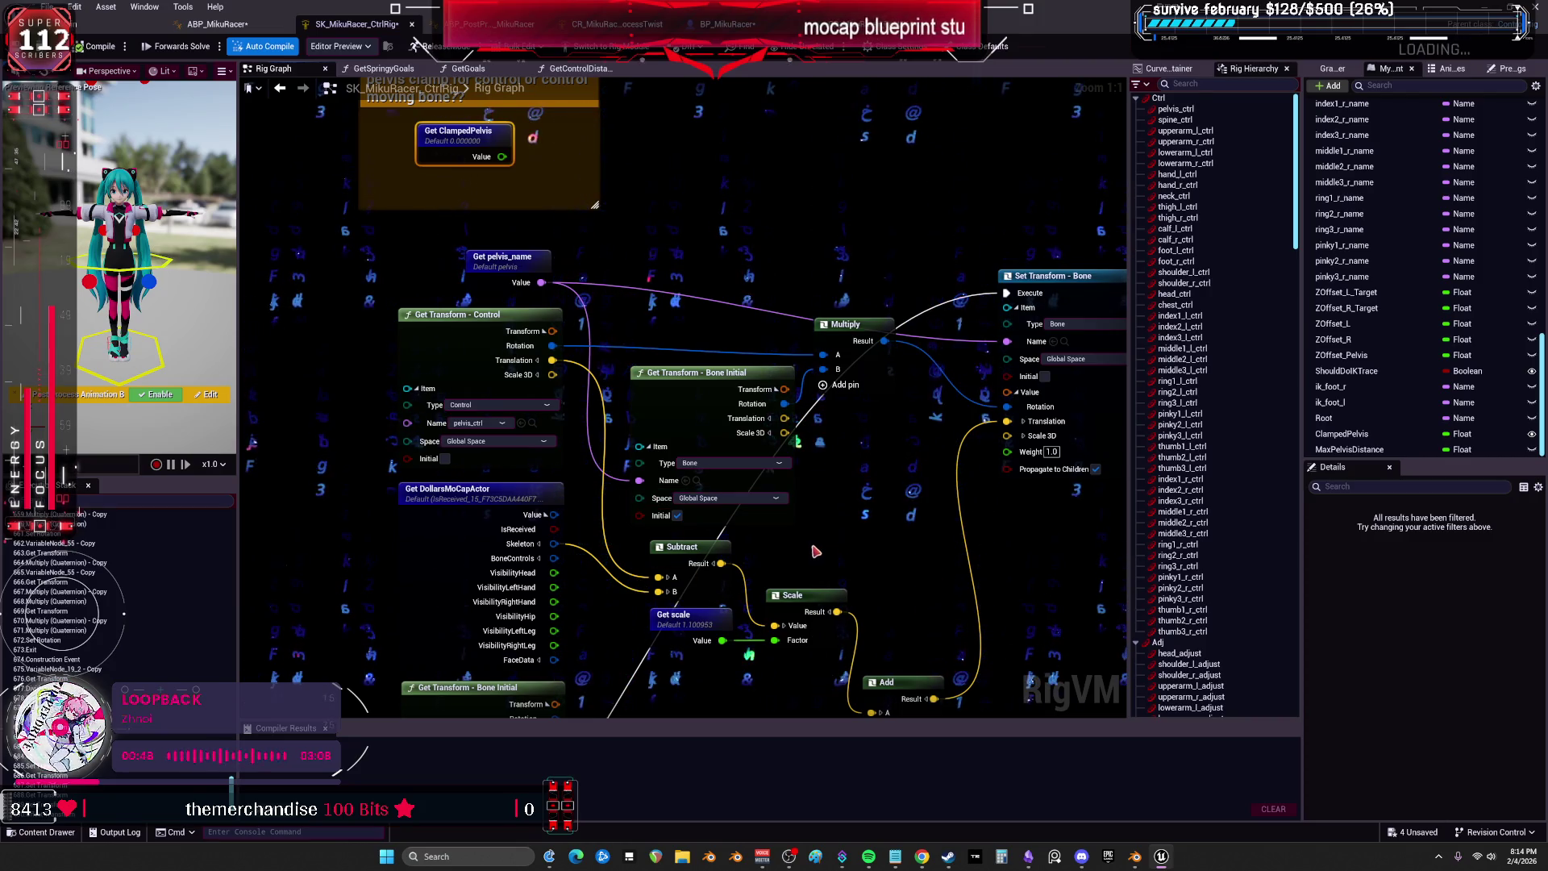
Review the lower pelvis Set Transform nodes, then select Twist Setup in ABP_PostProcess_MikuRacer's AnimGraph.
{"action": "left_click_drag", "start_coordinate": [833, 553], "coordinate": [833, 483]}
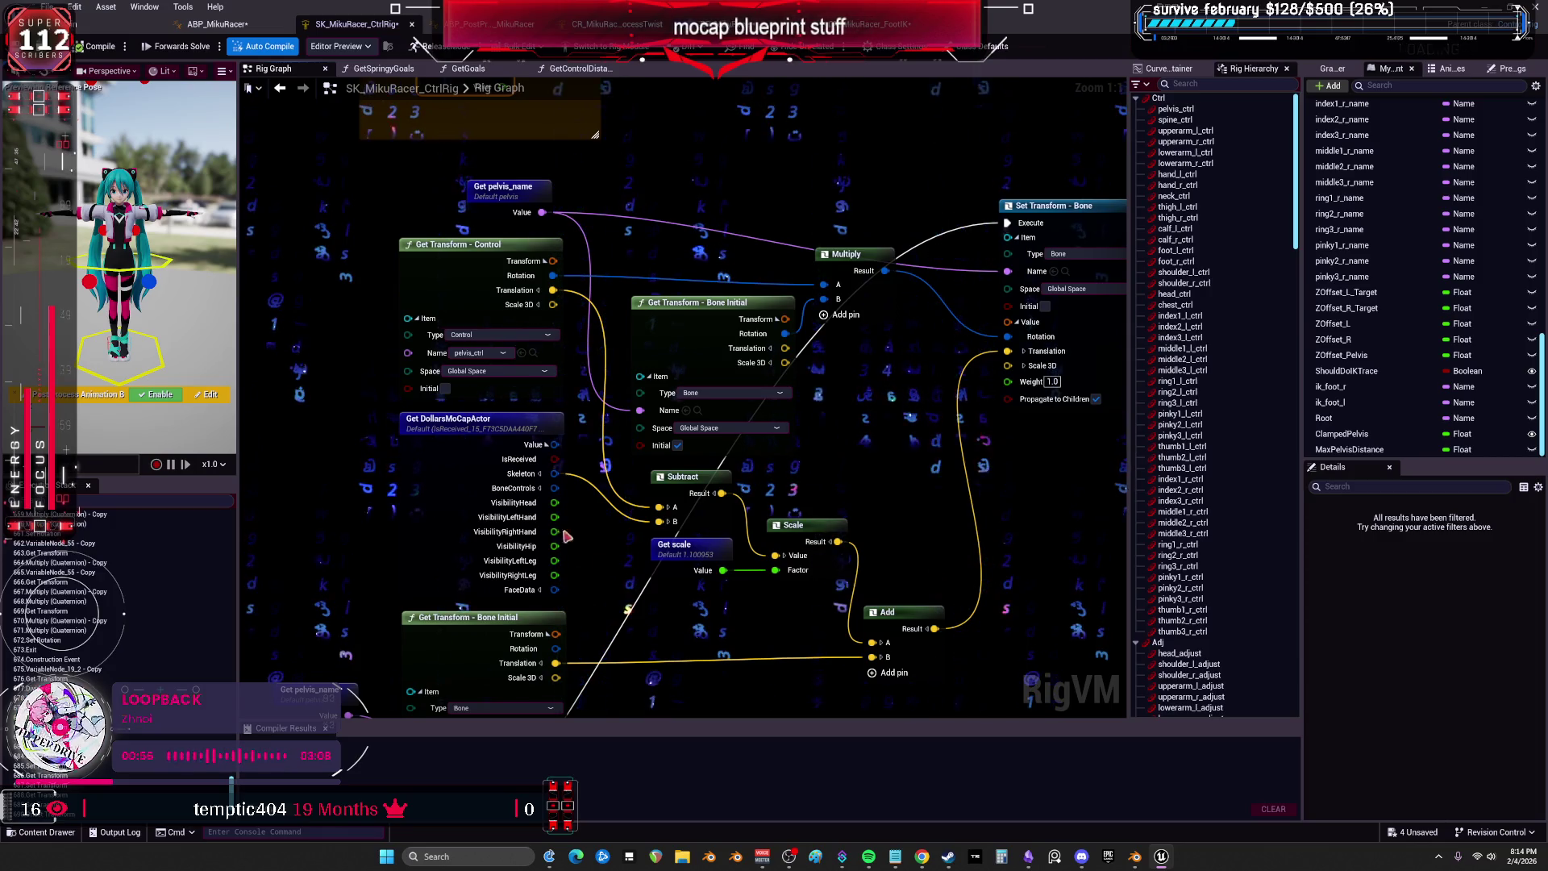
{"action": "left_click_drag", "start_coordinate": [666, 516], "coordinate": [650, 535]}
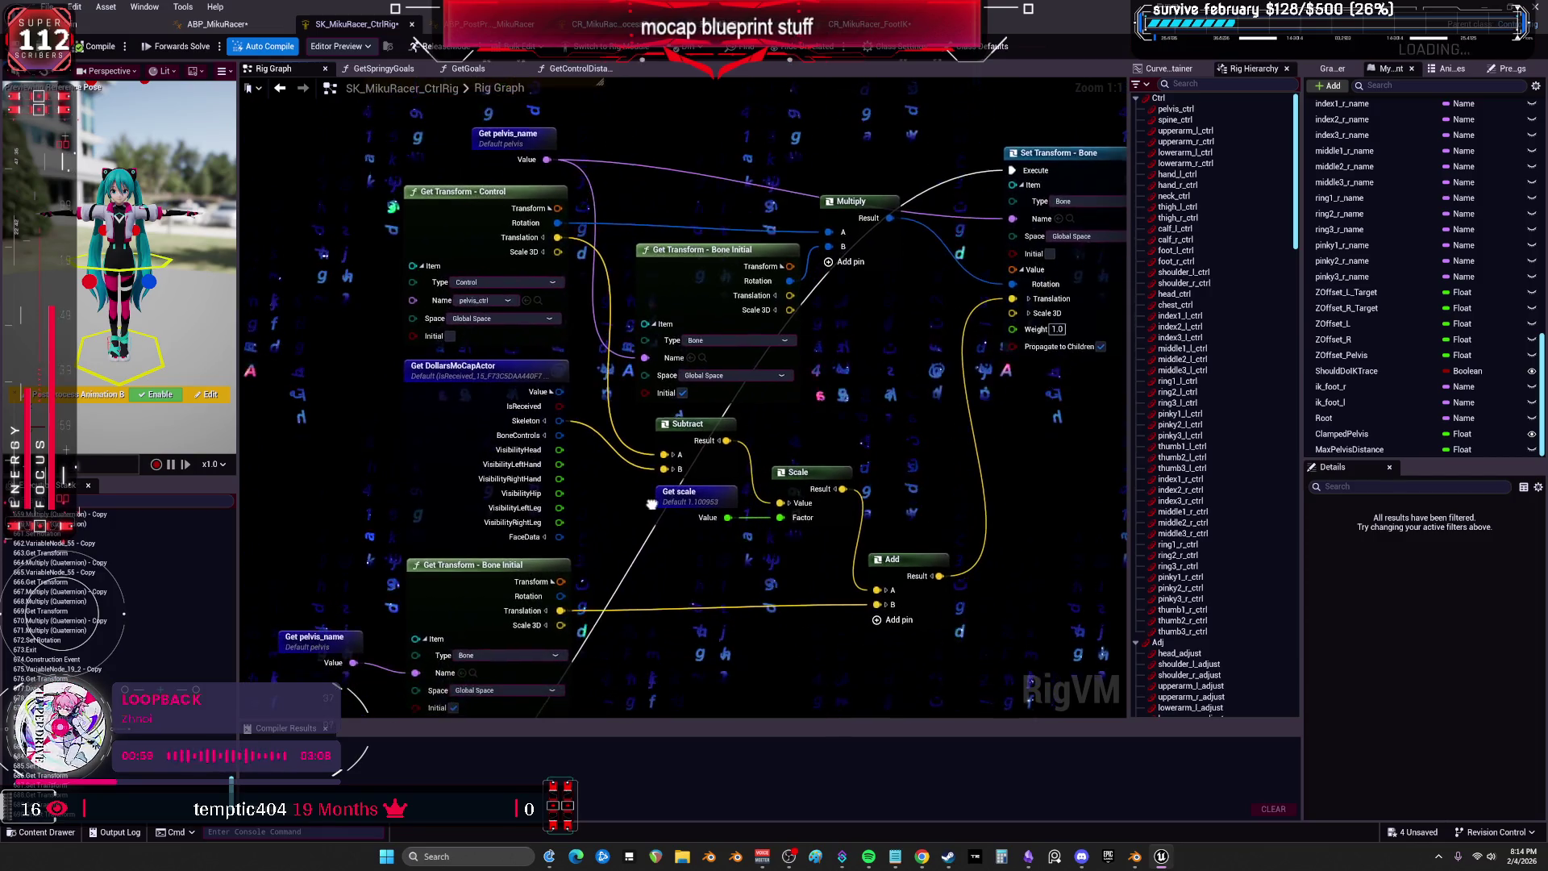
{"action": "scroll", "coordinate": [649, 534], "scroll_direction": "down", "scroll_amount": 5}
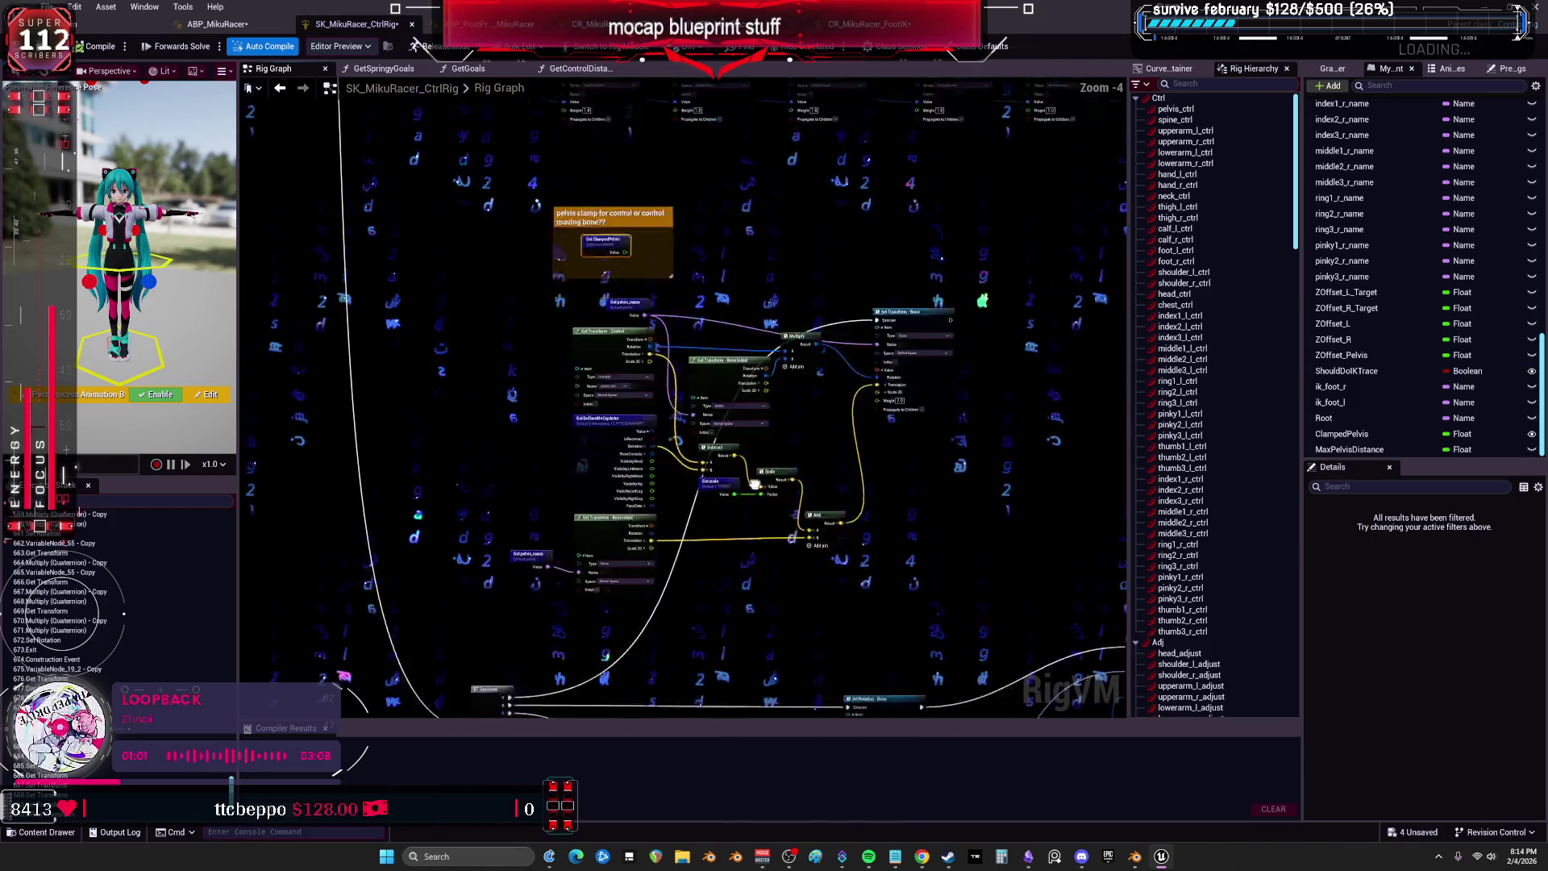
{"action": "scroll", "coordinate": [684, 439], "scroll_direction": "up", "scroll_amount": 5}
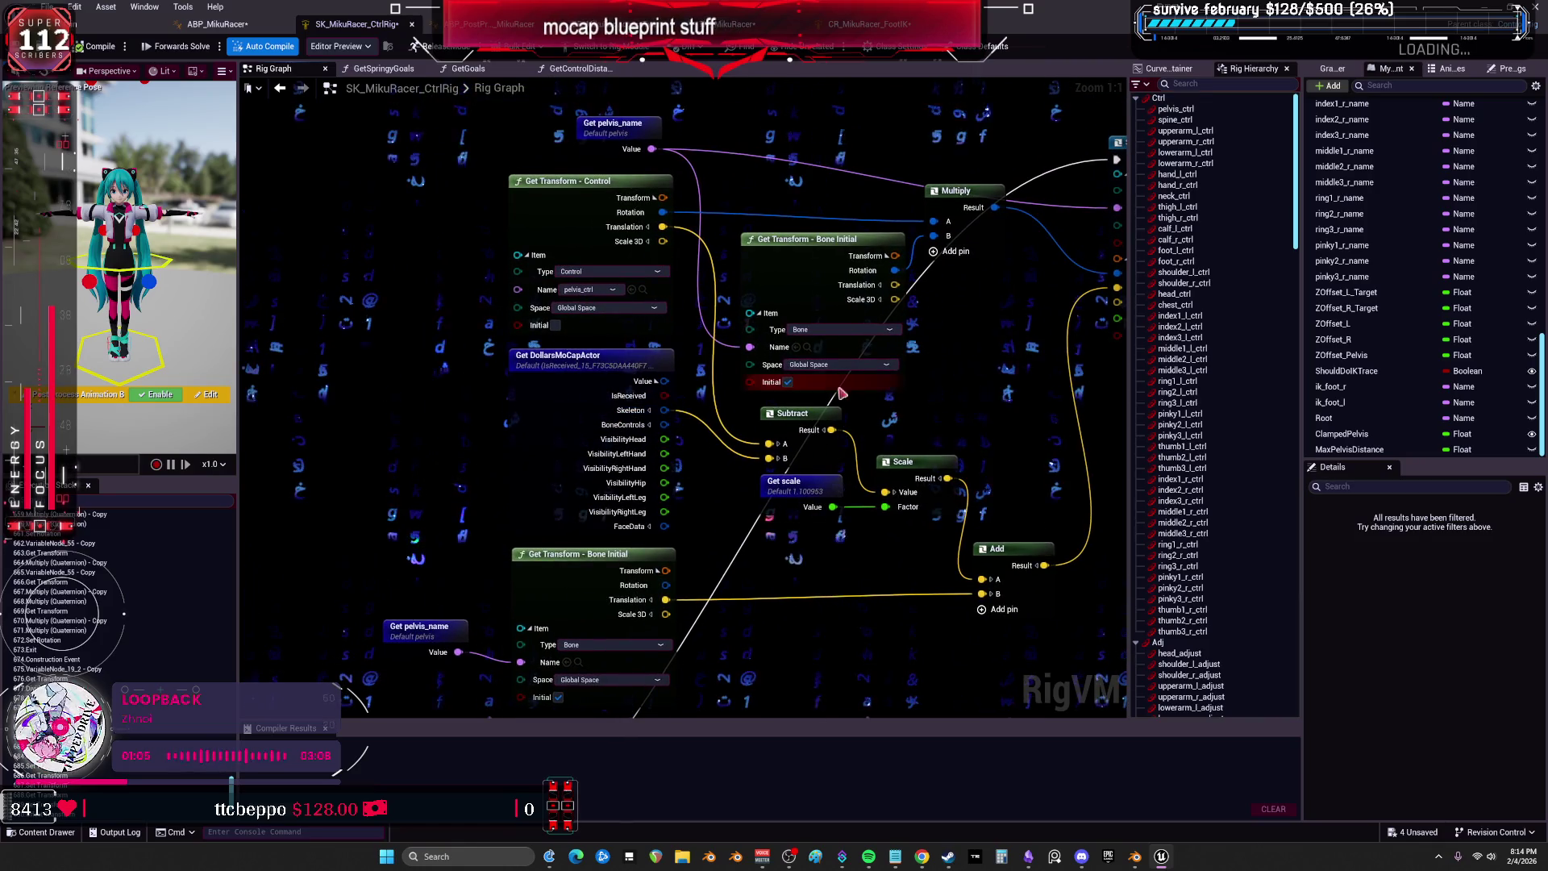
{"action": "left_click_drag", "start_coordinate": [616, 415], "coordinate": [616, 578]}
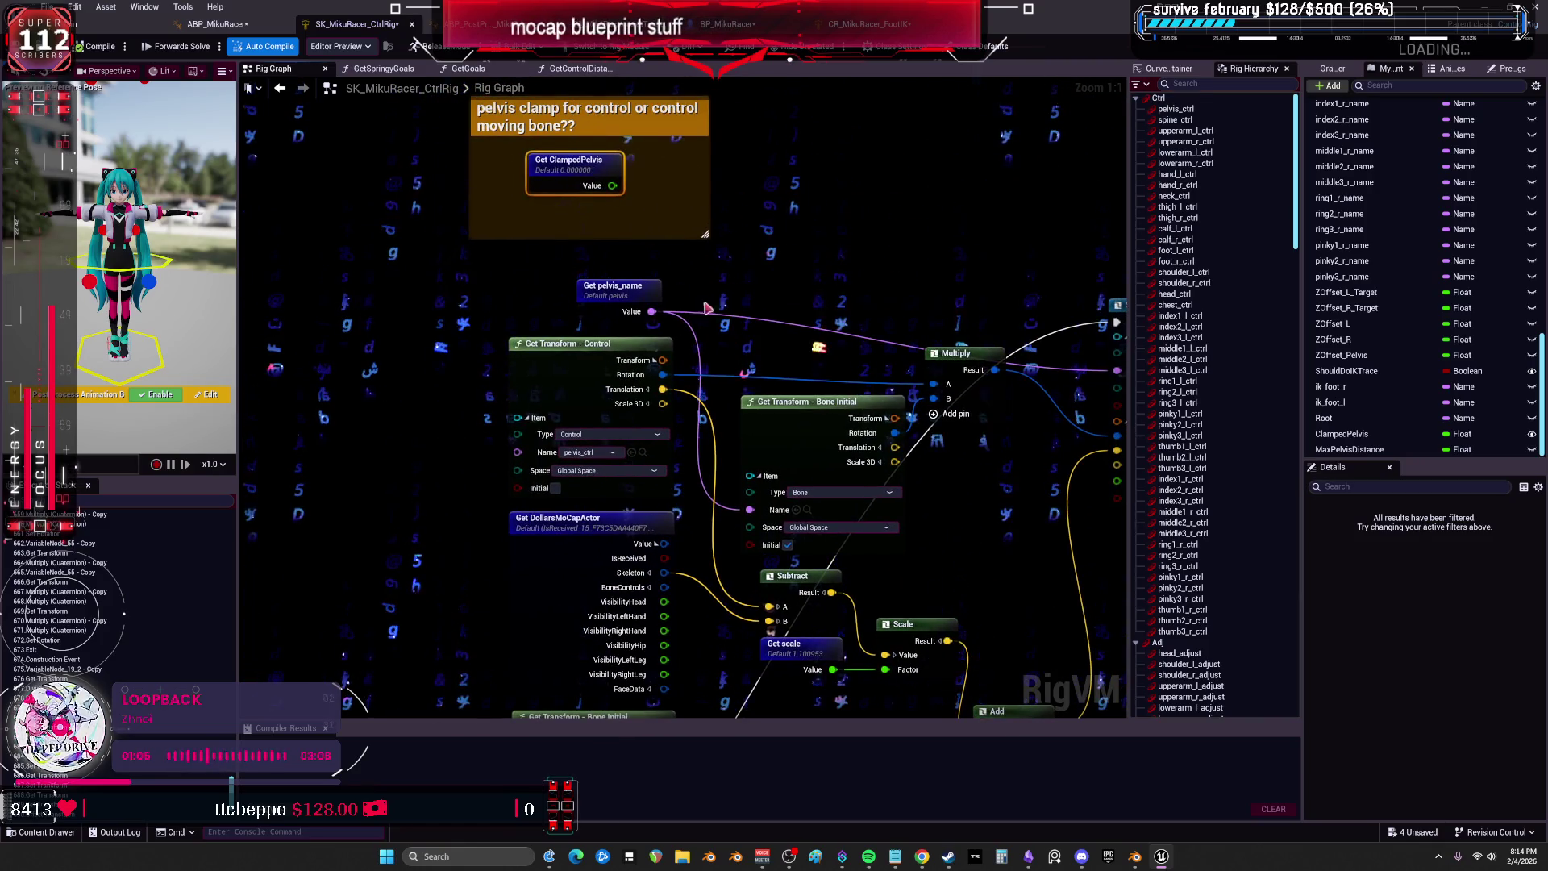
{"action": "left_click_drag", "start_coordinate": [755, 607], "coordinate": [706, 446]}
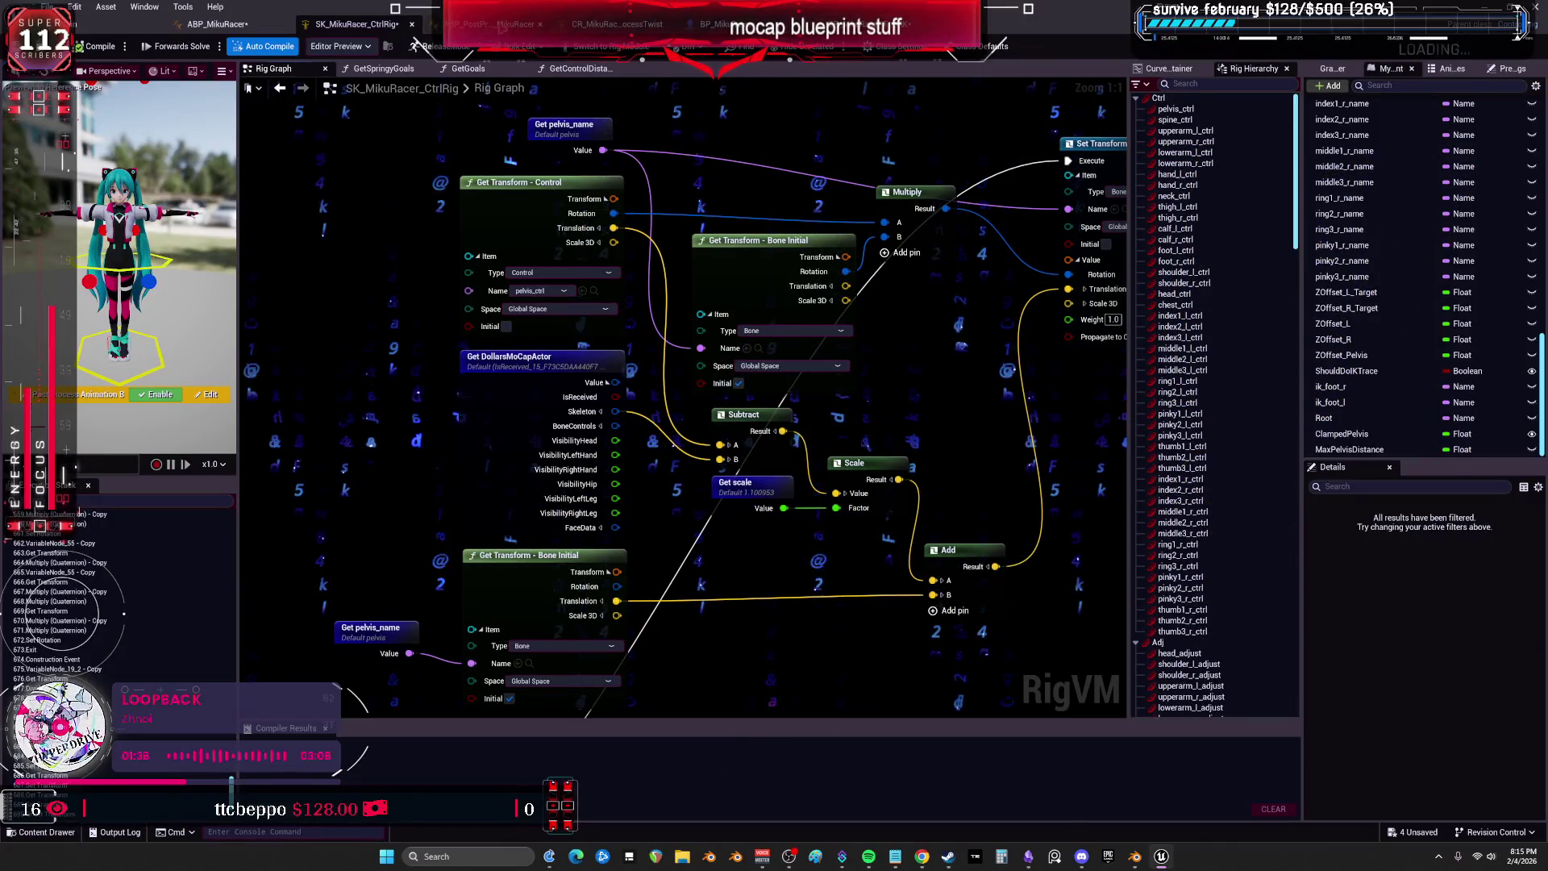
{"action": "key", "text": "ctrl+Tab"}
{"action": "left_click_drag", "start_coordinate": [678, 178], "coordinate": [657, 179]}
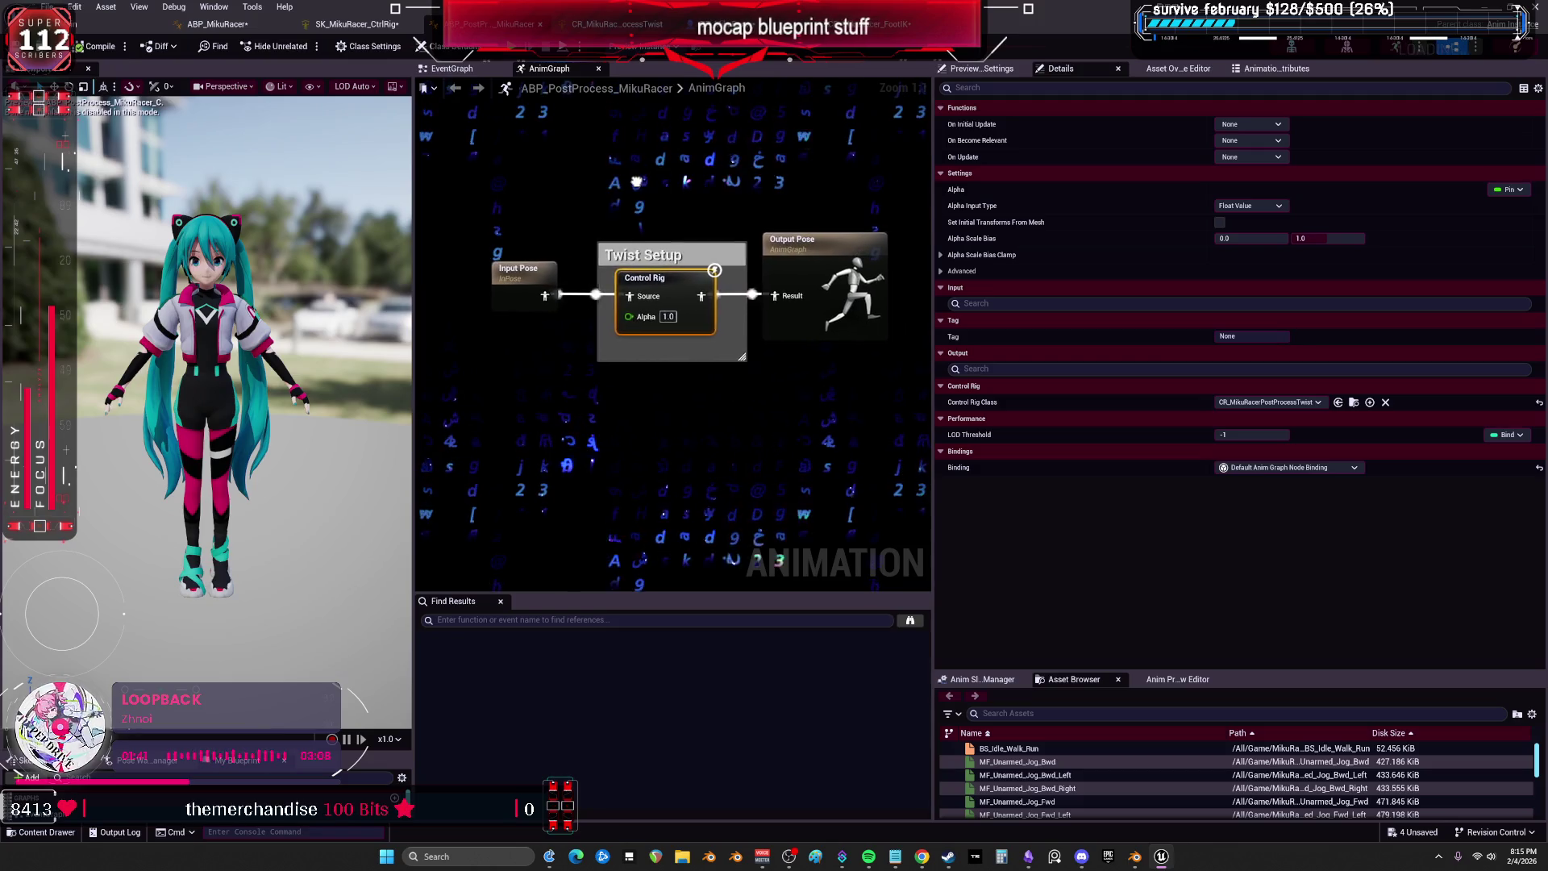
Open the Twist Setup forwards solve graph, then cycle through the AnimGraph and BP_MikuRacer event graph.
{"action": "double_click", "coordinate": [673, 286]}
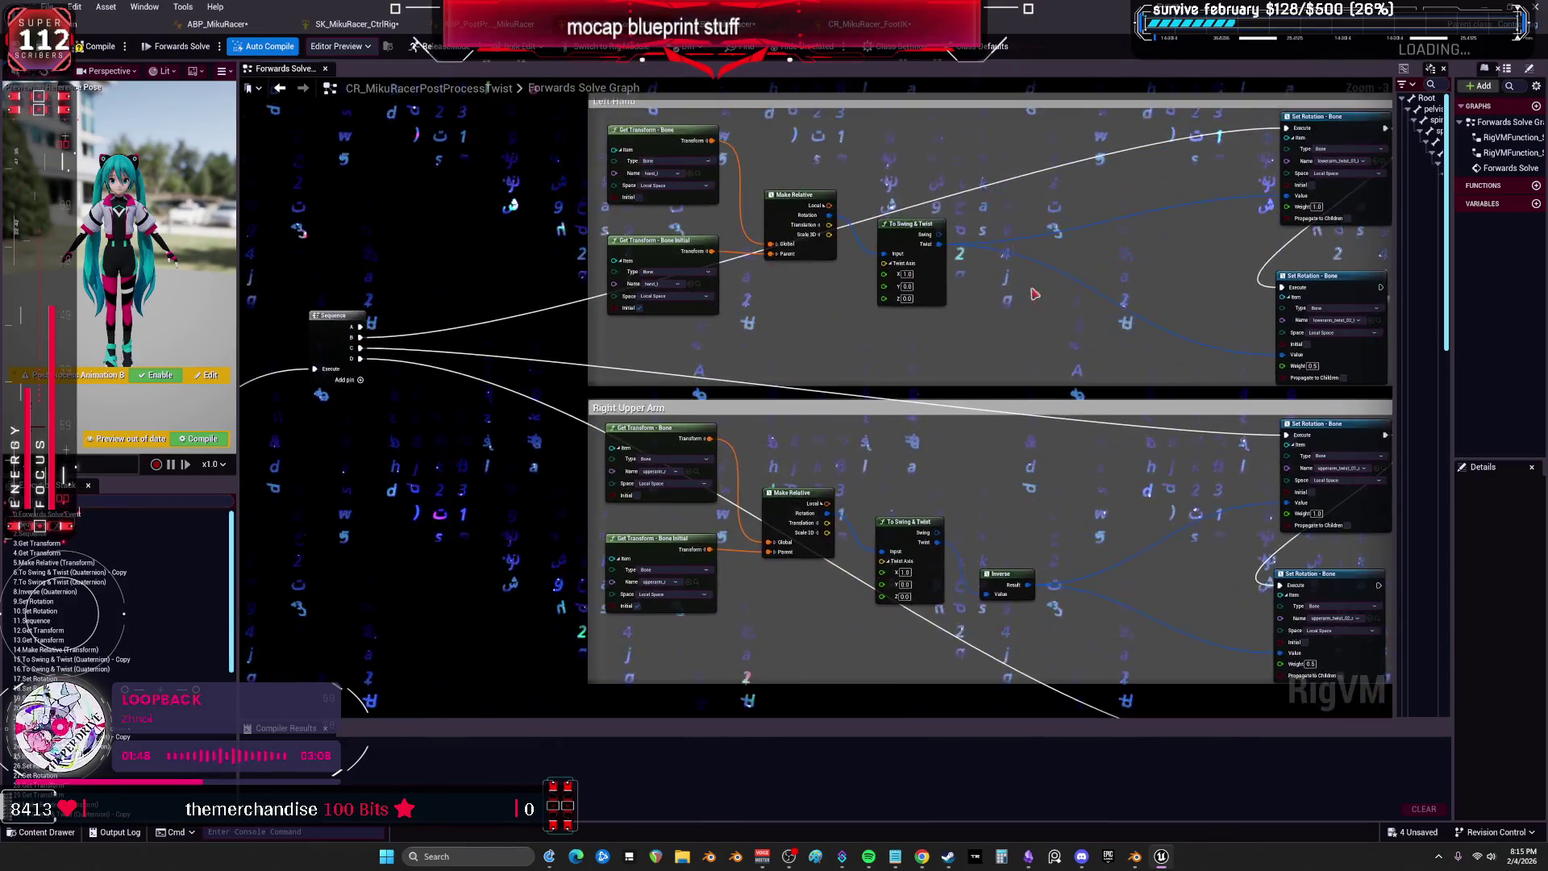
{"action": "key", "text": "ctrl+Tab"}
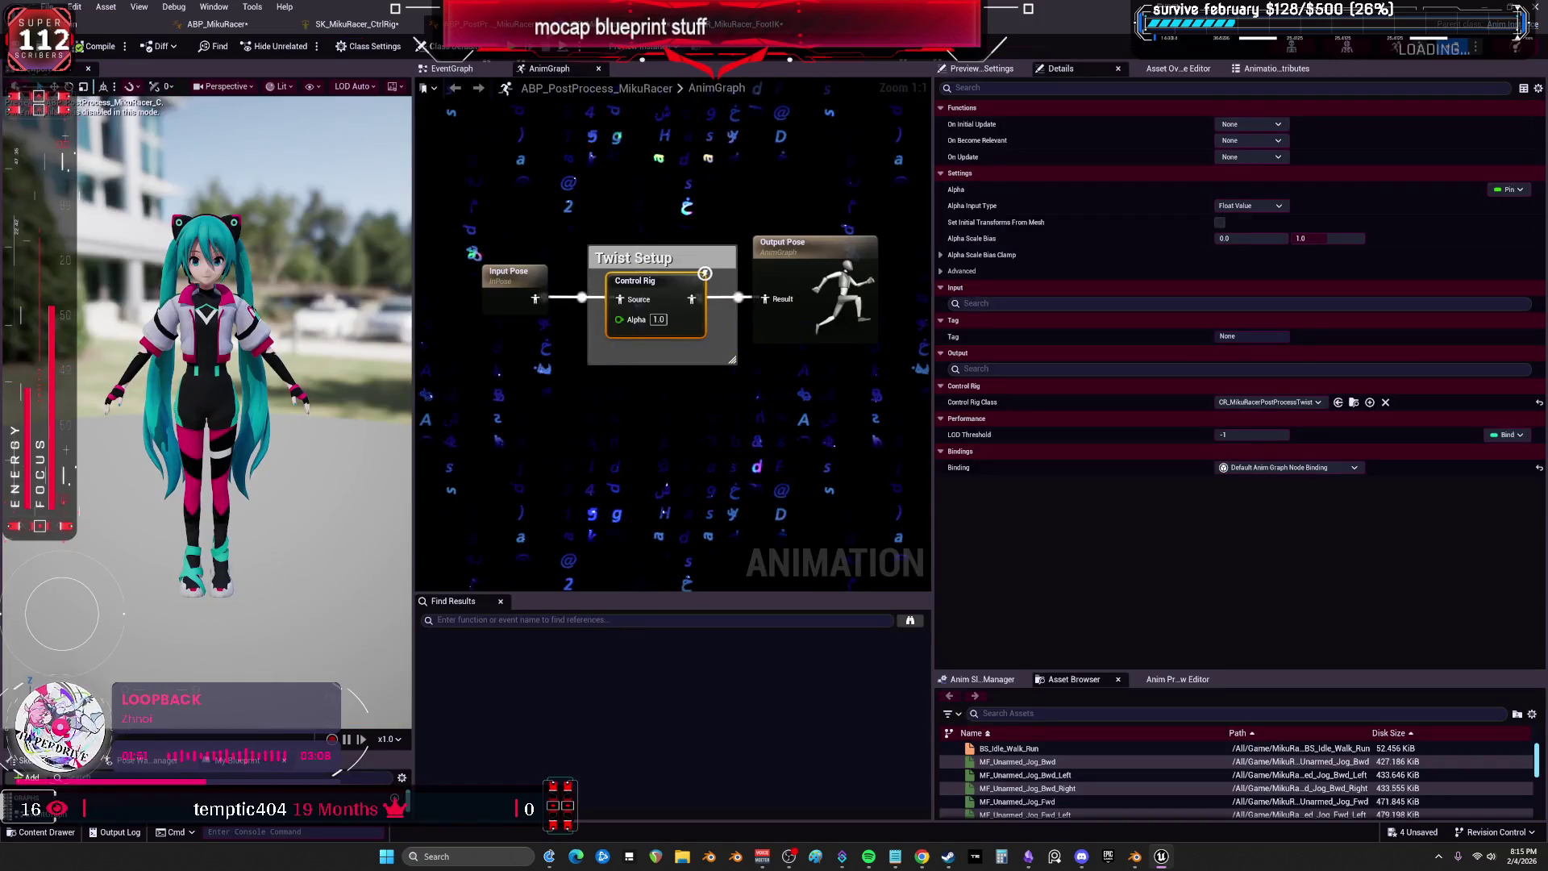
{"action": "key", "text": "ctrl+Tab"}
{"action": "key", "text": "ctrl+Tab"}
{"action": "scroll", "coordinate": [561, 167], "scroll_direction": "down", "scroll_amount": 5}
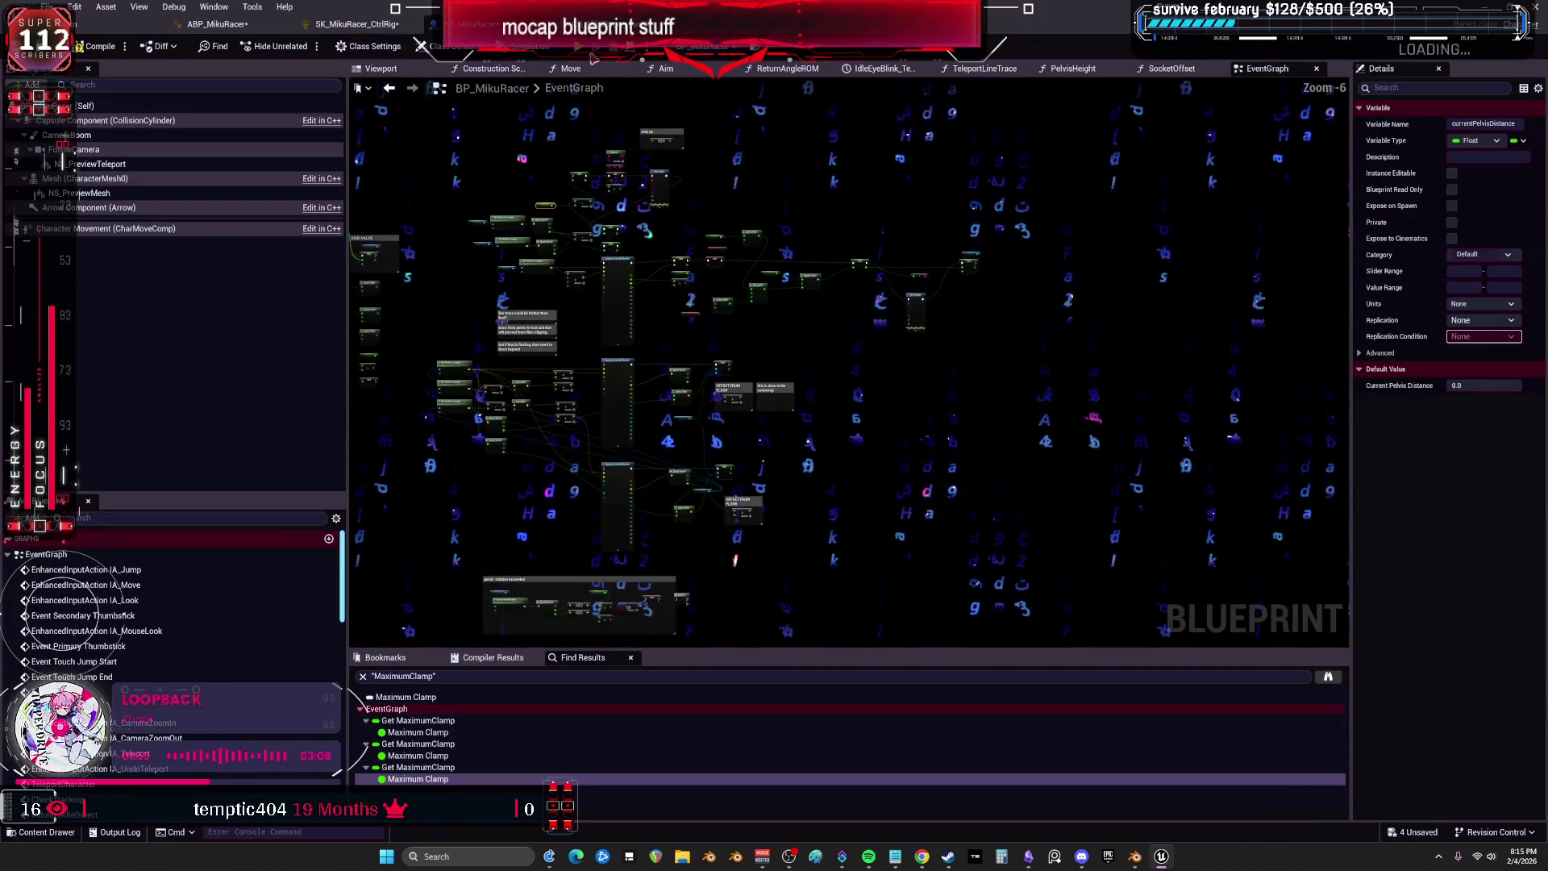
Pan and zoom through the CR_MikuRacer_FootIK and SK_MikuRacer_CtrlRig rig graphs' node clusters.
{"action": "key", "text": "ctrl+Tab"}
{"action": "scroll", "coordinate": [795, 376], "scroll_direction": "down", "scroll_amount": 3}
{"action": "left_click_drag", "start_coordinate": [795, 376], "coordinate": [767, 661]}
{"action": "key", "text": "ctrl+Tab"}
{"action": "scroll", "coordinate": [603, 493], "scroll_direction": "down", "scroll_amount": 5}
{"action": "mouse_move", "coordinate": [795, 287]}
{"action": "left_mouse_down"}
{"action": "mouse_move", "coordinate": [839, 304]}
{"action": "mouse_move", "coordinate": [724, 182]}
{"action": "left_mouse_up"}
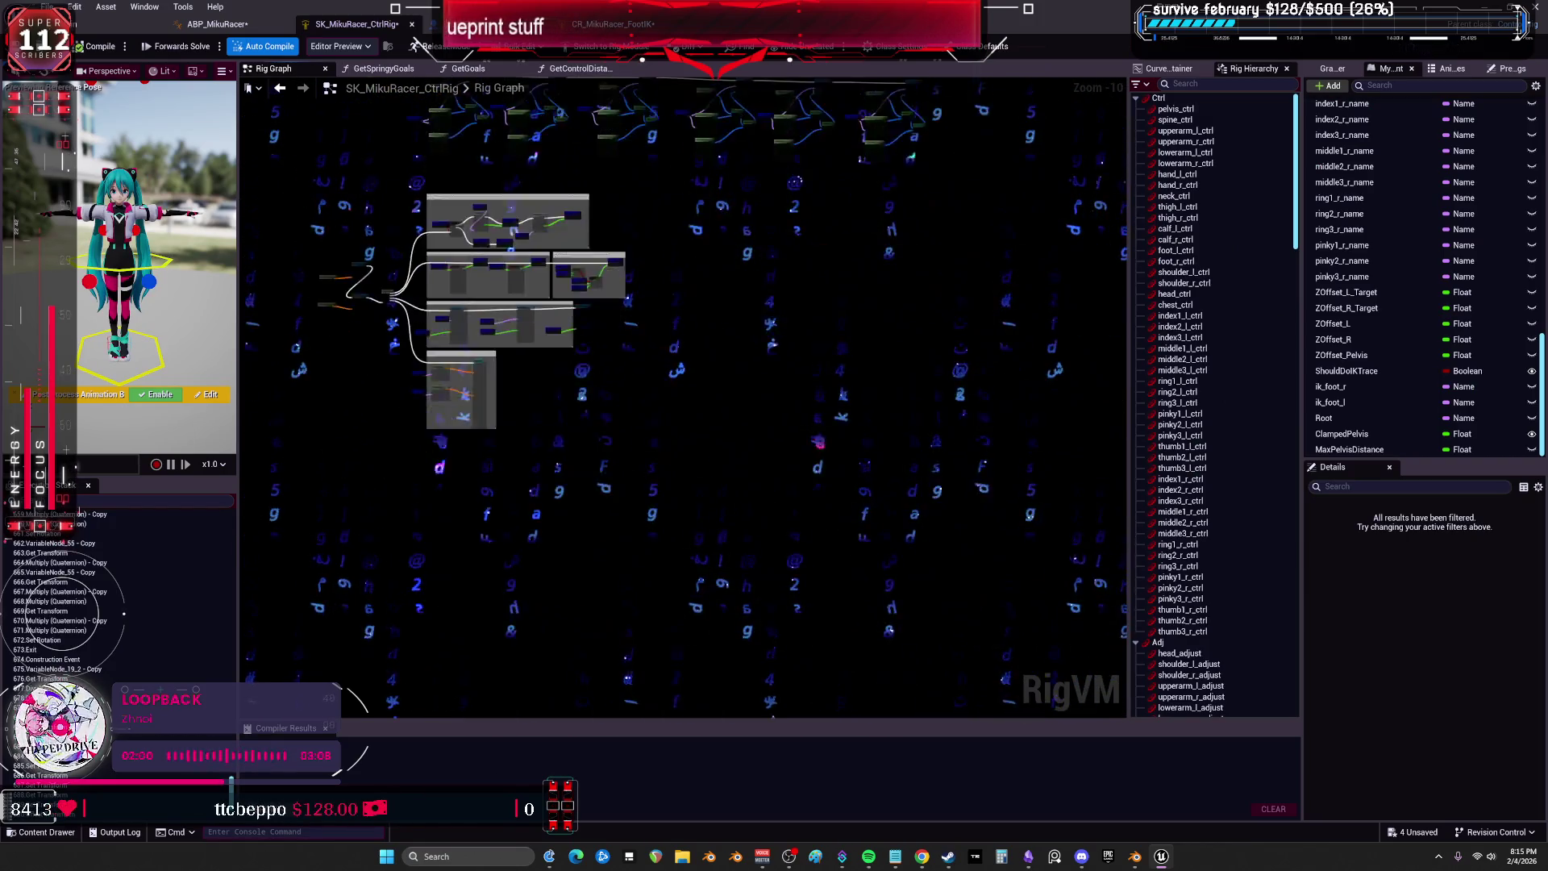
{"action": "scroll", "coordinate": [929, 290], "scroll_direction": "up", "scroll_amount": 7}
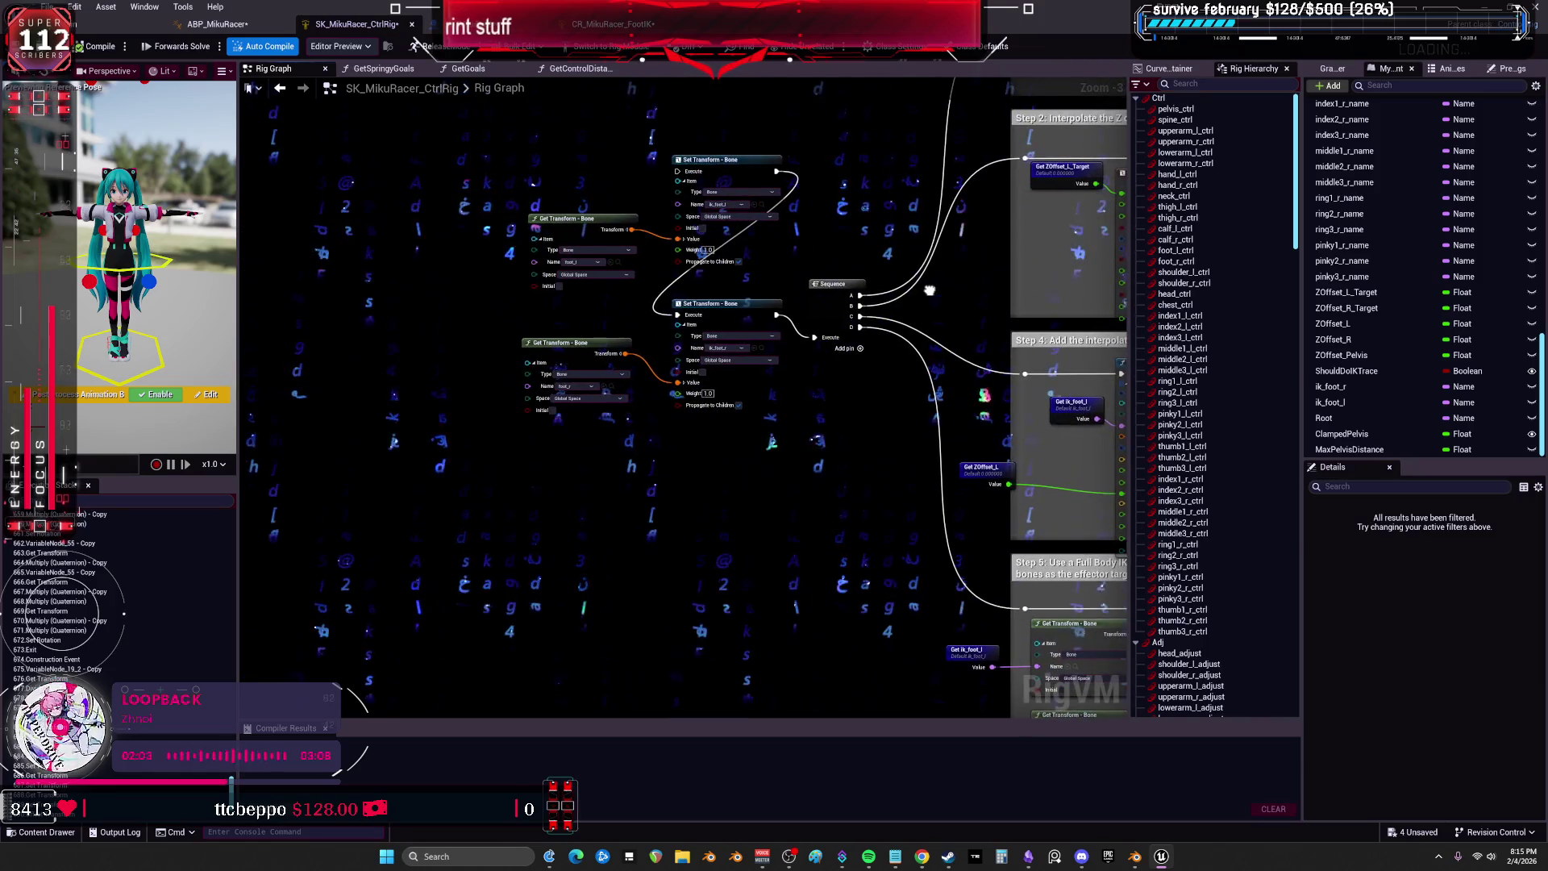
{"action": "scroll", "coordinate": [930, 291], "scroll_direction": "down", "scroll_amount": 4}
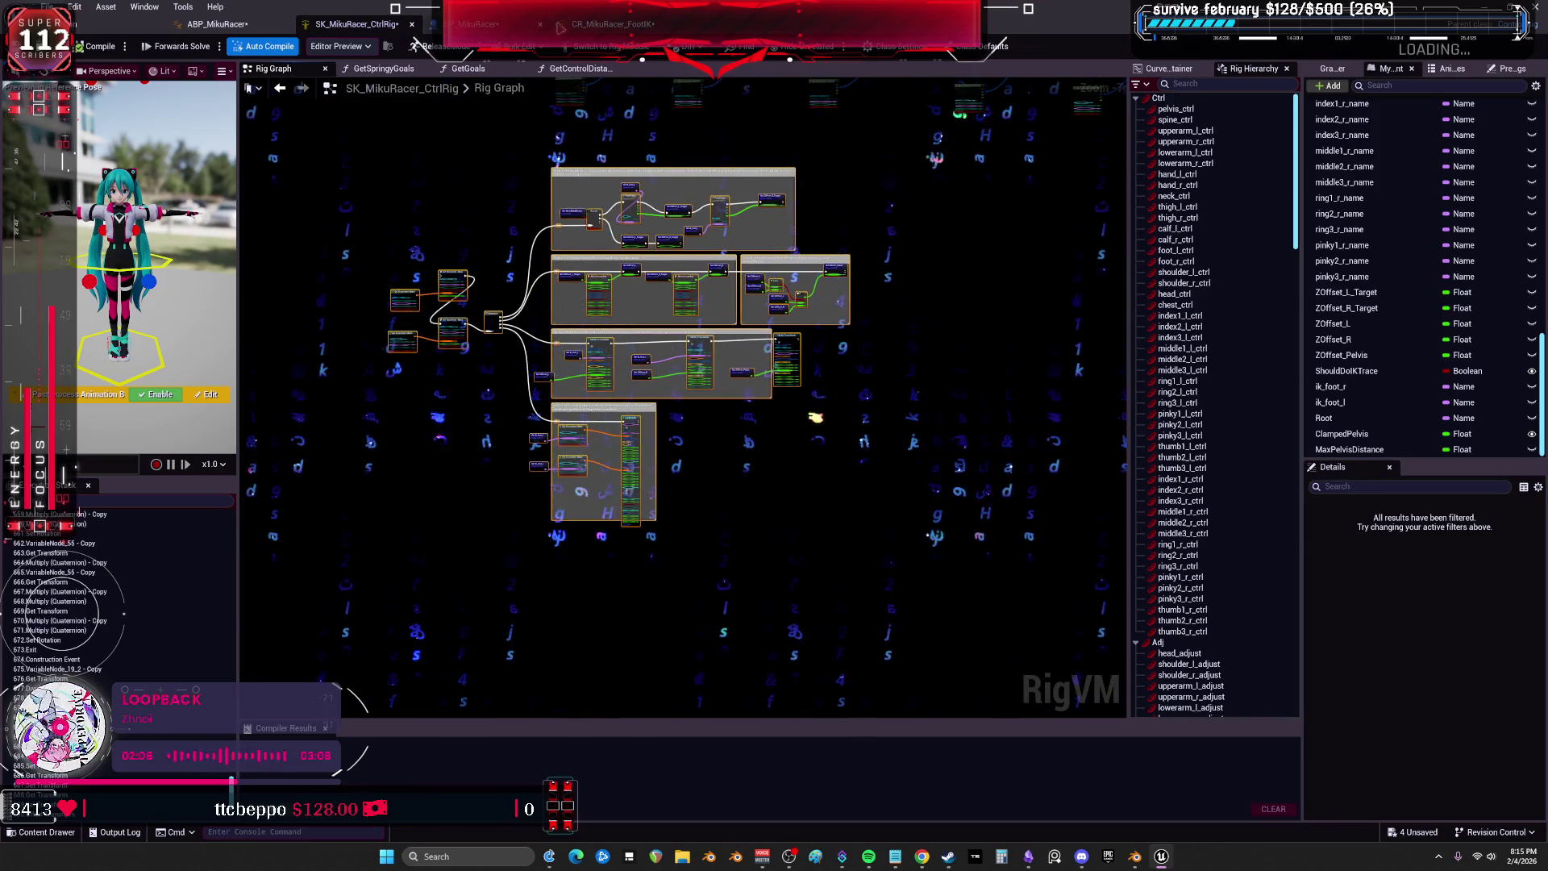
Revisit the FootIK graph and the CtrlRig's upper node rows, ending on BP_MikuRacer's EventGraph.
{"action": "left_click", "coordinate": [601, 24]}
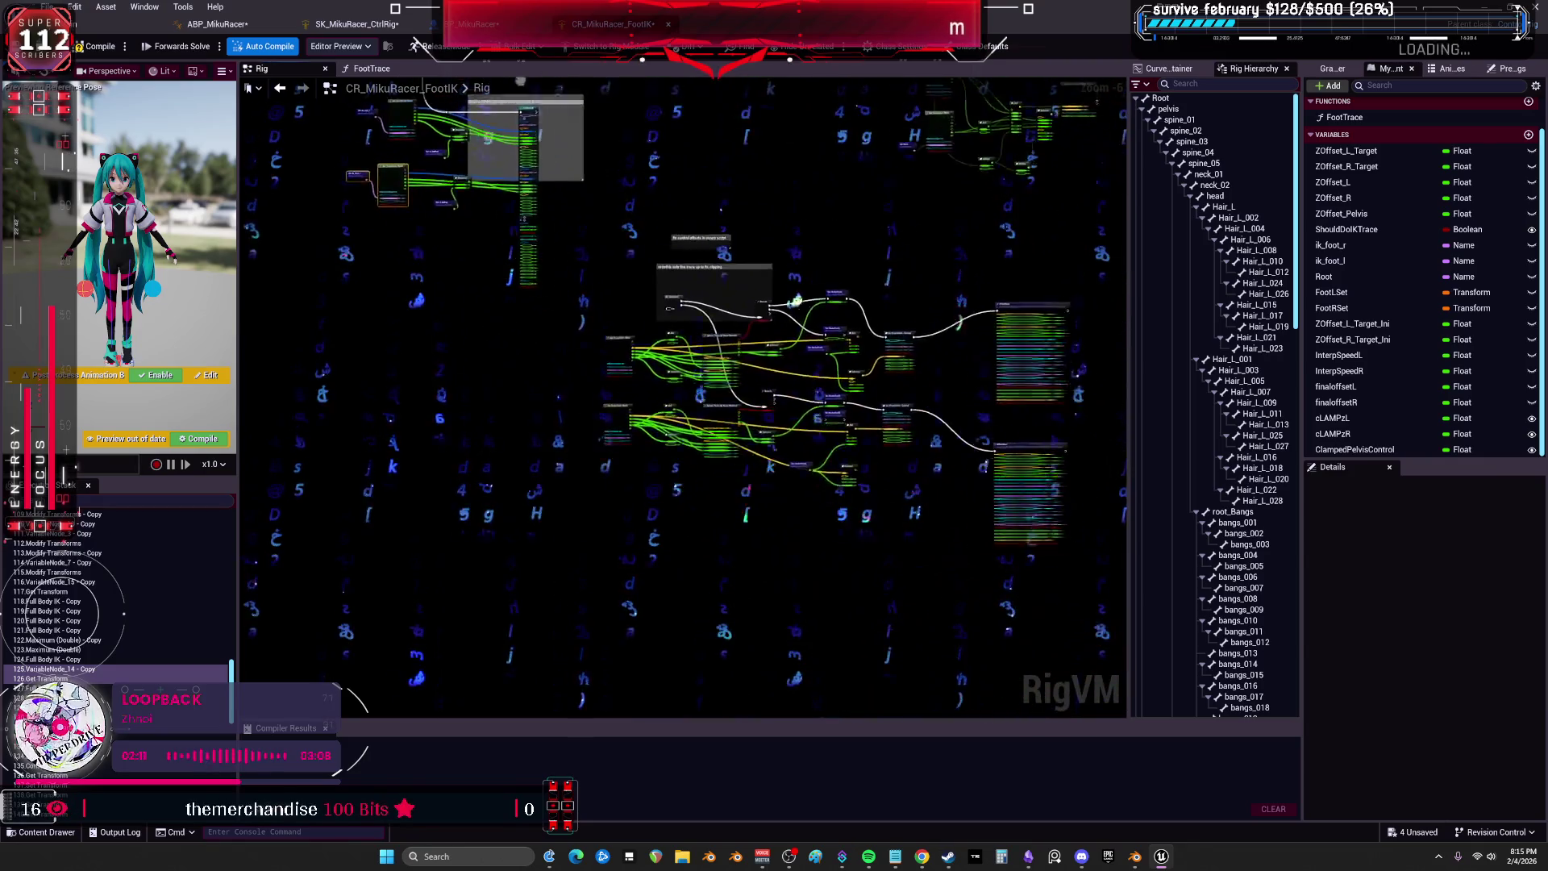
{"action": "scroll", "coordinate": [722, 507], "scroll_direction": "up", "scroll_amount": 2}
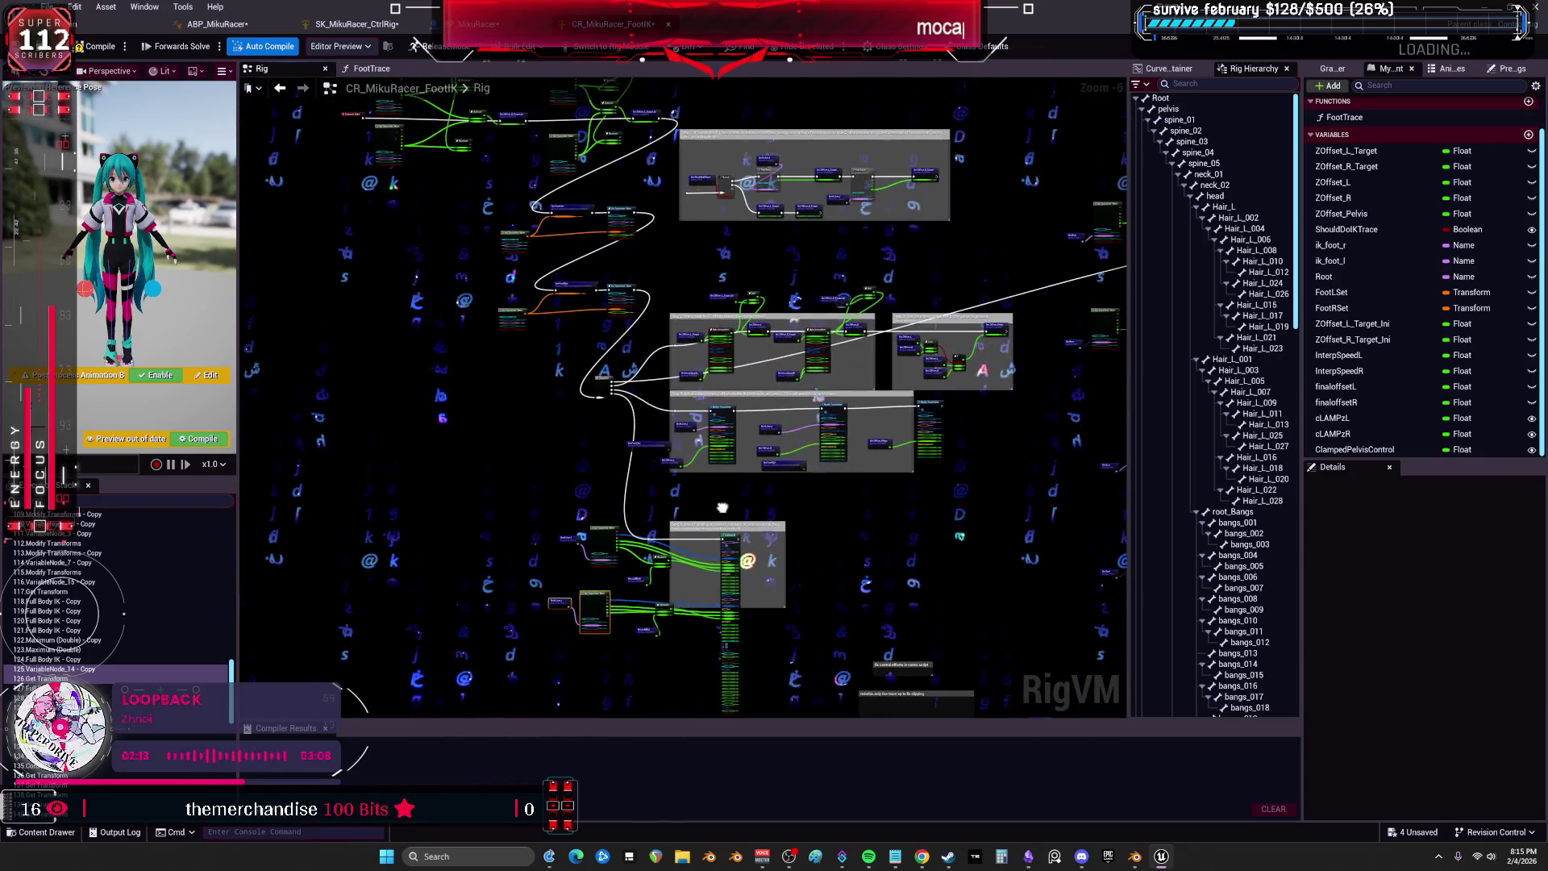
{"action": "scroll", "coordinate": [723, 507], "scroll_direction": "up", "scroll_amount": 6}
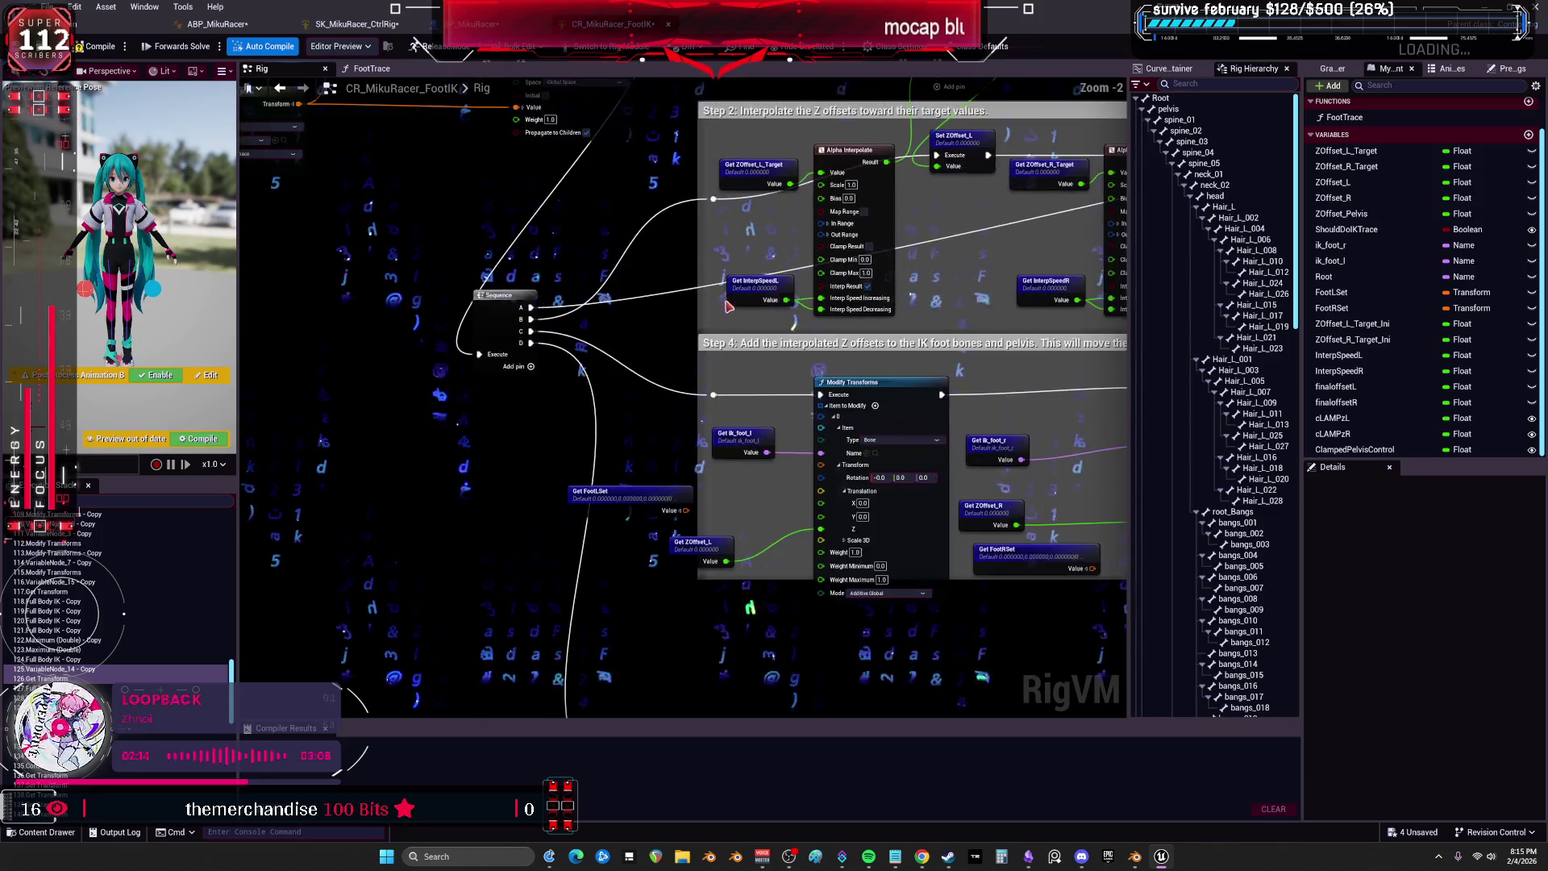
{"action": "scroll", "coordinate": [728, 306], "scroll_direction": "down", "scroll_amount": 4}
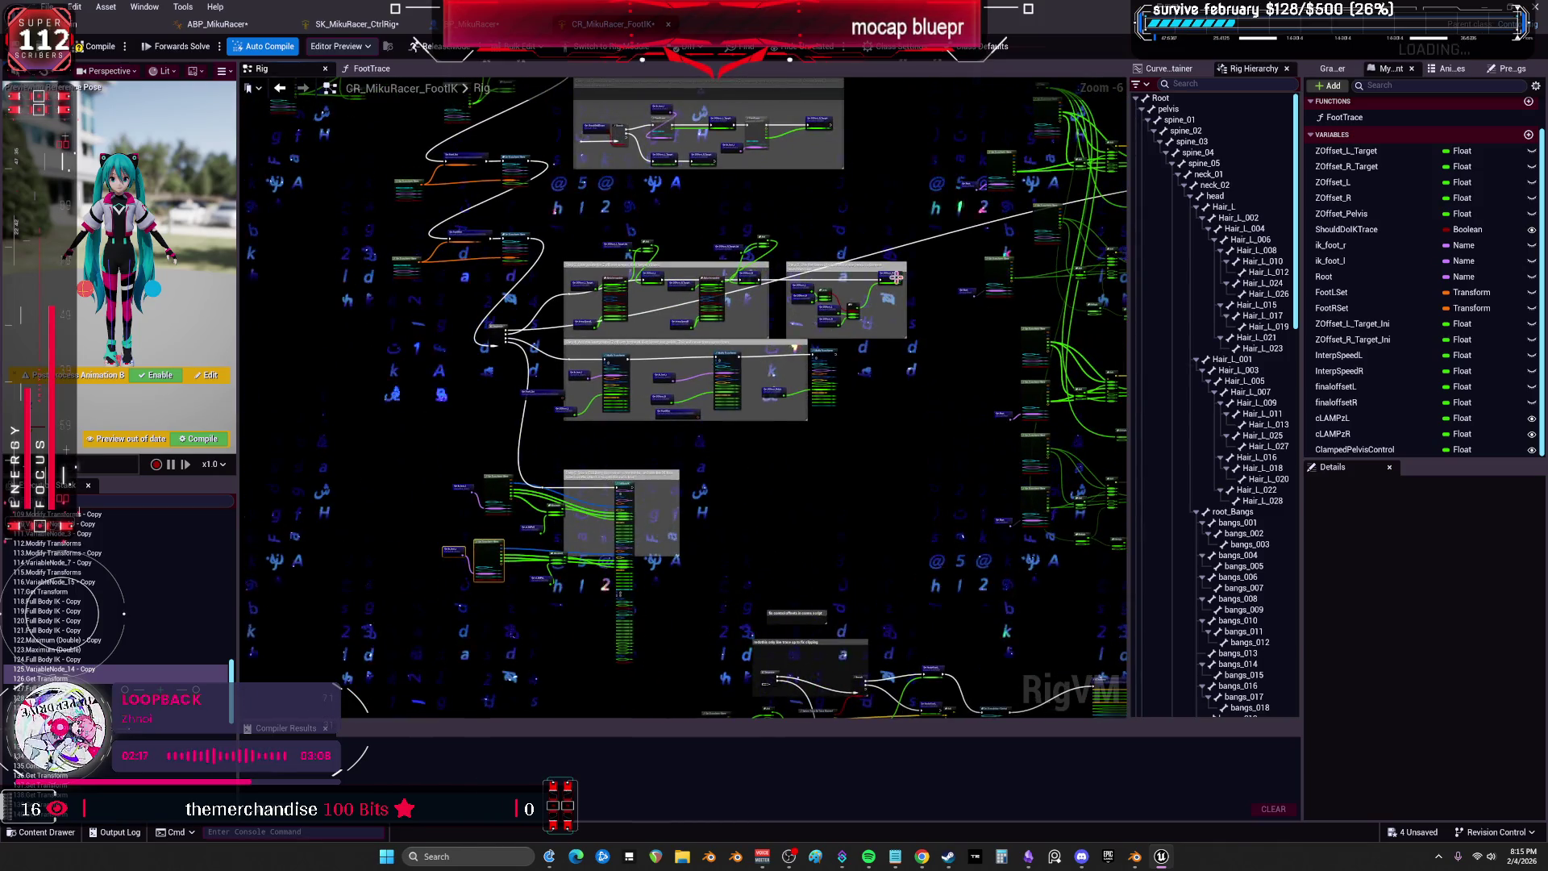
{"action": "key", "text": "ctrl+Tab"}
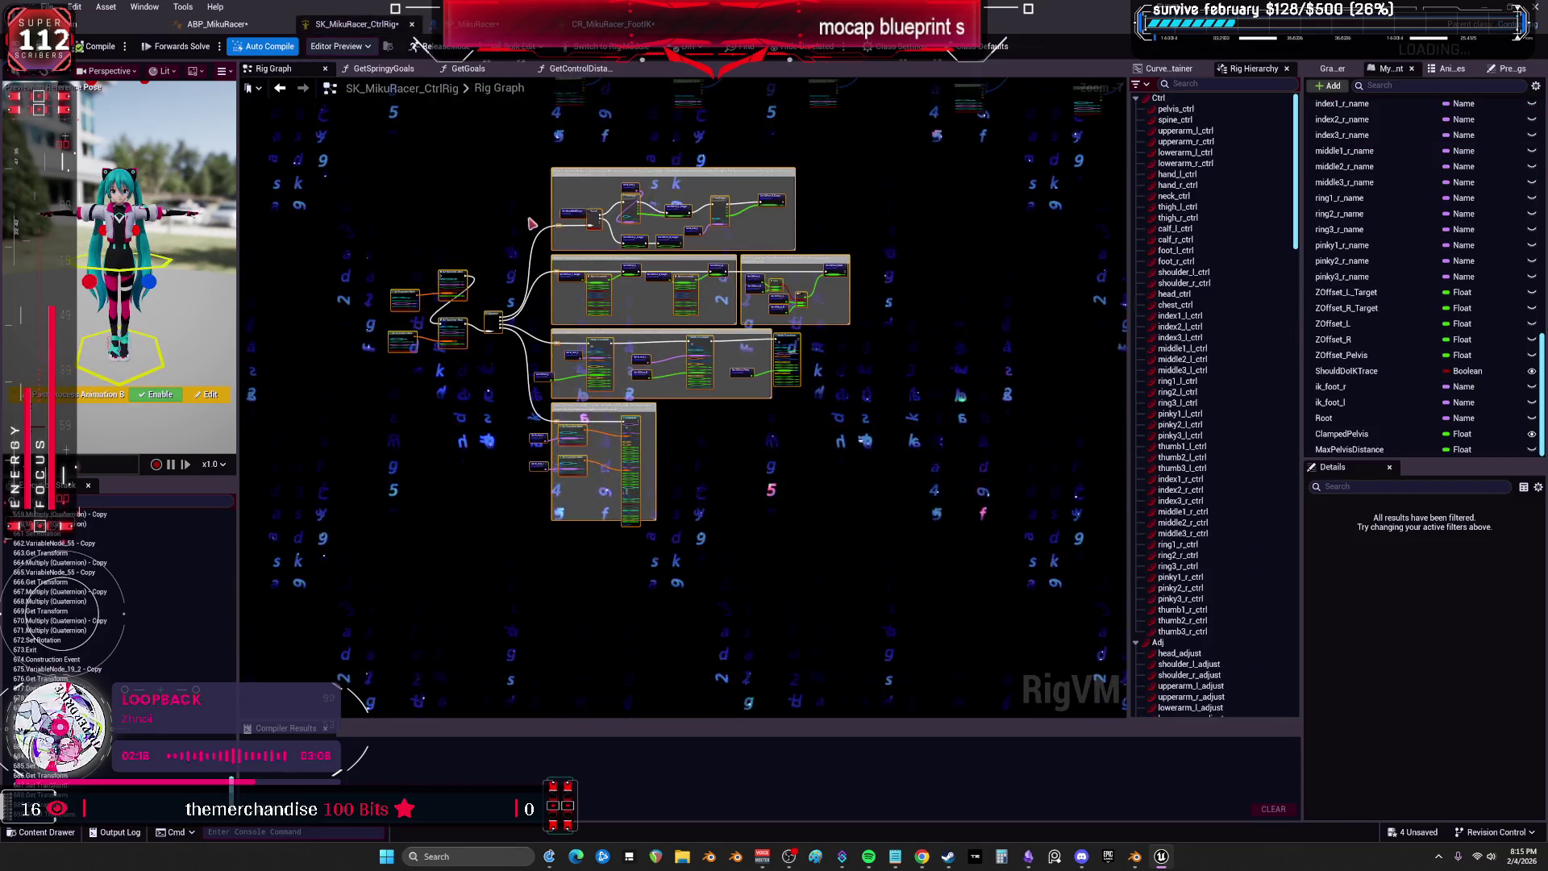
{"action": "mouse_move", "coordinate": [826, 162]}
{"action": "left_mouse_down"}
{"action": "mouse_move", "coordinate": [861, 478]}
{"action": "mouse_move", "coordinate": [850, 426]}
{"action": "mouse_move", "coordinate": [496, 490]}
{"action": "mouse_move", "coordinate": [810, 635]}
{"action": "mouse_move", "coordinate": [775, 299]}
{"action": "left_mouse_up"}
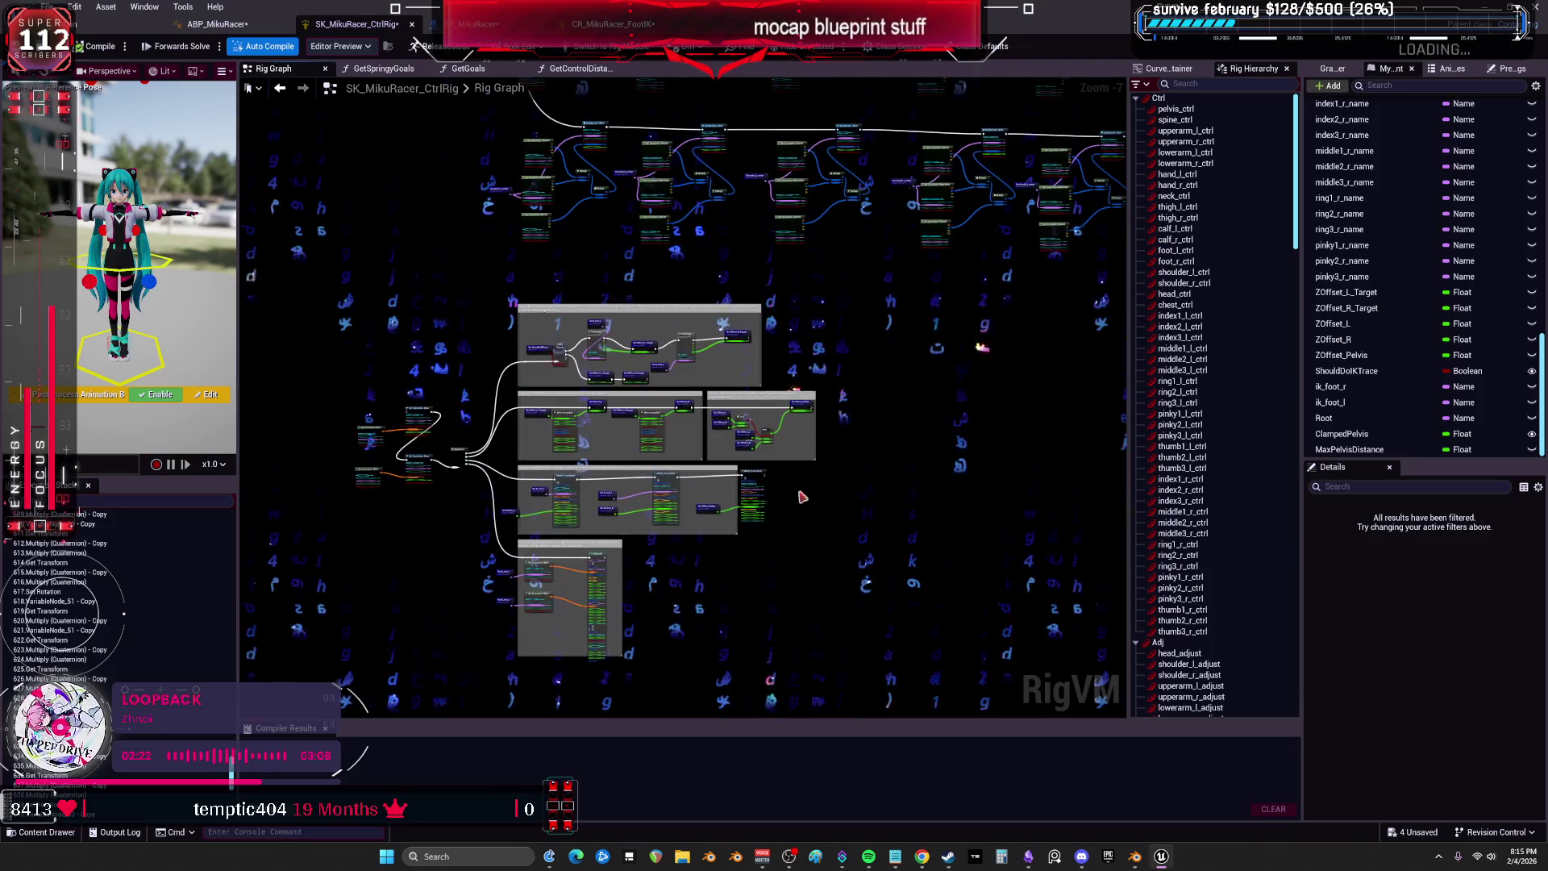
{"action": "key", "text": "ctrl+Tab"}
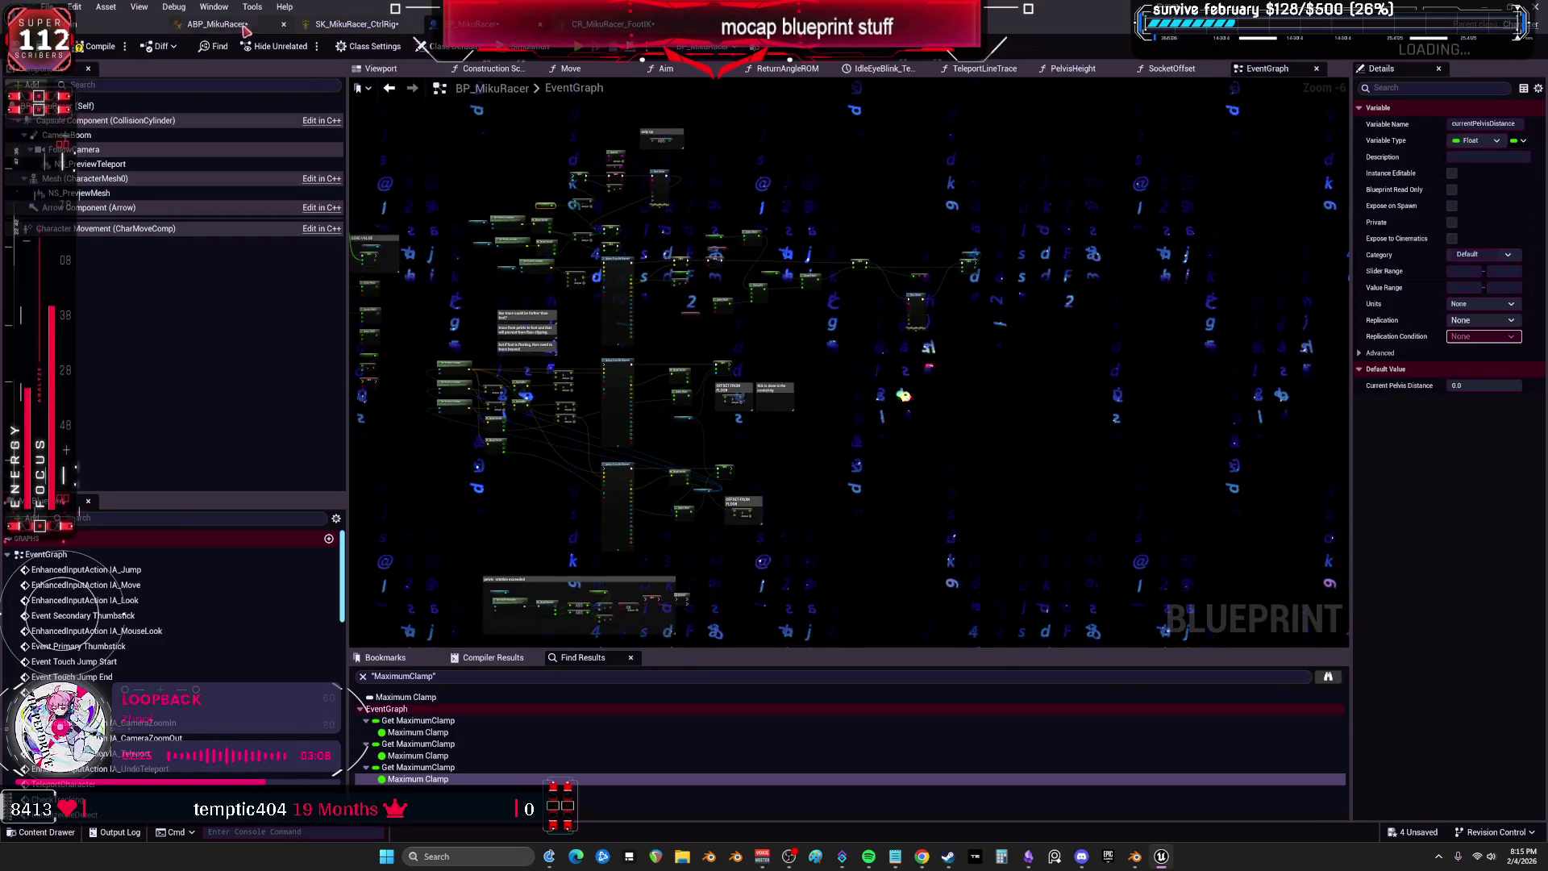
In the ABP_MikuRacer AnimGraph, look over the Locomotion, clamp Control Rig and foot-trace chains.
{"action": "key", "text": "ctrl+Tab"}
{"action": "left_click_drag", "start_coordinate": [654, 307], "coordinate": [1031, 380]}
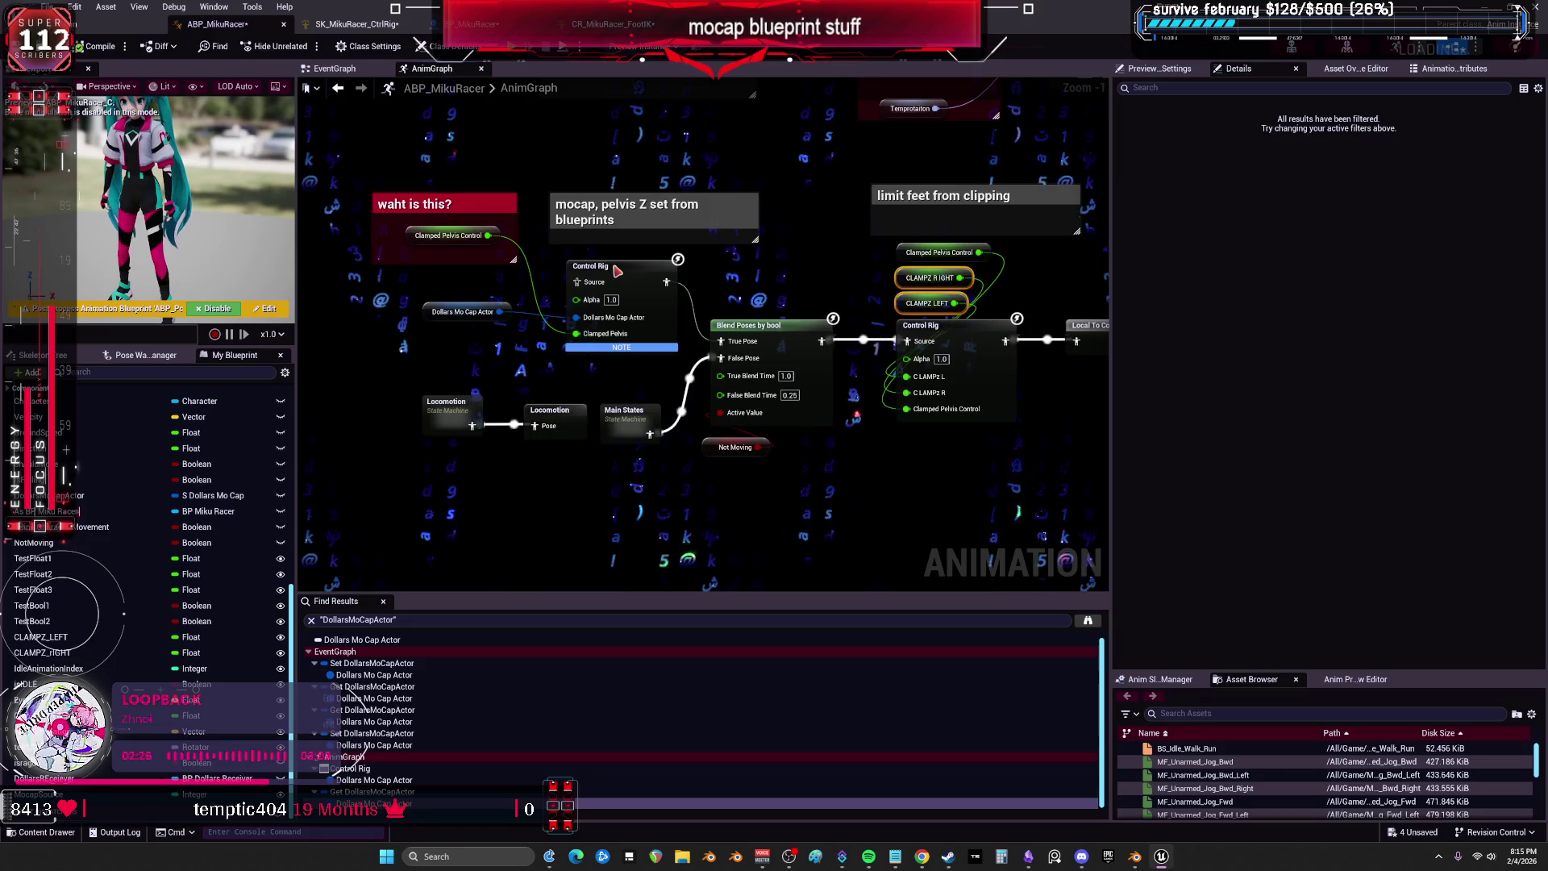
{"action": "left_click", "coordinate": [618, 271]}
{"action": "left_click_drag", "start_coordinate": [418, 412], "coordinate": [420, 413]}
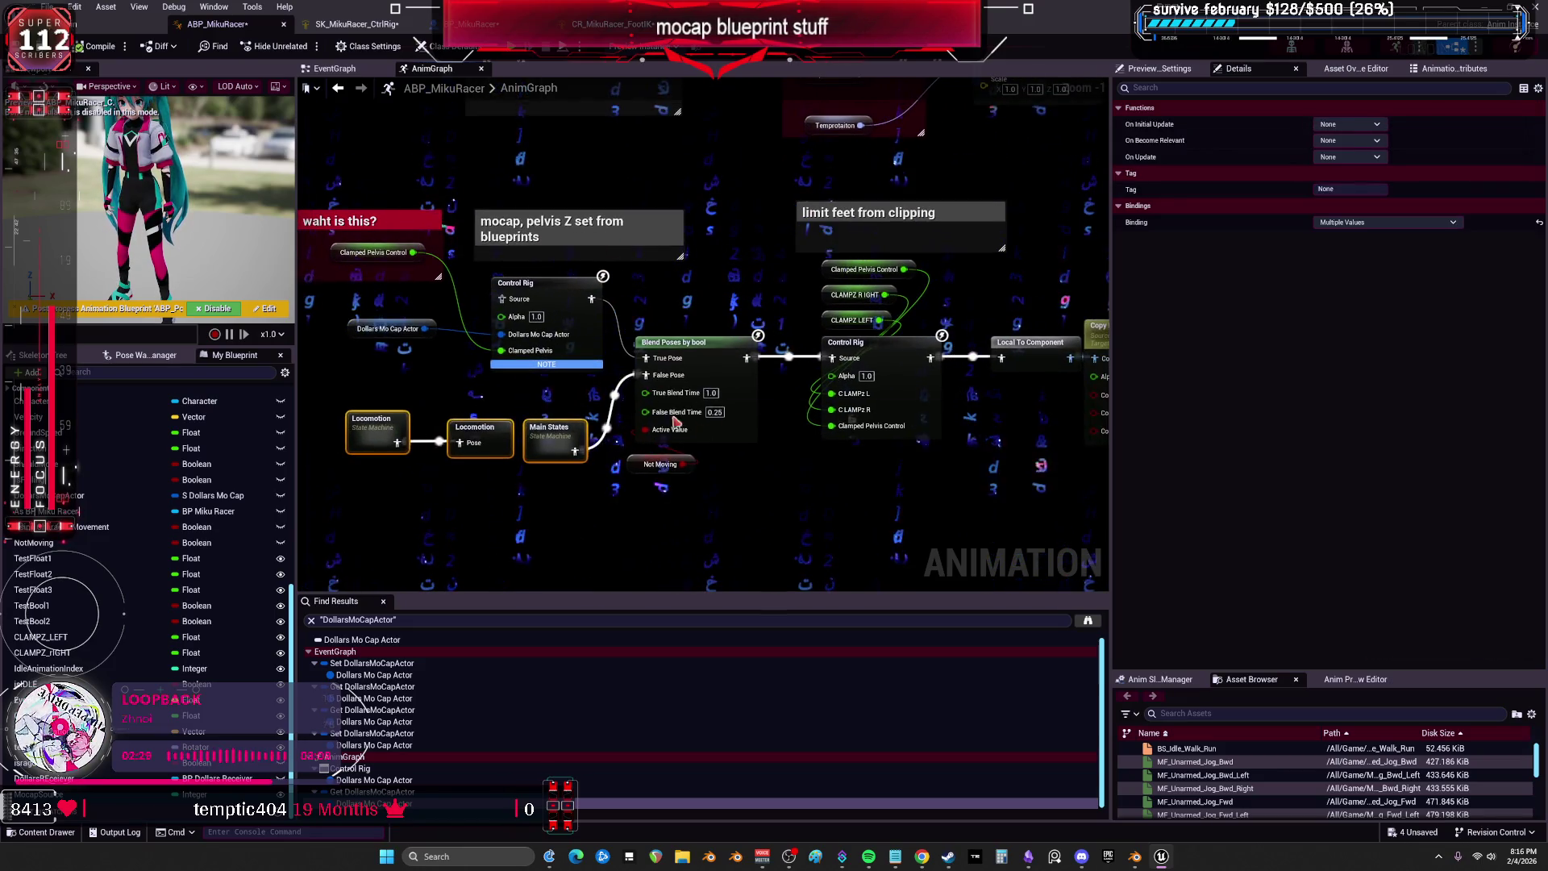
{"action": "left_click_drag", "start_coordinate": [848, 426], "coordinate": [660, 391]}
{"action": "left_click_drag", "start_coordinate": [698, 224], "coordinate": [699, 223]}
{"action": "mouse_move", "coordinate": [548, 258]}
{"action": "left_mouse_down"}
{"action": "mouse_move", "coordinate": [635, 249]}
{"action": "mouse_move", "coordinate": [331, 241]}
{"action": "left_mouse_up"}
{"action": "mouse_move", "coordinate": [1066, 202]}
{"action": "left_mouse_down"}
{"action": "mouse_move", "coordinate": [776, 199]}
{"action": "mouse_move", "coordinate": [816, 200]}
{"action": "mouse_move", "coordinate": [1092, 492]}
{"action": "mouse_move", "coordinate": [1058, 295]}
{"action": "mouse_move", "coordinate": [815, 288]}
{"action": "mouse_move", "coordinate": [1093, 232]}
{"action": "left_mouse_up"}
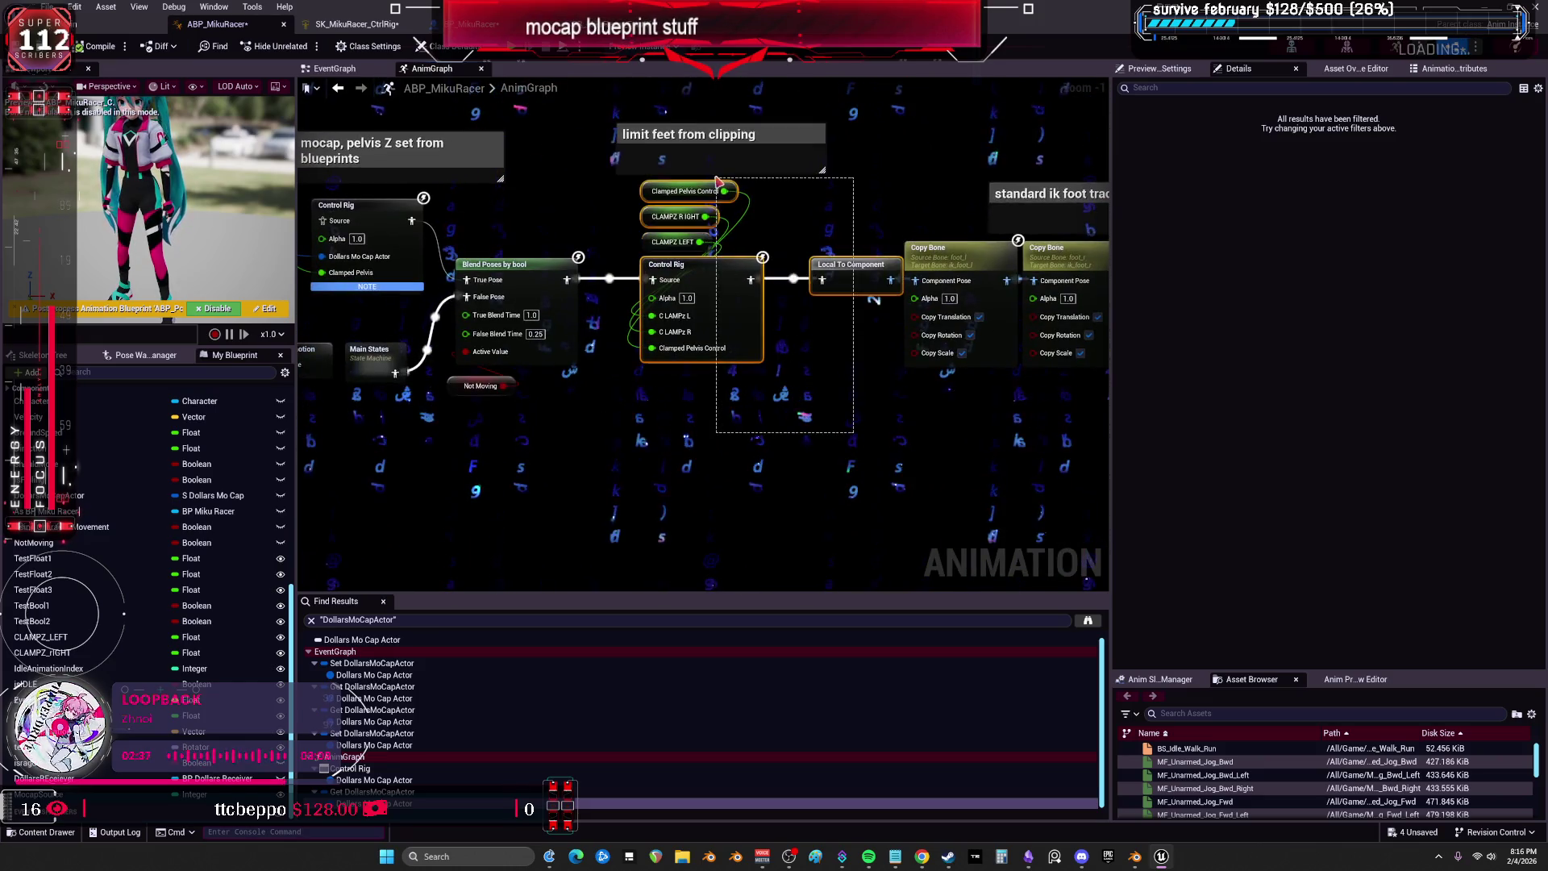
Inspect the feet-clipping Control Rig node's Details and open its CR_MikuRacer_FootIK rig.
{"action": "left_click", "coordinate": [737, 293]}
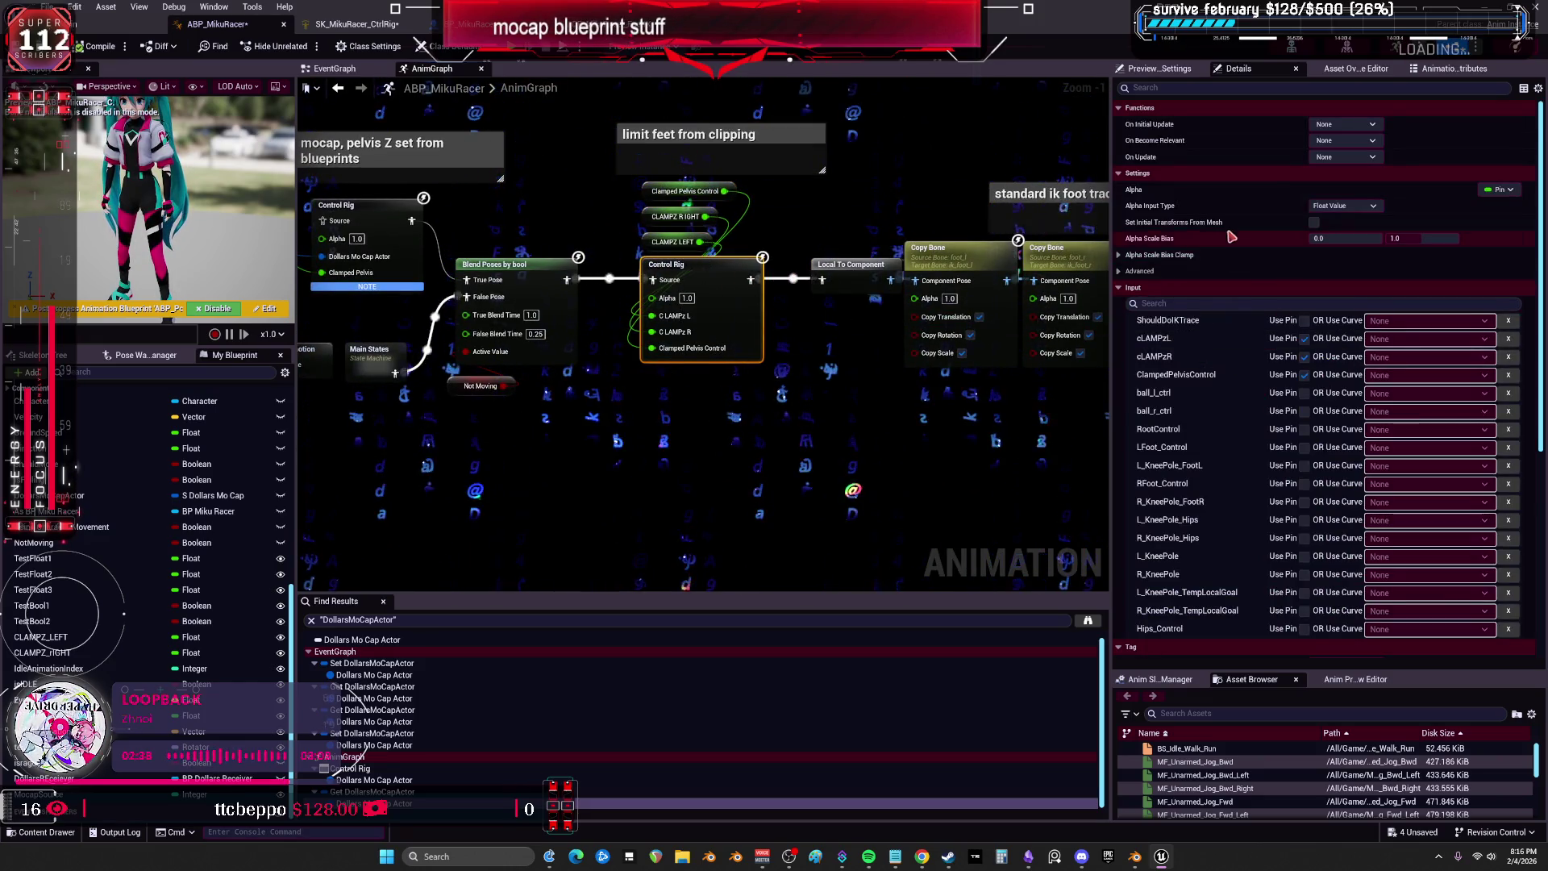
{"action": "scroll", "coordinate": [1338, 290], "scroll_direction": "down", "scroll_amount": 1}
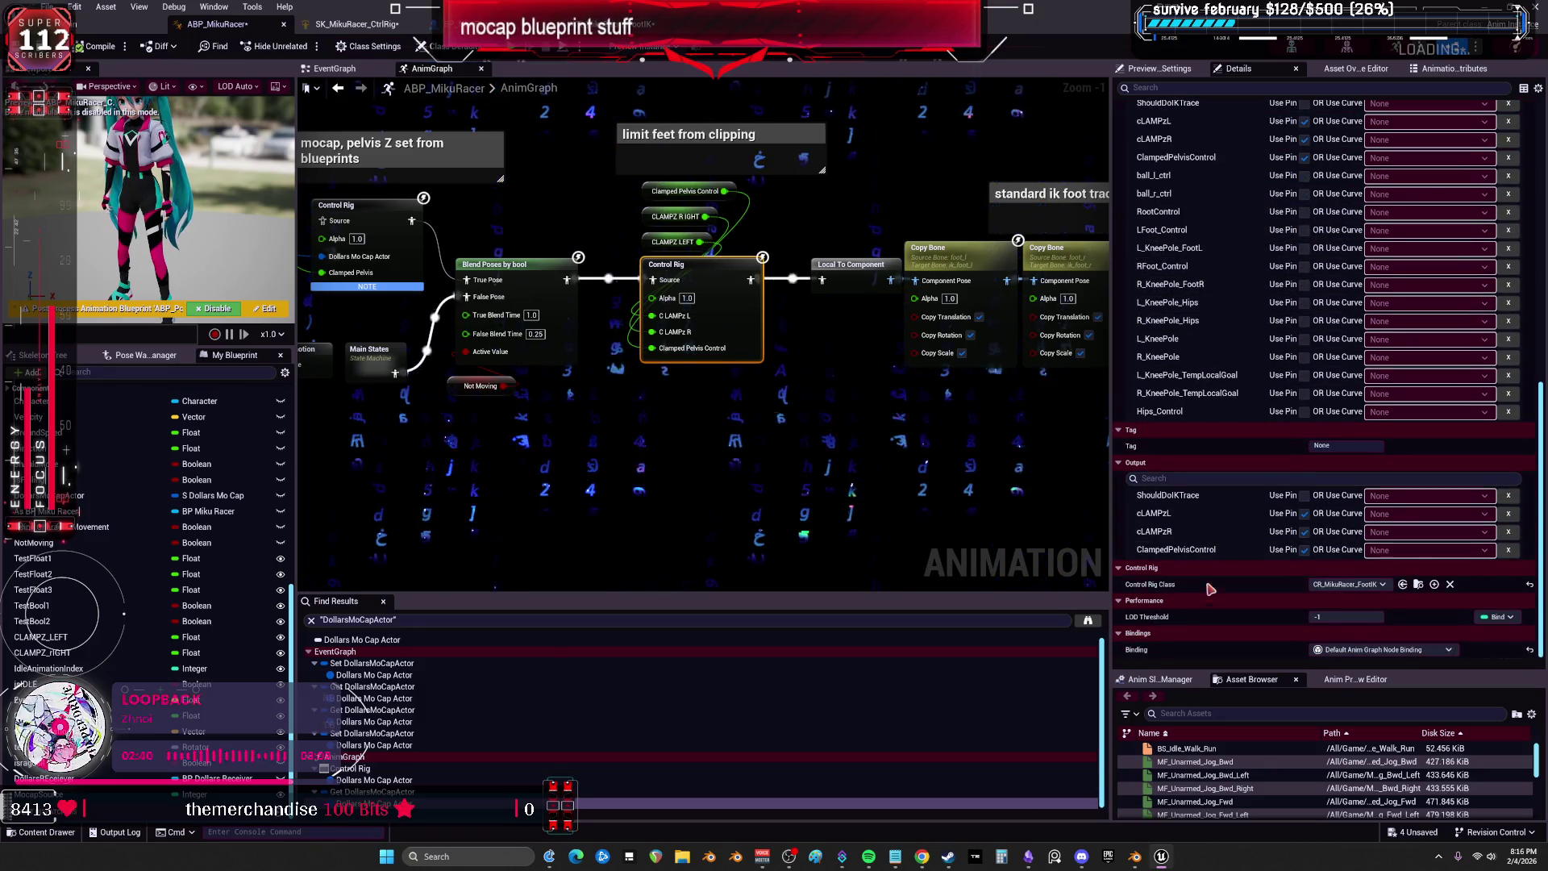
{"action": "left_click", "coordinate": [1418, 584]}
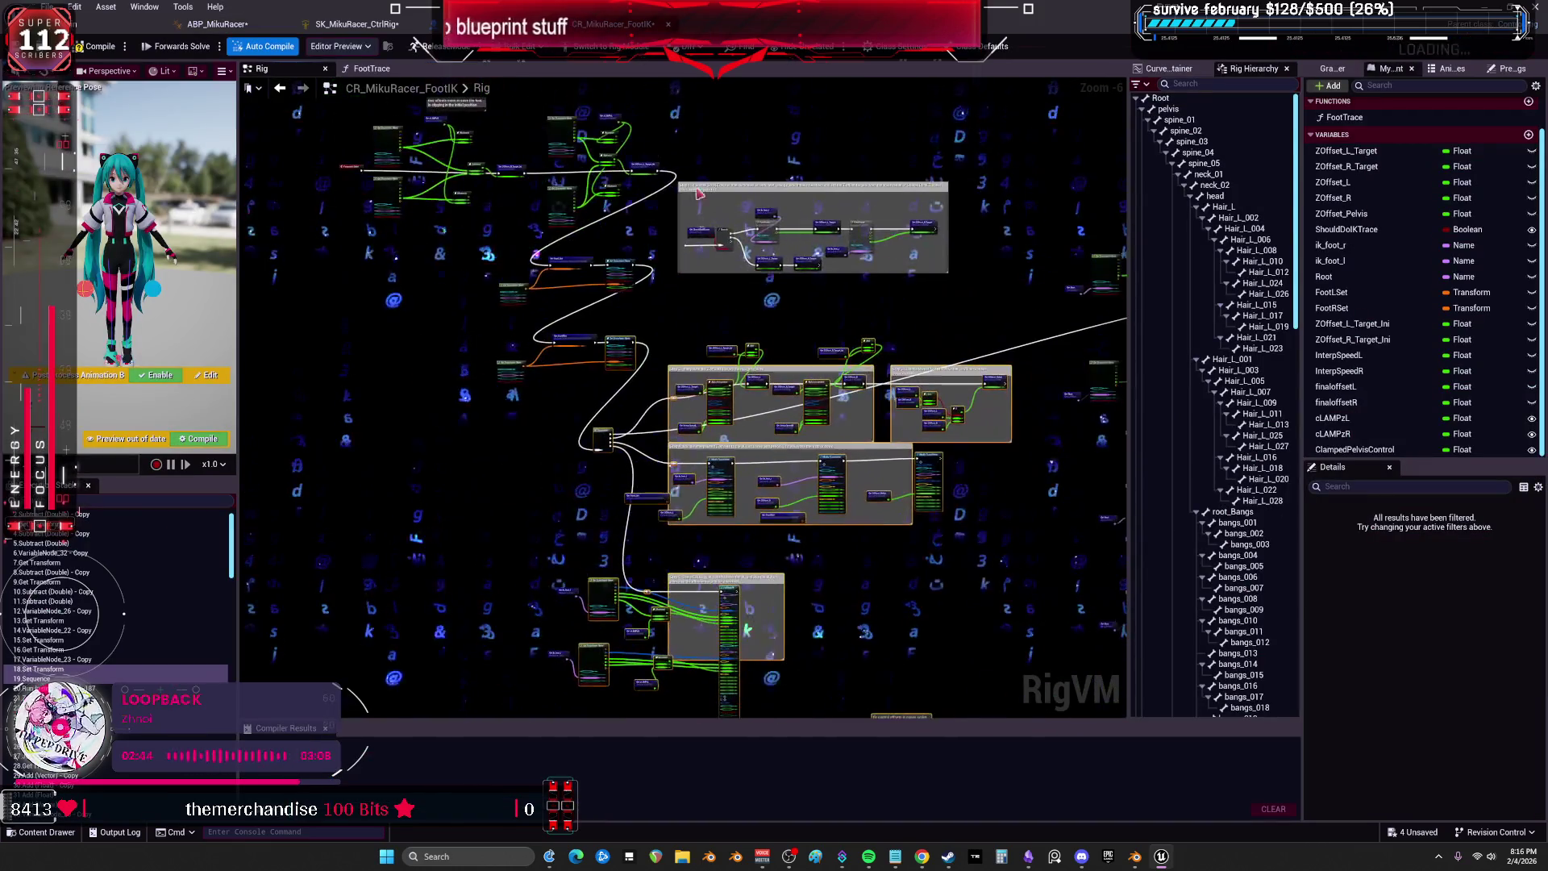
{"action": "left_click", "coordinate": [195, 26]}
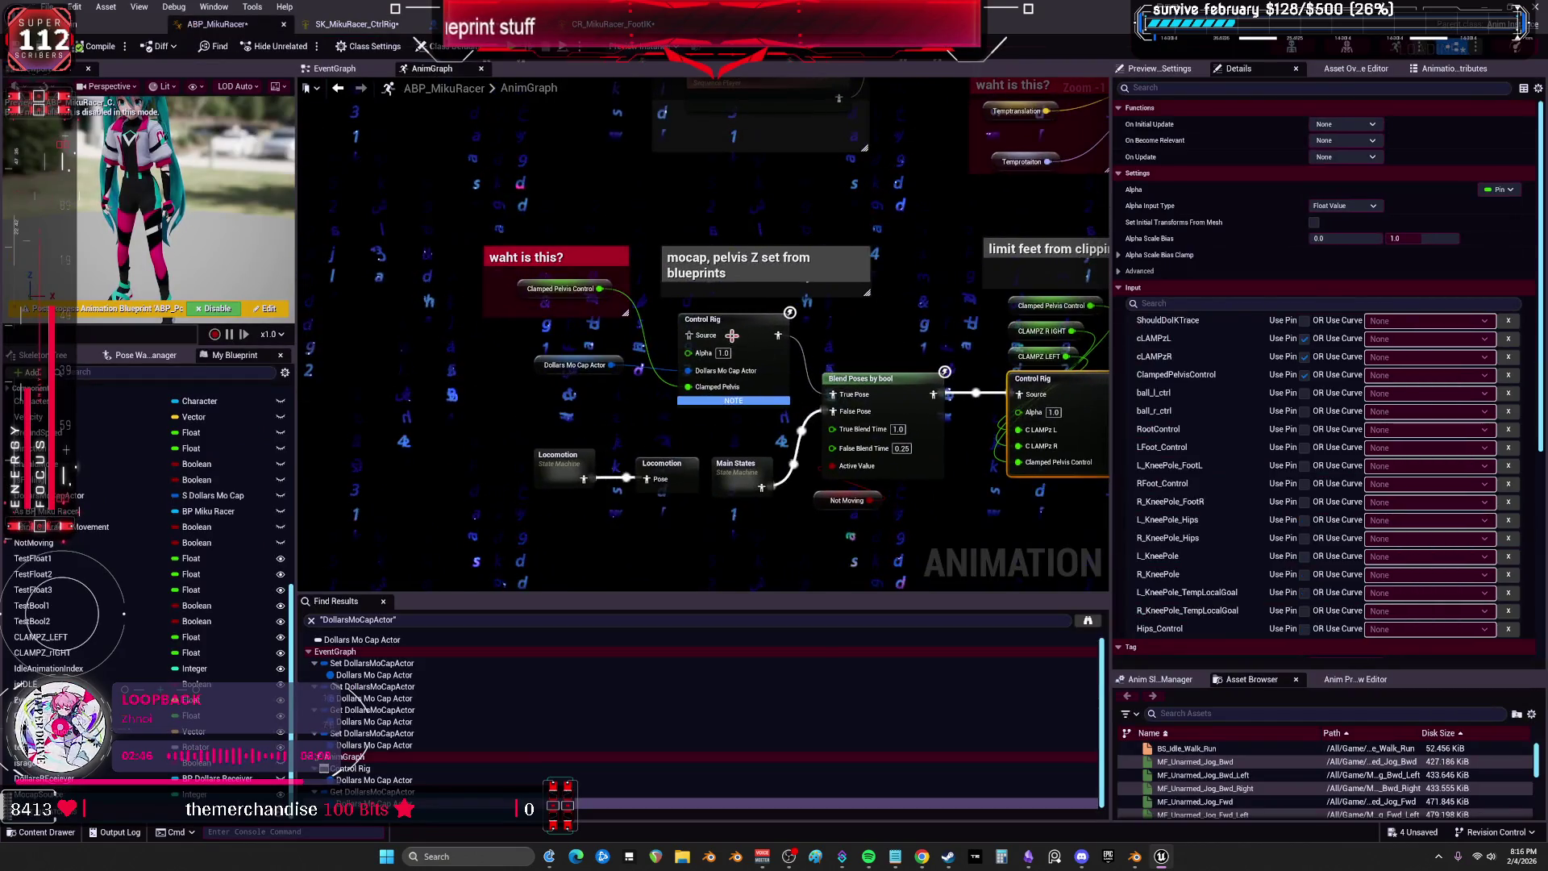
{"action": "left_click", "coordinate": [369, 24]}
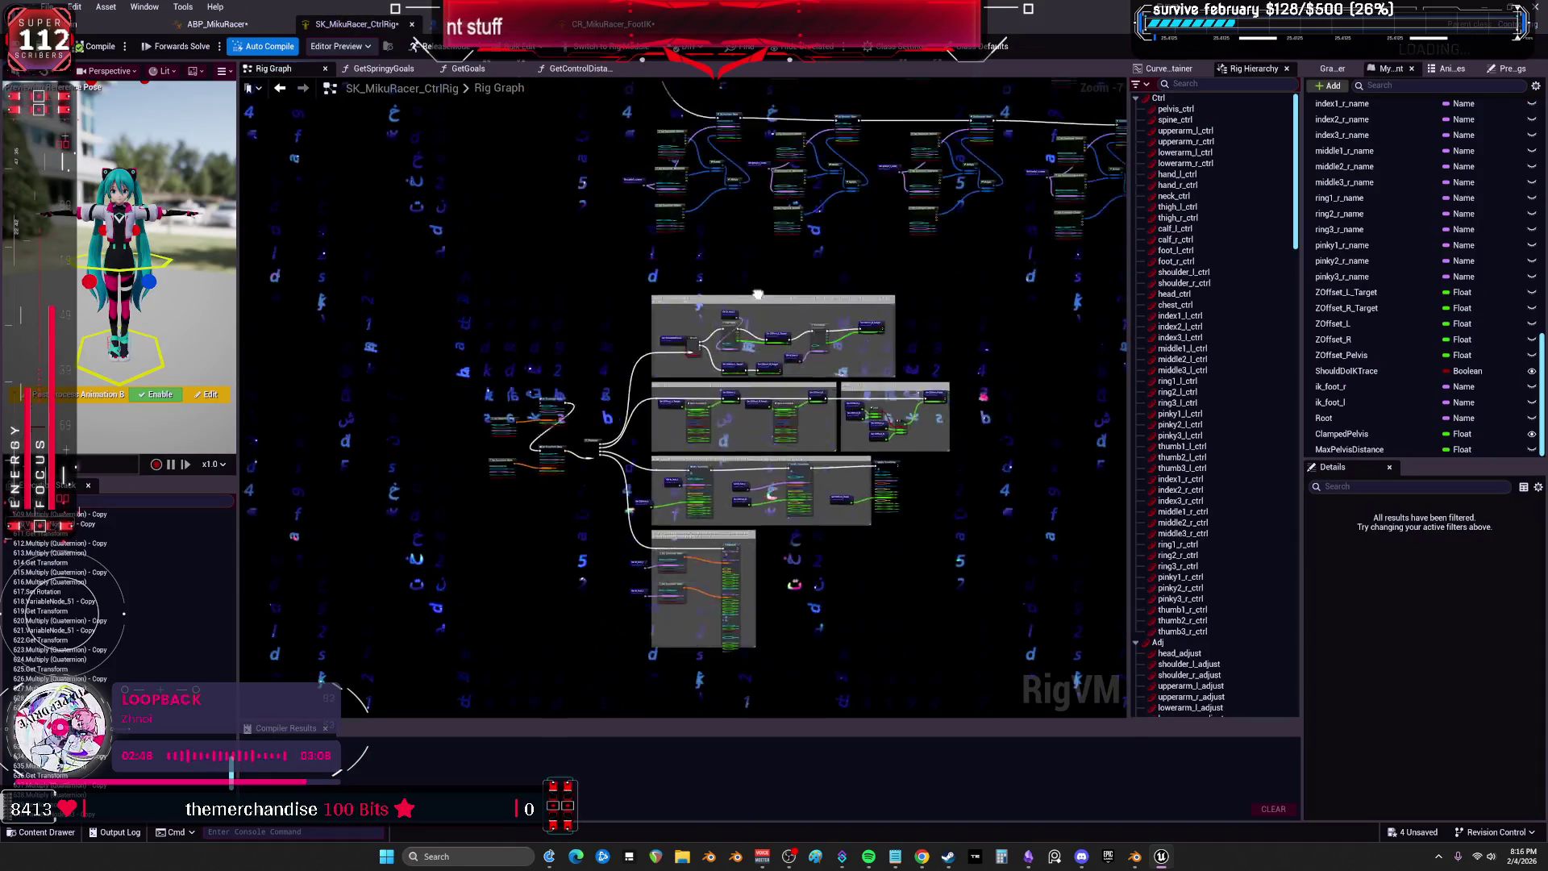
{"action": "mouse_move", "coordinate": [752, 379]}
{"action": "left_mouse_down"}
{"action": "mouse_move", "coordinate": [674, 234]}
{"action": "mouse_move", "coordinate": [726, 545]}
{"action": "mouse_move", "coordinate": [919, 298]}
{"action": "left_mouse_up"}
{"action": "scroll", "coordinate": [678, 321], "scroll_direction": "down", "scroll_amount": 2}
{"action": "scroll", "coordinate": [815, 370], "scroll_direction": "up", "scroll_amount": 3}
{"action": "scroll", "coordinate": [765, 492], "scroll_direction": "down", "scroll_amount": 3}
{"action": "scroll", "coordinate": [1011, 371], "scroll_direction": "up", "scroll_amount": 3}
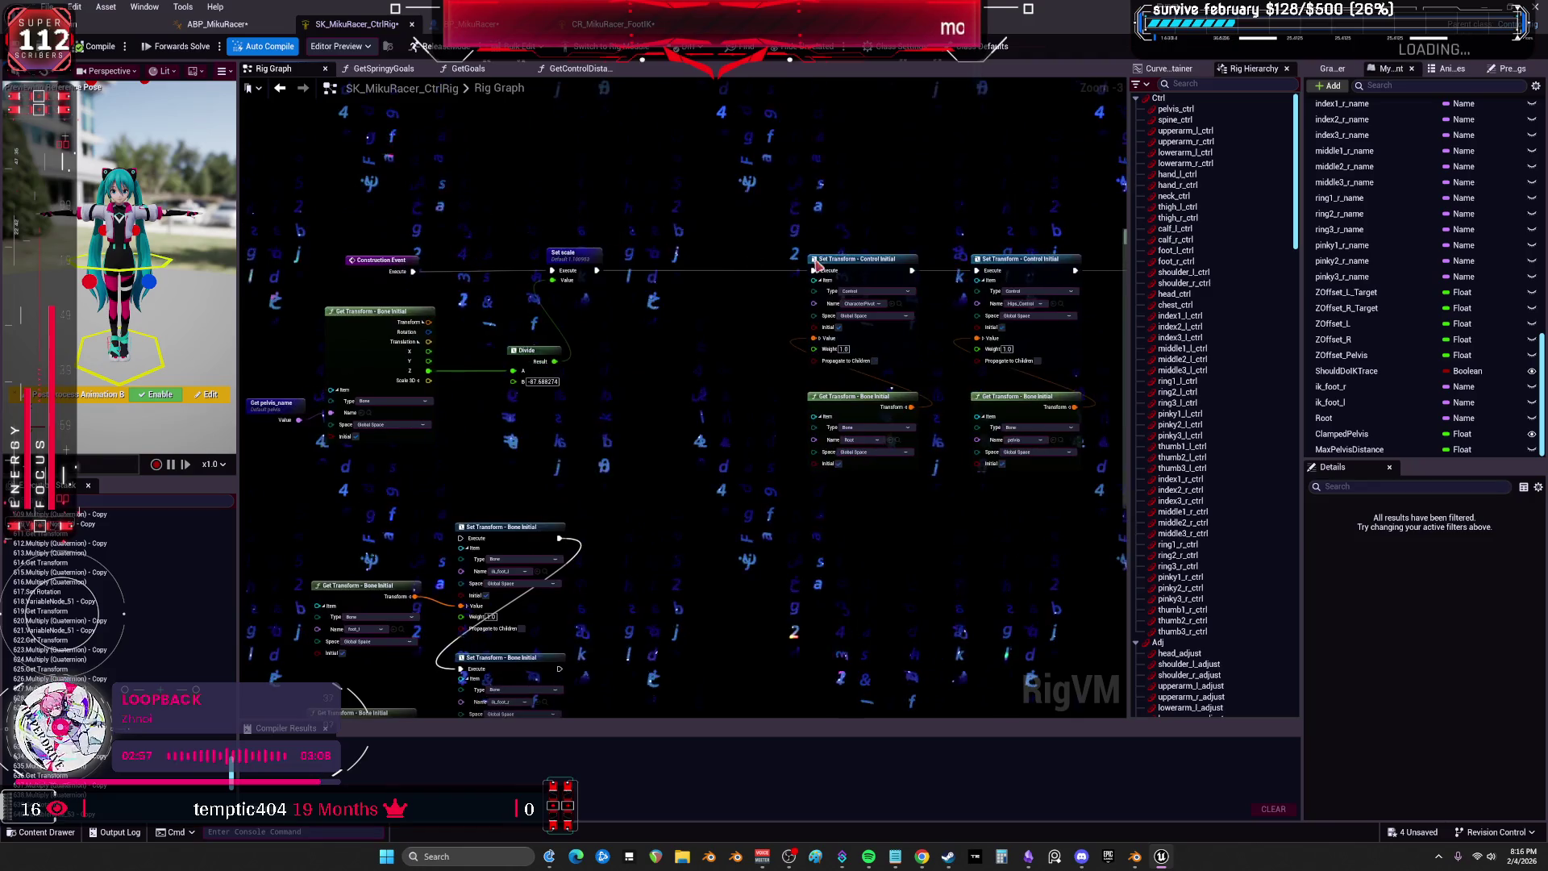
{"action": "scroll", "coordinate": [707, 276], "scroll_direction": "down", "scroll_amount": 3}
{"action": "scroll", "coordinate": [605, 395], "scroll_direction": "up", "scroll_amount": 3}
{"action": "scroll", "coordinate": [984, 302], "scroll_direction": "down", "scroll_amount": 3}
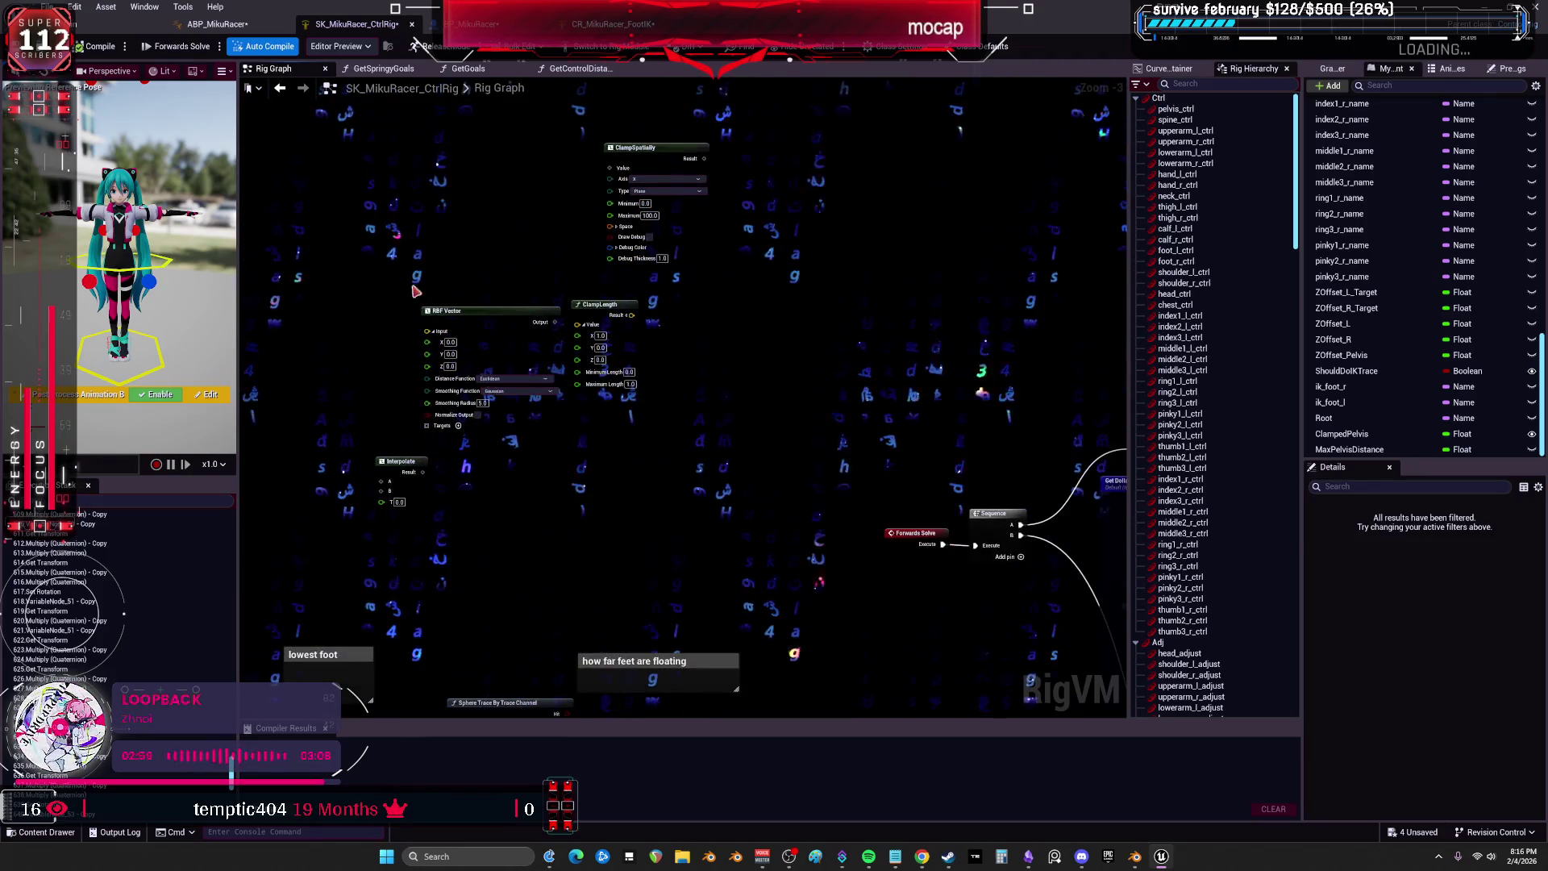
{"action": "scroll", "coordinate": [803, 480], "scroll_direction": "up", "scroll_amount": 5}
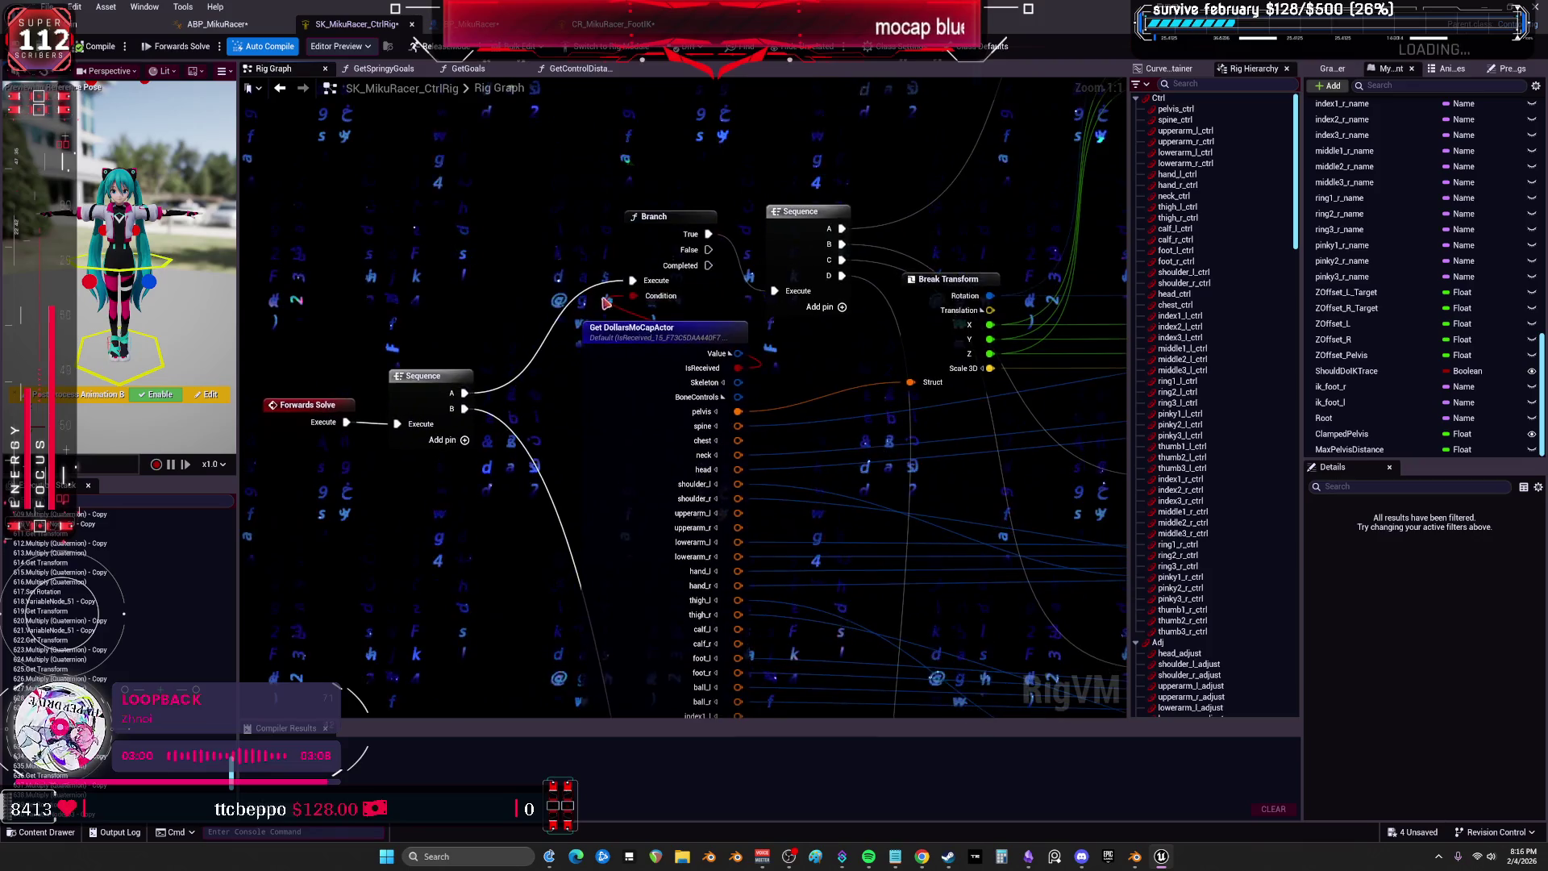
{"action": "mouse_move", "coordinate": [833, 435]}
{"action": "left_mouse_down"}
{"action": "mouse_move", "coordinate": [831, 336]}
{"action": "mouse_move", "coordinate": [774, 327]}
{"action": "mouse_move", "coordinate": [564, 403]}
{"action": "mouse_move", "coordinate": [485, 463]}
{"action": "mouse_move", "coordinate": [482, 435]}
{"action": "left_mouse_up"}
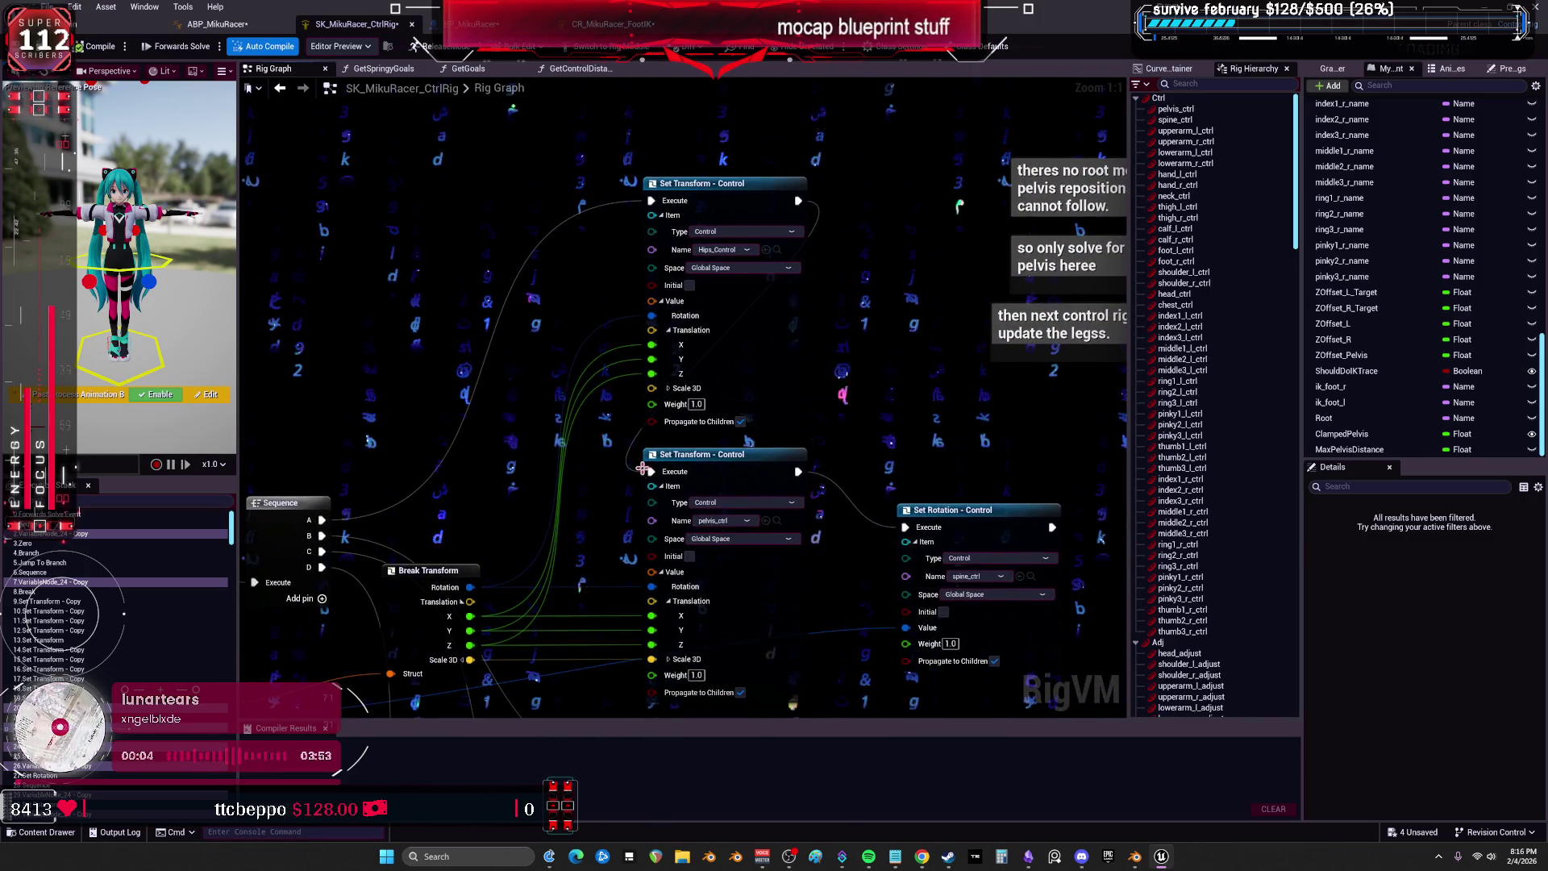
{"action": "scroll", "coordinate": [643, 469], "scroll_direction": "down", "scroll_amount": 2}
{"action": "mouse_move", "coordinate": [643, 468]}
{"action": "left_mouse_down"}
{"action": "mouse_move", "coordinate": [750, 378]}
{"action": "mouse_move", "coordinate": [836, 358]}
{"action": "left_mouse_up"}
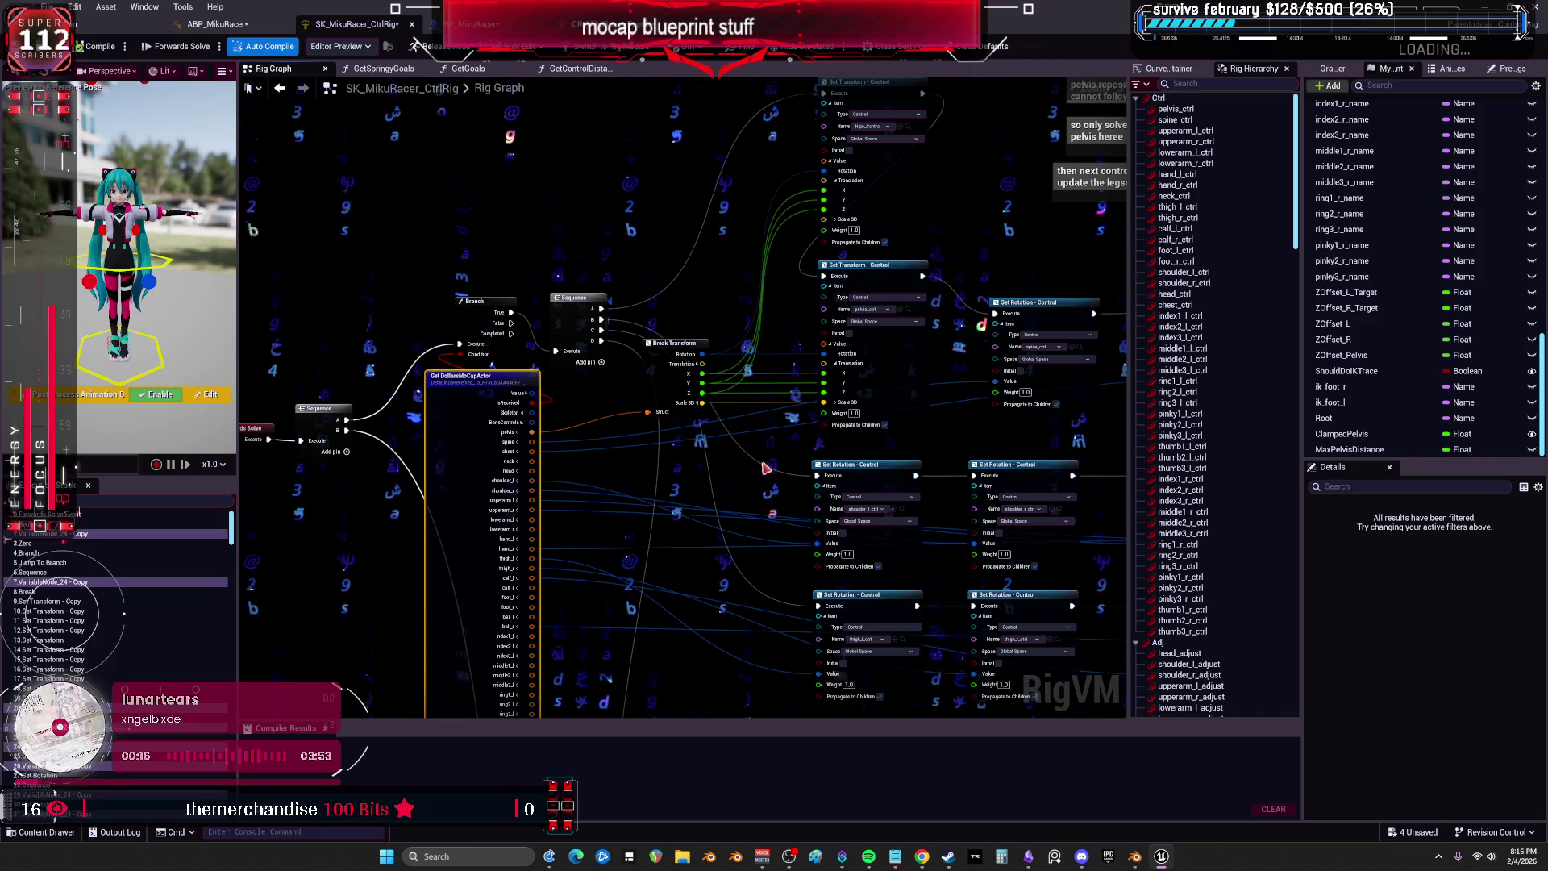
{"action": "left_click_drag", "start_coordinate": [722, 534], "coordinate": [661, 118]}
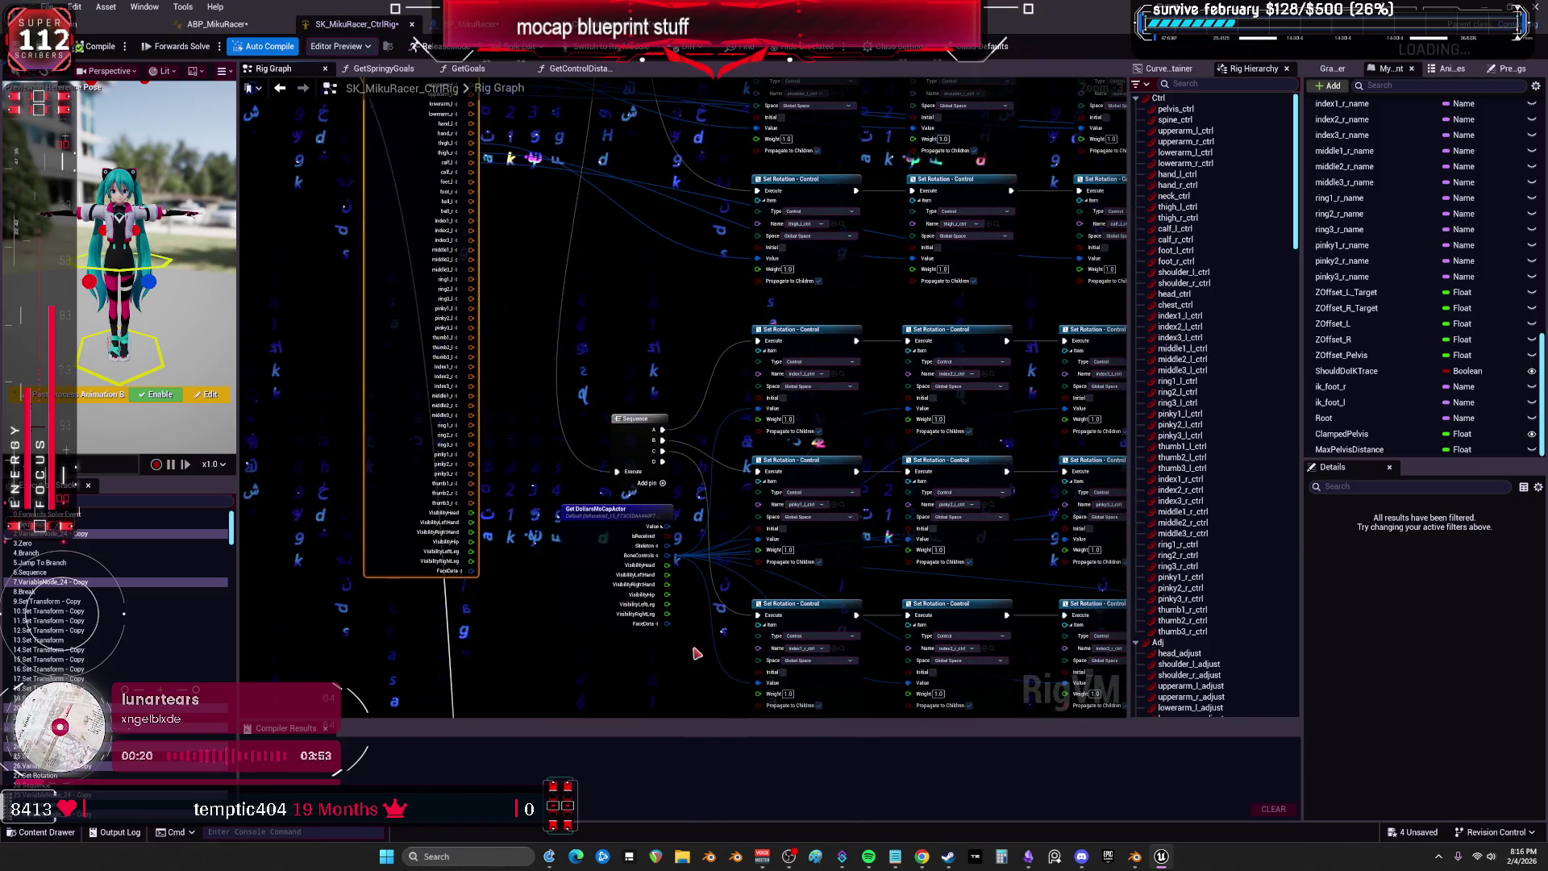
{"action": "left_click_drag", "start_coordinate": [681, 474], "coordinate": [618, 162]}
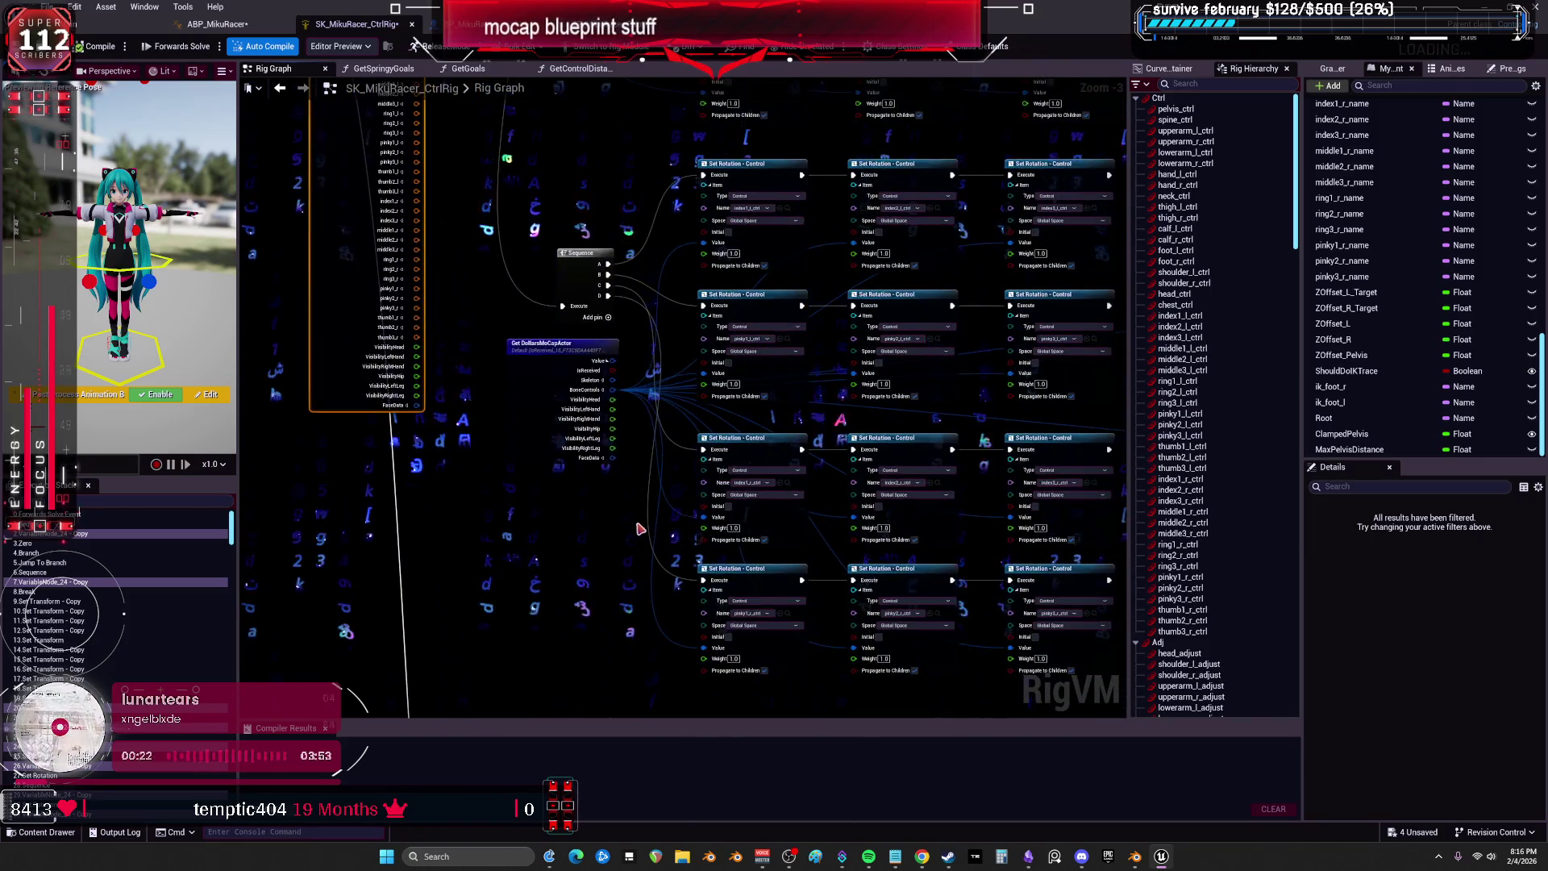
{"action": "left_click_drag", "start_coordinate": [640, 528], "coordinate": [806, 484]}
{"action": "scroll", "coordinate": [844, 488], "scroll_direction": "up", "scroll_amount": 2}
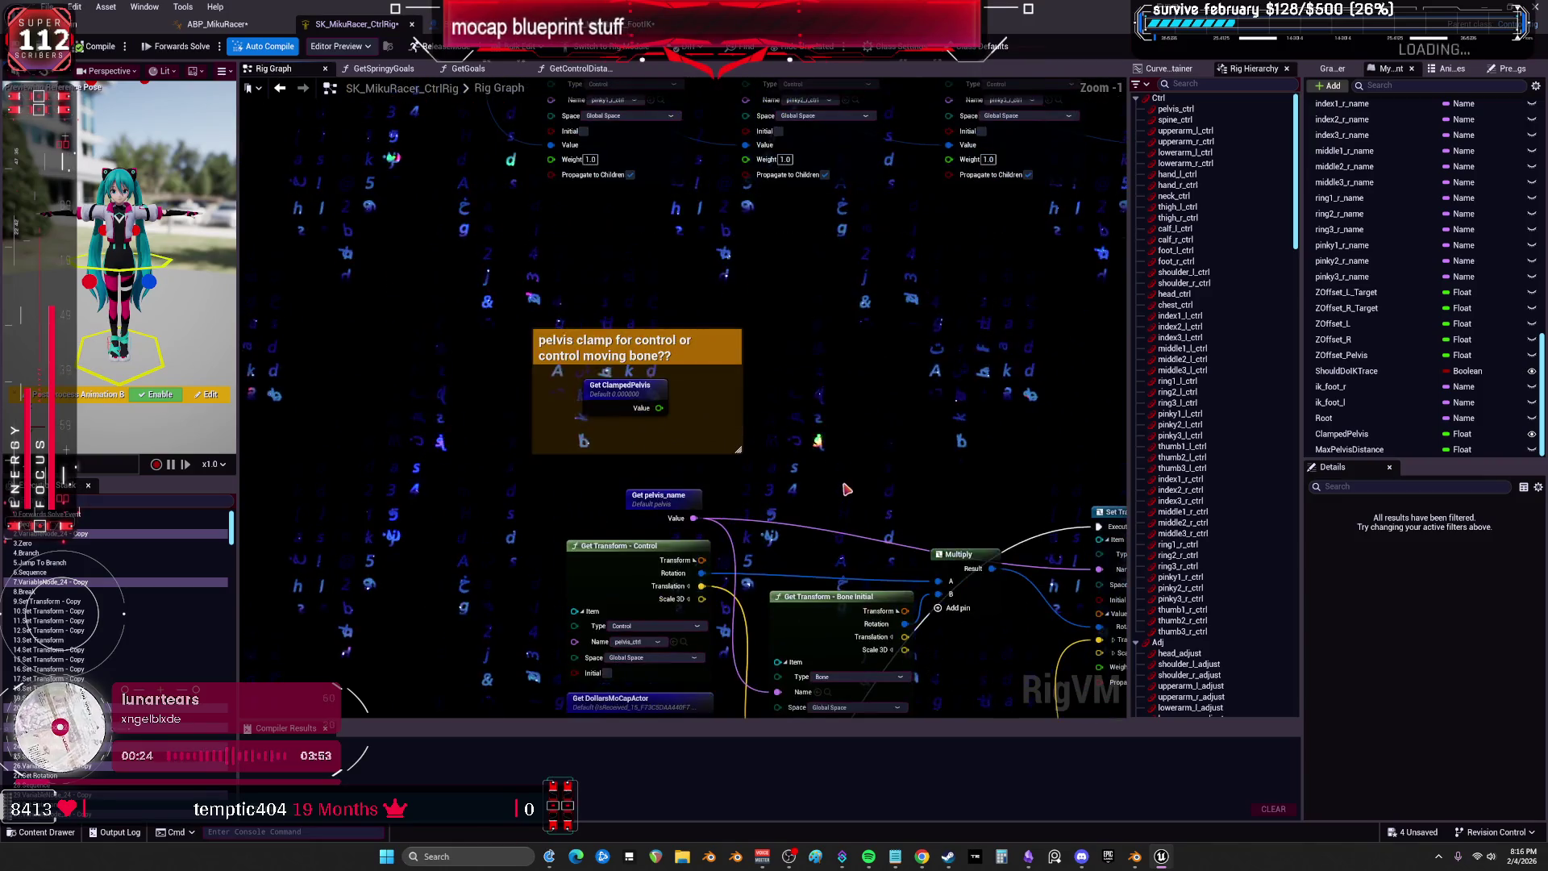
{"action": "scroll", "coordinate": [845, 489], "scroll_direction": "down", "scroll_amount": 3}
{"action": "mouse_move", "coordinate": [808, 395]}
{"action": "left_mouse_down"}
{"action": "mouse_move", "coordinate": [768, 522]}
{"action": "mouse_move", "coordinate": [864, 472]}
{"action": "mouse_move", "coordinate": [872, 340]}
{"action": "left_mouse_up"}
{"action": "scroll", "coordinate": [661, 314], "scroll_direction": "up", "scroll_amount": 3}
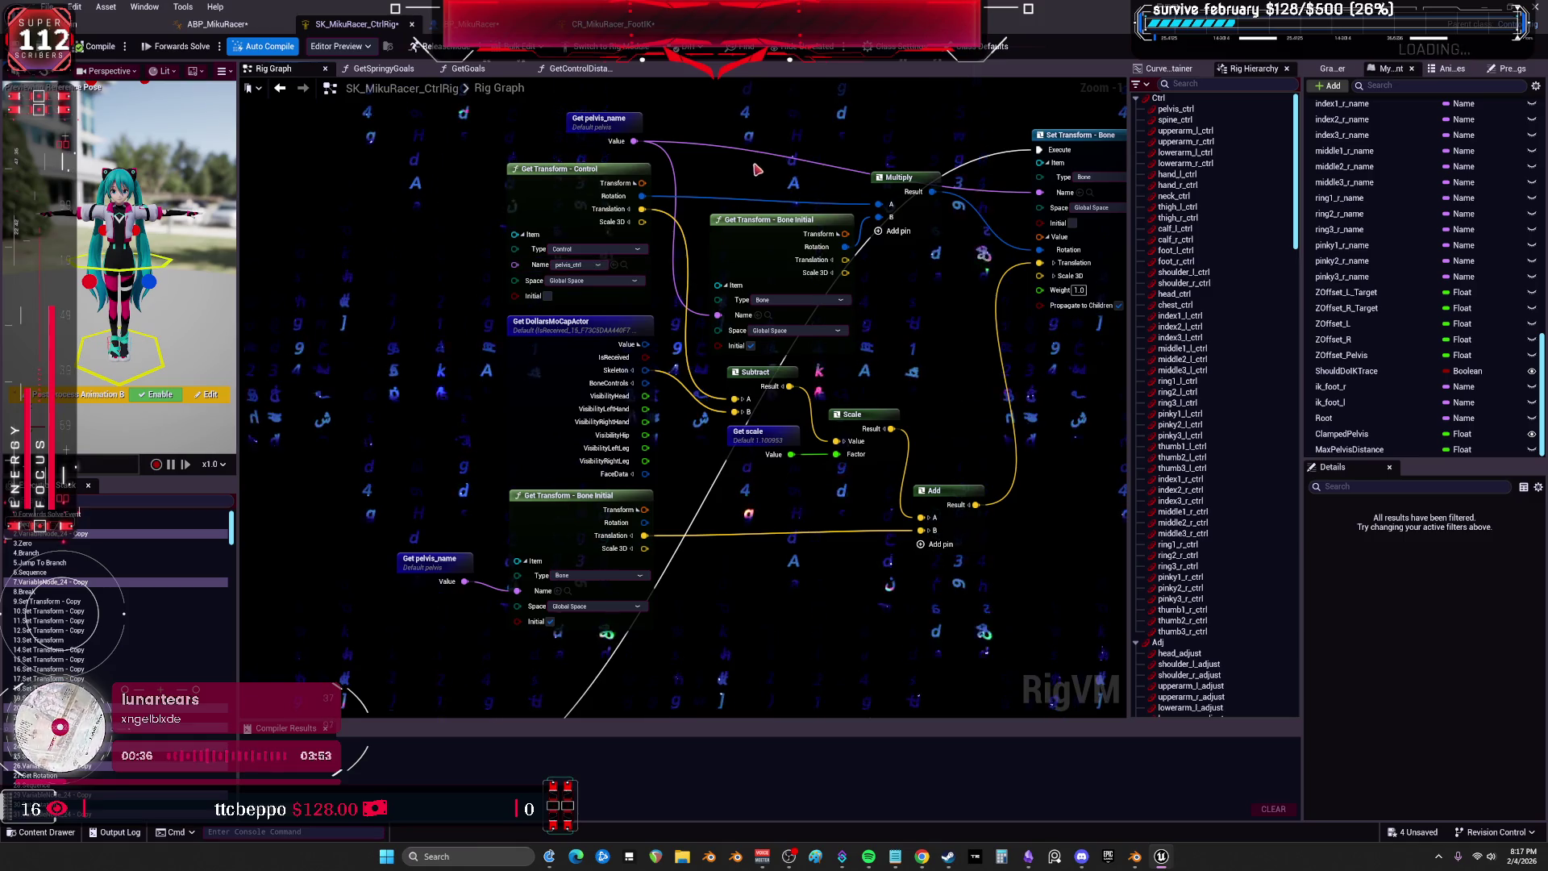
{"action": "scroll", "coordinate": [724, 478], "scroll_direction": "down", "scroll_amount": 3}
{"action": "scroll", "coordinate": [724, 478], "scroll_direction": "up", "scroll_amount": 3}
{"action": "scroll", "coordinate": [724, 478], "scroll_direction": "up", "scroll_amount": 1}
{"action": "scroll", "coordinate": [724, 479], "scroll_direction": "down", "scroll_amount": 2}
{"action": "scroll", "coordinate": [505, 291], "scroll_direction": "up", "scroll_amount": 2}
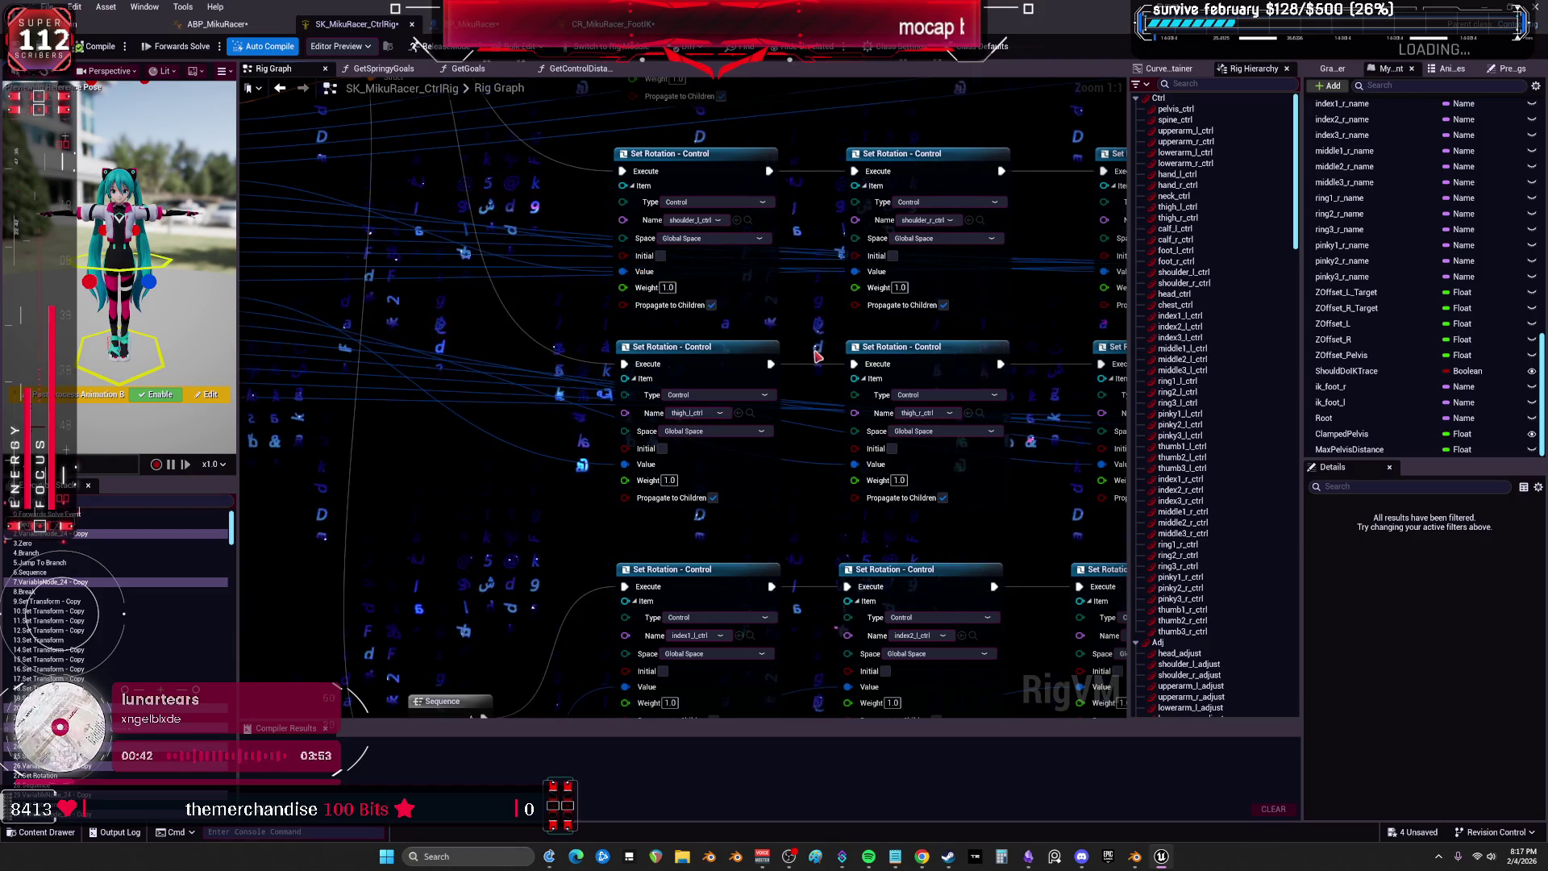
{"action": "scroll", "coordinate": [816, 355], "scroll_direction": "down", "scroll_amount": 2}
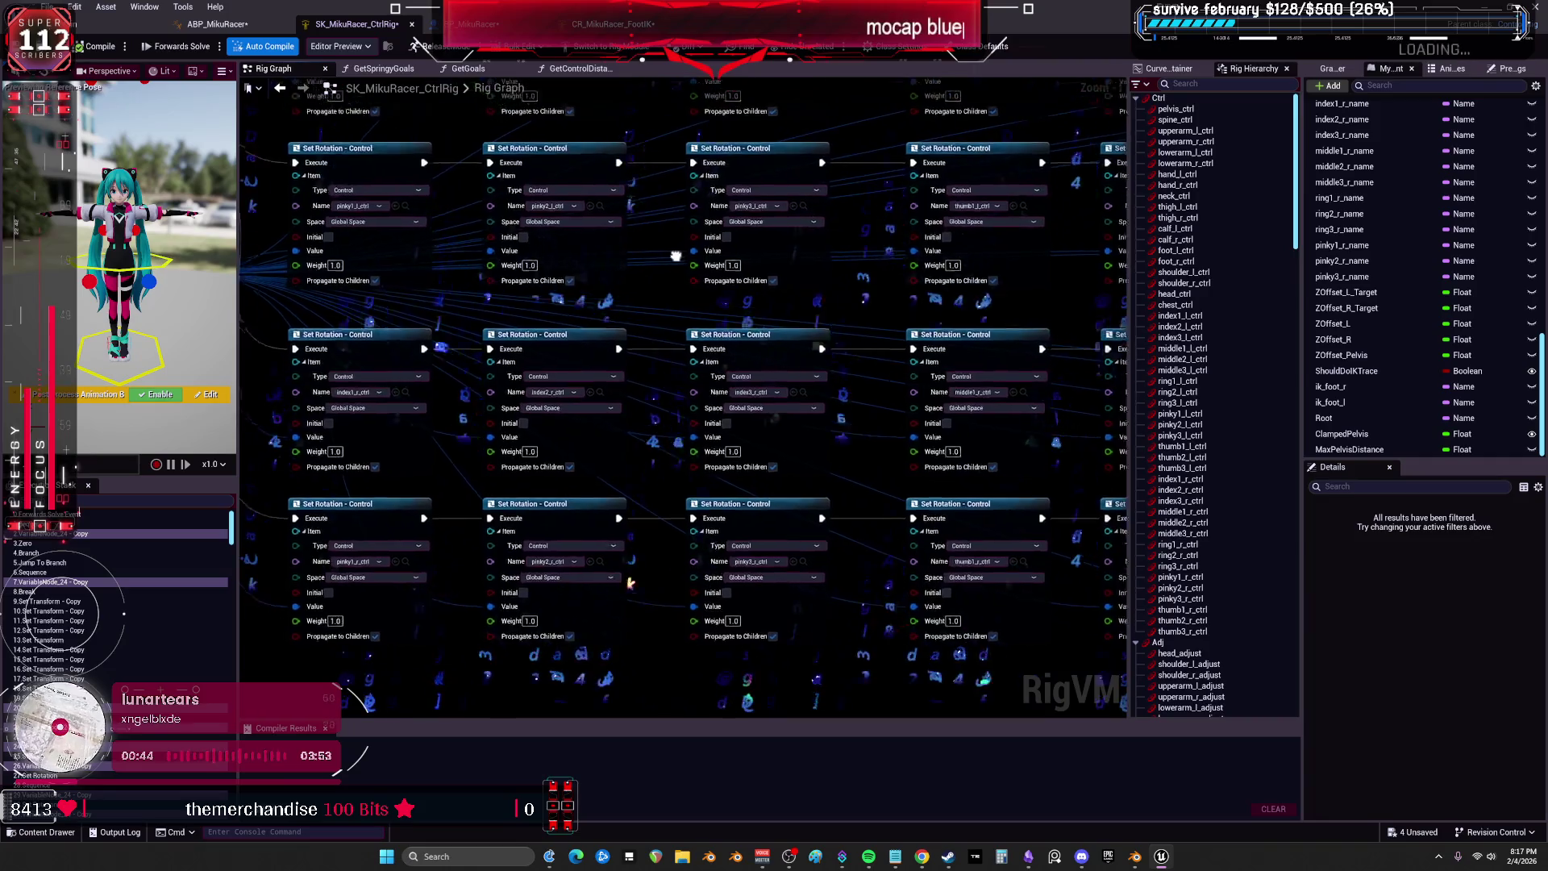
{"action": "scroll", "coordinate": [569, 292], "scroll_direction": "up", "scroll_amount": 2}
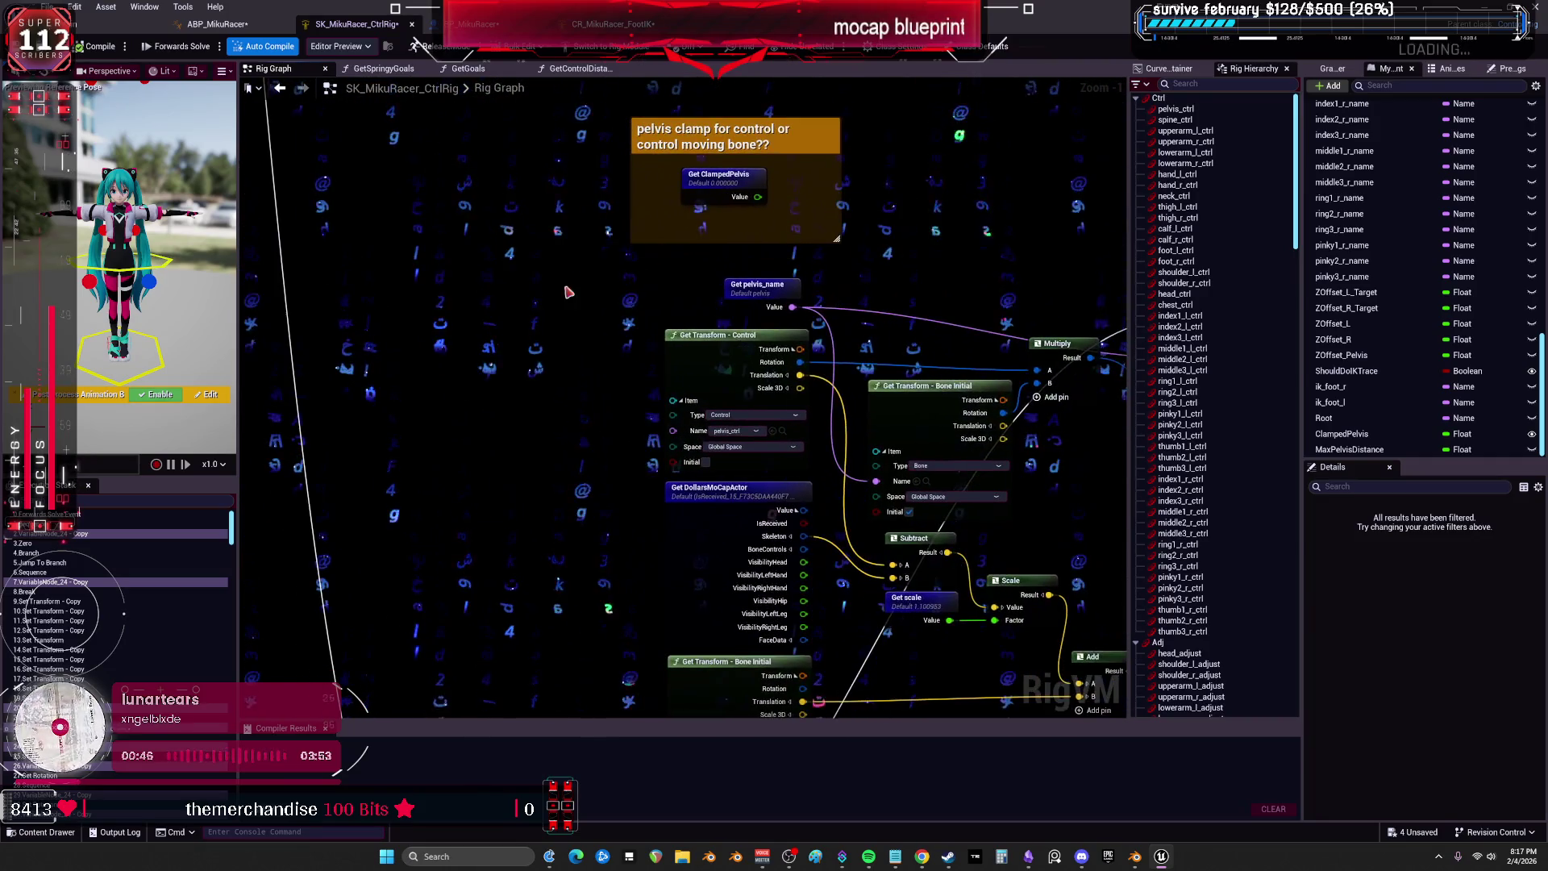
{"action": "key", "text": "c"}
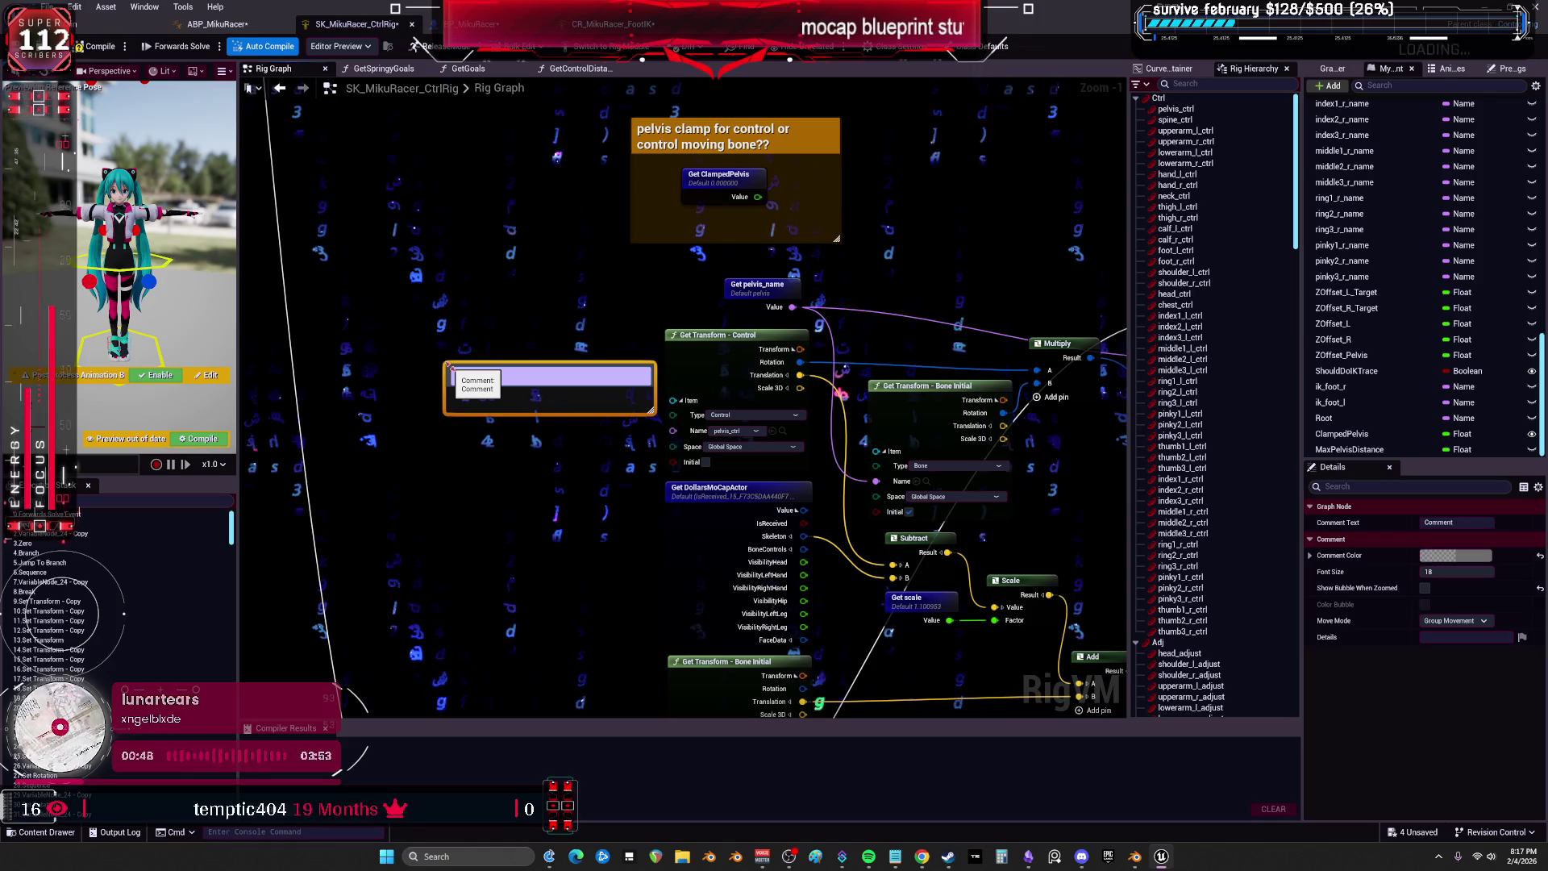
Enter the comment 'maybe put the pelvis translation and clmap befoer all the quaternions stuff?'.
{"action": "type", "text": "pelvi"}
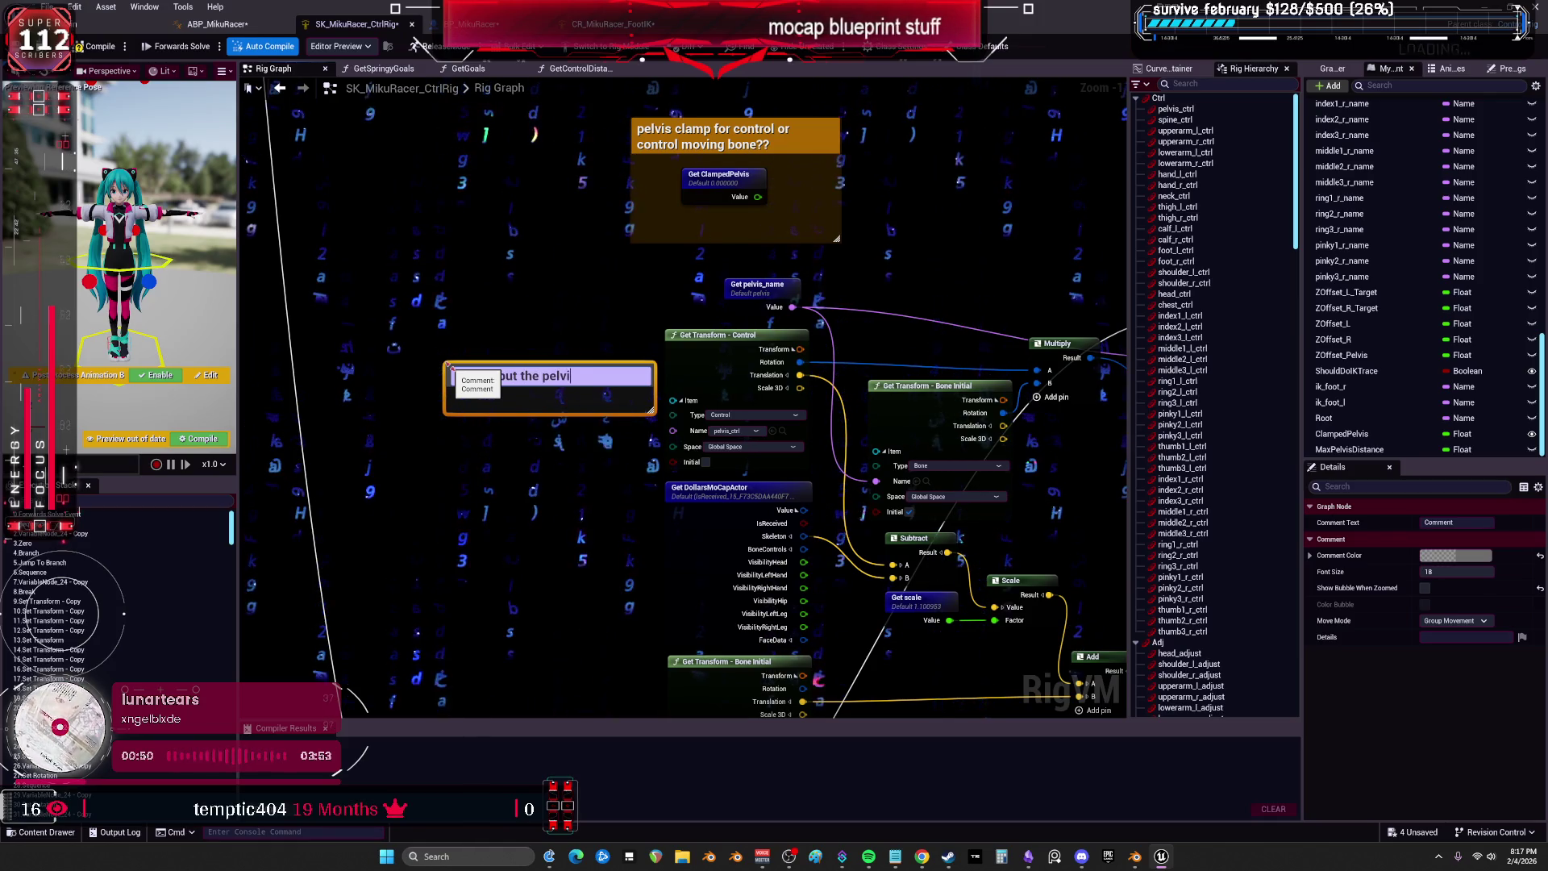
{"action": "type", "text": "s translation"}
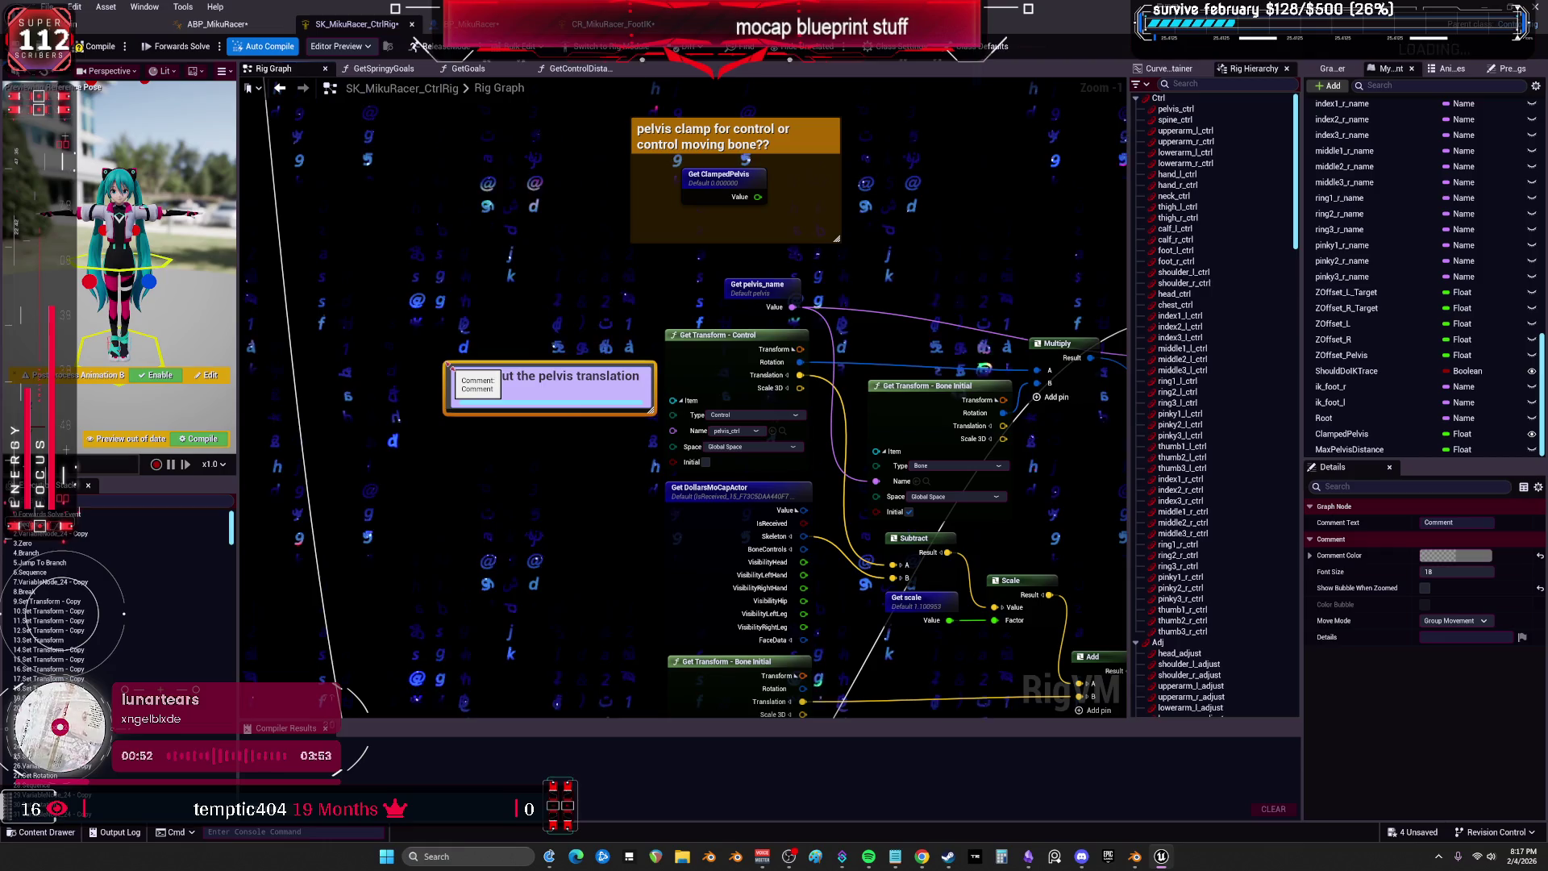
{"action": "type", "text": " clamp befo the q"}
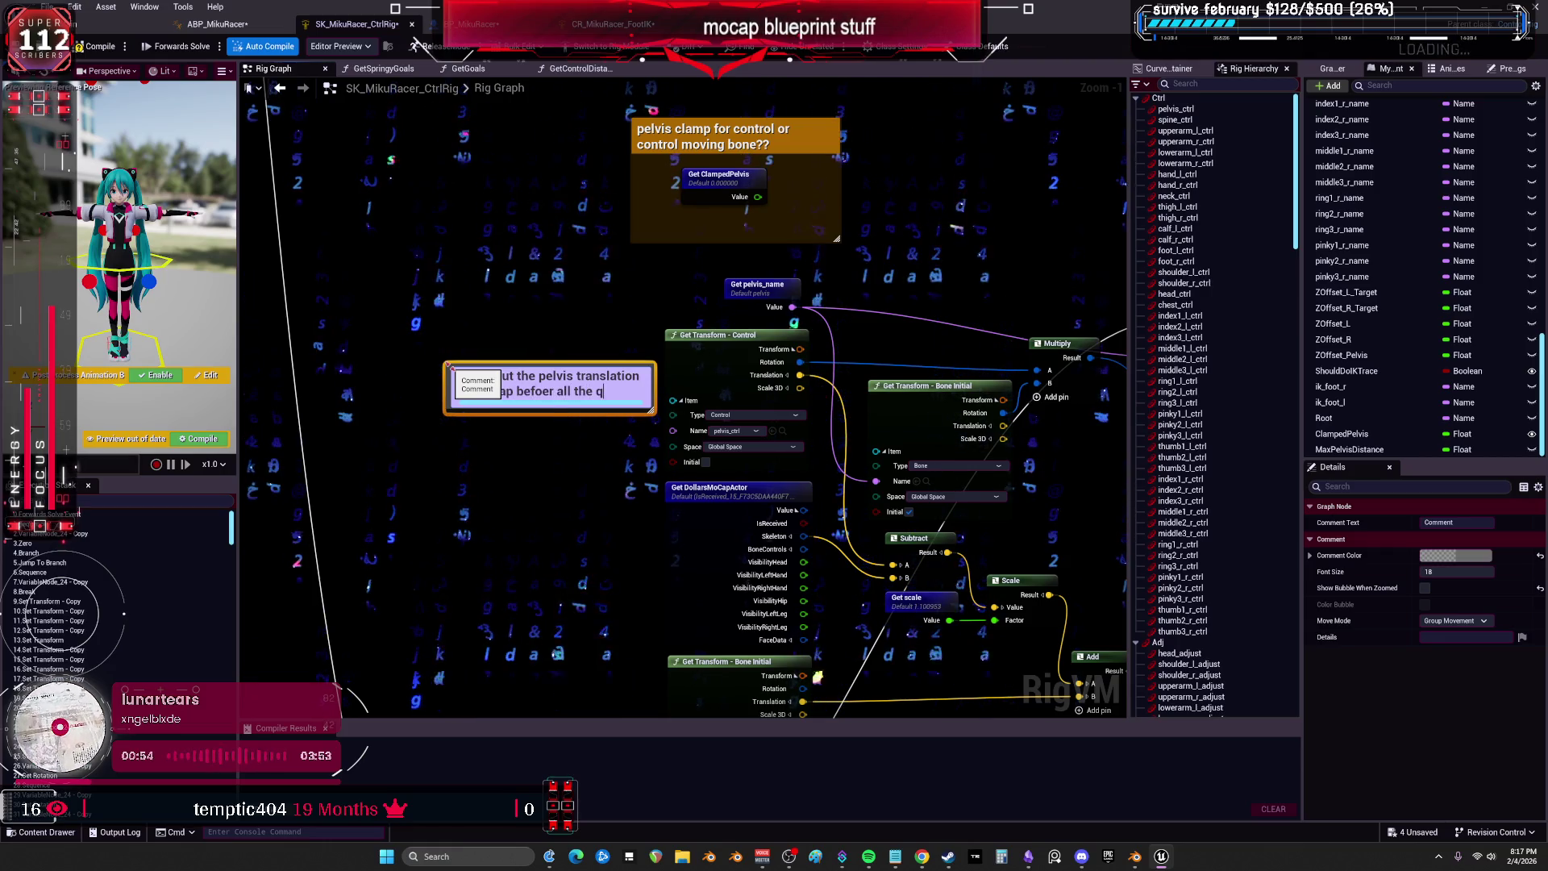
{"action": "type", "text": "uaternituff?"}
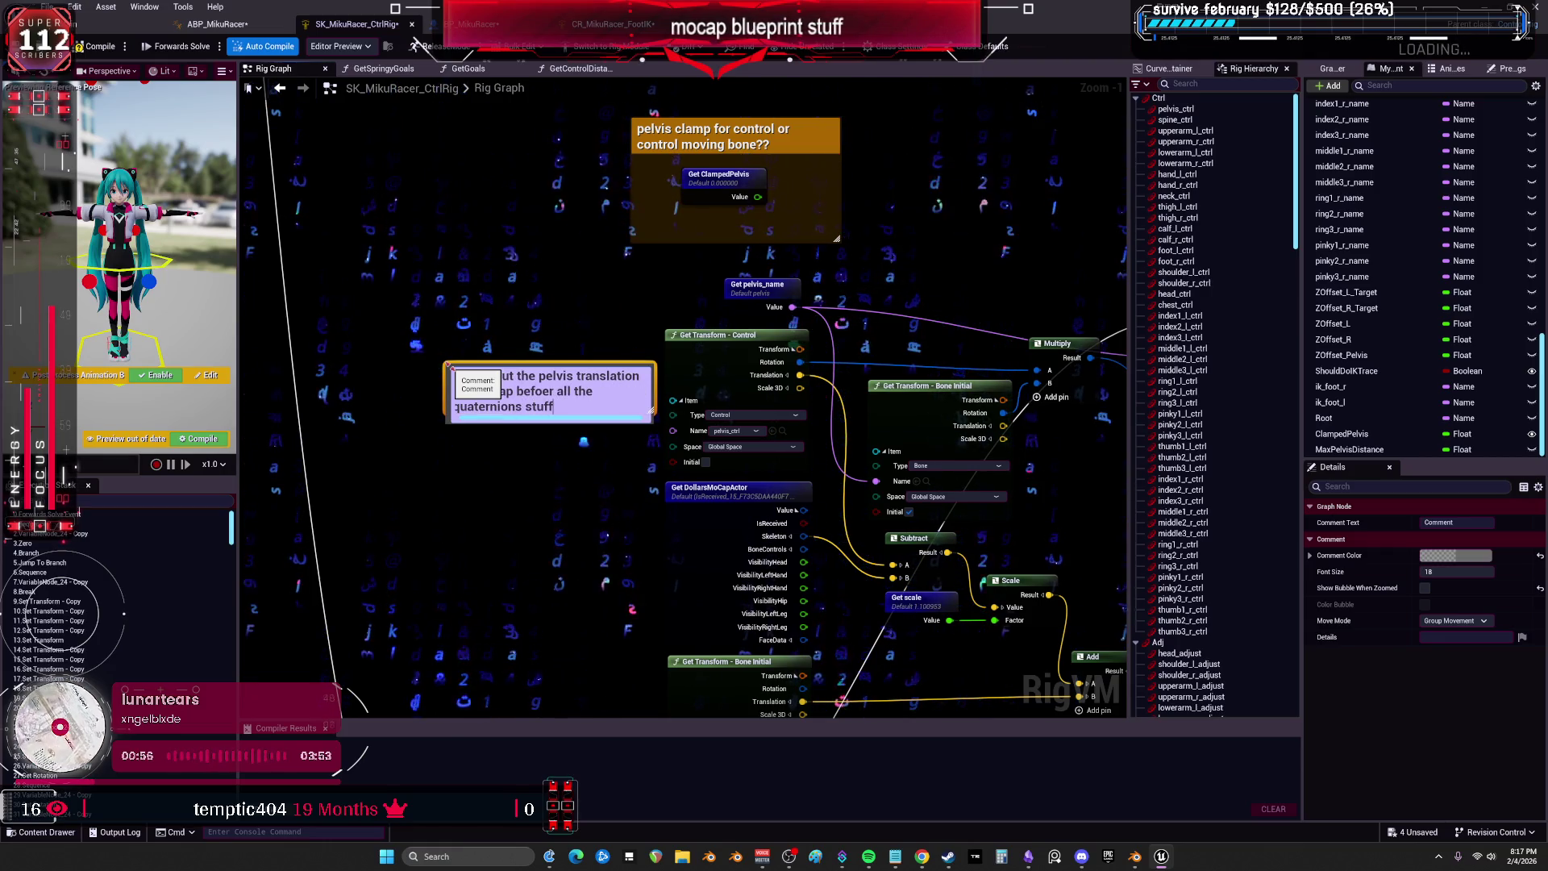
{"action": "left_click", "coordinate": [553, 258]}
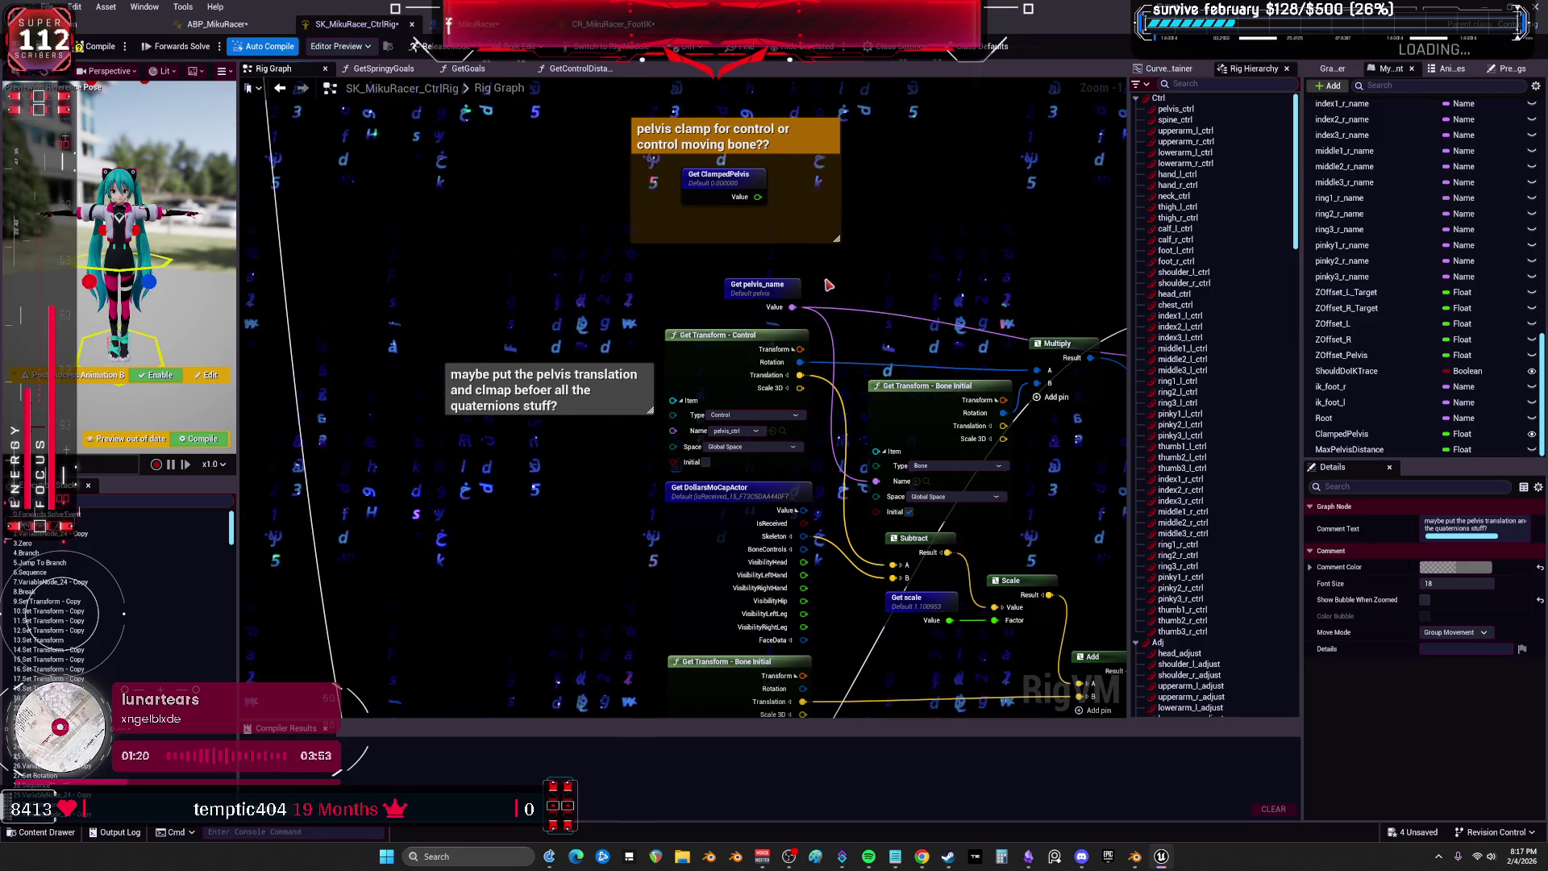
{"action": "scroll", "coordinate": [843, 430], "scroll_direction": "down", "scroll_amount": 3}
{"action": "left_click_drag", "start_coordinate": [920, 397], "coordinate": [739, 344]}
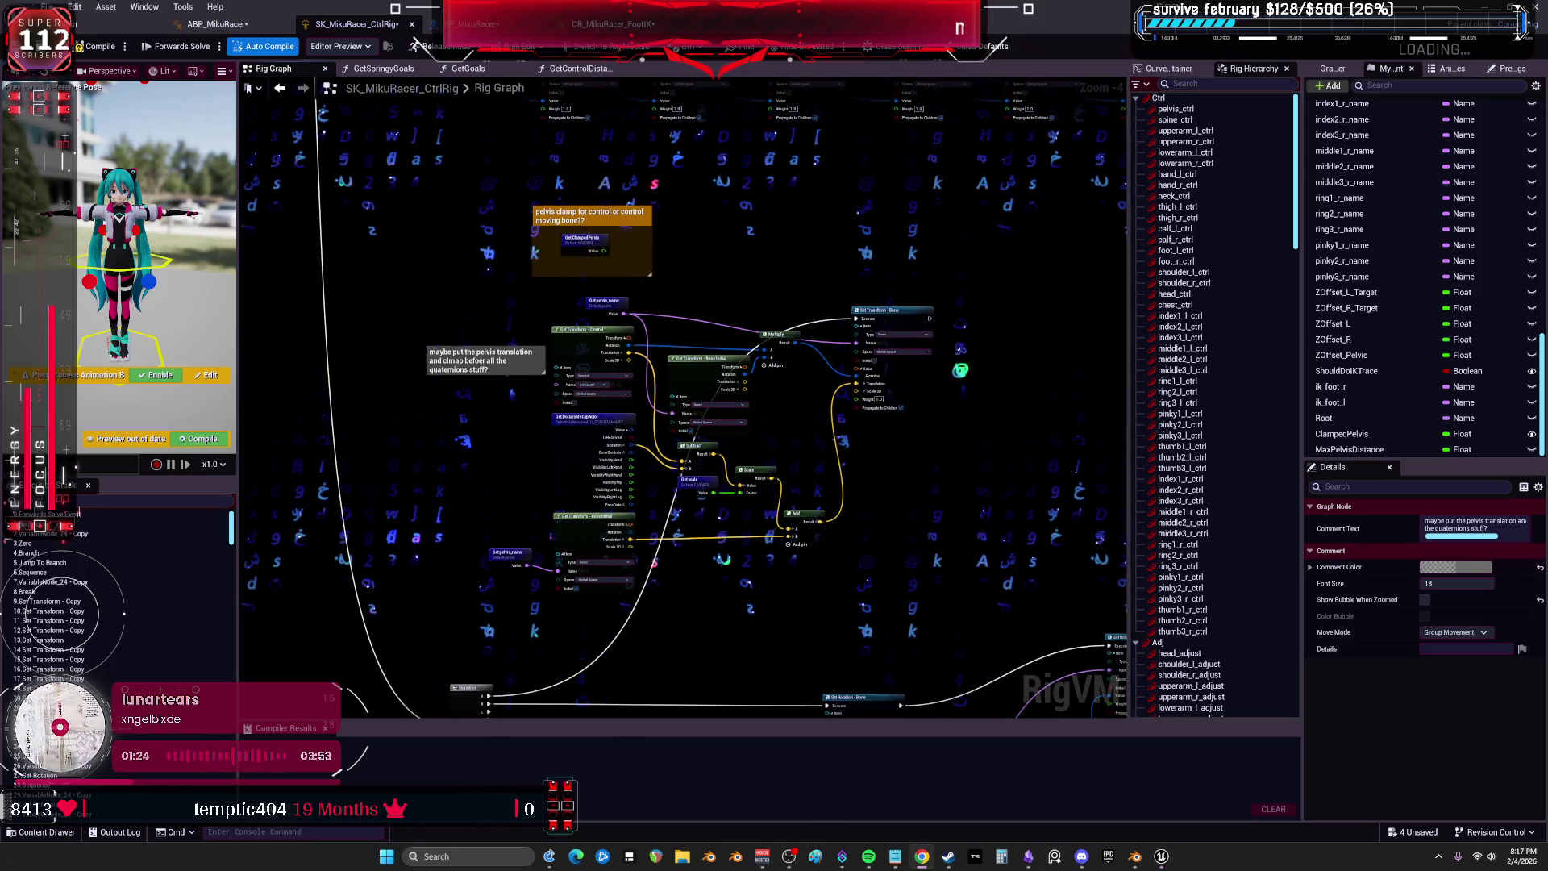
{"action": "left_click_drag", "start_coordinate": [923, 462], "coordinate": [807, 233]}
{"action": "mouse_move", "coordinate": [933, 373]}
{"action": "left_mouse_down"}
{"action": "mouse_move", "coordinate": [788, 313]}
{"action": "mouse_move", "coordinate": [922, 497]}
{"action": "left_mouse_up"}
{"action": "scroll", "coordinate": [789, 313], "scroll_direction": "up", "scroll_amount": 4}
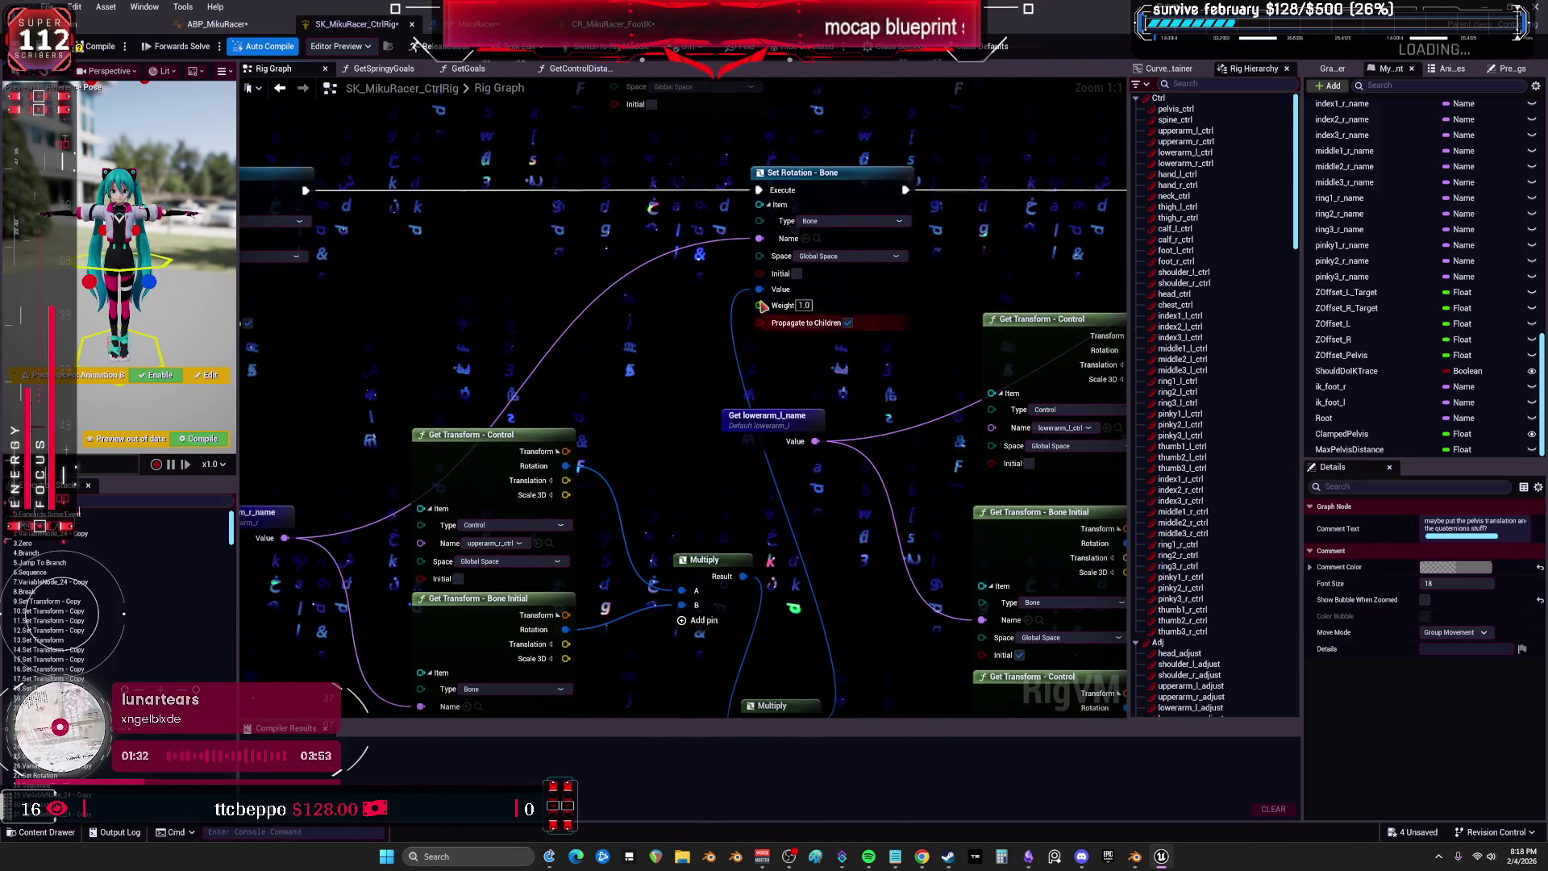
{"action": "scroll", "coordinate": [498, 266], "scroll_direction": "down", "scroll_amount": 4}
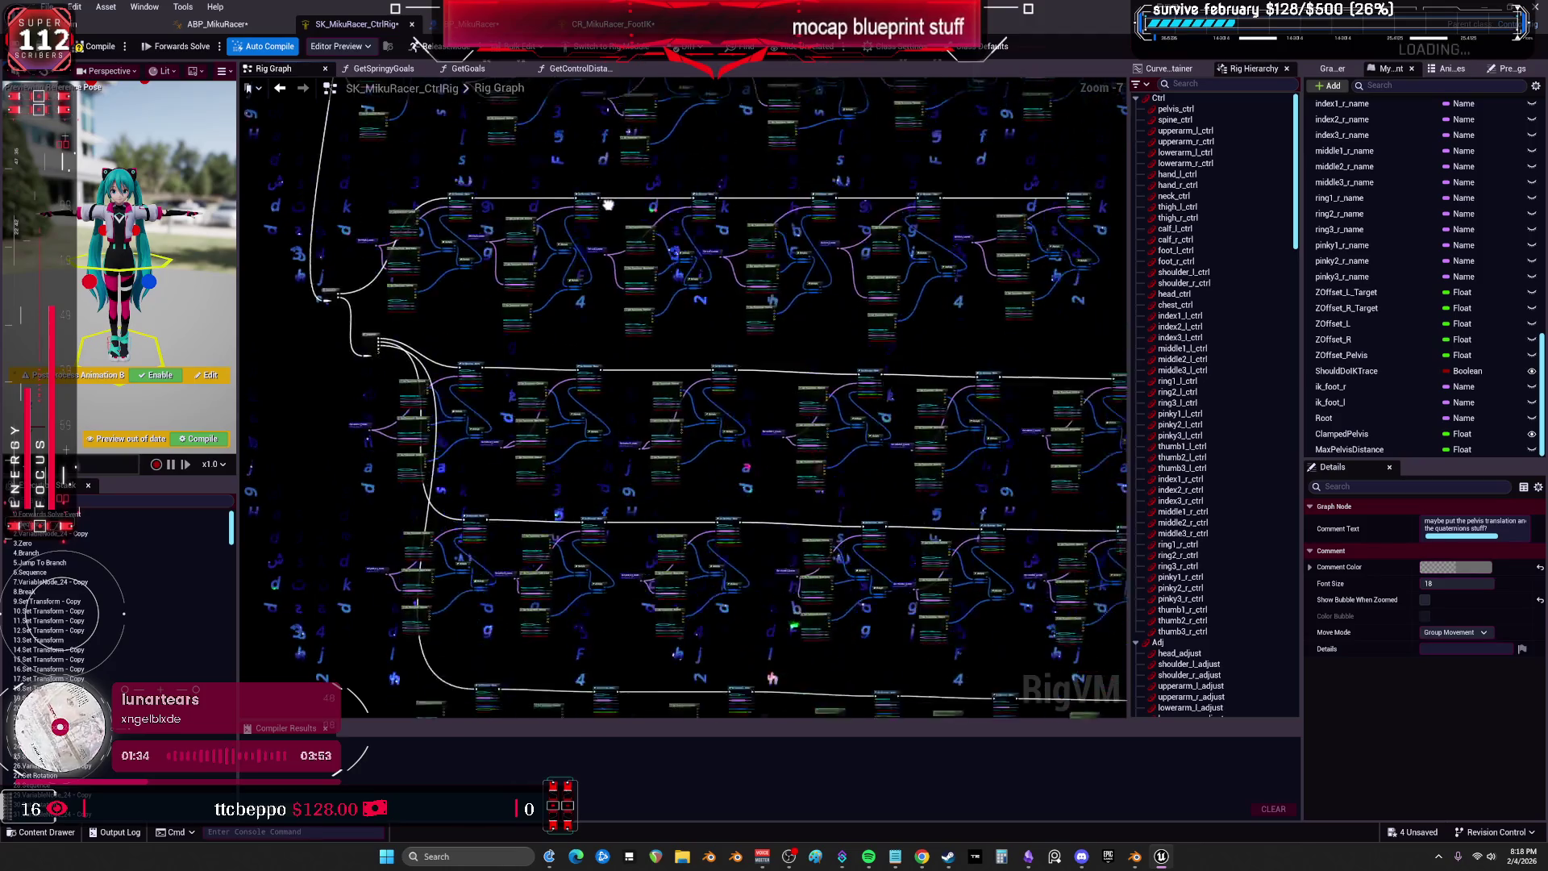
{"action": "scroll", "coordinate": [610, 714], "scroll_direction": "up", "scroll_amount": 4}
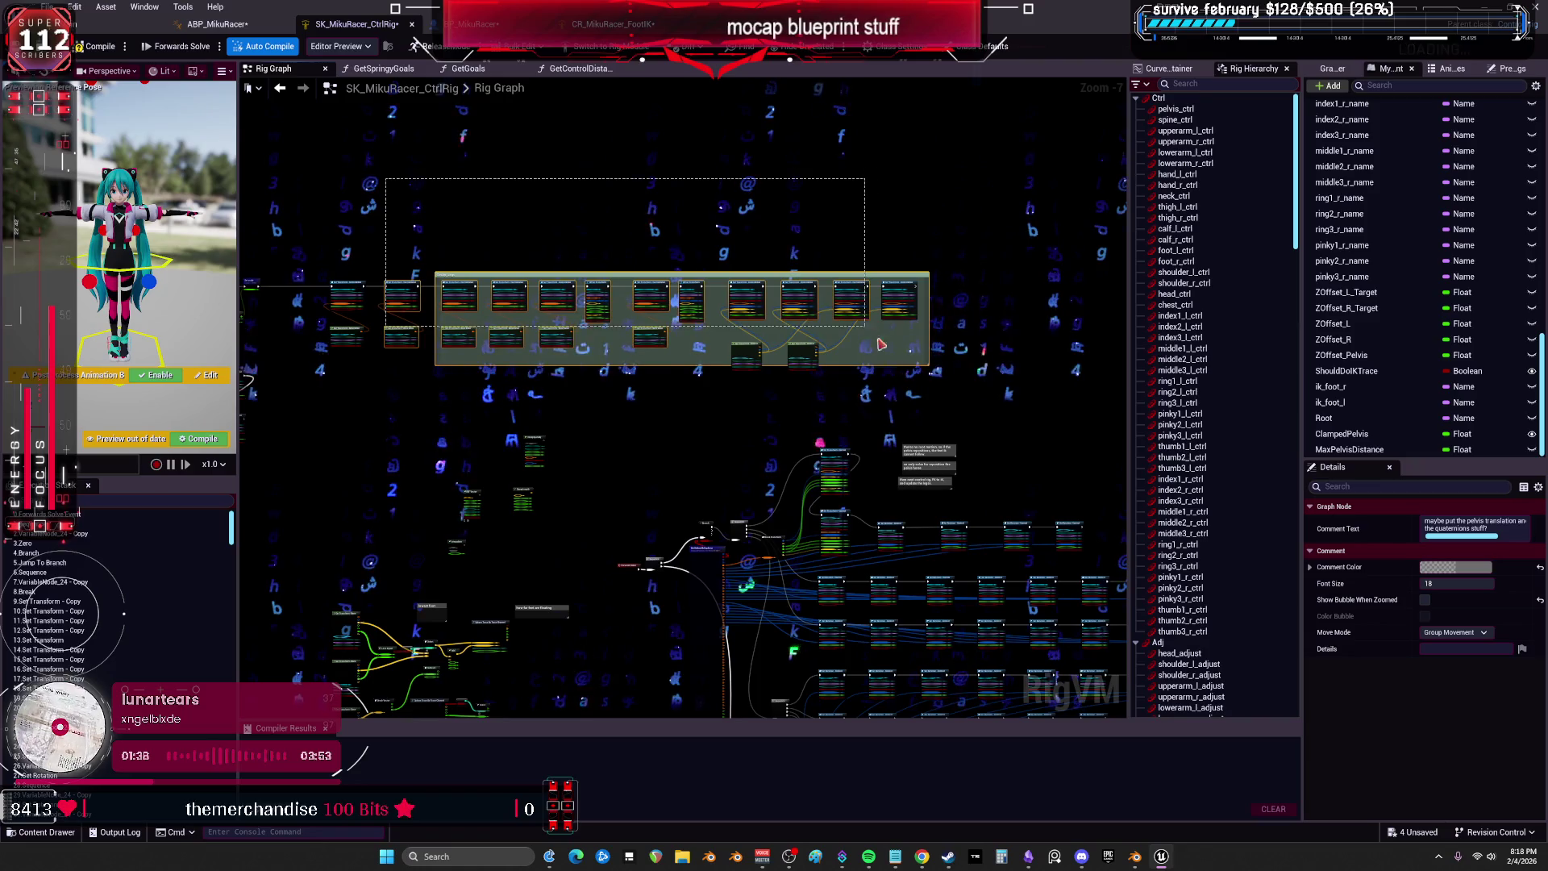
{"action": "left_click_drag", "start_coordinate": [865, 327], "coordinate": [866, 328]}
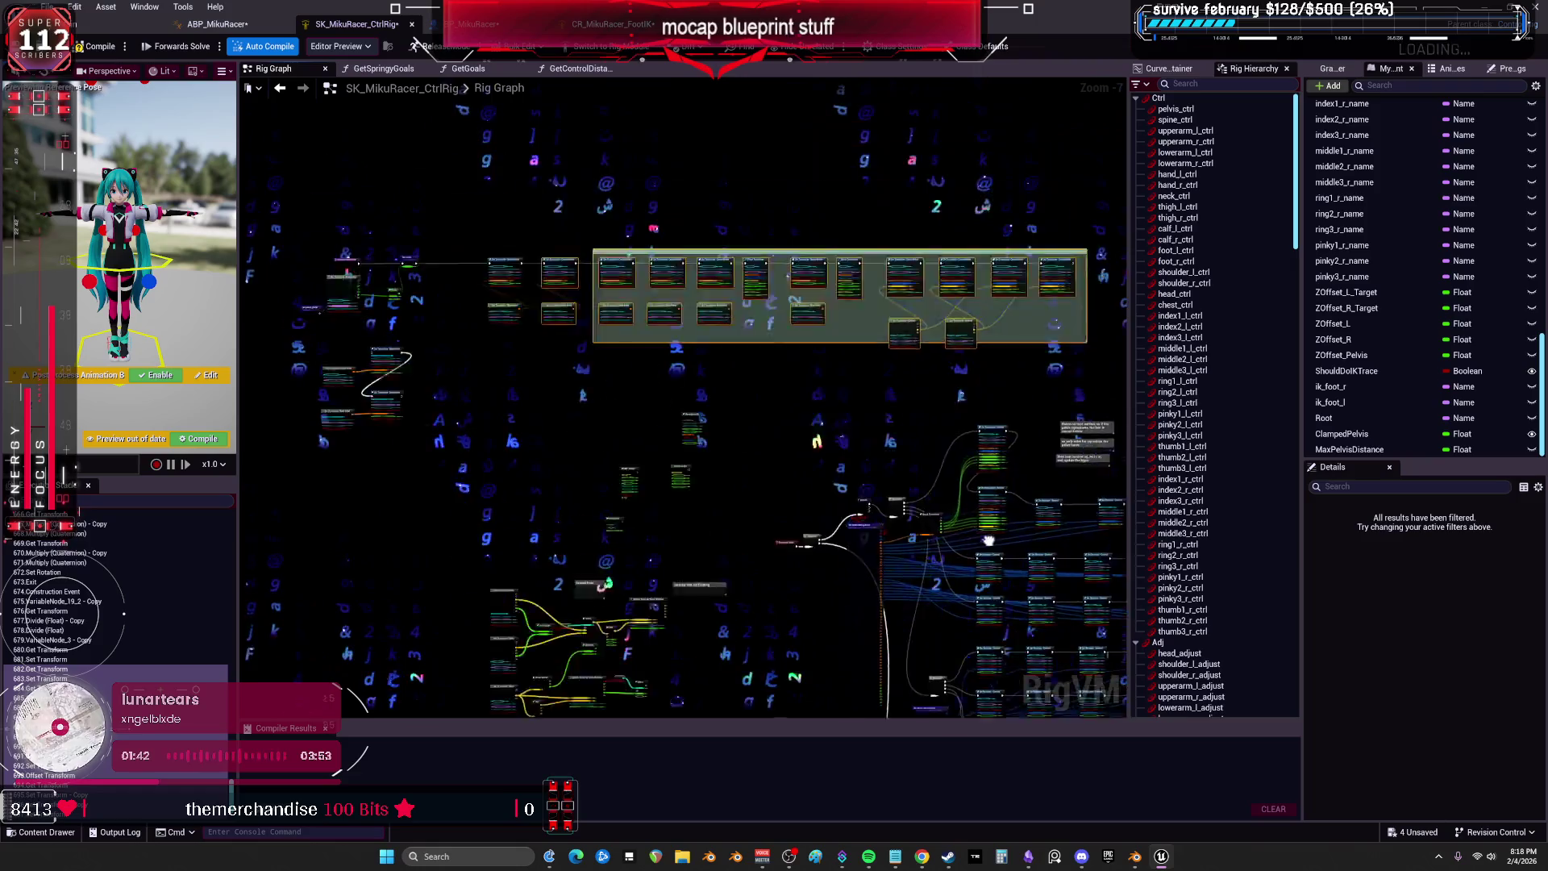
{"action": "scroll", "coordinate": [708, 328], "scroll_direction": "up", "scroll_amount": 6}
{"action": "left_click_drag", "start_coordinate": [584, 407], "coordinate": [991, 570]}
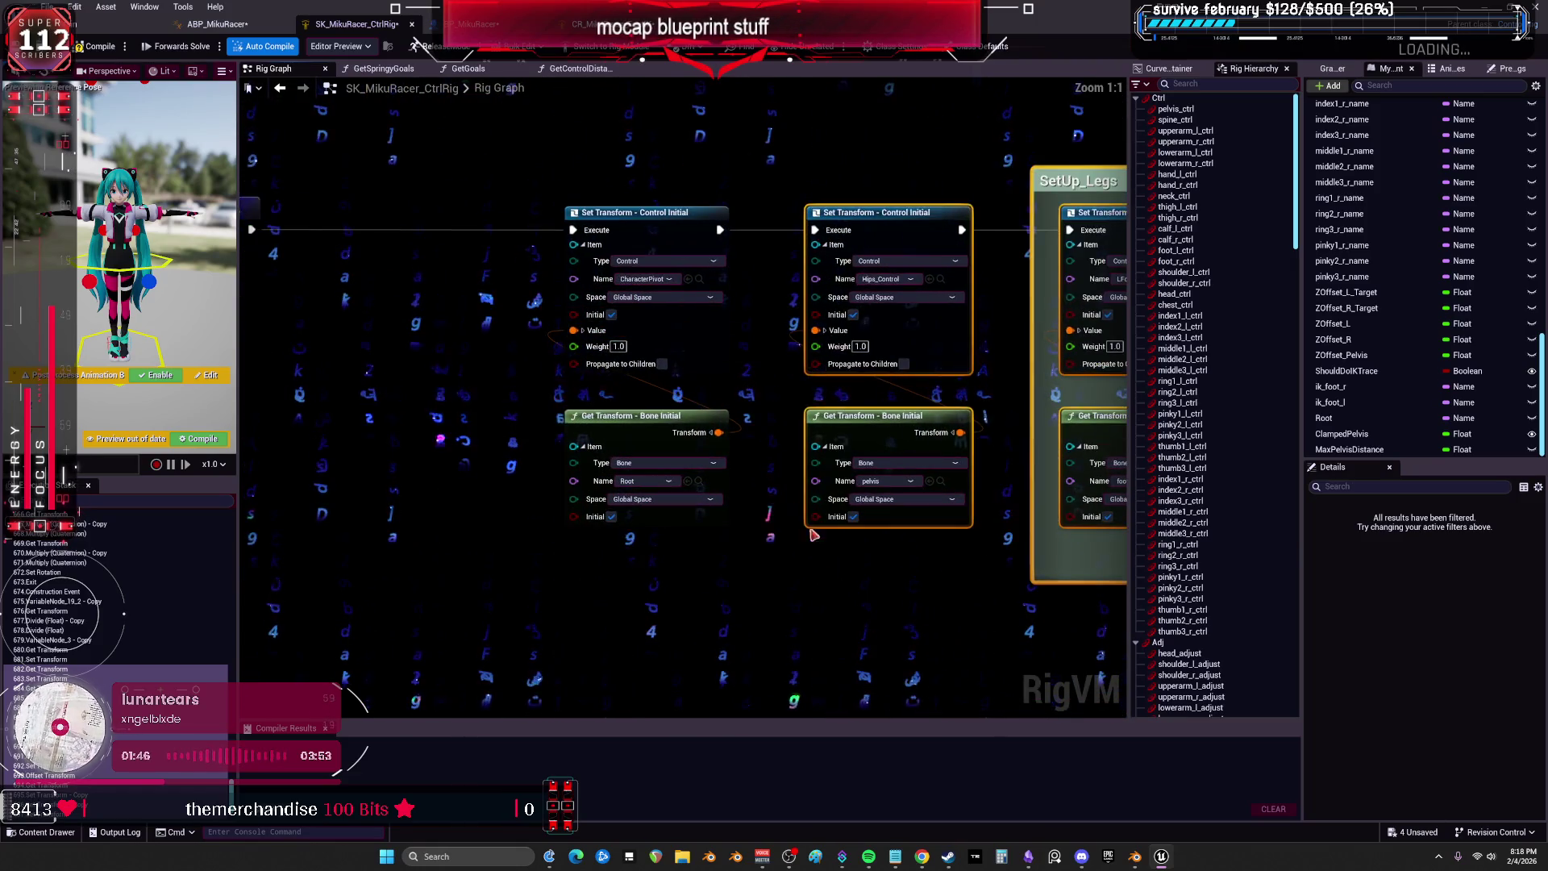
{"action": "scroll", "coordinate": [846, 568], "scroll_direction": "down", "scroll_amount": 5}
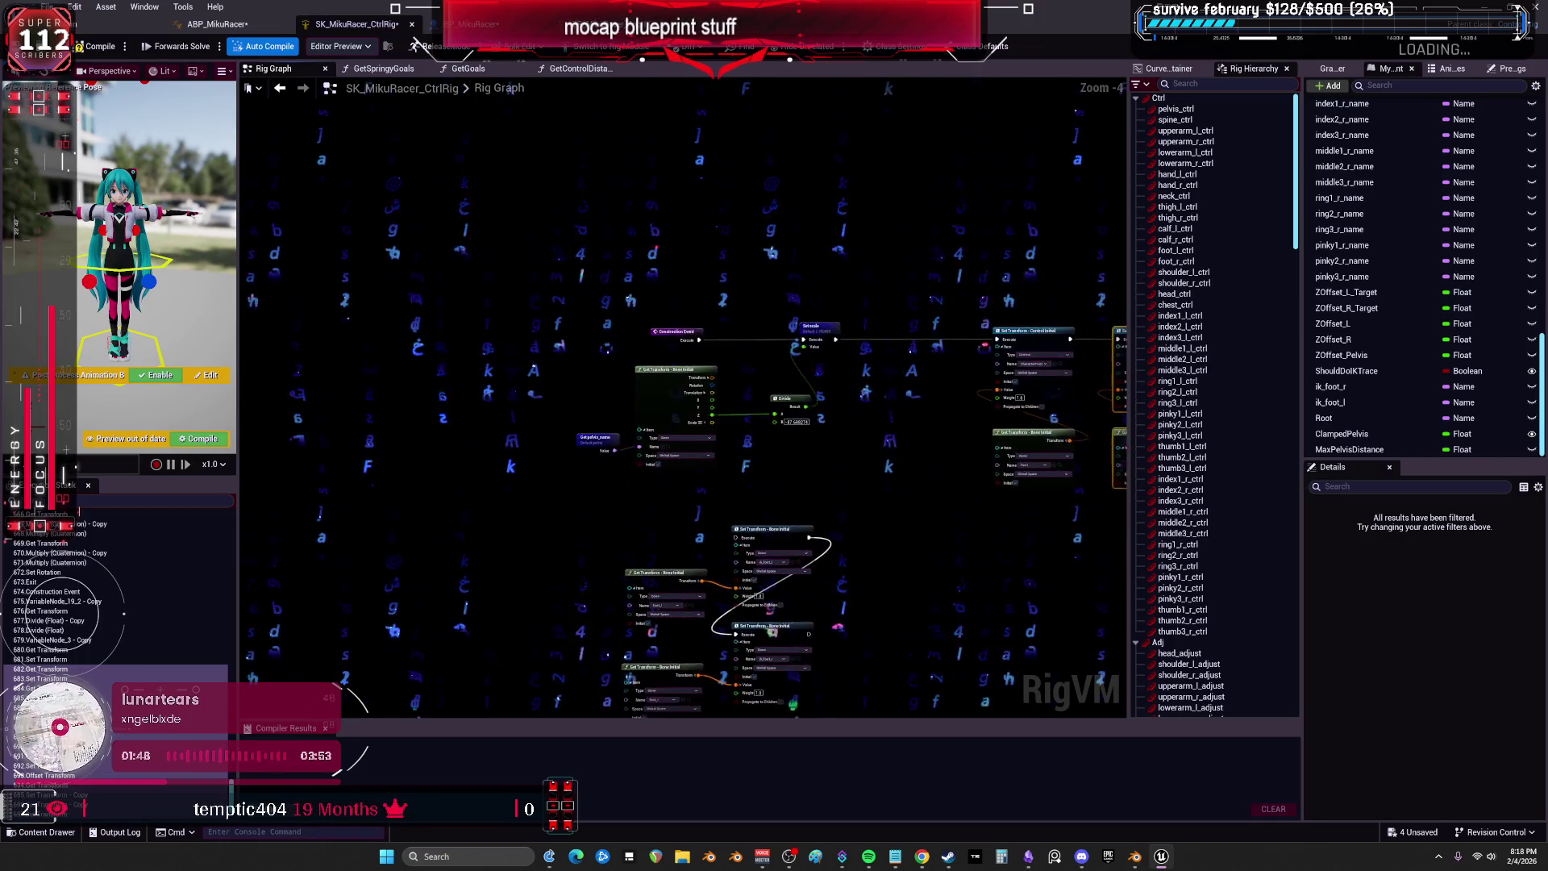
{"action": "scroll", "coordinate": [911, 456], "scroll_direction": "up", "scroll_amount": 2}
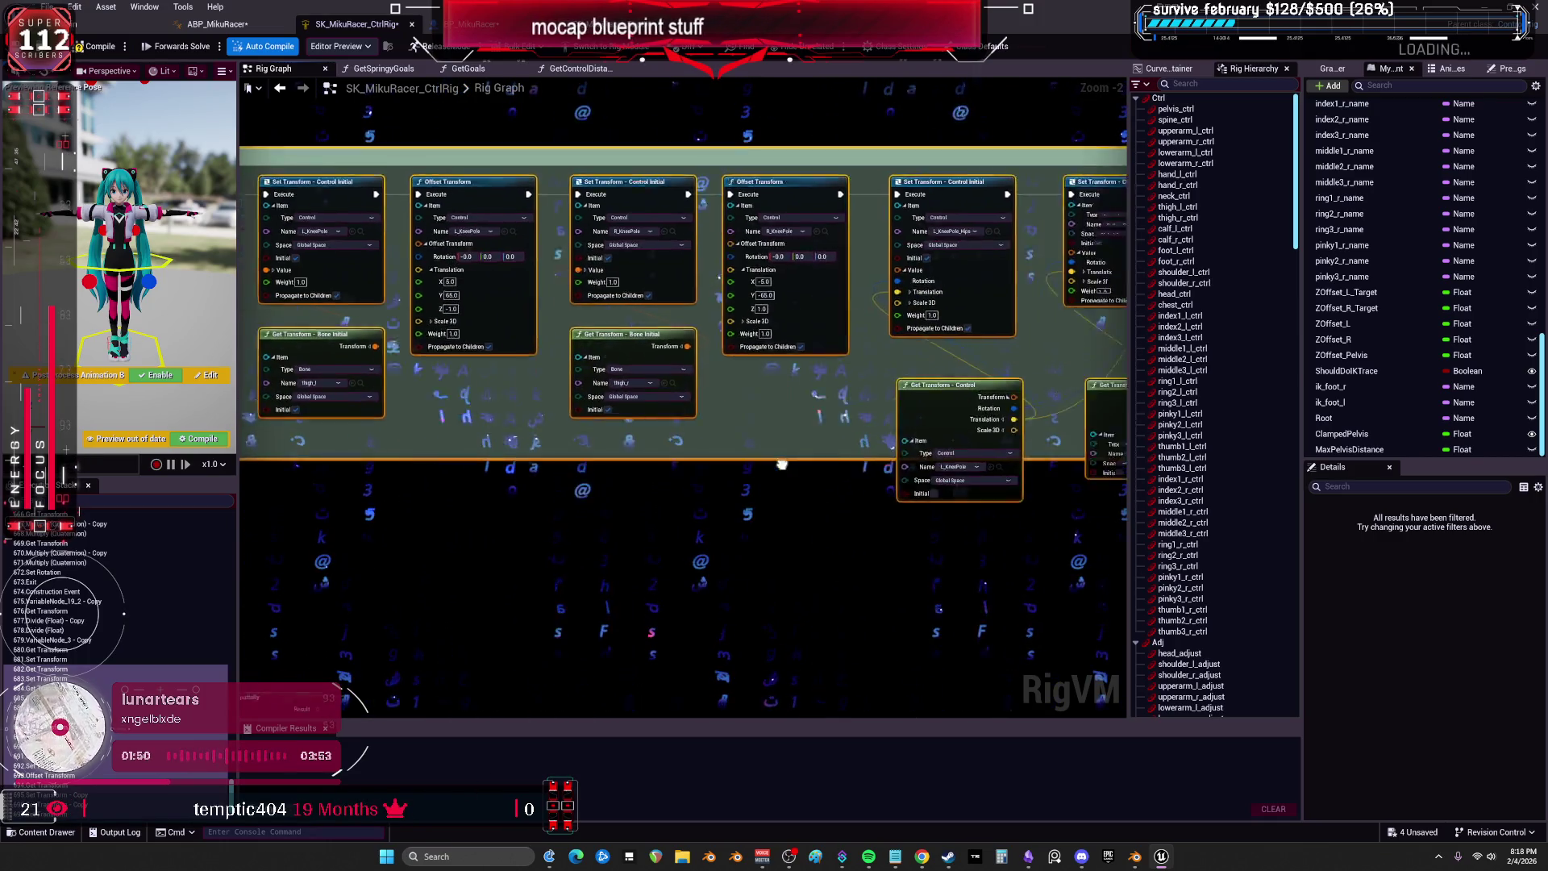
{"action": "left_click_drag", "start_coordinate": [1027, 425], "coordinate": [512, 419]}
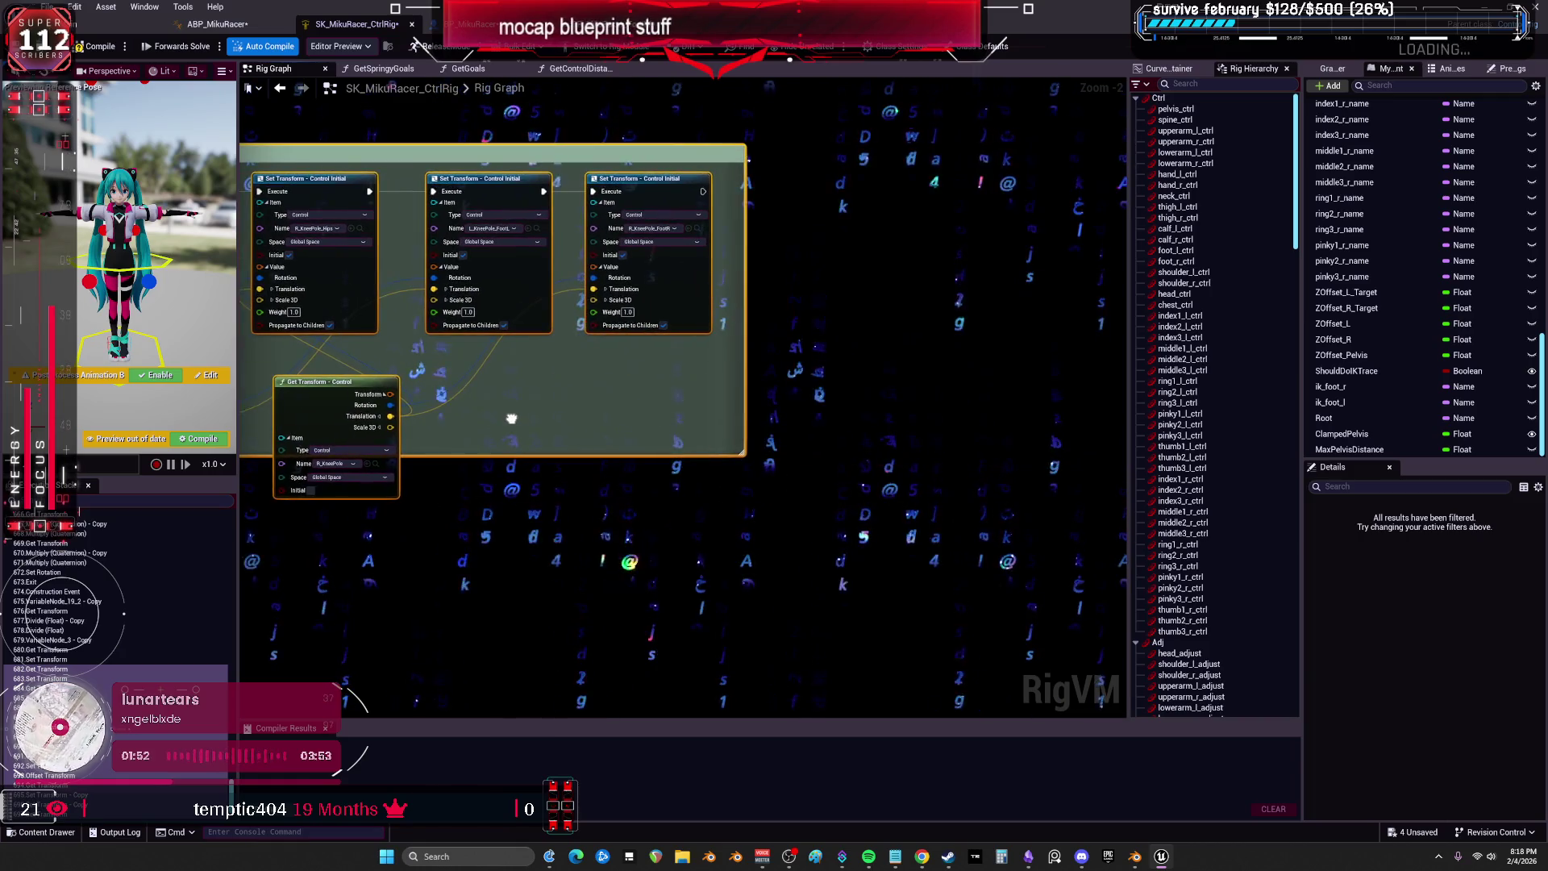
{"action": "scroll", "coordinate": [511, 419], "scroll_direction": "down", "scroll_amount": 7}
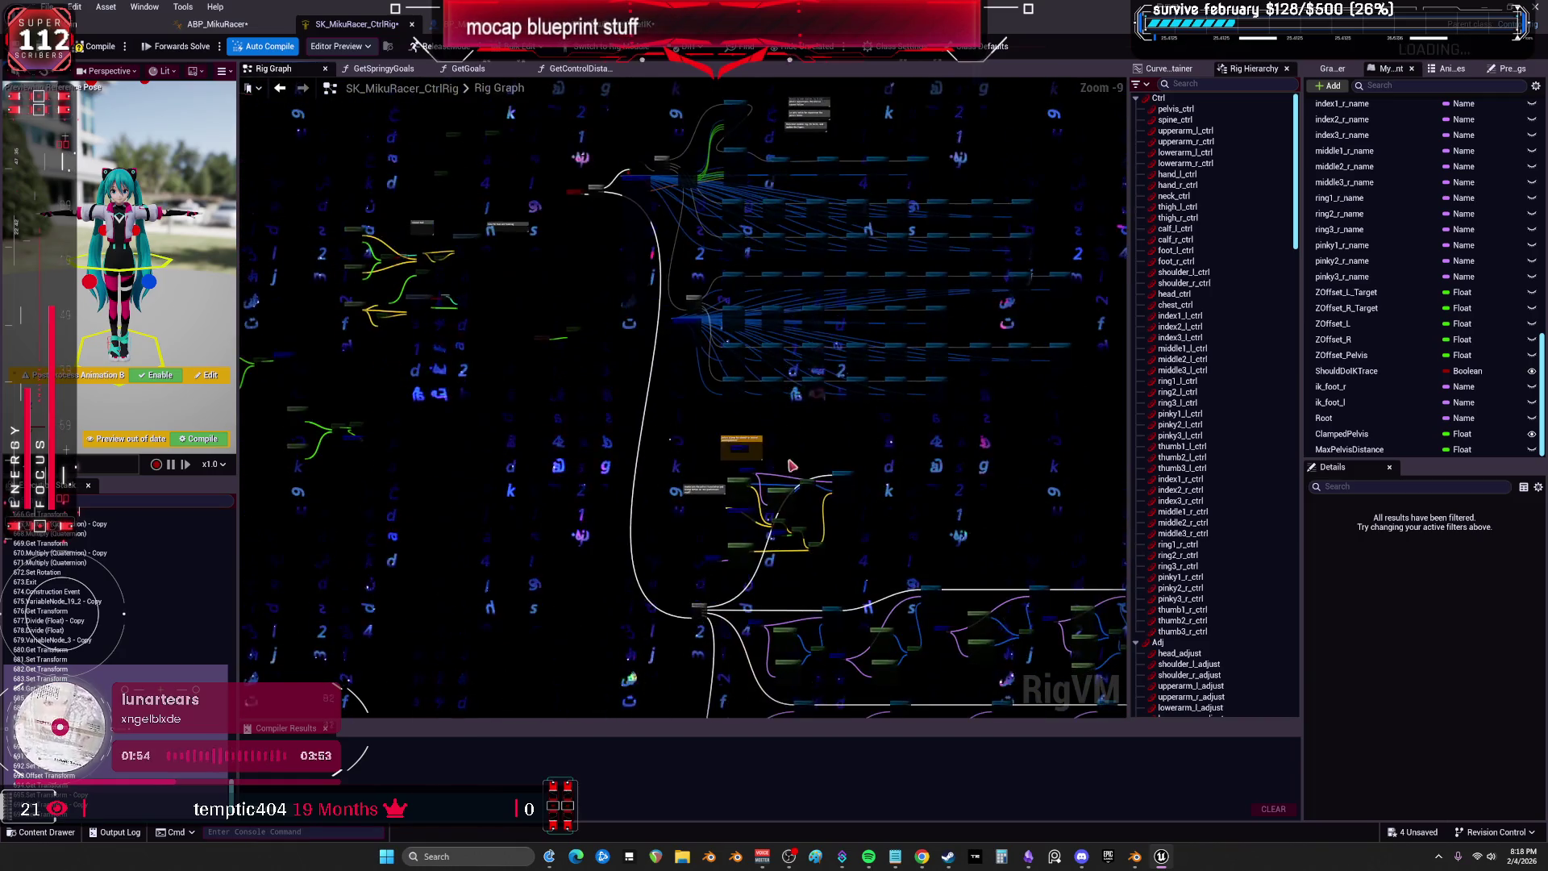
{"action": "left_click_drag", "start_coordinate": [760, 534], "coordinate": [890, 549]}
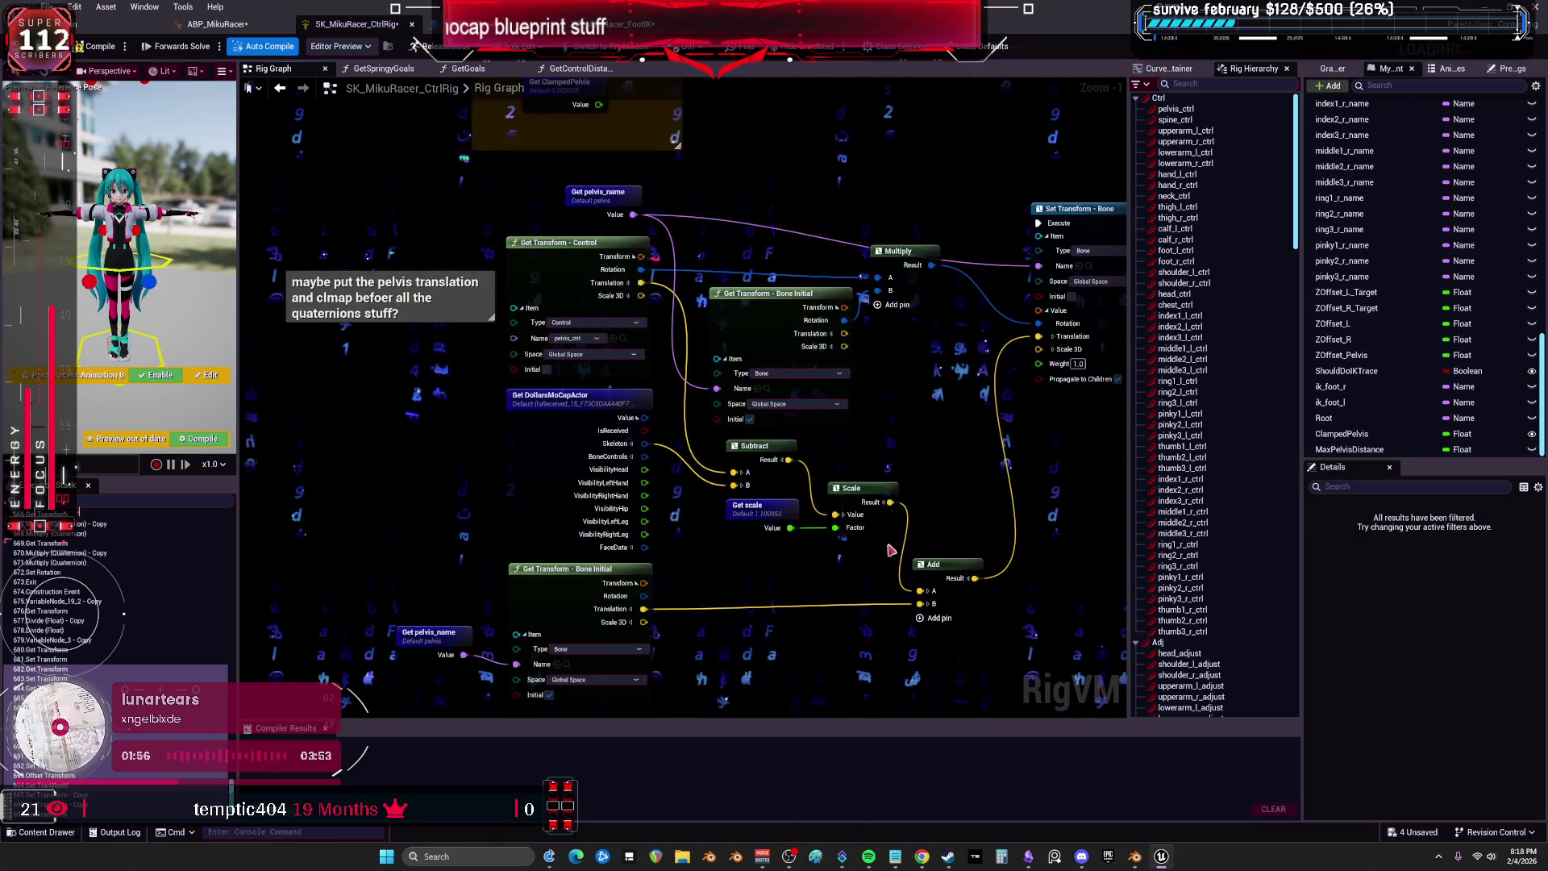
{"action": "scroll", "coordinate": [1003, 521], "scroll_direction": "down", "scroll_amount": 2}
{"action": "left_click_drag", "start_coordinate": [1002, 521], "coordinate": [767, 469]}
{"action": "scroll", "coordinate": [766, 469], "scroll_direction": "down", "scroll_amount": 6}
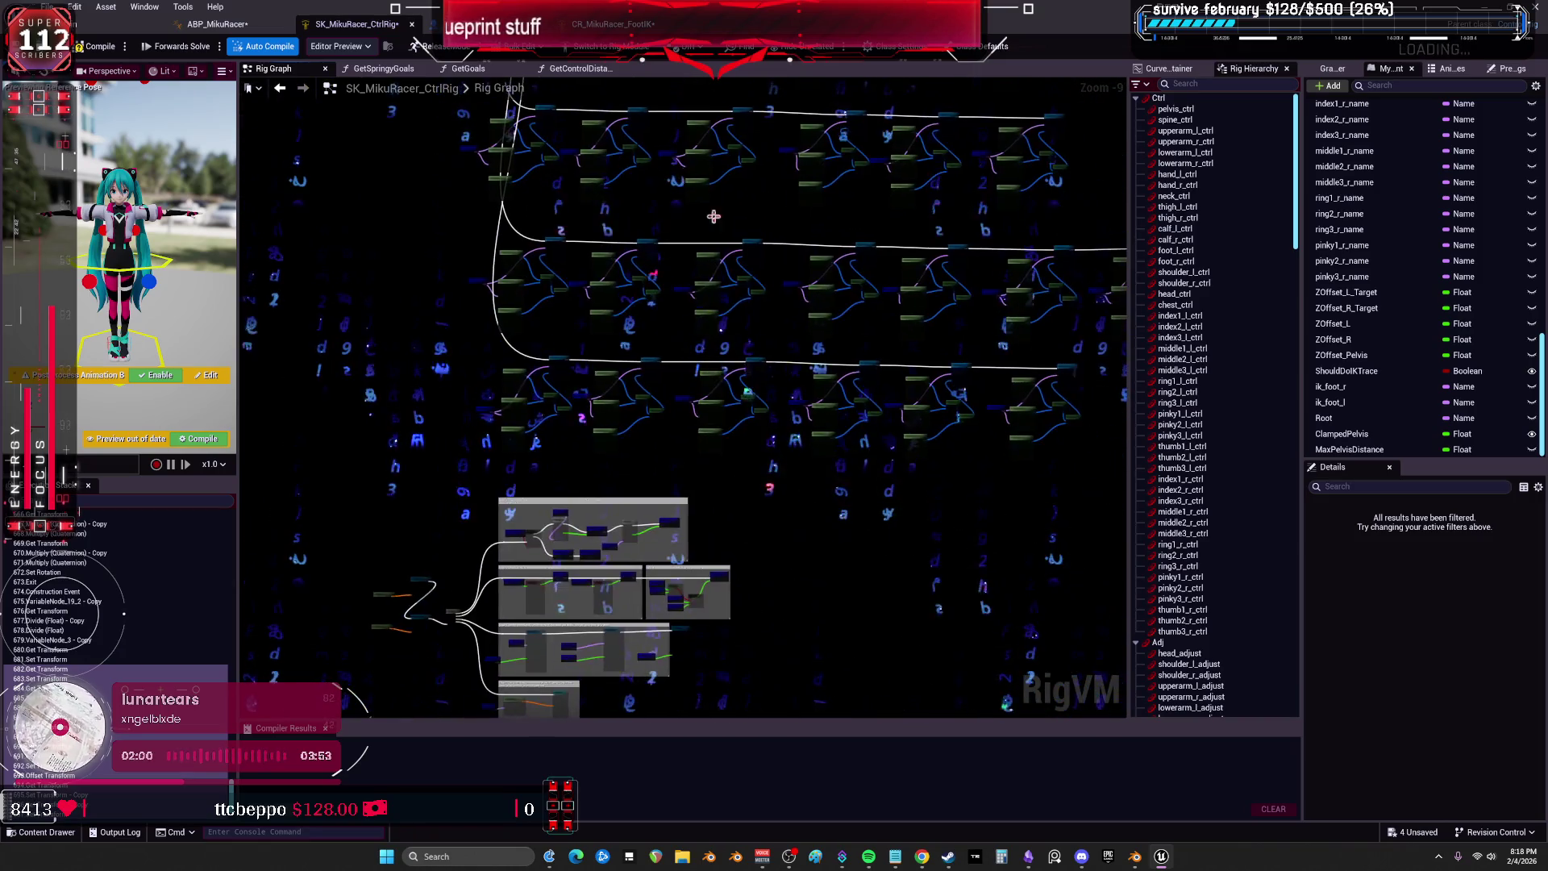
{"action": "scroll", "coordinate": [700, 266], "scroll_direction": "up", "scroll_amount": 8}
{"action": "scroll", "coordinate": [674, 342], "scroll_direction": "down", "scroll_amount": 4}
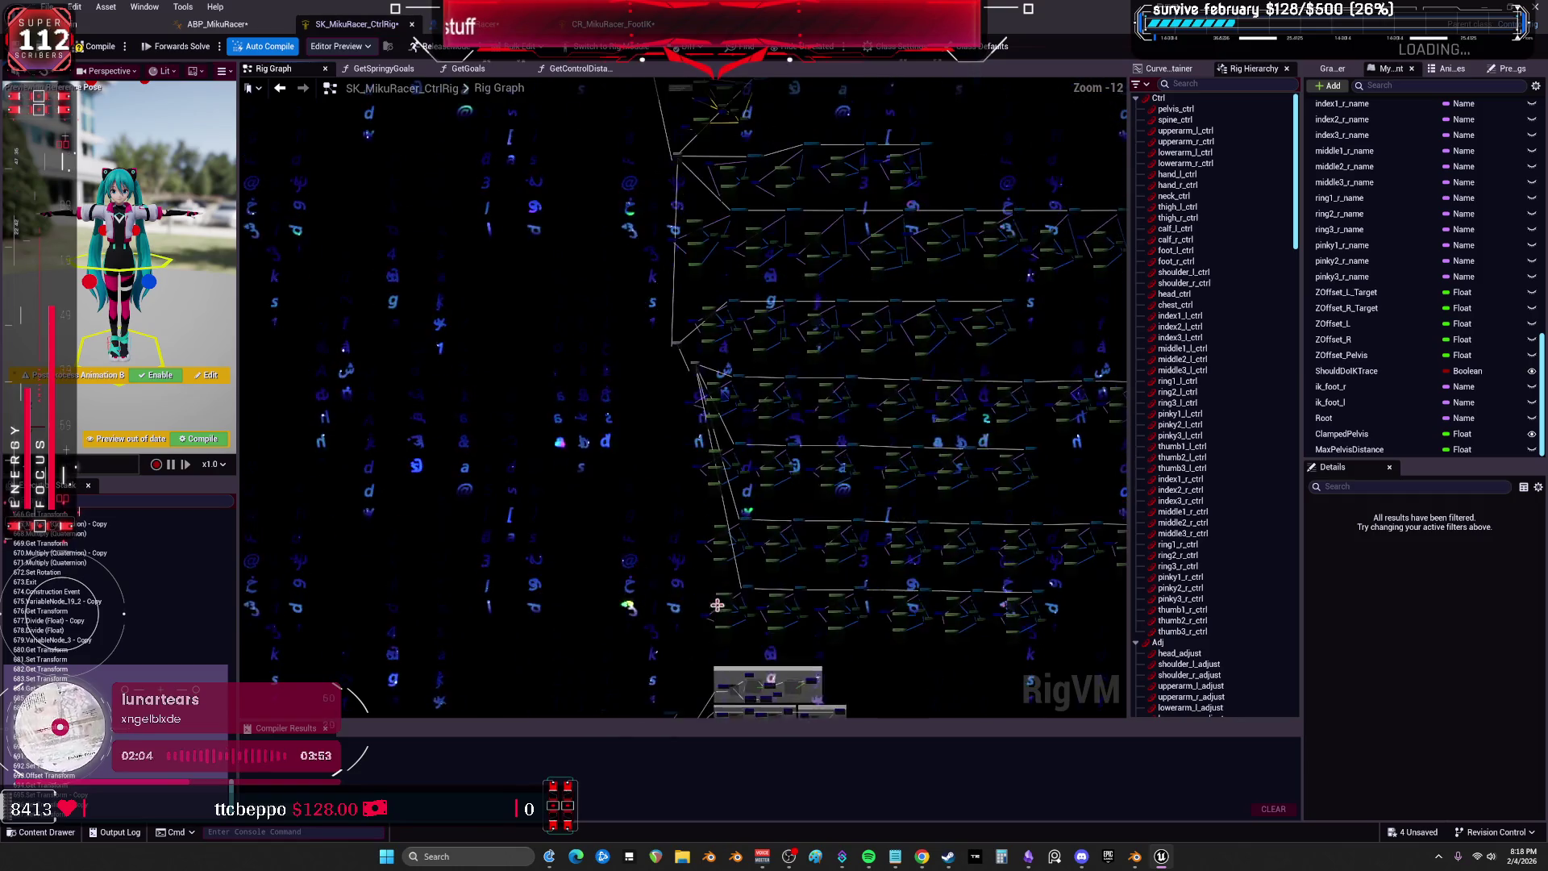
{"action": "left_click_drag", "start_coordinate": [639, 331], "coordinate": [604, 473]}
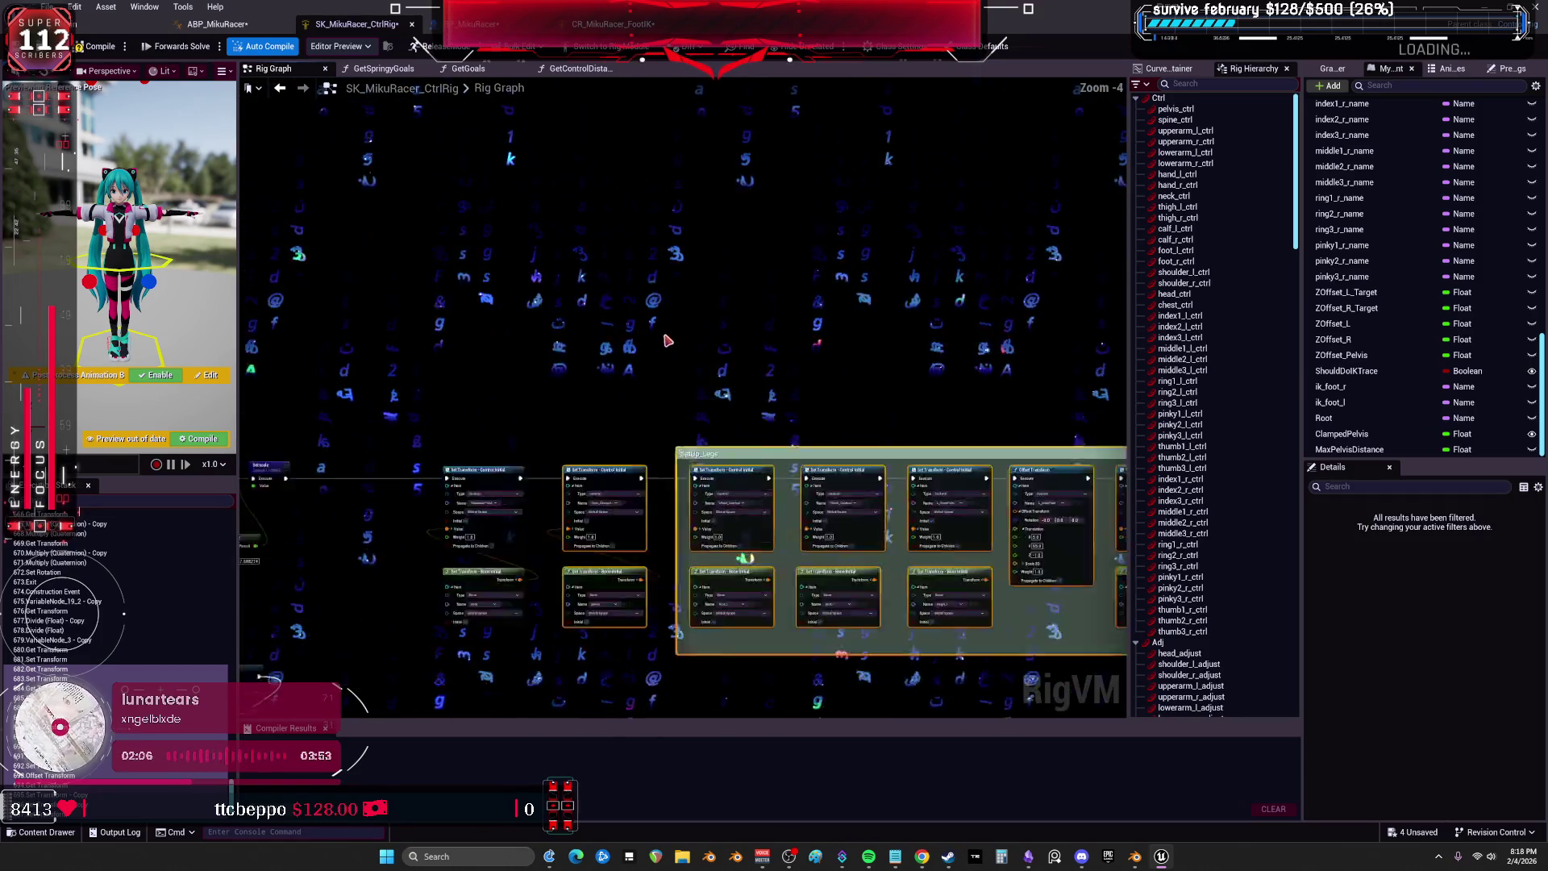
{"action": "scroll", "coordinate": [890, 184], "scroll_direction": "up", "scroll_amount": 2}
{"action": "left_click_drag", "start_coordinate": [473, 342], "coordinate": [947, 350]}
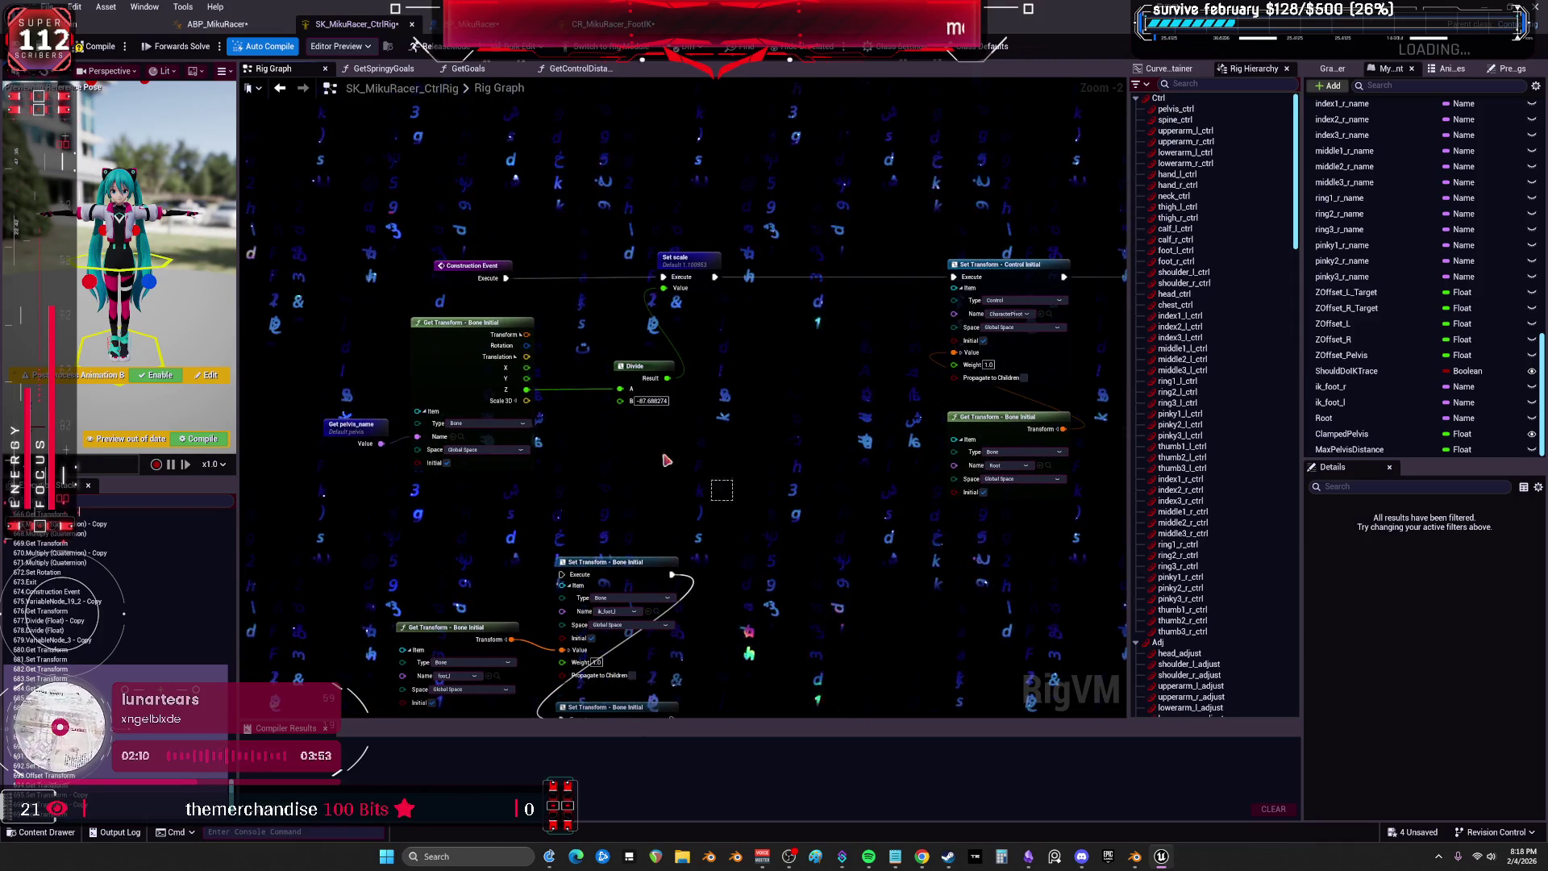
{"action": "left_click_drag", "start_coordinate": [549, 391], "coordinate": [556, 391]}
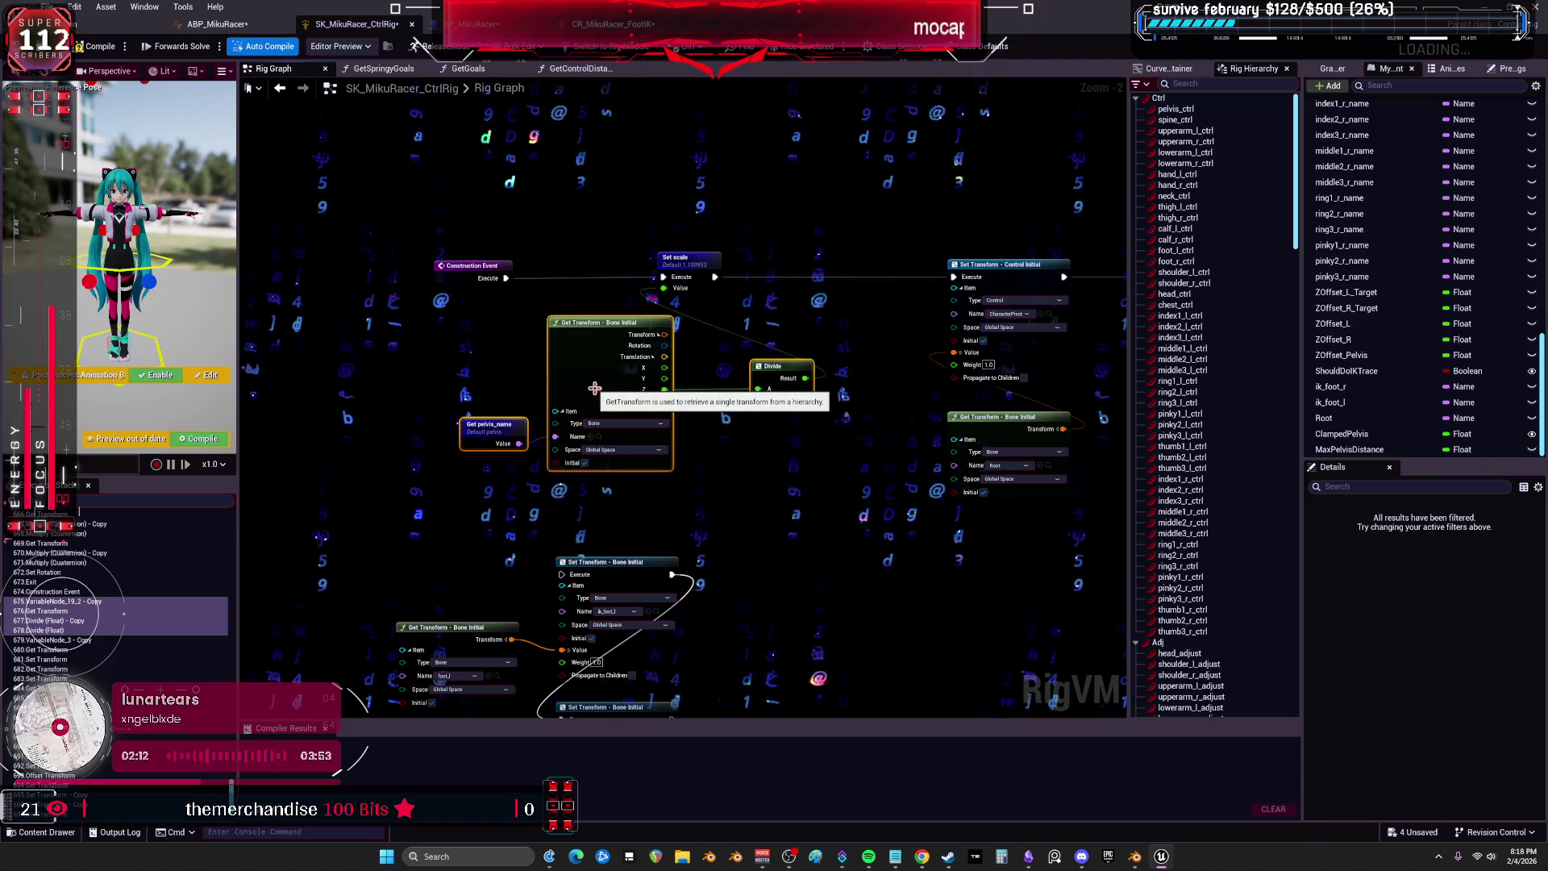
{"action": "left_click", "coordinate": [659, 261]}
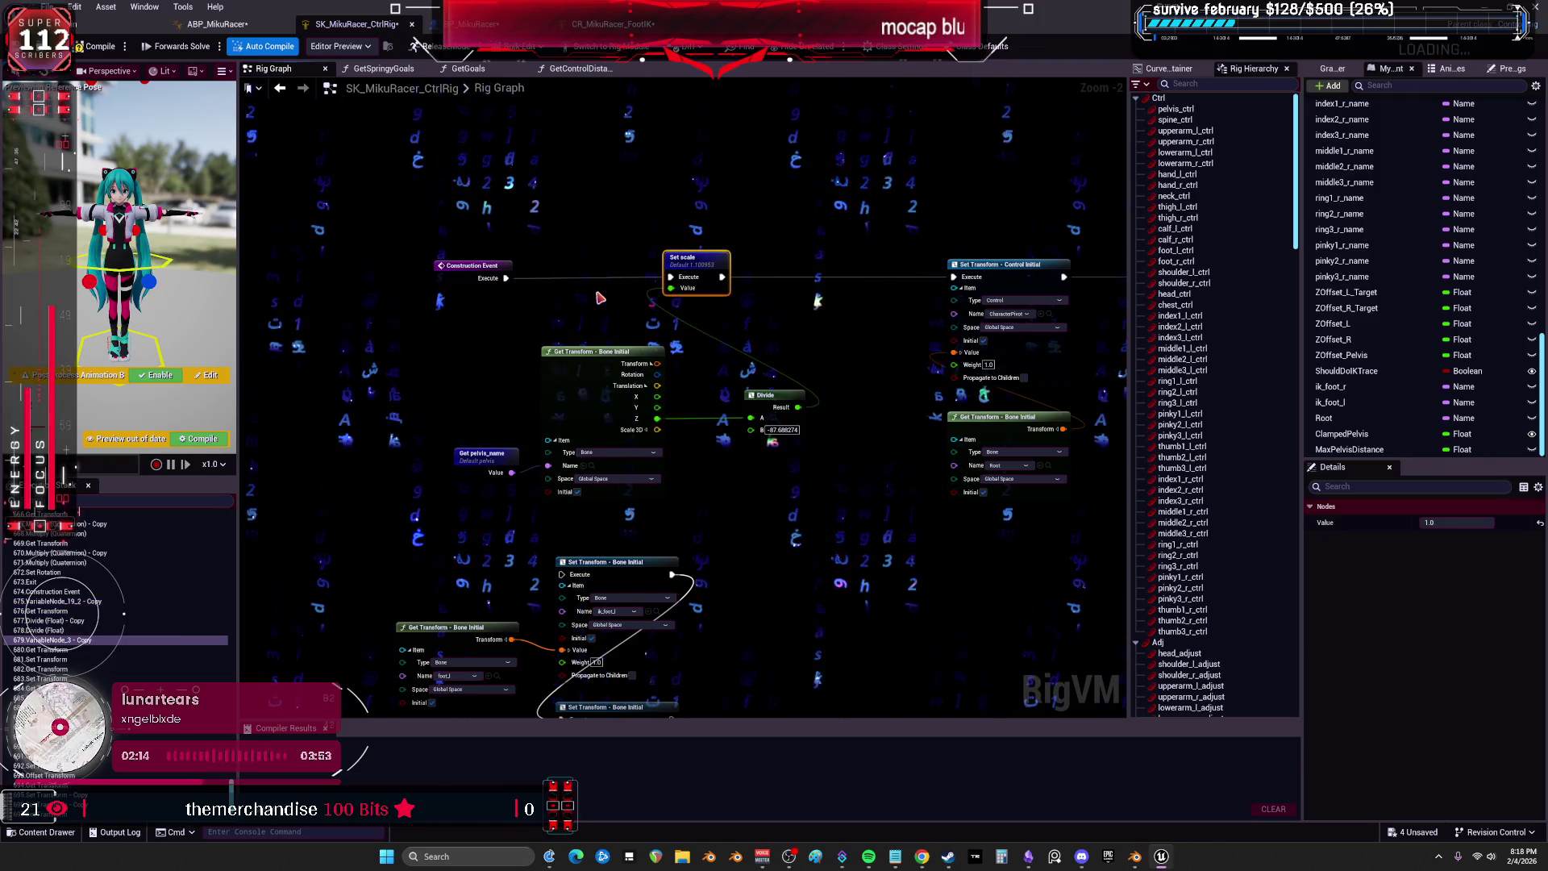
{"action": "left_click_drag", "start_coordinate": [474, 266], "coordinate": [494, 266]}
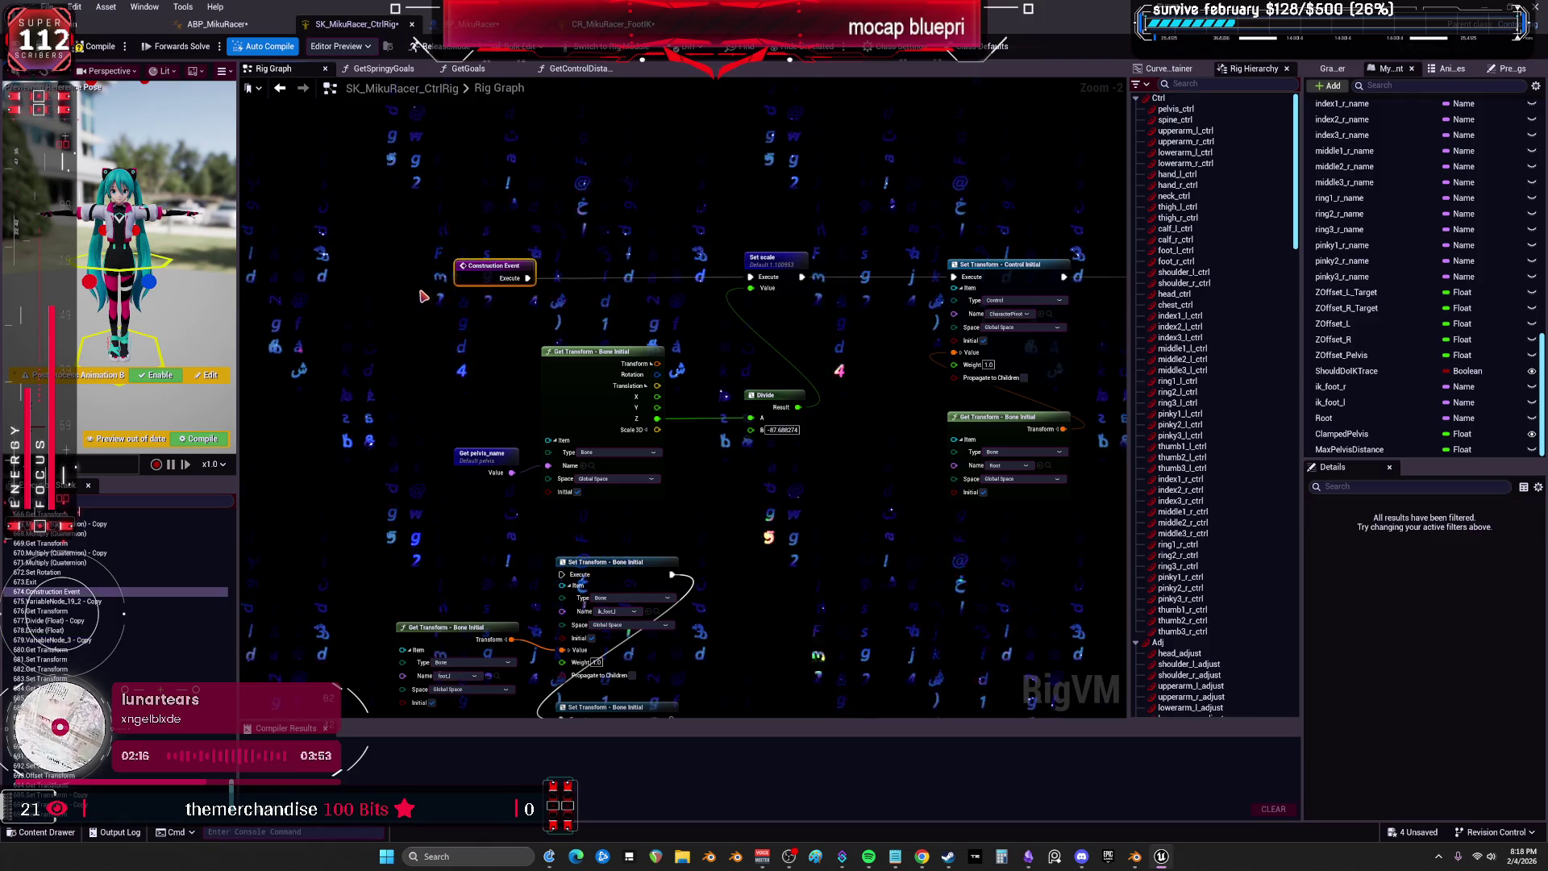
{"action": "key", "text": "ctrl+z"}
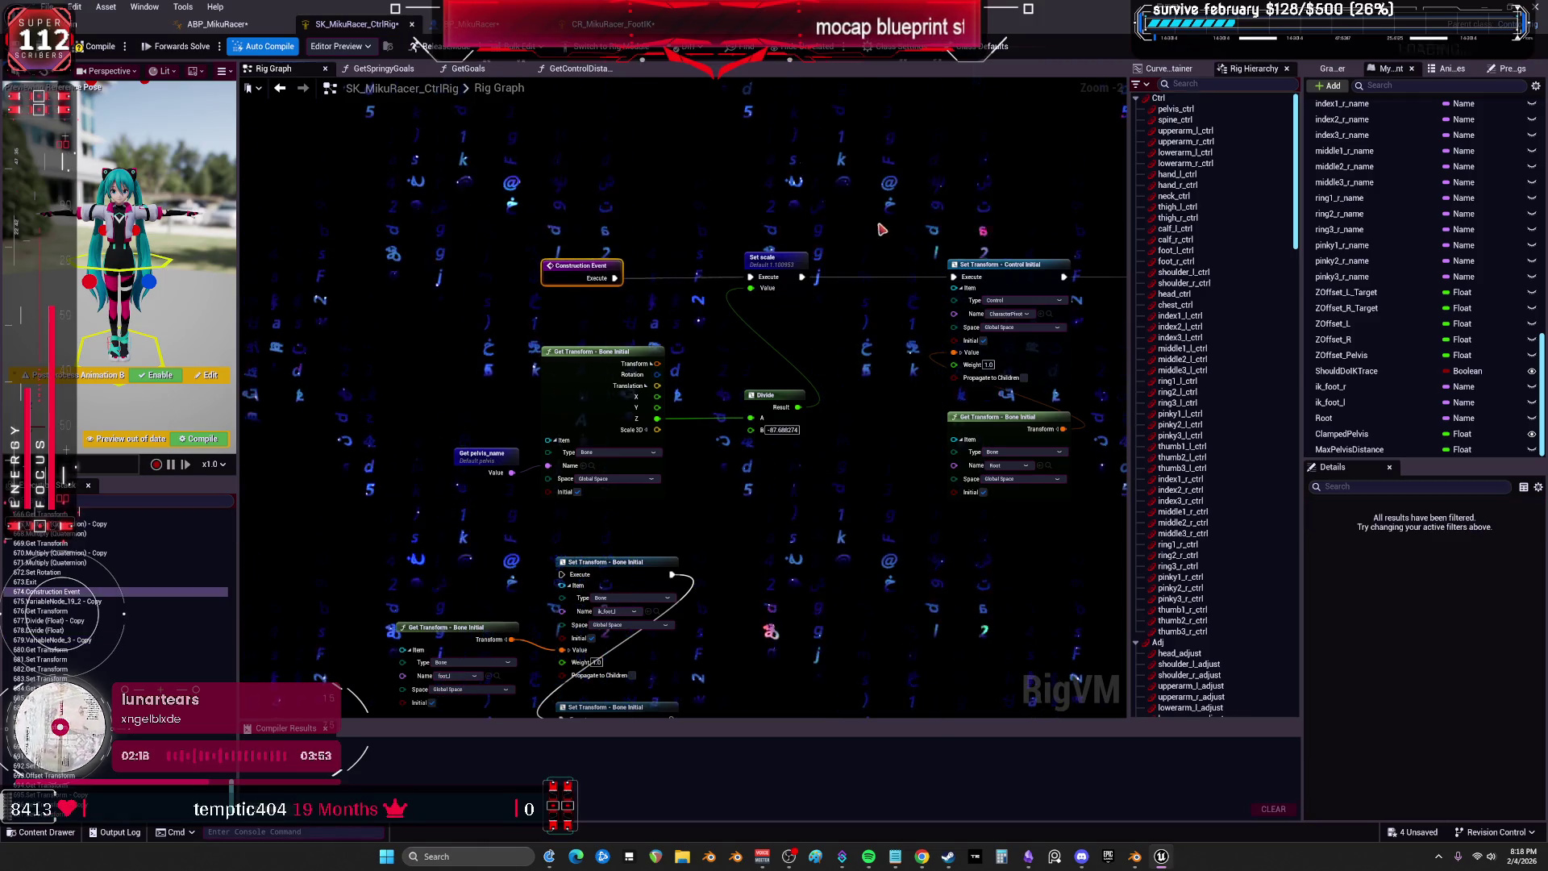
{"action": "key", "text": "shift+1"}
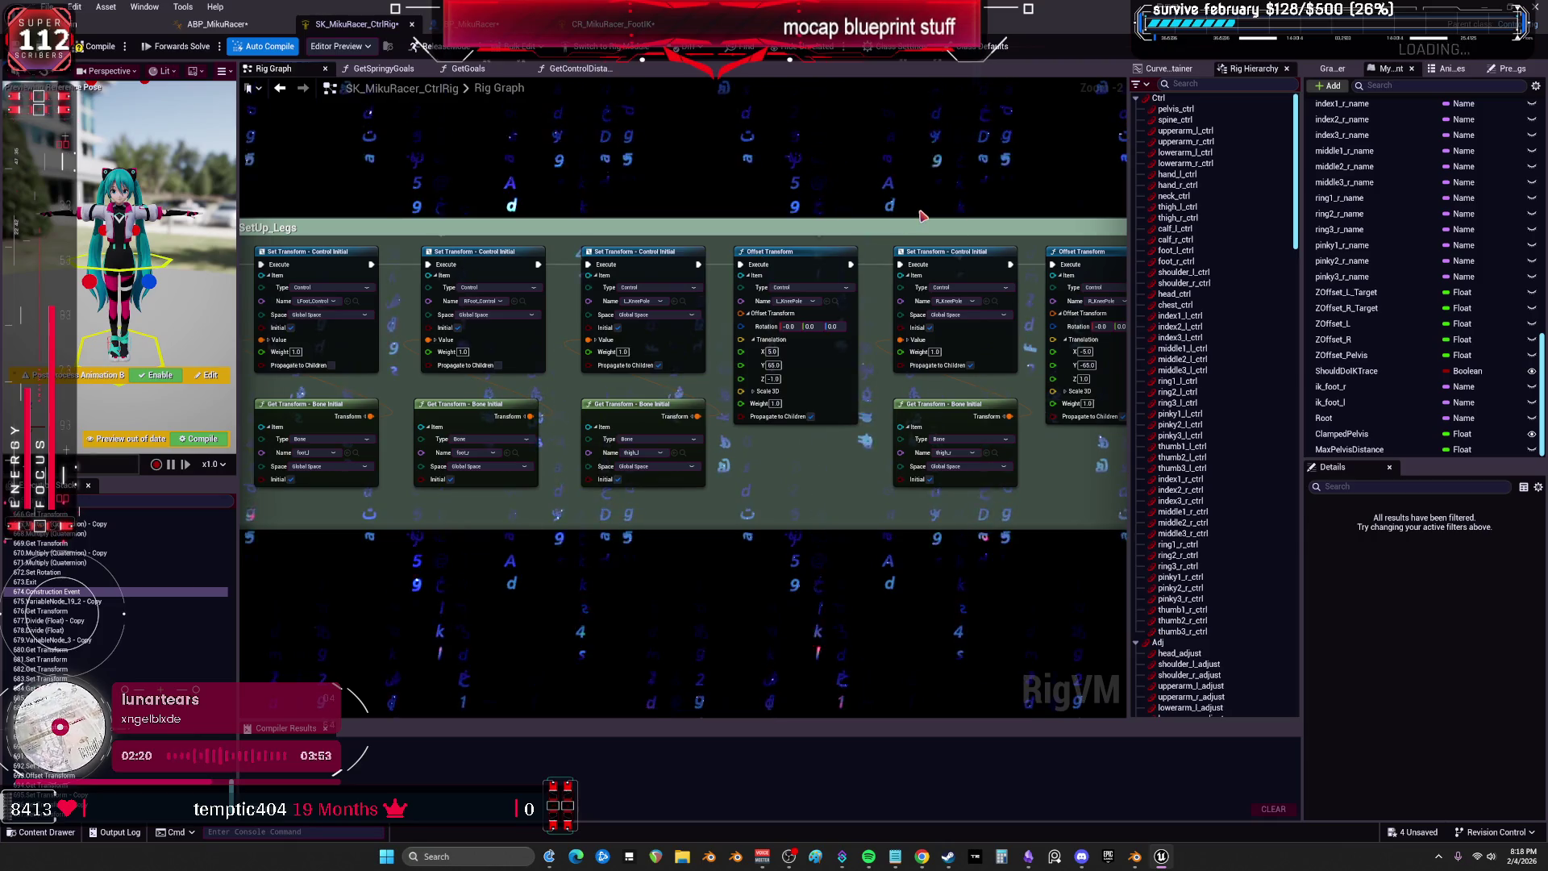
{"action": "left_click_drag", "start_coordinate": [922, 215], "coordinate": [615, 171]}
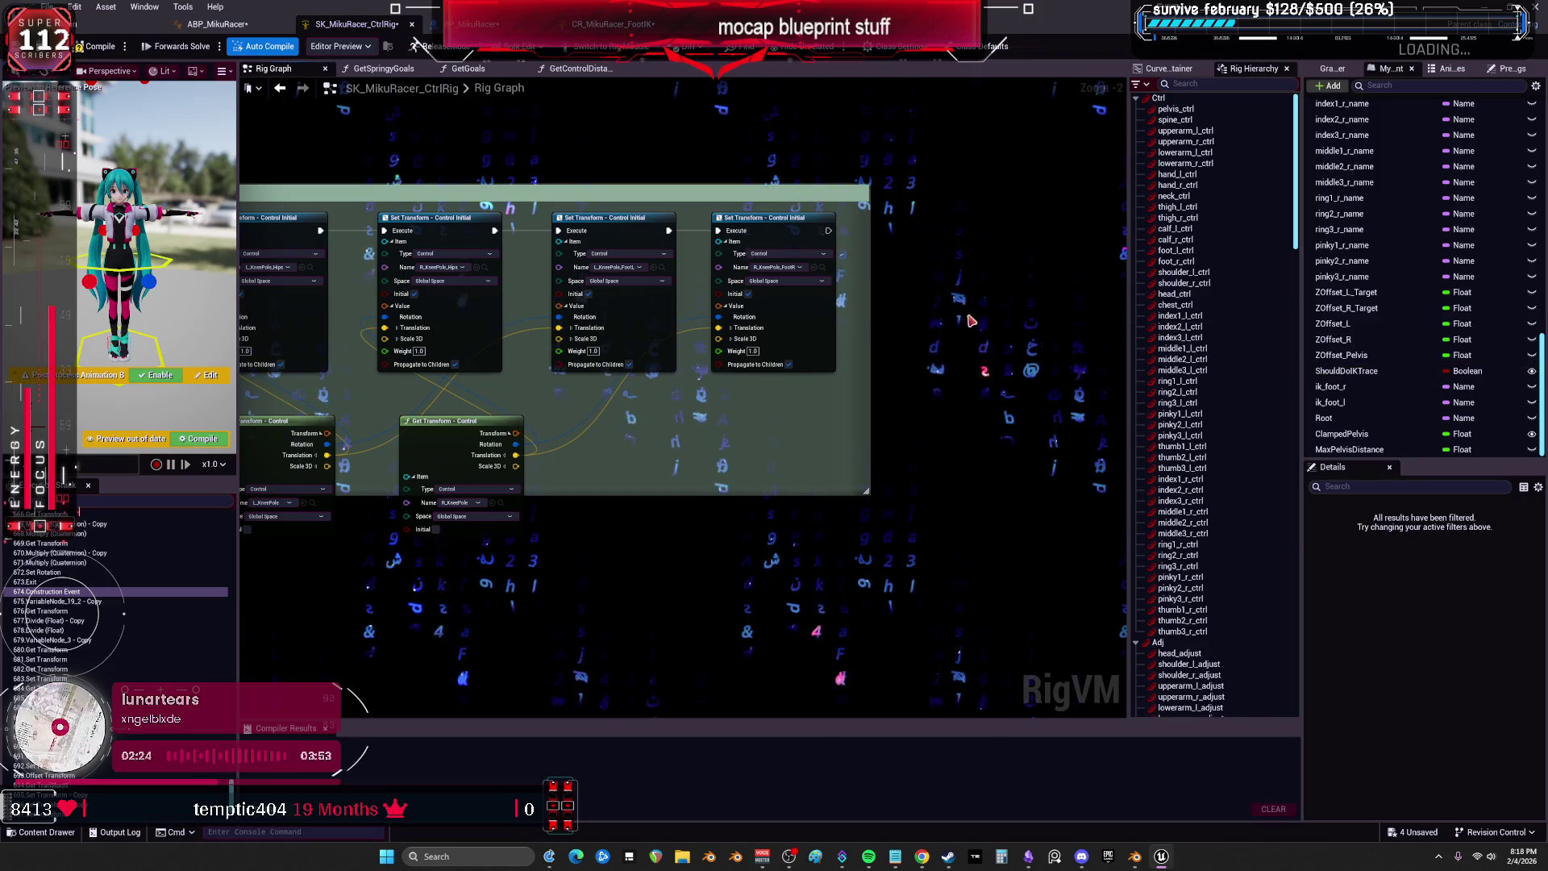
{"action": "key", "text": "shift+2"}
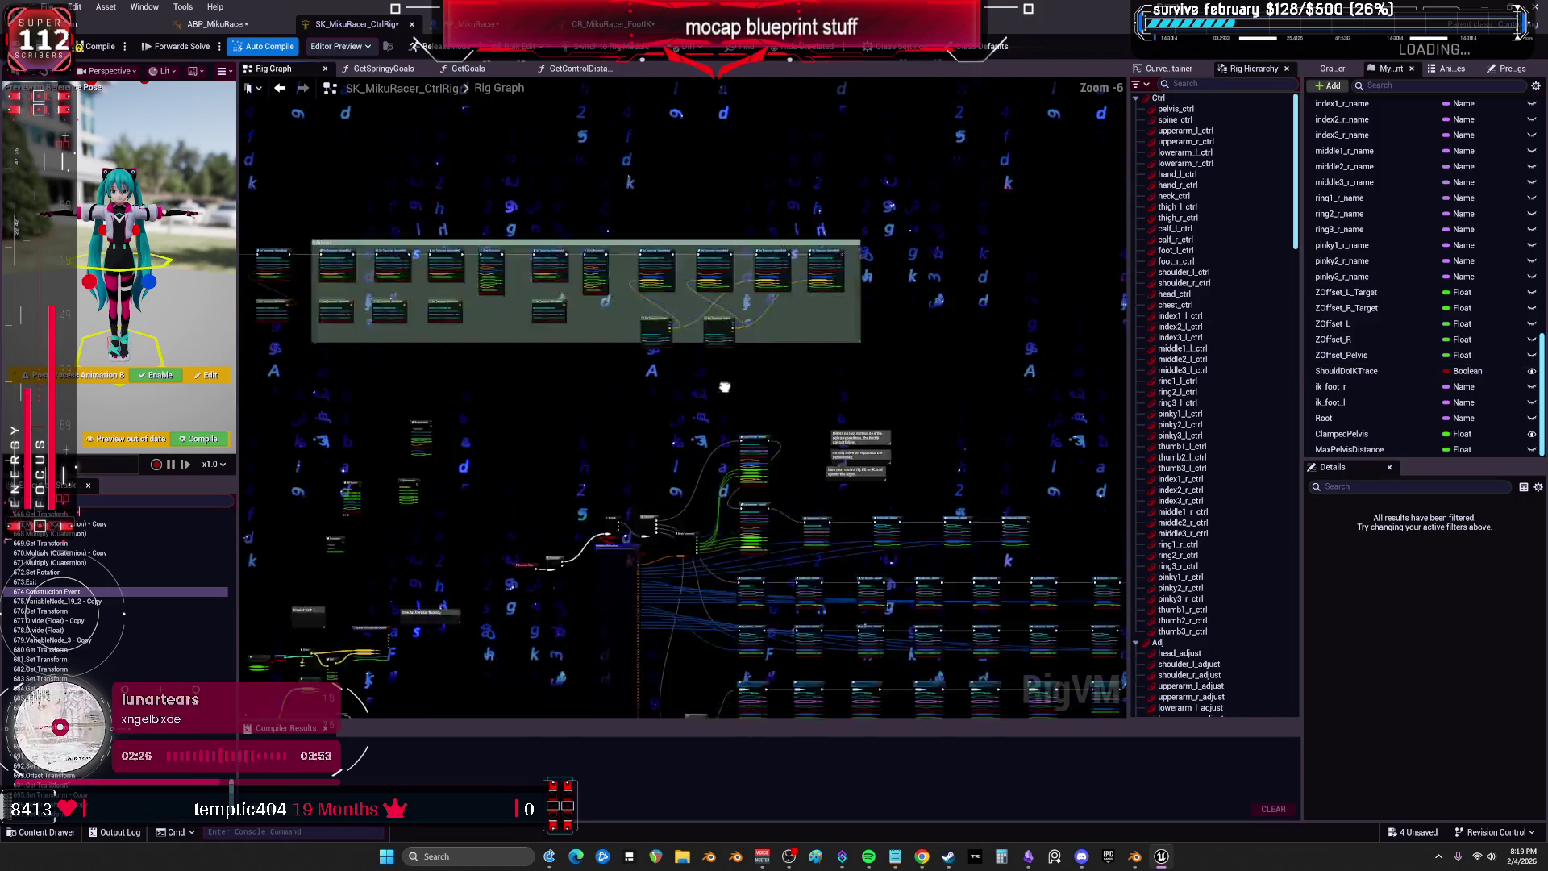
Jump to and review the pelvis transform, clamp nodes and their notes in the body rig.
{"action": "left_click_drag", "start_coordinate": [849, 571], "coordinate": [734, 455]}
{"action": "key", "text": "shift+3"}
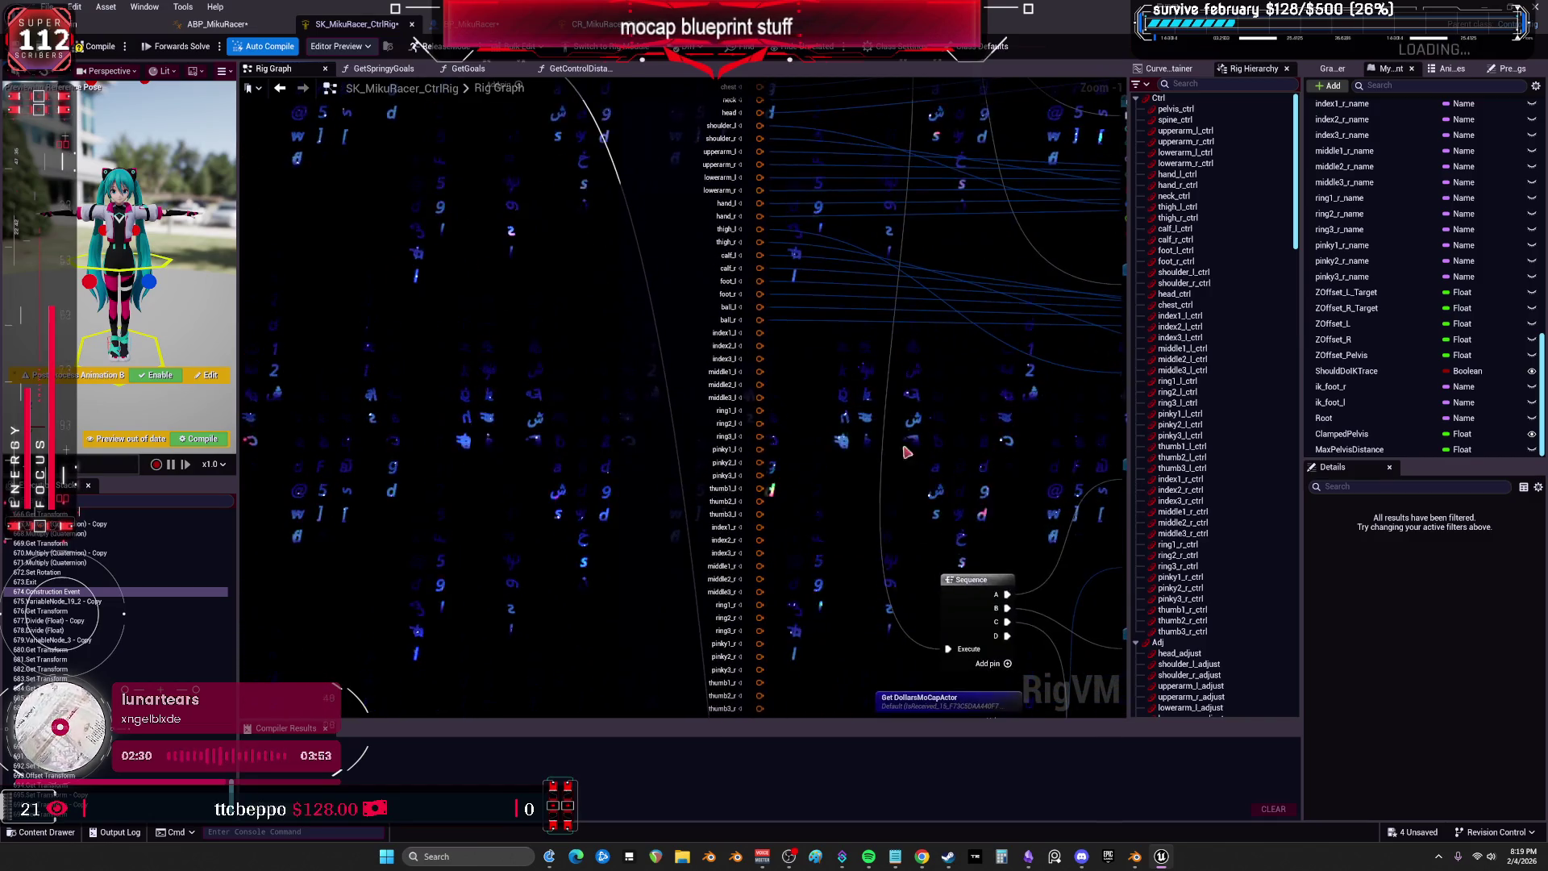
{"action": "key", "text": "shift+2"}
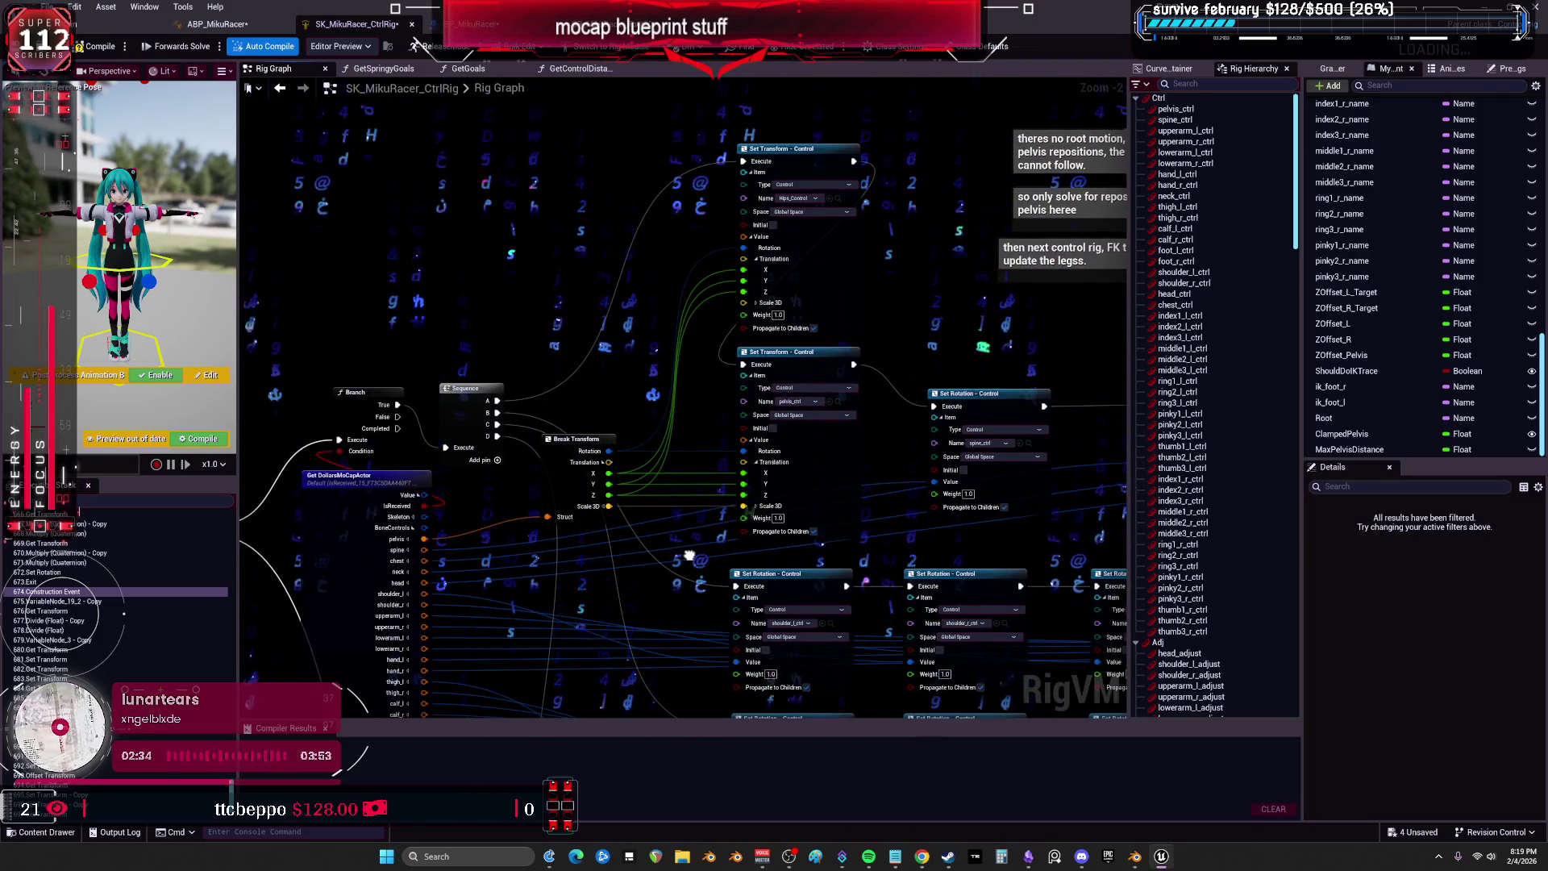
{"action": "left_click_drag", "start_coordinate": [690, 556], "coordinate": [362, 562]}
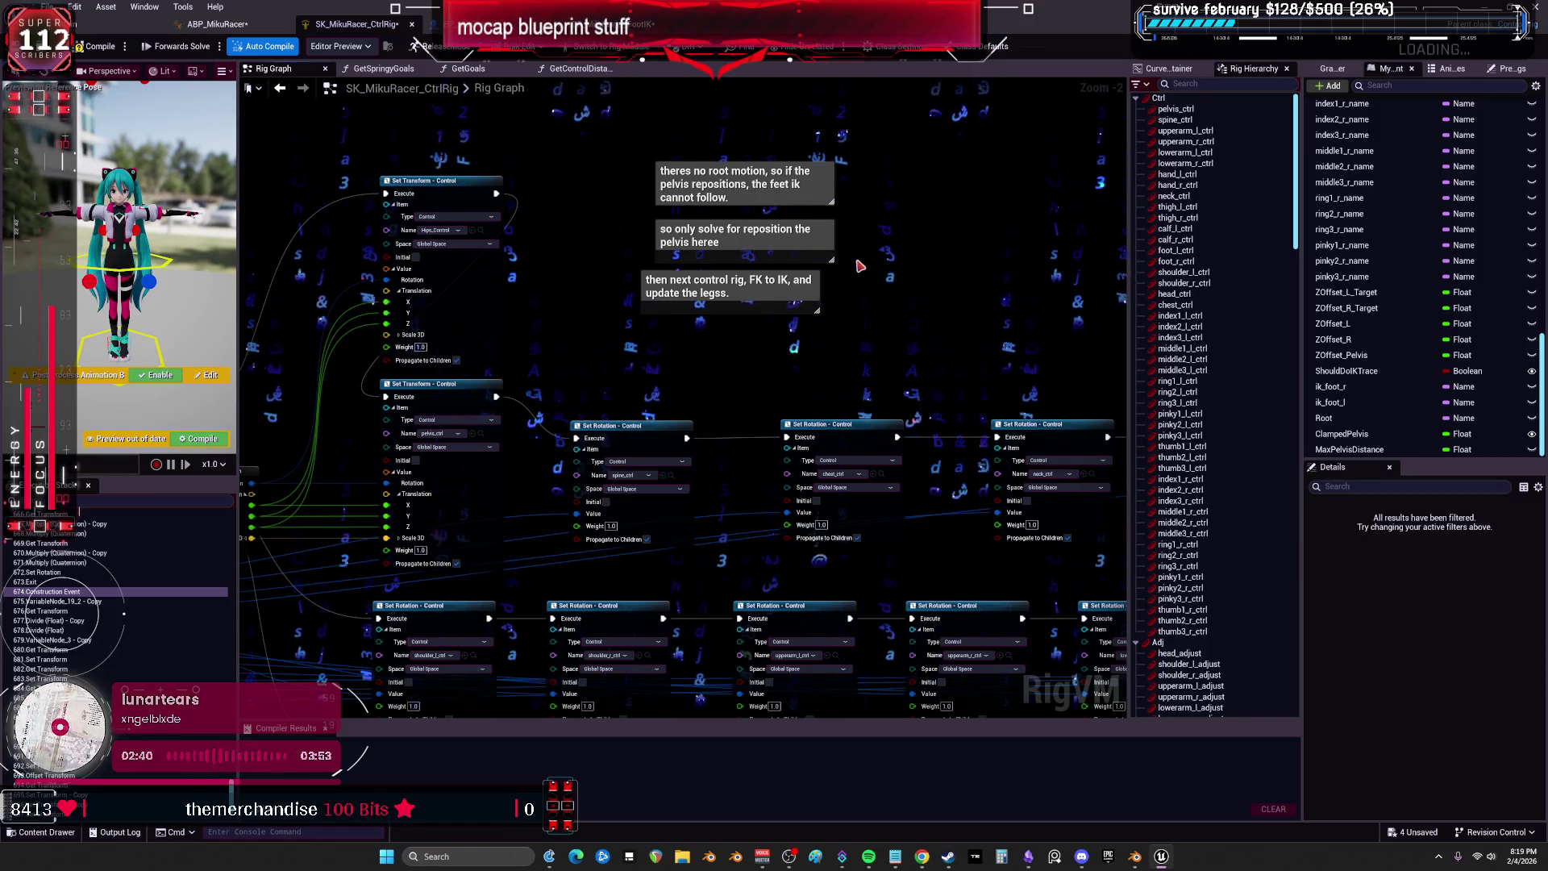
{"action": "left_click_drag", "start_coordinate": [859, 265], "coordinate": [927, 285]}
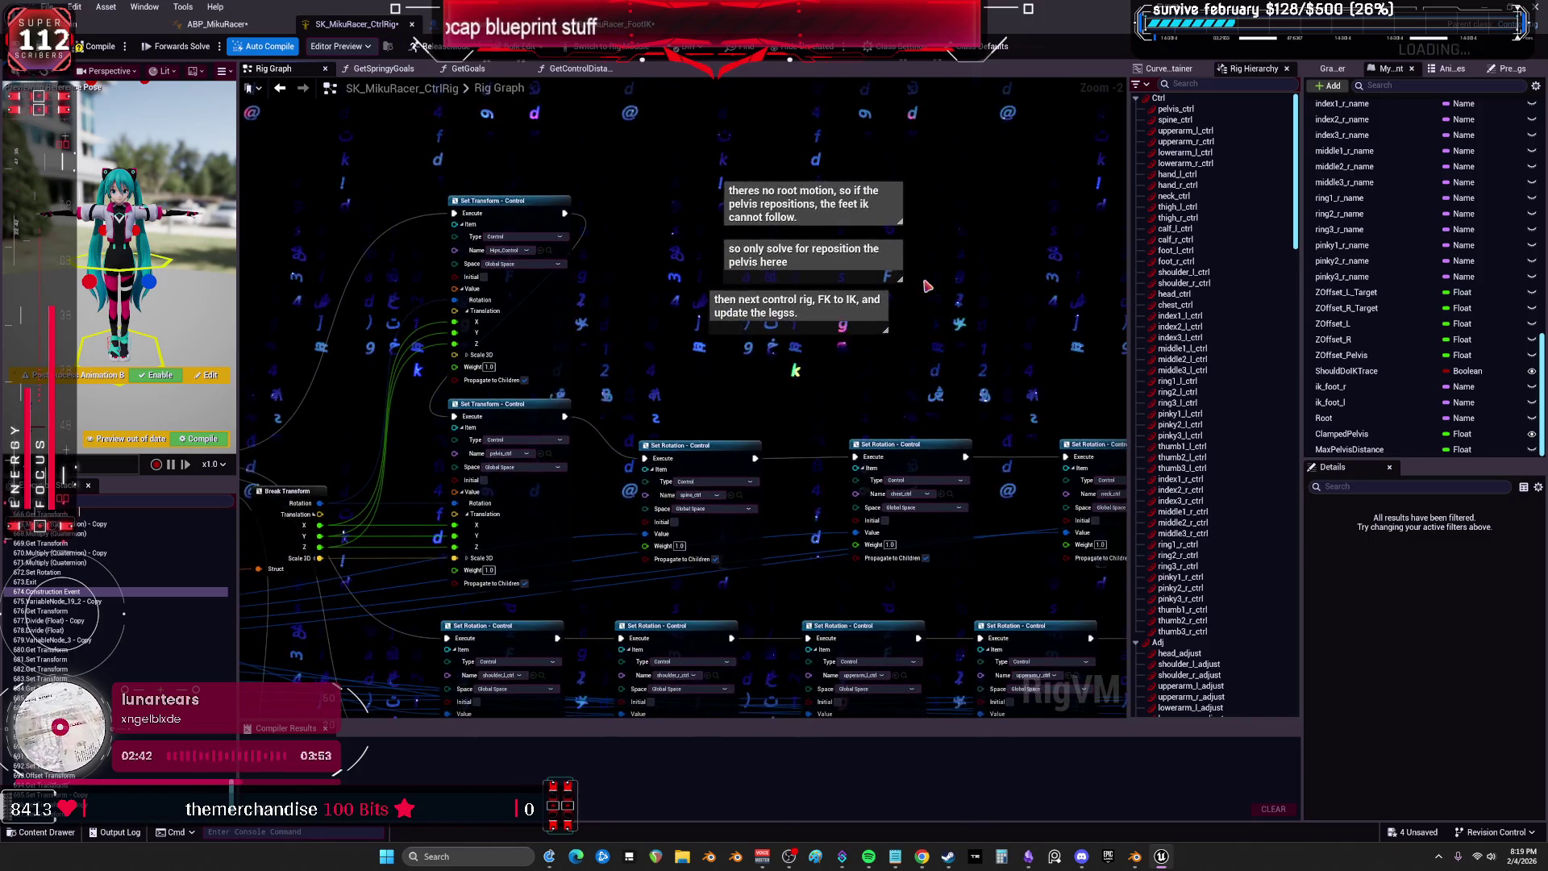
{"action": "mouse_move", "coordinate": [956, 368]}
{"action": "left_mouse_down"}
{"action": "mouse_move", "coordinate": [960, 387]}
{"action": "mouse_move", "coordinate": [935, 381]}
{"action": "mouse_move", "coordinate": [899, 332]}
{"action": "mouse_move", "coordinate": [408, 236]}
{"action": "mouse_move", "coordinate": [959, 191]}
{"action": "left_mouse_up"}
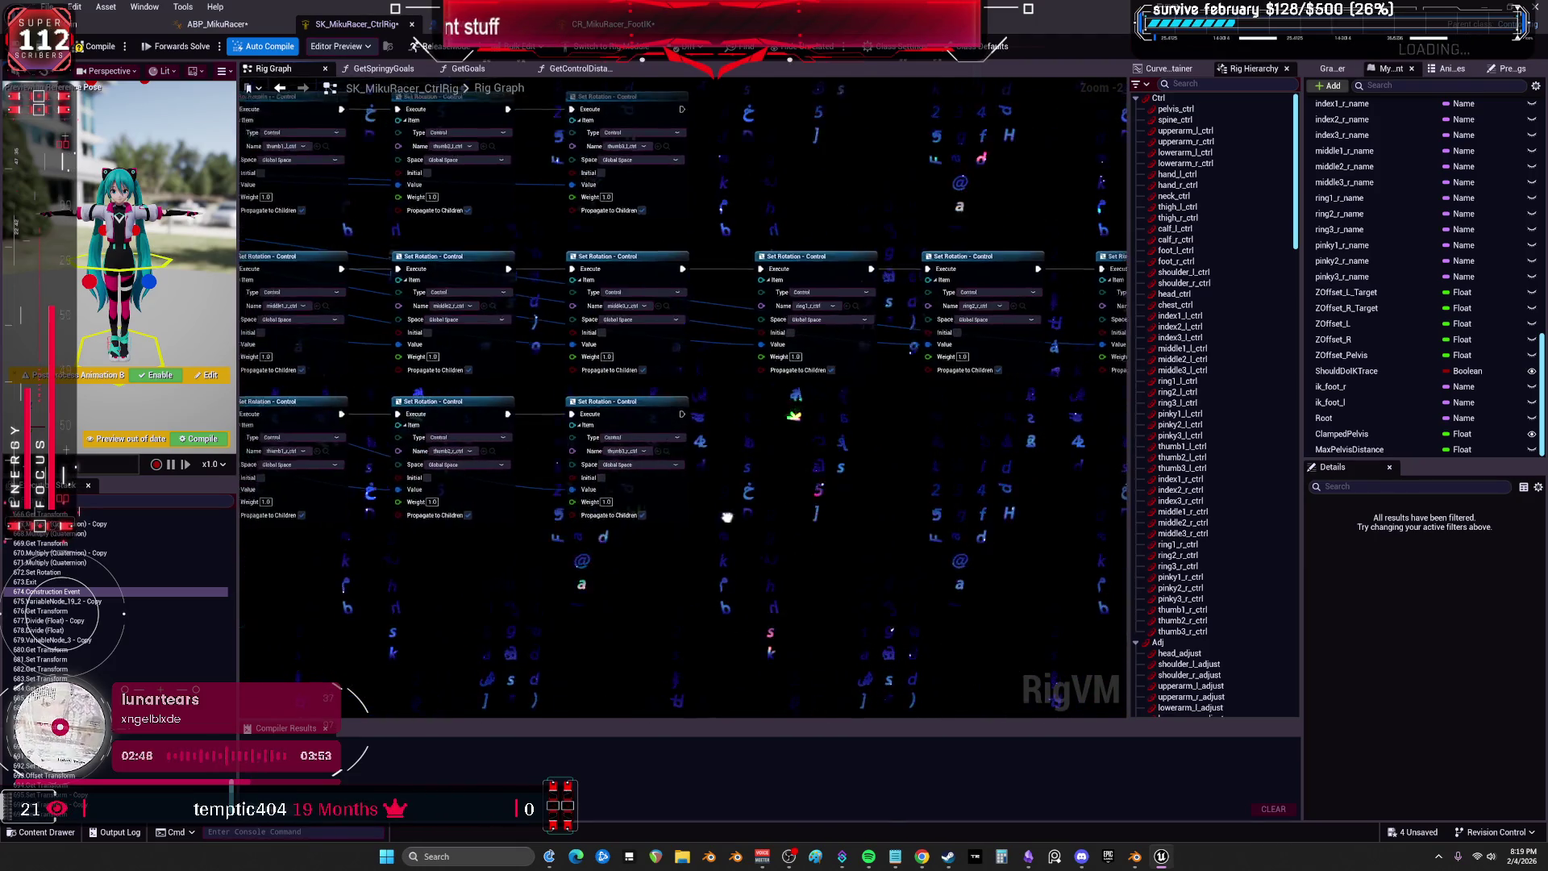
{"action": "scroll", "coordinate": [758, 502], "scroll_direction": "down", "scroll_amount": 1}
{"action": "left_click_drag", "start_coordinate": [794, 440], "coordinate": [736, 254]}
{"action": "scroll", "coordinate": [736, 255], "scroll_direction": "up", "scroll_amount": 2}
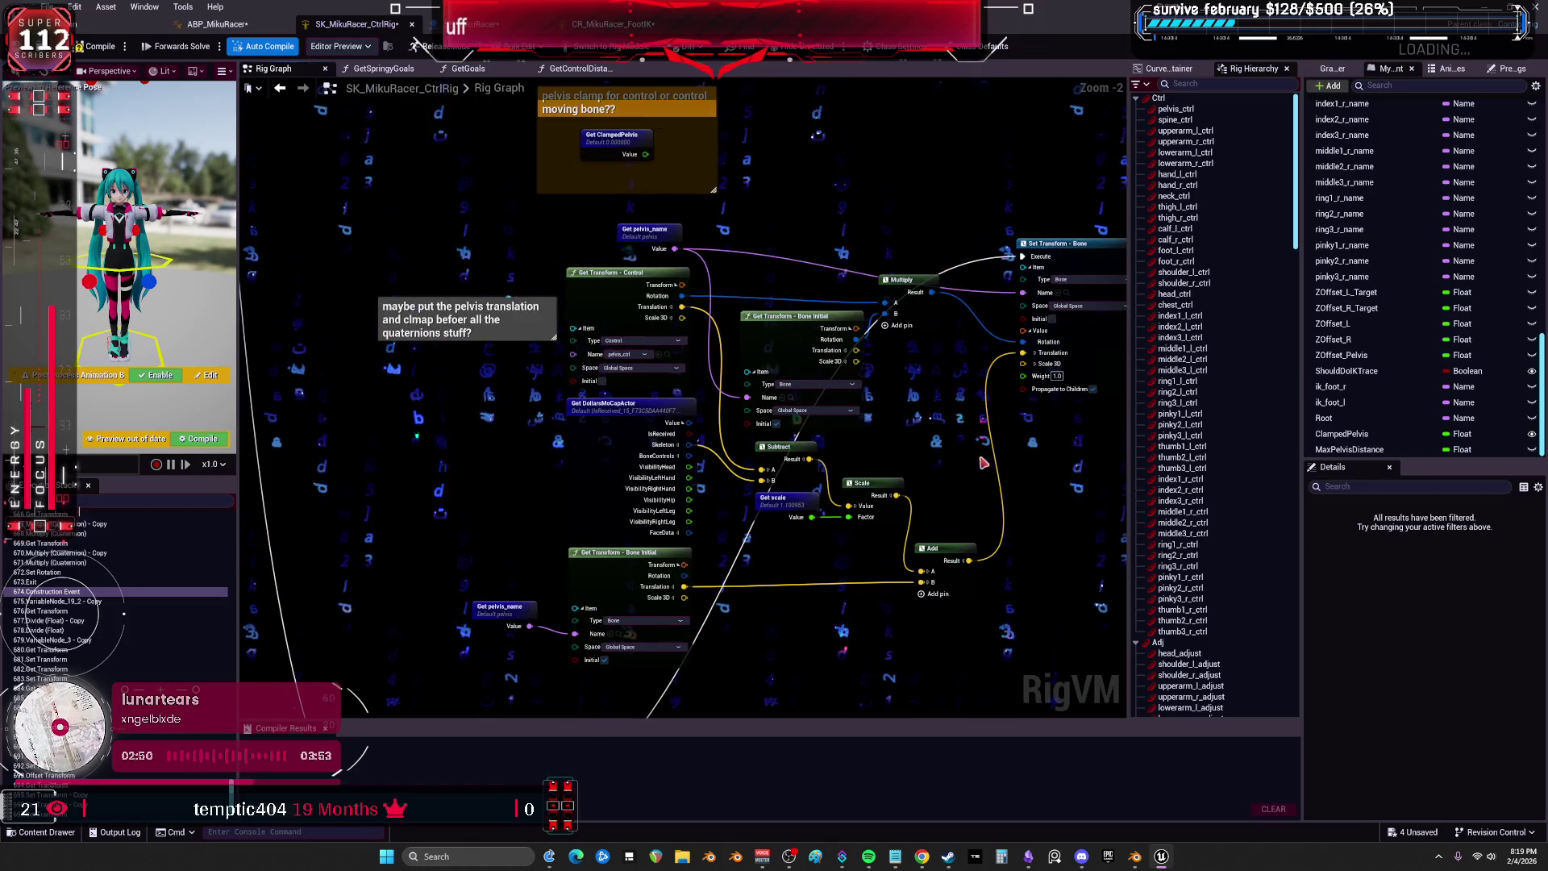
Look across the spine, chest, neck and head rotation nodes.
{"action": "mouse_move", "coordinate": [955, 444]}
{"action": "left_mouse_down"}
{"action": "mouse_move", "coordinate": [749, 338]}
{"action": "mouse_move", "coordinate": [728, 346]}
{"action": "left_mouse_up"}
{"action": "left_click_drag", "start_coordinate": [714, 223], "coordinate": [501, 240]}
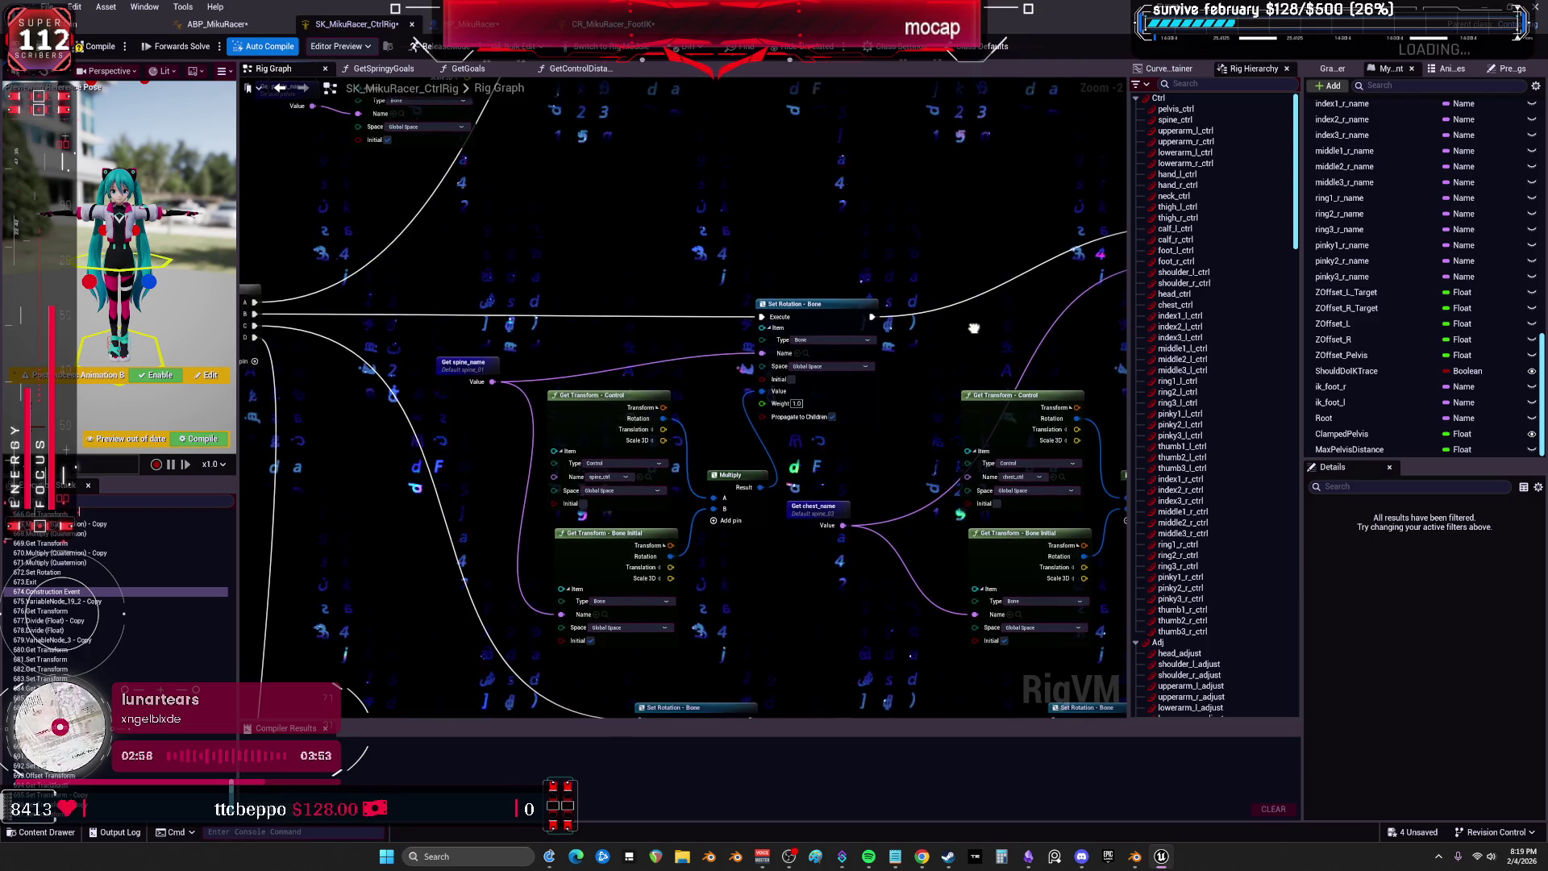
{"action": "left_click_drag", "start_coordinate": [978, 338], "coordinate": [667, 285]}
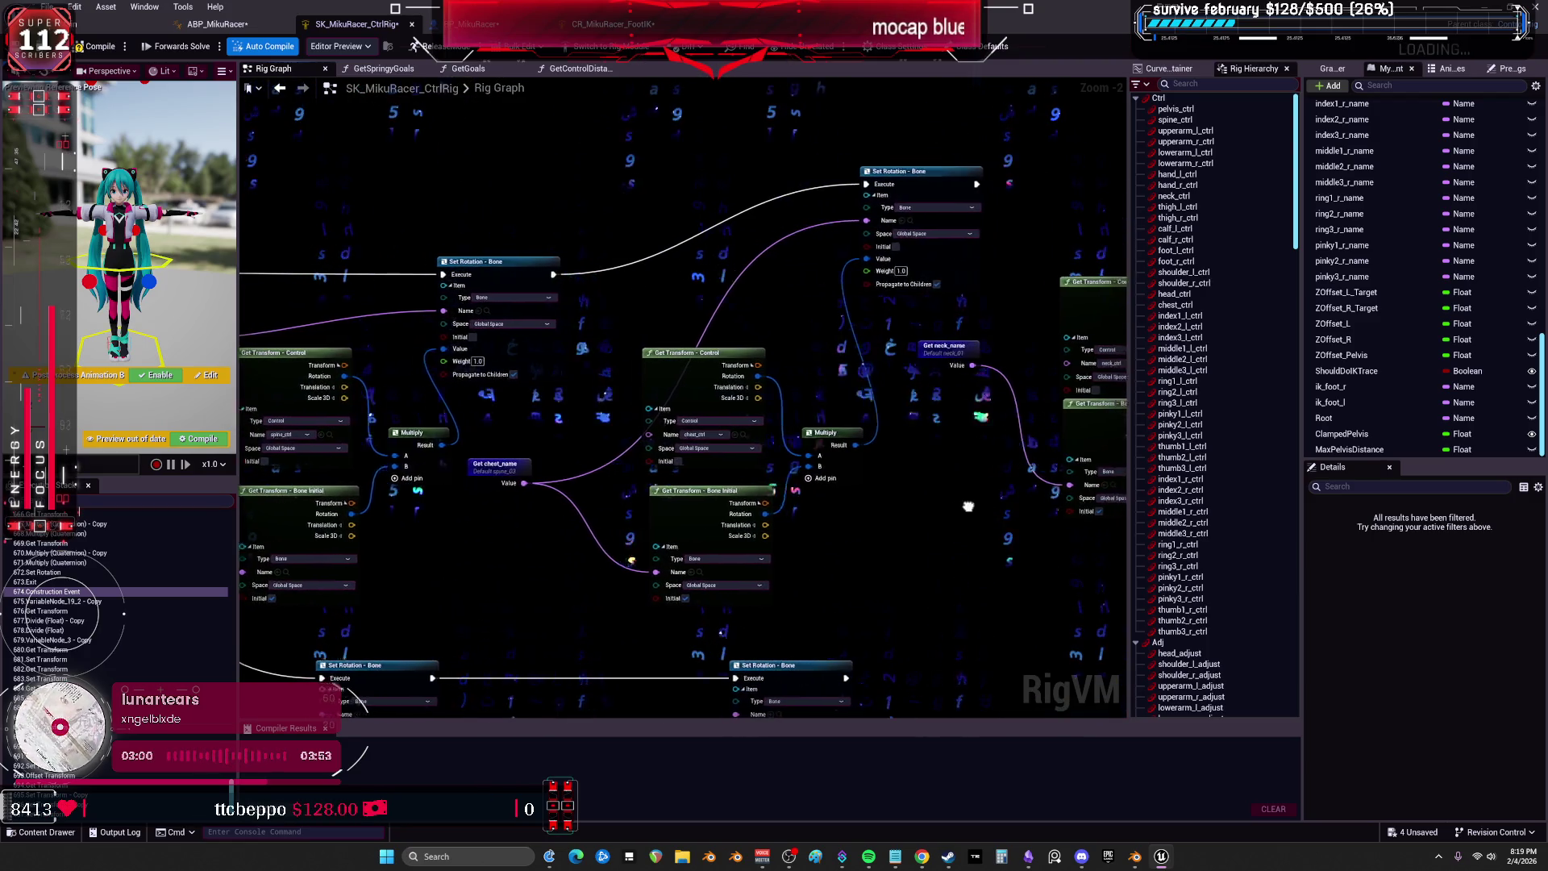
{"action": "left_click_drag", "start_coordinate": [957, 503], "coordinate": [748, 487]}
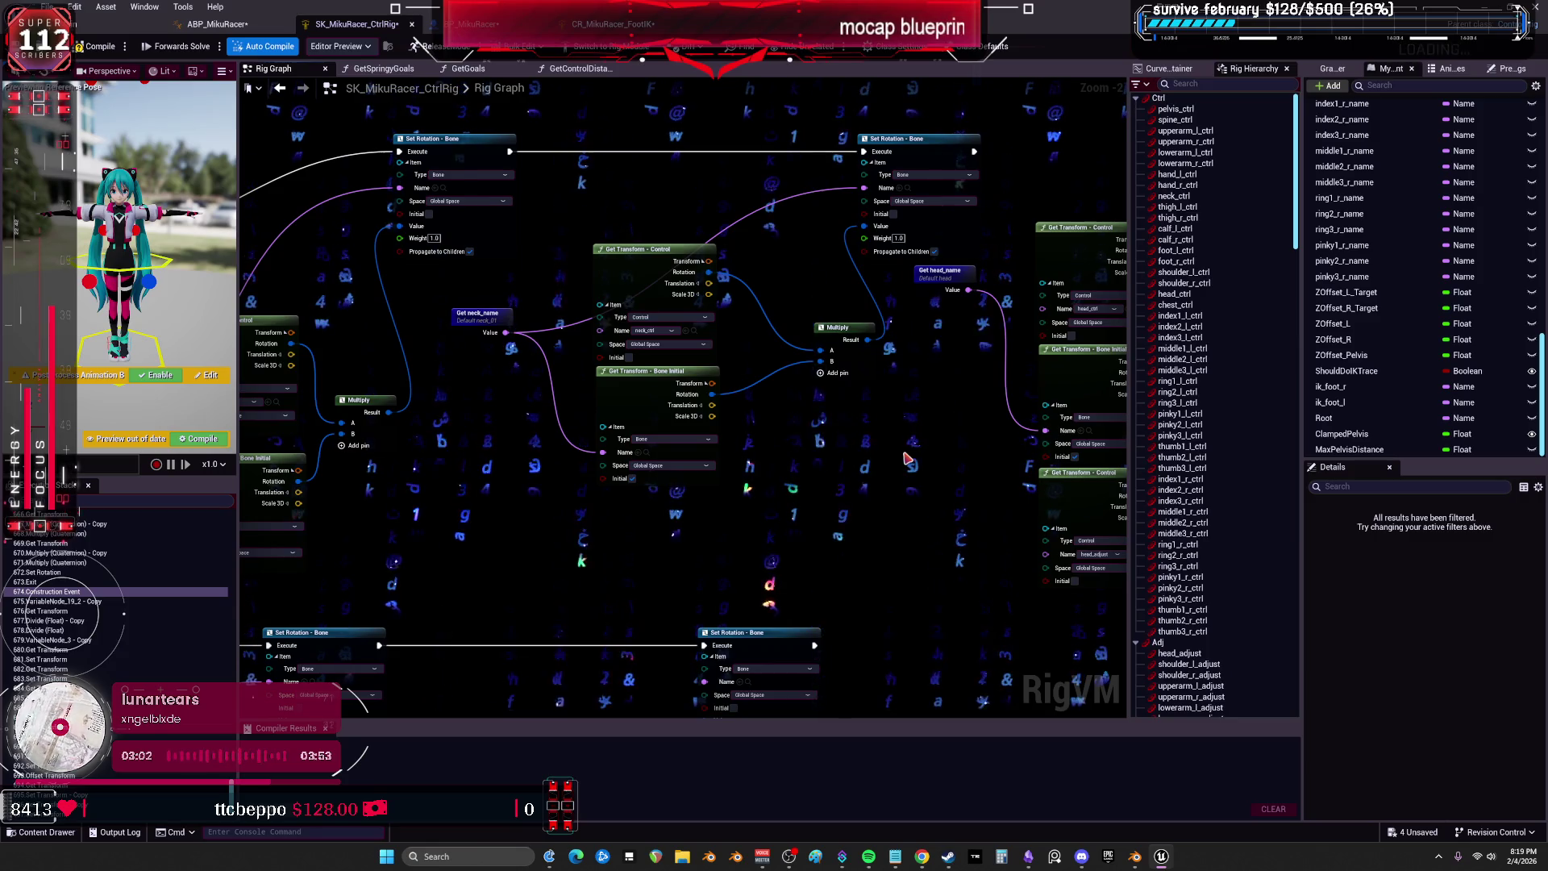
{"action": "left_click_drag", "start_coordinate": [471, 456], "coordinate": [768, 438]}
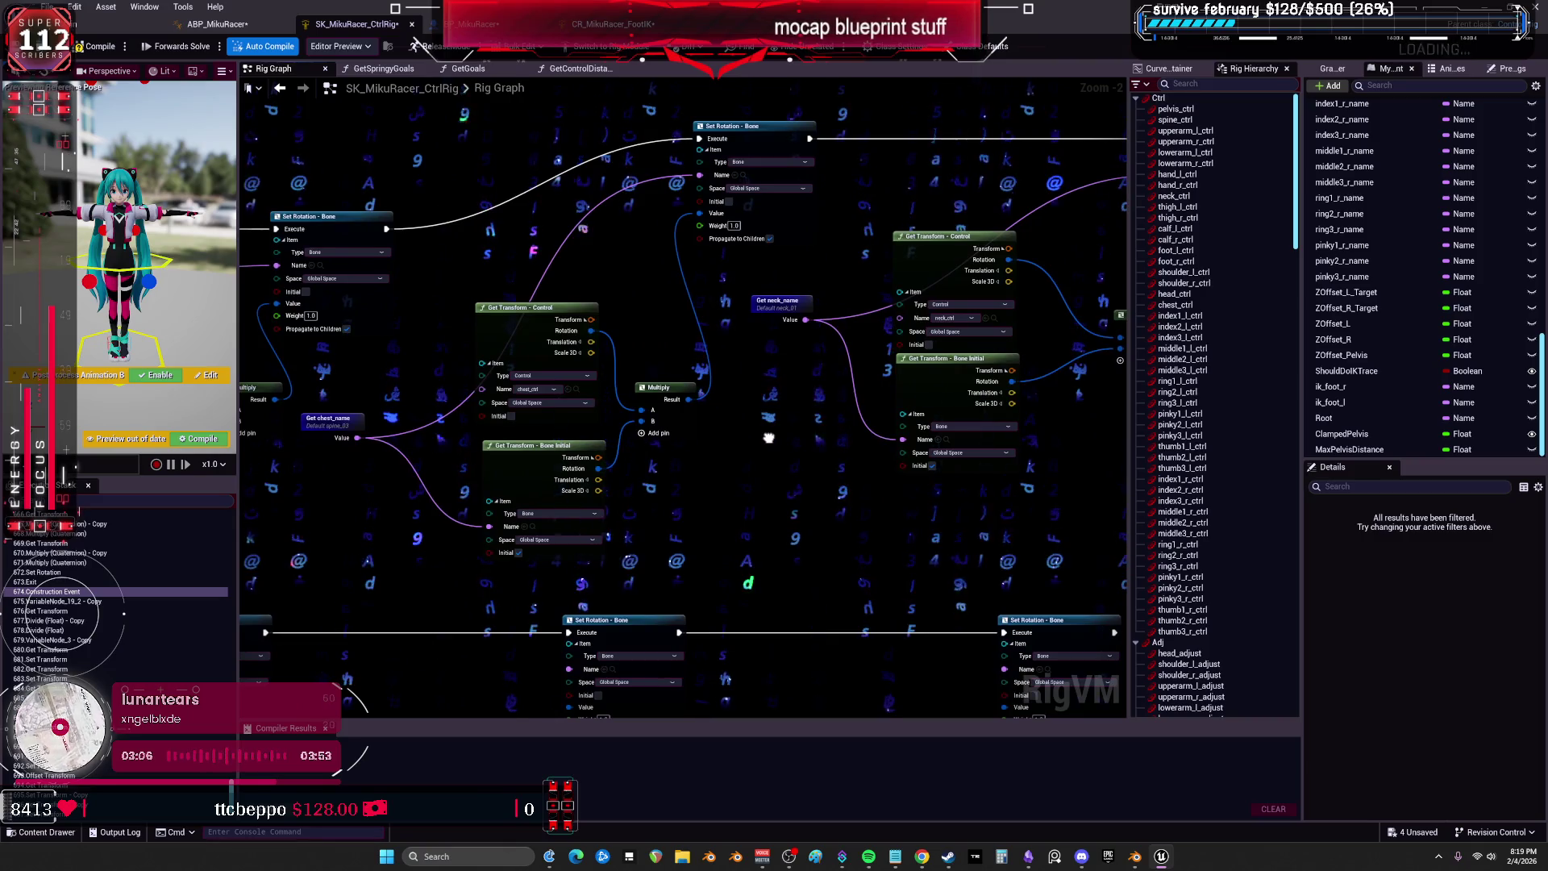
{"action": "mouse_move", "coordinate": [769, 438]}
{"action": "left_mouse_down"}
{"action": "mouse_move", "coordinate": [1066, 447]}
{"action": "mouse_move", "coordinate": [433, 425]}
{"action": "left_mouse_up"}
{"action": "left_click_drag", "start_coordinate": [901, 461], "coordinate": [613, 441]}
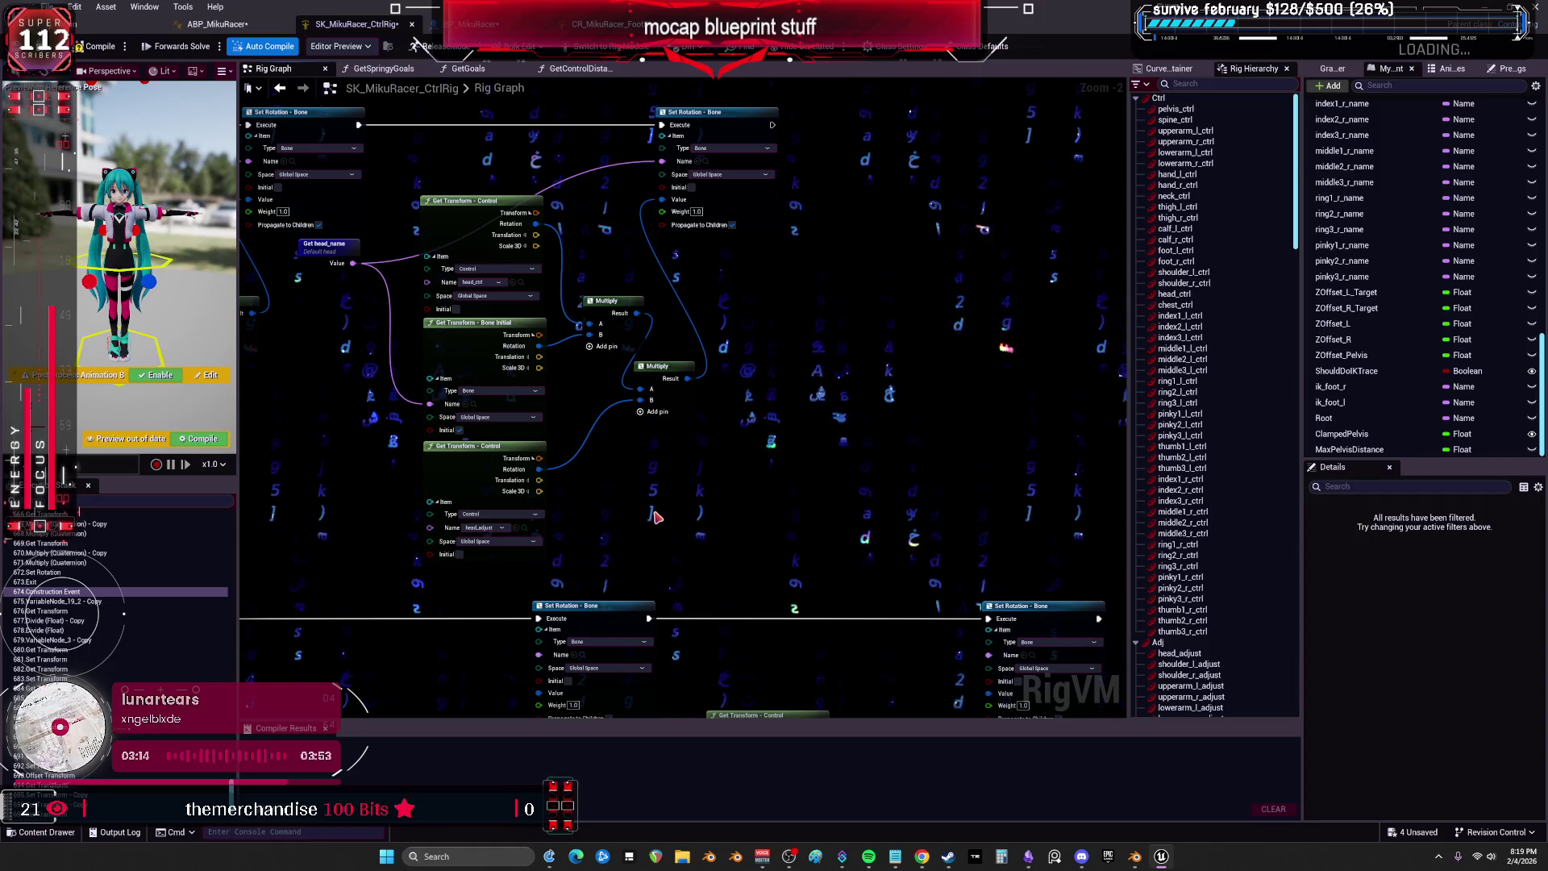
Review the shoulder, upperarm, lowerarm and left/right hand nodes, then return to CR_MikuRacer_FootIK.
{"action": "left_click_drag", "start_coordinate": [359, 508], "coordinate": [436, 203]}
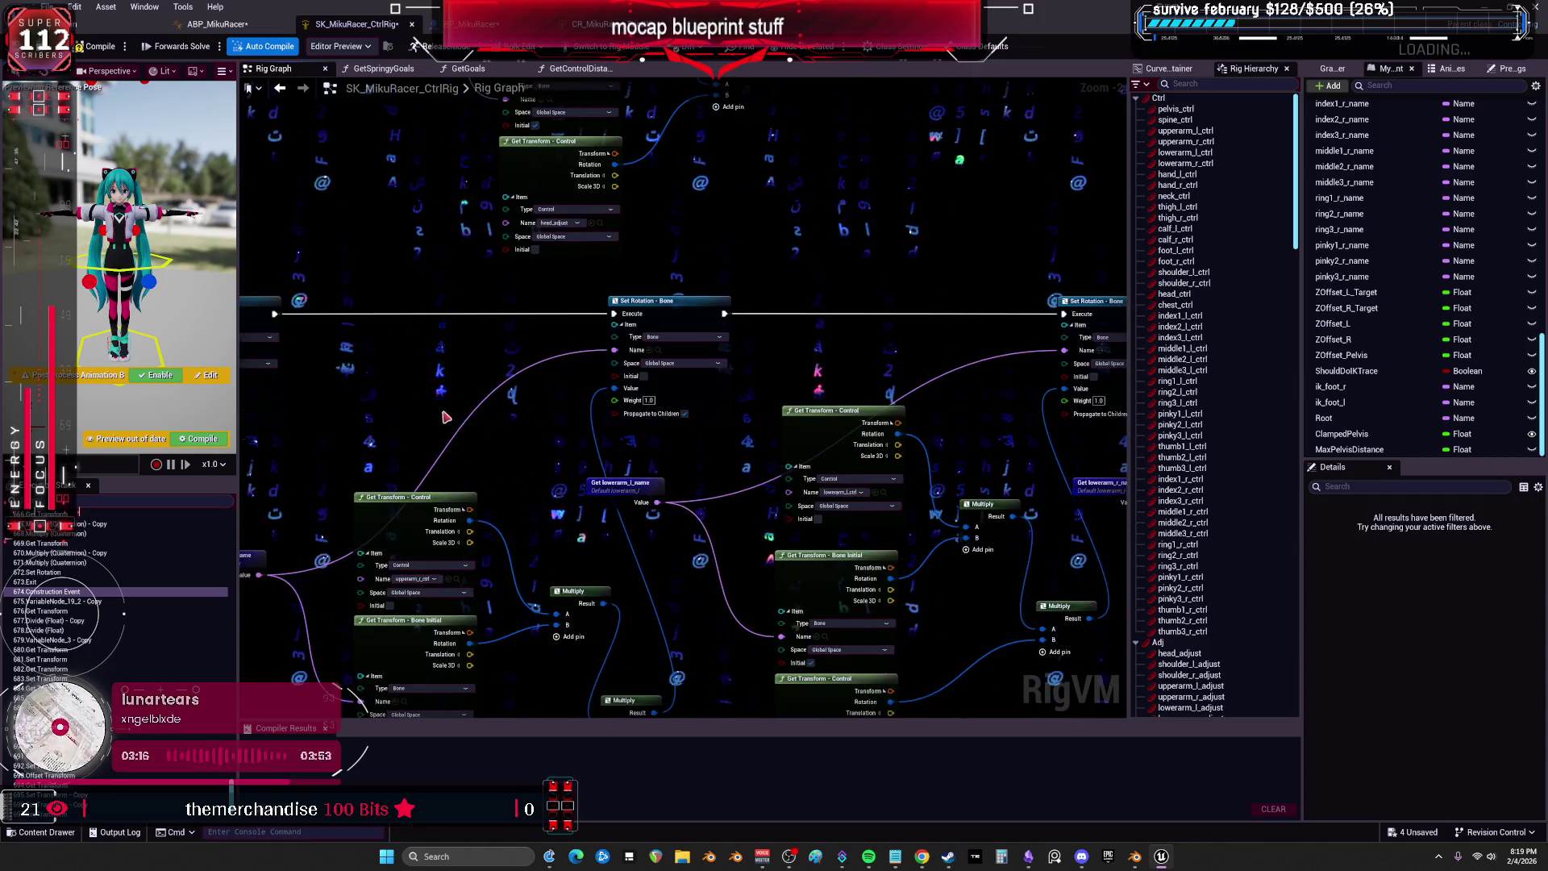
{"action": "left_click_drag", "start_coordinate": [422, 433], "coordinate": [460, 129]}
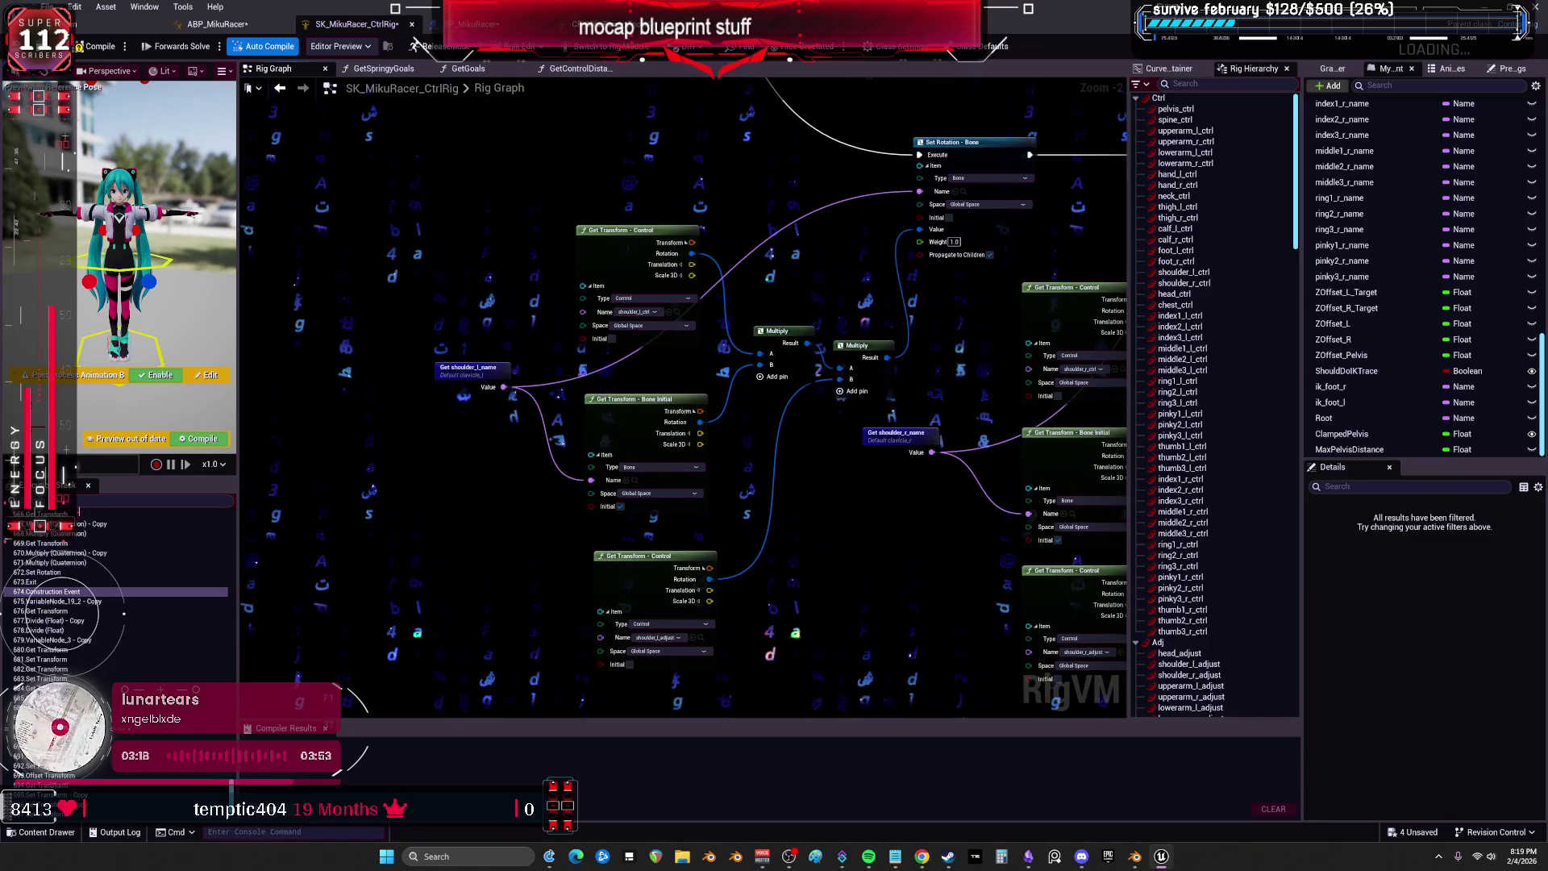
{"action": "mouse_move", "coordinate": [983, 257]}
{"action": "left_mouse_down"}
{"action": "mouse_move", "coordinate": [1002, 236]}
{"action": "mouse_move", "coordinate": [122, 203]}
{"action": "left_mouse_up"}
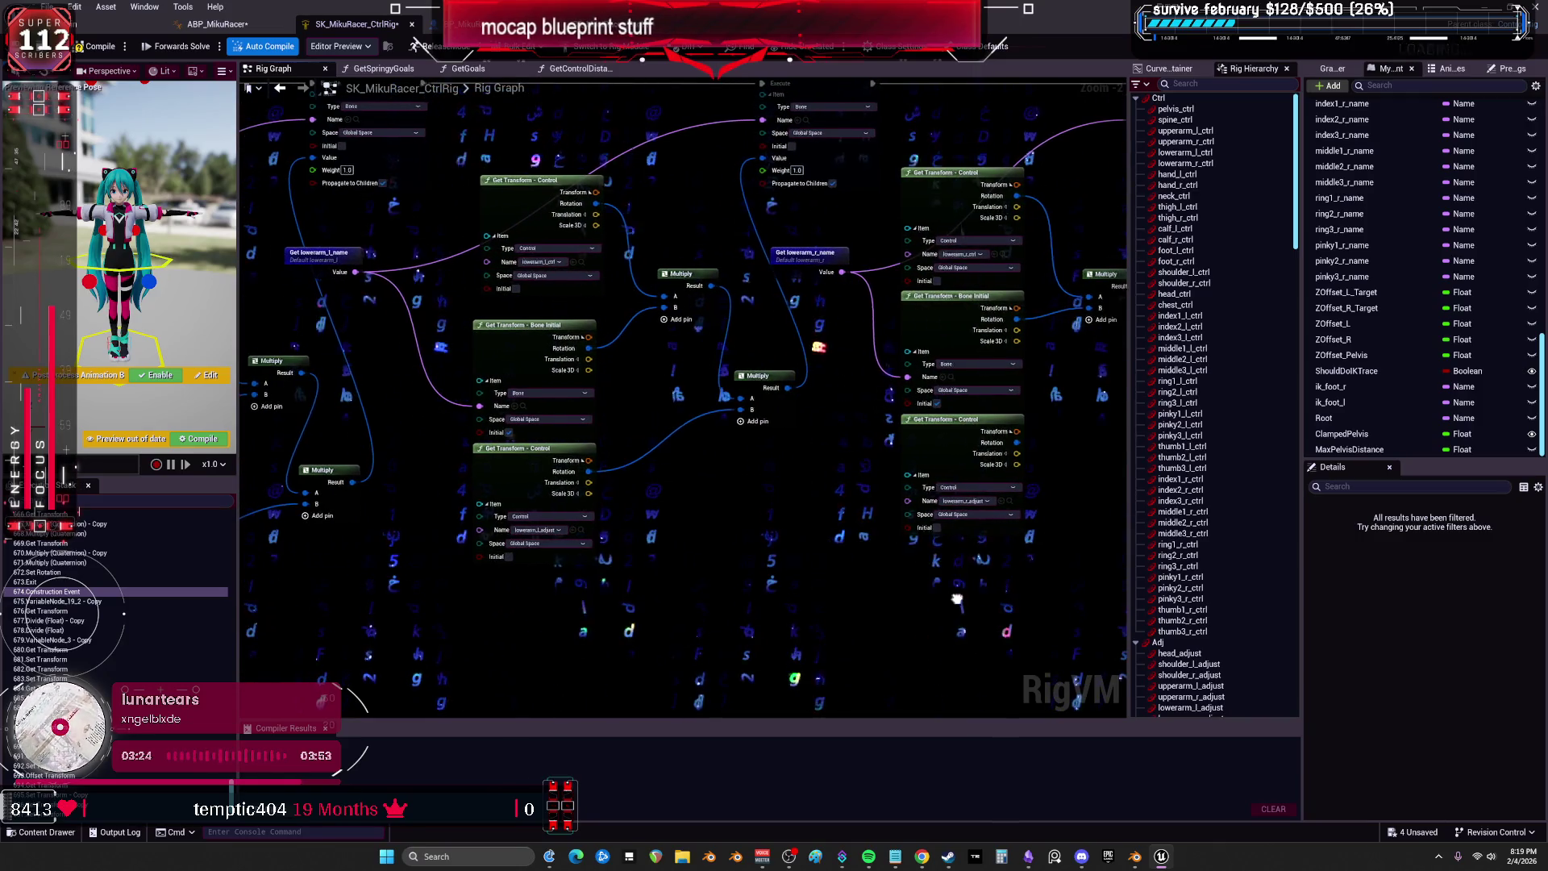
{"action": "left_click_drag", "start_coordinate": [957, 599], "coordinate": [416, 572]}
{"action": "left_click_drag", "start_coordinate": [1026, 545], "coordinate": [367, 547]}
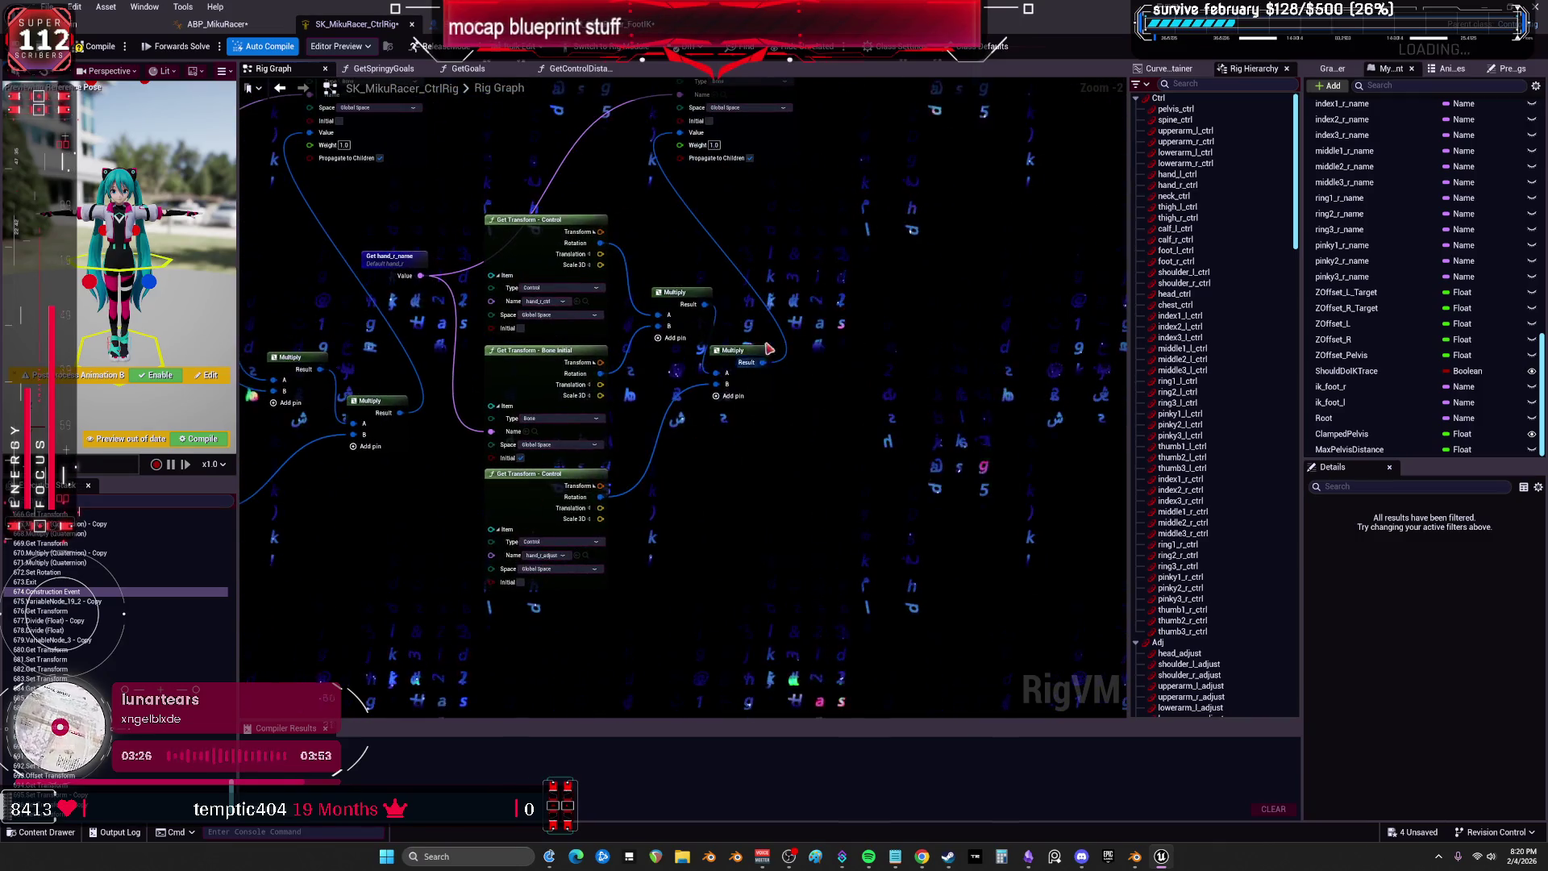
{"action": "scroll", "coordinate": [806, 354], "scroll_direction": "down", "scroll_amount": 5}
{"action": "scroll", "coordinate": [860, 321], "scroll_direction": "up", "scroll_amount": 4}
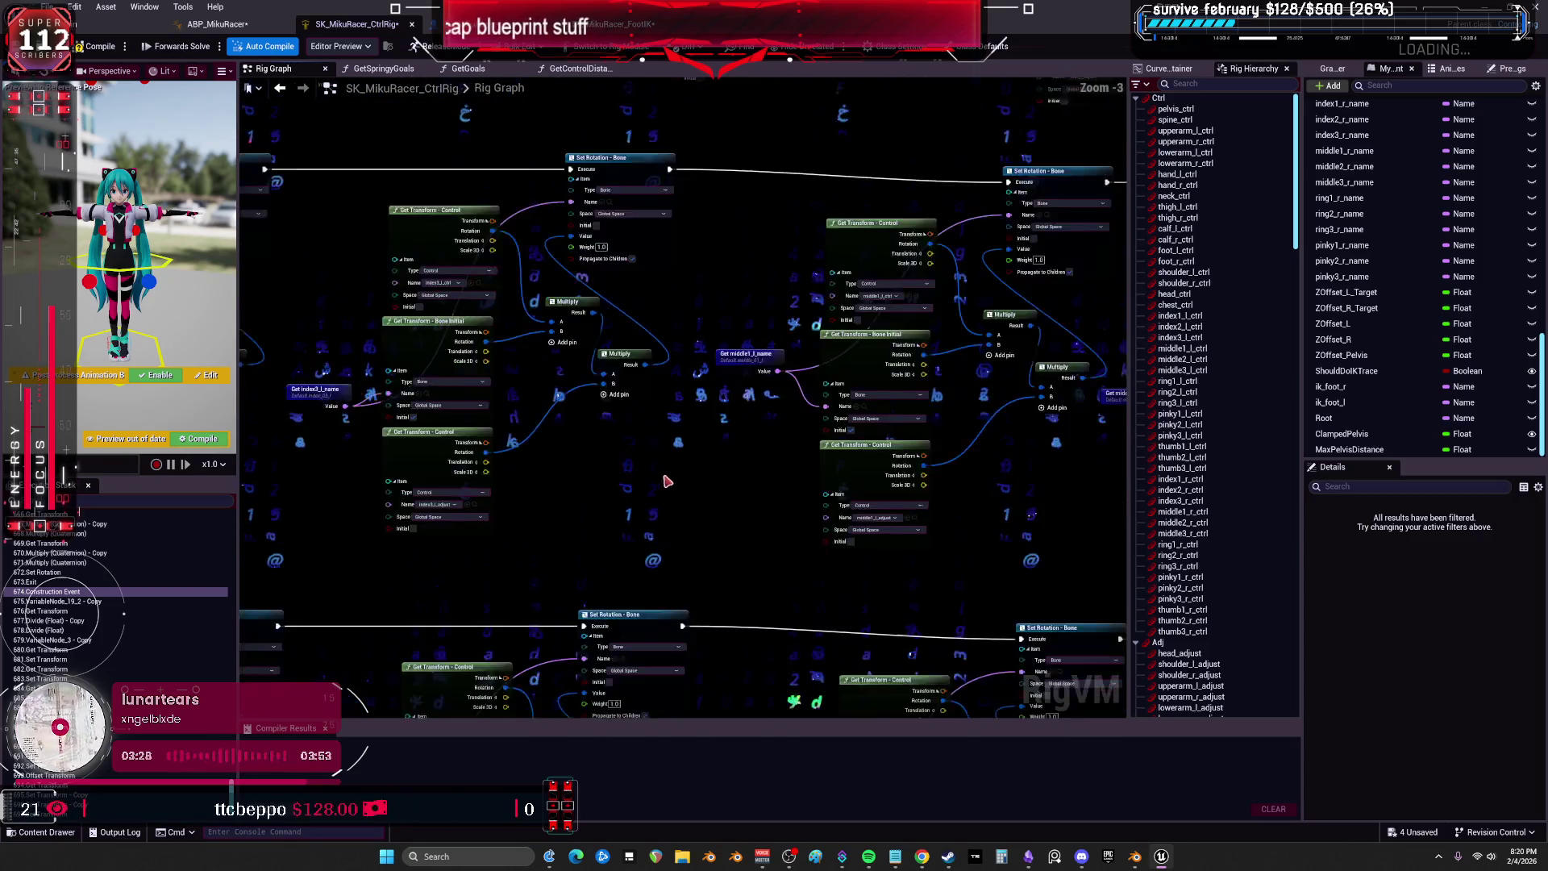
{"action": "scroll", "coordinate": [728, 465], "scroll_direction": "up", "scroll_amount": 2}
{"action": "scroll", "coordinate": [463, 349], "scroll_direction": "down", "scroll_amount": 6}
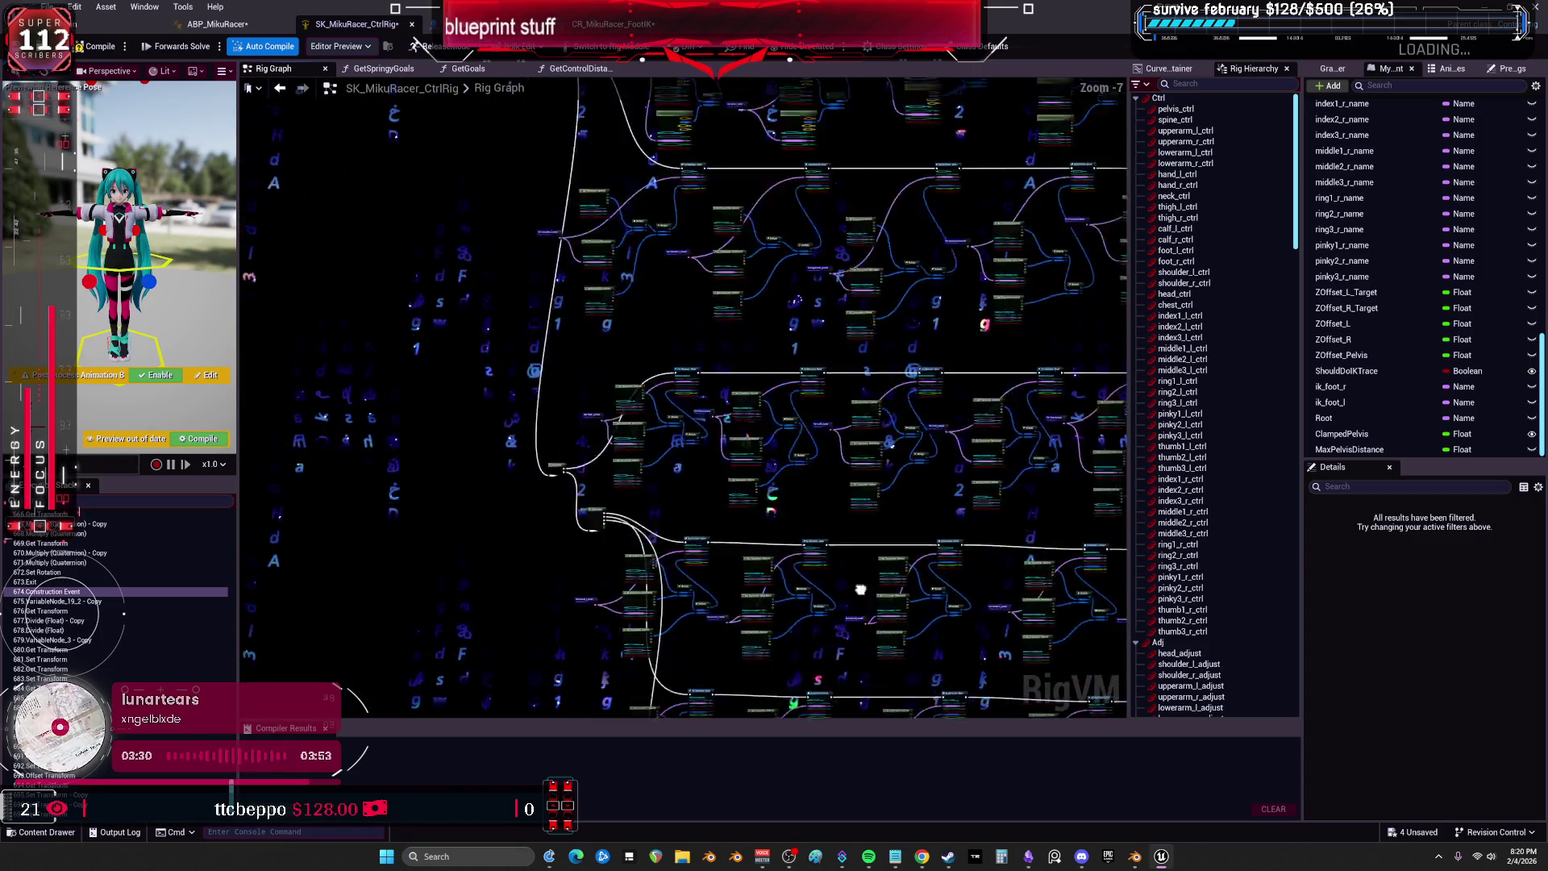
{"action": "scroll", "coordinate": [597, 292], "scroll_direction": "up", "scroll_amount": 5}
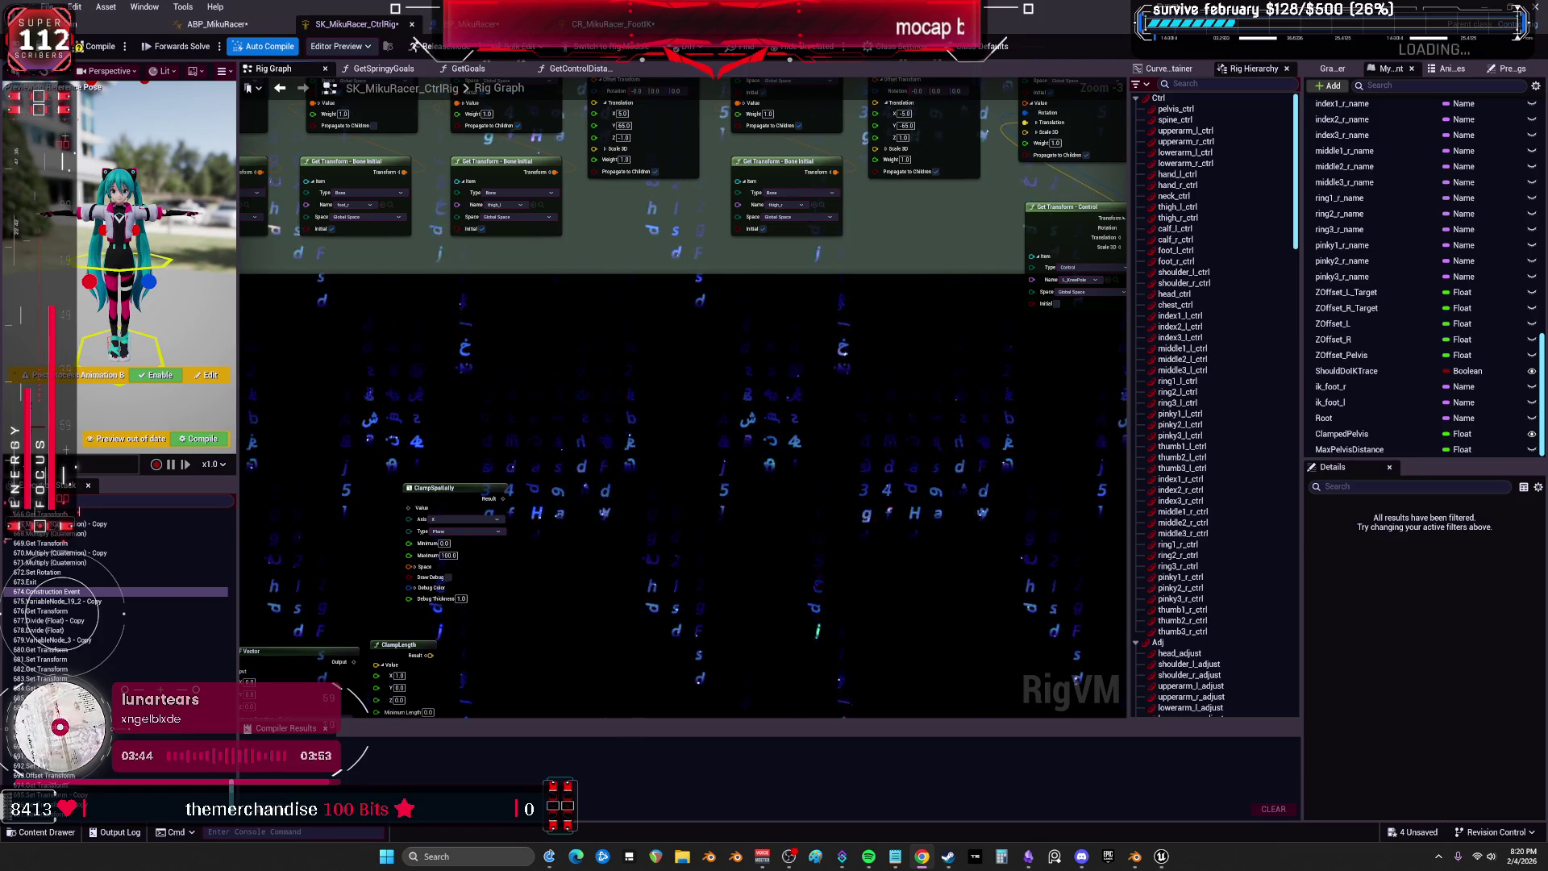
{"action": "left_click", "coordinate": [613, 24]}
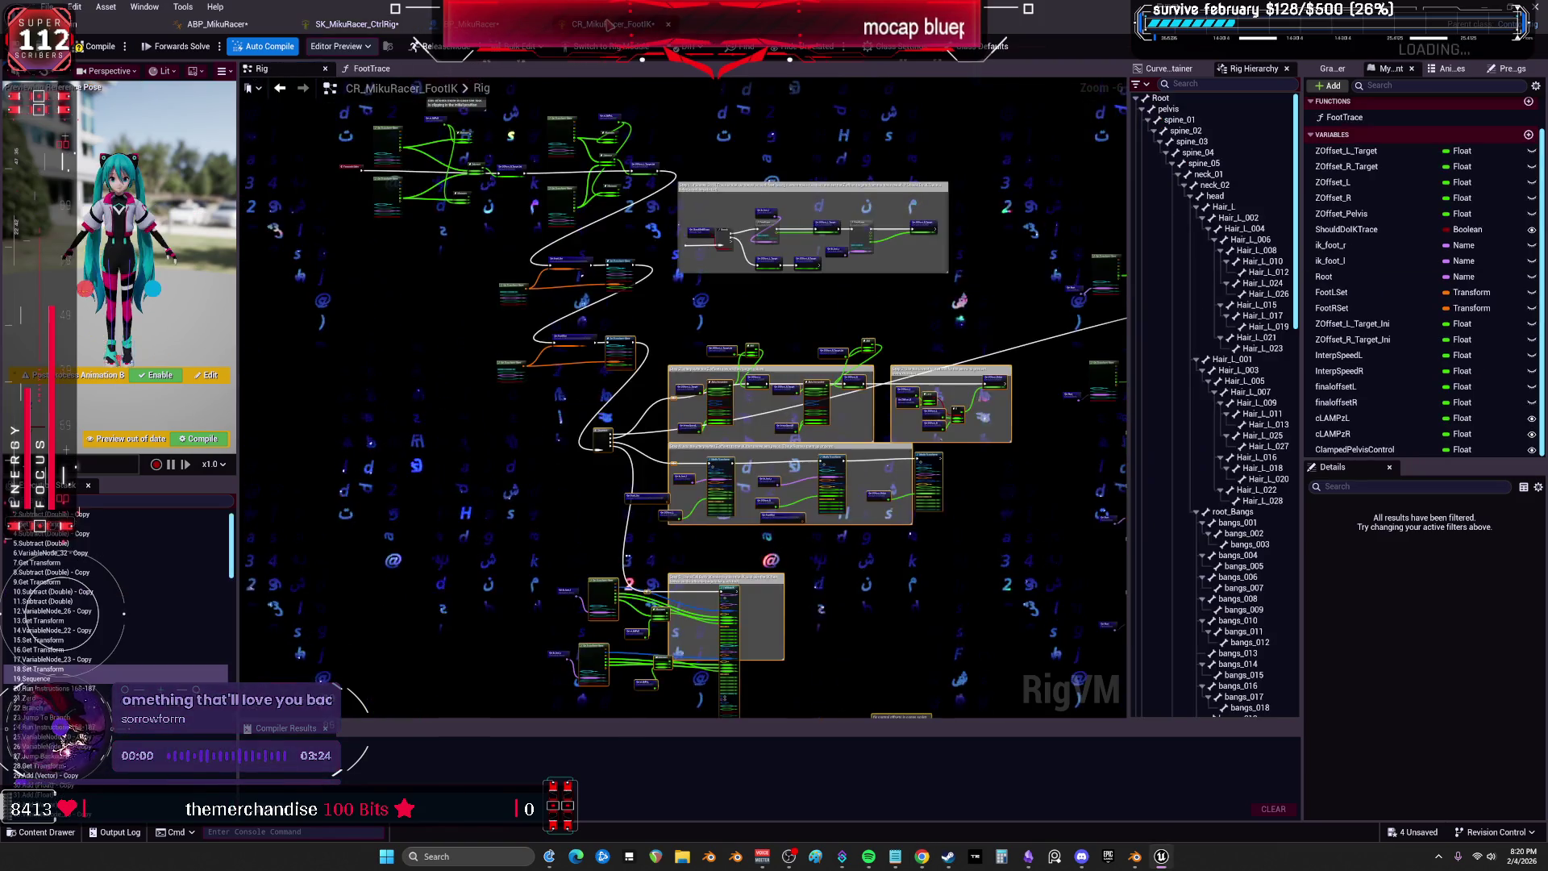
Check the FootIK Z-offset interpolation steps, then play-test the level from the main editor.
{"action": "scroll", "coordinate": [818, 322], "scroll_direction": "up", "scroll_amount": 4}
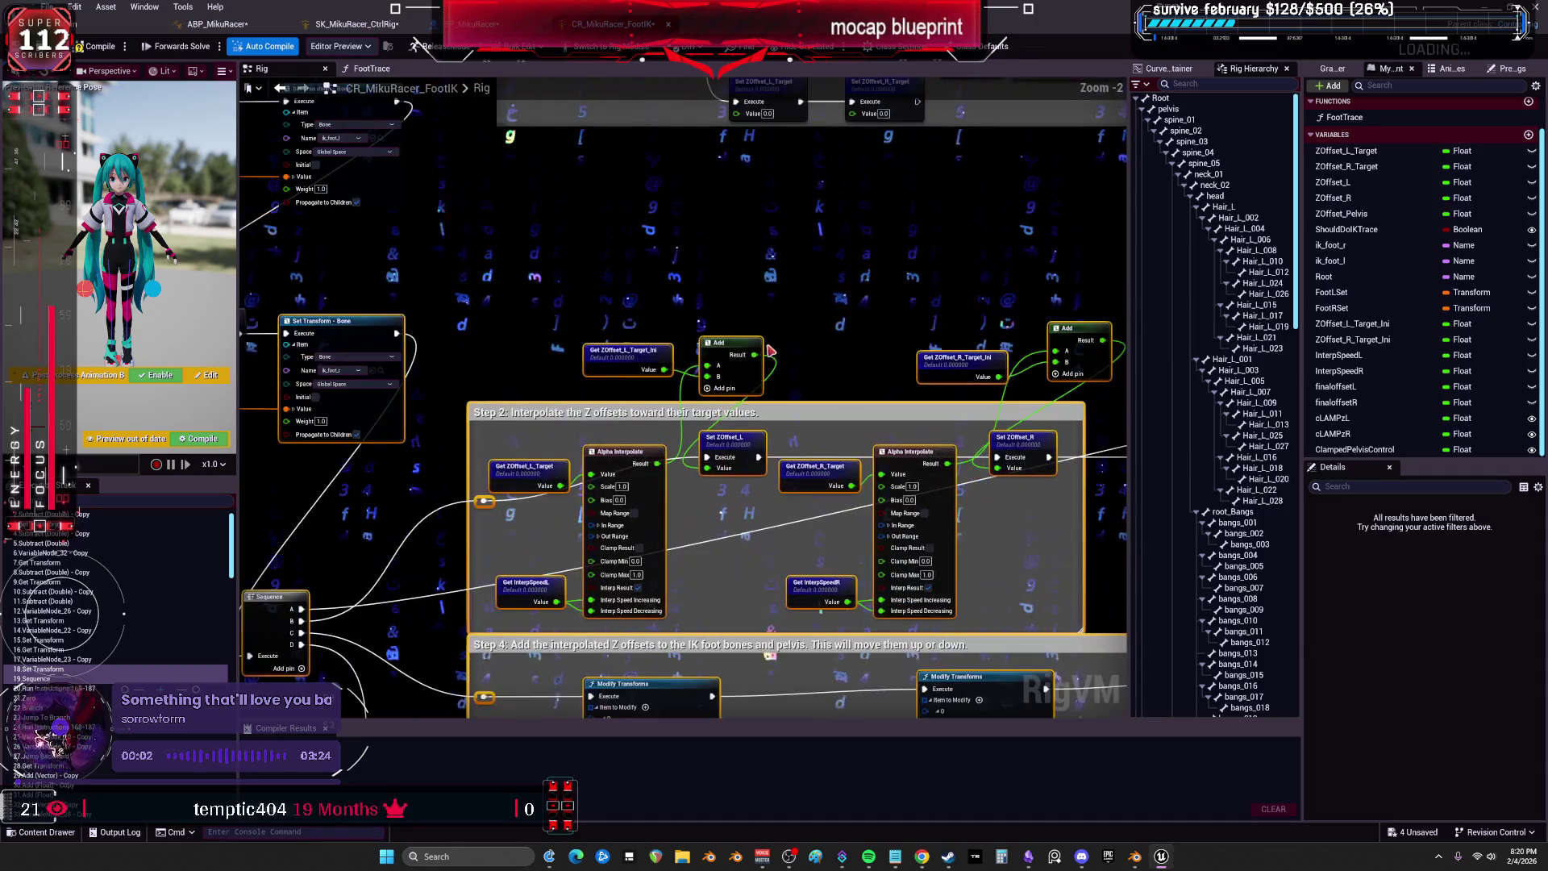
{"action": "mouse_move", "coordinate": [410, 518]}
{"action": "left_mouse_down"}
{"action": "mouse_move", "coordinate": [469, 369]}
{"action": "mouse_move", "coordinate": [617, 304]}
{"action": "mouse_move", "coordinate": [740, 444]}
{"action": "left_mouse_up"}
{"action": "scroll", "coordinate": [740, 444], "scroll_direction": "down", "scroll_amount": 1}
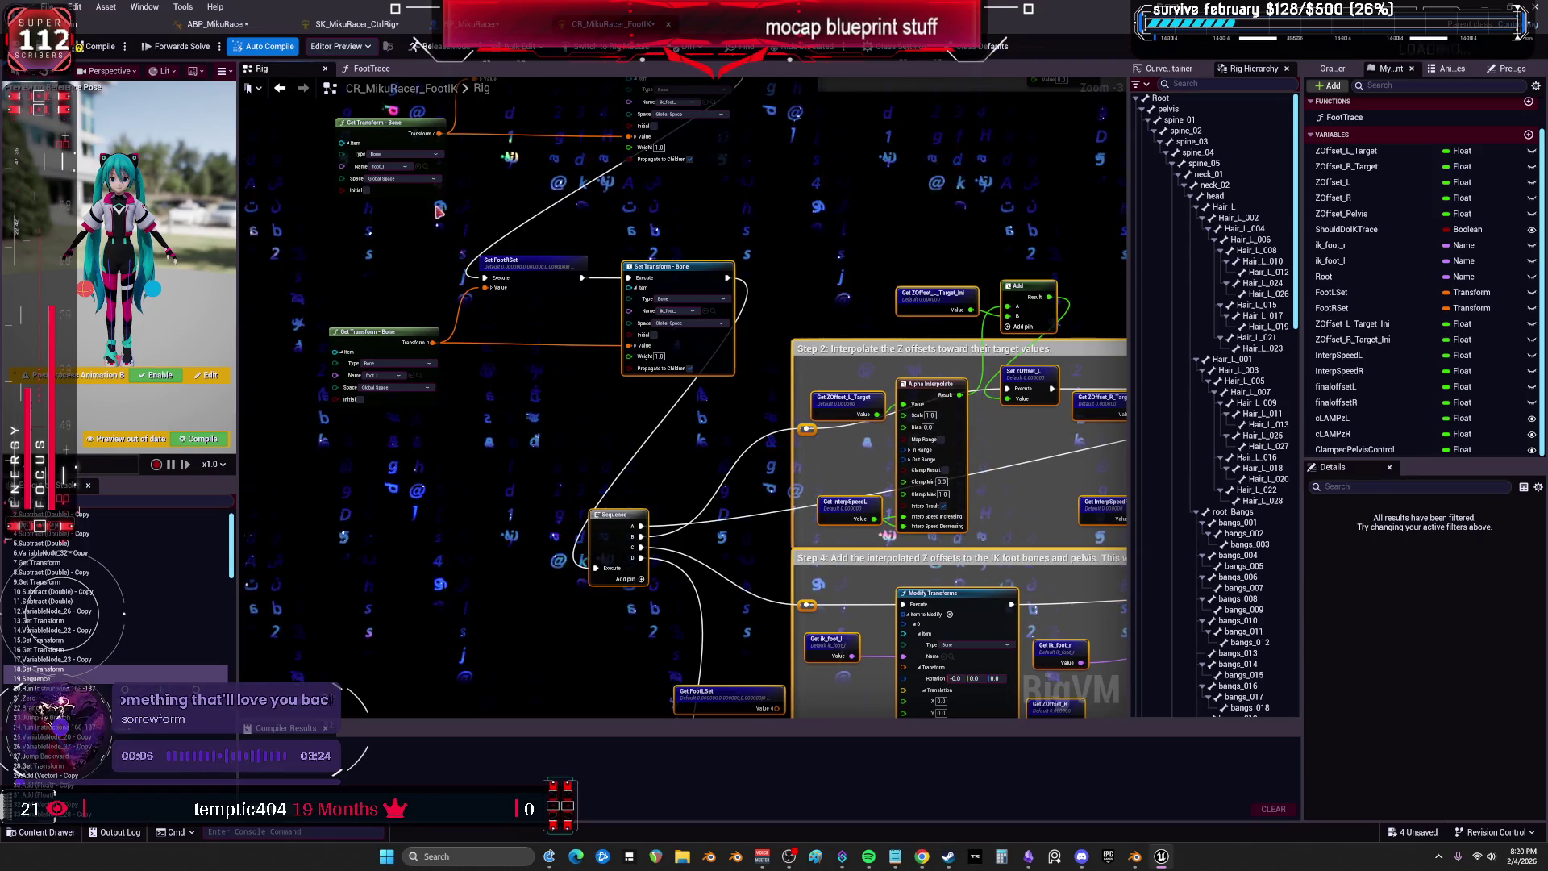
{"action": "left_click", "coordinate": [96, 27]}
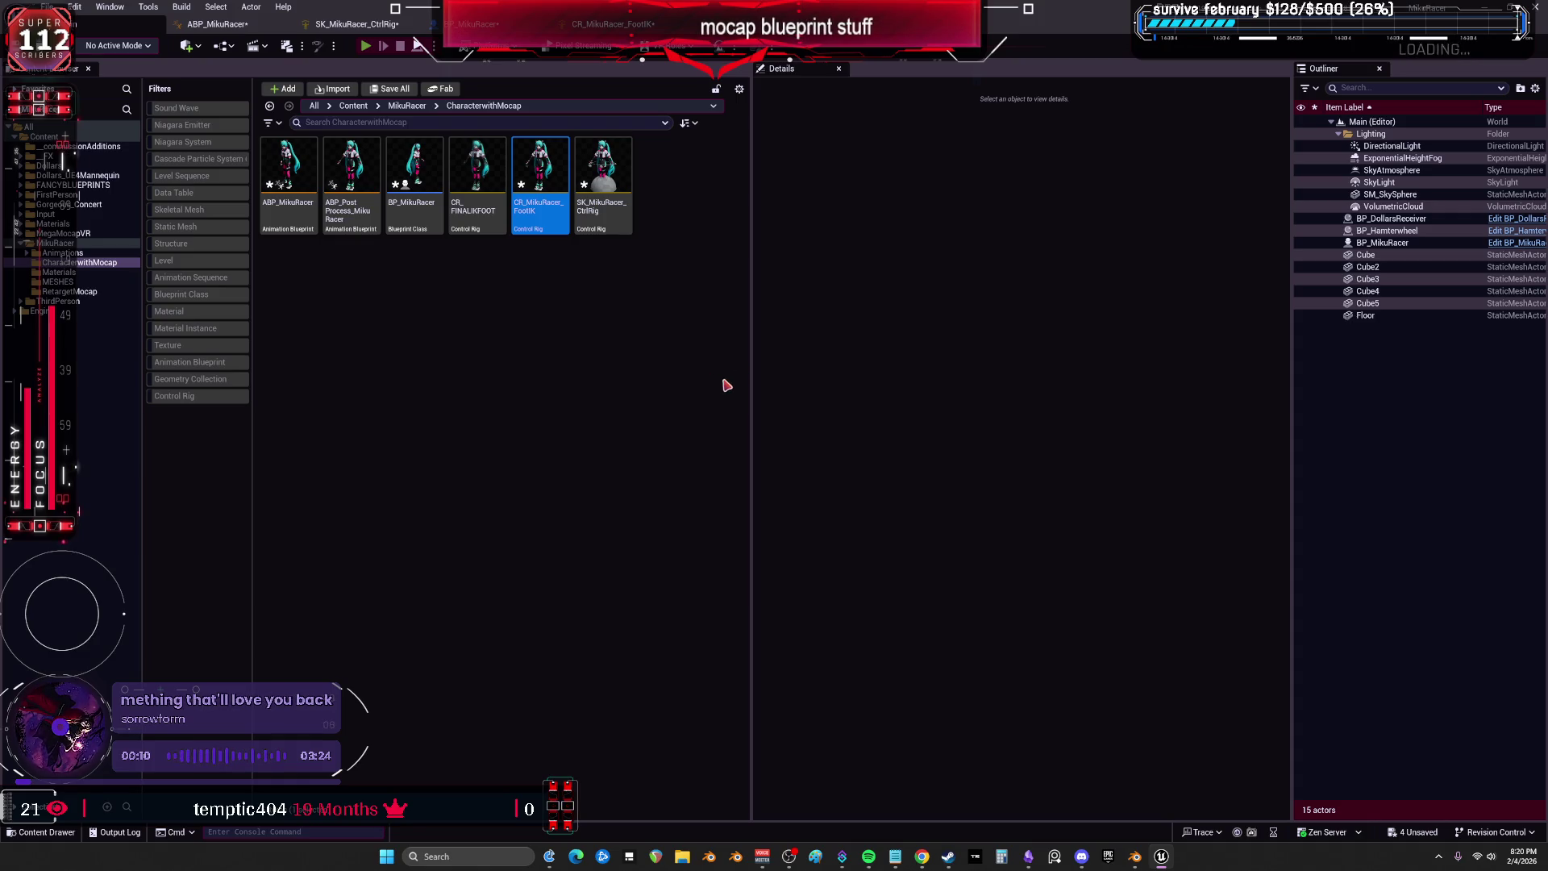
{"action": "key", "text": "w"}
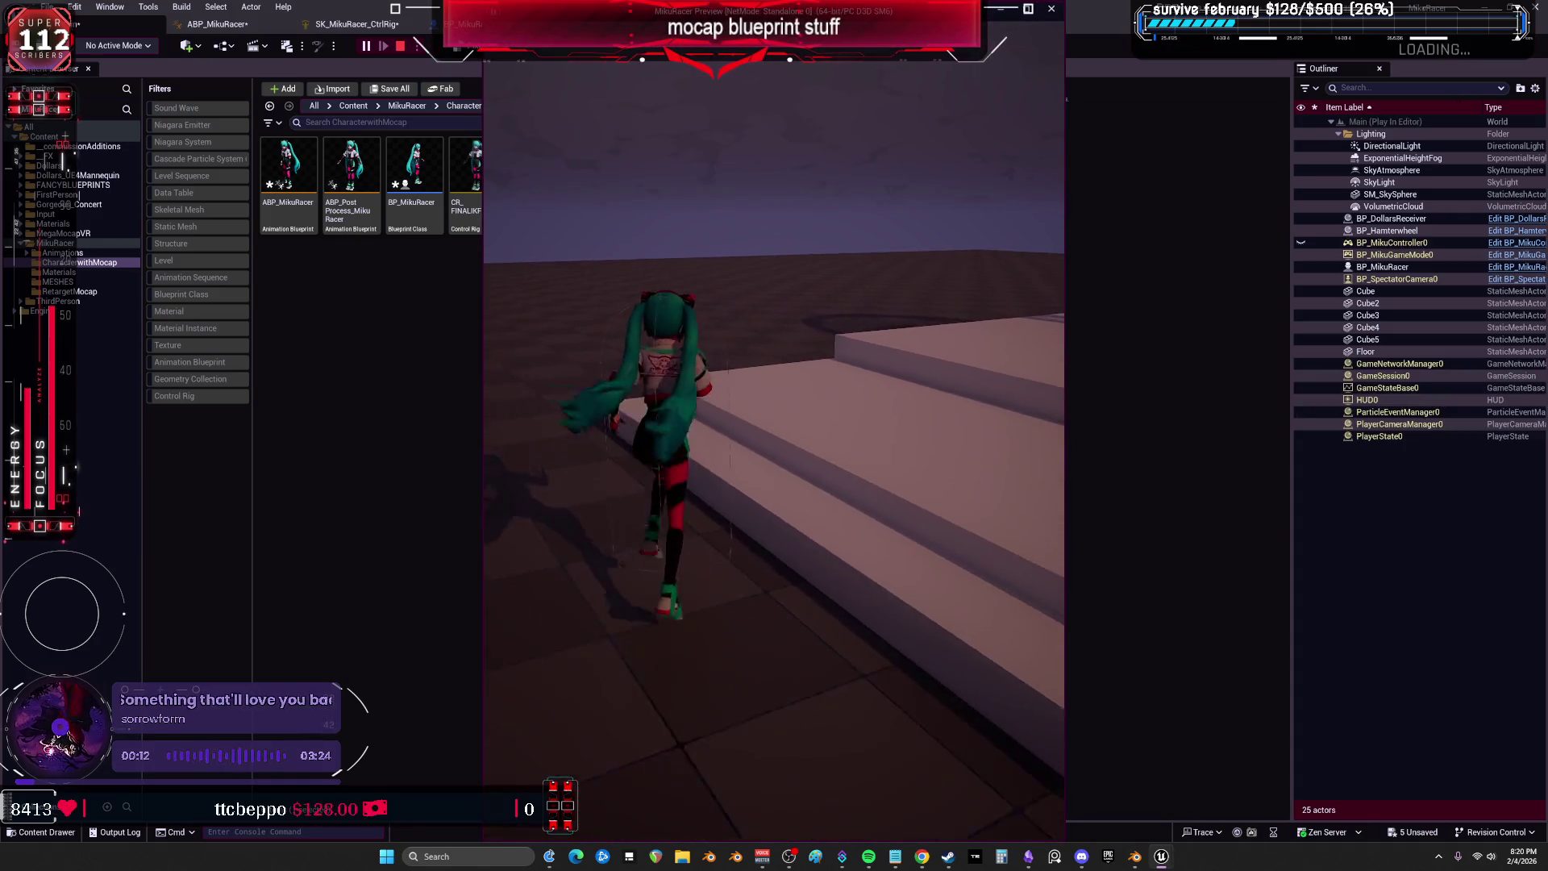
{"action": "key", "text": "Escape"}
Open the ABP_MikuRacer animation blueprint's AnimGraph.
{"action": "double_click", "coordinate": [288, 169]}
{"action": "scroll", "coordinate": [804, 345], "scroll_direction": "up", "scroll_amount": 2}
{"action": "left_click_drag", "start_coordinate": [804, 345], "coordinate": [900, 335]}
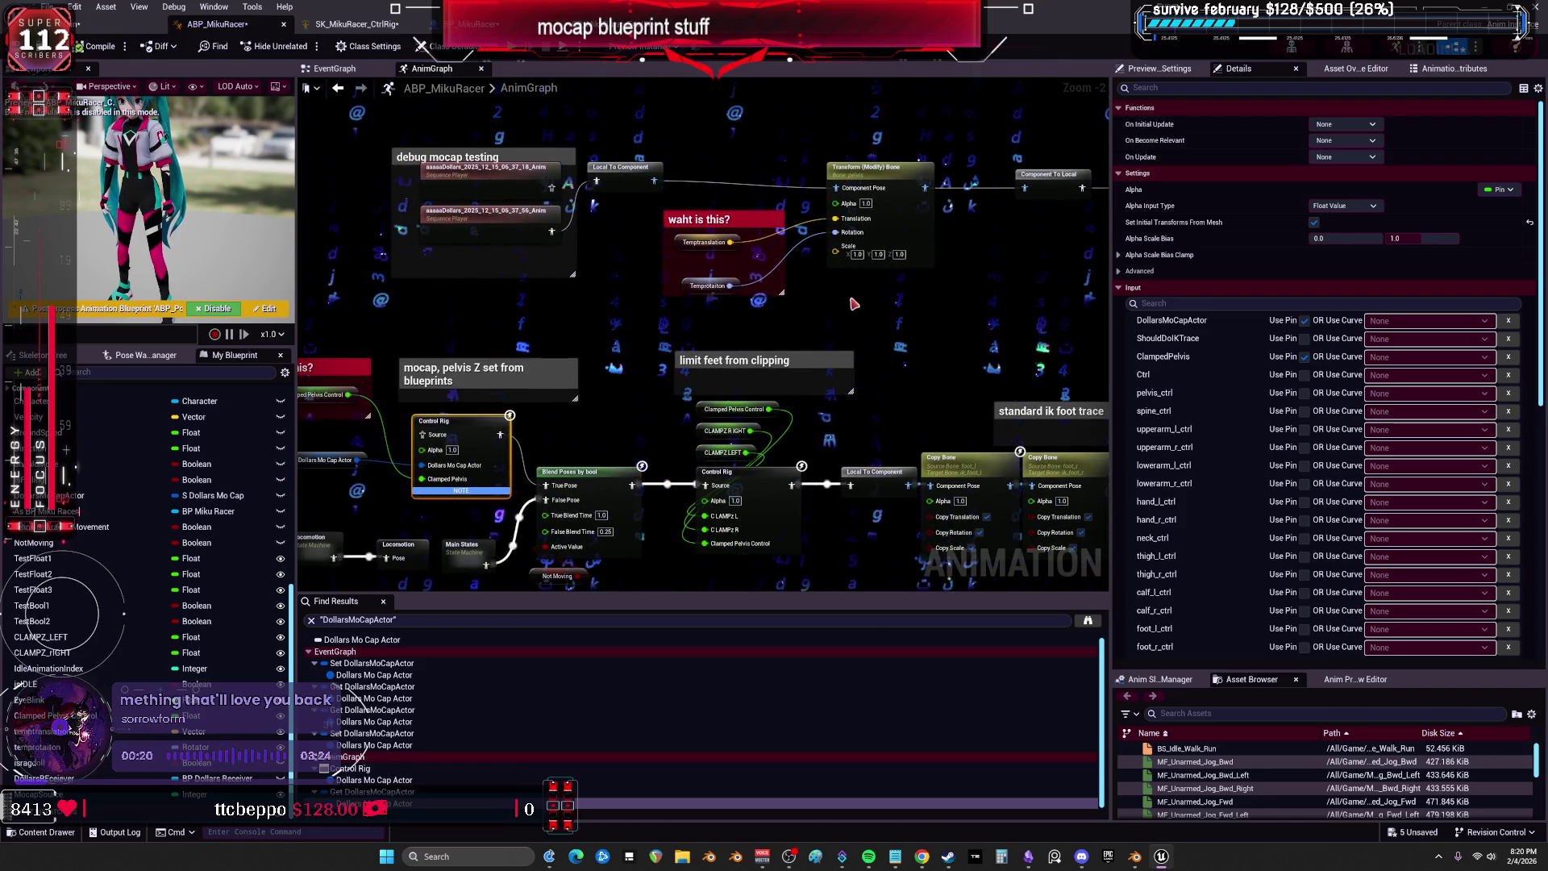
Inspect the Transform (Modify) Bone node plus the Temptranslation and Temprotaiton variables.
{"action": "scroll", "coordinate": [839, 254], "scroll_direction": "up", "scroll_amount": 2}
{"action": "left_click", "coordinate": [887, 138]}
{"action": "left_click", "coordinate": [626, 242]}
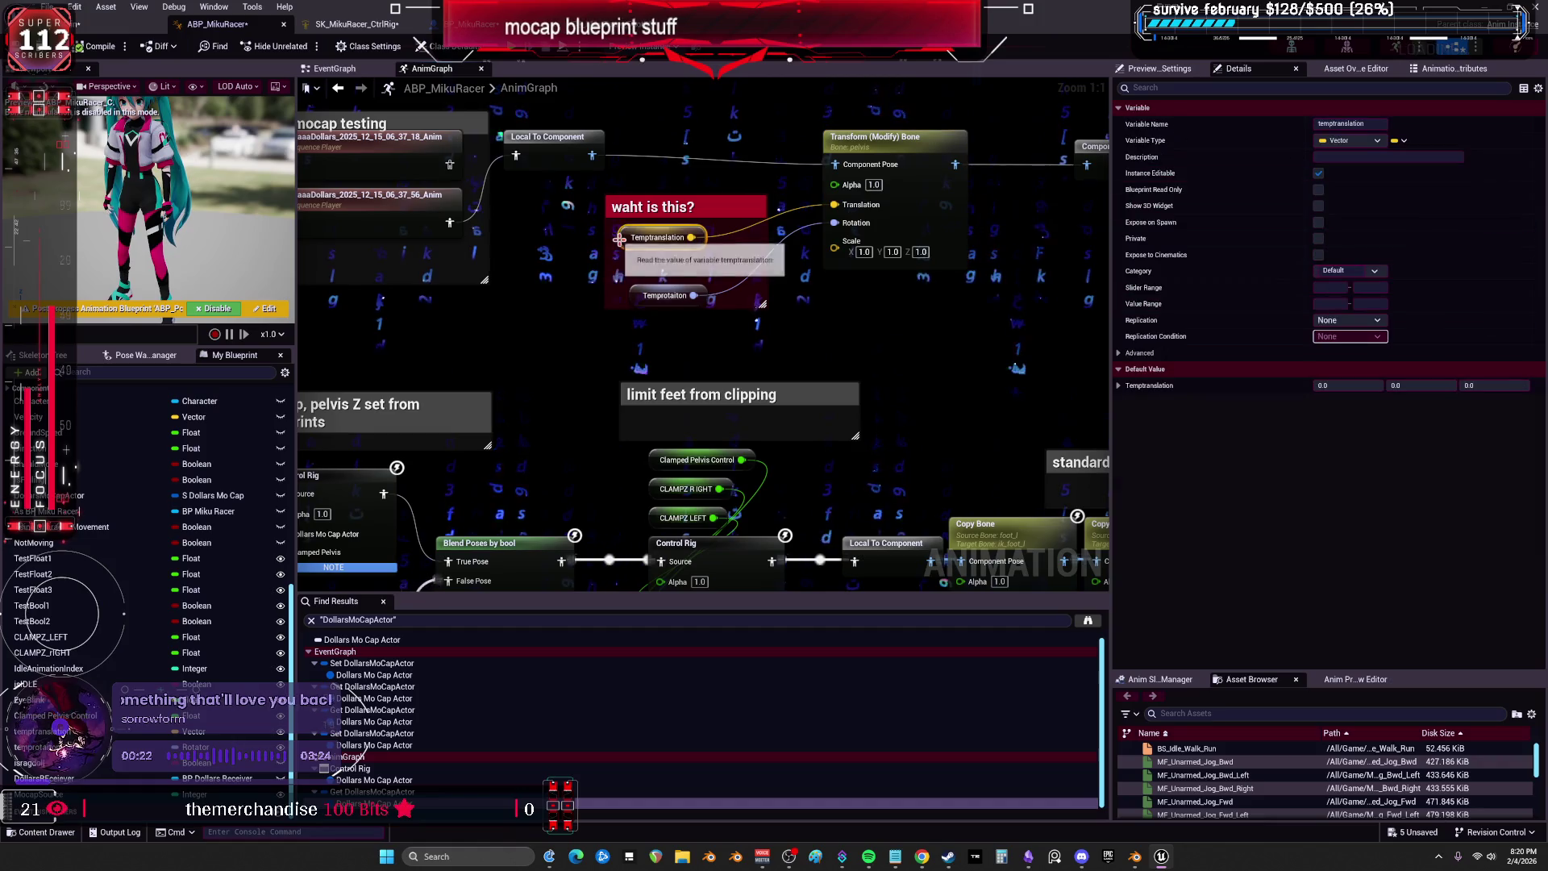
{"action": "left_click", "coordinate": [633, 298]}
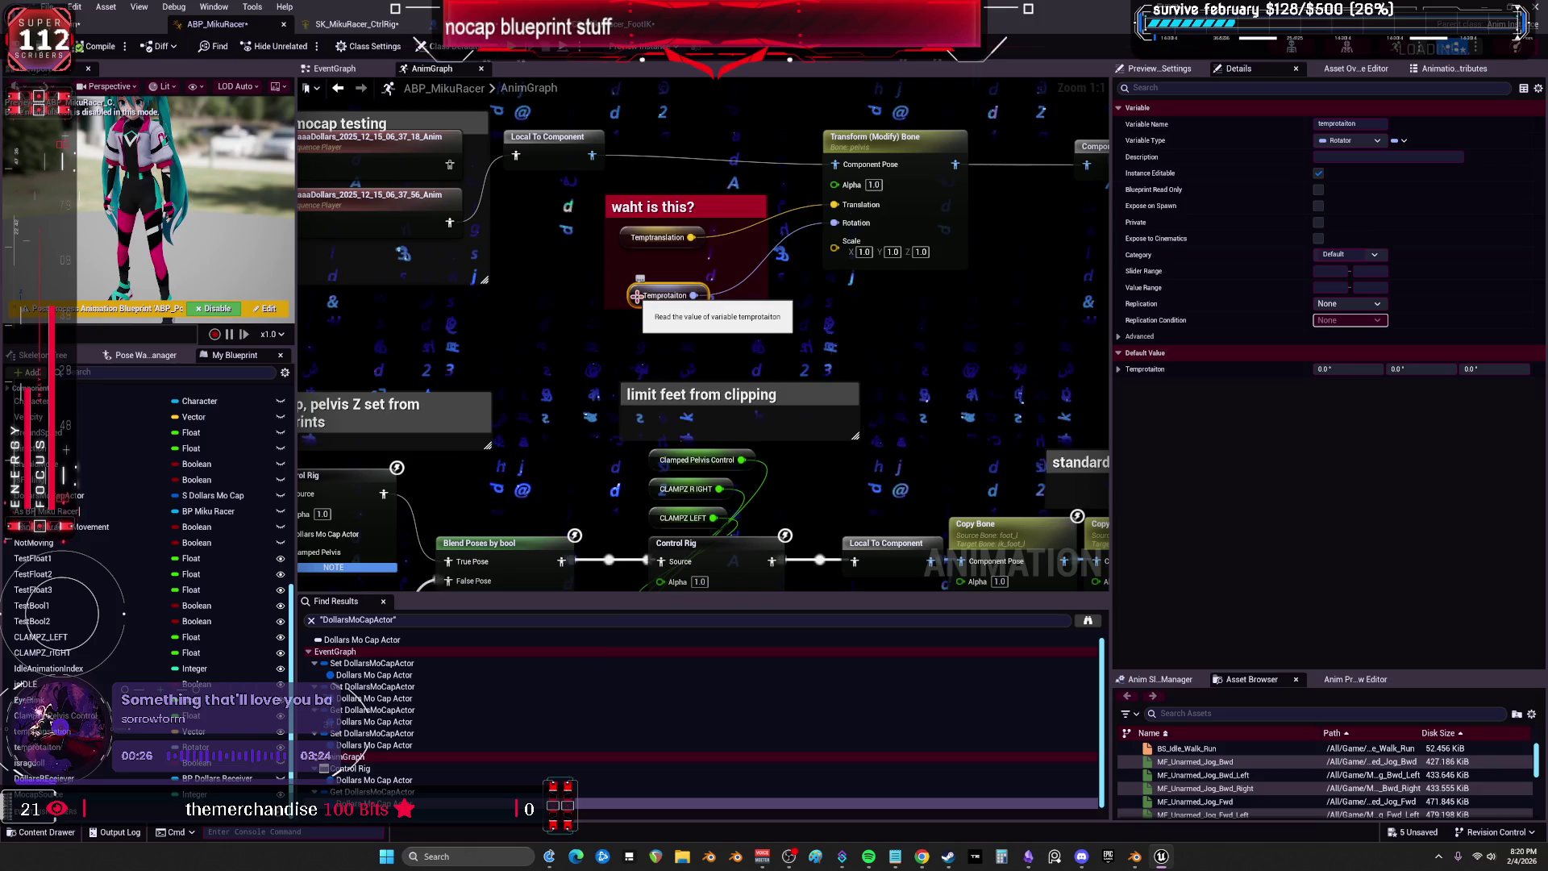
{"action": "mouse_move", "coordinate": [637, 296]}
{"action": "left_mouse_down"}
{"action": "mouse_move", "coordinate": [720, 350]}
{"action": "mouse_move", "coordinate": [657, 358]}
{"action": "mouse_move", "coordinate": [631, 412]}
{"action": "mouse_move", "coordinate": [569, 399]}
{"action": "left_mouse_up"}
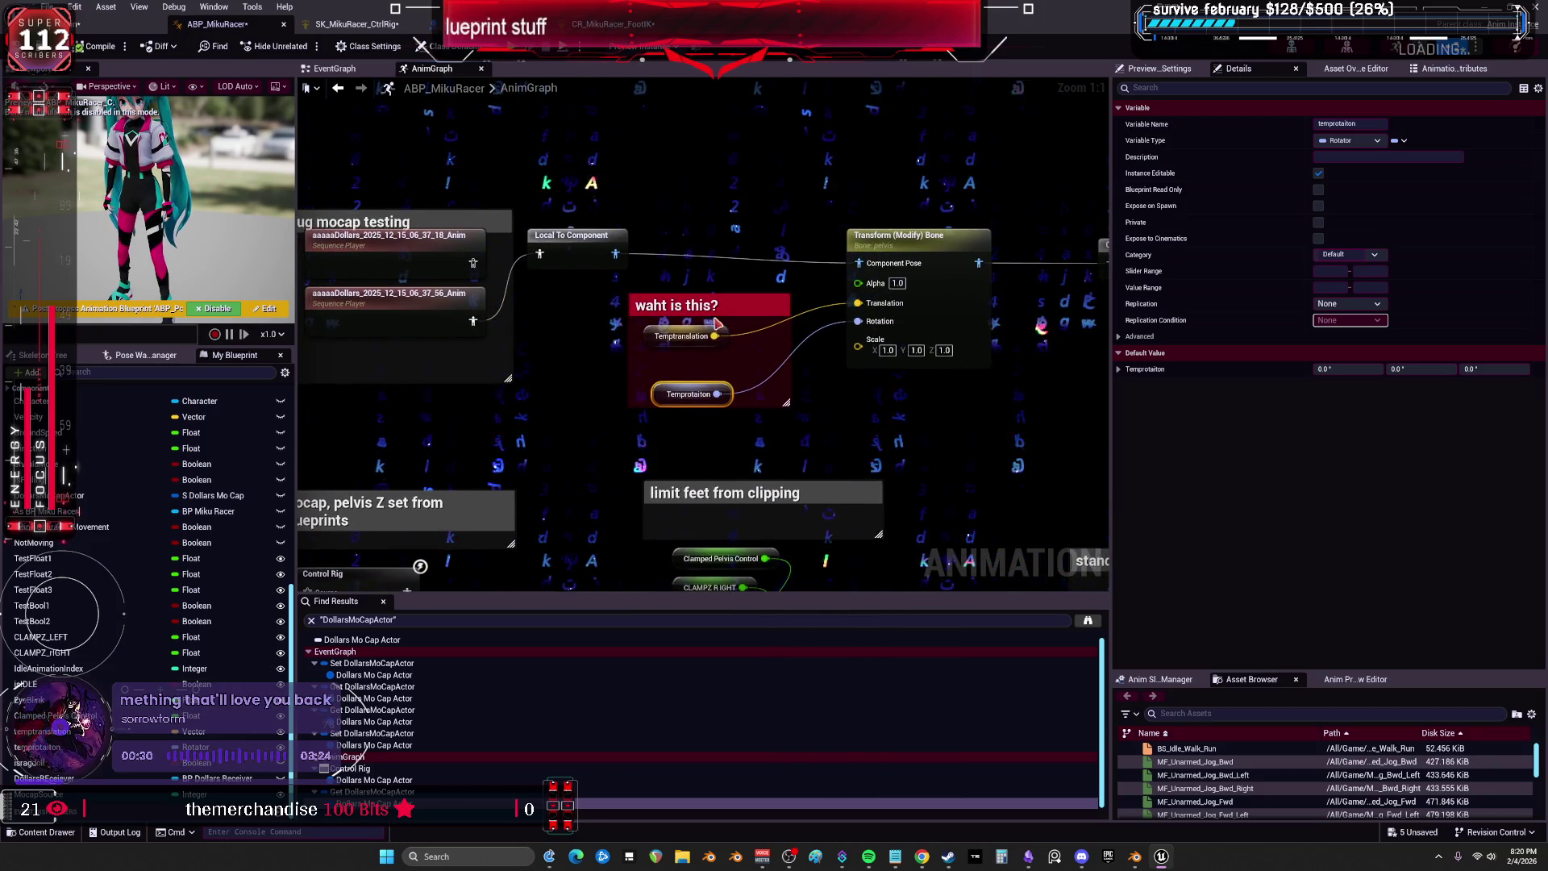
Retitle the 'waht is this?' comment to 'this is debug'.
{"action": "double_click", "coordinate": [751, 306]}
{"action": "type", "text": "this is for b"}
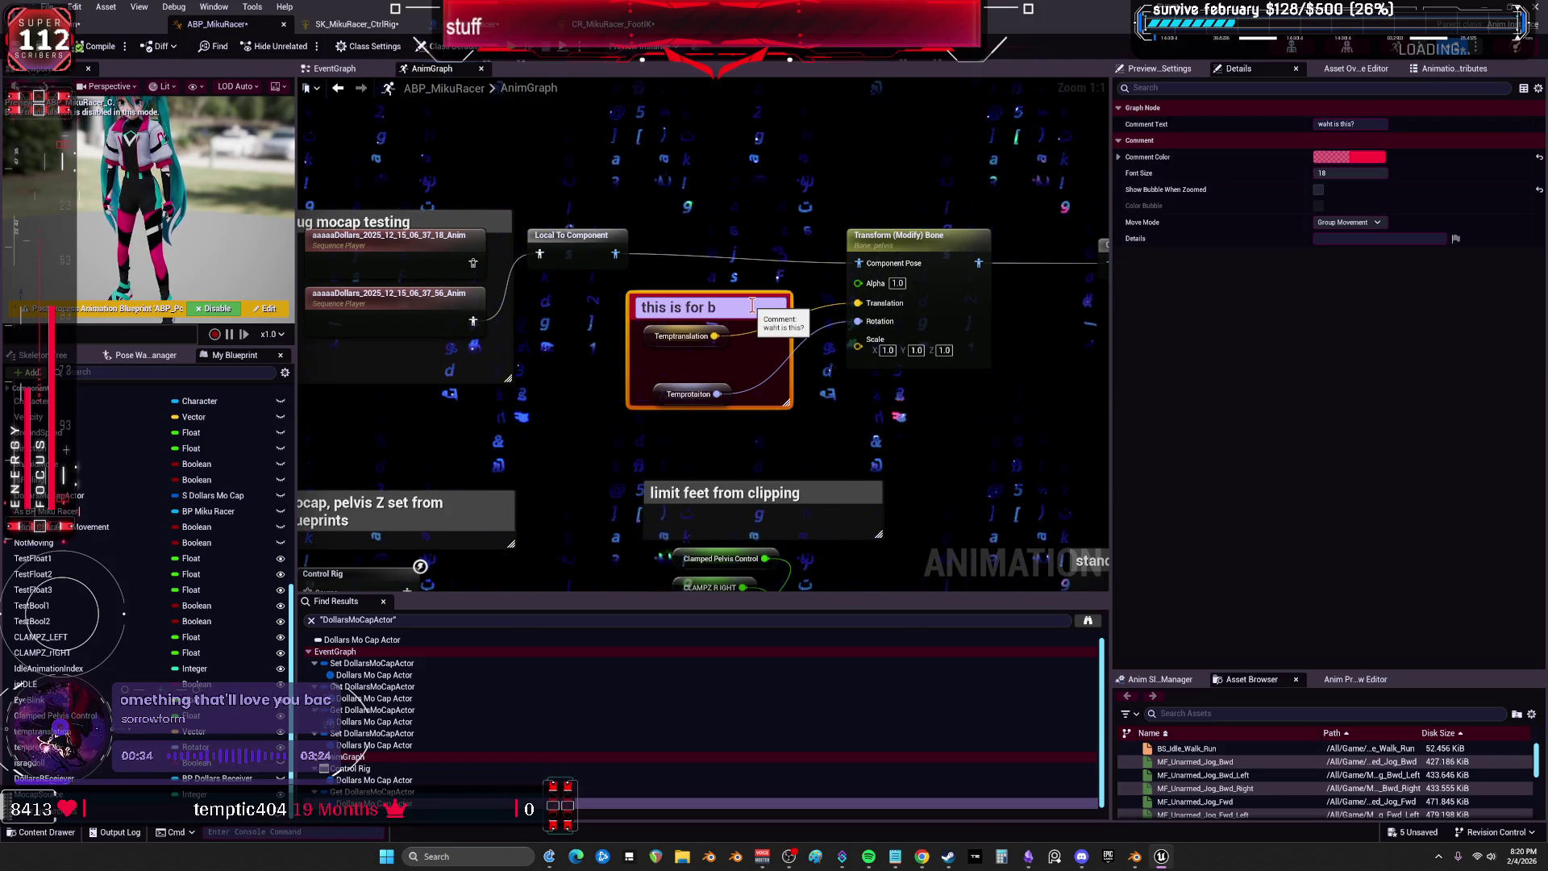
{"action": "key", "text": "BackSpace"}
{"action": "type", "text": "debugg testing"}
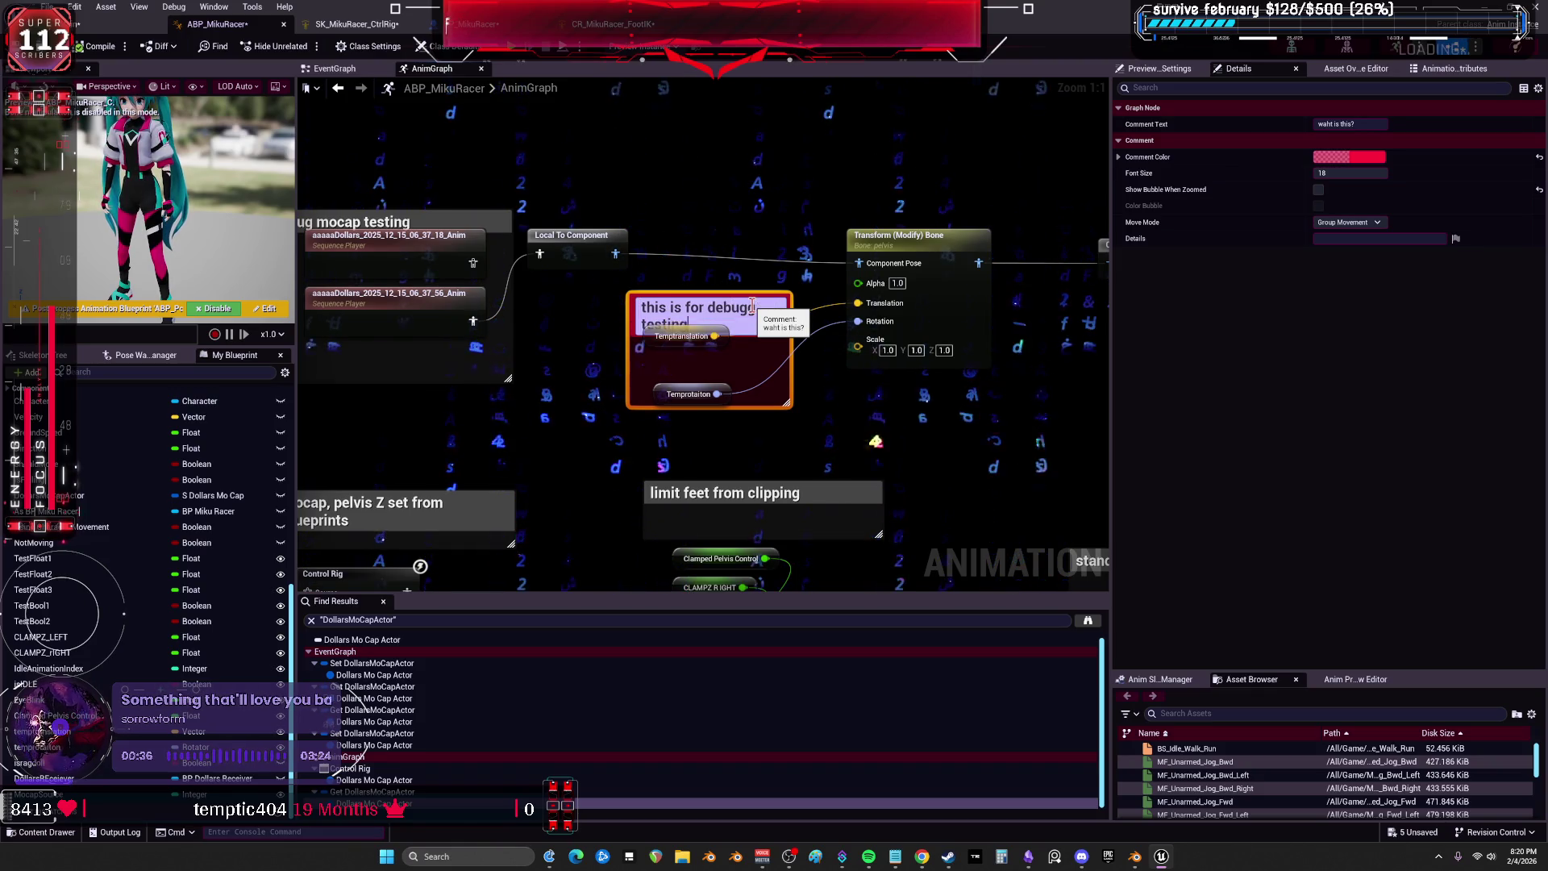
{"action": "left_click", "coordinate": [776, 246]}
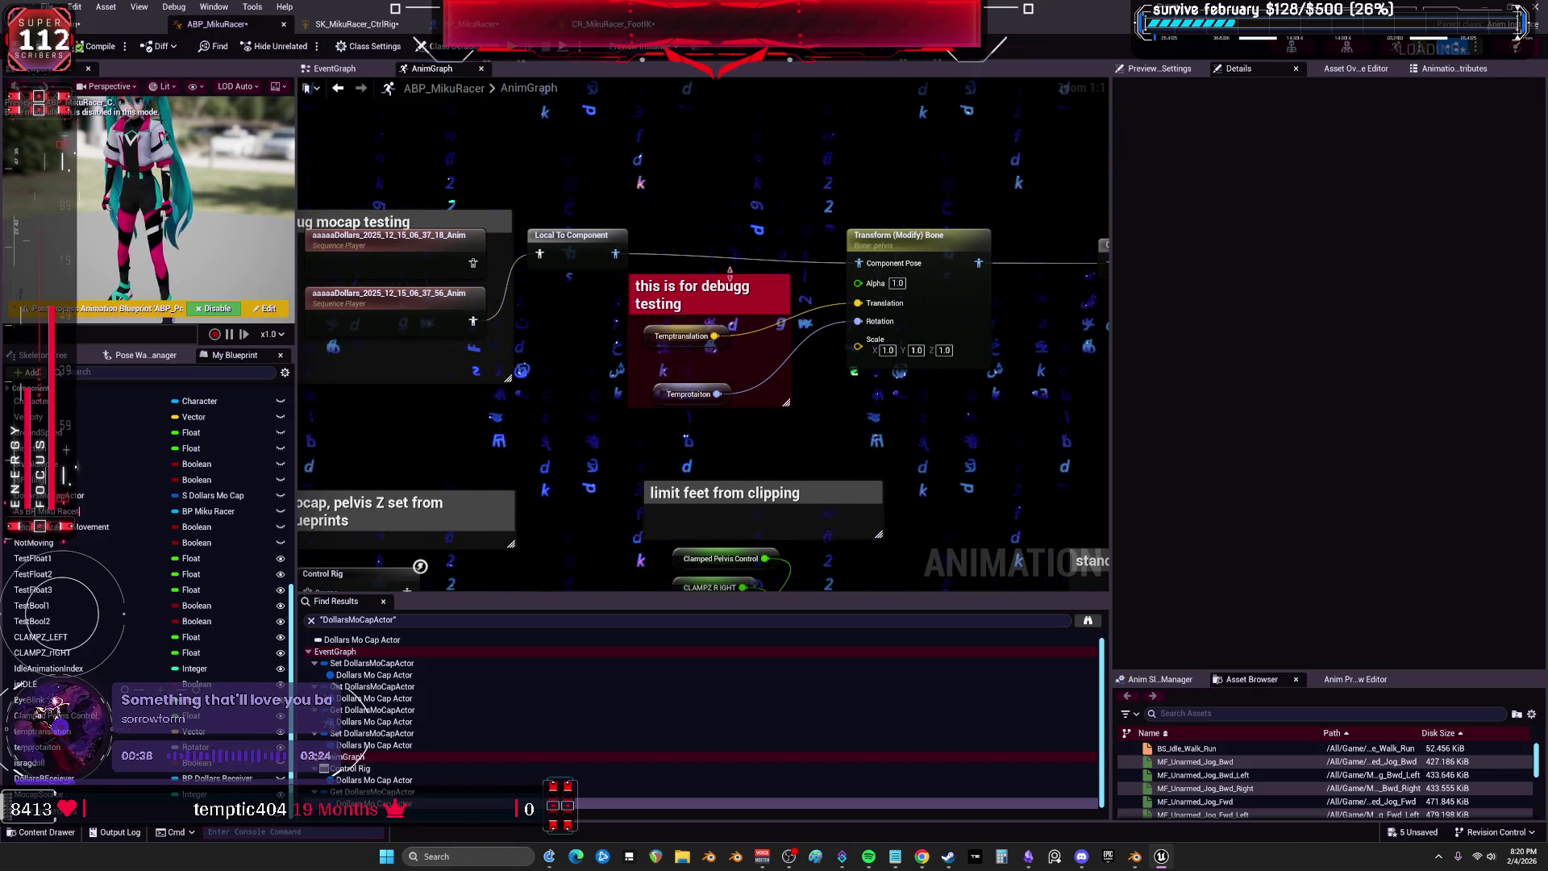
Review the pelvis Transform (Modify) Bone settings and neighboring nodes, then go back to the level editor.
{"action": "left_click", "coordinate": [952, 255]}
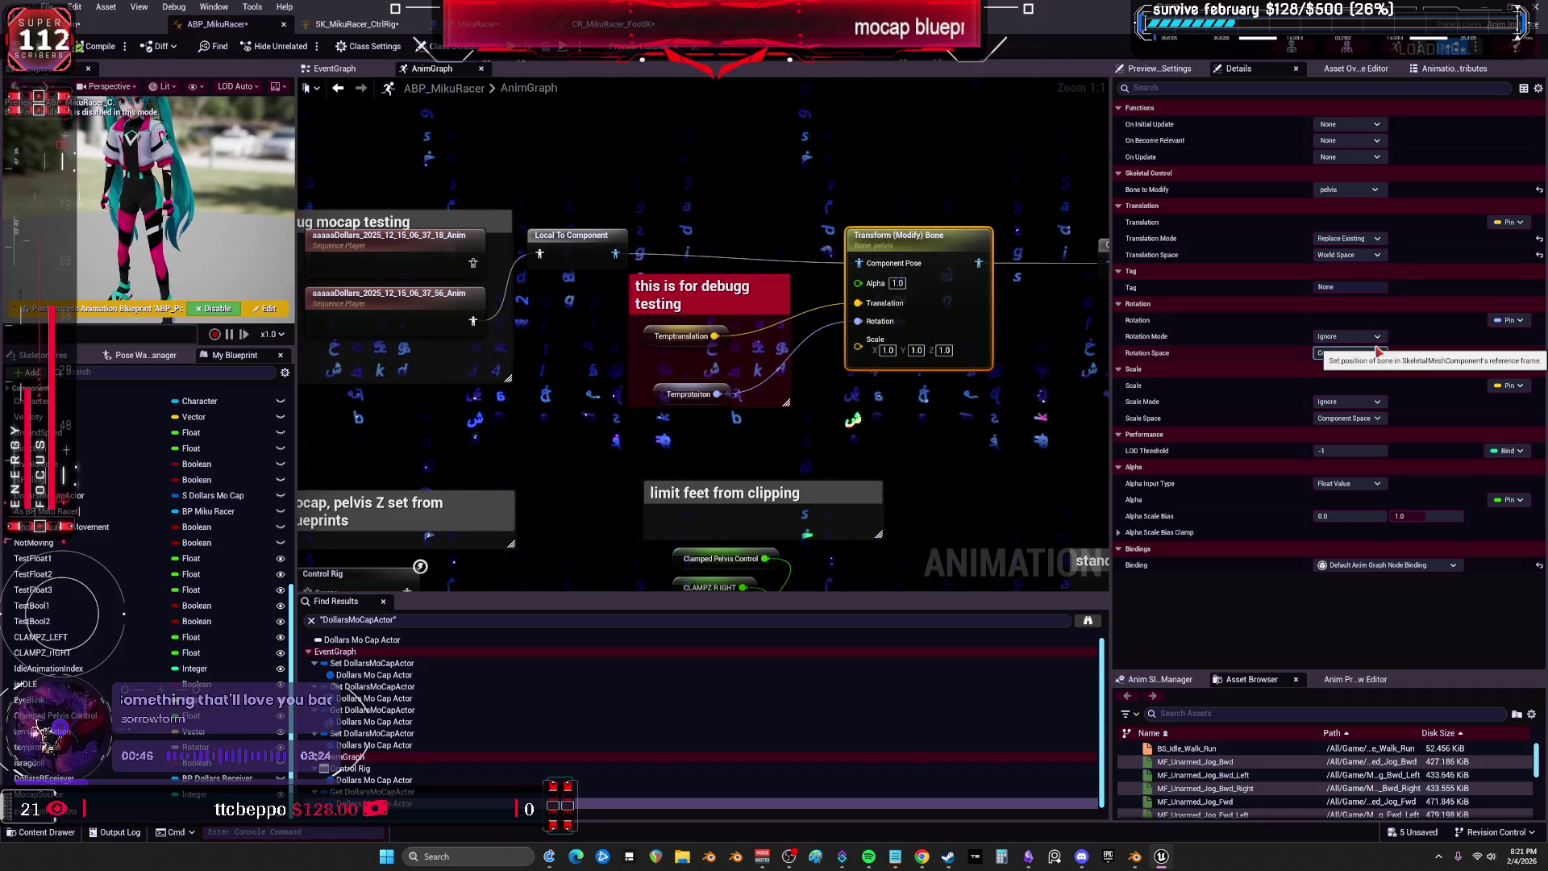
{"action": "mouse_move", "coordinate": [730, 249]}
{"action": "left_mouse_down"}
{"action": "mouse_move", "coordinate": [749, 214]}
{"action": "mouse_move", "coordinate": [389, 191]}
{"action": "mouse_move", "coordinate": [648, 123]}
{"action": "mouse_move", "coordinate": [821, 170]}
{"action": "left_mouse_up"}
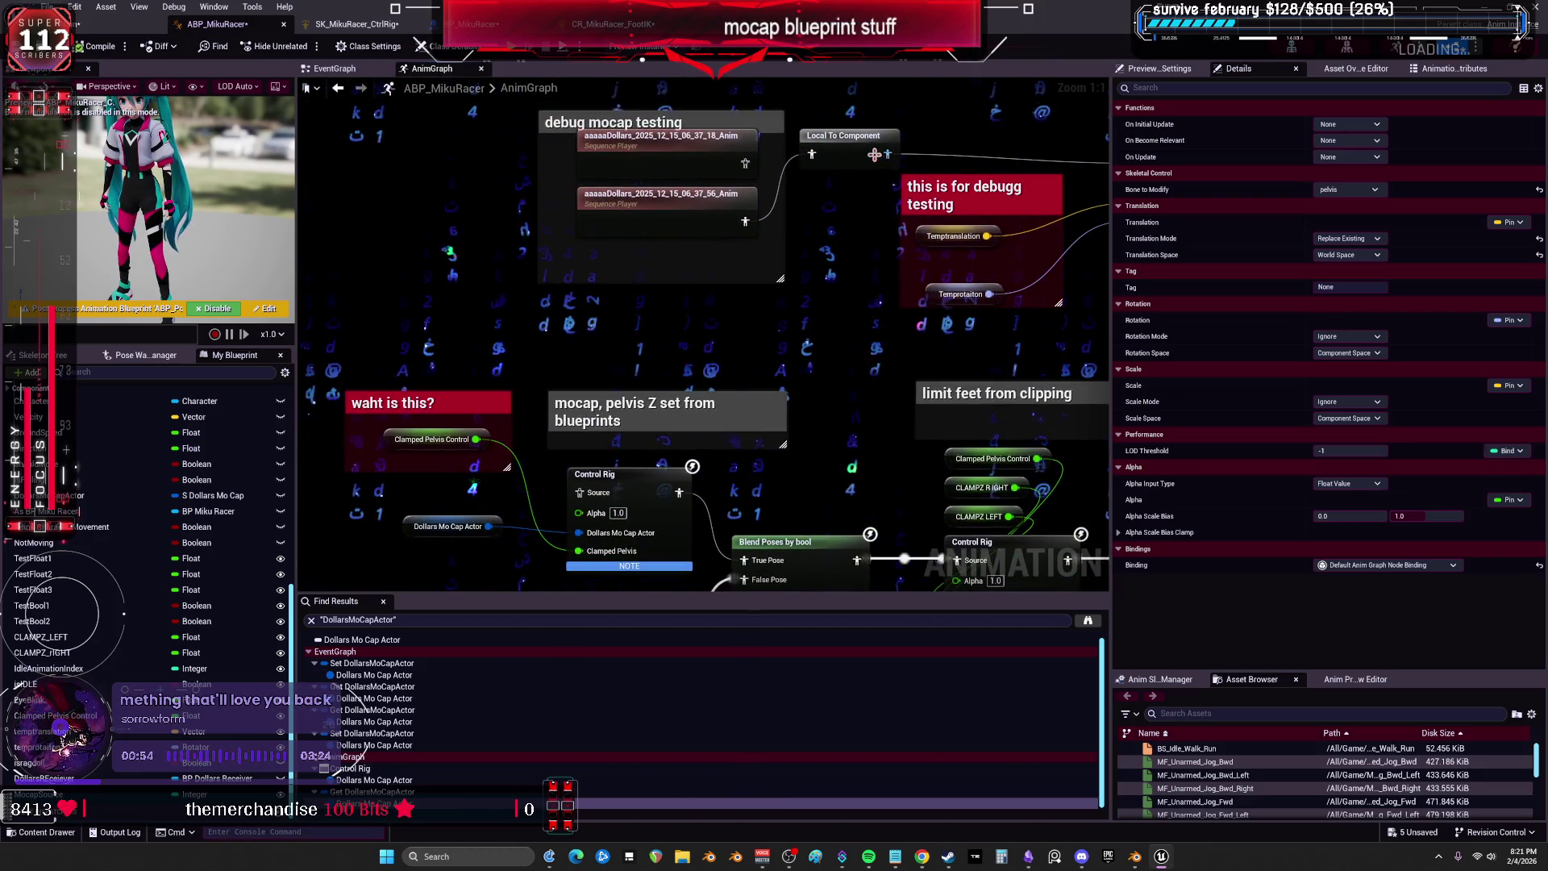
{"action": "mouse_move", "coordinate": [765, 272]}
{"action": "left_mouse_down"}
{"action": "mouse_move", "coordinate": [645, 208]}
{"action": "mouse_move", "coordinate": [667, 288]}
{"action": "mouse_move", "coordinate": [678, 232]}
{"action": "mouse_move", "coordinate": [701, 564]}
{"action": "mouse_move", "coordinate": [806, 419]}
{"action": "mouse_move", "coordinate": [873, 419]}
{"action": "left_mouse_up"}
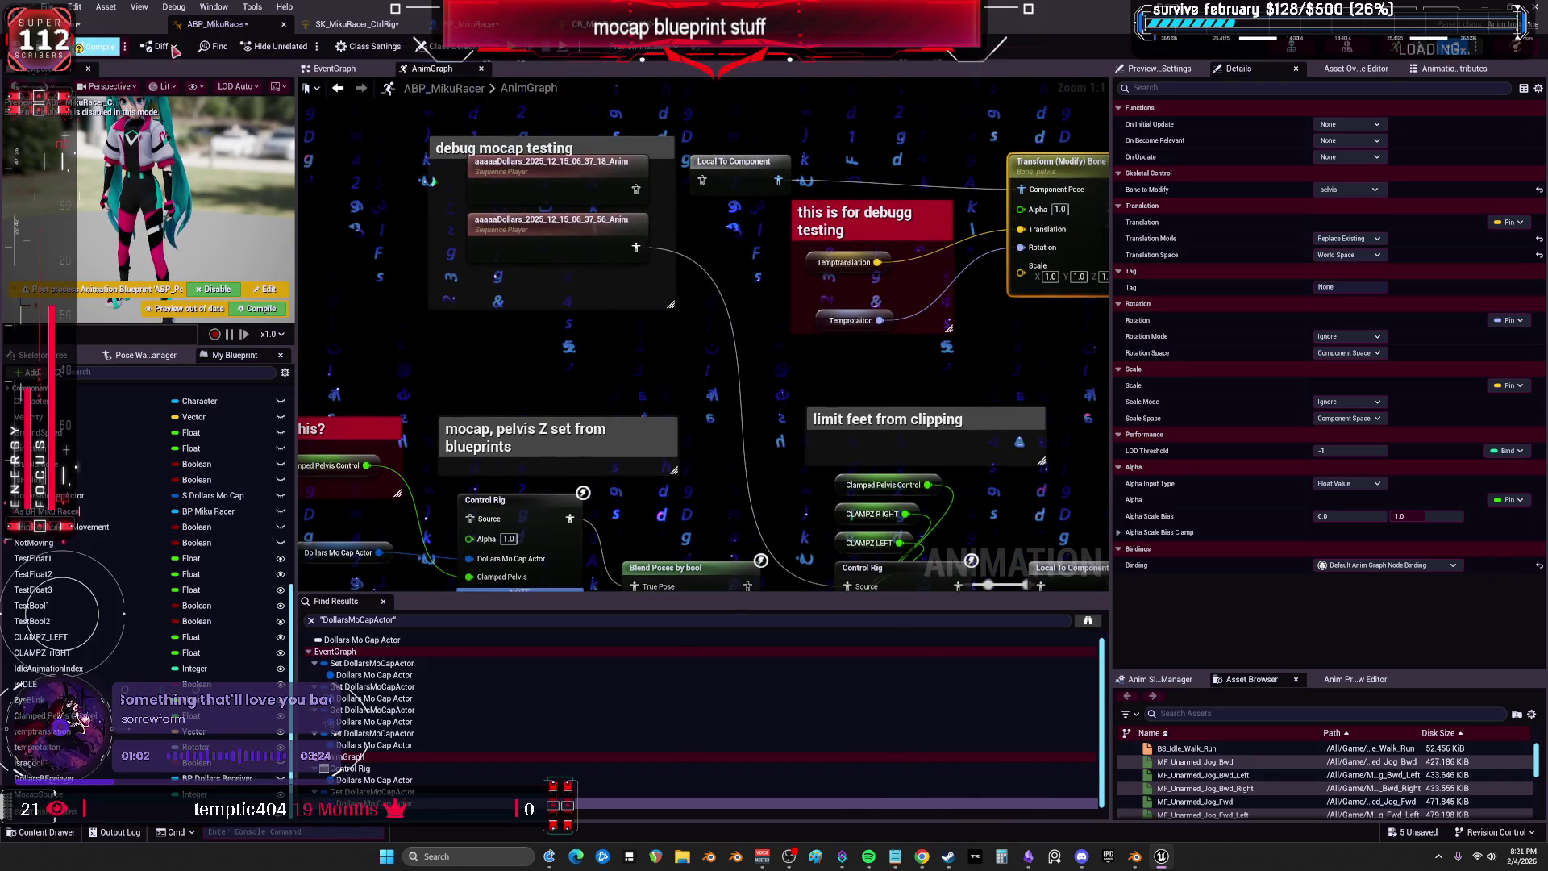
{"action": "left_click", "coordinate": [129, 24]}
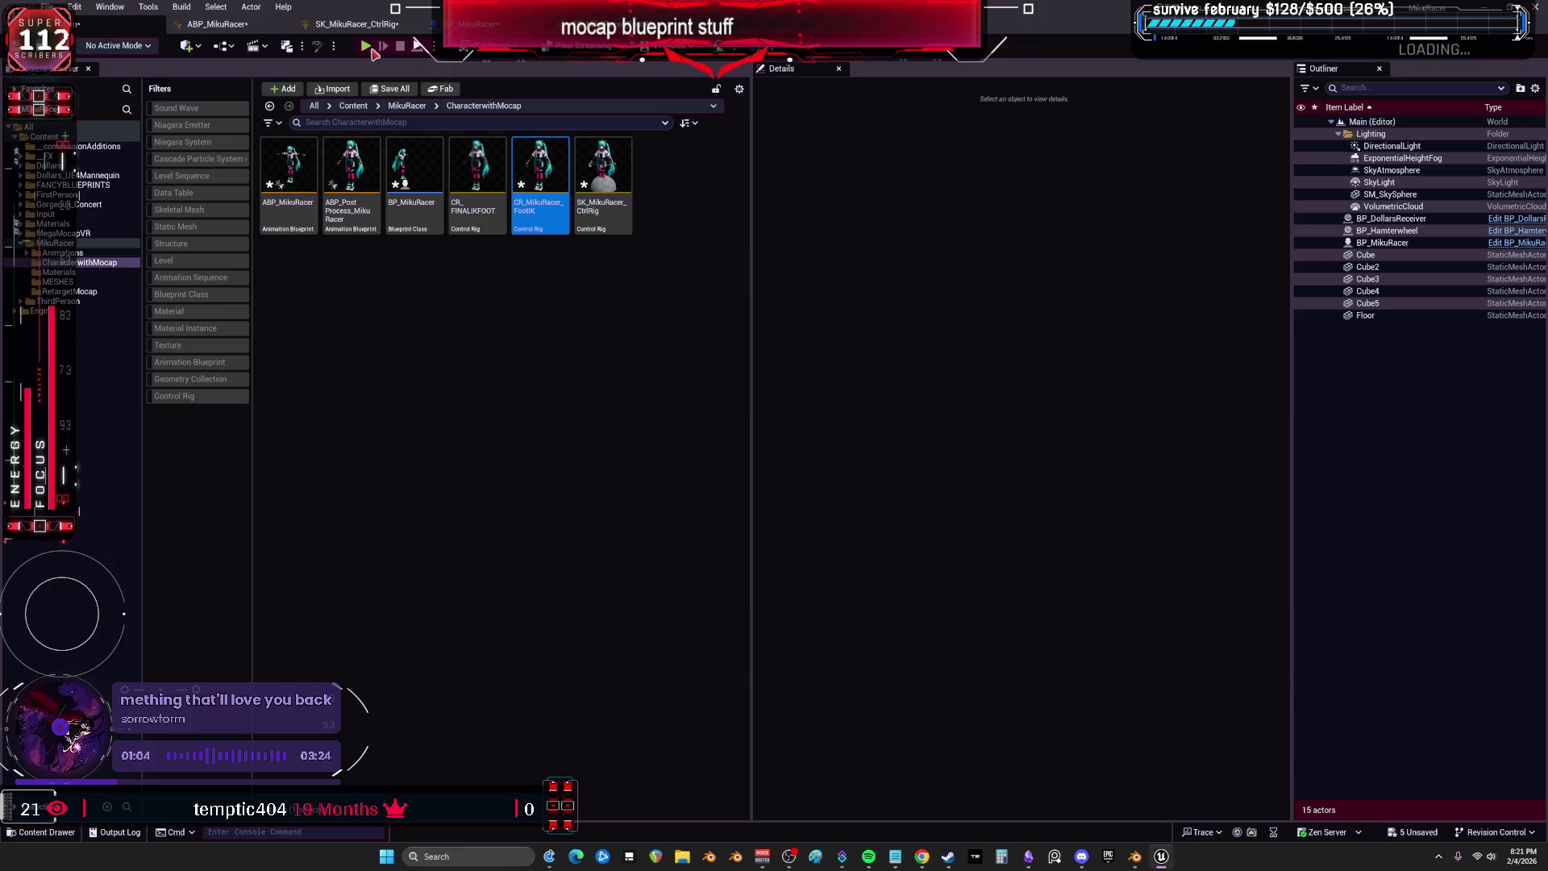
Run a Play-in-Editor session watching the MikuRacer character, then stop it and bring up the Notepad notes.
{"action": "left_click", "coordinate": [372, 47]}
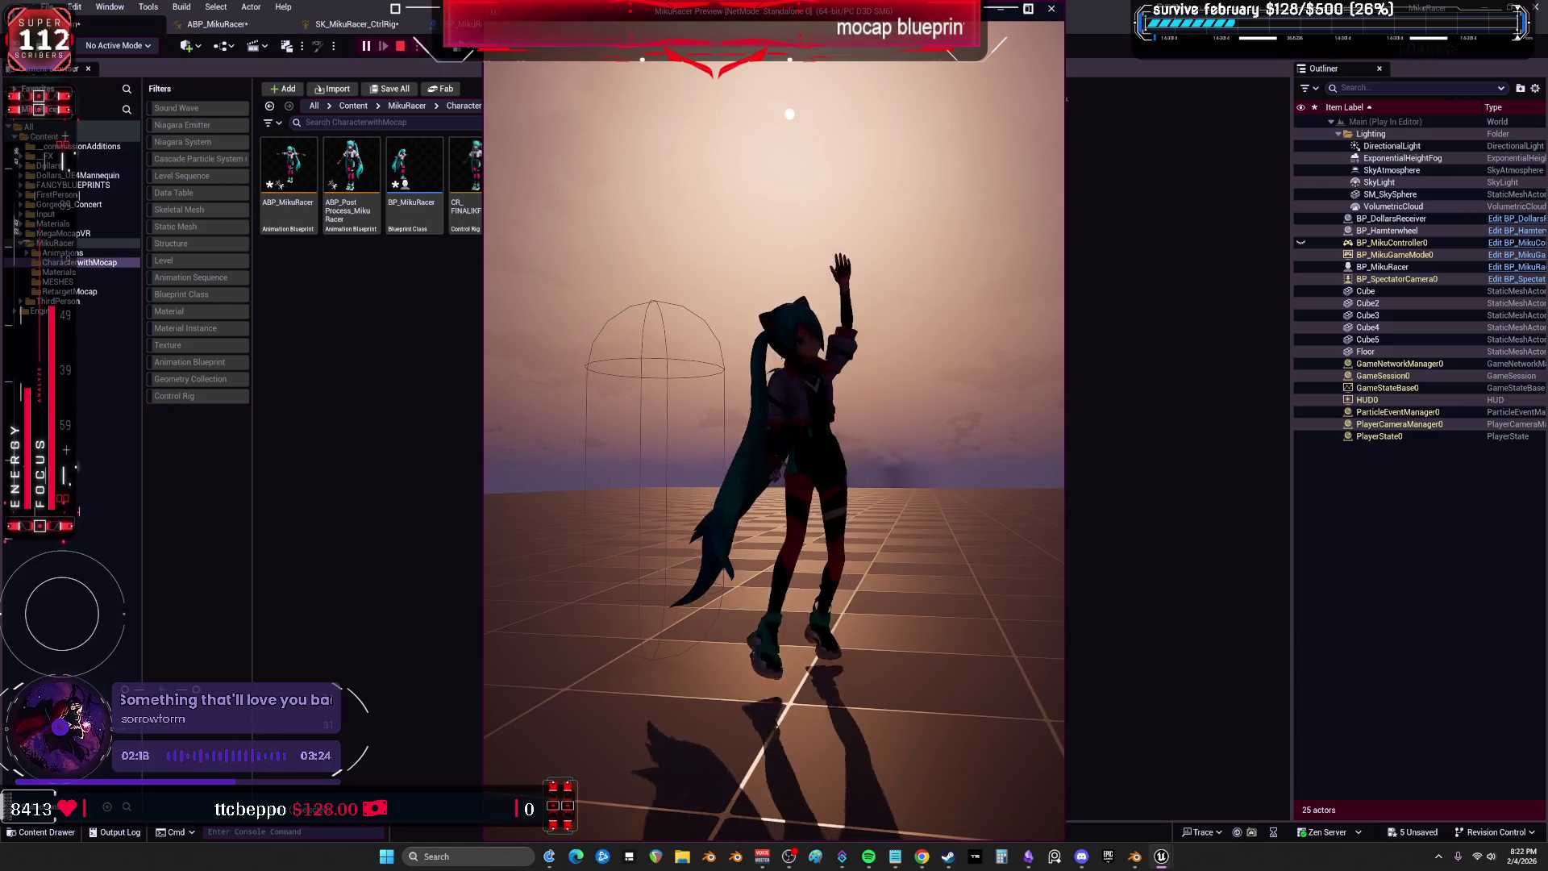
{"action": "key", "text": "Escape"}
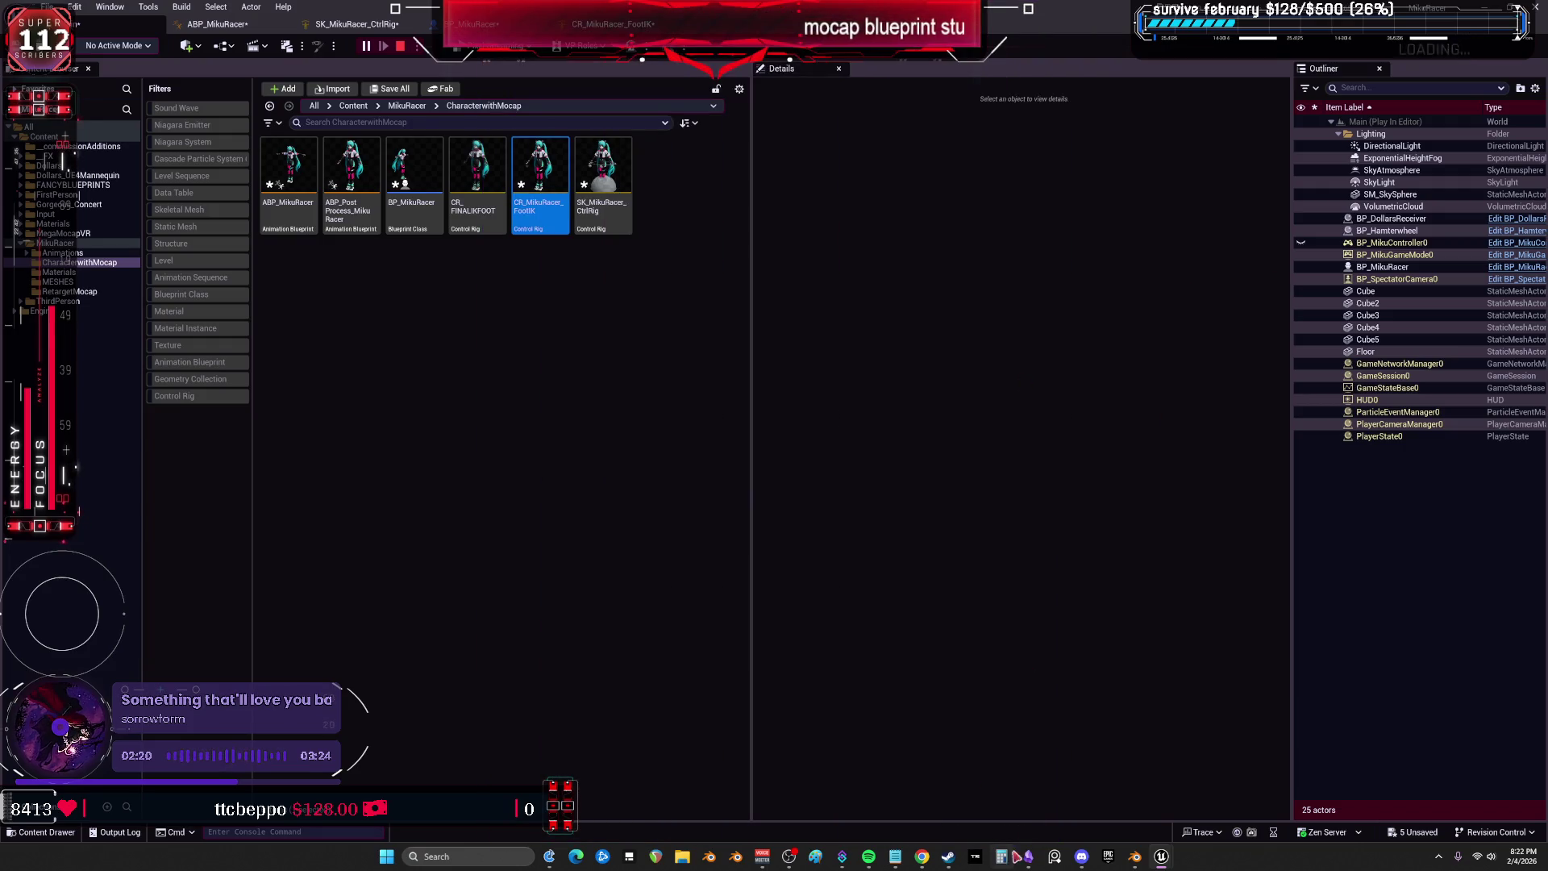
{"action": "left_click", "coordinate": [896, 861]}
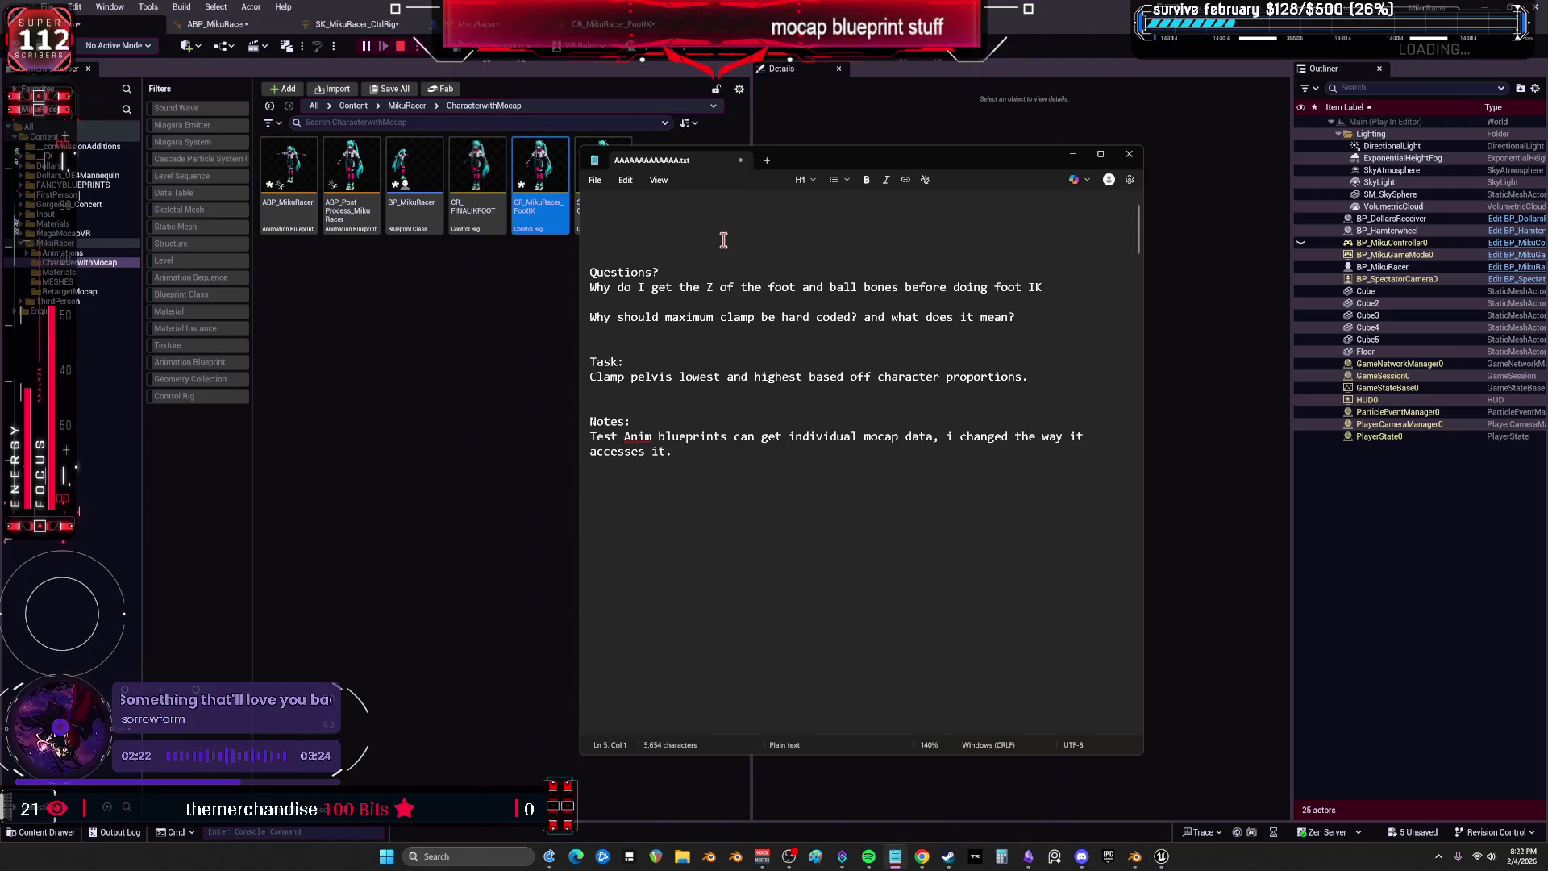
Add 'Get Pelvis Location defaults based off character. (so can be modular)' as the new top line.
{"action": "key", "text": "Return"}
{"action": "key", "text": "Return"}
{"action": "key", "text": "Return"}
{"action": "type", "text": "solv"}
{"action": "key", "text": "BackSpace"}
{"action": "key", "text": "BackSpace"}
{"action": "key", "text": "BackSpace"}
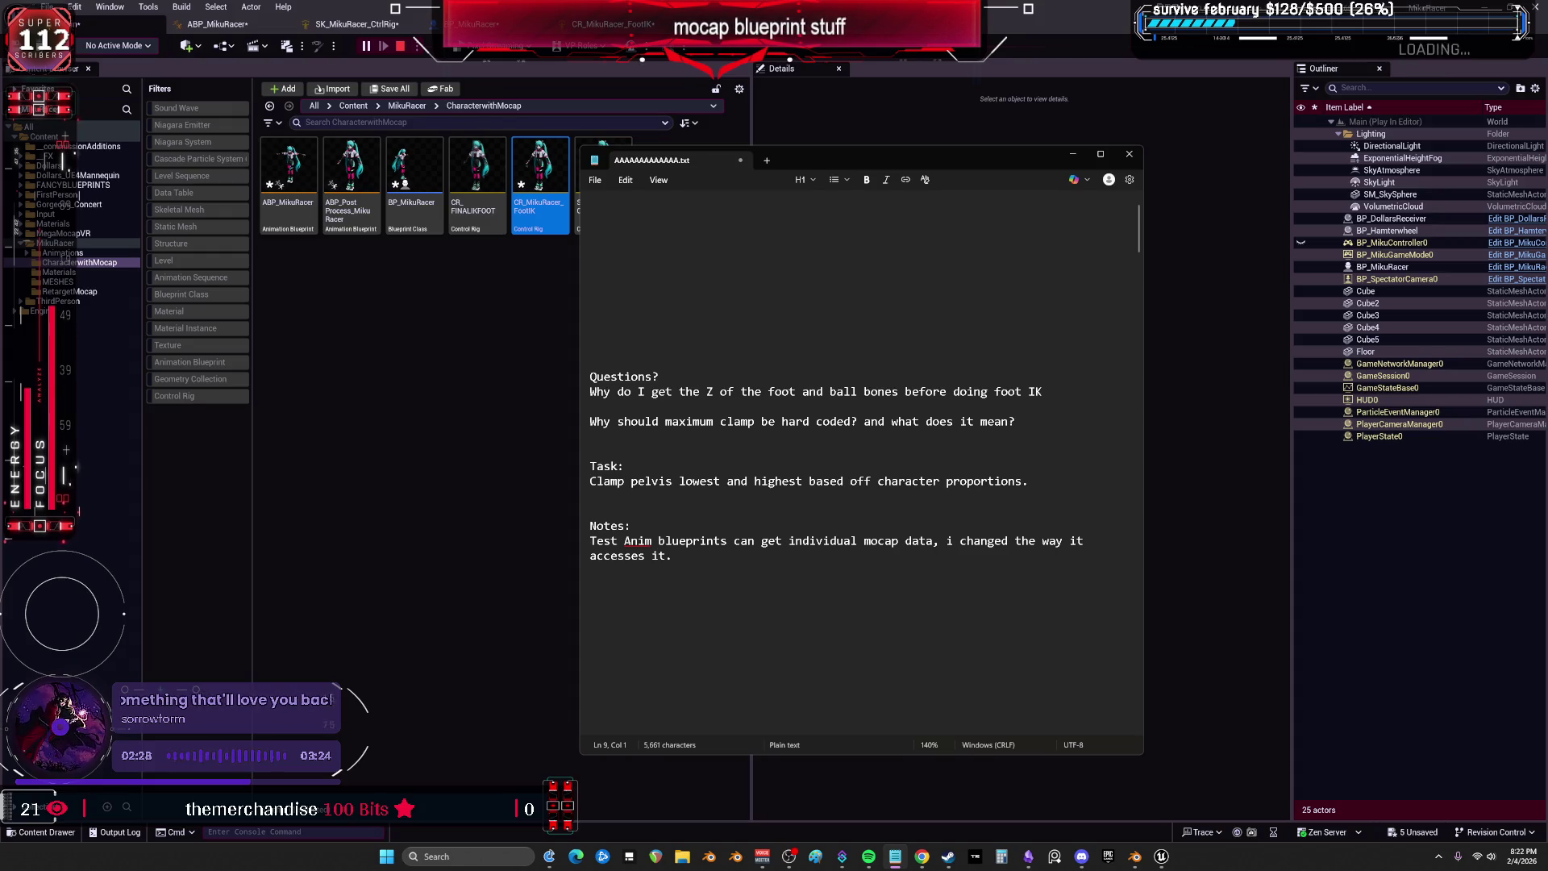
{"action": "type", "text": "Get Pelvs"}
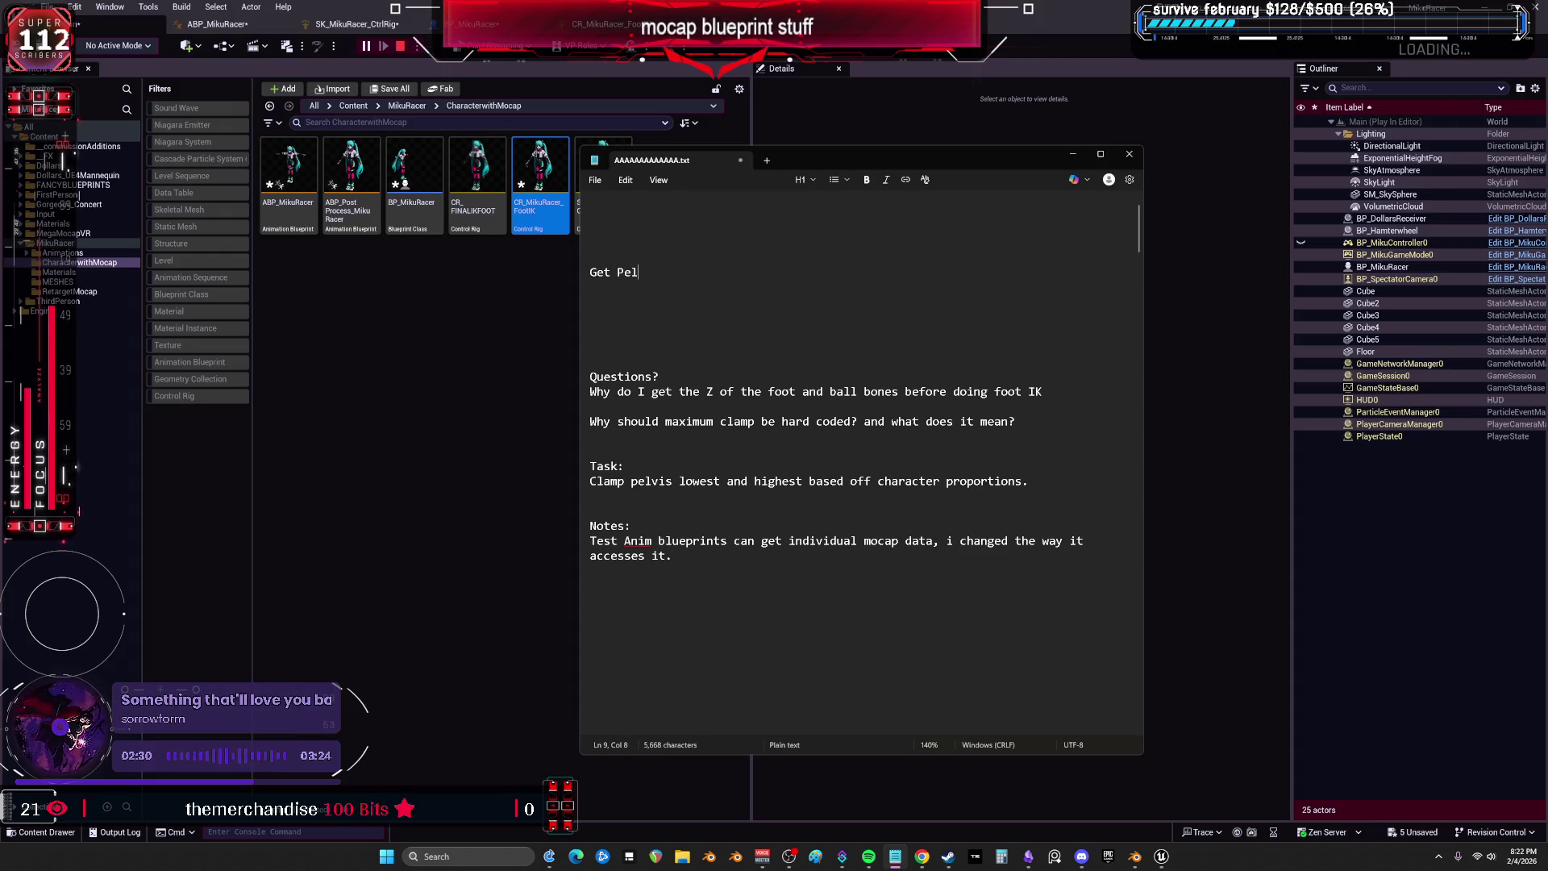
{"action": "key", "text": "BackSpace"}
{"action": "type", "text": "is Location"}
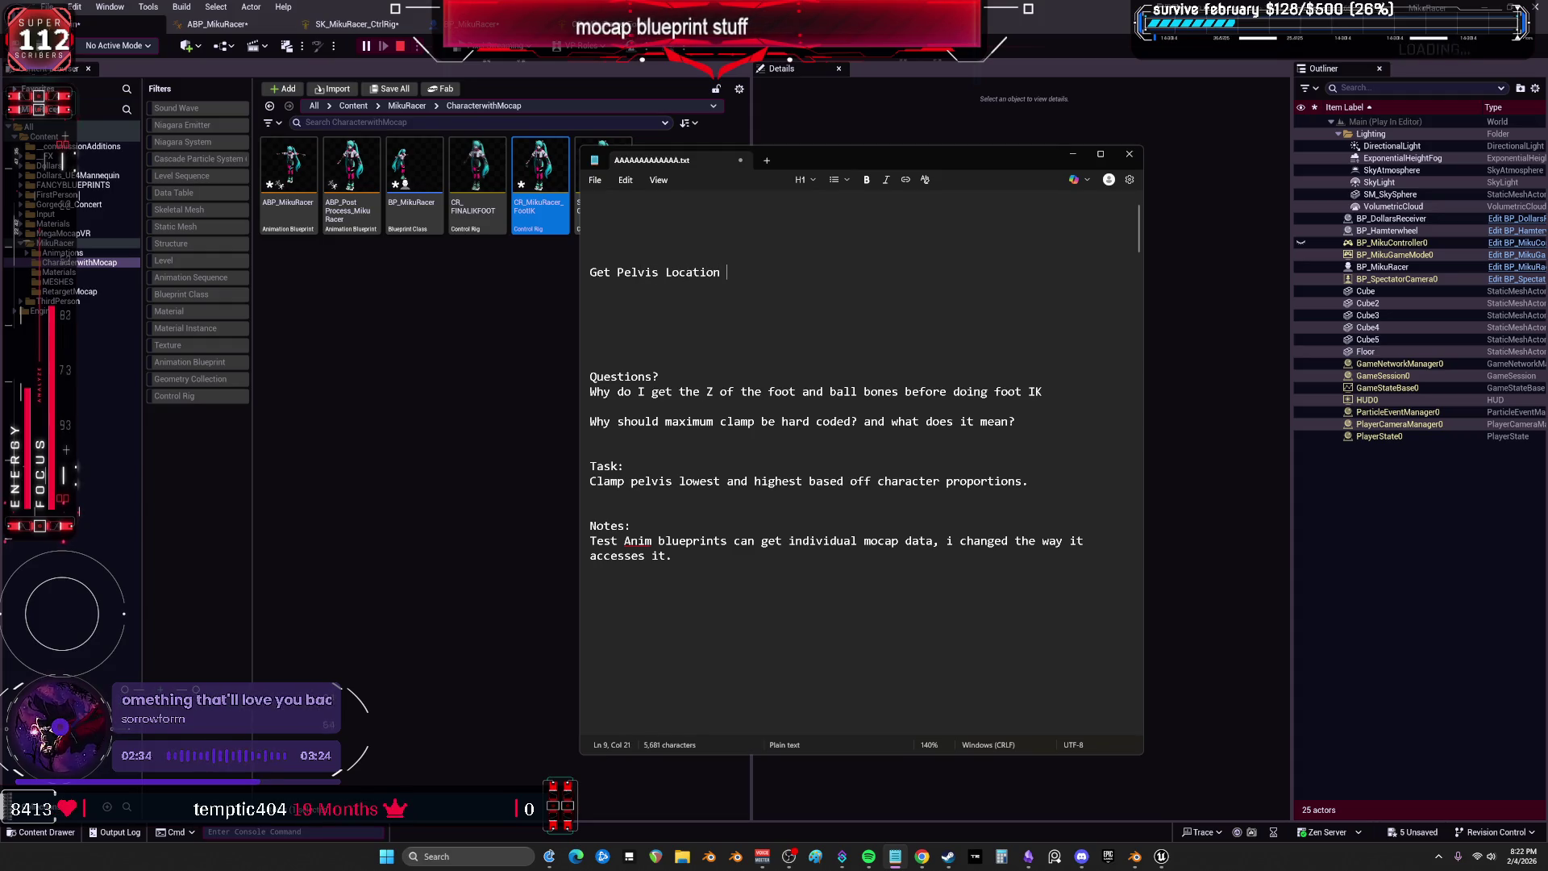
{"action": "type", "text": " defaults "}
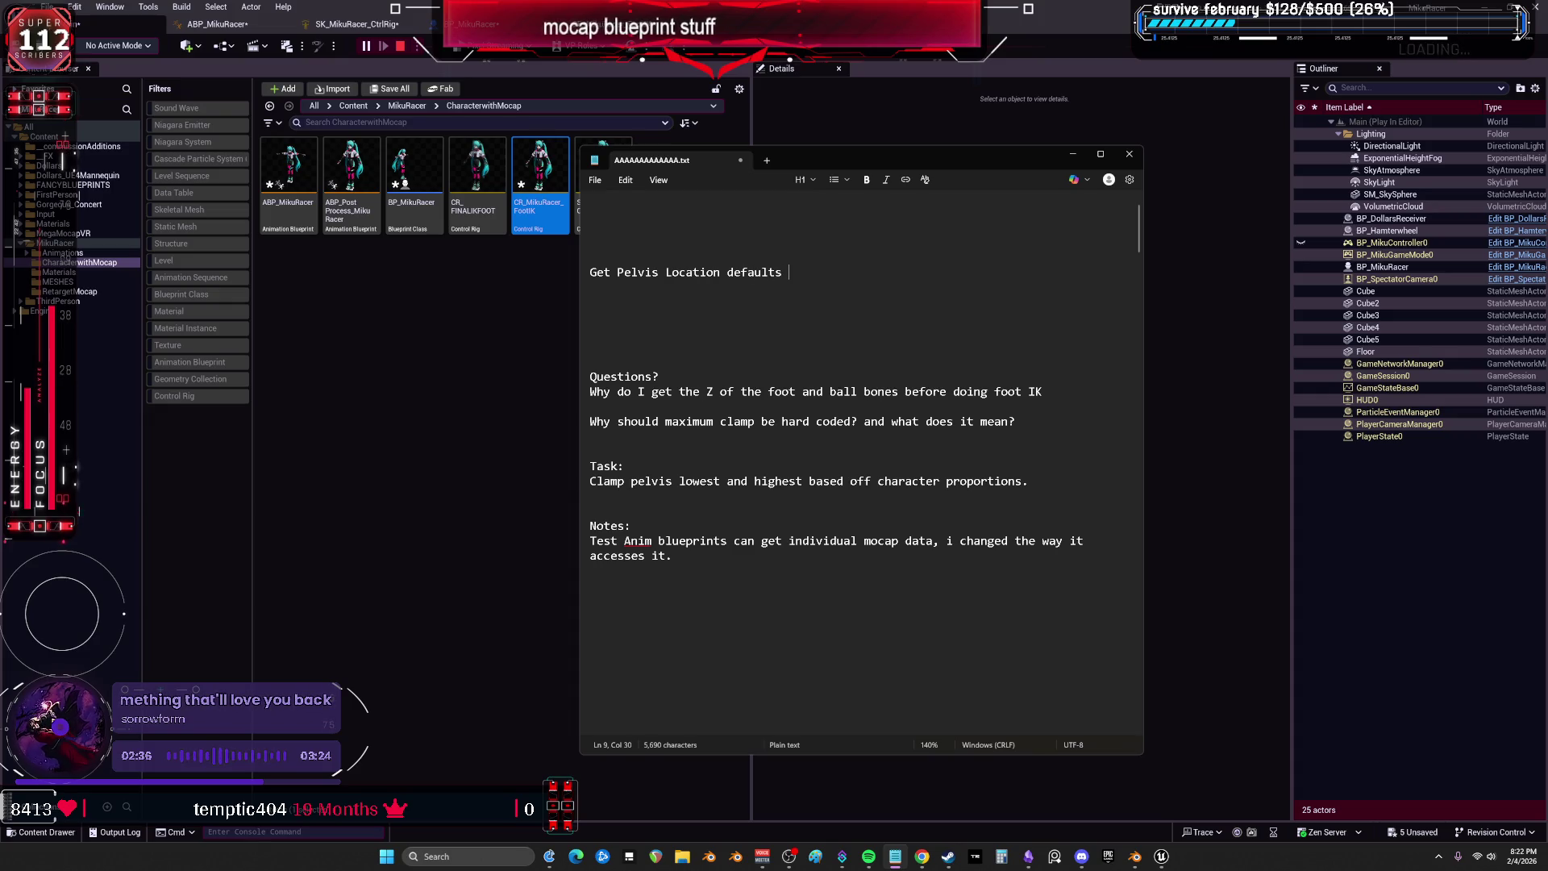
{"action": "type", "text": "based off charac"}
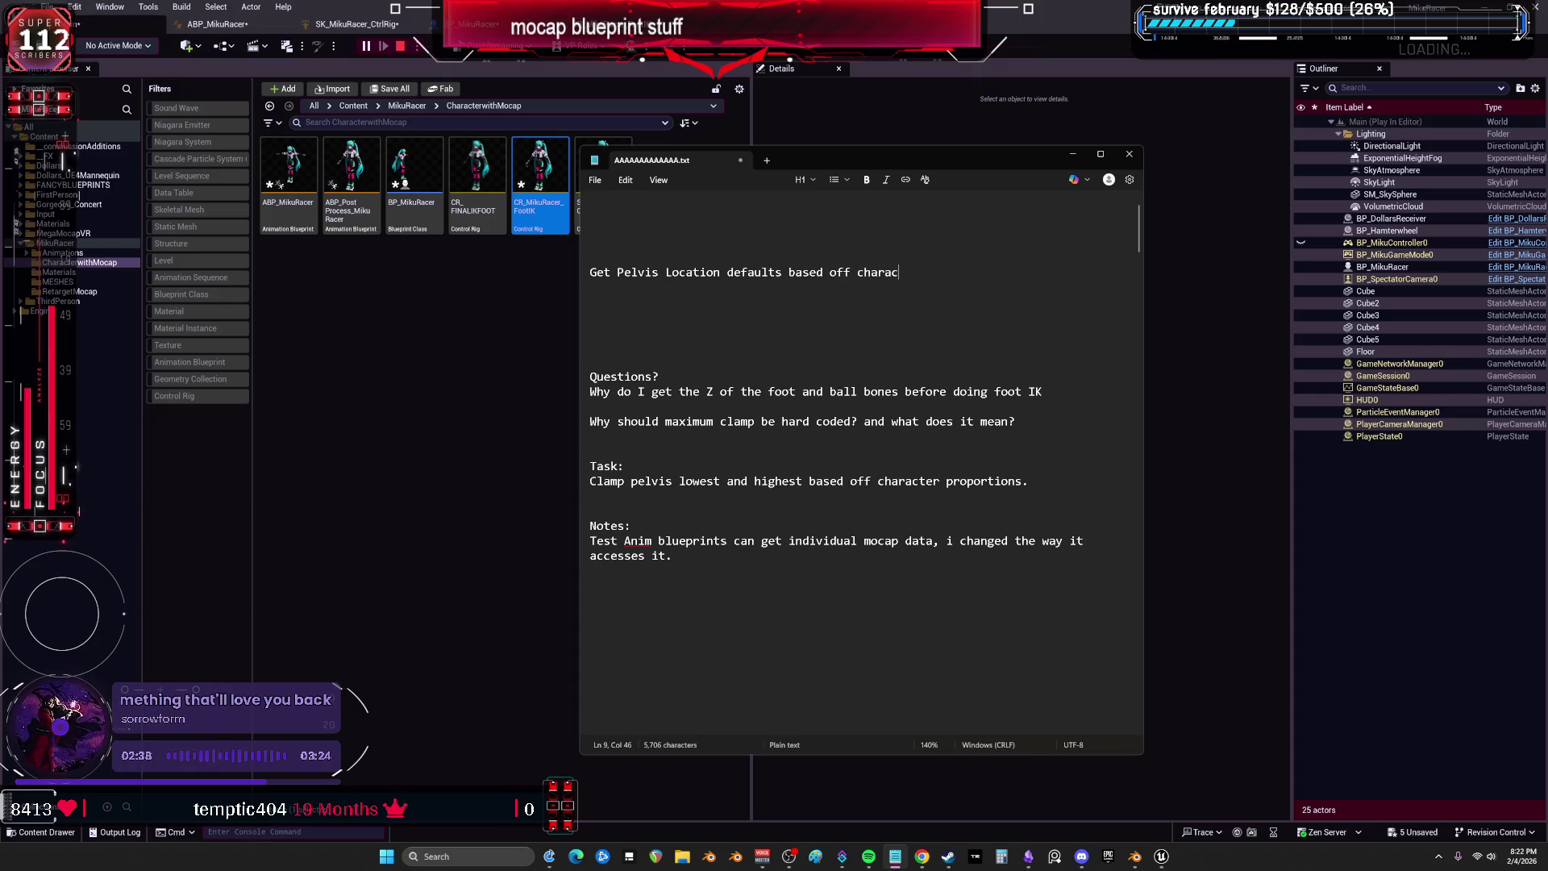
{"action": "type", "text": "ter."}
{"action": "key", "text": "Return"}
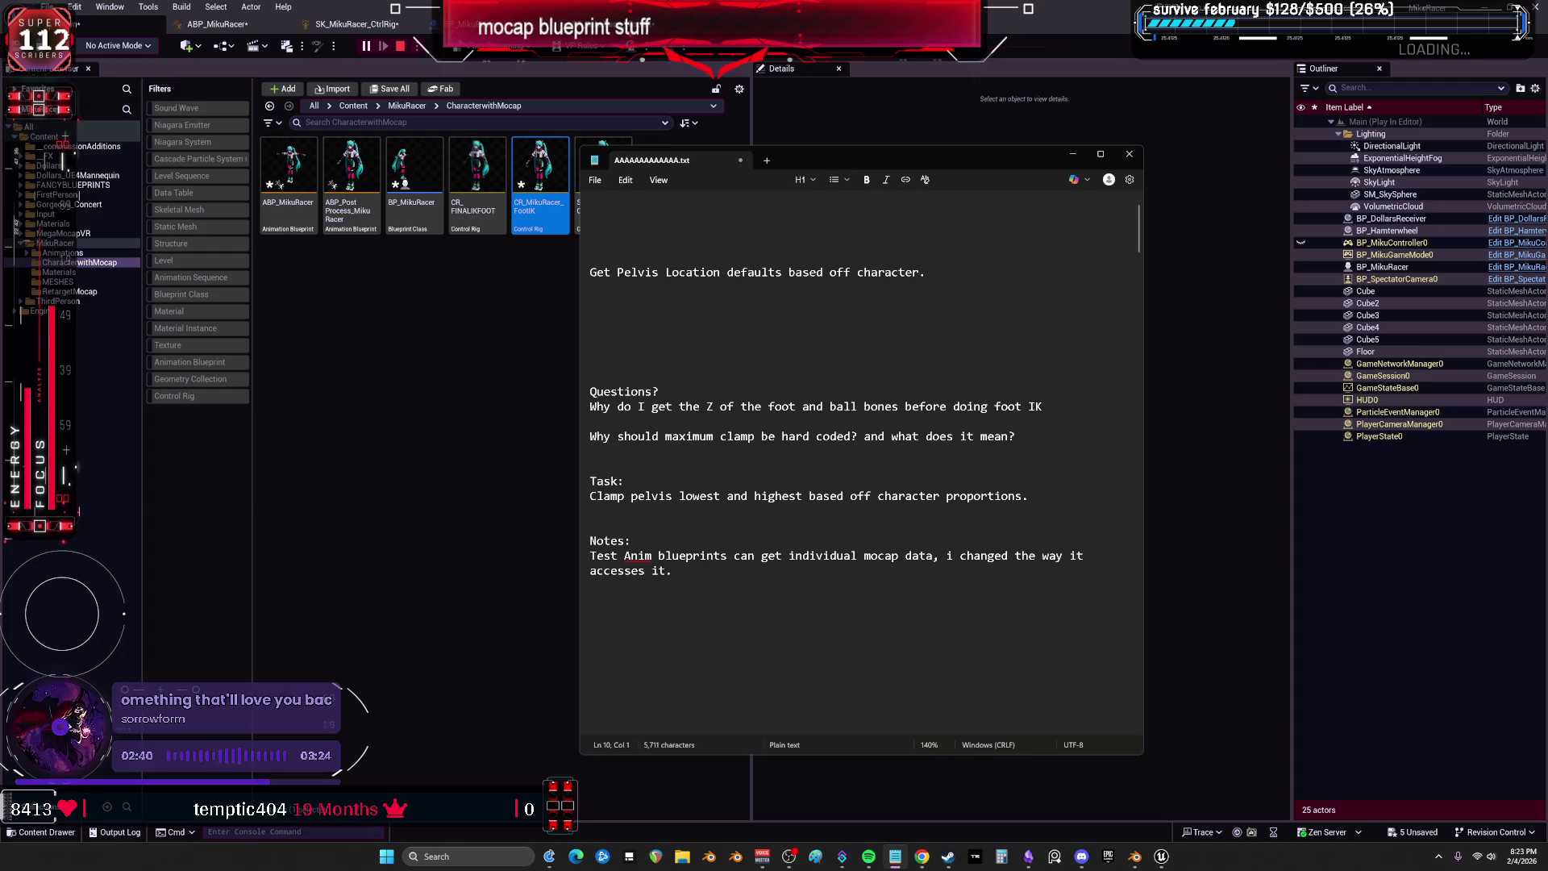
{"action": "key", "text": "BackSpace"}
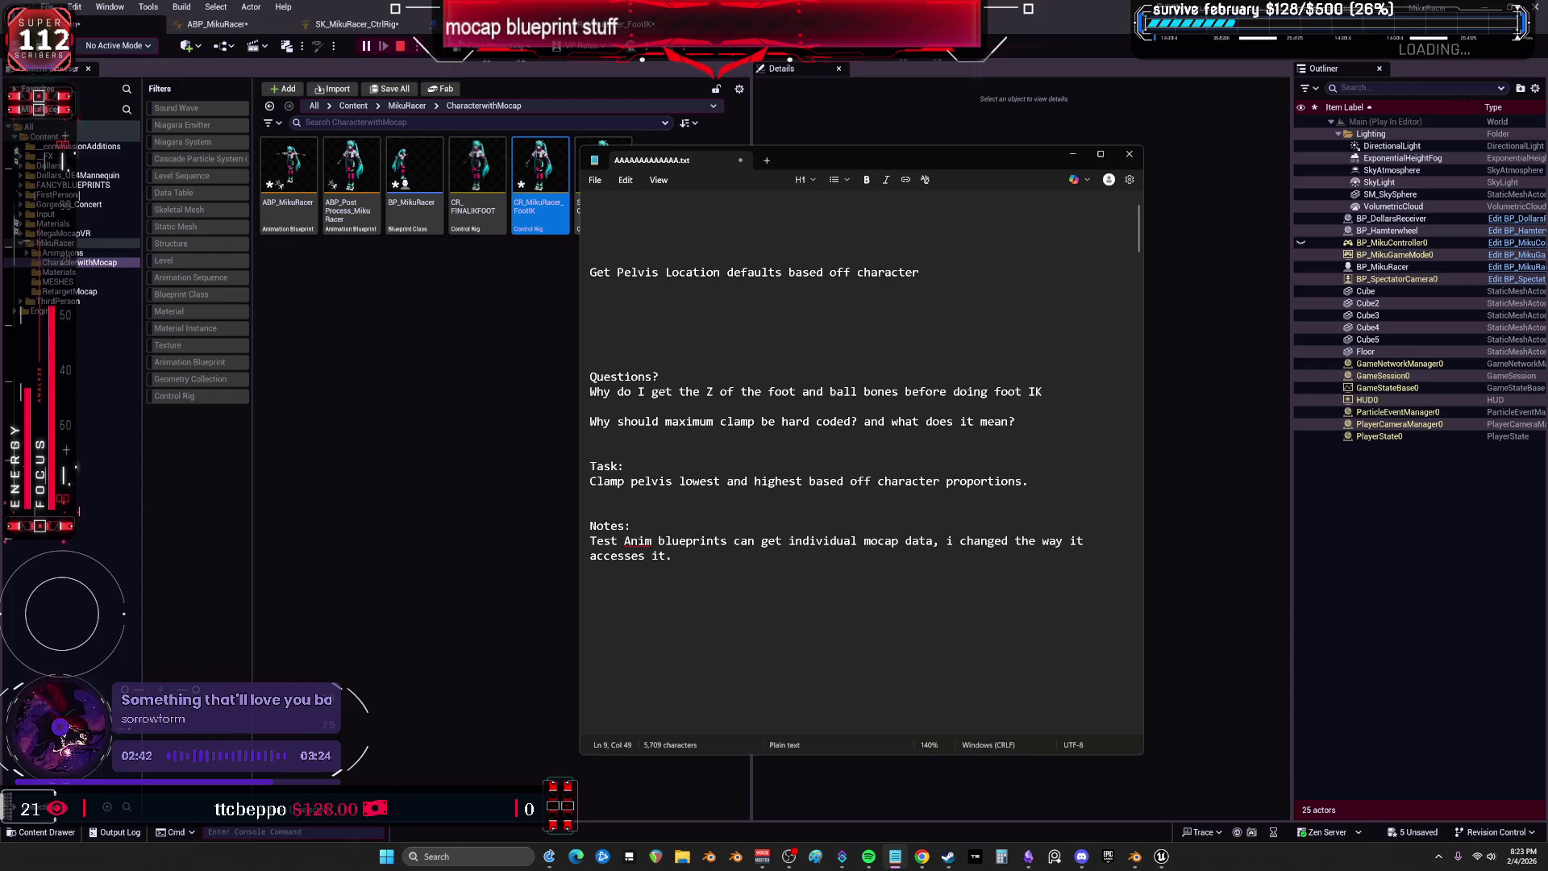
{"action": "type", "text": ". (so can be modular"}
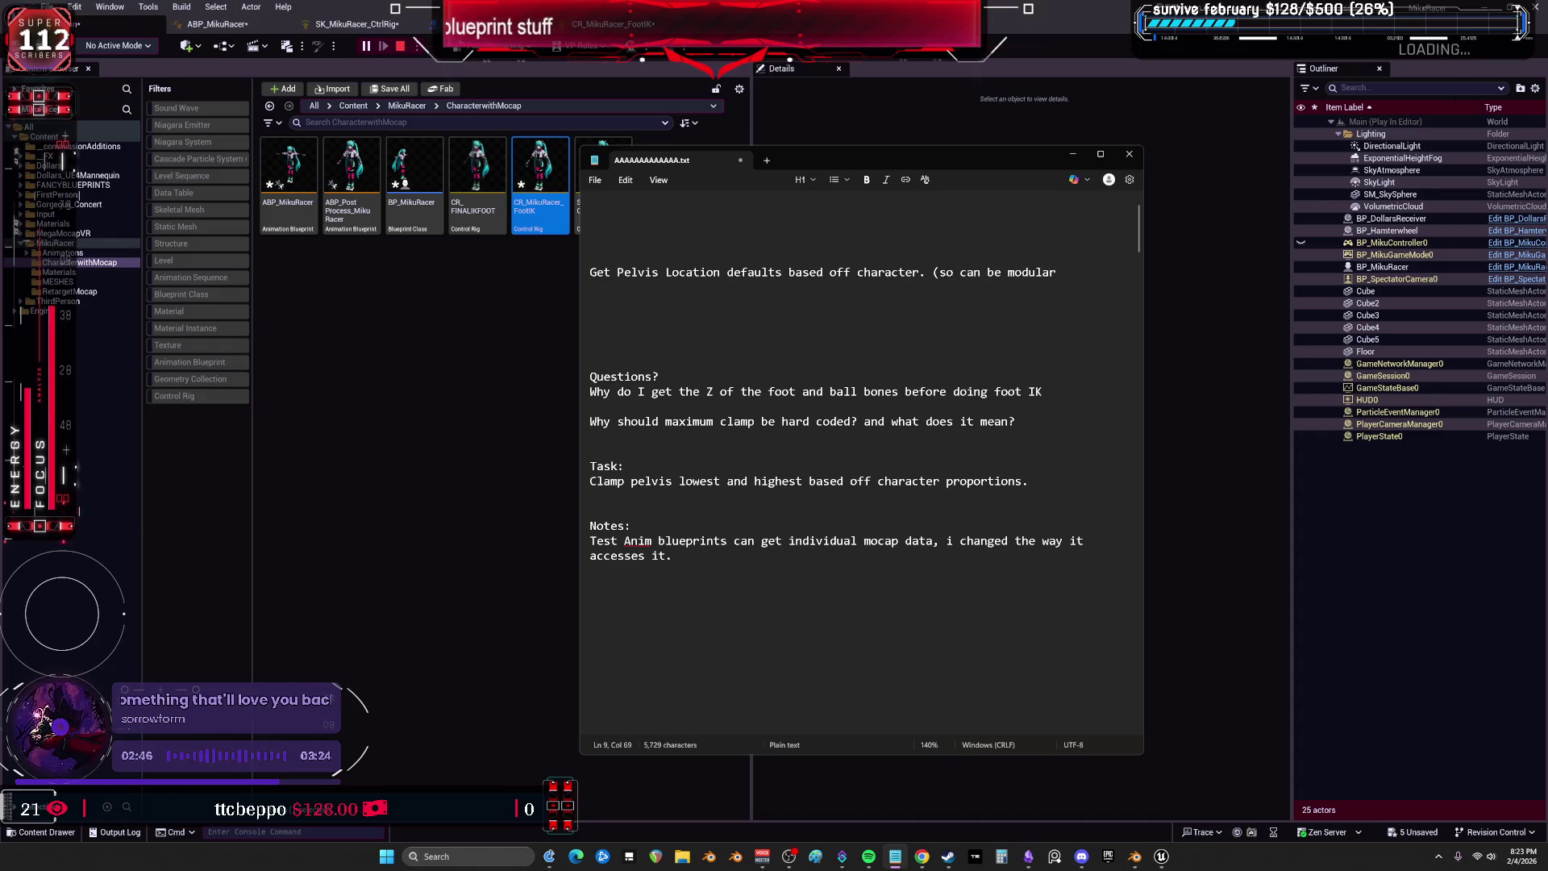
{"action": "key", "text": "Return"}
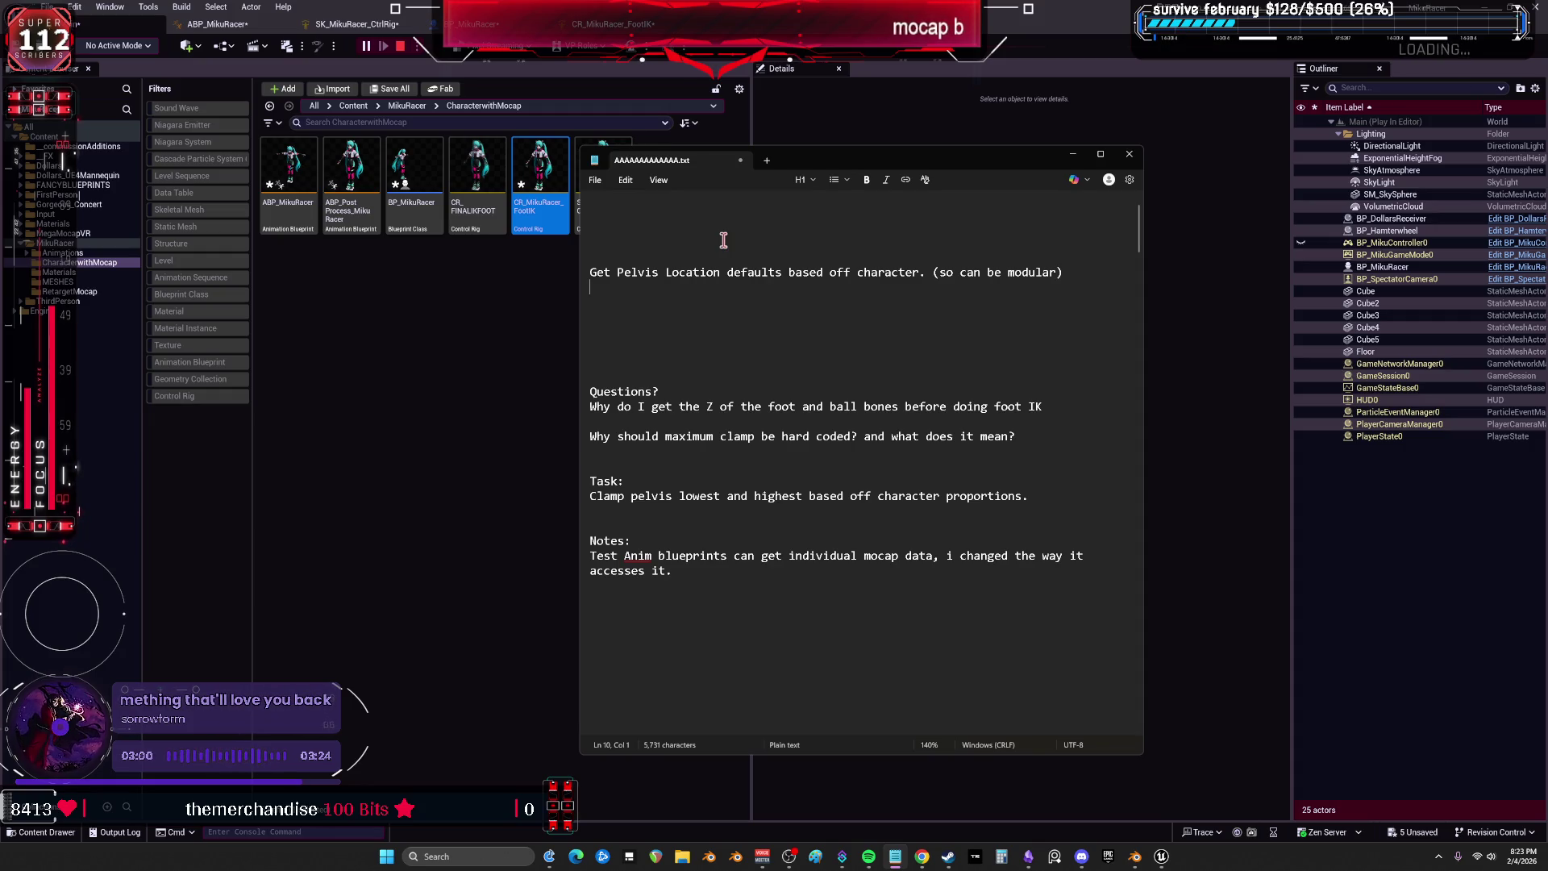
Add lines 'Check pelvis location and update and changes.' and 'Apply any updated changes to contrl rig.'.
{"action": "type", "text": "C"}
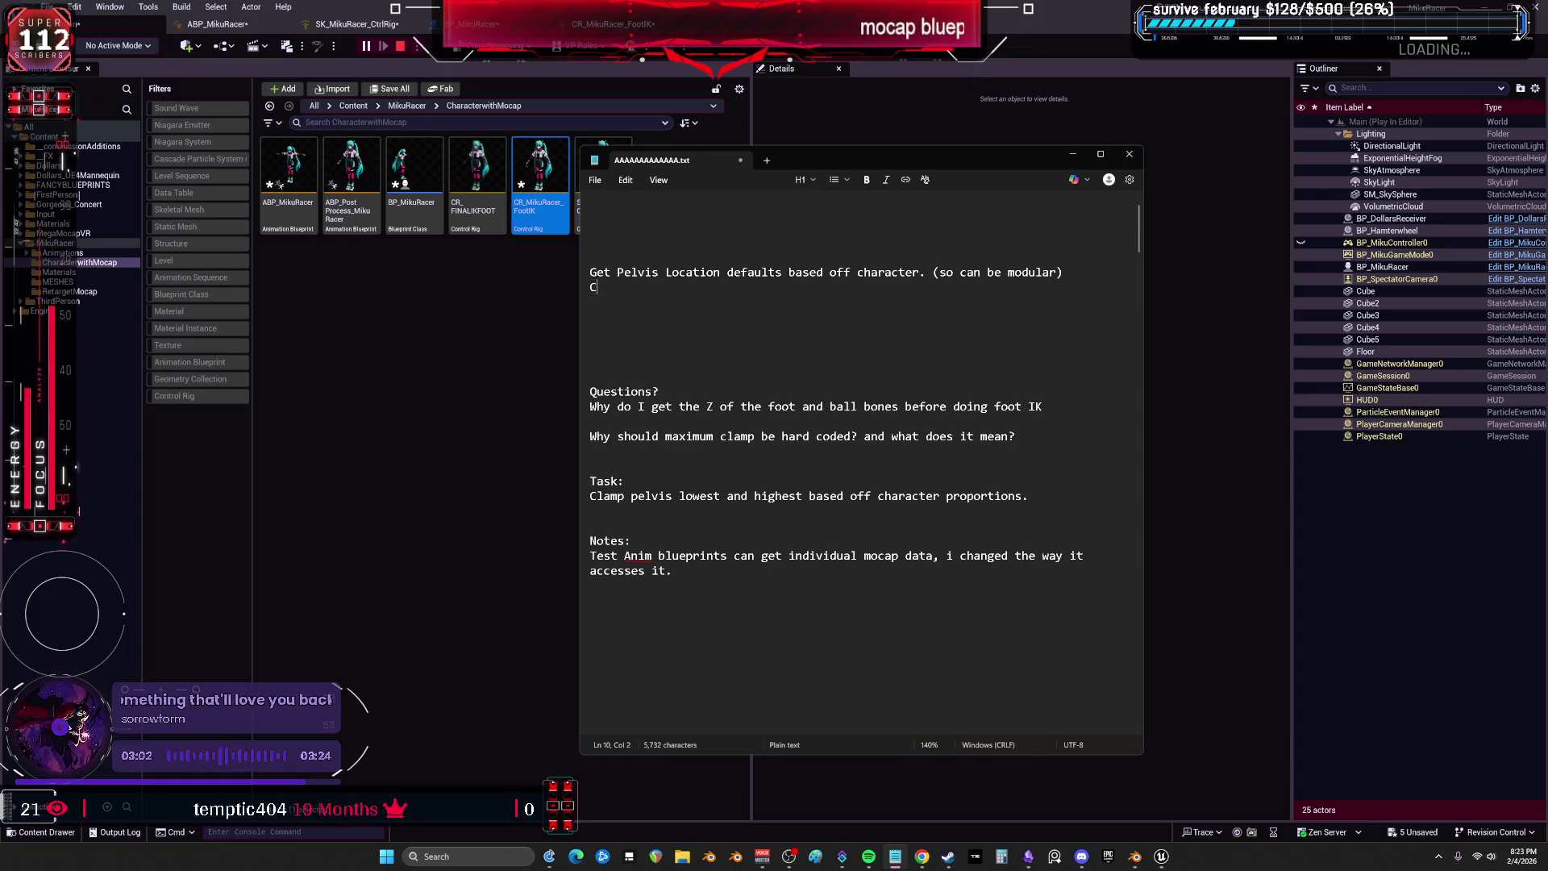
{"action": "type", "text": "heck pelvis location and update and changes"}
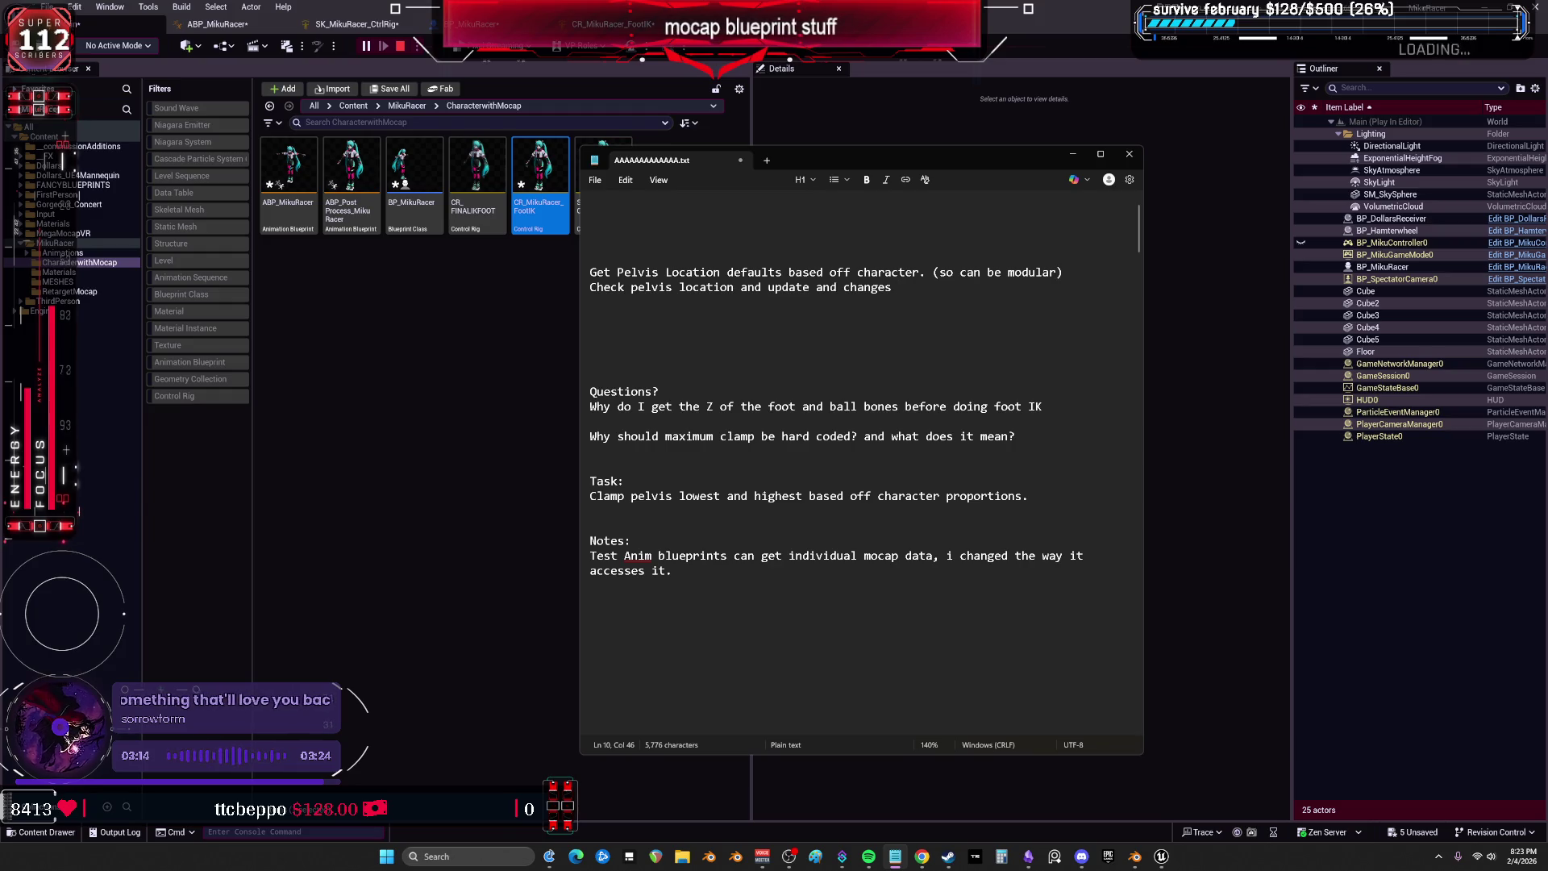
{"action": "key", "text": "Return"}
{"action": "type", "text": "Apply change"}
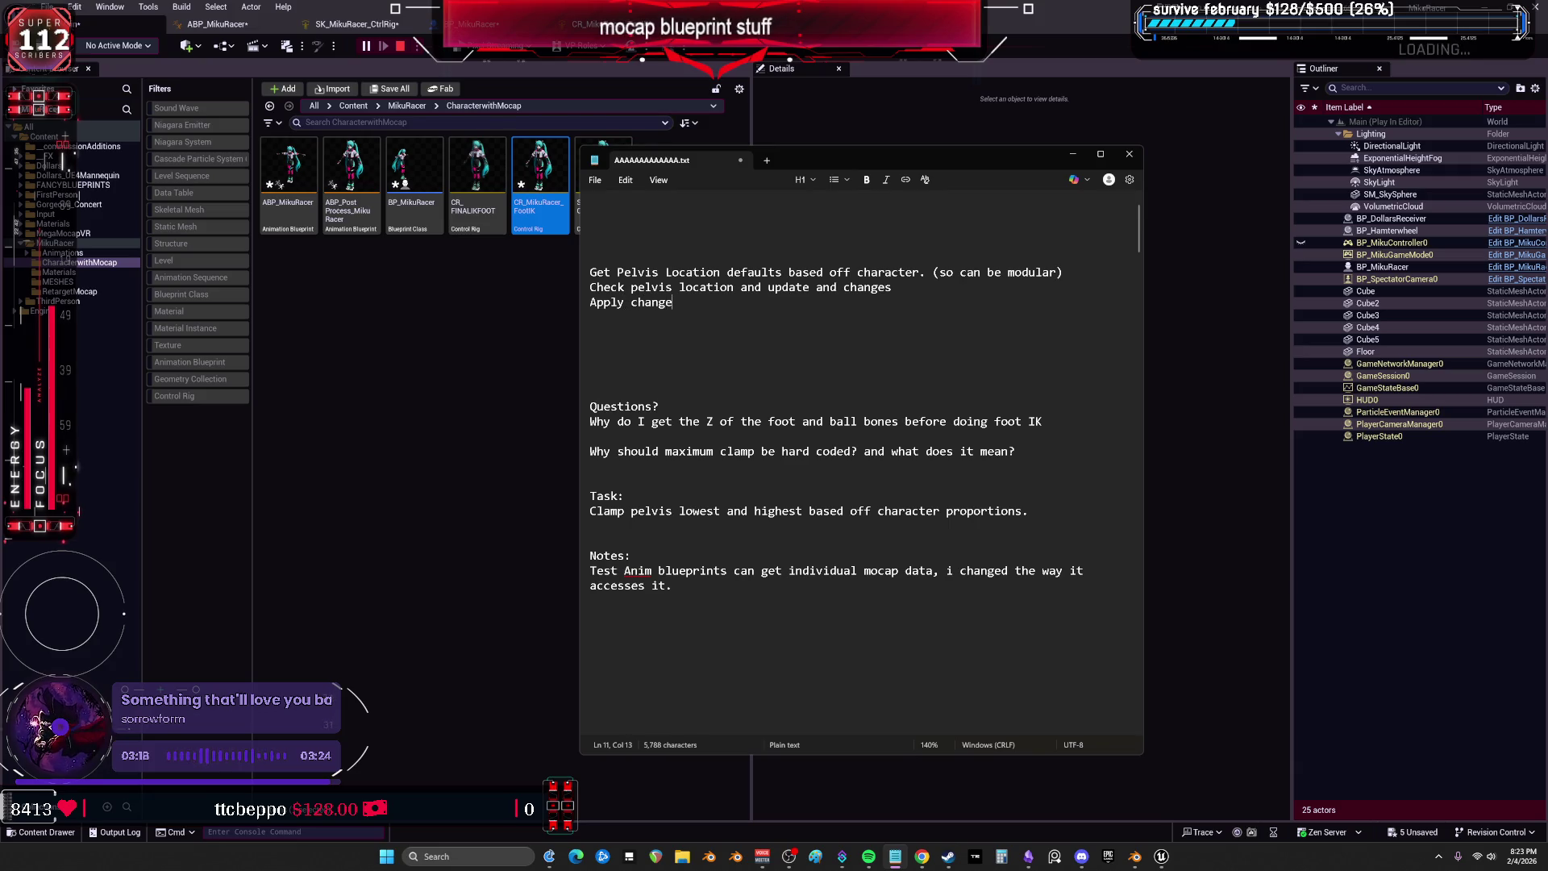
{"action": "key", "text": "BackSpace"}
{"action": "key", "text": "BackSpace"}
{"action": "key", "text": "BackSpace"}
{"action": "key", "text": "BackSpace"}
{"action": "key", "text": "BackSpace"}
{"action": "key", "text": "BackSpace"}
{"action": "type", "text": "any updated changes to contrl rig."}
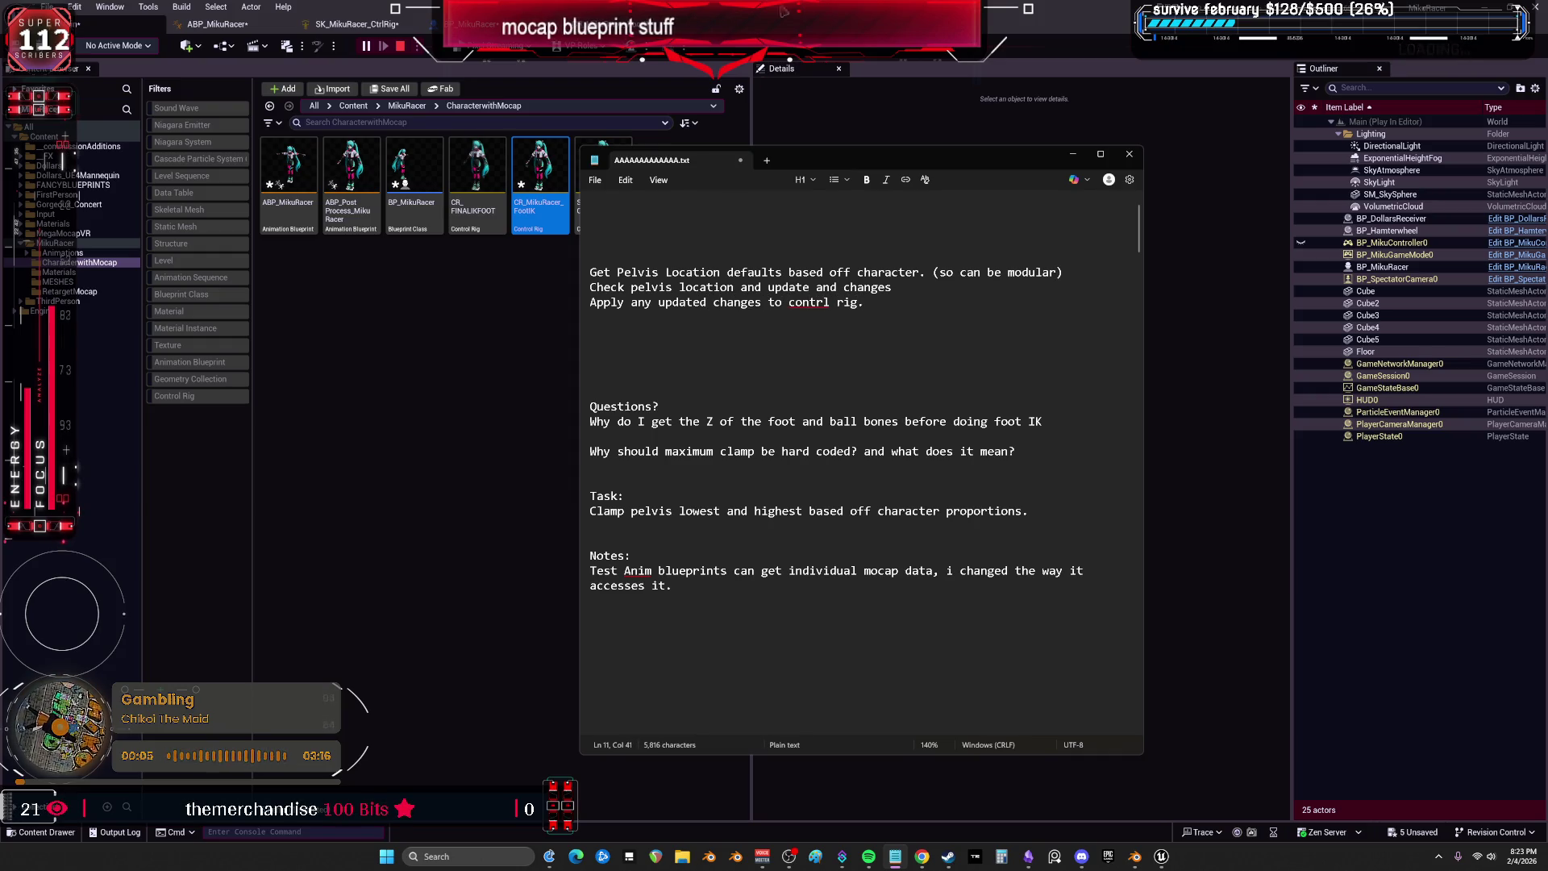
{"action": "left_click", "coordinate": [899, 290]}
{"action": "type", "text": "."}
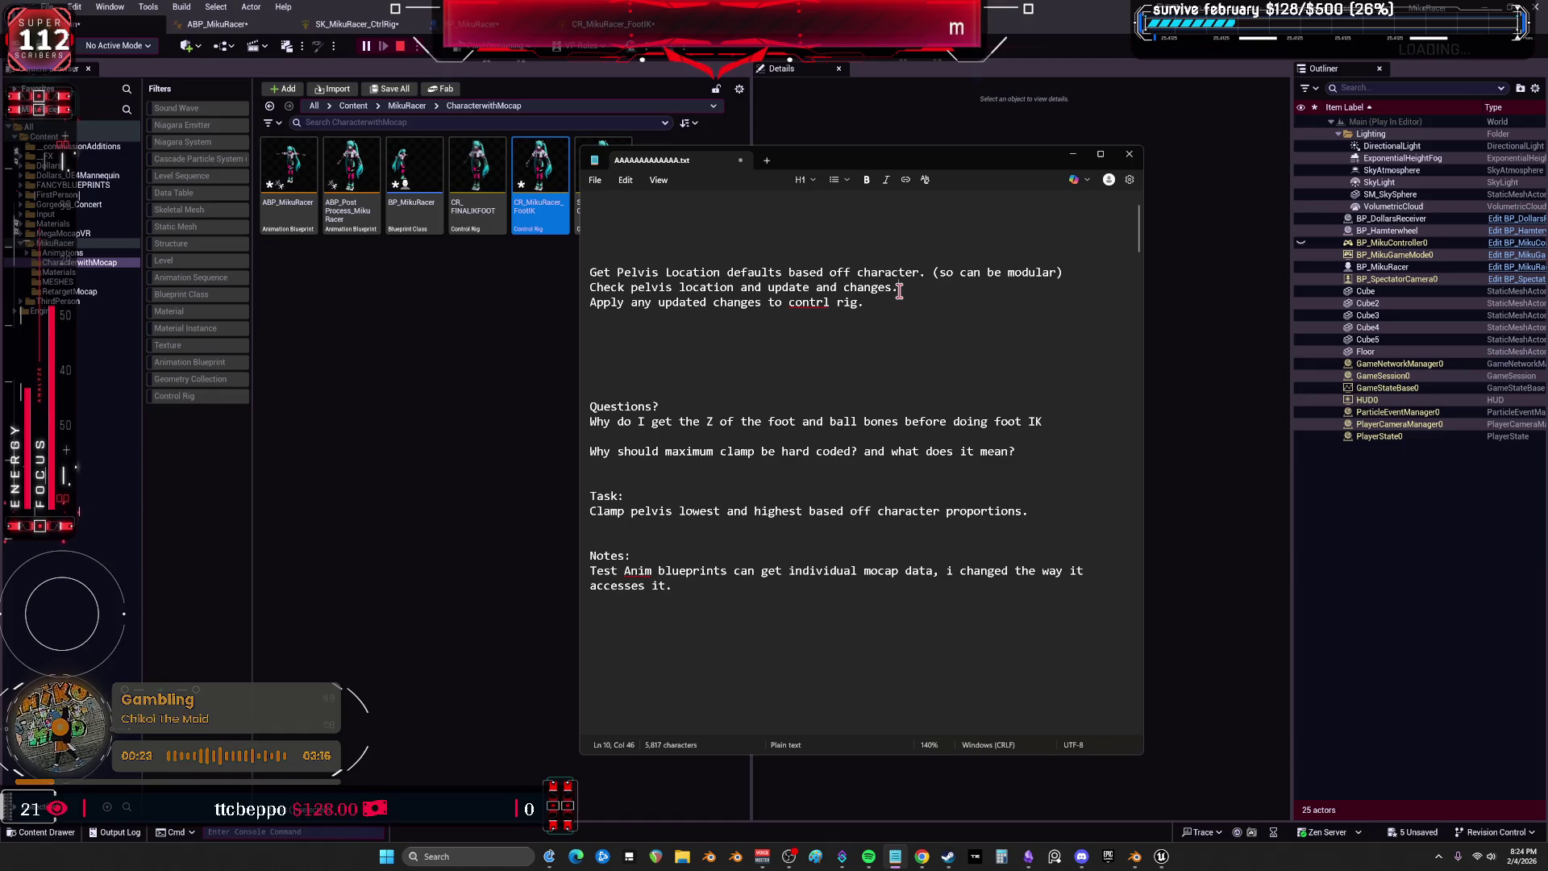
Select the 'Check pelvis location and update and changes.' line.
{"action": "left_click_drag", "start_coordinate": [605, 302], "coordinate": [576, 285]}
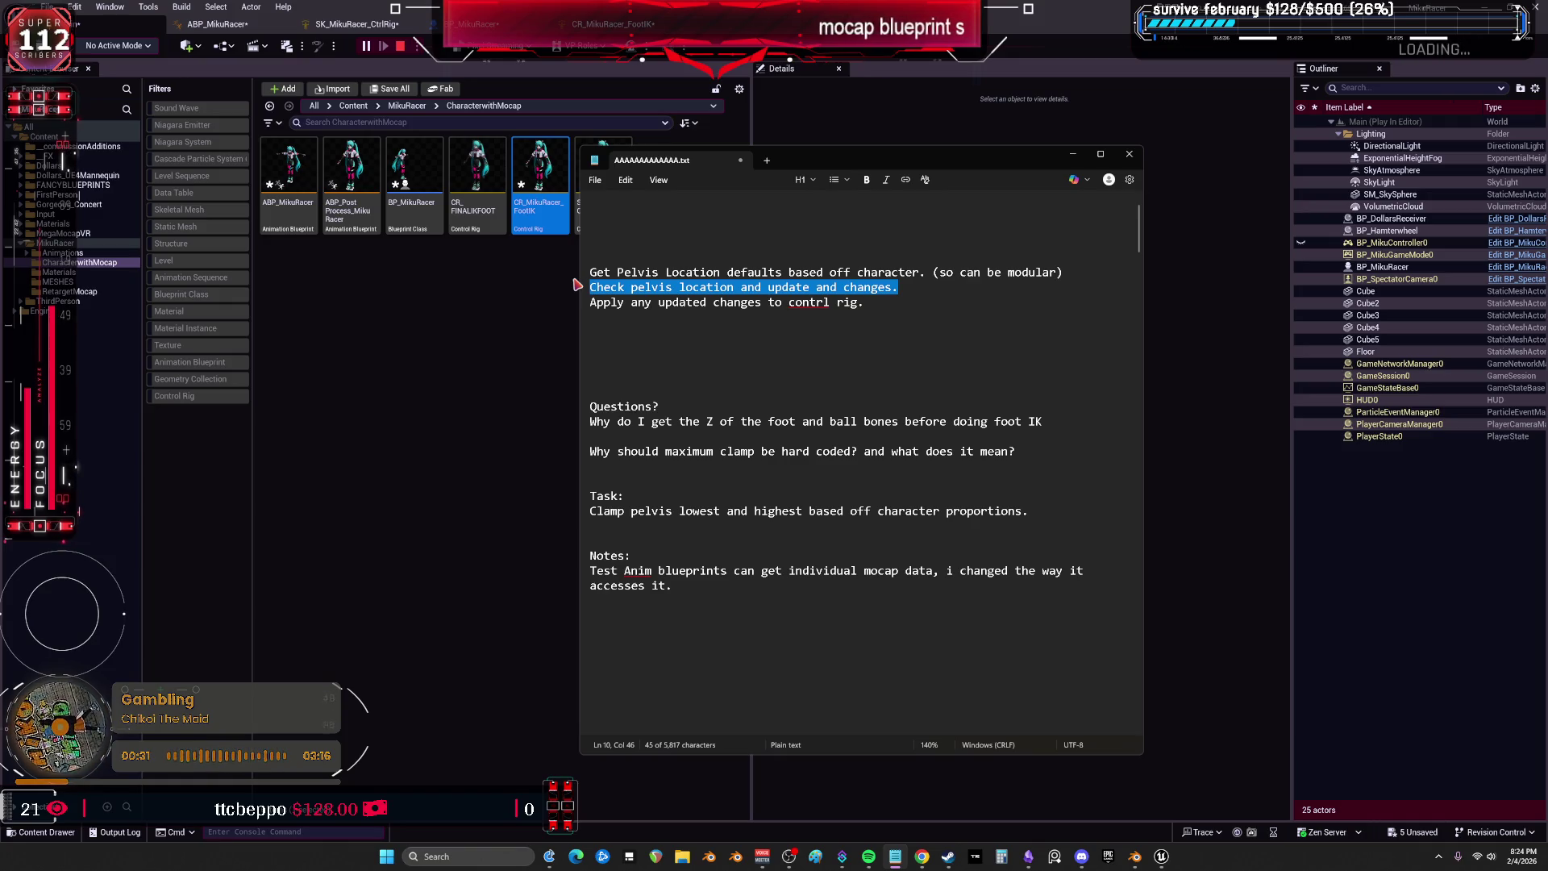
{"action": "mouse_move", "coordinate": [897, 287]}
{"action": "left_mouse_down"}
{"action": "mouse_move", "coordinate": [567, 277]}
{"action": "mouse_move", "coordinate": [926, 290]}
{"action": "mouse_move", "coordinate": [1061, 269]}
{"action": "left_mouse_up"}
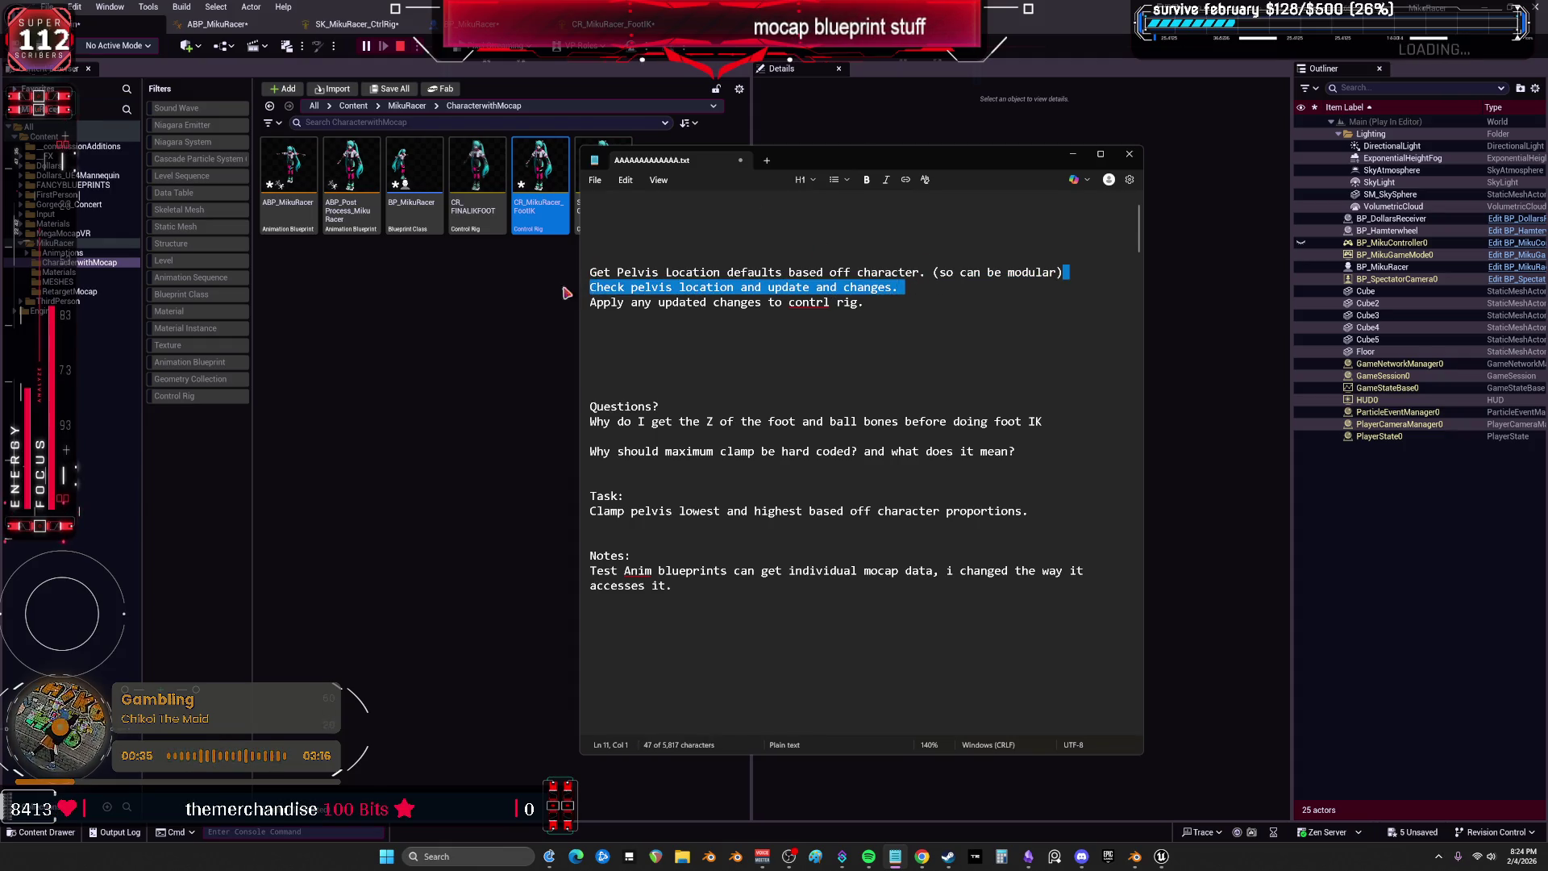
{"action": "left_click", "coordinate": [925, 290]}
{"action": "left_click_drag", "start_coordinate": [925, 290], "coordinate": [588, 288]}
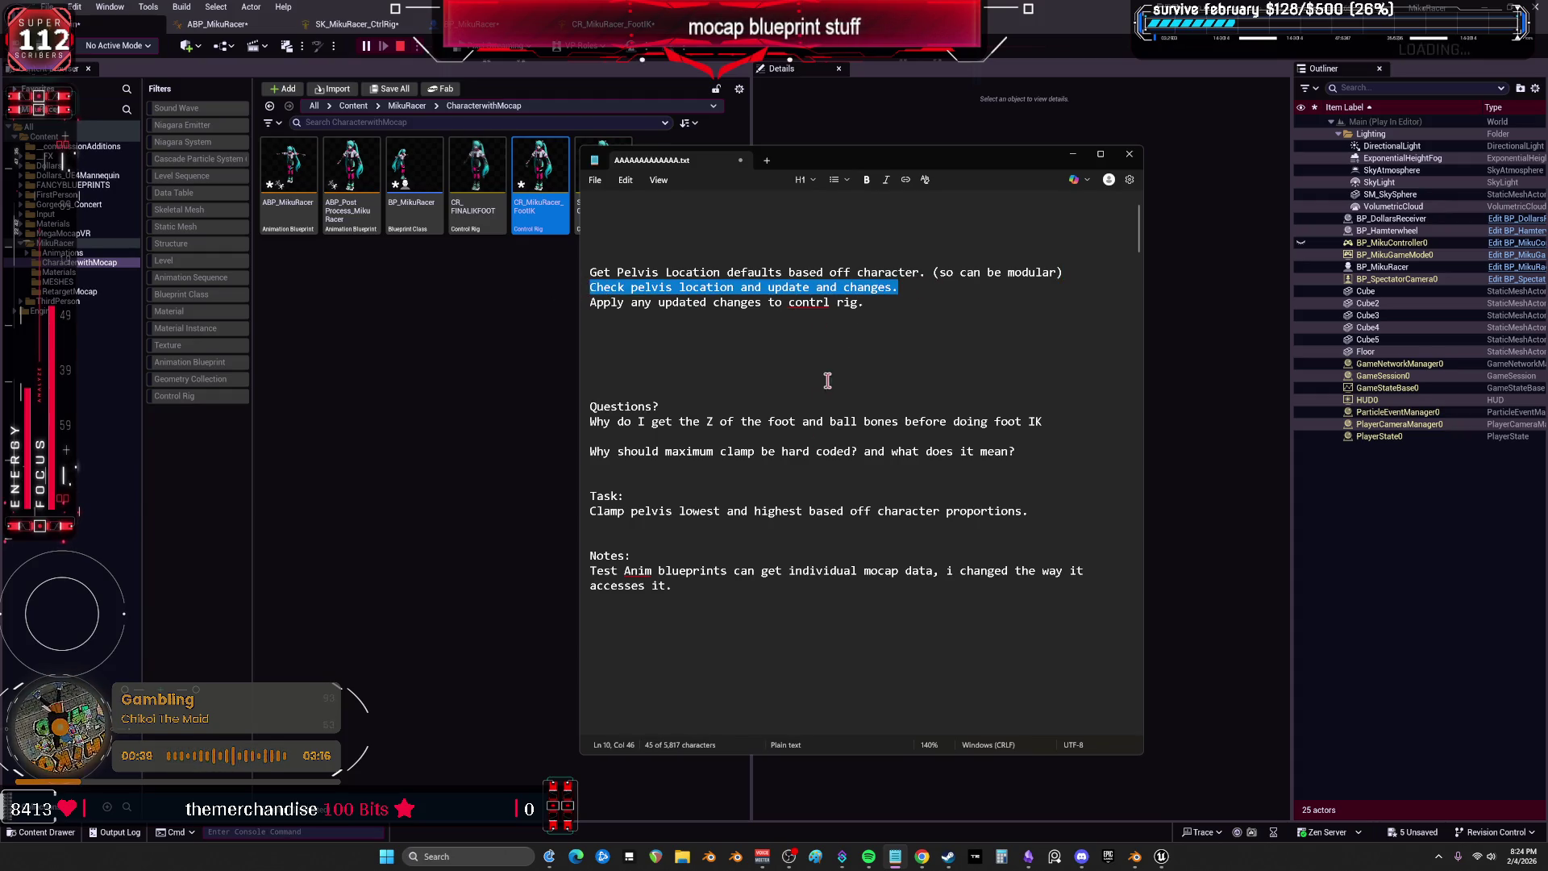
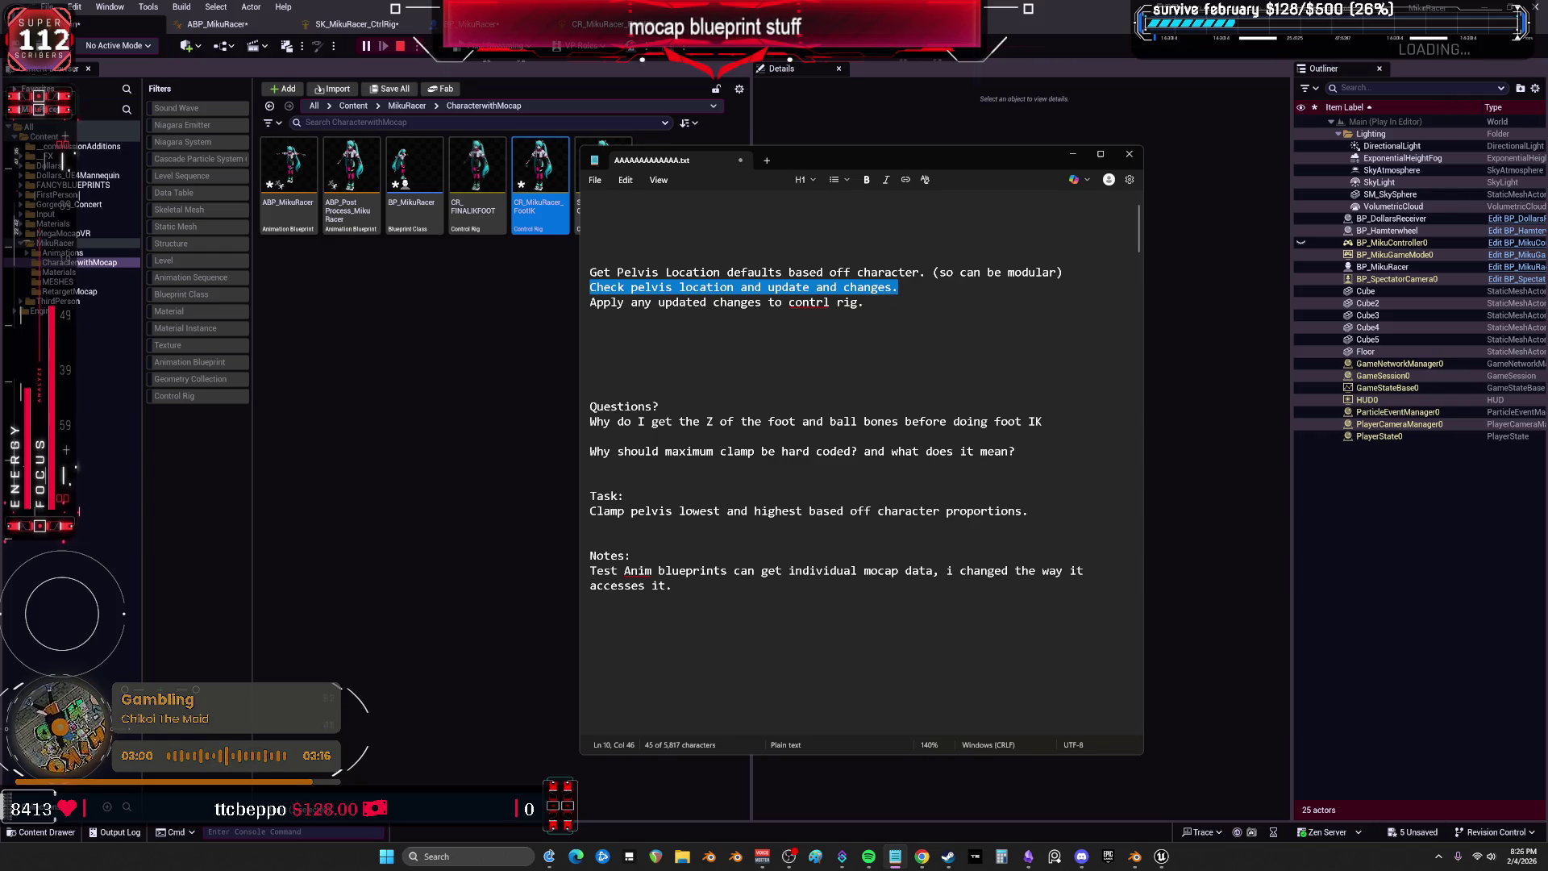
Leave the Notepad pelvis-clamp notes and bring Obsidian's to-do canvas to the front.
{"action": "key", "text": "alt+Tab"}
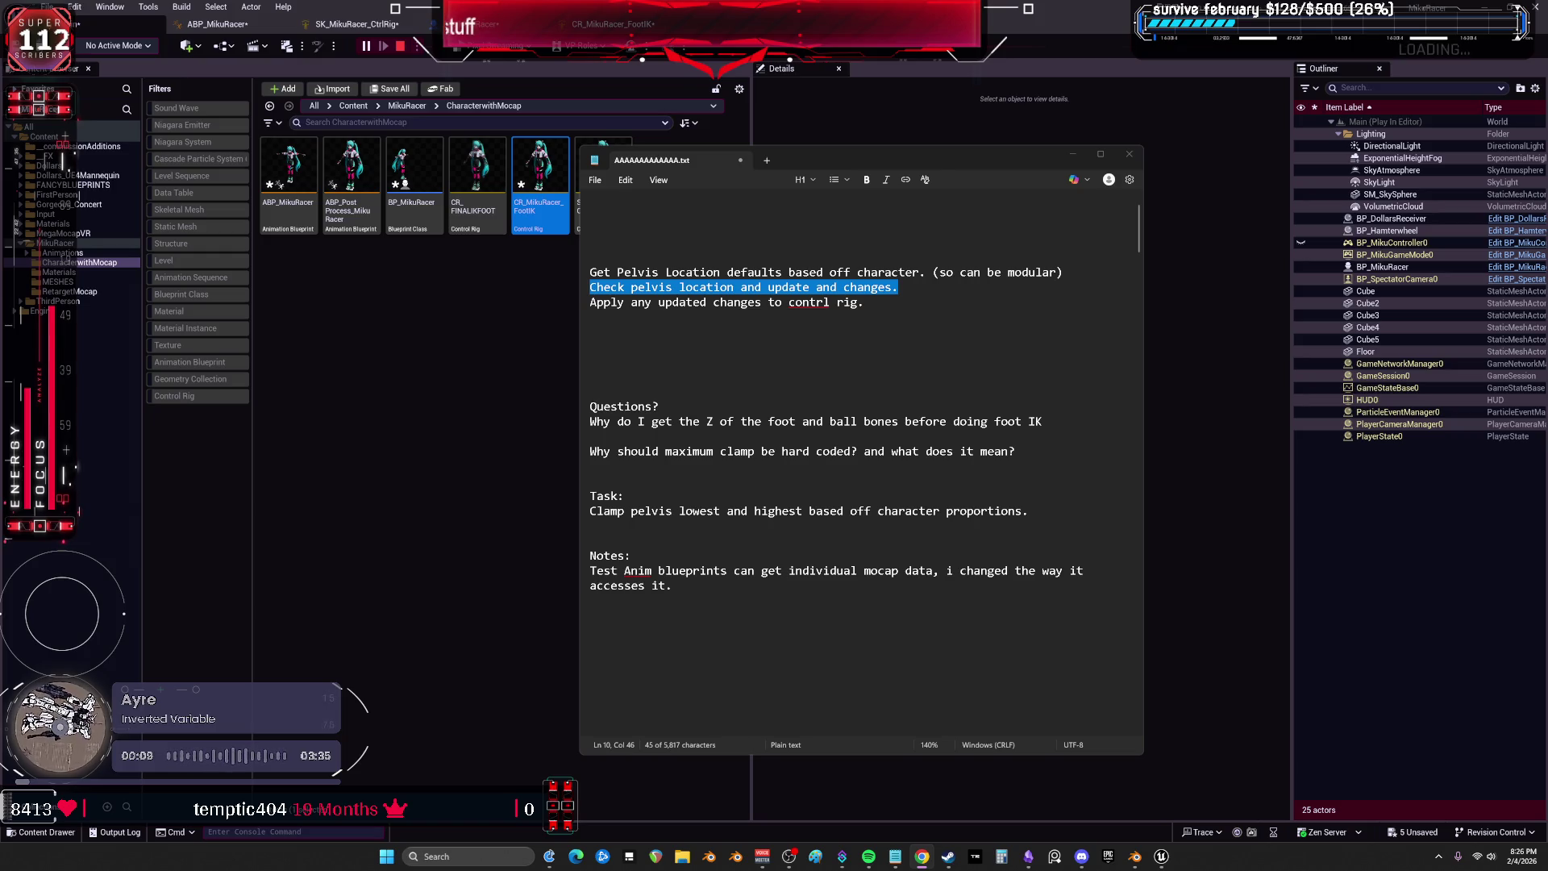
{"action": "left_click", "coordinate": [1026, 859]}
Zoom the canvas out and back in, then select the productivity machine title card.
{"action": "scroll", "coordinate": [772, 473], "scroll_direction": "down", "scroll_amount": 10}
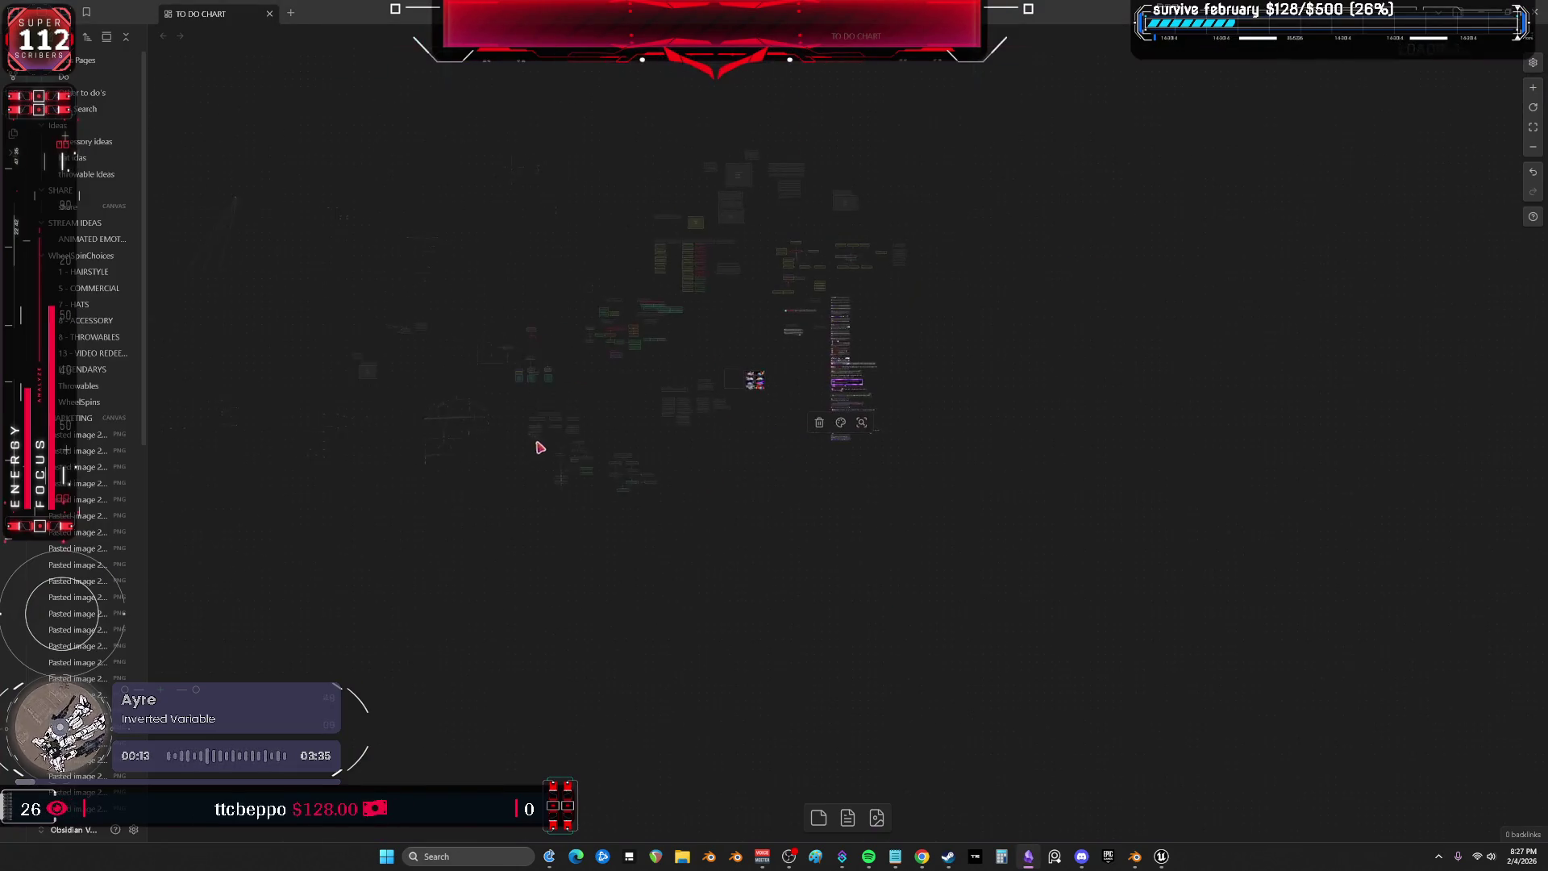
{"action": "scroll", "coordinate": [702, 317], "scroll_direction": "up", "scroll_amount": 10}
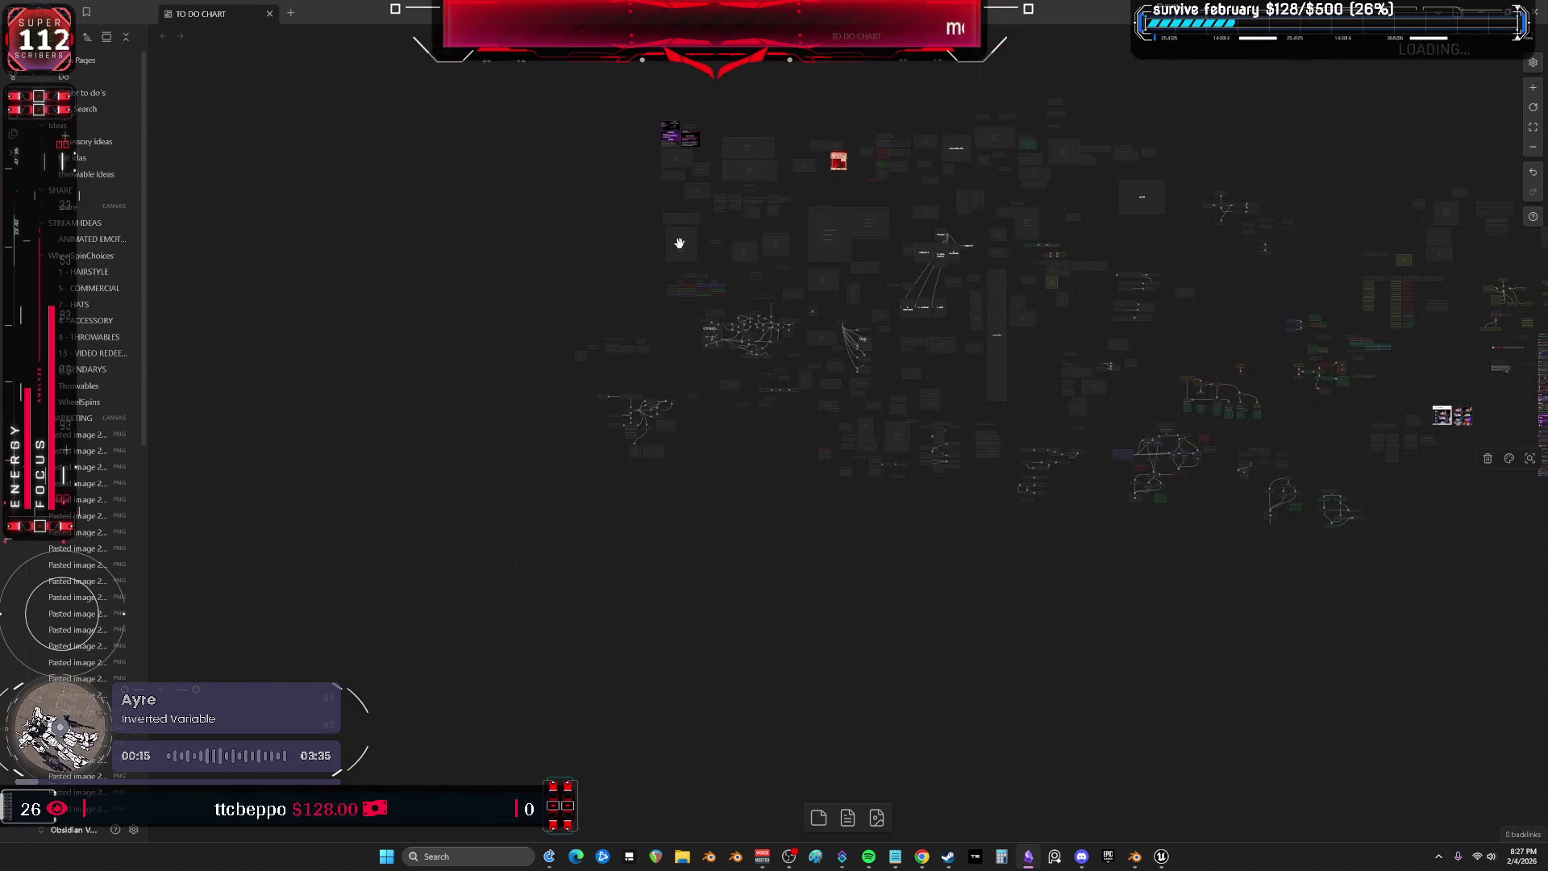
{"action": "scroll", "coordinate": [926, 379], "scroll_direction": "down", "scroll_amount": 3}
{"action": "scroll", "coordinate": [839, 345], "scroll_direction": "up", "scroll_amount": 3}
{"action": "left_click", "coordinate": [816, 229]}
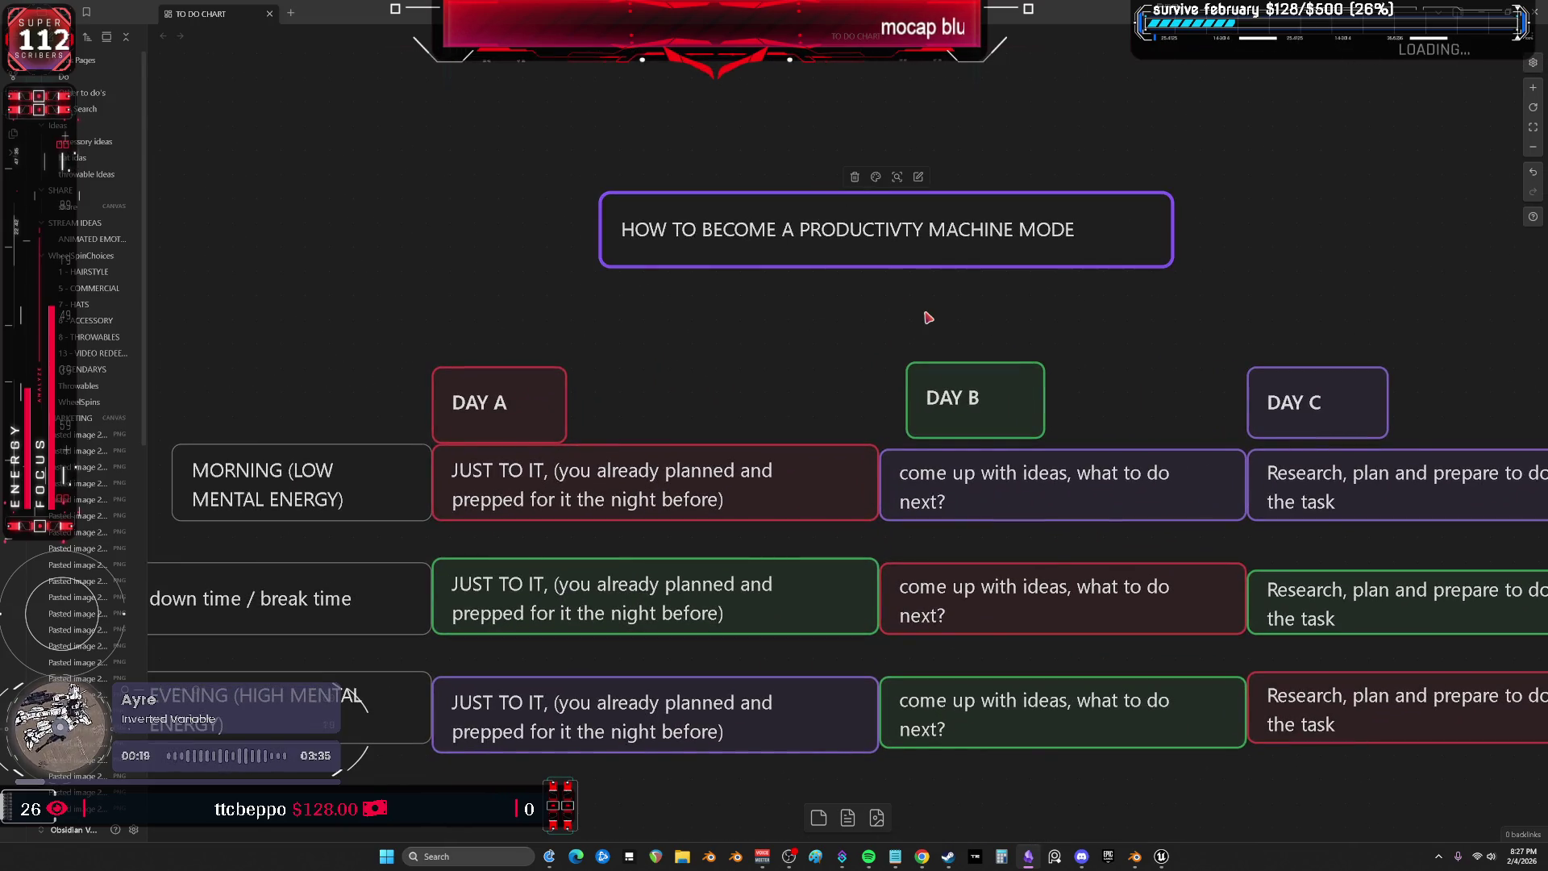
{"action": "scroll", "coordinate": [715, 338], "scroll_direction": "down", "scroll_amount": 2}
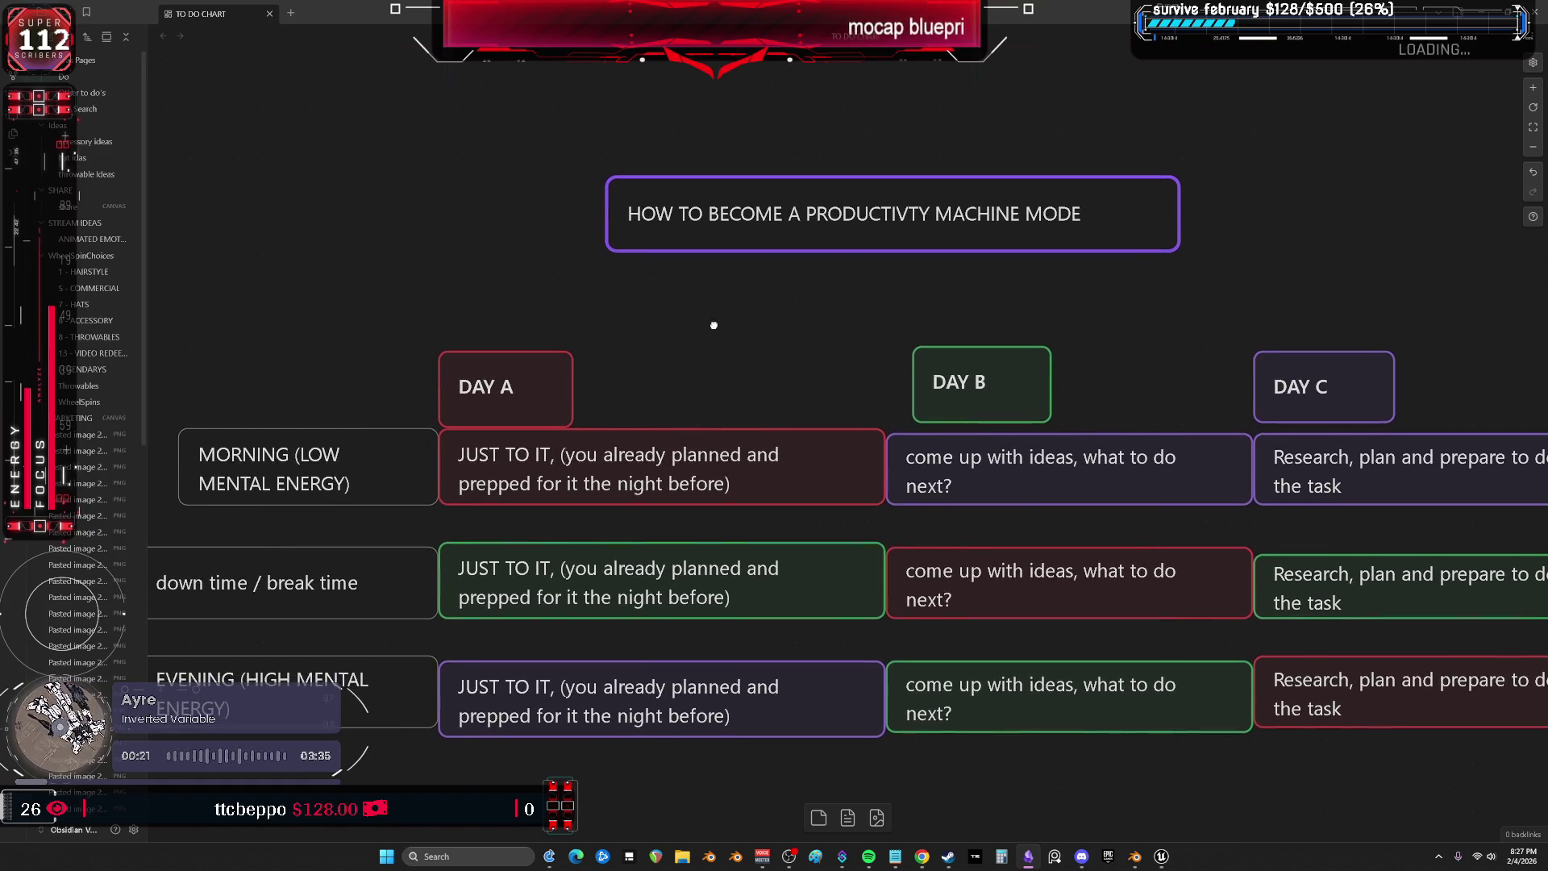
Inspect the Day A, Day B and Day C columns and the Day A morning card.
{"action": "left_click", "coordinate": [760, 504]}
{"action": "left_click", "coordinate": [998, 504]}
{"action": "left_click", "coordinate": [1370, 504]}
{"action": "mouse_move", "coordinate": [484, 242]}
{"action": "left_mouse_down"}
{"action": "mouse_move", "coordinate": [540, 327]}
{"action": "mouse_move", "coordinate": [557, 762]}
{"action": "mouse_move", "coordinate": [565, 626]}
{"action": "left_mouse_up"}
{"action": "left_click", "coordinate": [510, 463]}
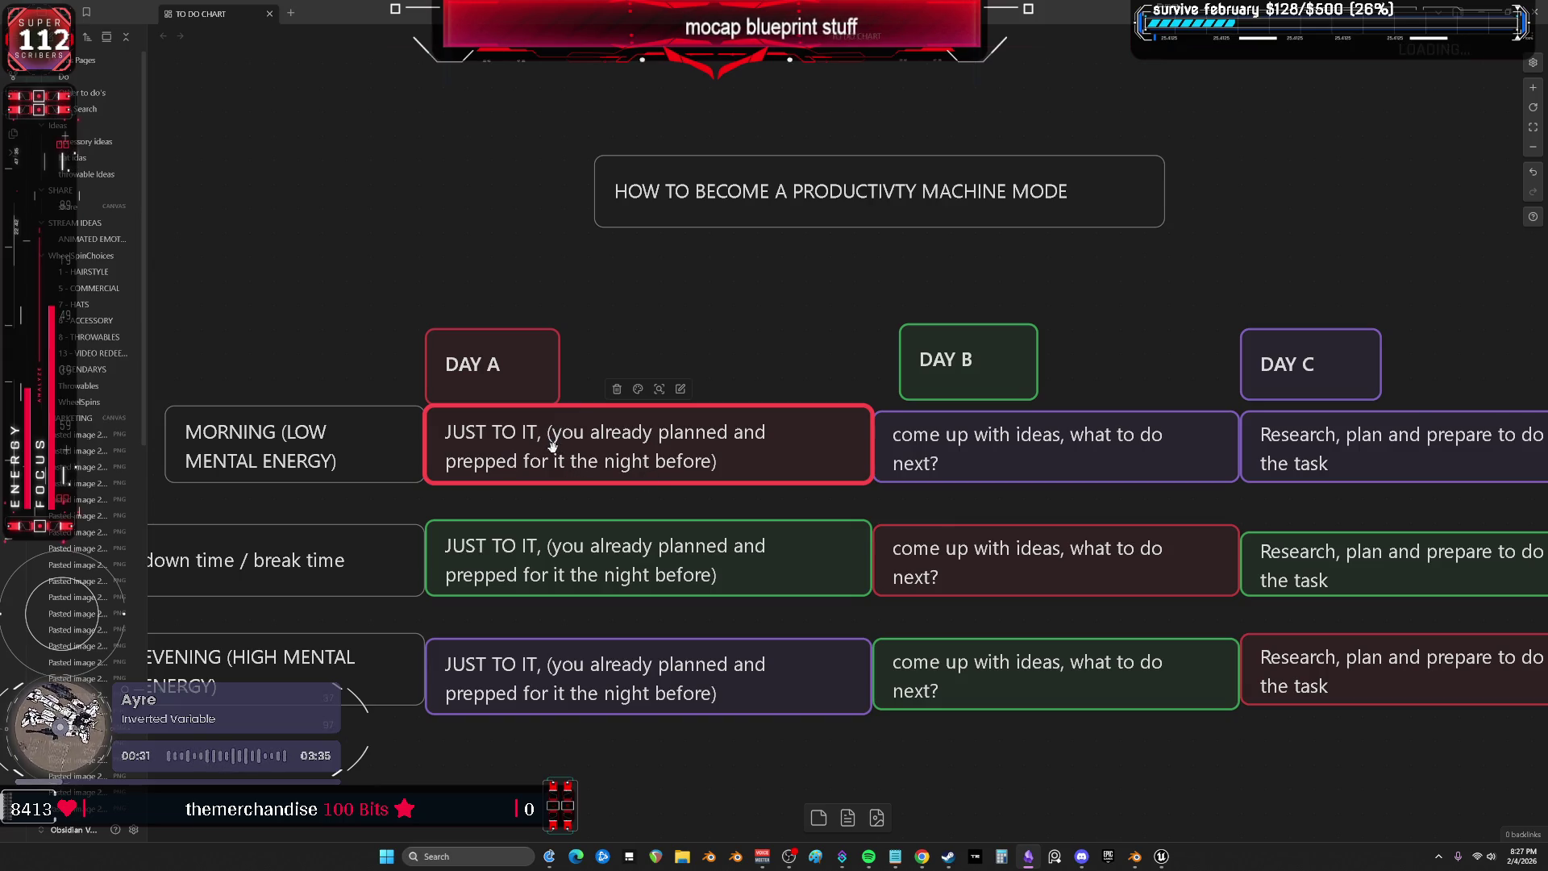
{"action": "scroll", "coordinate": [993, 530], "scroll_direction": "right", "scroll_amount": 5}
{"action": "scroll", "coordinate": [1048, 581], "scroll_direction": "down", "scroll_amount": 2}
{"action": "left_click", "coordinate": [1024, 510]}
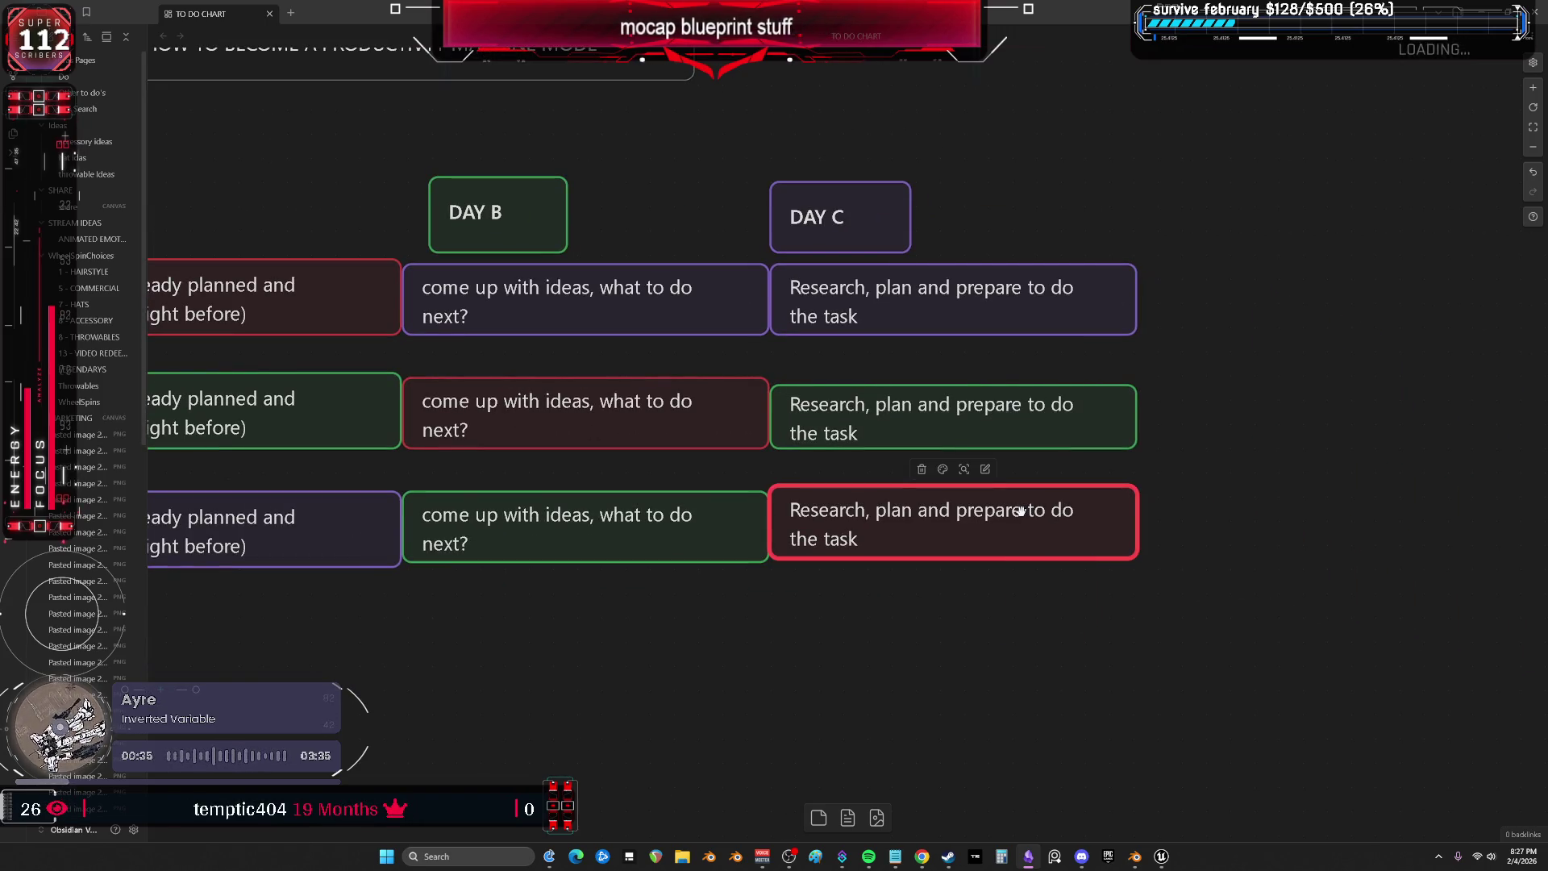
{"action": "left_click_drag", "start_coordinate": [1024, 510], "coordinate": [1003, 542]}
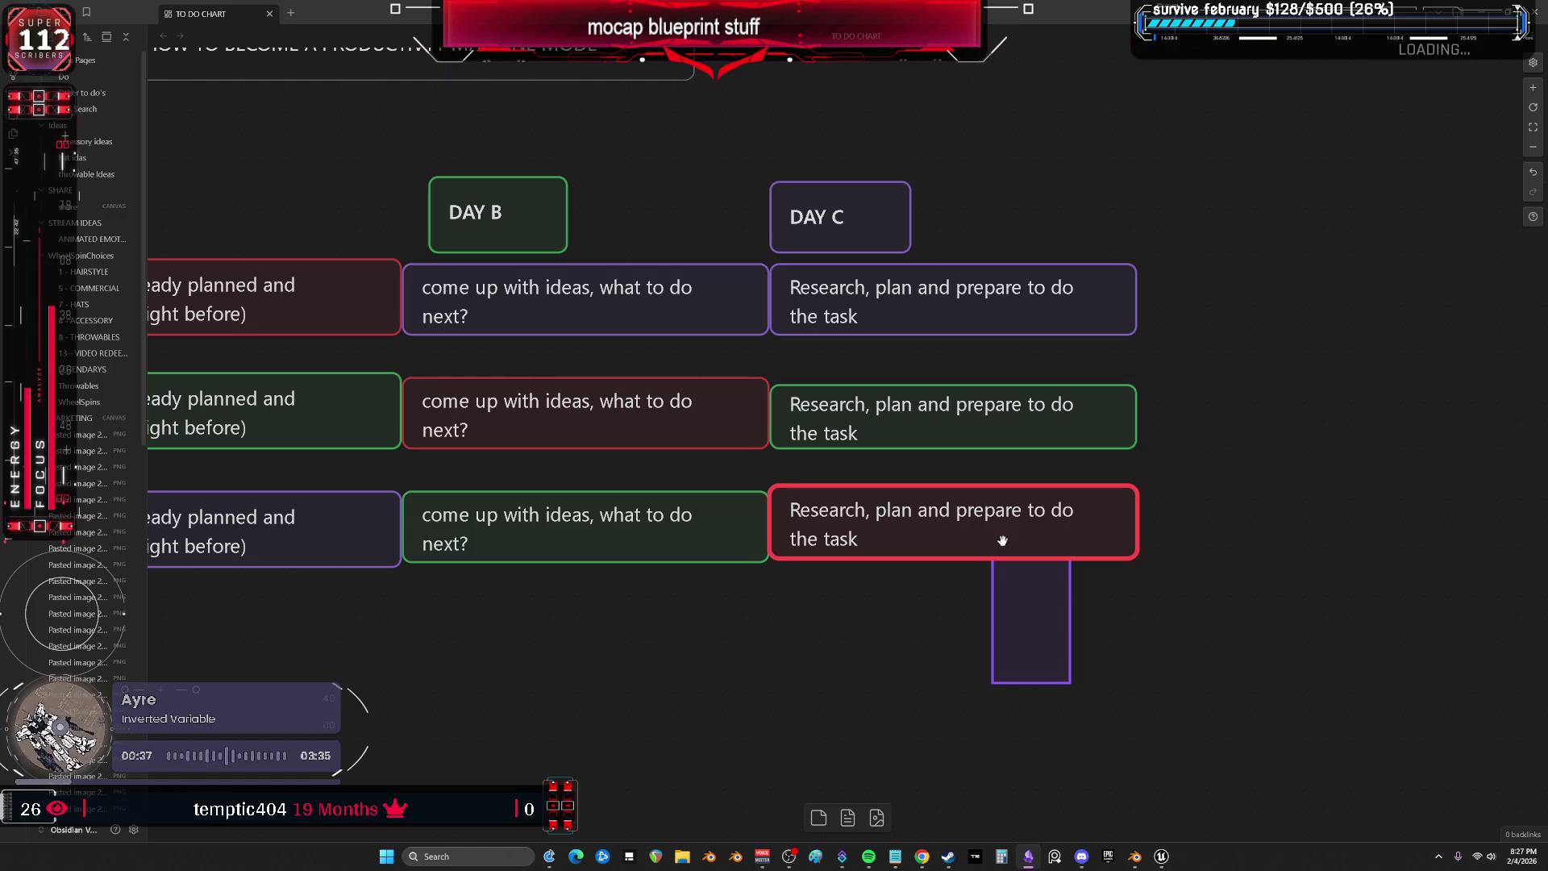
{"action": "scroll", "coordinate": [1011, 740], "scroll_direction": "left", "scroll_amount": 3}
{"action": "scroll", "coordinate": [1011, 740], "scroll_direction": "left", "scroll_amount": 4}
{"action": "left_click", "coordinate": [960, 408]}
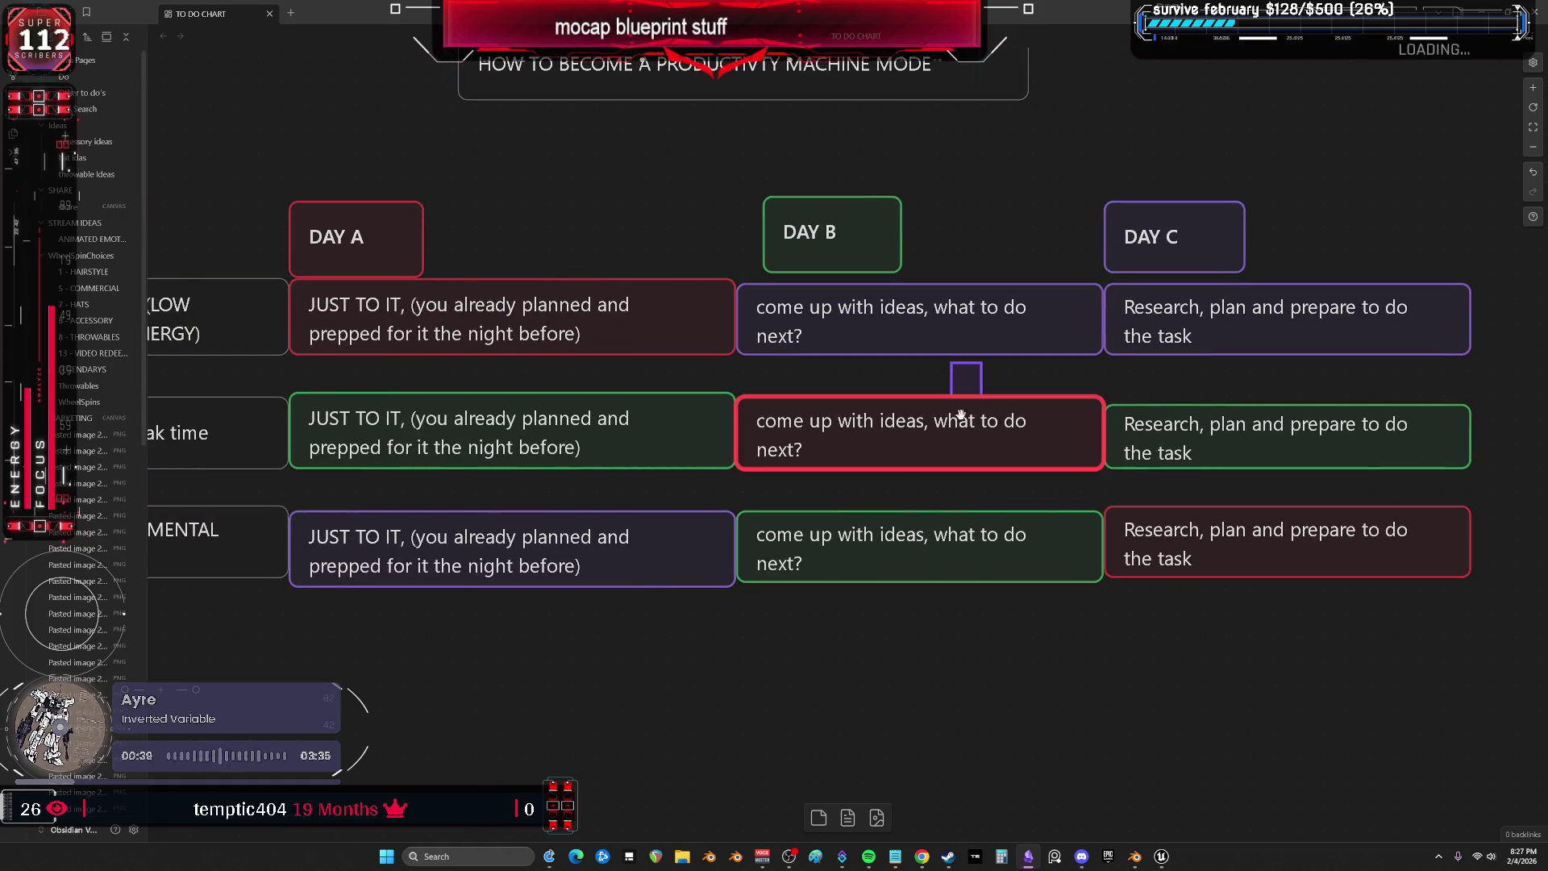
{"action": "left_click_drag", "start_coordinate": [847, 601], "coordinate": [985, 646]}
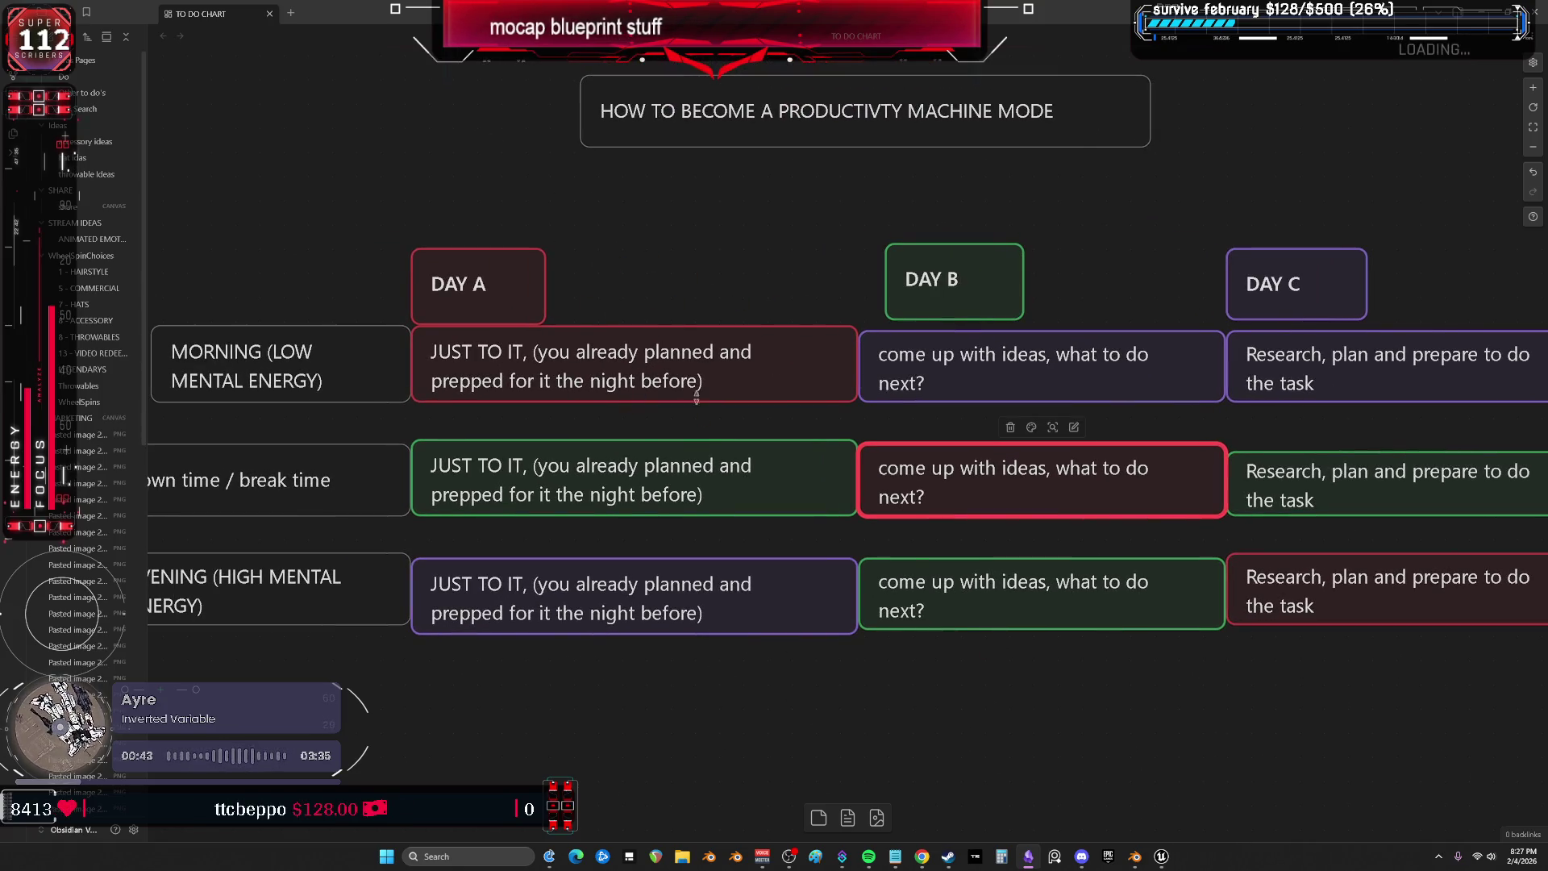
{"action": "scroll", "coordinate": [552, 386], "scroll_direction": "left", "scroll_amount": 2}
{"action": "left_click", "coordinate": [552, 386]}
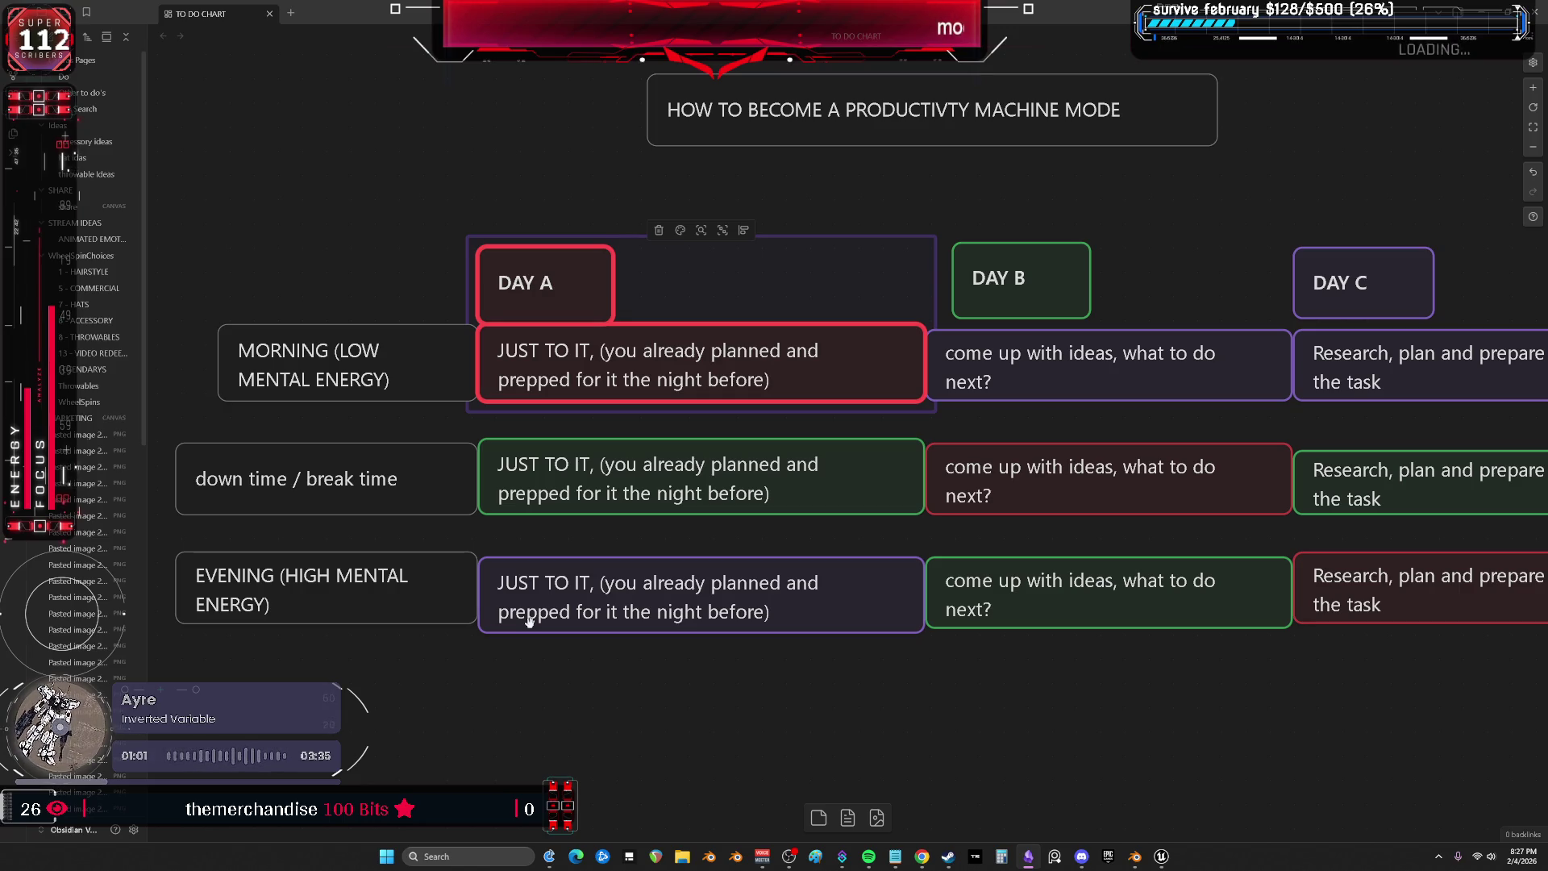
{"action": "scroll", "coordinate": [908, 617], "scroll_direction": "right", "scroll_amount": 5}
{"action": "left_click_drag", "start_coordinate": [1348, 269], "coordinate": [1282, 328]}
{"action": "mouse_move", "coordinate": [862, 260]}
{"action": "left_mouse_down"}
{"action": "mouse_move", "coordinate": [872, 290]}
{"action": "mouse_move", "coordinate": [851, 373]}
{"action": "left_mouse_up"}
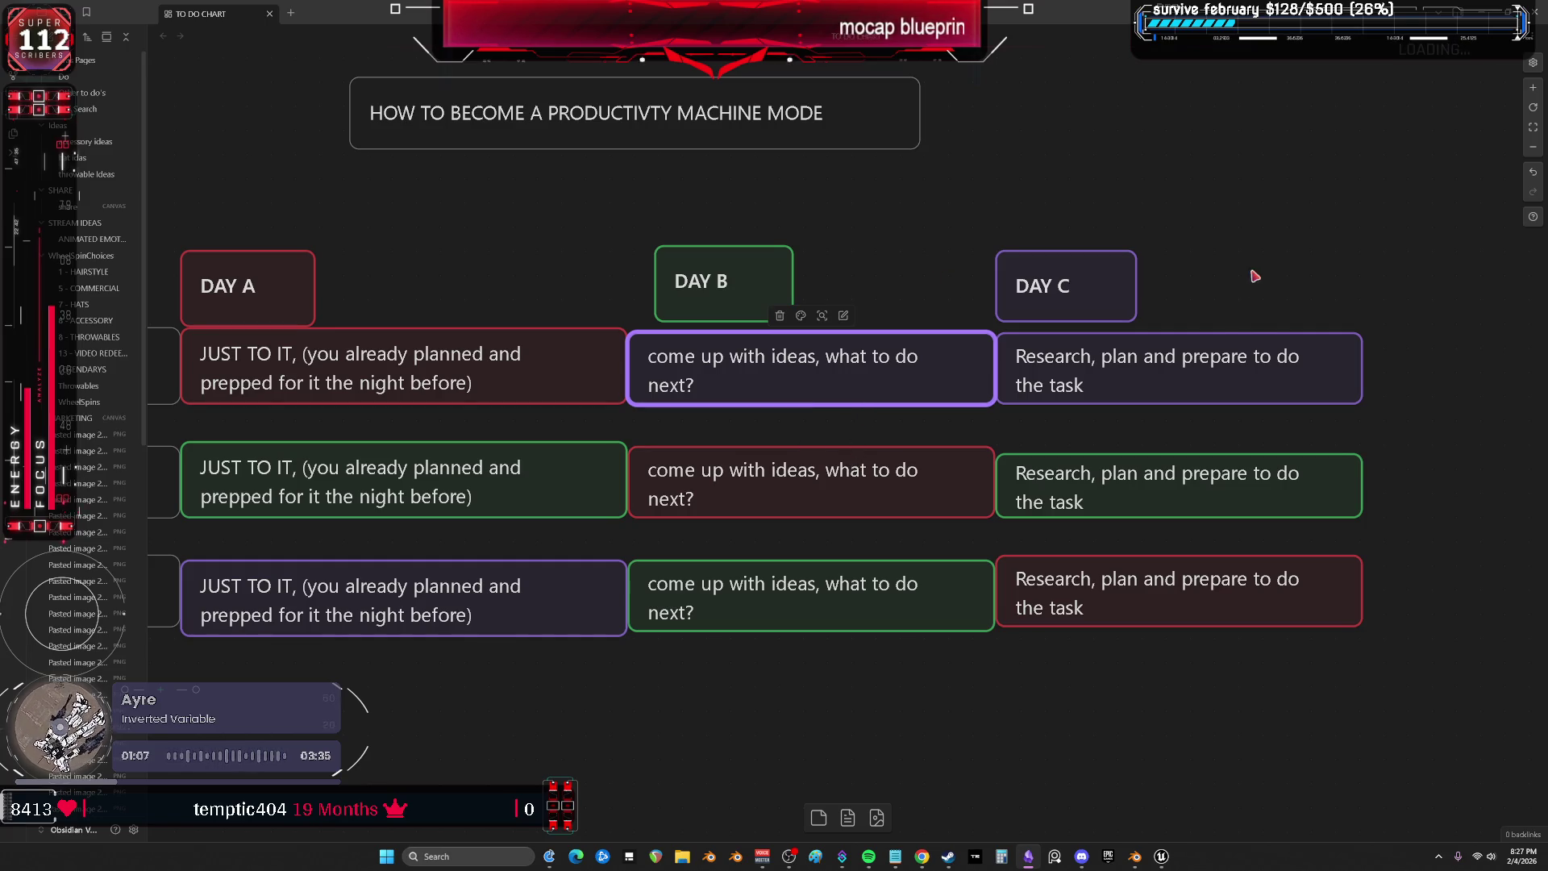
{"action": "mouse_move", "coordinate": [1284, 254]}
{"action": "left_mouse_down"}
{"action": "mouse_move", "coordinate": [1265, 298]}
{"action": "mouse_move", "coordinate": [1137, 346]}
{"action": "left_mouse_up"}
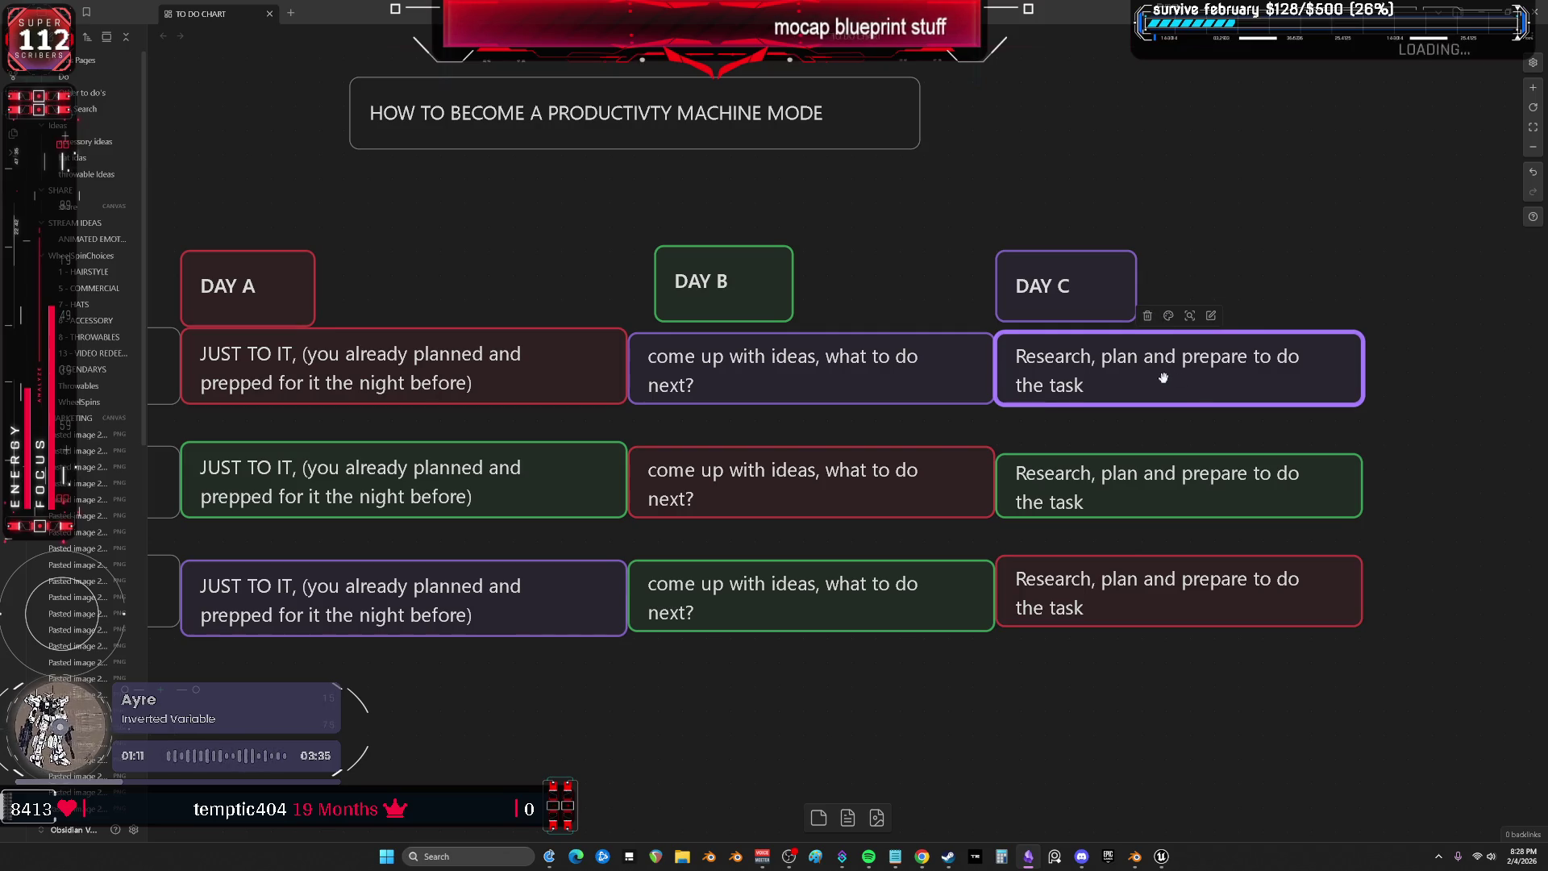
{"action": "left_click_drag", "start_coordinate": [230, 194], "coordinate": [283, 721]}
{"action": "left_click_drag", "start_coordinate": [711, 189], "coordinate": [731, 734]}
{"action": "left_click_drag", "start_coordinate": [1085, 192], "coordinate": [1096, 655]}
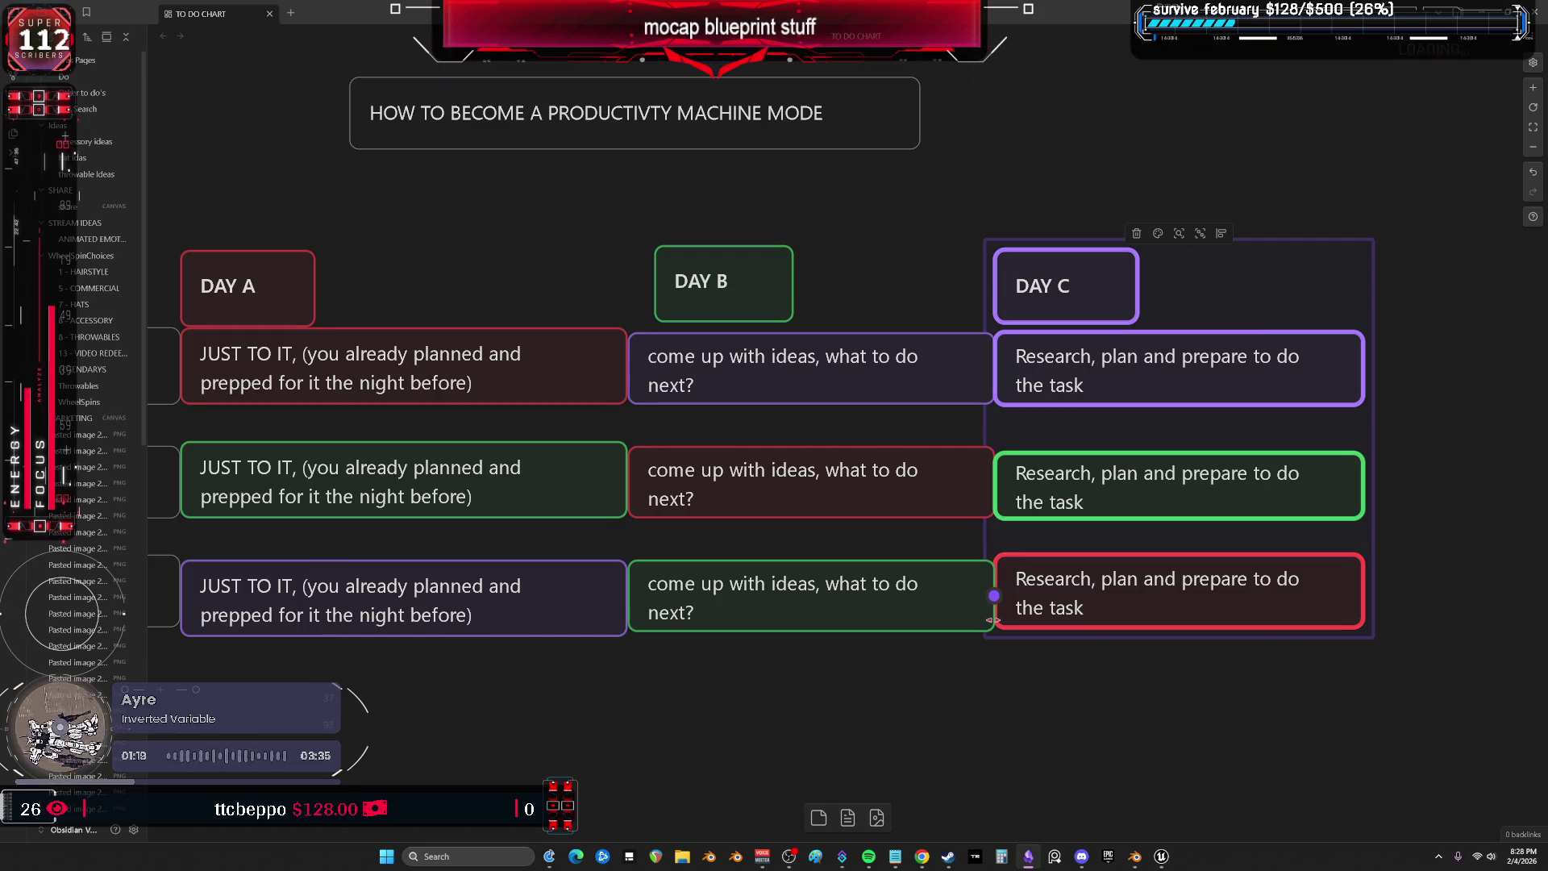
{"action": "scroll", "coordinate": [511, 352], "scroll_direction": "left", "scroll_amount": 5}
{"action": "left_click_drag", "start_coordinate": [477, 213], "coordinate": [539, 473]}
{"action": "scroll", "coordinate": [740, 449], "scroll_direction": "right", "scroll_amount": 3}
{"action": "left_click_drag", "start_coordinate": [978, 267], "coordinate": [927, 414]}
{"action": "scroll", "coordinate": [627, 444], "scroll_direction": "left", "scroll_amount": 2}
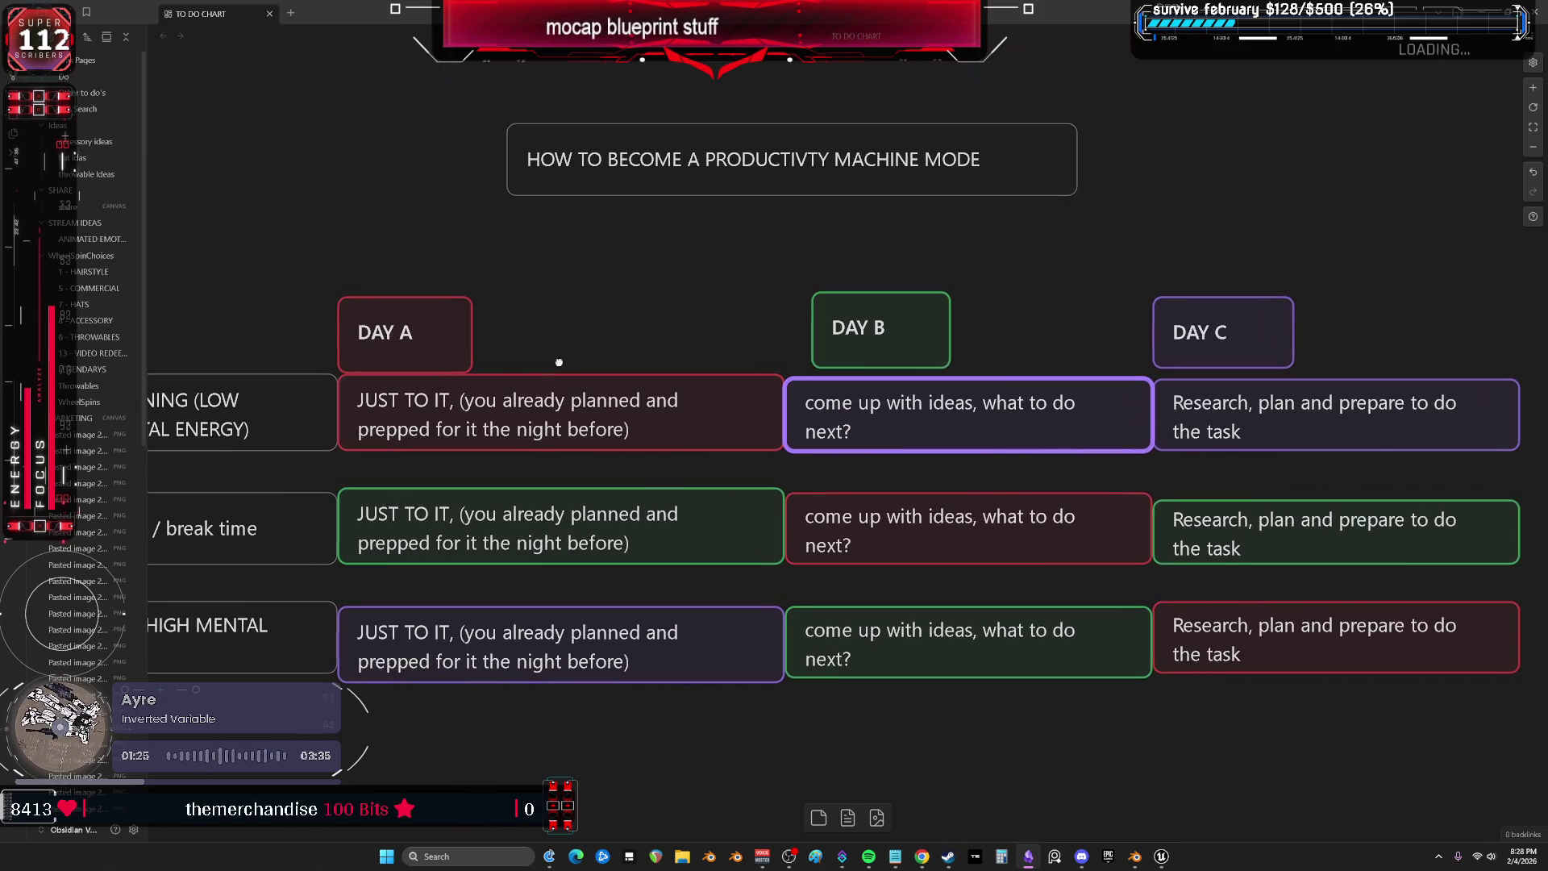
{"action": "mouse_move", "coordinate": [468, 216]}
{"action": "left_mouse_down"}
{"action": "mouse_move", "coordinate": [373, 304]}
{"action": "mouse_move", "coordinate": [421, 381]}
{"action": "left_mouse_up"}
{"action": "left_click", "coordinate": [438, 427]}
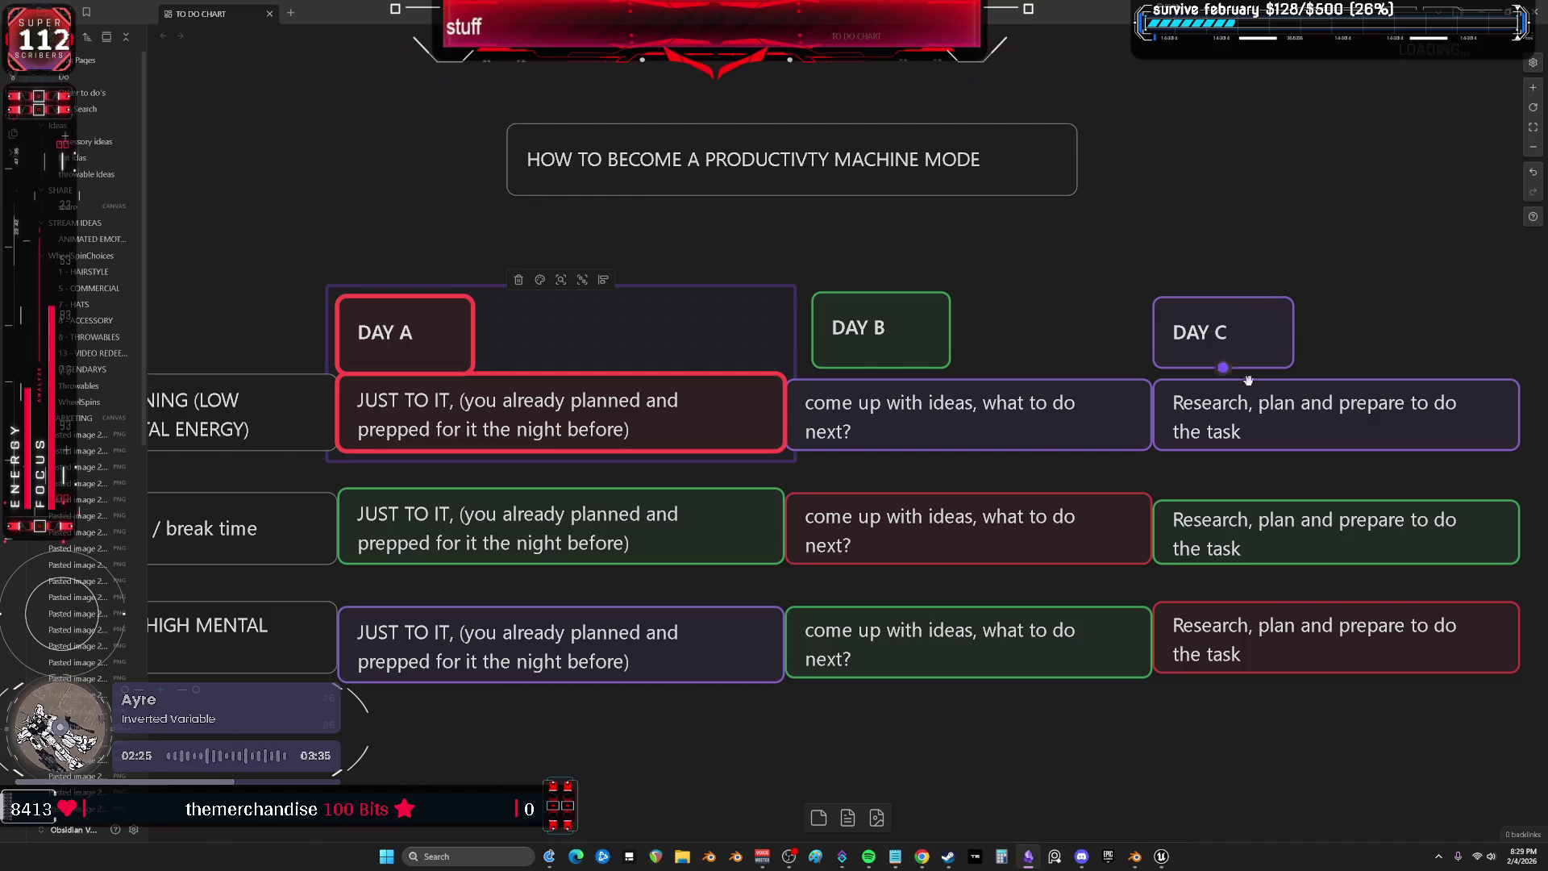
Scroll around the canvas to locate the HYPOTHESIS idea-to-feeling flowchart.
{"action": "scroll", "coordinate": [1099, 508], "scroll_direction": "down", "scroll_amount": 5}
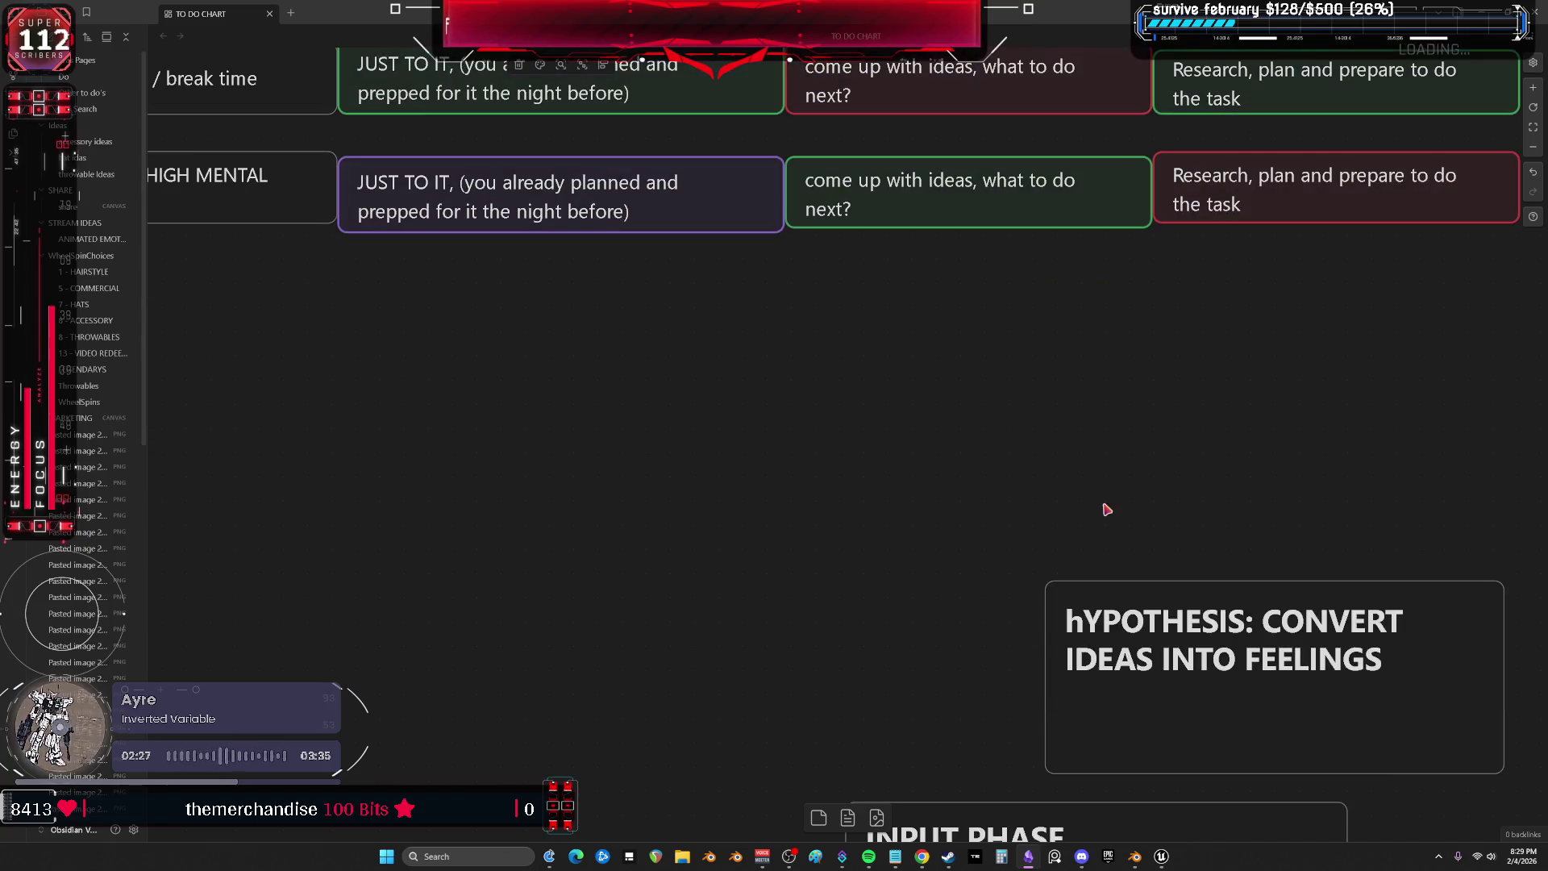
{"action": "scroll", "coordinate": [1099, 492], "scroll_direction": "up", "scroll_amount": 4}
{"action": "scroll", "coordinate": [1048, 443], "scroll_direction": "down", "scroll_amount": 5}
{"action": "scroll", "coordinate": [971, 374], "scroll_direction": "down", "scroll_amount": 10}
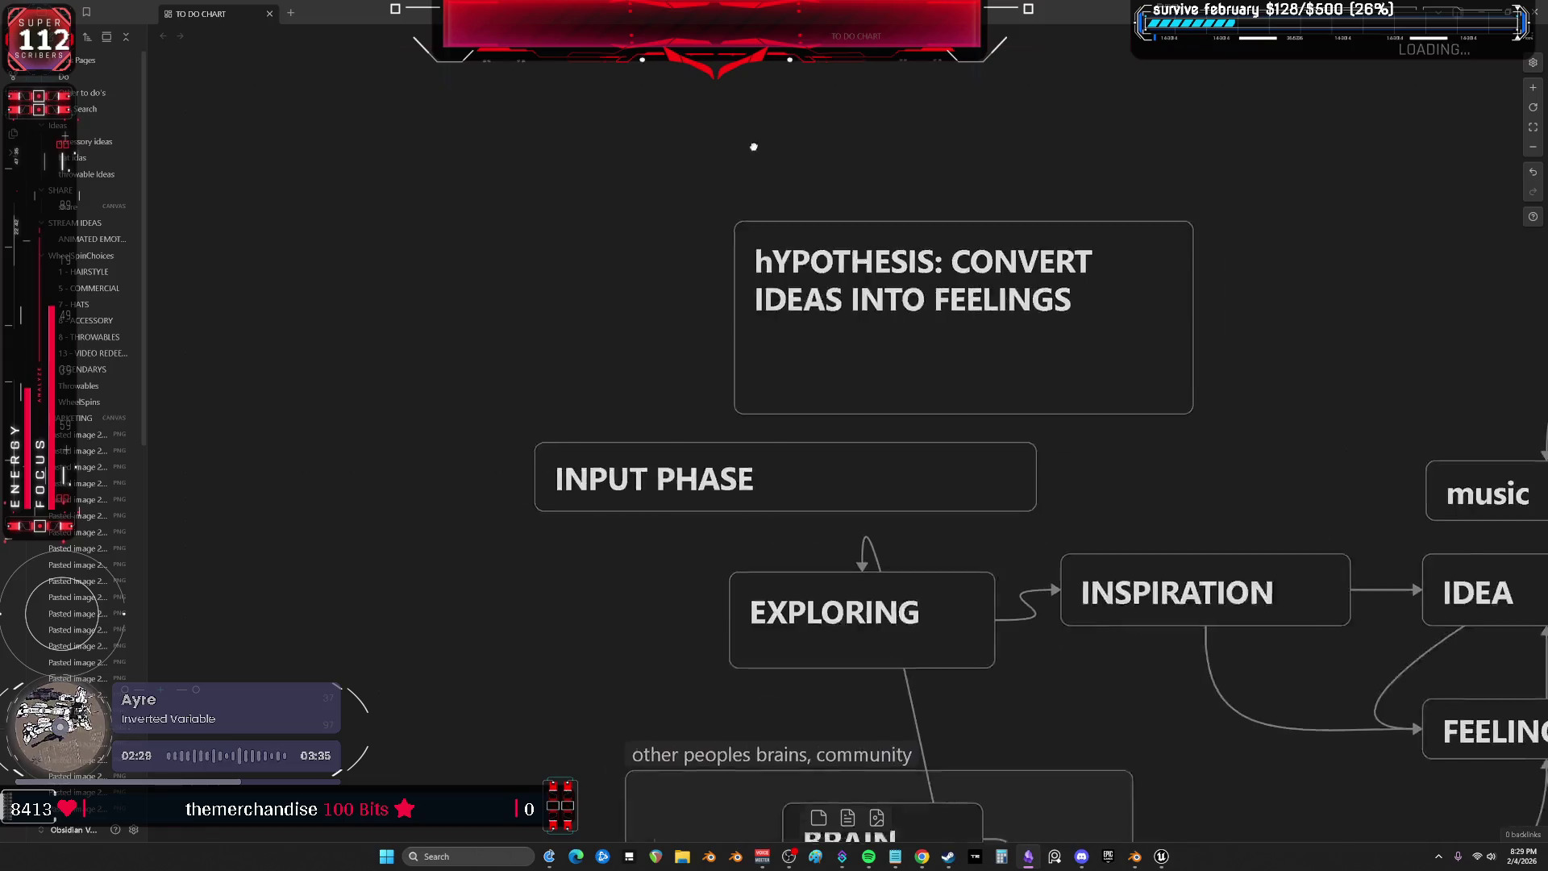
{"action": "scroll", "coordinate": [1128, 371], "scroll_direction": "down", "scroll_amount": 3}
{"action": "scroll", "coordinate": [1048, 379], "scroll_direction": "right", "scroll_amount": 12}
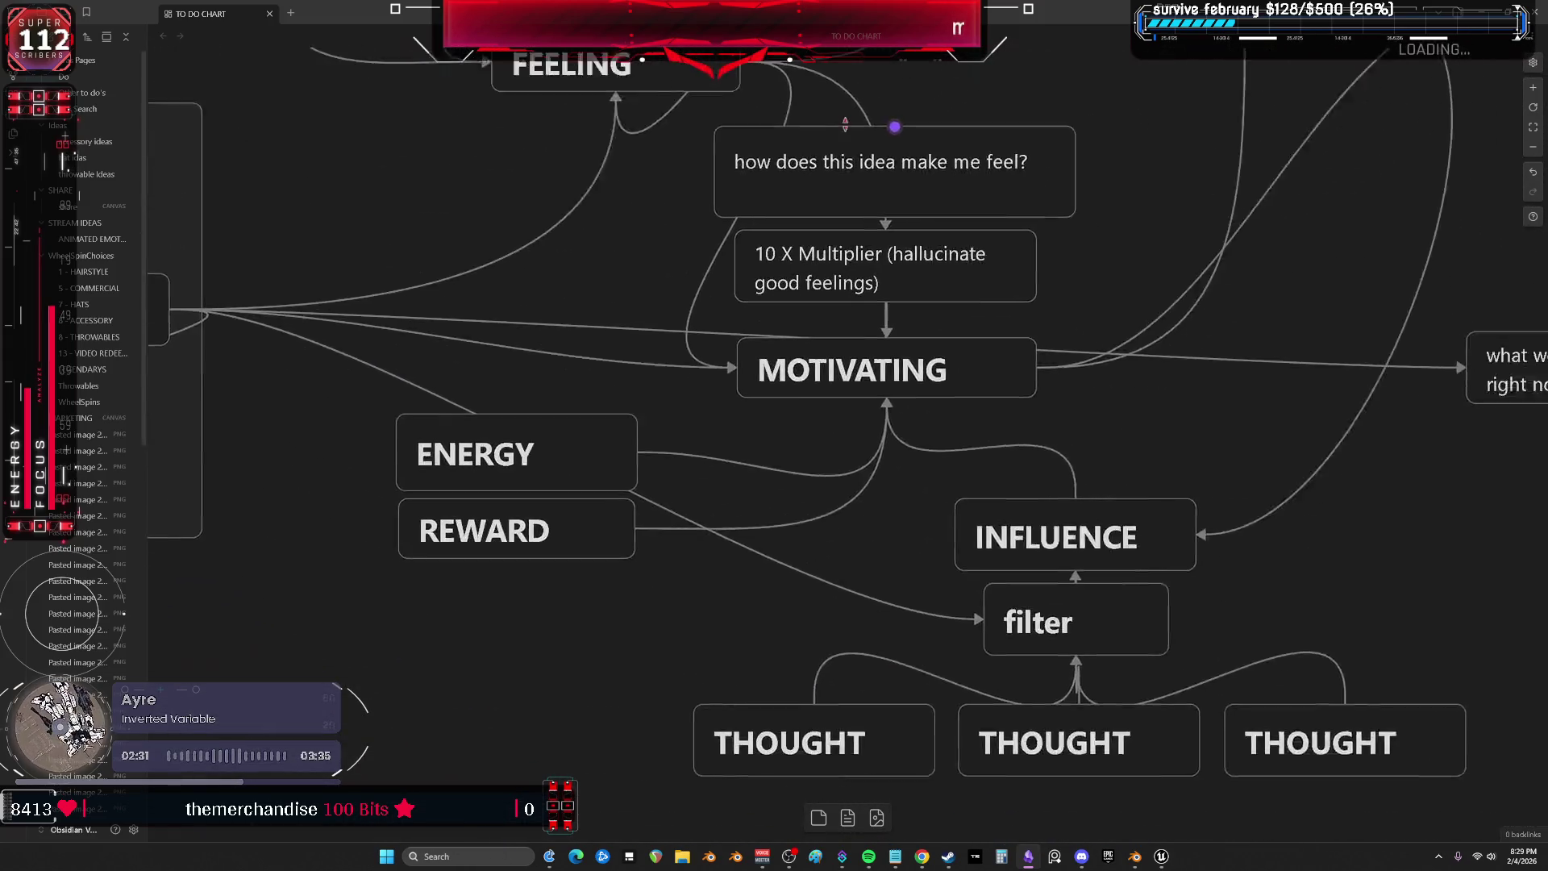
{"action": "scroll", "coordinate": [806, 411], "scroll_direction": "up", "scroll_amount": 6}
{"action": "scroll", "coordinate": [712, 425], "scroll_direction": "up", "scroll_amount": 4}
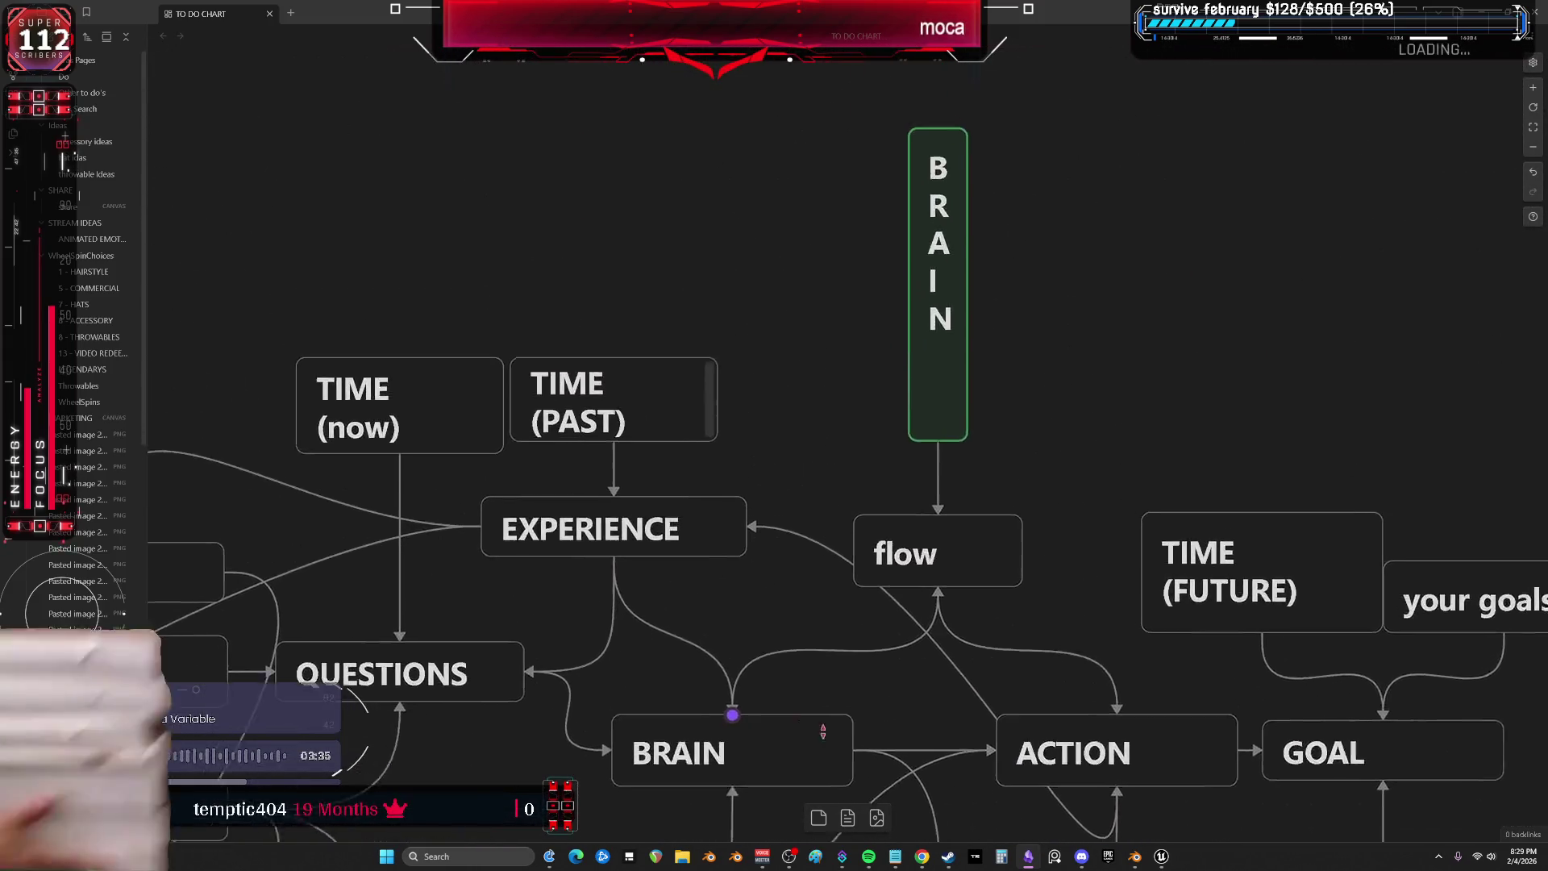
{"action": "scroll", "coordinate": [766, 387], "scroll_direction": "down", "scroll_amount": 5}
{"action": "scroll", "coordinate": [766, 387], "scroll_direction": "right", "scroll_amount": 3}
{"action": "scroll", "coordinate": [865, 350], "scroll_direction": "left", "scroll_amount": 2}
{"action": "scroll", "coordinate": [865, 350], "scroll_direction": "down", "scroll_amount": 5}
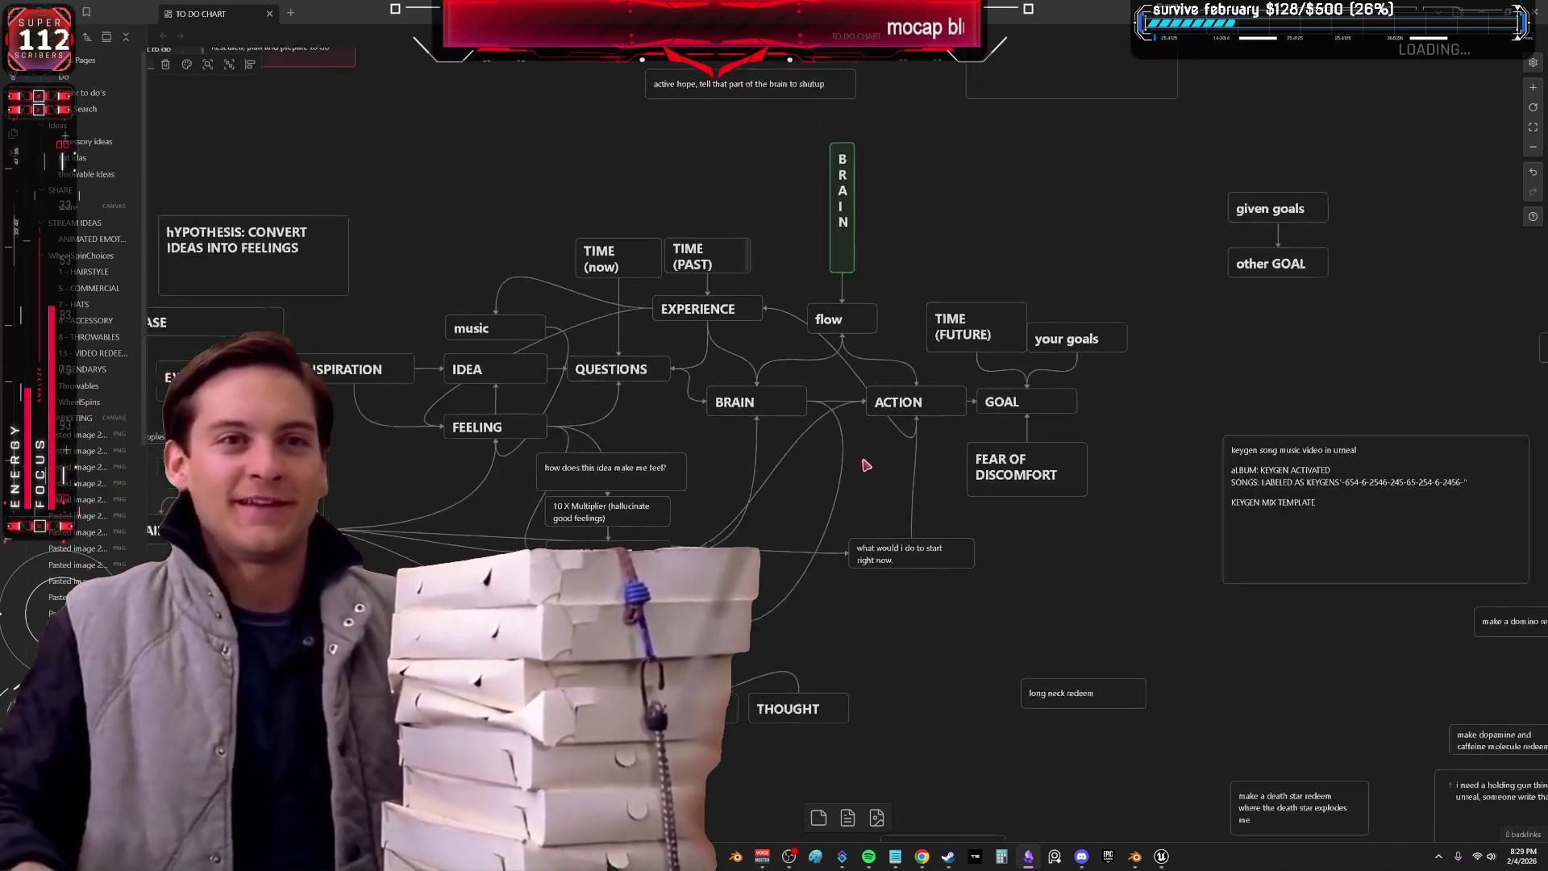
{"action": "scroll", "coordinate": [841, 457], "scroll_direction": "up", "scroll_amount": 6}
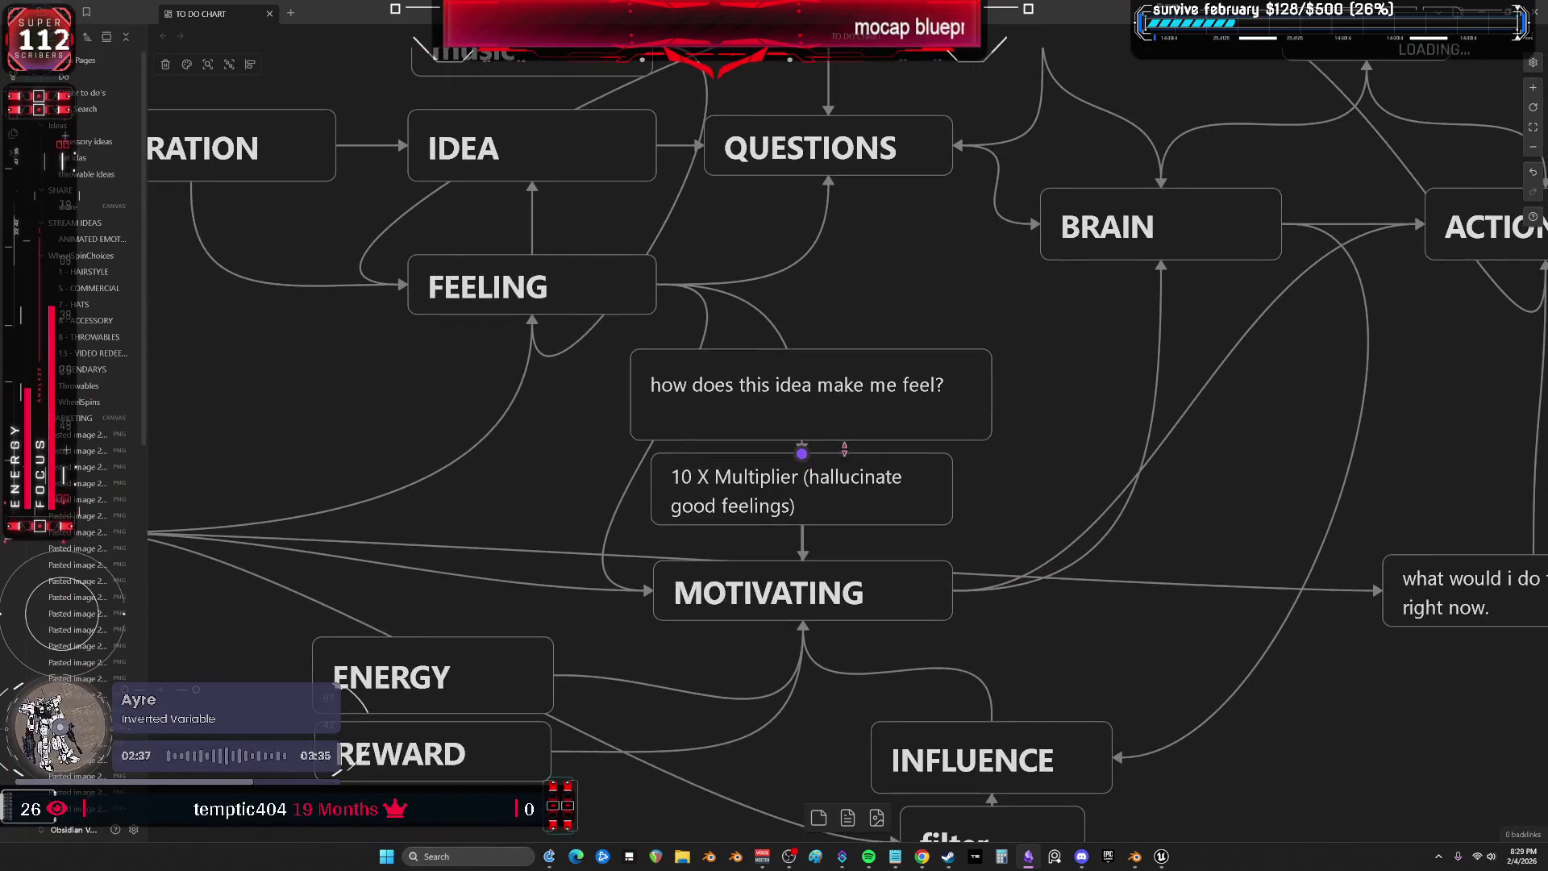
{"action": "scroll", "coordinate": [902, 368], "scroll_direction": "down", "scroll_amount": 8}
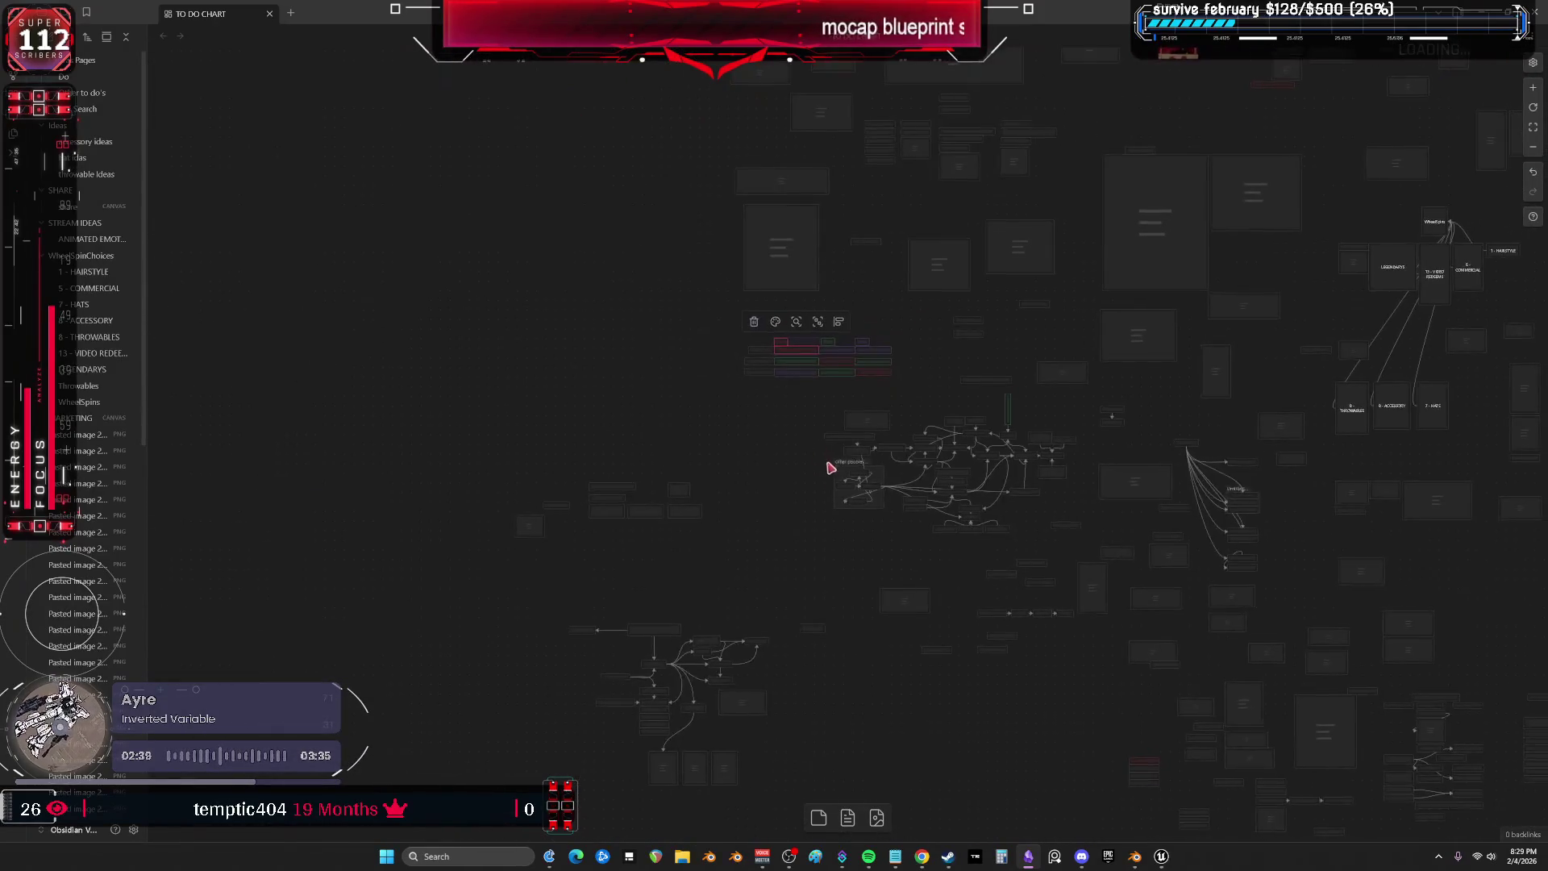
{"action": "scroll", "coordinate": [834, 486], "scroll_direction": "up", "scroll_amount": 10}
Marquee-select the community brains group with its four BRAIN cards, then the EXPLORING card.
{"action": "left_click_drag", "start_coordinate": [1268, 317], "coordinate": [1005, 311]}
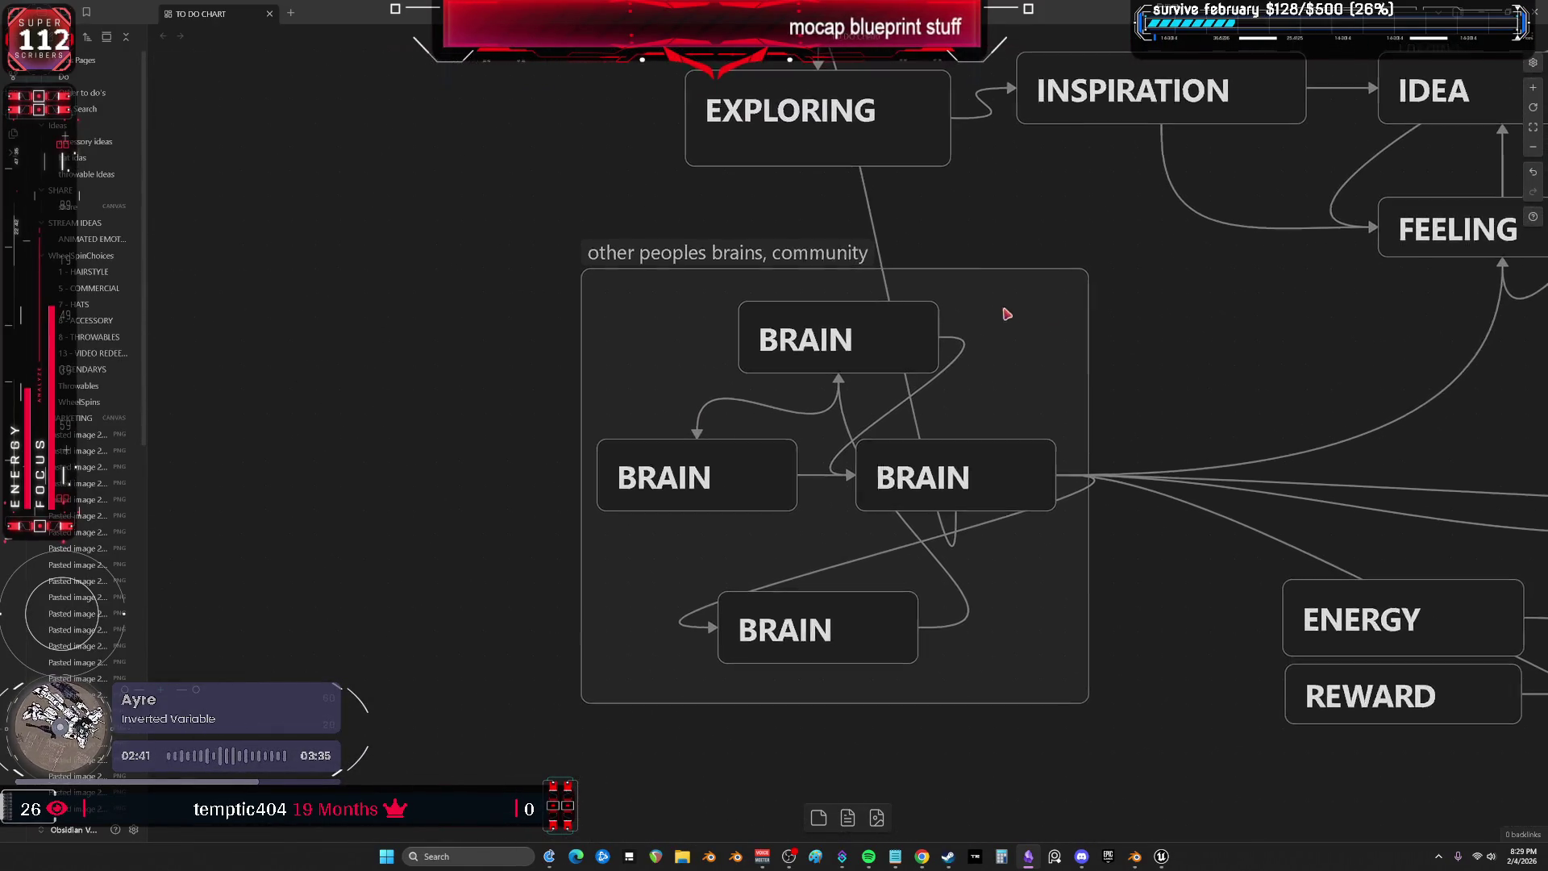
{"action": "mouse_move", "coordinate": [1126, 705]}
{"action": "left_mouse_down"}
{"action": "mouse_move", "coordinate": [498, 266]}
{"action": "mouse_move", "coordinate": [475, 207]}
{"action": "left_mouse_up"}
{"action": "scroll", "coordinate": [1157, 294], "scroll_direction": "up", "scroll_amount": 3}
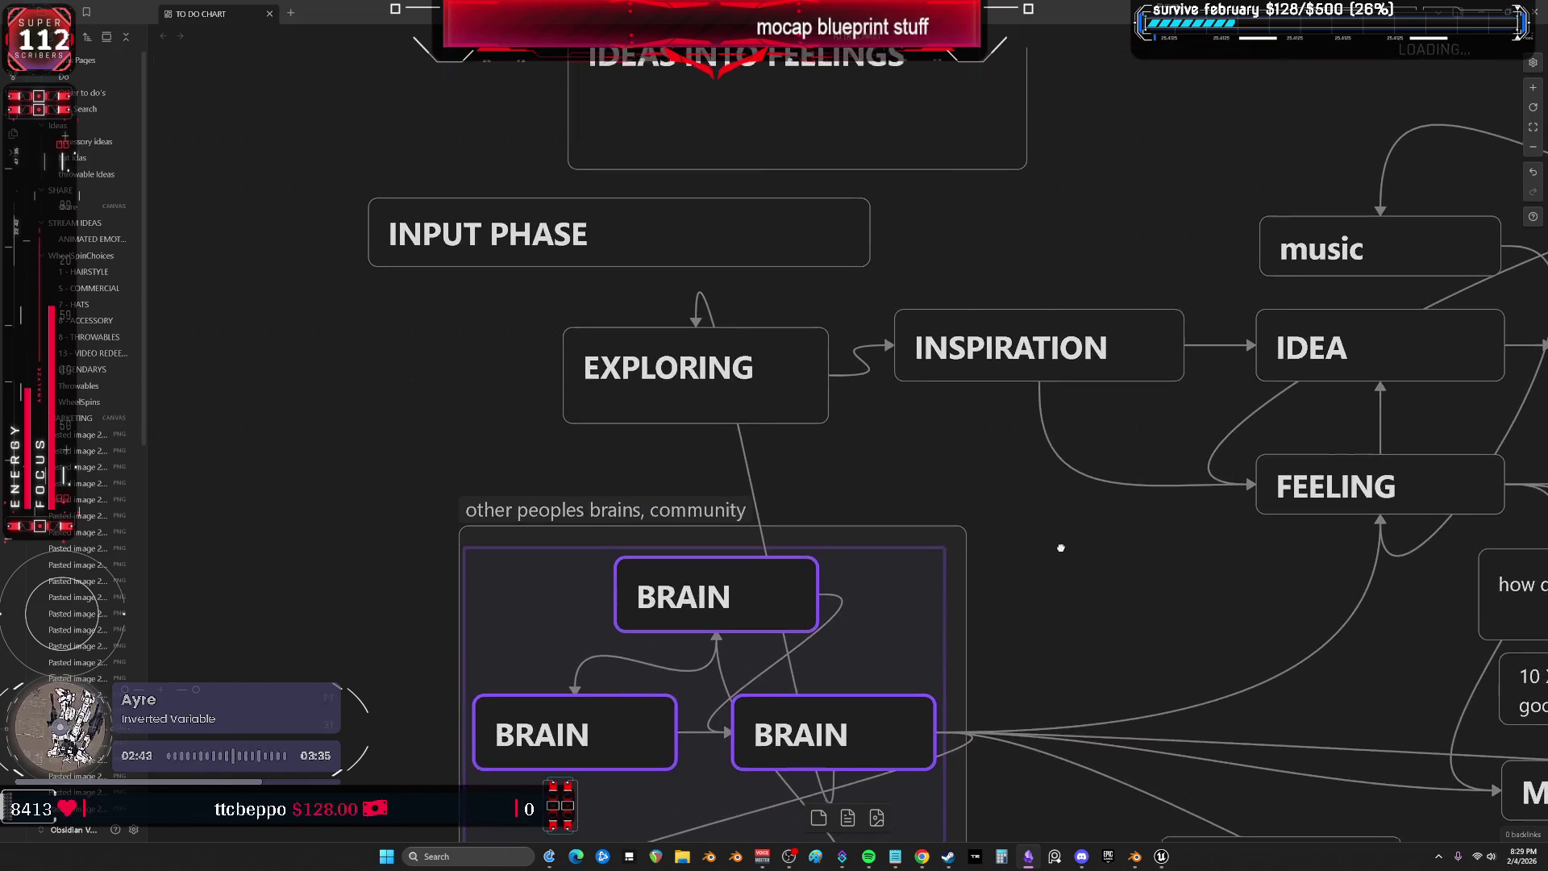
{"action": "left_click", "coordinate": [657, 403]}
{"action": "scroll", "coordinate": [780, 325], "scroll_direction": "up", "scroll_amount": 3}
{"action": "scroll", "coordinate": [892, 397], "scroll_direction": "left", "scroll_amount": 5}
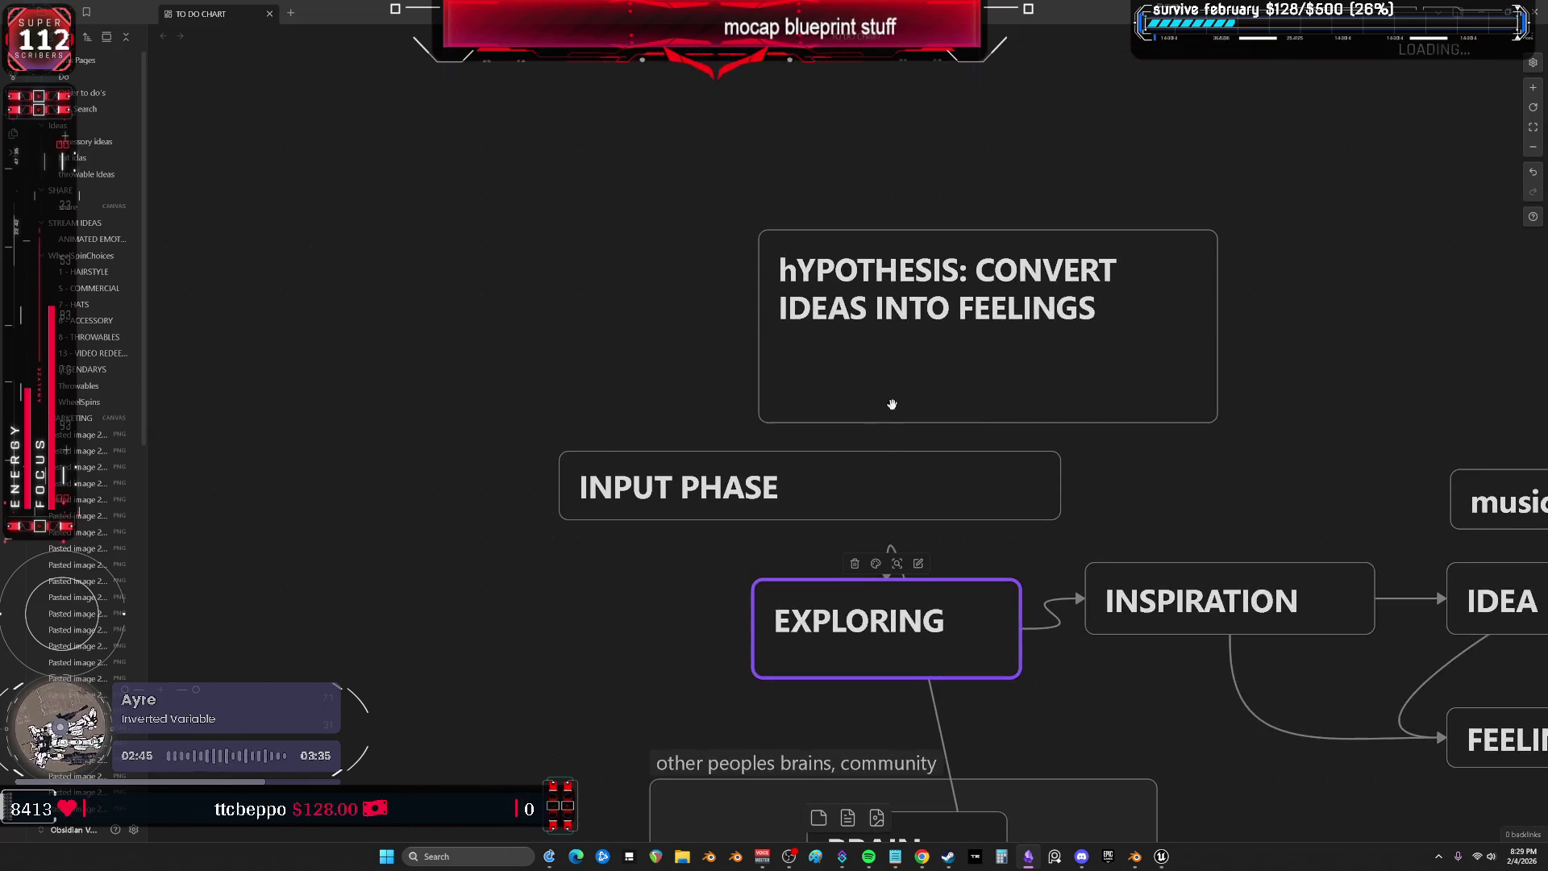
{"action": "scroll", "coordinate": [788, 242], "scroll_direction": "down", "scroll_amount": 5}
Pan past the Day A/B/C table and reselect the community brains group with its BRAIN cards.
{"action": "left_click_drag", "start_coordinate": [787, 242], "coordinate": [829, 477]}
{"action": "scroll", "coordinate": [829, 390], "scroll_direction": "up", "scroll_amount": 5}
{"action": "scroll", "coordinate": [821, 394], "scroll_direction": "down", "scroll_amount": 5}
{"action": "scroll", "coordinate": [895, 242], "scroll_direction": "down", "scroll_amount": 5}
{"action": "left_click_drag", "start_coordinate": [664, 656], "coordinate": [1054, 364]}
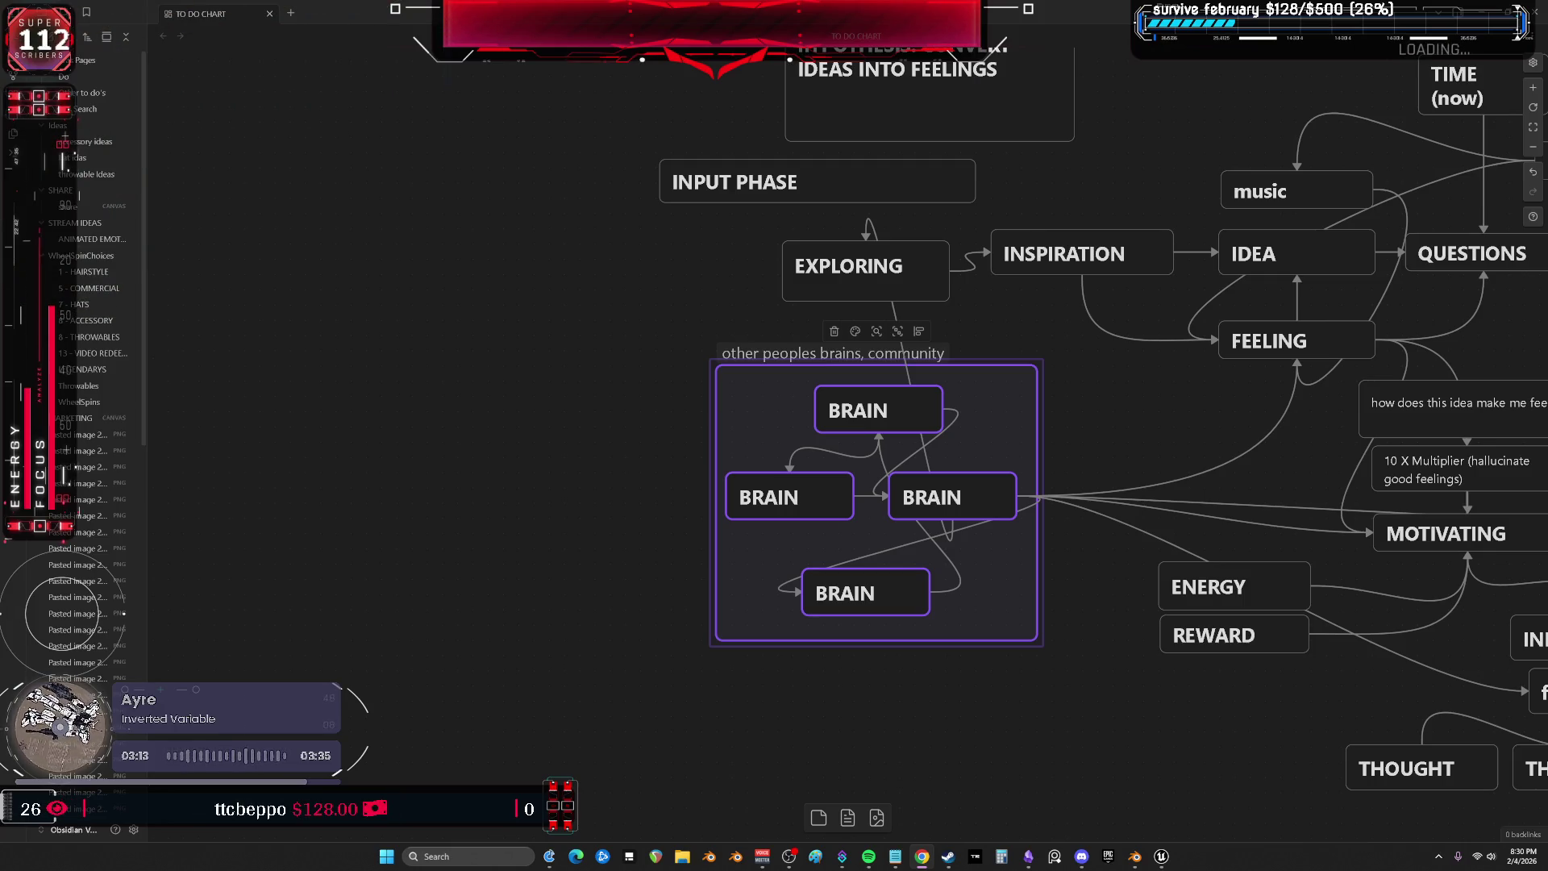
Leave the MORNING card's size unchanged and switch back to the Blender window.
{"action": "scroll", "coordinate": [816, 545], "scroll_direction": "up", "scroll_amount": 8}
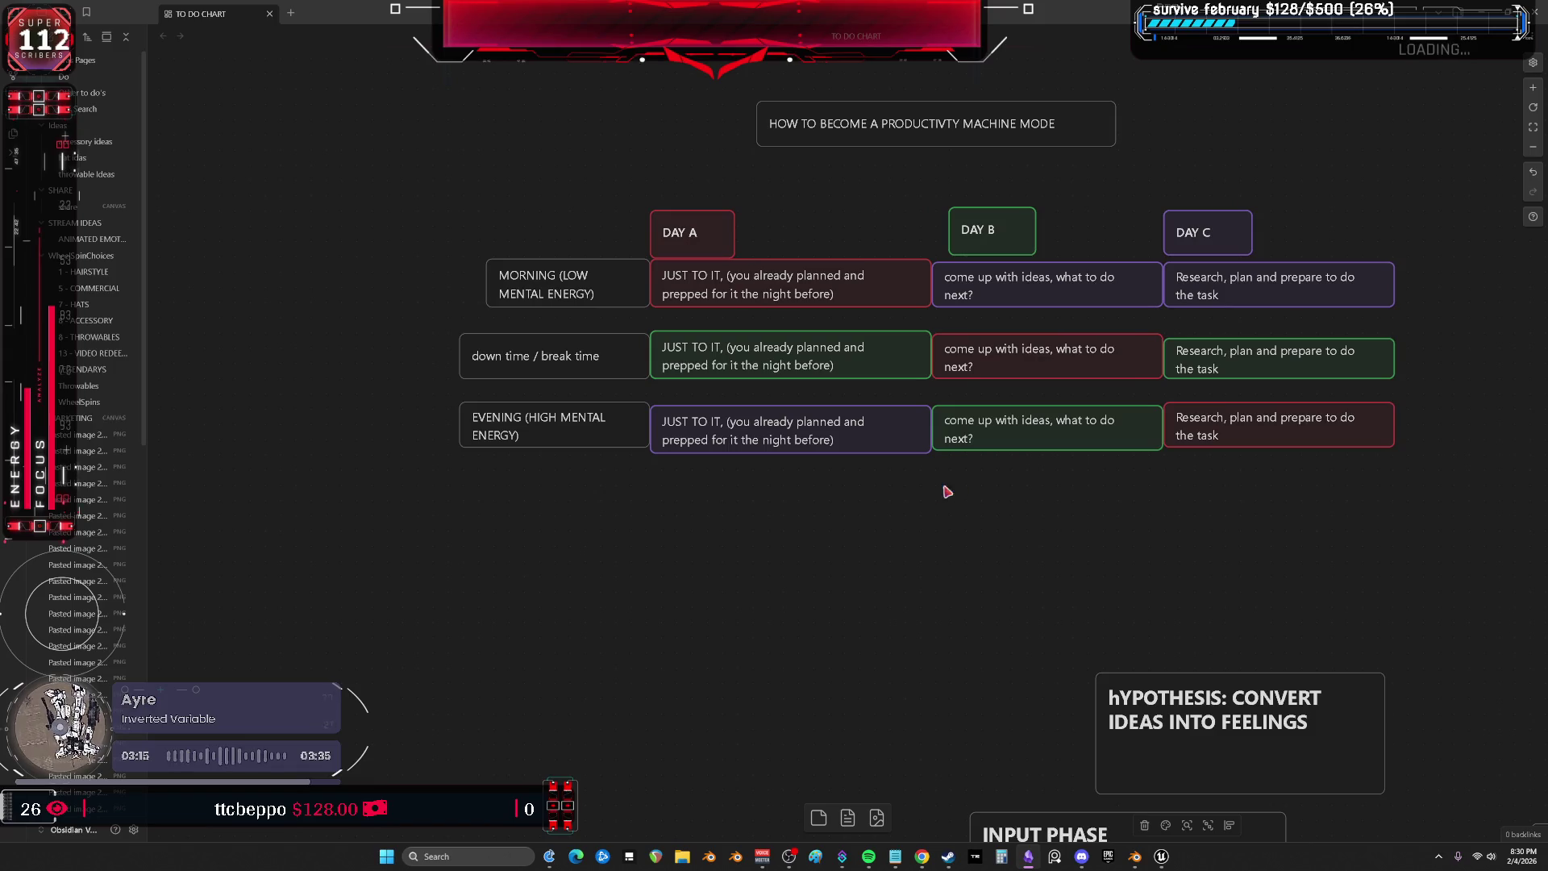
{"action": "scroll", "coordinate": [650, 501], "scroll_direction": "up", "scroll_amount": 1}
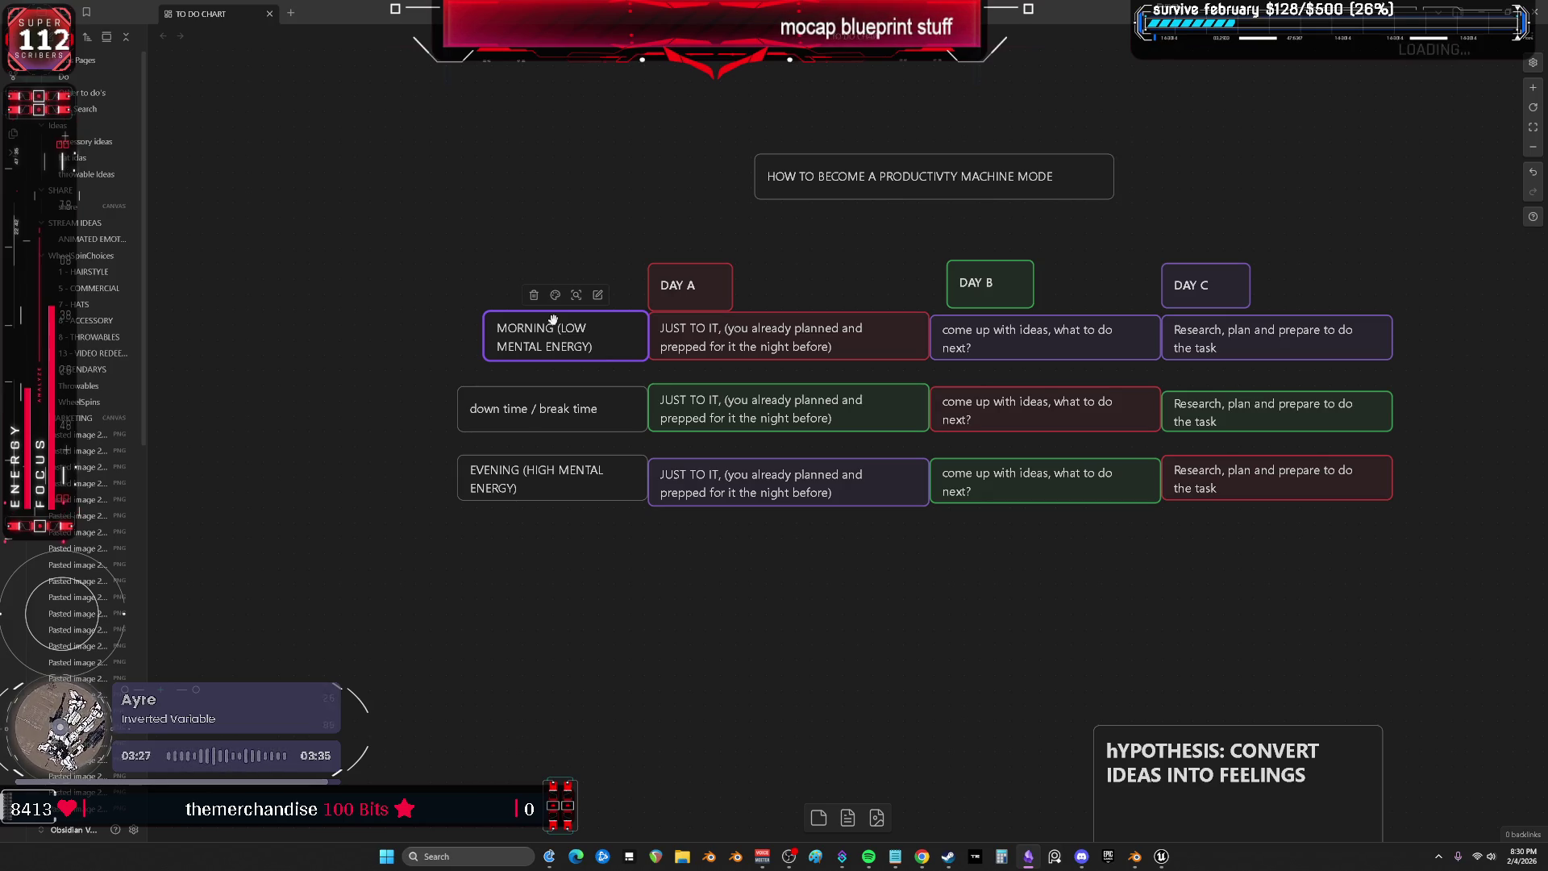
{"action": "mouse_move", "coordinate": [553, 312]}
{"action": "left_mouse_down"}
{"action": "mouse_move", "coordinate": [553, 233]}
{"action": "mouse_move", "coordinate": [556, 313]}
{"action": "left_mouse_up"}
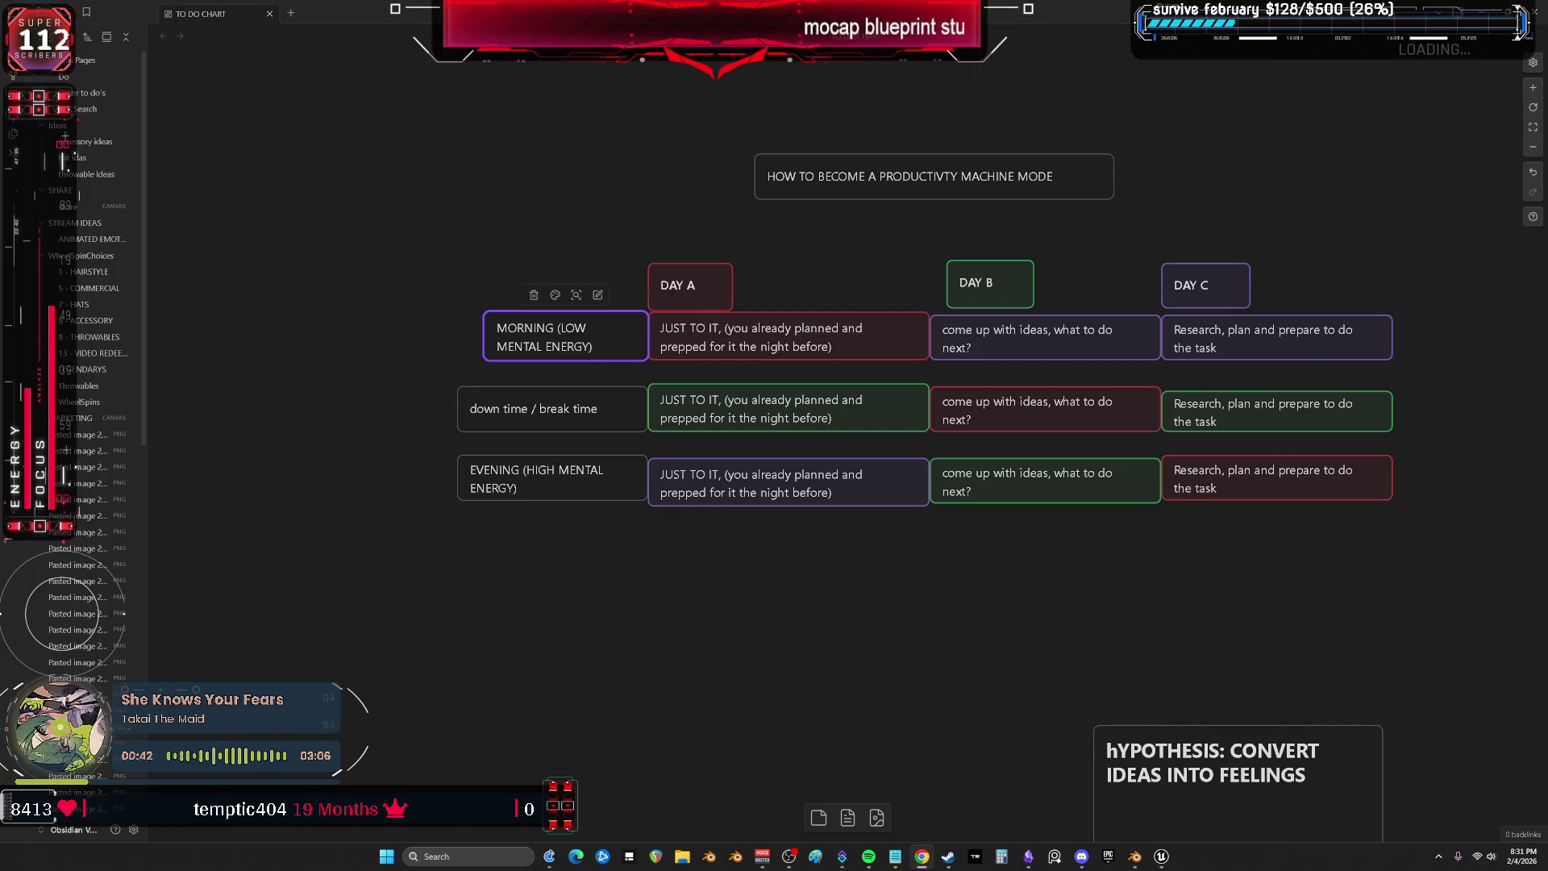
{"action": "left_click", "coordinate": [1135, 857]}
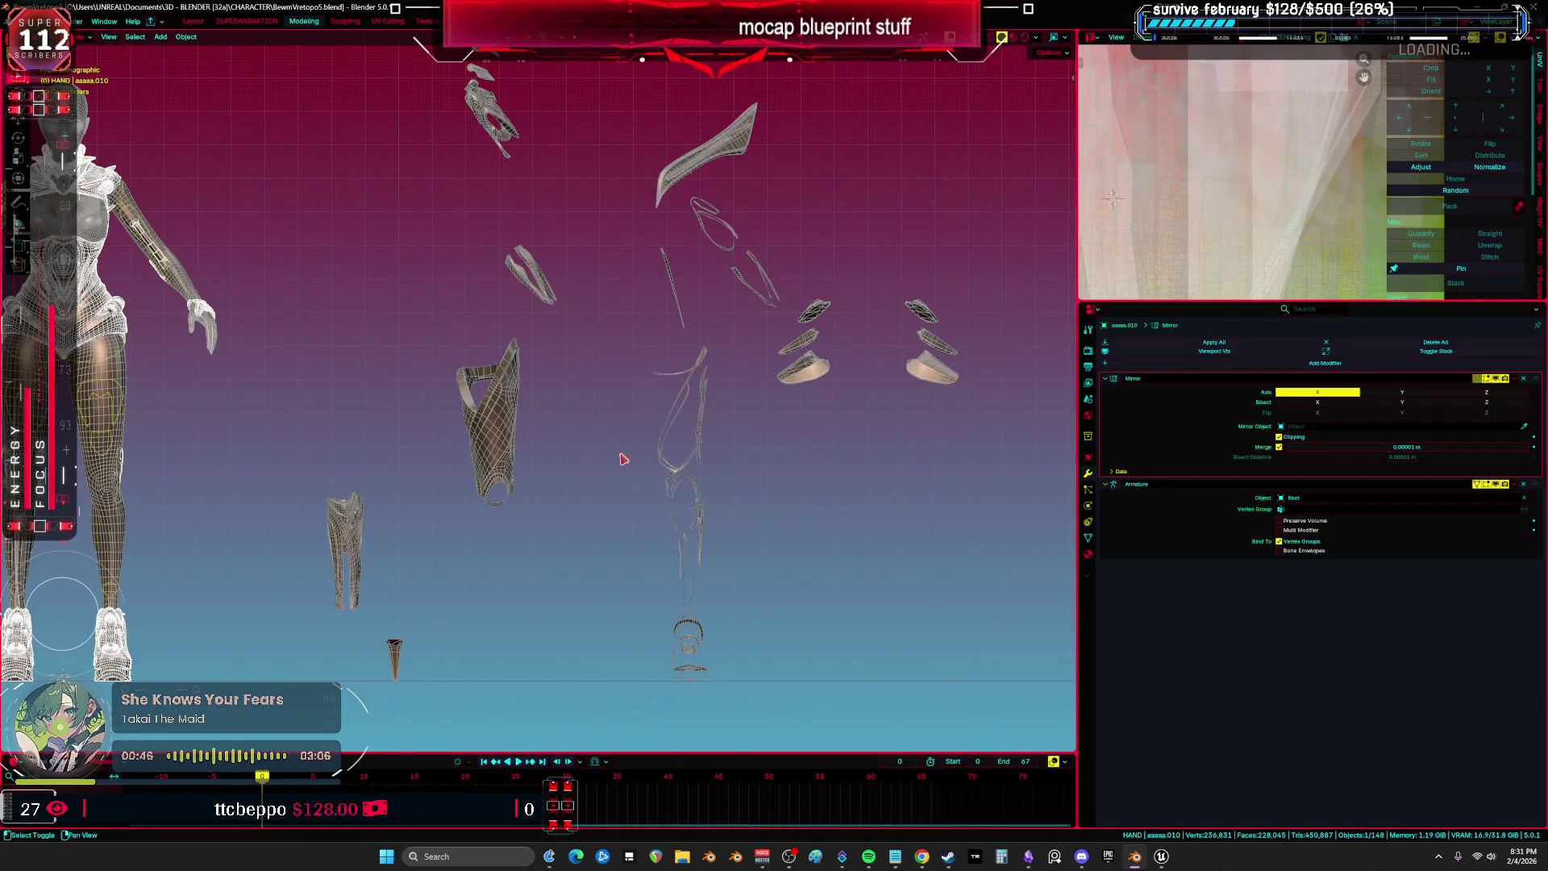
Show the character in solid shading with wireframe overlay, framed in a maximised 3D view.
{"action": "key", "text": "shift+z"}
{"action": "key", "text": "Home"}
{"action": "key", "text": "ctrl+space"}
{"action": "scroll", "coordinate": [812, 442], "scroll_direction": "up", "scroll_amount": 2}
{"action": "key", "text": "shift+alt+z"}
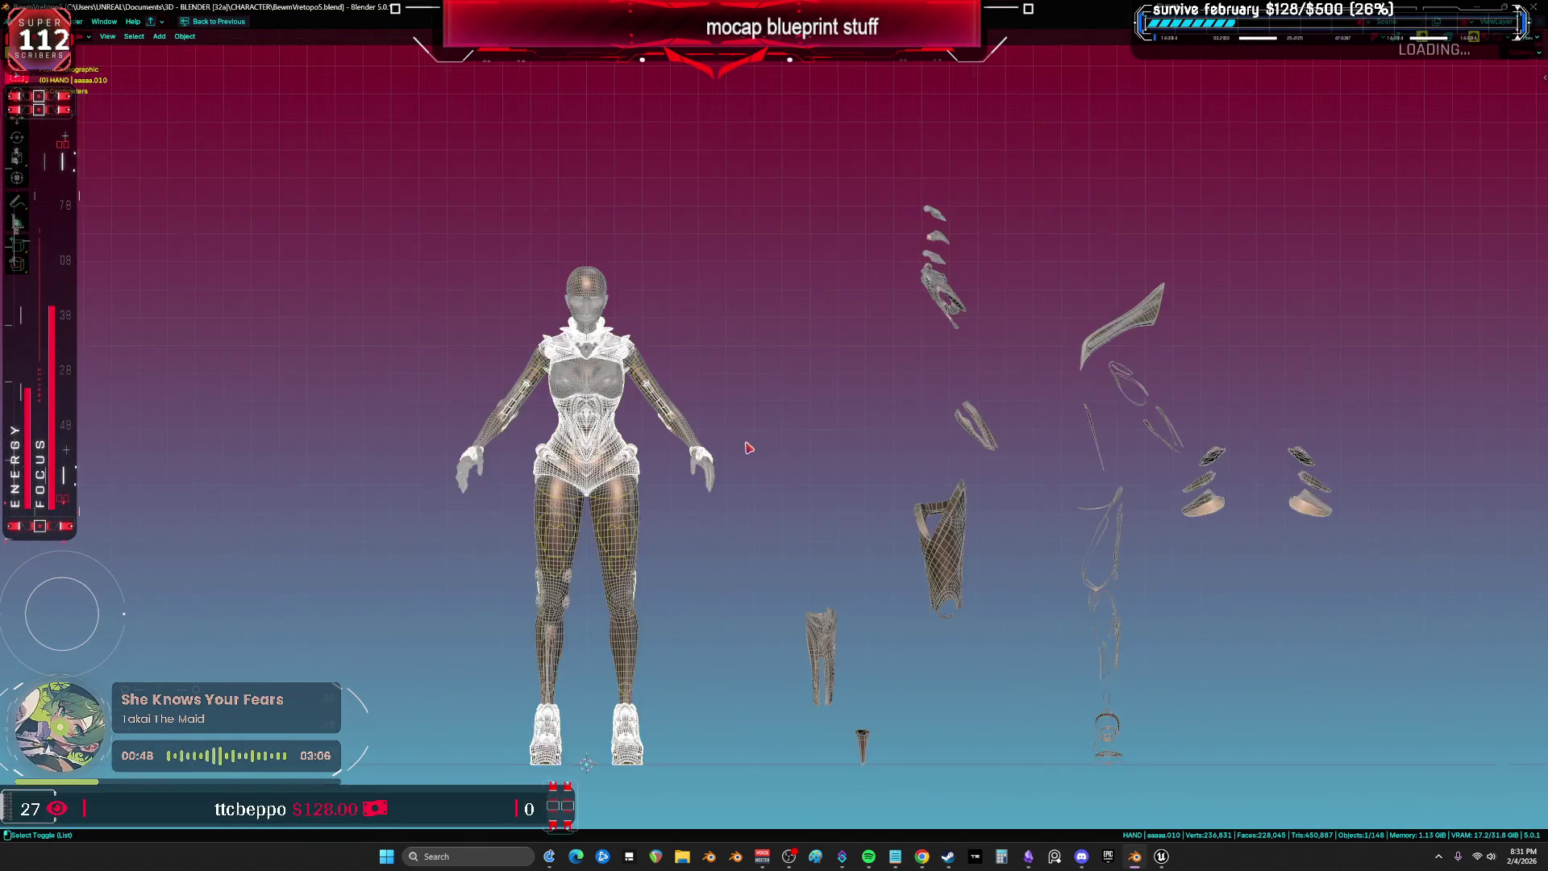
{"action": "scroll", "coordinate": [708, 449], "scroll_direction": "up", "scroll_amount": 2}
{"action": "key", "text": "shift+alt+z"}
{"action": "scroll", "coordinate": [698, 336], "scroll_direction": "up", "scroll_amount": 1}
{"action": "key", "text": "shift+alt+z"}
{"action": "mouse_move", "coordinate": [667, 320]}
{"action": "left_mouse_down"}
{"action": "mouse_move", "coordinate": [846, 208]}
{"action": "mouse_move", "coordinate": [563, 194]}
{"action": "mouse_move", "coordinate": [713, 217]}
{"action": "mouse_move", "coordinate": [881, 377]}
{"action": "left_mouse_up"}
{"action": "scroll", "coordinate": [880, 377], "scroll_direction": "up", "scroll_amount": 2}
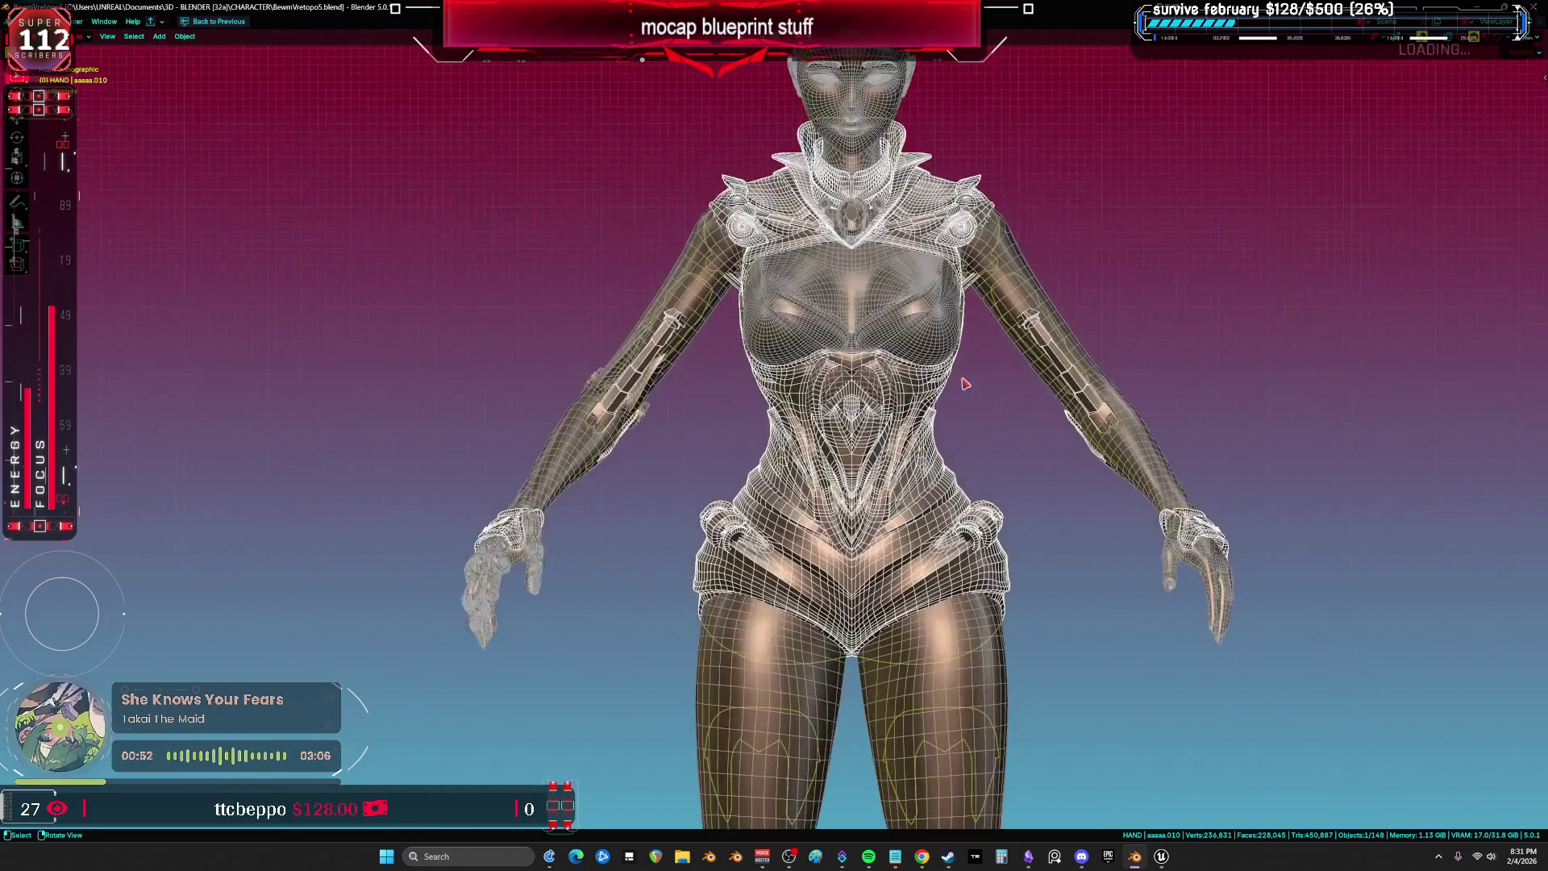
Shift the armor set along X and move the hood and robot face meshes aside.
{"action": "key", "text": "g"}
{"action": "key", "text": "x"}
{"action": "key", "text": "x"}
{"action": "scroll", "coordinate": [712, 300], "scroll_direction": "down", "scroll_amount": 2}
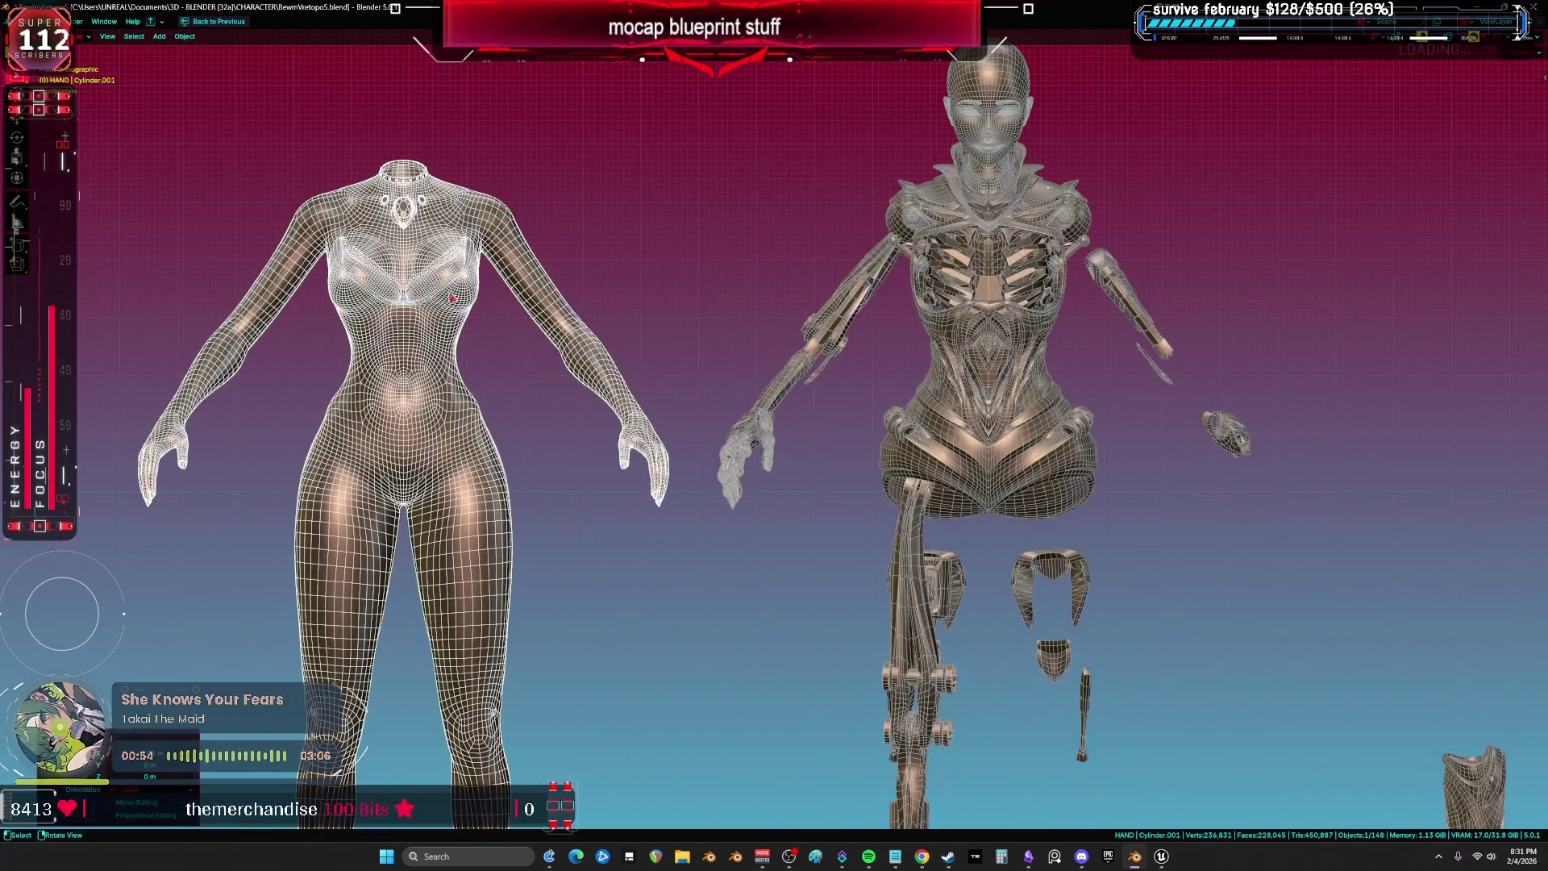
{"action": "key", "text": "g"}
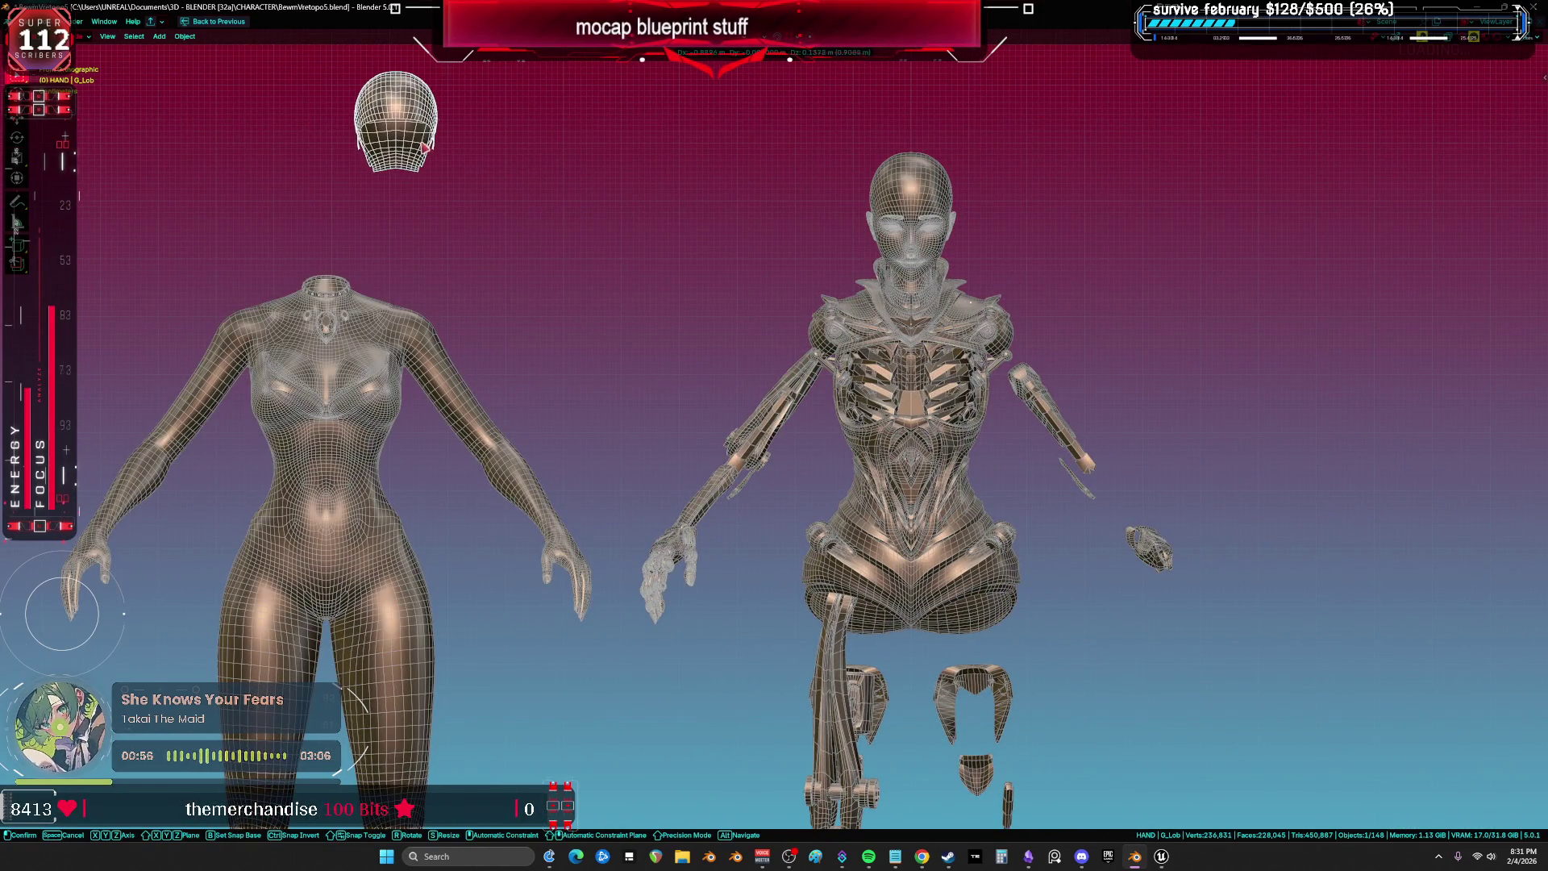
{"action": "key", "text": "ctrl+KP_4"}
{"action": "key", "text": "ctrl+KP_8"}
{"action": "left_click", "coordinate": [570, 196]}
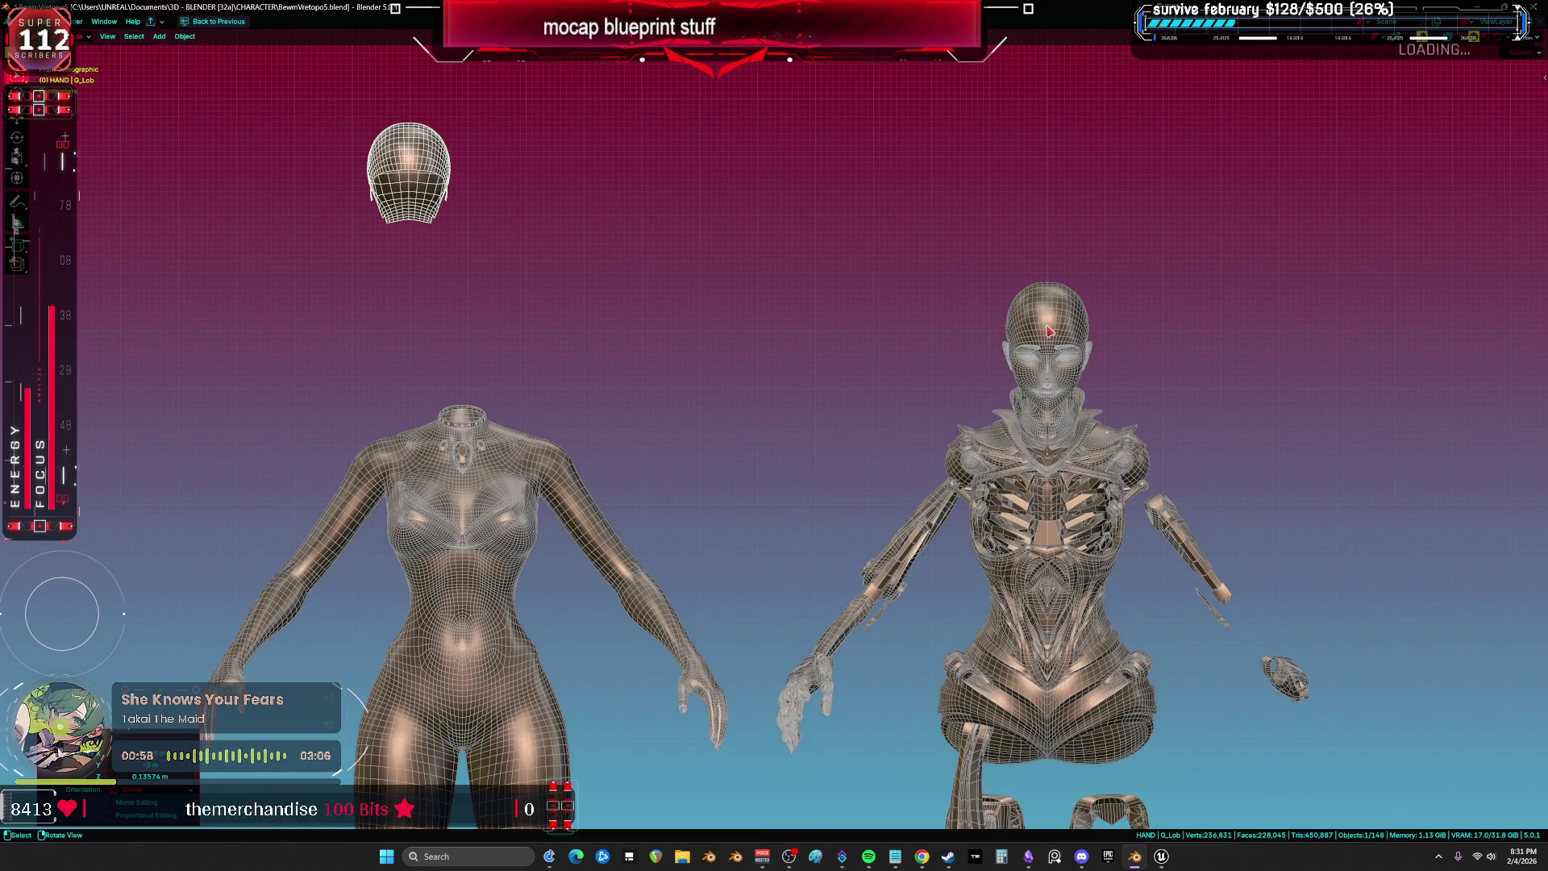
{"action": "left_click", "coordinate": [1047, 338]}
{"action": "key", "text": "g"}
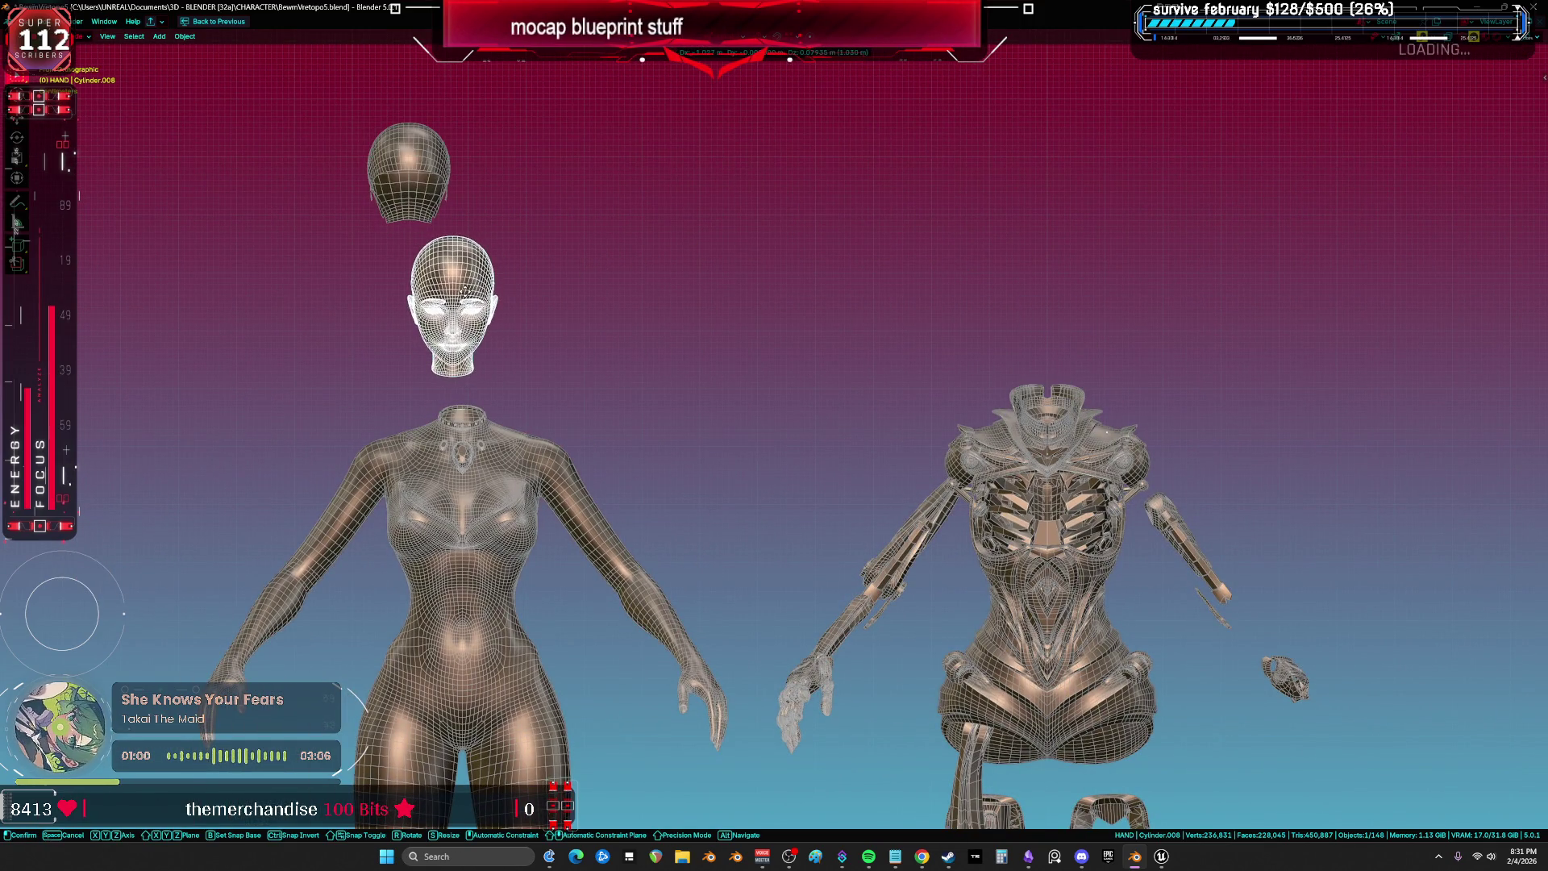
{"action": "left_click", "coordinate": [1050, 406]}
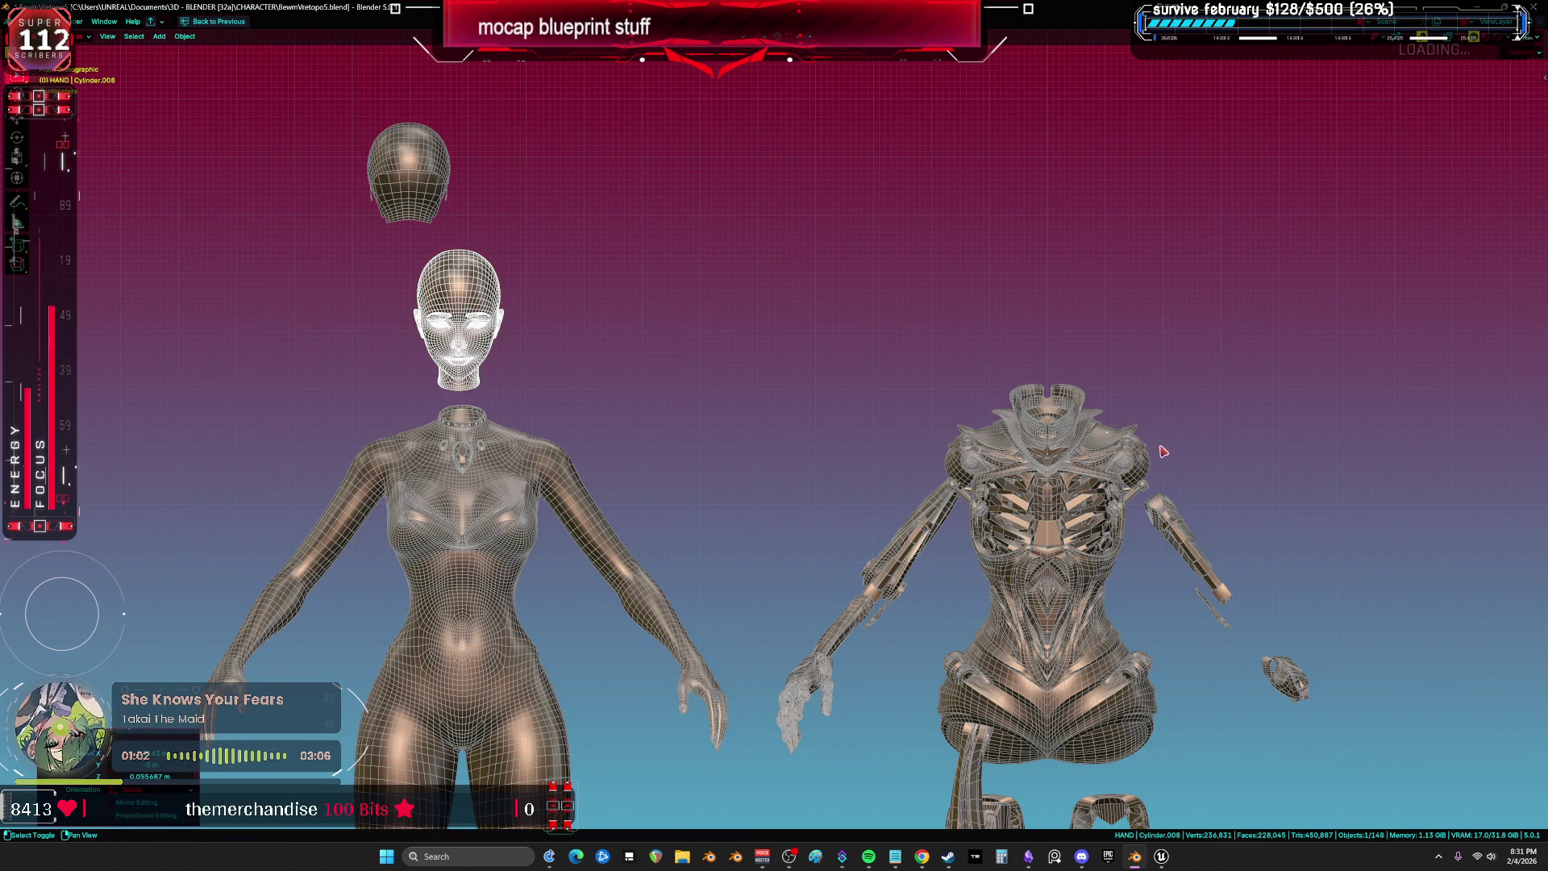
{"action": "scroll", "coordinate": [725, 303], "scroll_direction": "up", "scroll_amount": 5}
Disable the armor's Mirror modifier viewport display and switch to front orthographic view.
{"action": "key", "text": "shift+alt+z"}
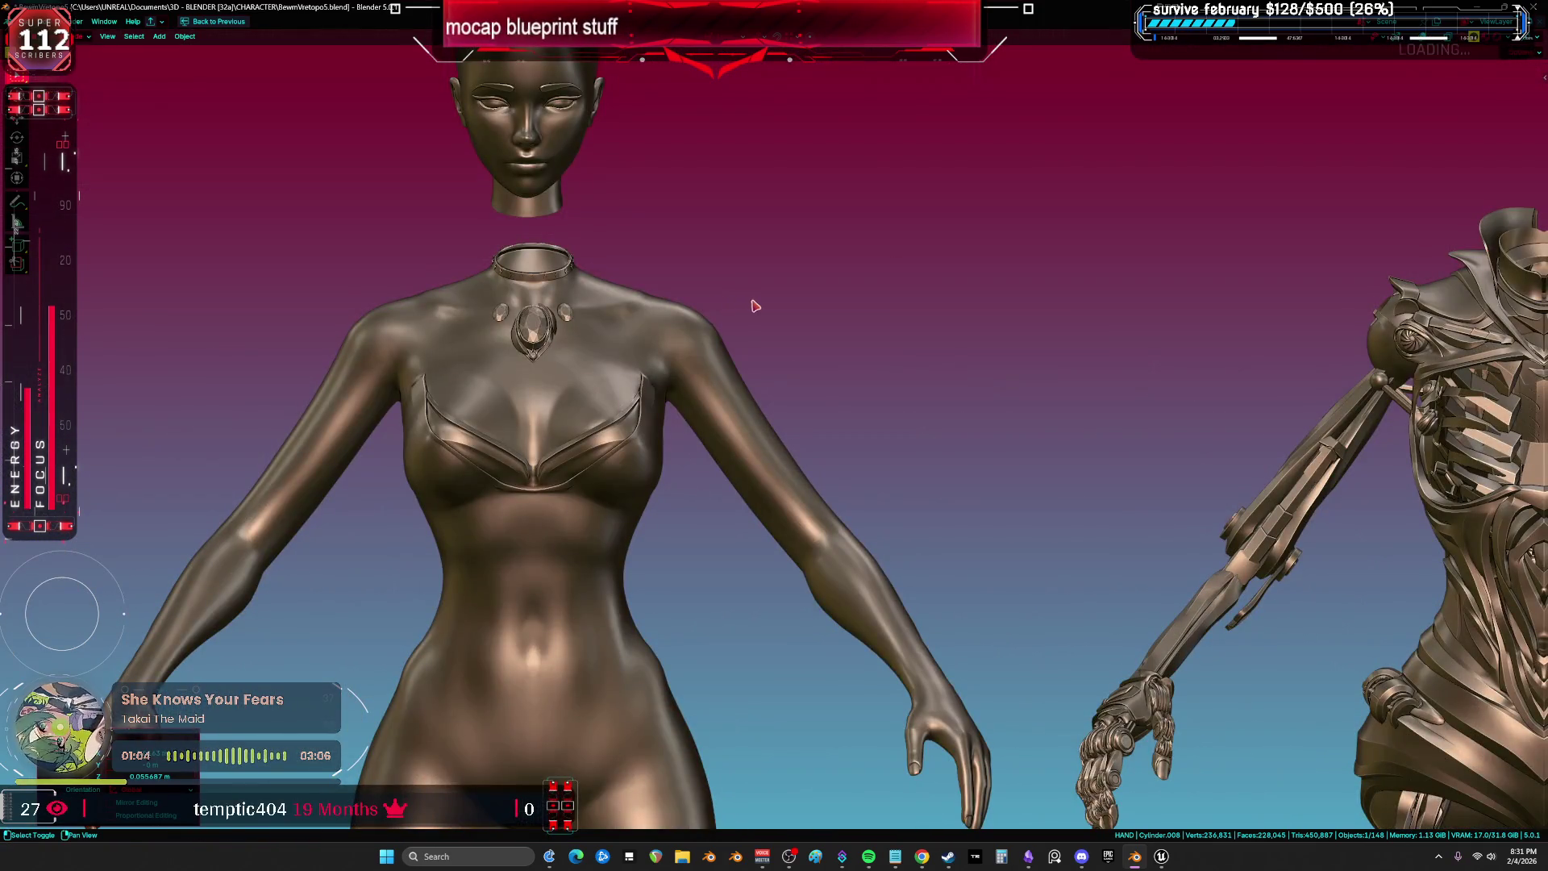
{"action": "left_click_drag", "start_coordinate": [754, 304], "coordinate": [633, 317]}
{"action": "scroll", "coordinate": [806, 403], "scroll_direction": "up", "scroll_amount": 3}
{"action": "key", "text": "shift+alt+z"}
{"action": "left_click_drag", "start_coordinate": [909, 461], "coordinate": [829, 305]}
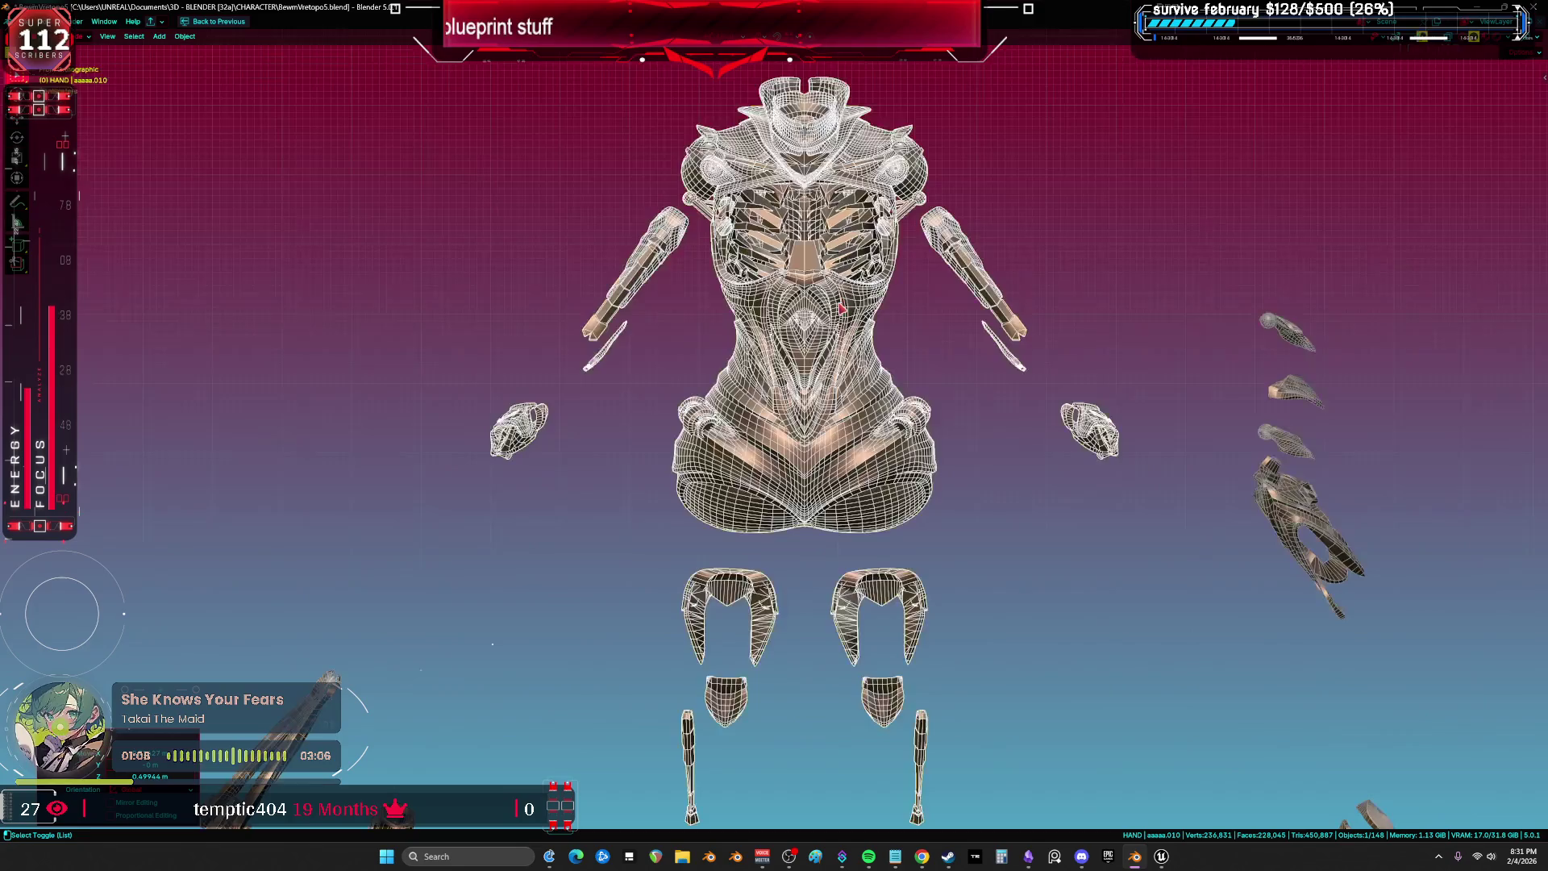
{"action": "key", "text": "ctrl+alt+space"}
{"action": "left_click", "coordinate": [1505, 384]}
{"action": "left_click", "coordinate": [1496, 378]}
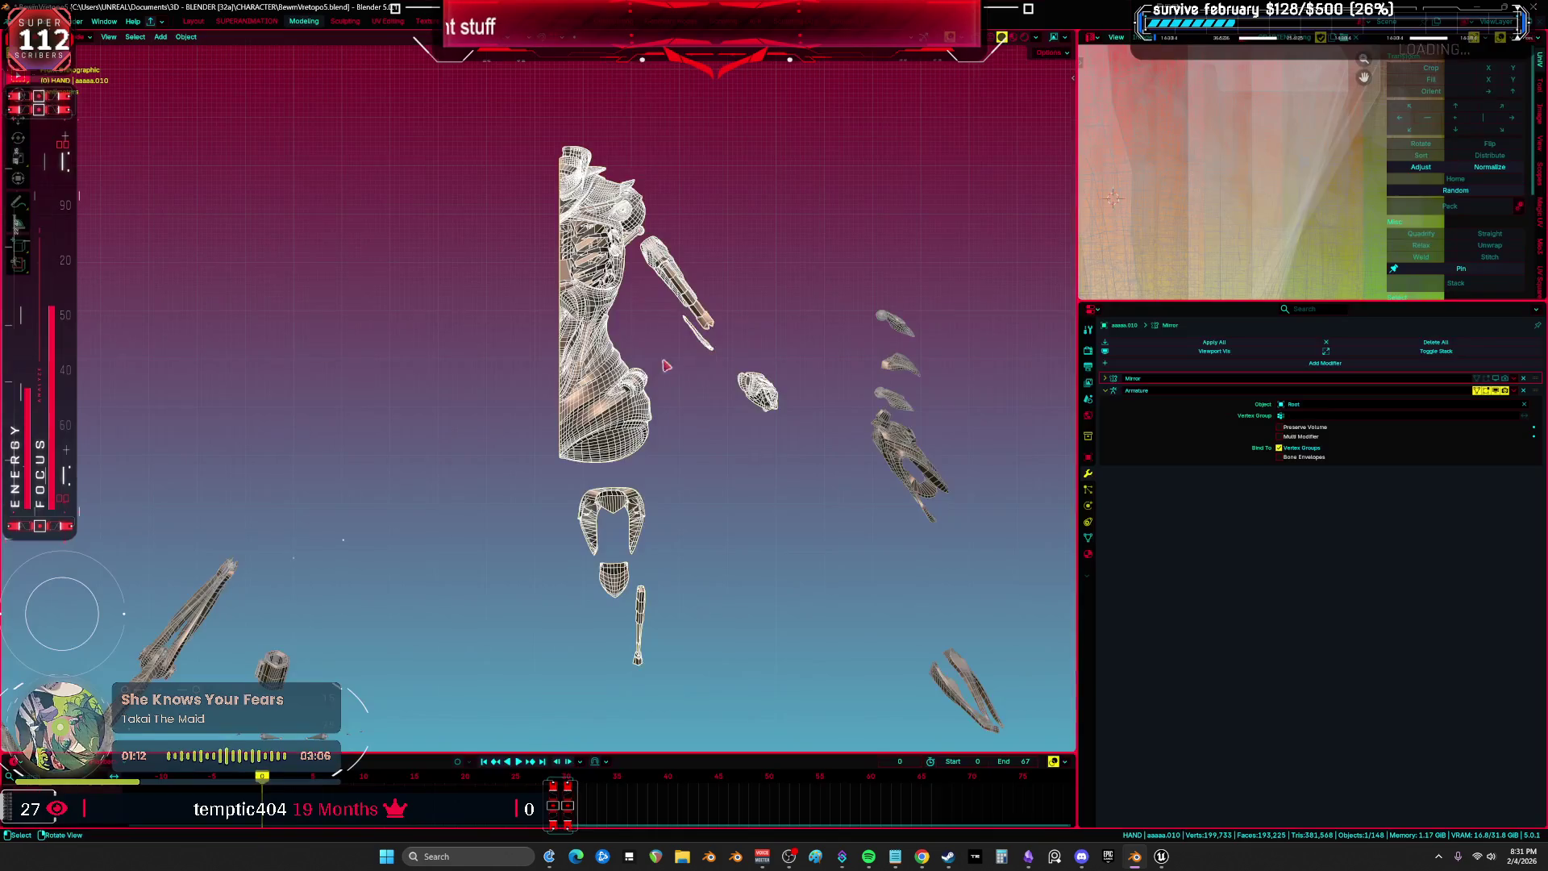
{"action": "key", "text": "ctrl+alt+space"}
{"action": "mouse_move", "coordinate": [777, 380]}
{"action": "left_mouse_down"}
{"action": "mouse_move", "coordinate": [926, 373]}
{"action": "mouse_move", "coordinate": [809, 372]}
{"action": "left_mouse_up"}
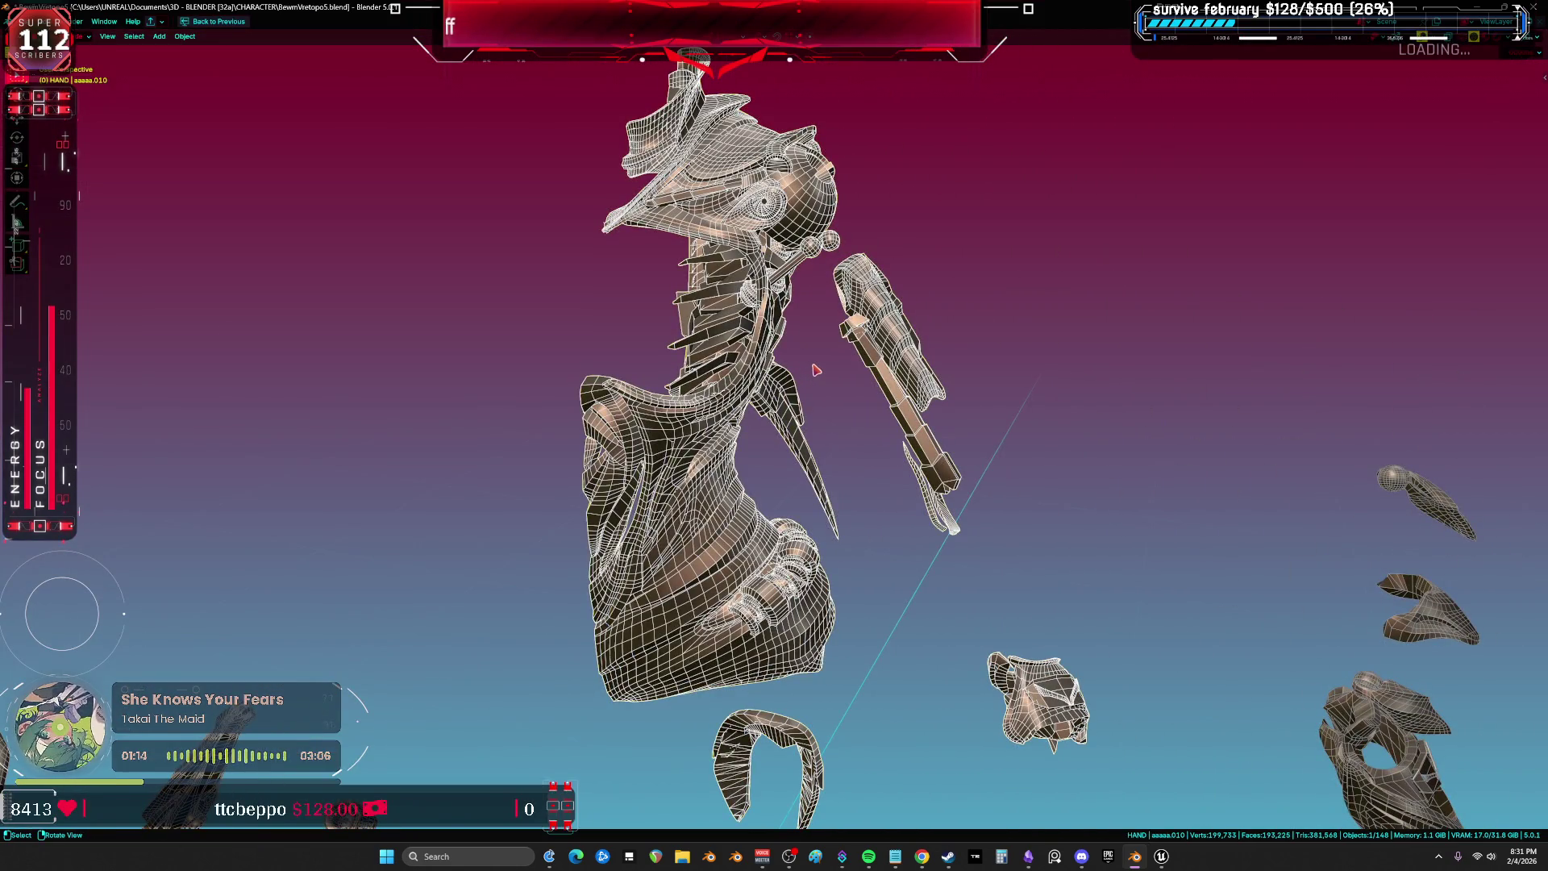
{"action": "key", "text": "KP_1"}
{"action": "scroll", "coordinate": [906, 454], "scroll_direction": "down", "scroll_amount": 5}
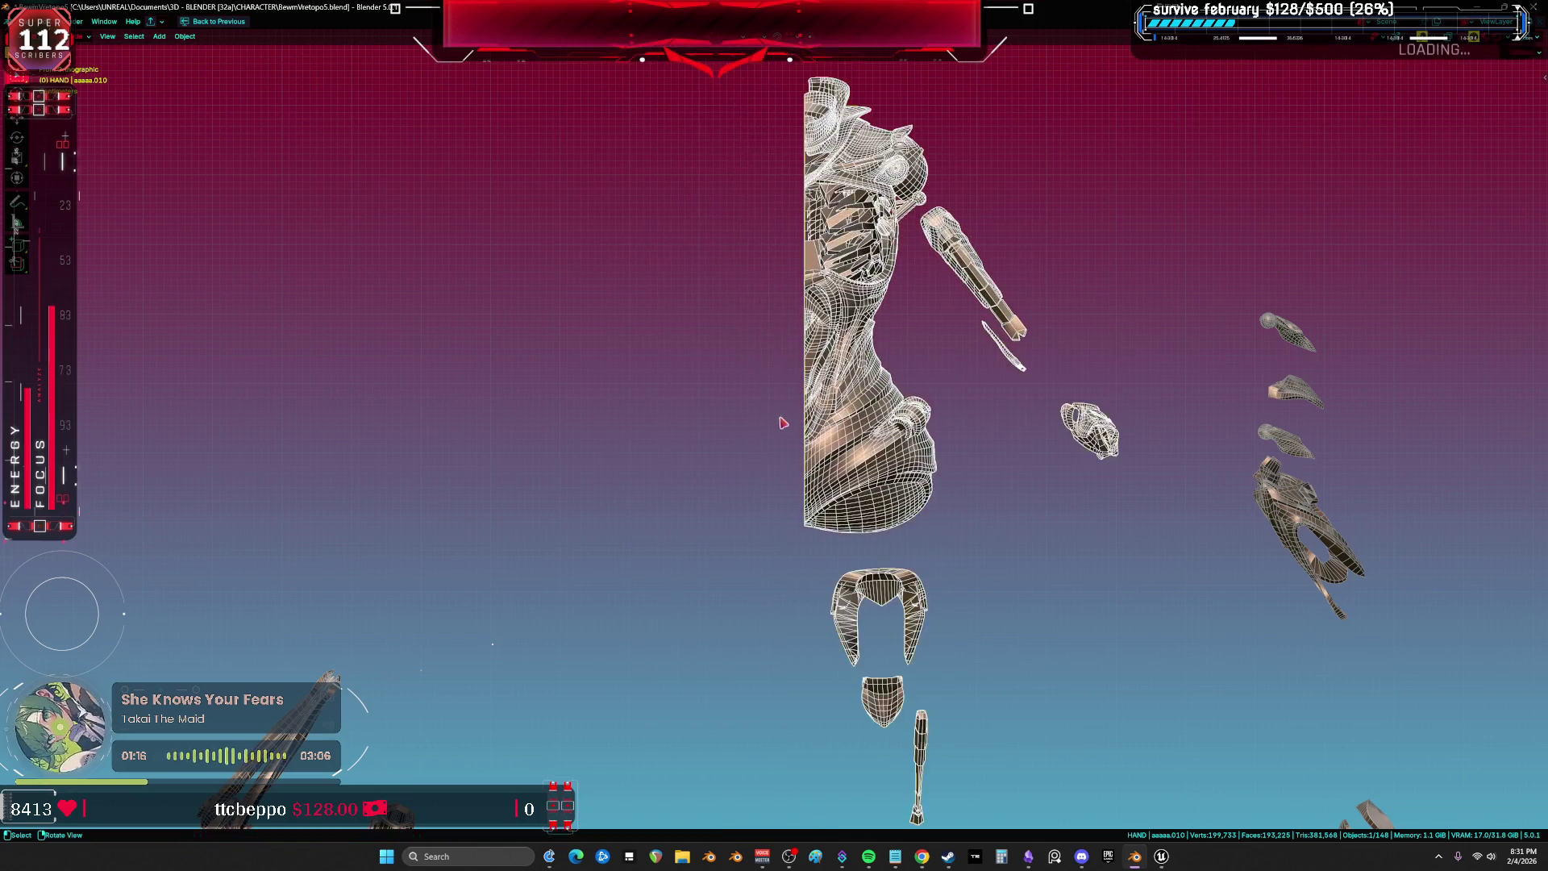
Reset the half-body armor mesh and the full body mesh to the origin with Alt+G.
{"action": "left_click", "coordinate": [993, 323]}
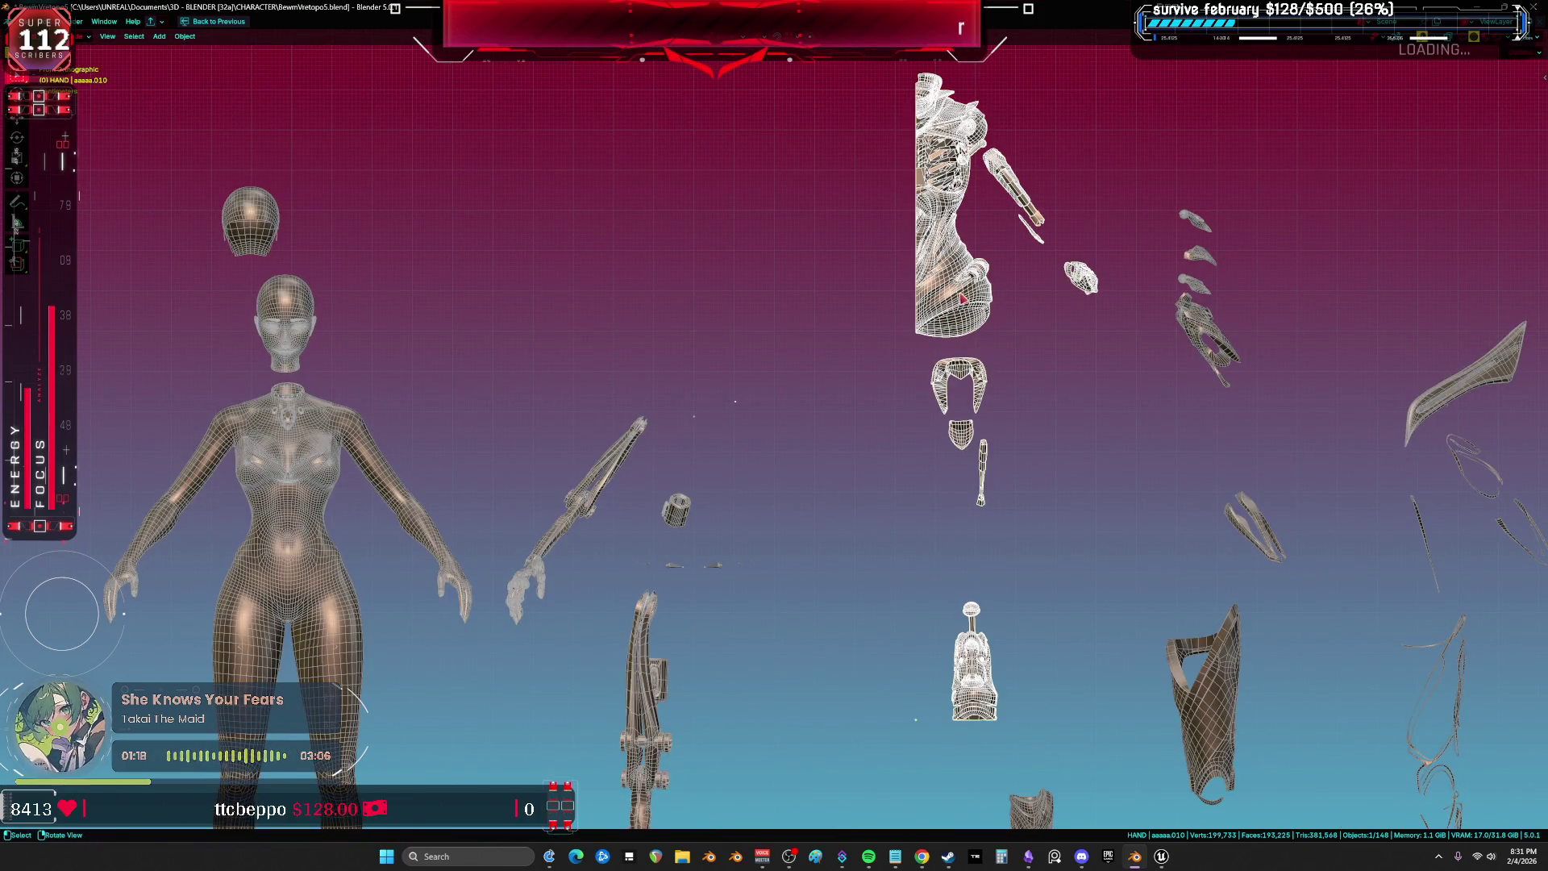
{"action": "key", "text": "alt+g"}
{"action": "left_click", "coordinate": [289, 528], "text": "shift"}
{"action": "key", "text": "alt+g"}
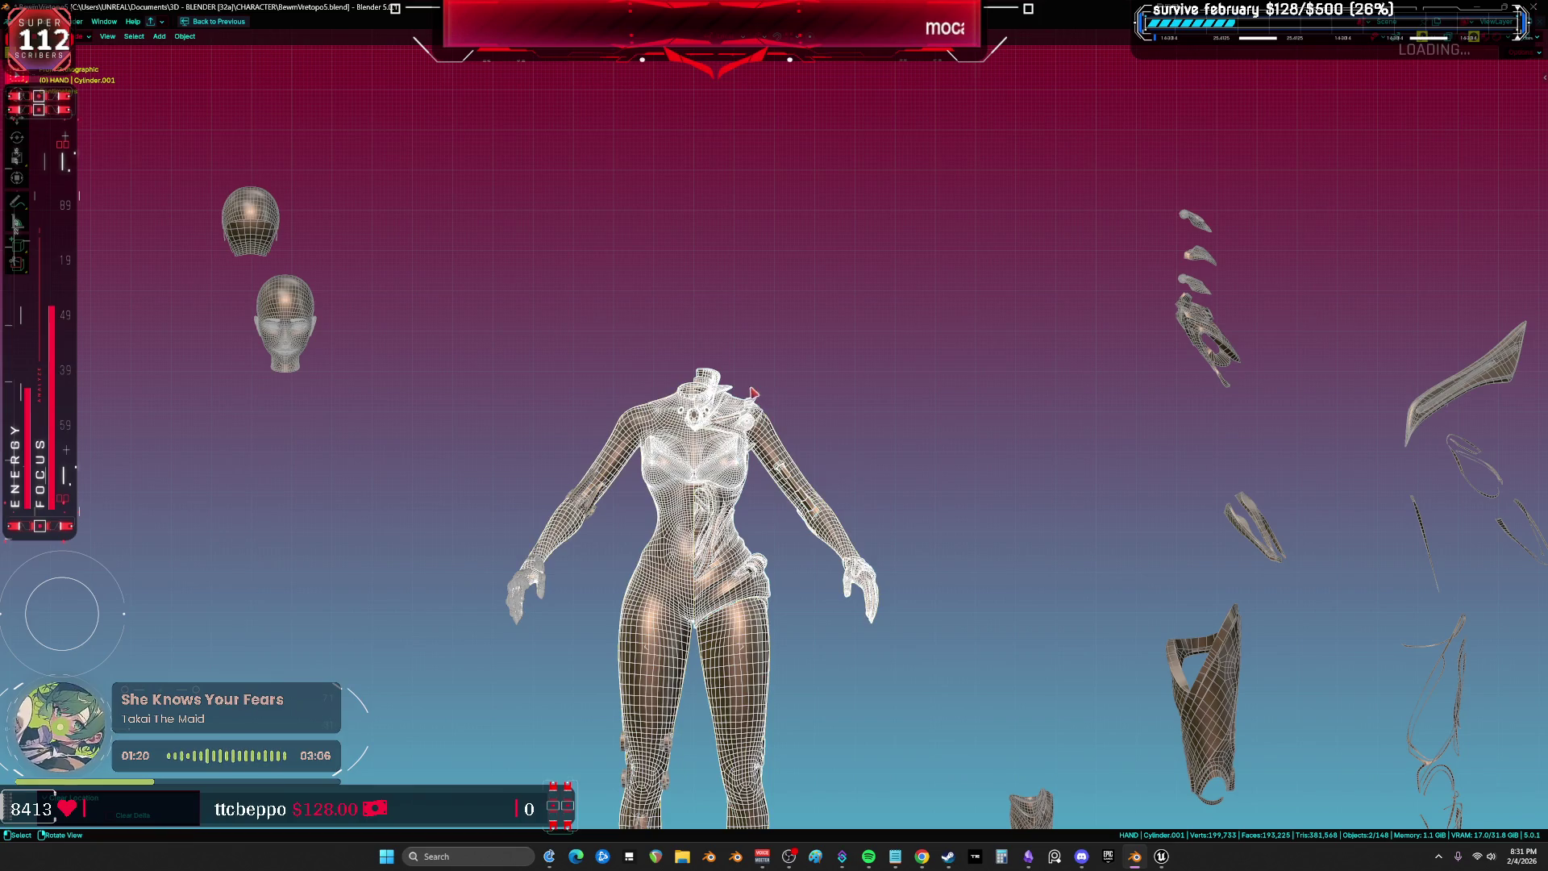
{"action": "scroll", "coordinate": [740, 415], "scroll_direction": "up", "scroll_amount": 5}
Isolate the arm piece and motor cylinder in local view.
{"action": "left_click", "coordinate": [946, 418], "text": "shift"}
{"action": "scroll", "coordinate": [947, 418], "scroll_direction": "right", "scroll_amount": 5}
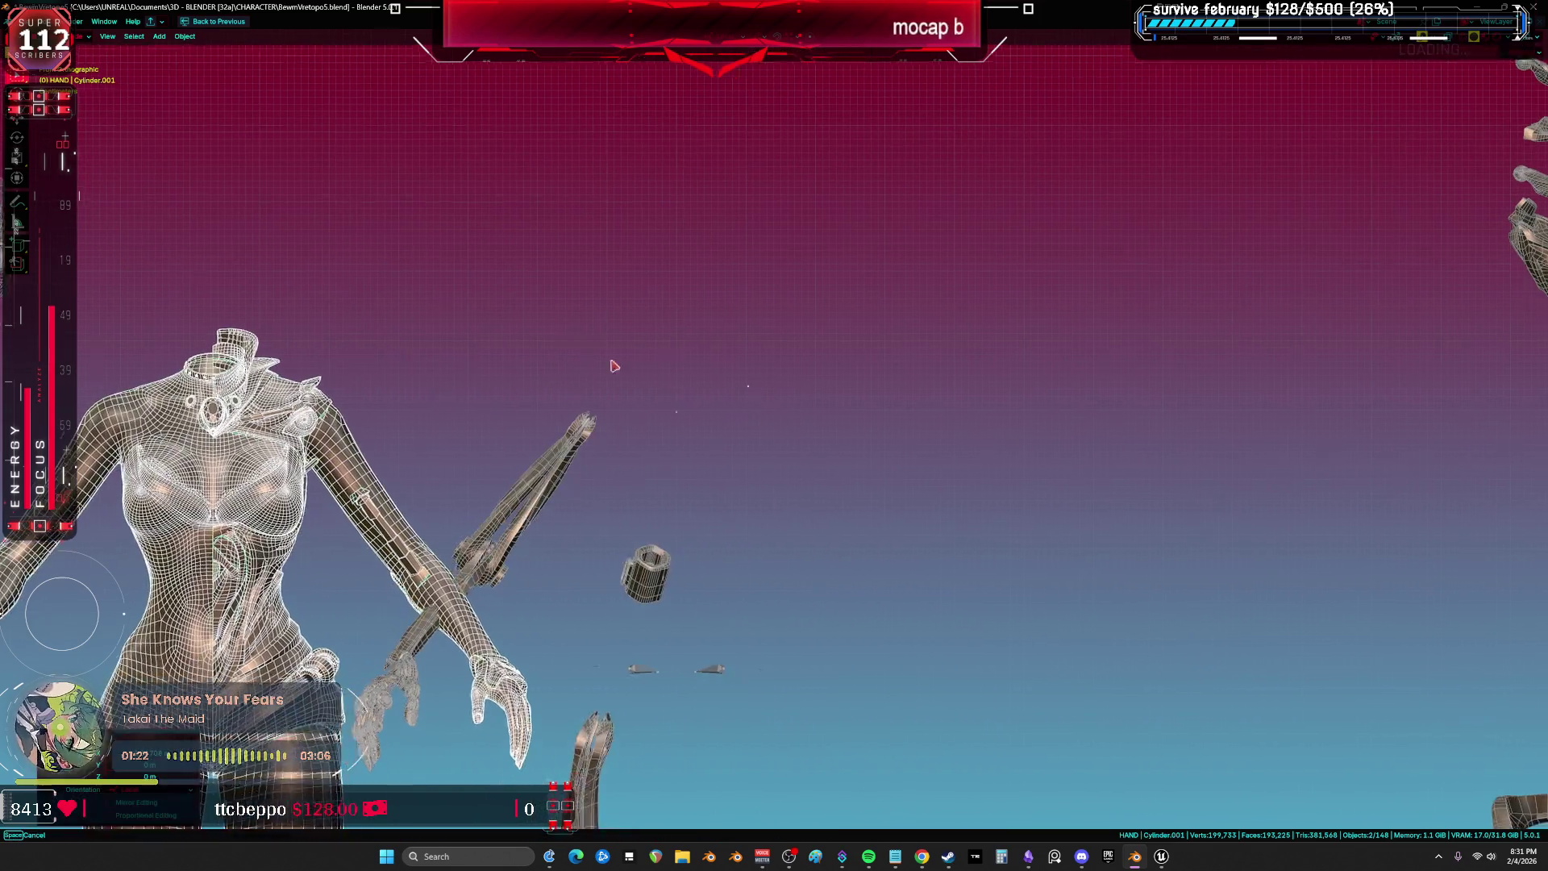
{"action": "scroll", "coordinate": [948, 379], "scroll_direction": "down", "scroll_amount": 4}
{"action": "key", "text": "KP_Divide"}
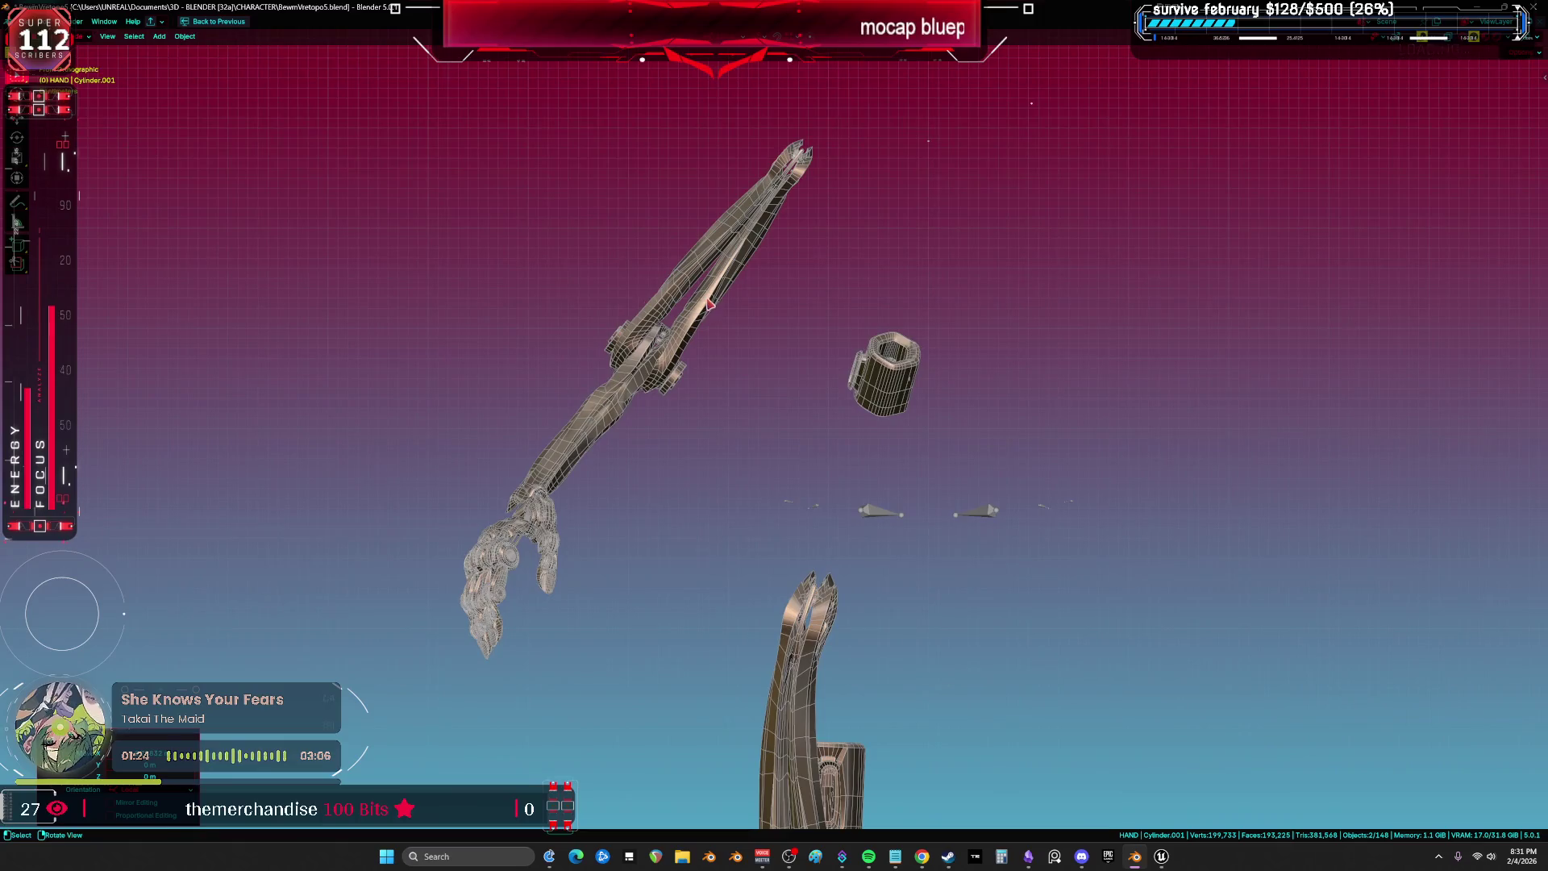
{"action": "mouse_move", "coordinate": [849, 188]}
{"action": "left_mouse_down"}
{"action": "mouse_move", "coordinate": [774, 298]}
{"action": "mouse_move", "coordinate": [707, 461]}
{"action": "mouse_move", "coordinate": [751, 278]}
{"action": "left_mouse_up"}
Edit the motor cylinder and show its whole UV layout in a maximised UV editor.
{"action": "left_click", "coordinate": [760, 656]}
{"action": "key", "text": "Tab"}
{"action": "left_click_drag", "start_coordinate": [760, 656], "coordinate": [684, 390]}
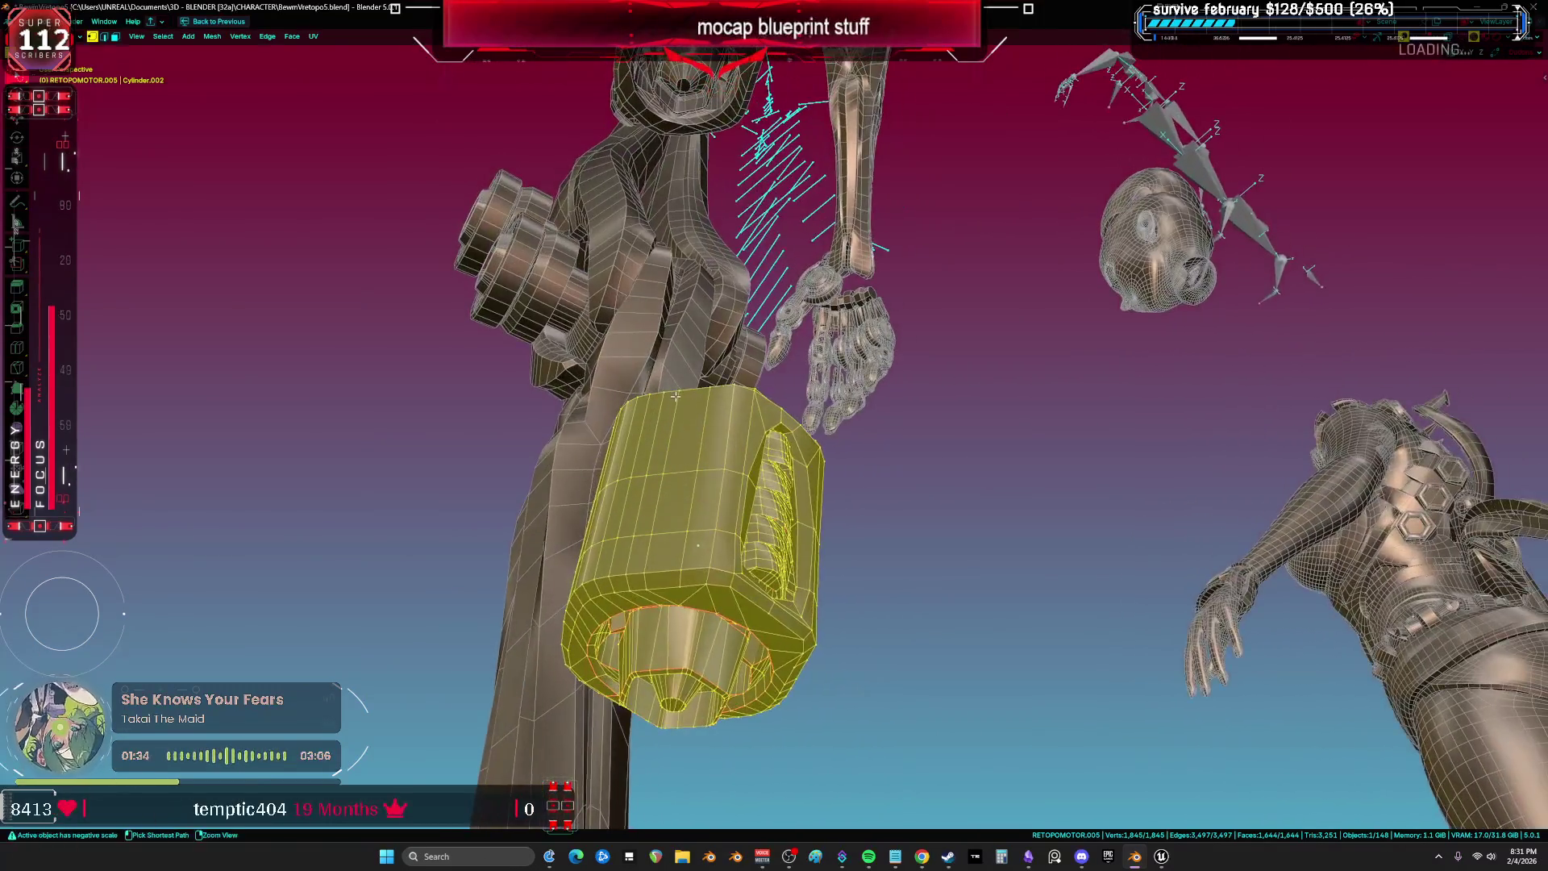
{"action": "key", "text": "ctrl+Page_Down"}
{"action": "key", "text": "ctrl+space"}
{"action": "scroll", "coordinate": [1090, 232], "scroll_direction": "up", "scroll_amount": 5}
{"action": "key", "text": "Home"}
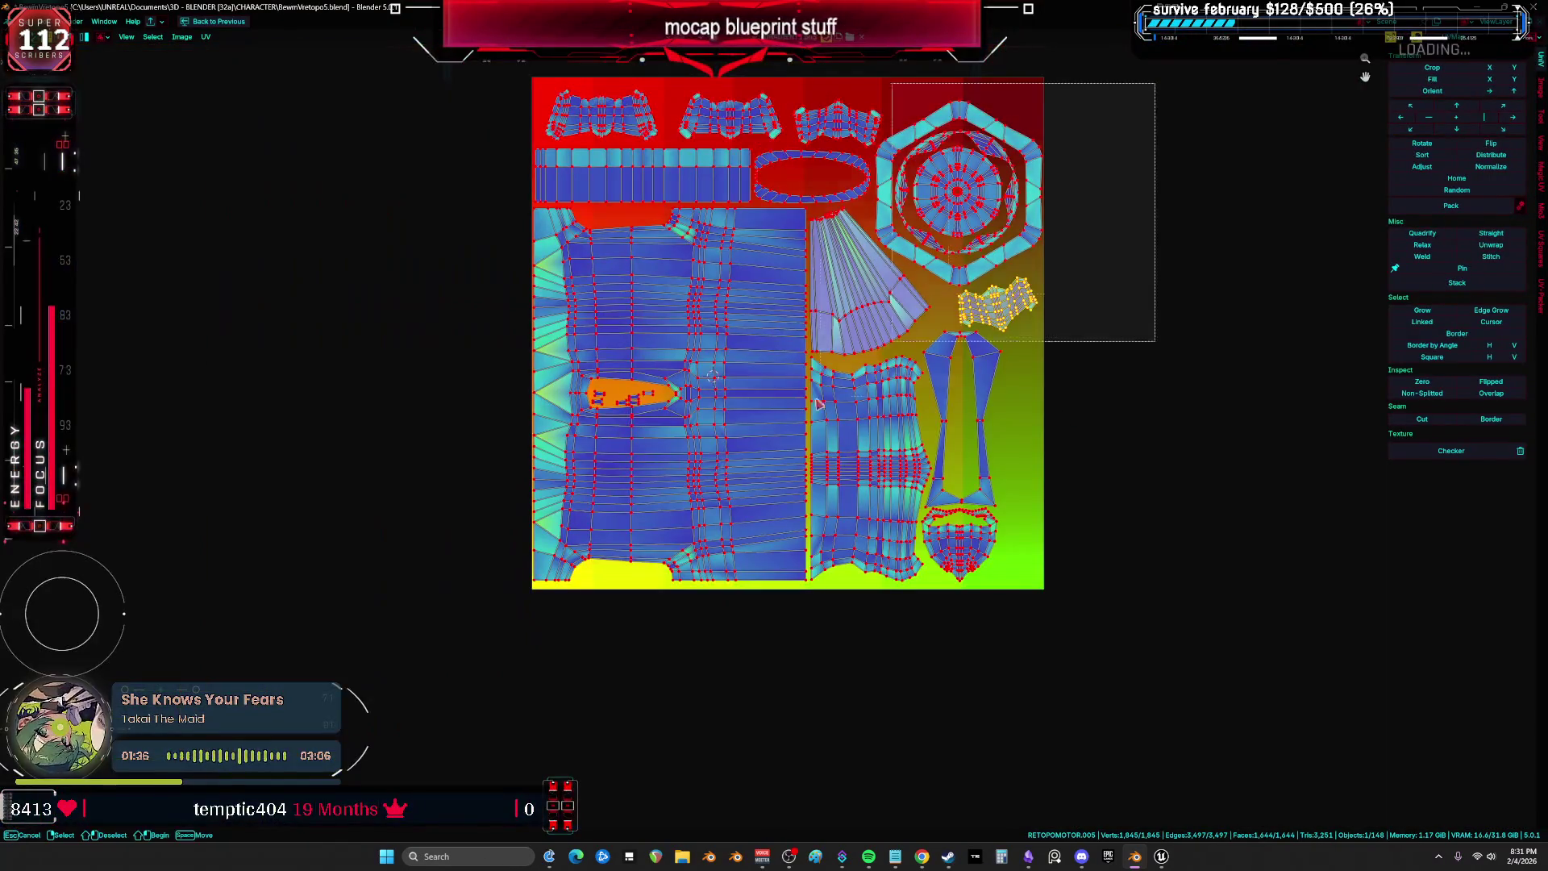
Deselect all, leave Edit Mode and orbit the full body to face both knees.
{"action": "key", "text": "ctrl+space"}
{"action": "mouse_move", "coordinate": [643, 439]}
{"action": "left_mouse_down"}
{"action": "mouse_move", "coordinate": [667, 252]}
{"action": "mouse_move", "coordinate": [694, 360]}
{"action": "mouse_move", "coordinate": [694, 262]}
{"action": "mouse_move", "coordinate": [733, 359]}
{"action": "mouse_move", "coordinate": [318, 462]}
{"action": "mouse_move", "coordinate": [484, 339]}
{"action": "mouse_move", "coordinate": [616, 294]}
{"action": "mouse_move", "coordinate": [564, 242]}
{"action": "left_mouse_up"}
{"action": "key", "text": "alt+a"}
{"action": "key", "text": "Tab"}
{"action": "scroll", "coordinate": [729, 342], "scroll_direction": "up", "scroll_amount": 10}
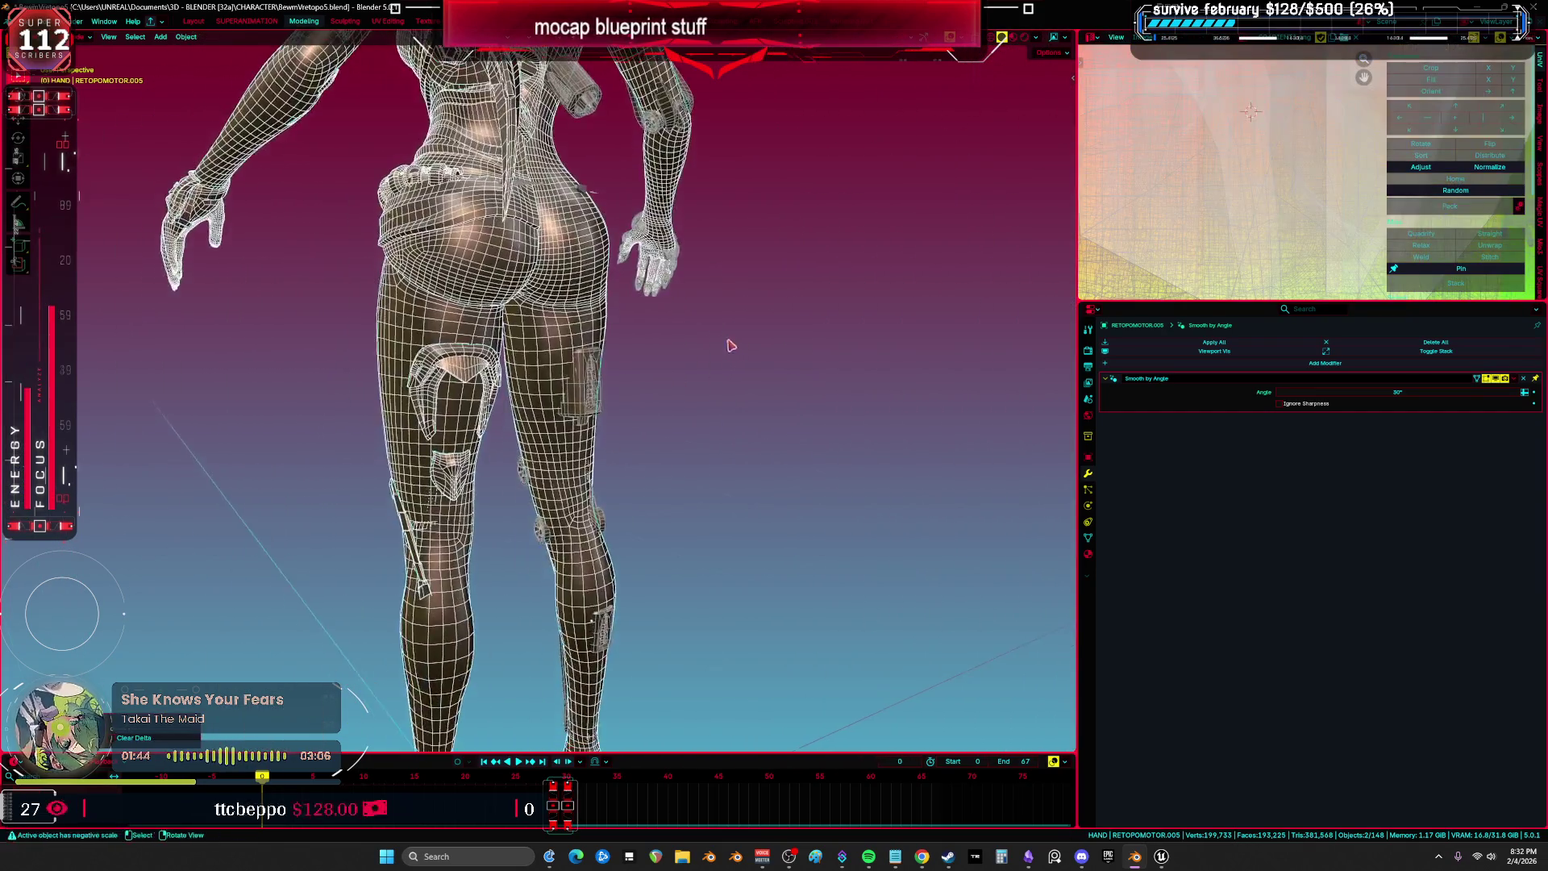
{"action": "mouse_move", "coordinate": [576, 490]}
{"action": "left_mouse_down"}
{"action": "mouse_move", "coordinate": [667, 428]}
{"action": "mouse_move", "coordinate": [637, 387]}
{"action": "mouse_move", "coordinate": [659, 378]}
{"action": "mouse_move", "coordinate": [638, 412]}
{"action": "left_mouse_up"}
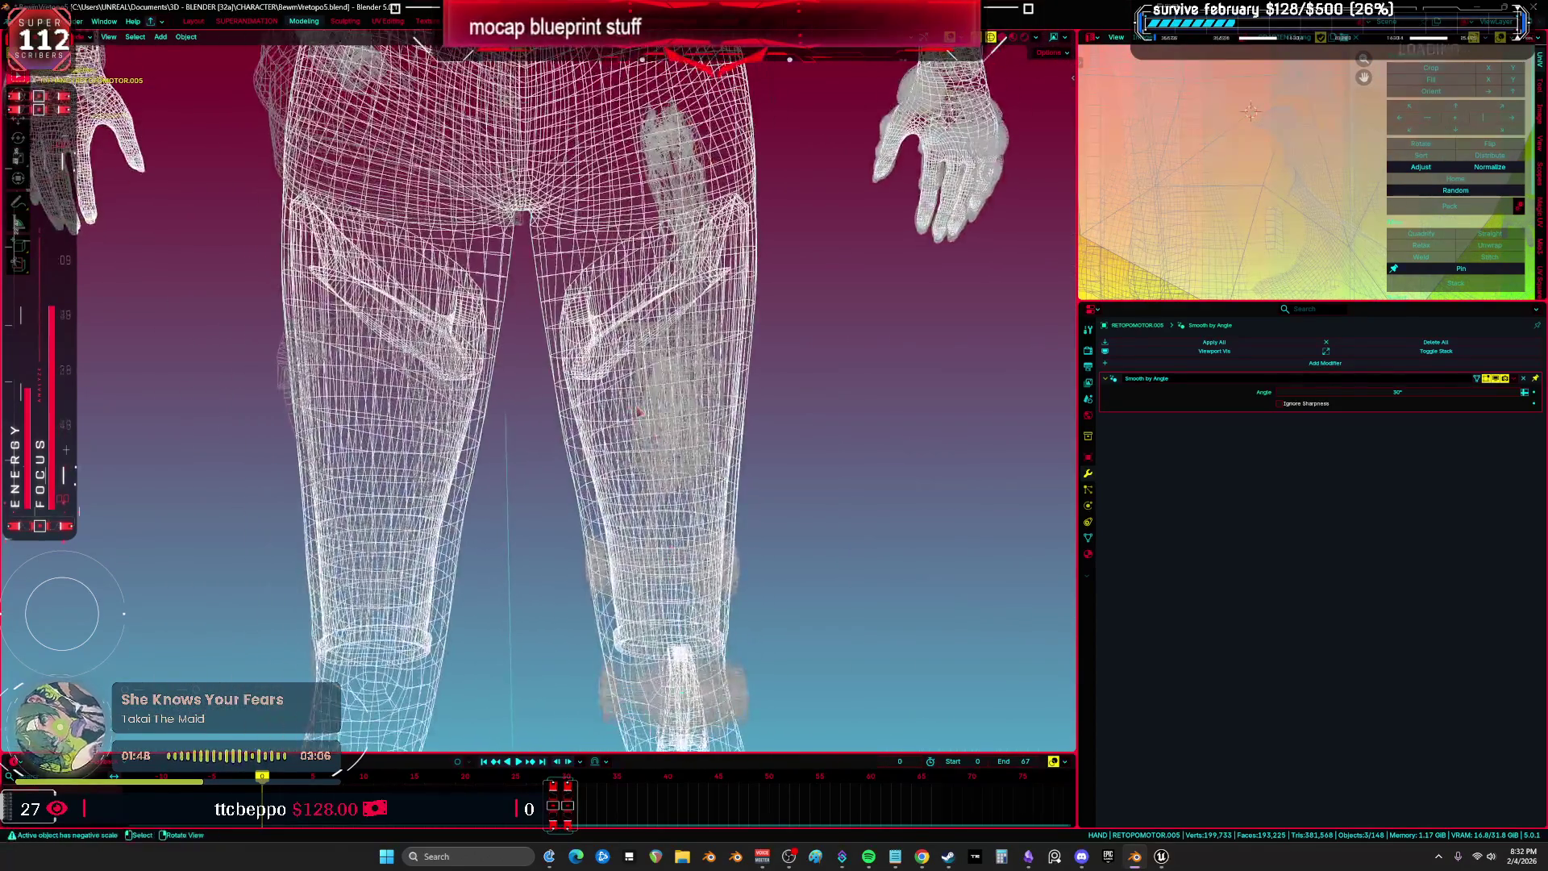
Inspect the two knee motor parts and the body's Armature modifier binding in front view.
{"action": "left_click", "coordinate": [669, 427]}
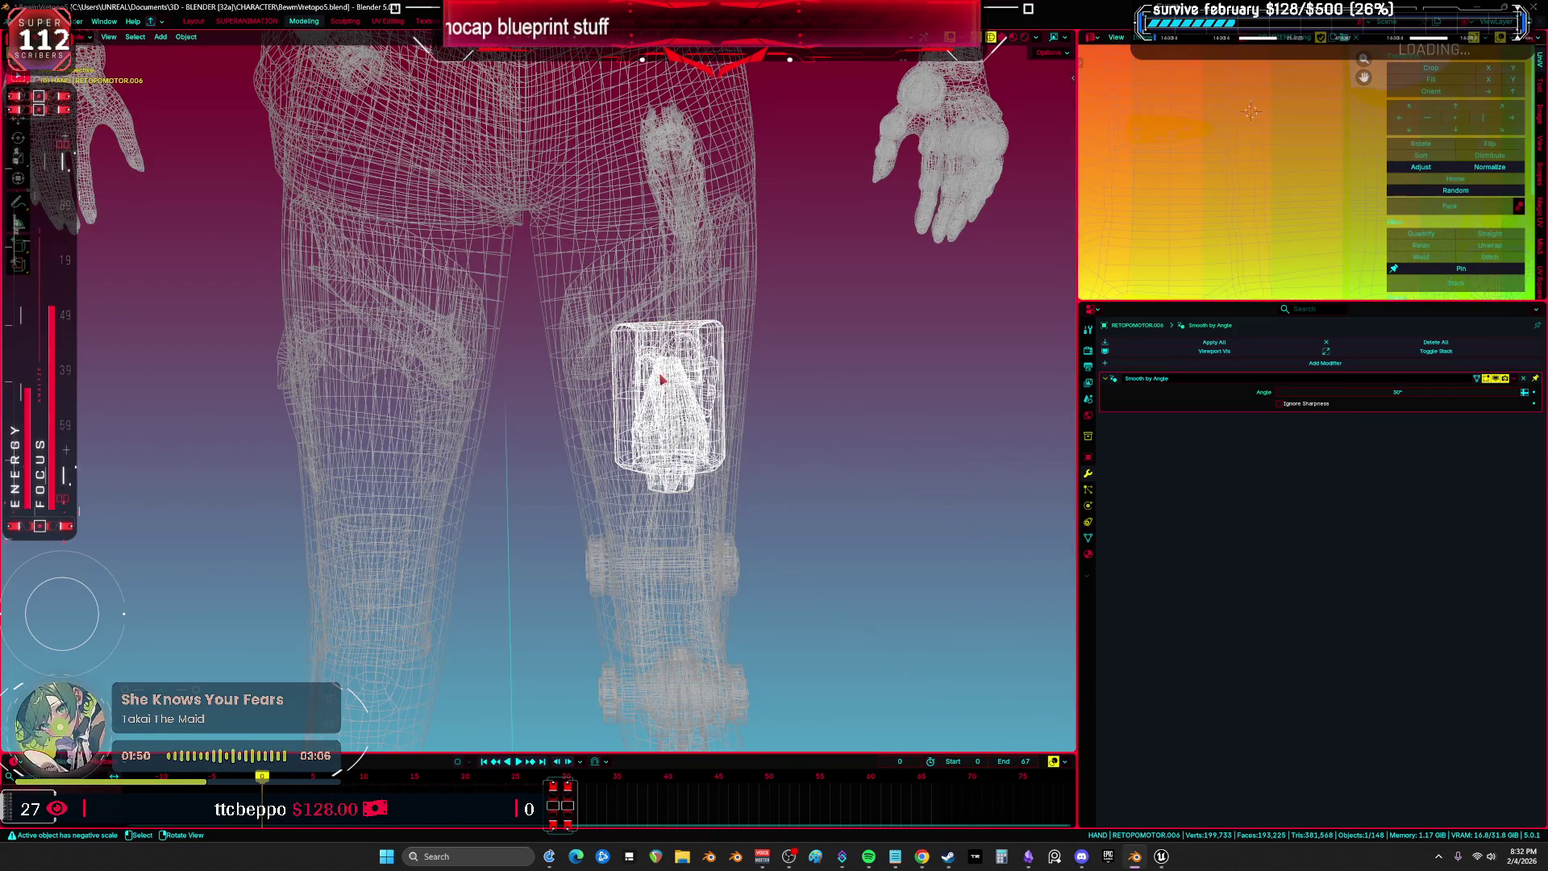
{"action": "scroll", "coordinate": [692, 387], "scroll_direction": "down", "scroll_amount": 2, "text": "shift"}
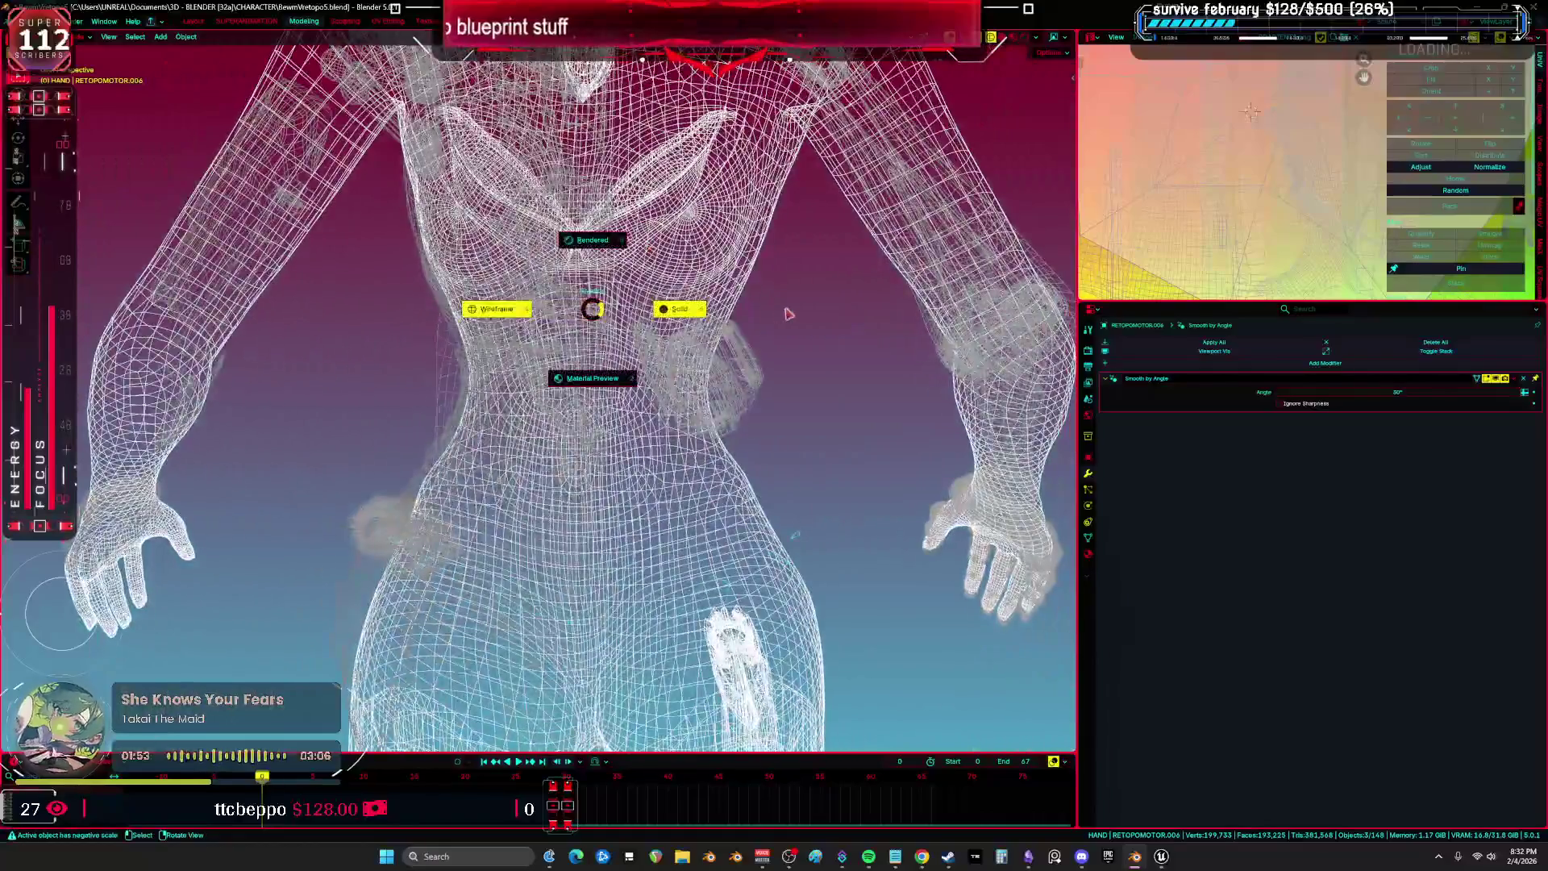
{"action": "key", "text": "KP_Decimal"}
{"action": "key", "text": "alt+z"}
{"action": "left_click", "coordinate": [748, 369]}
{"action": "key", "text": "g"}
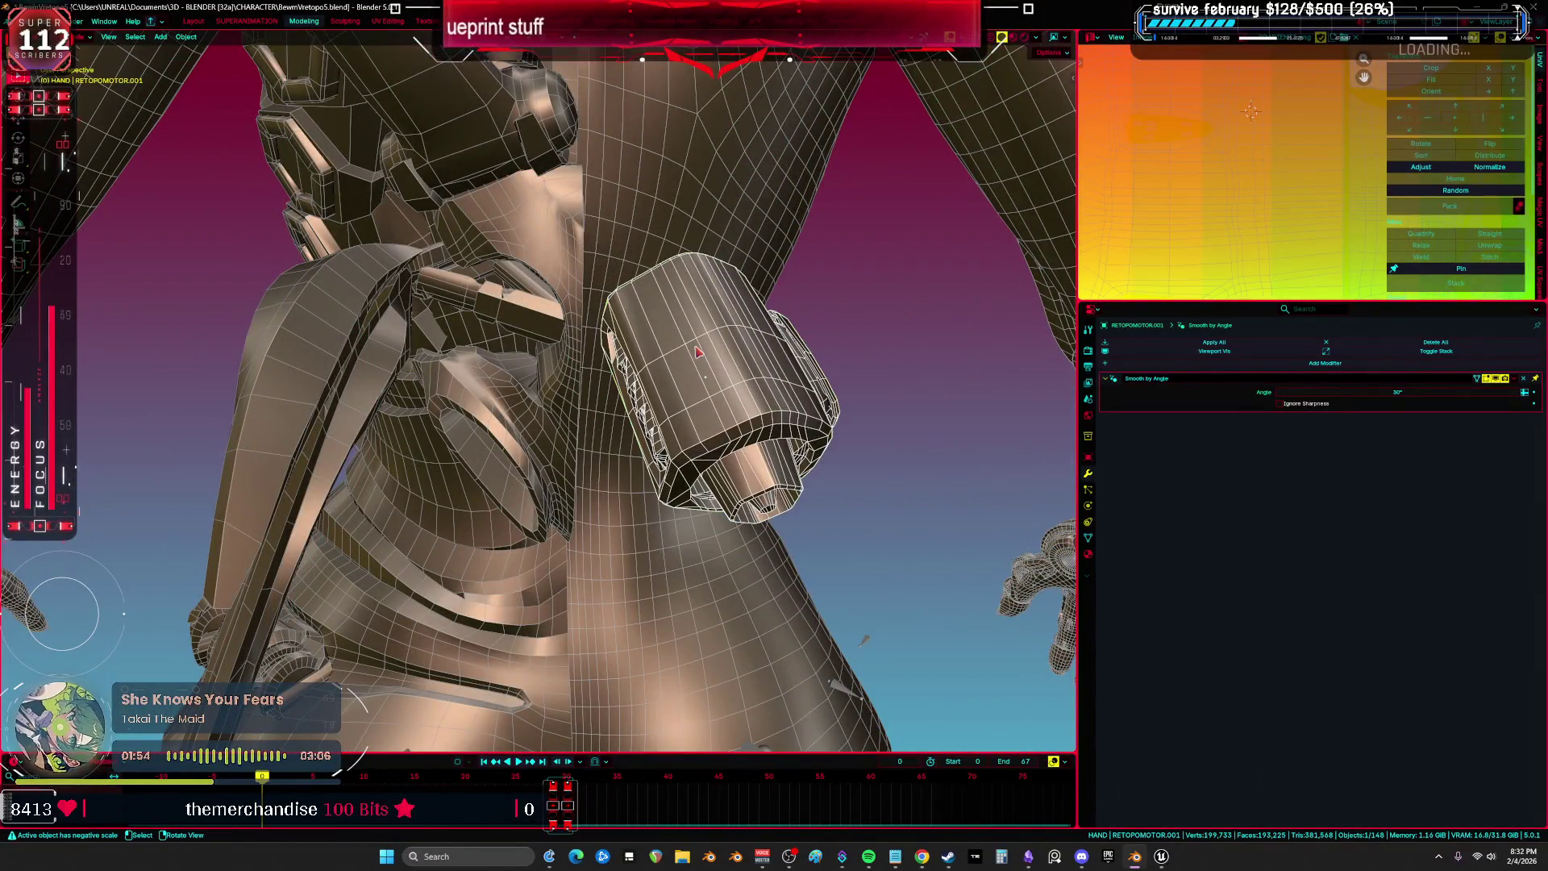
{"action": "scroll", "coordinate": [698, 353], "scroll_direction": "down", "scroll_amount": 10}
{"action": "scroll", "coordinate": [704, 359], "scroll_direction": "up", "scroll_amount": 3}
{"action": "left_click", "coordinate": [695, 420]}
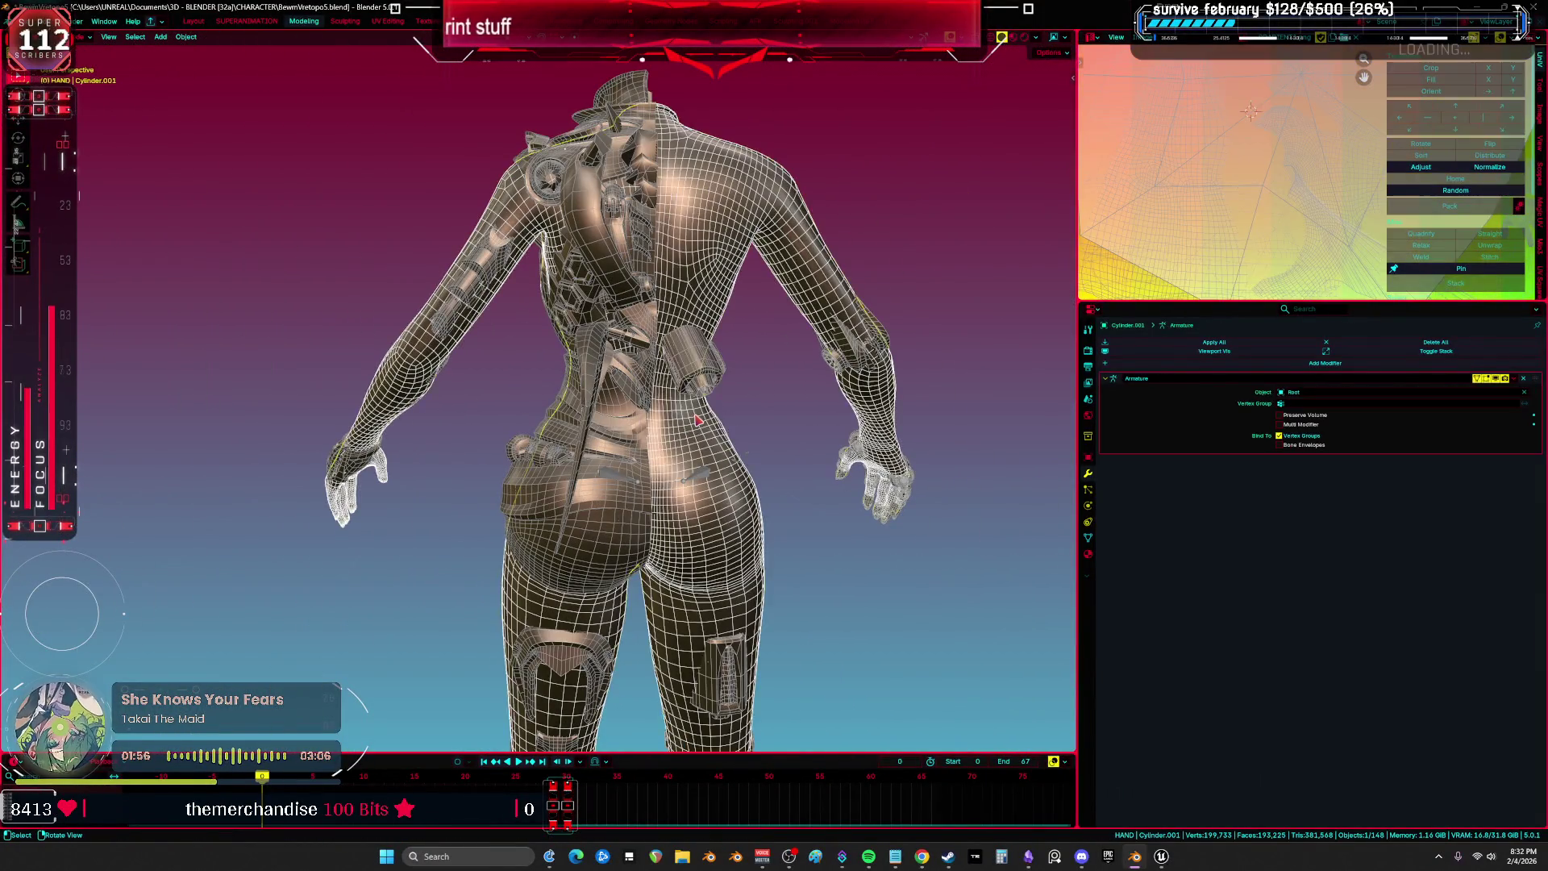
{"action": "key", "text": "KP_1"}
Move the armor mesh −0.95322 m along X.
{"action": "left_click", "coordinate": [686, 473]}
{"action": "key", "text": "g"}
{"action": "key", "text": "x"}
{"action": "key", "text": "x"}
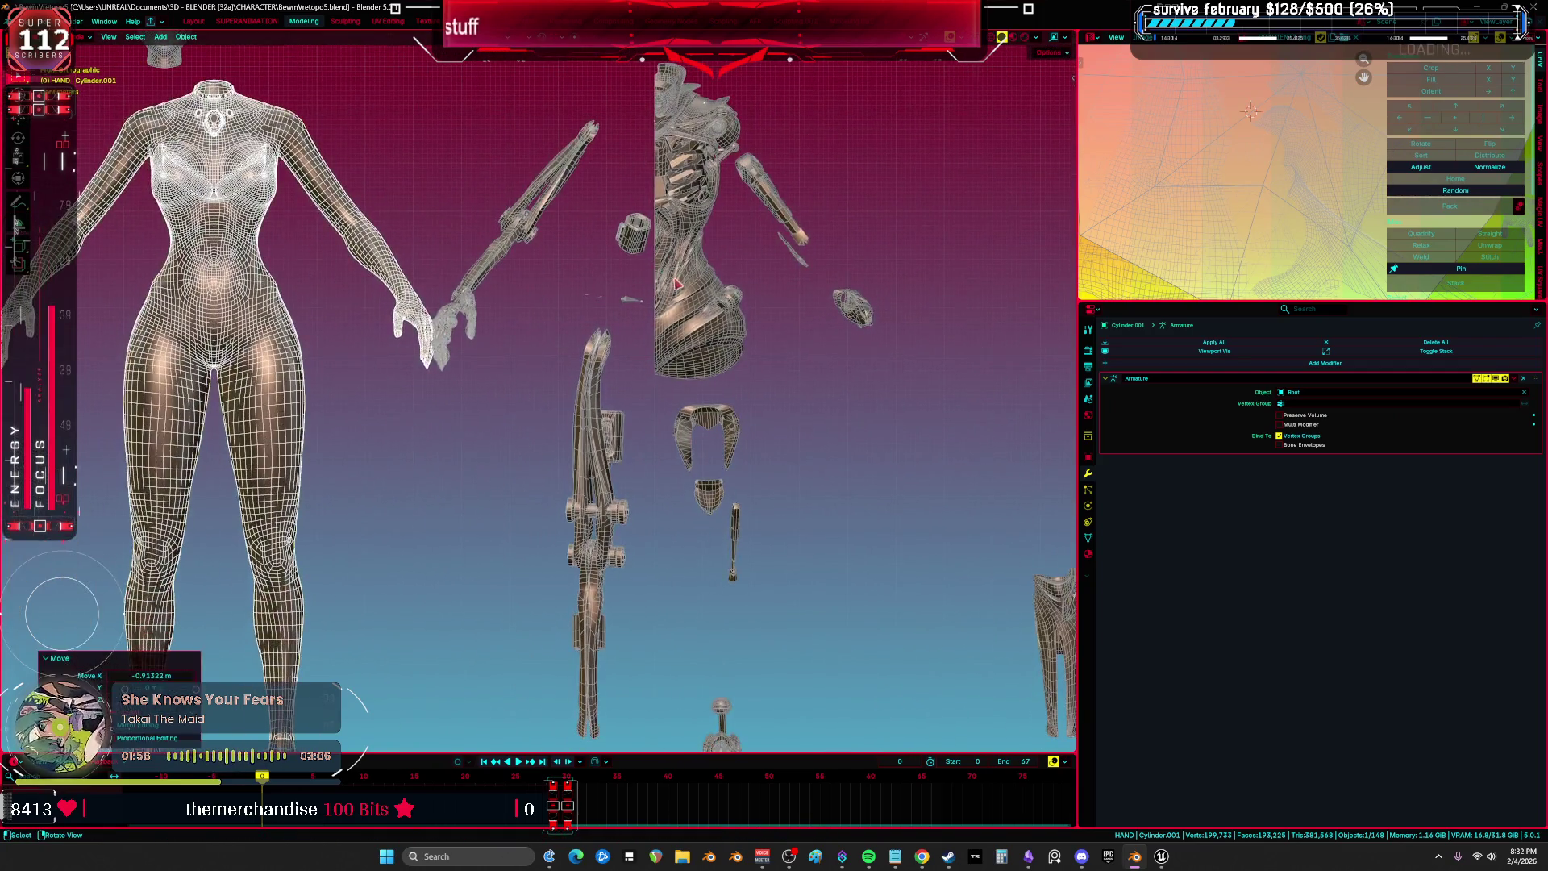
{"action": "scroll", "coordinate": [574, 370], "scroll_direction": "up", "scroll_amount": 3}
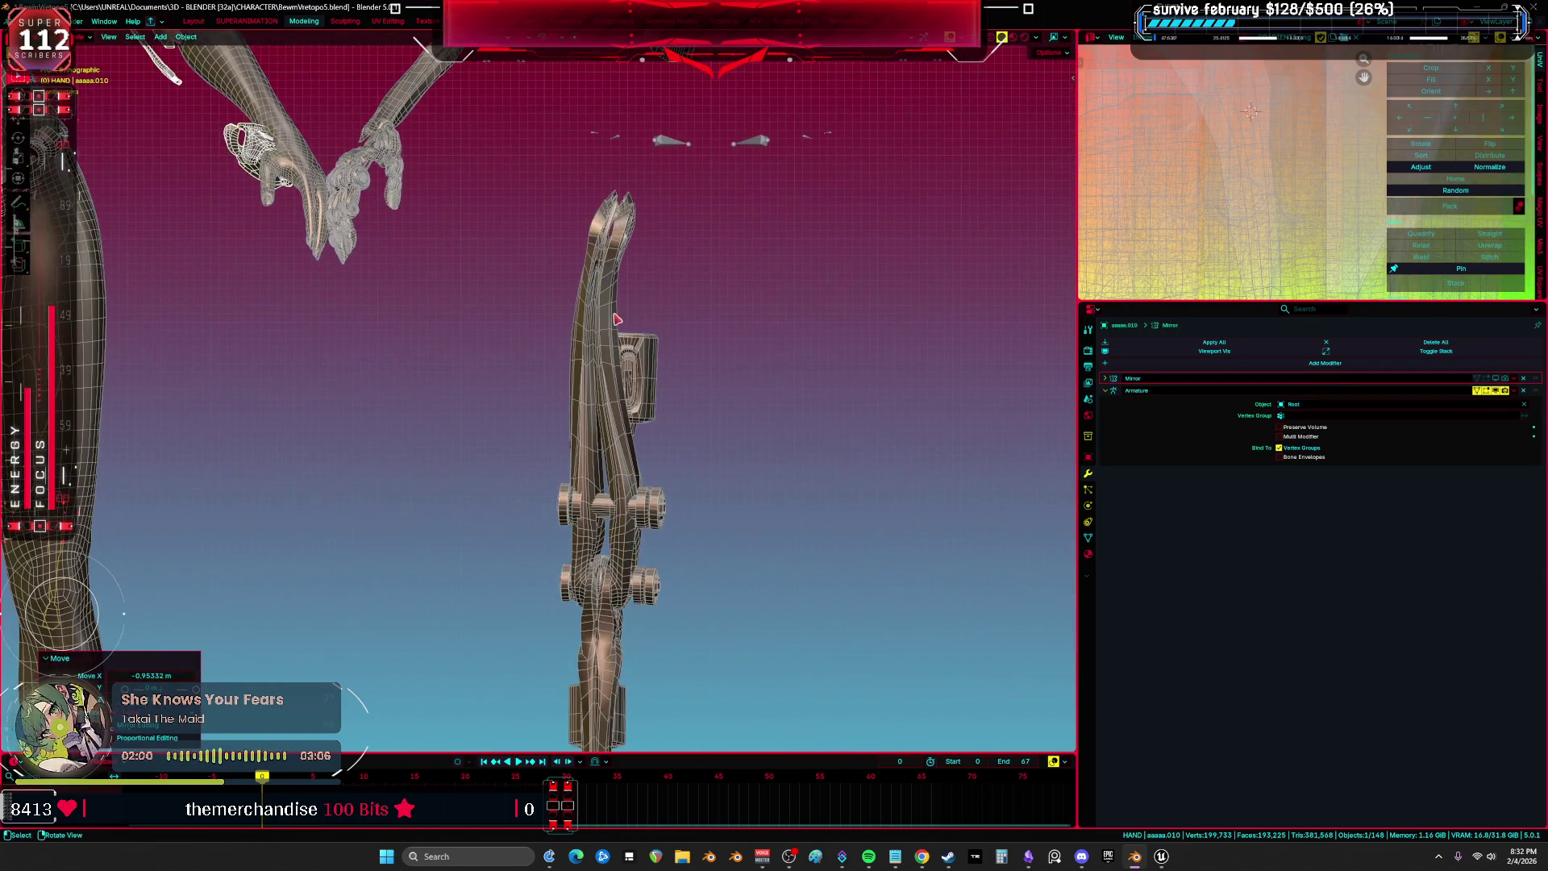
Open the replacee.003 leg strut in Edit Mode and frame it.
{"action": "left_click", "coordinate": [604, 335]}
{"action": "key", "text": "Tab"}
{"action": "key", "text": "KP_Decimal"}
{"action": "scroll", "coordinate": [537, 325], "scroll_direction": "up", "scroll_amount": 2}
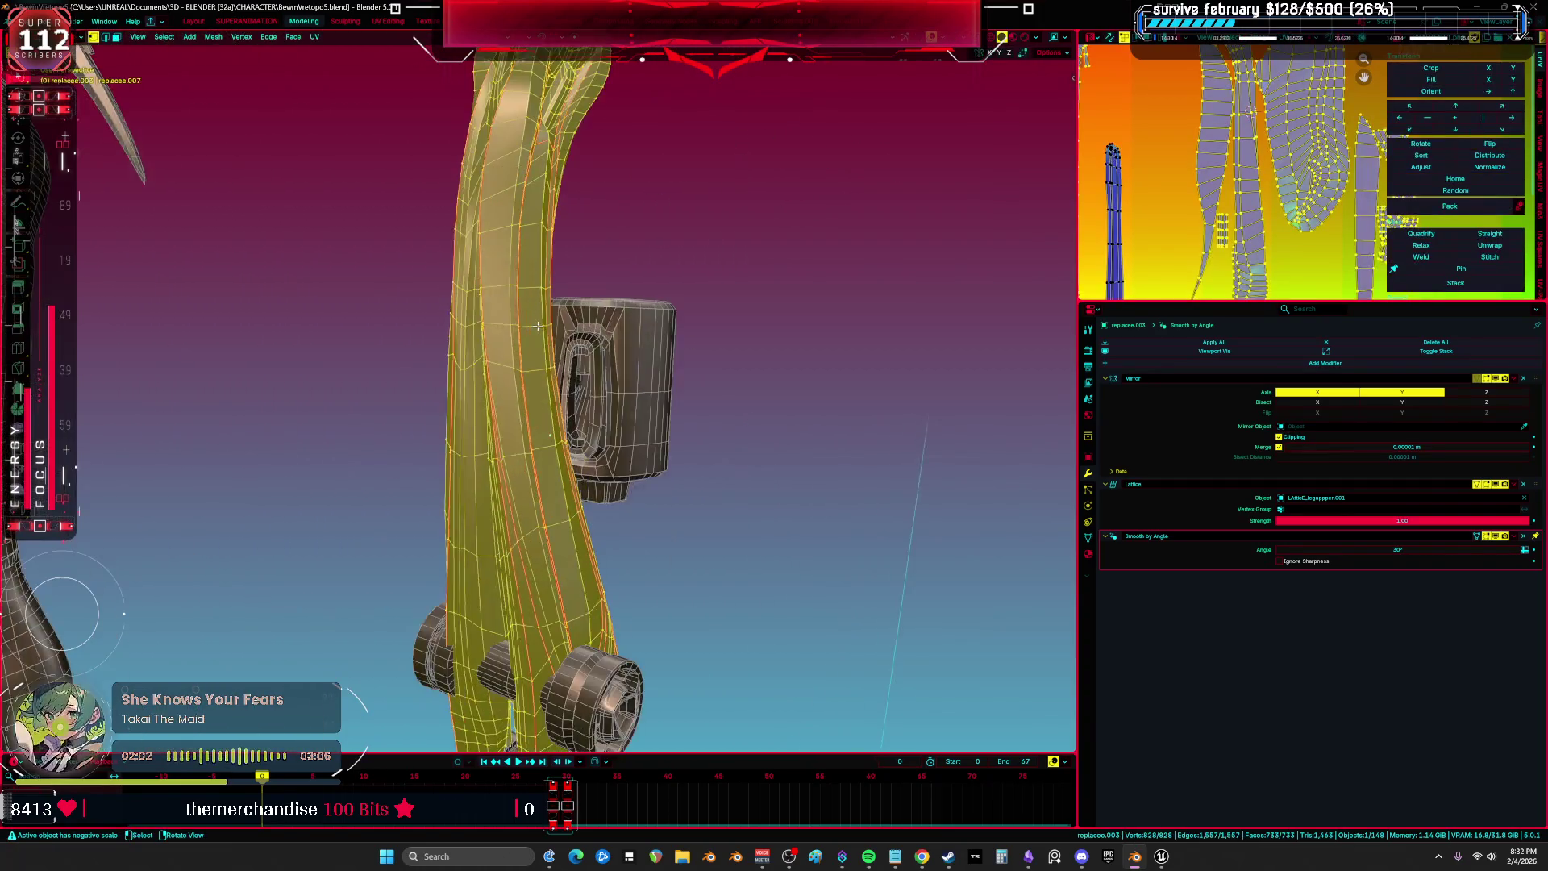
Orbit around the leg strut in see-through wireframe shading to inspect the leg armour strip.
{"action": "left_click_drag", "start_coordinate": [698, 318], "coordinate": [774, 331]}
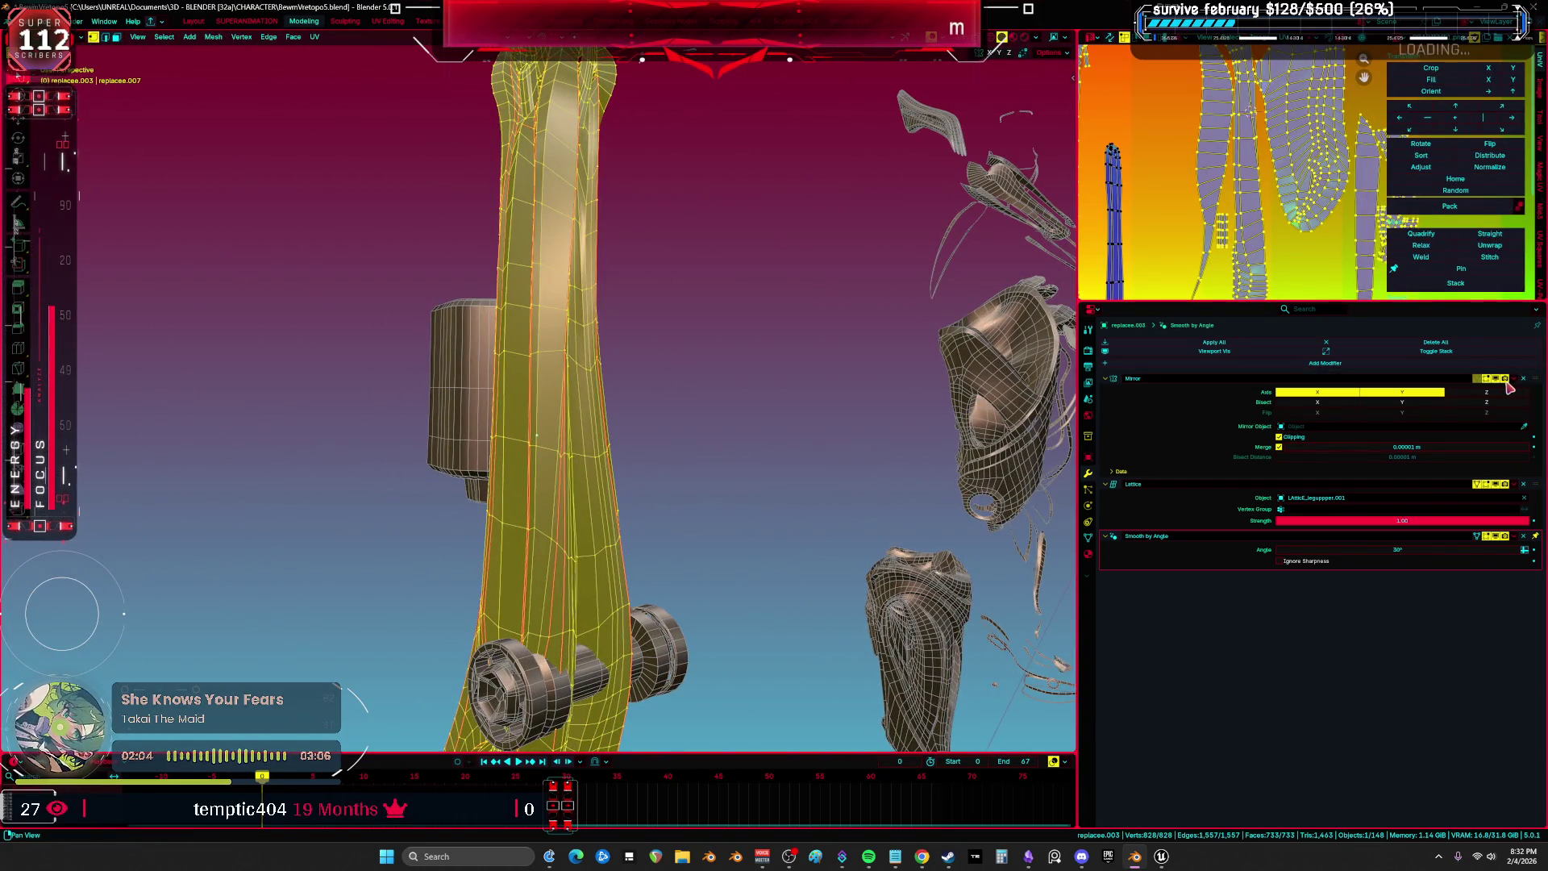
{"action": "left_click_drag", "start_coordinate": [613, 282], "coordinate": [690, 274]}
{"action": "mouse_move", "coordinate": [589, 346]}
{"action": "left_mouse_down"}
{"action": "mouse_move", "coordinate": [549, 336]}
{"action": "mouse_move", "coordinate": [516, 379]}
{"action": "left_mouse_up"}
{"action": "scroll", "coordinate": [520, 371], "scroll_direction": "up", "scroll_amount": 3}
{"action": "key", "text": "shift+z"}
{"action": "key", "text": "shift+z"}
{"action": "scroll", "coordinate": [491, 464], "scroll_direction": "up", "scroll_amount": 3}
{"action": "key", "text": "z"}
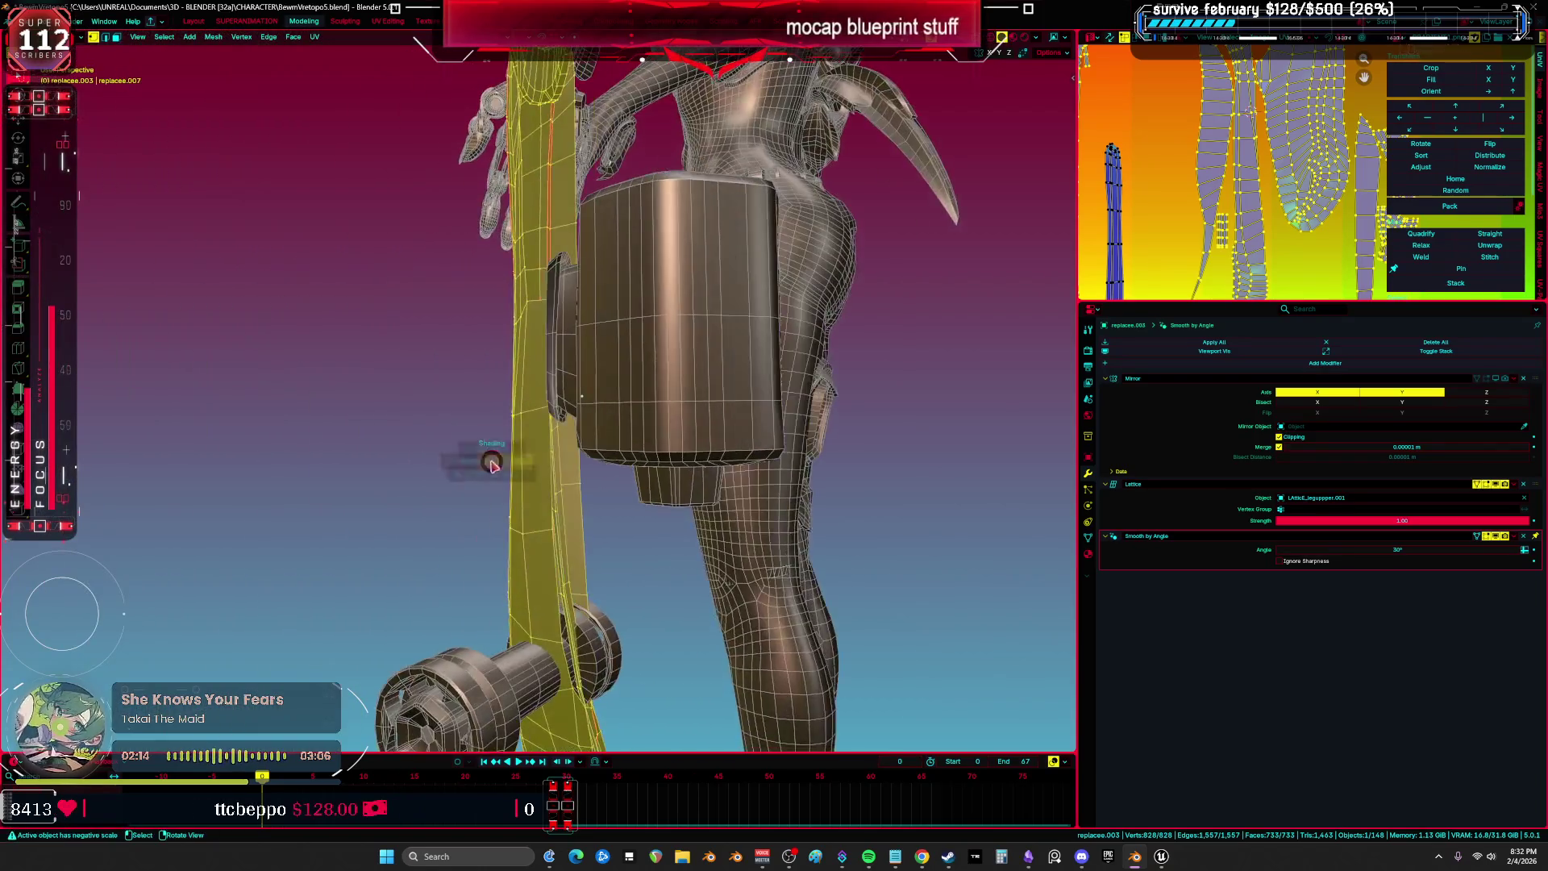
{"action": "left_click", "coordinate": [397, 345]}
{"action": "mouse_move", "coordinate": [398, 345]}
{"action": "left_mouse_down"}
{"action": "mouse_move", "coordinate": [537, 288]}
{"action": "mouse_move", "coordinate": [819, 339]}
{"action": "mouse_move", "coordinate": [764, 371]}
{"action": "mouse_move", "coordinate": [1508, 357]}
{"action": "left_mouse_up"}
{"action": "key", "text": "shift+z"}
{"action": "left_click_drag", "start_coordinate": [1379, 384], "coordinate": [510, 332]}
{"action": "key", "text": "shift+z"}
{"action": "left_click_drag", "start_coordinate": [553, 438], "coordinate": [623, 565]}
Select the unwanted faces on the leg strip (replacee.003) and delete them.
{"action": "left_click", "coordinate": [730, 267]}
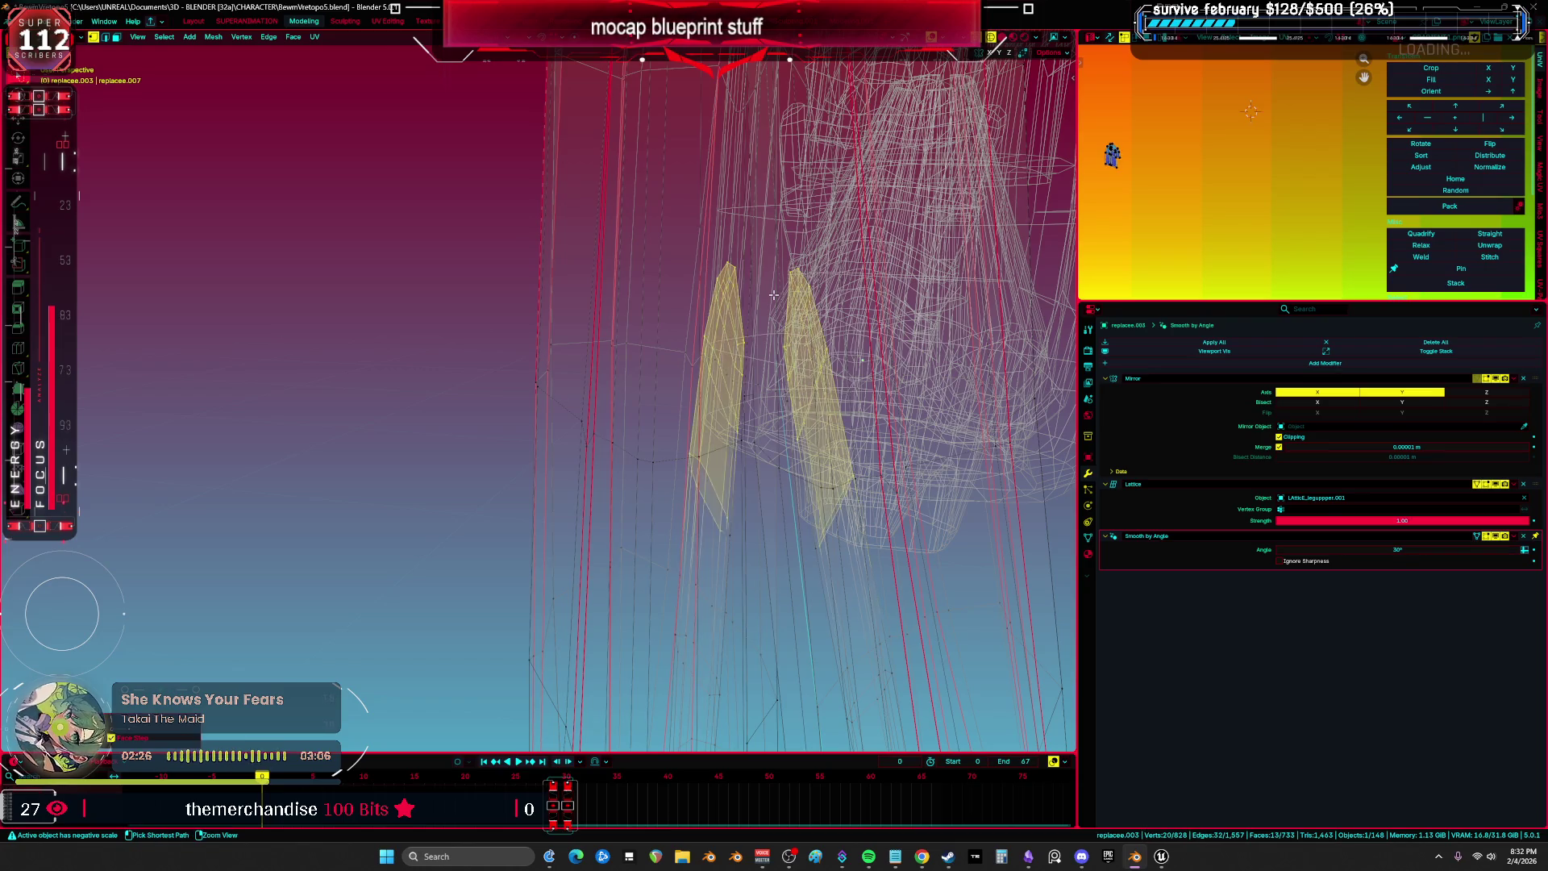
{"action": "mouse_move", "coordinate": [773, 295]}
{"action": "left_mouse_down"}
{"action": "mouse_move", "coordinate": [678, 276]}
{"action": "mouse_move", "coordinate": [876, 300]}
{"action": "mouse_move", "coordinate": [617, 329]}
{"action": "left_mouse_up"}
{"action": "key", "text": "shift+z"}
{"action": "key", "text": "shift+z"}
{"action": "left_click_drag", "start_coordinate": [723, 327], "coordinate": [654, 367]}
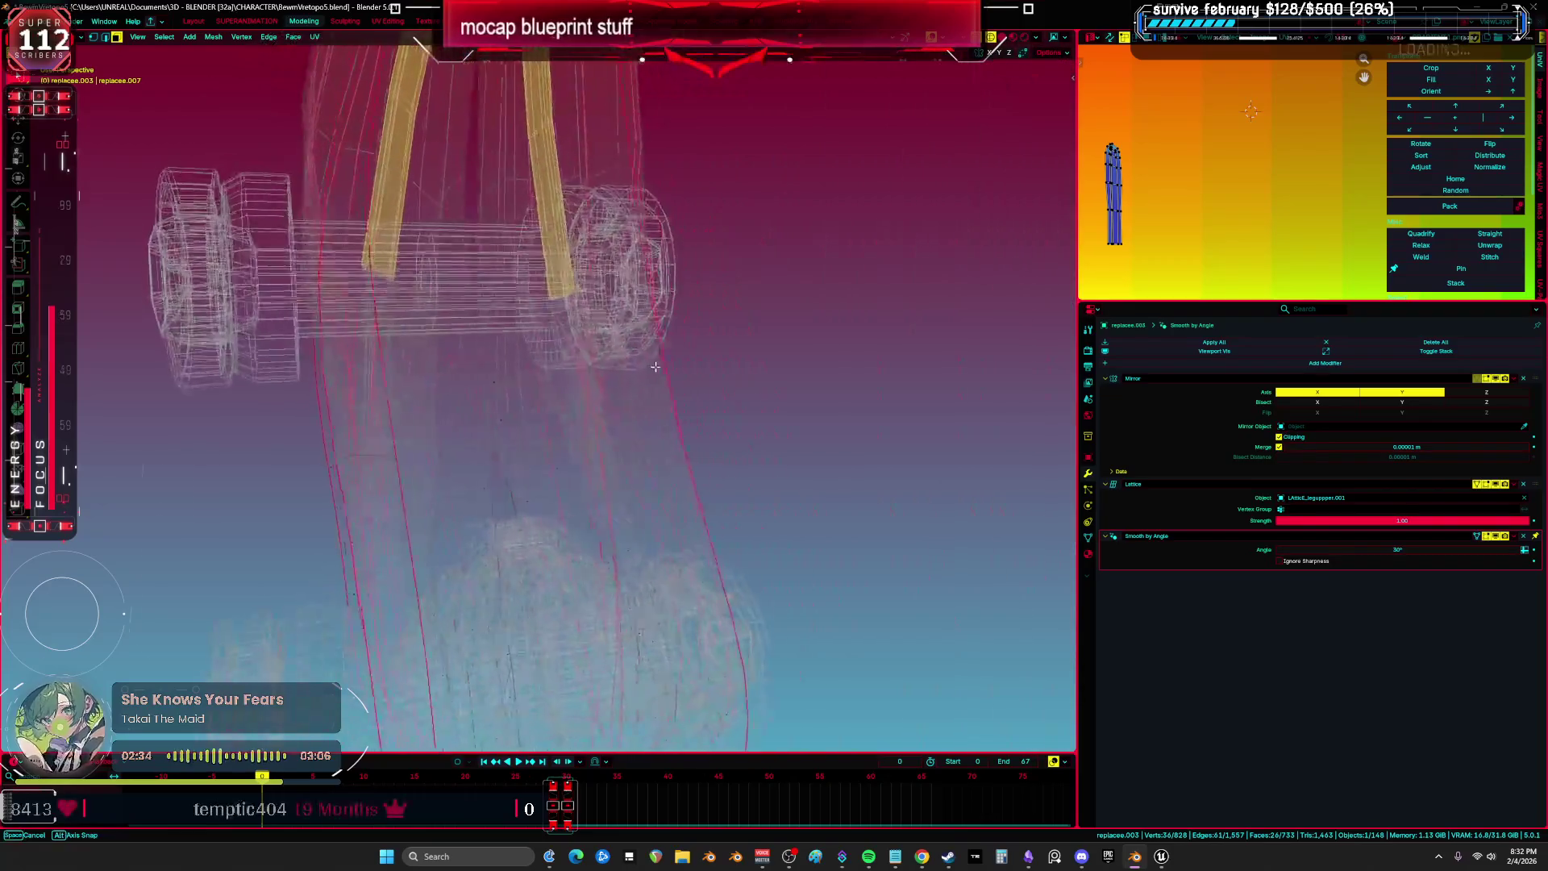
{"action": "left_click", "coordinate": [636, 396]}
{"action": "key", "text": "shift+z"}
{"action": "mouse_move", "coordinate": [766, 387]}
{"action": "left_mouse_down"}
{"action": "mouse_move", "coordinate": [787, 352]}
{"action": "mouse_move", "coordinate": [828, 334]}
{"action": "mouse_move", "coordinate": [657, 371]}
{"action": "mouse_move", "coordinate": [679, 385]}
{"action": "left_mouse_up"}
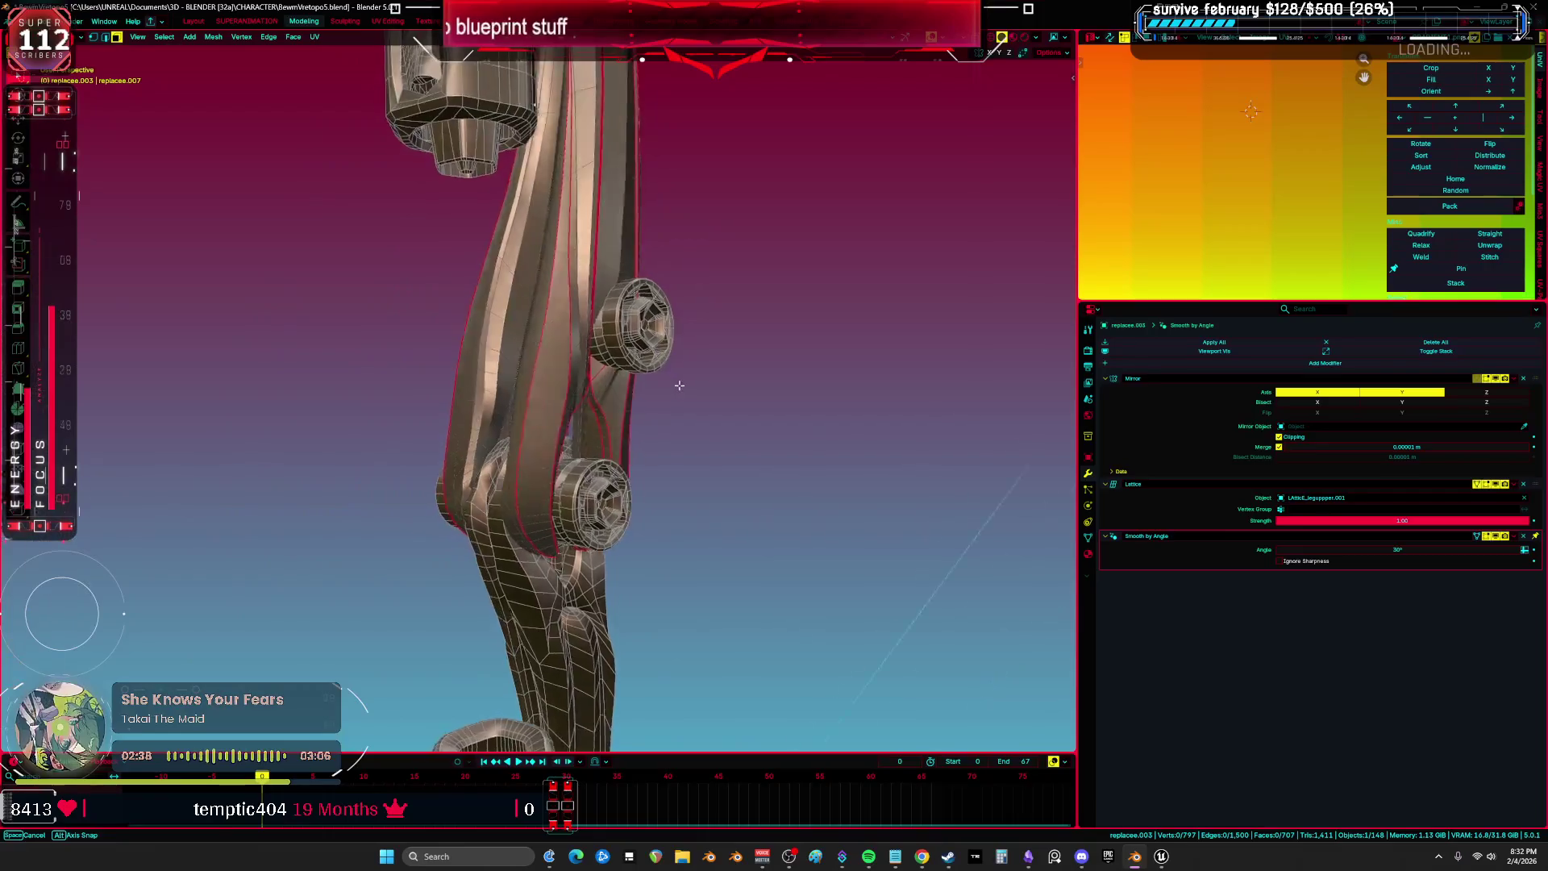
Select Cylinder.051 in Object Mode, select all its geometry in Edit Mode, and maximize the UV editor.
{"action": "left_click", "coordinate": [524, 392]}
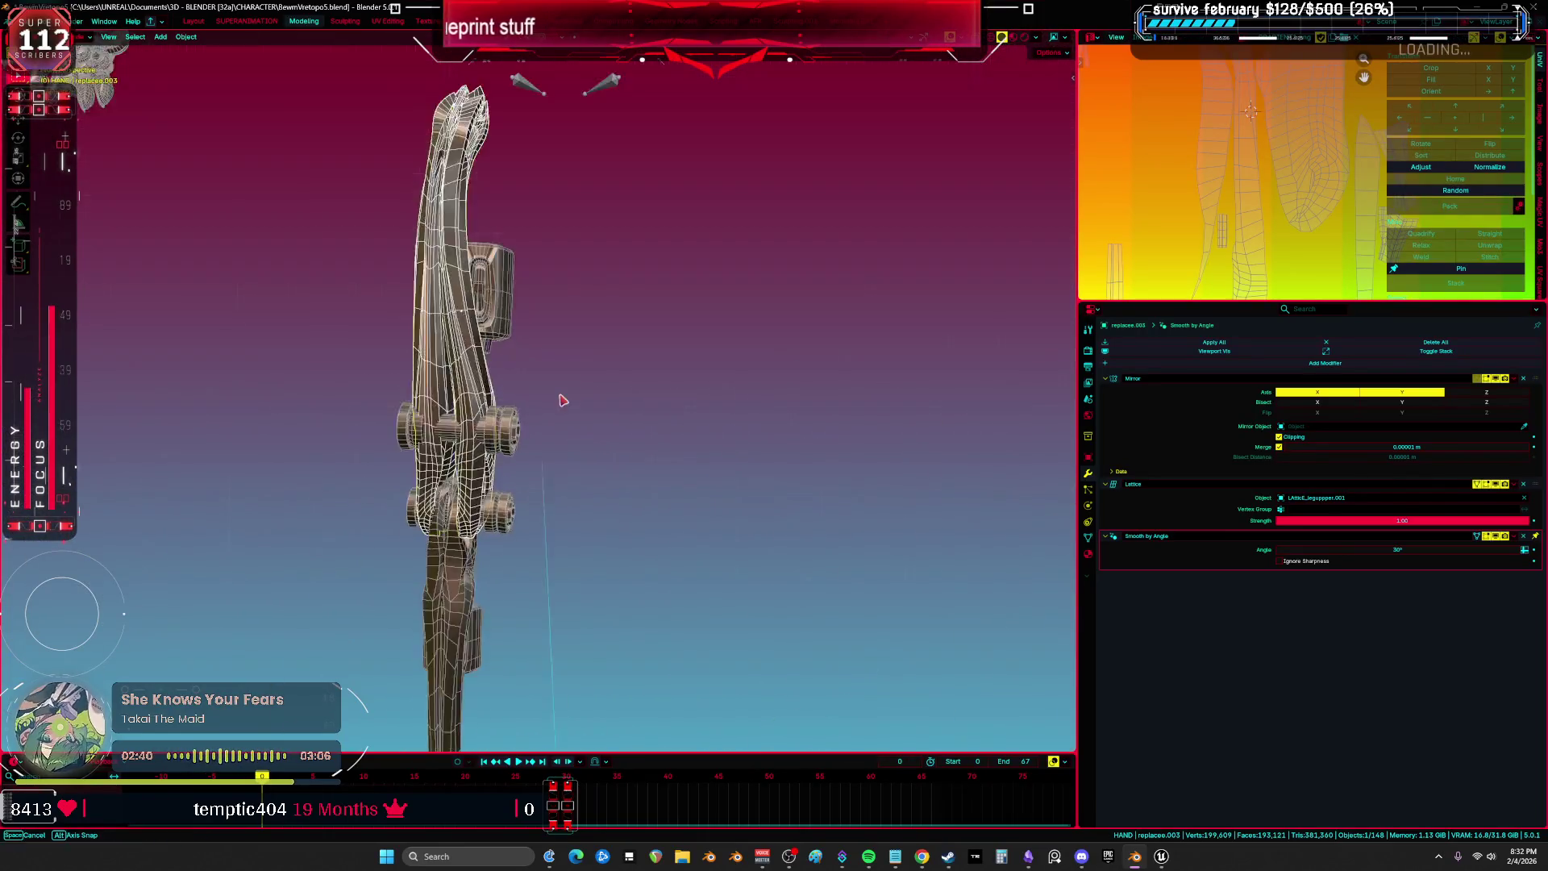
{"action": "scroll", "coordinate": [532, 387], "scroll_direction": "up", "scroll_amount": 5}
{"action": "left_click", "coordinate": [503, 341]}
{"action": "scroll", "coordinate": [504, 341], "scroll_direction": "up", "scroll_amount": 2}
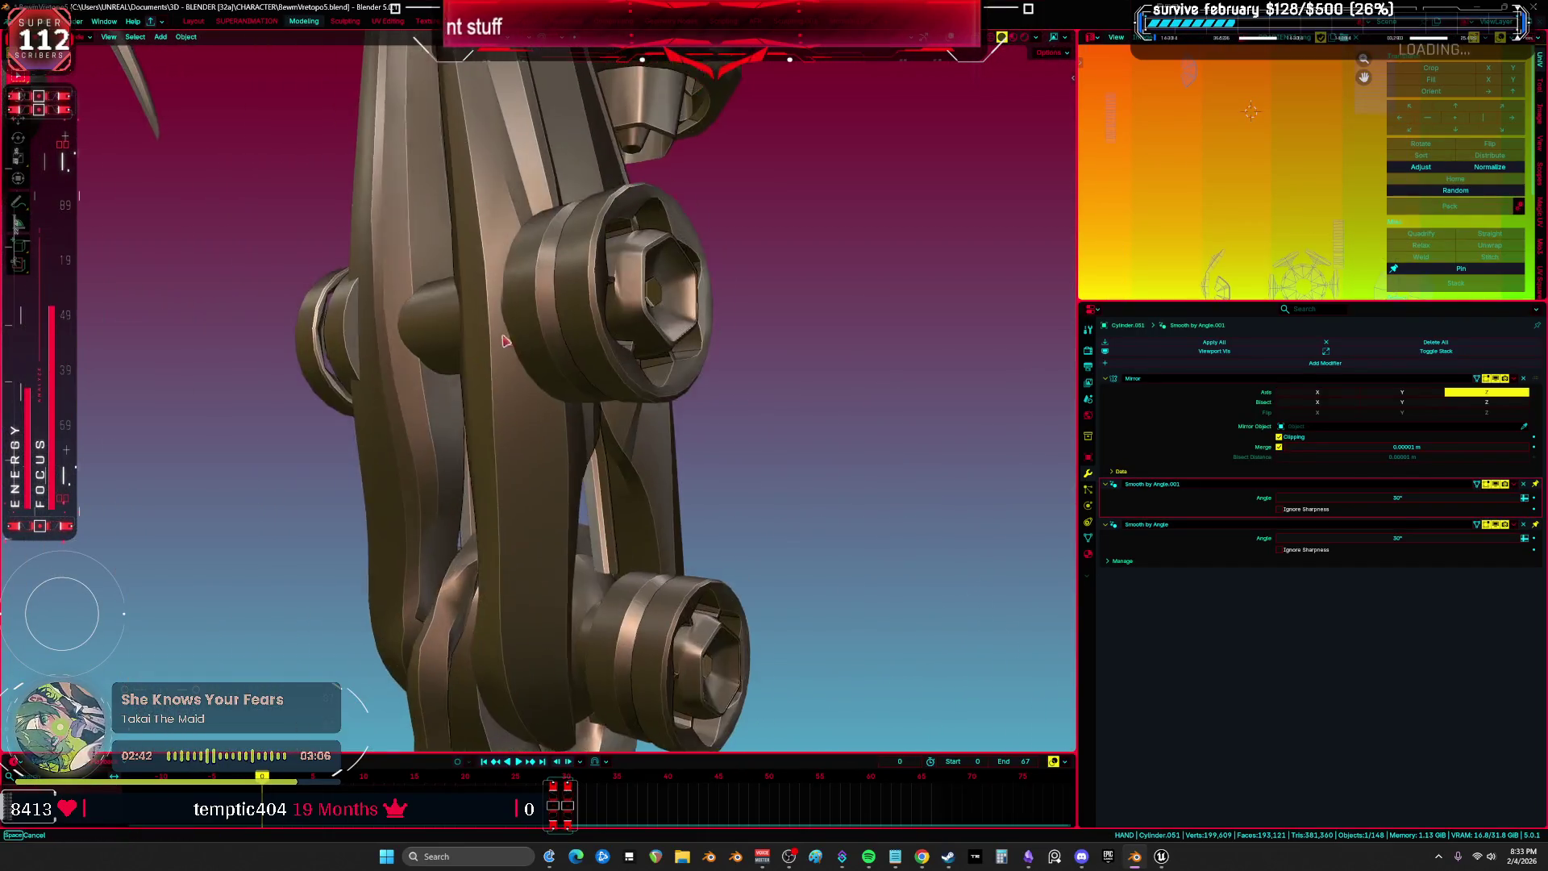
{"action": "key", "text": "Tab"}
{"action": "key", "text": "a"}
{"action": "key", "text": "ctrl+space"}
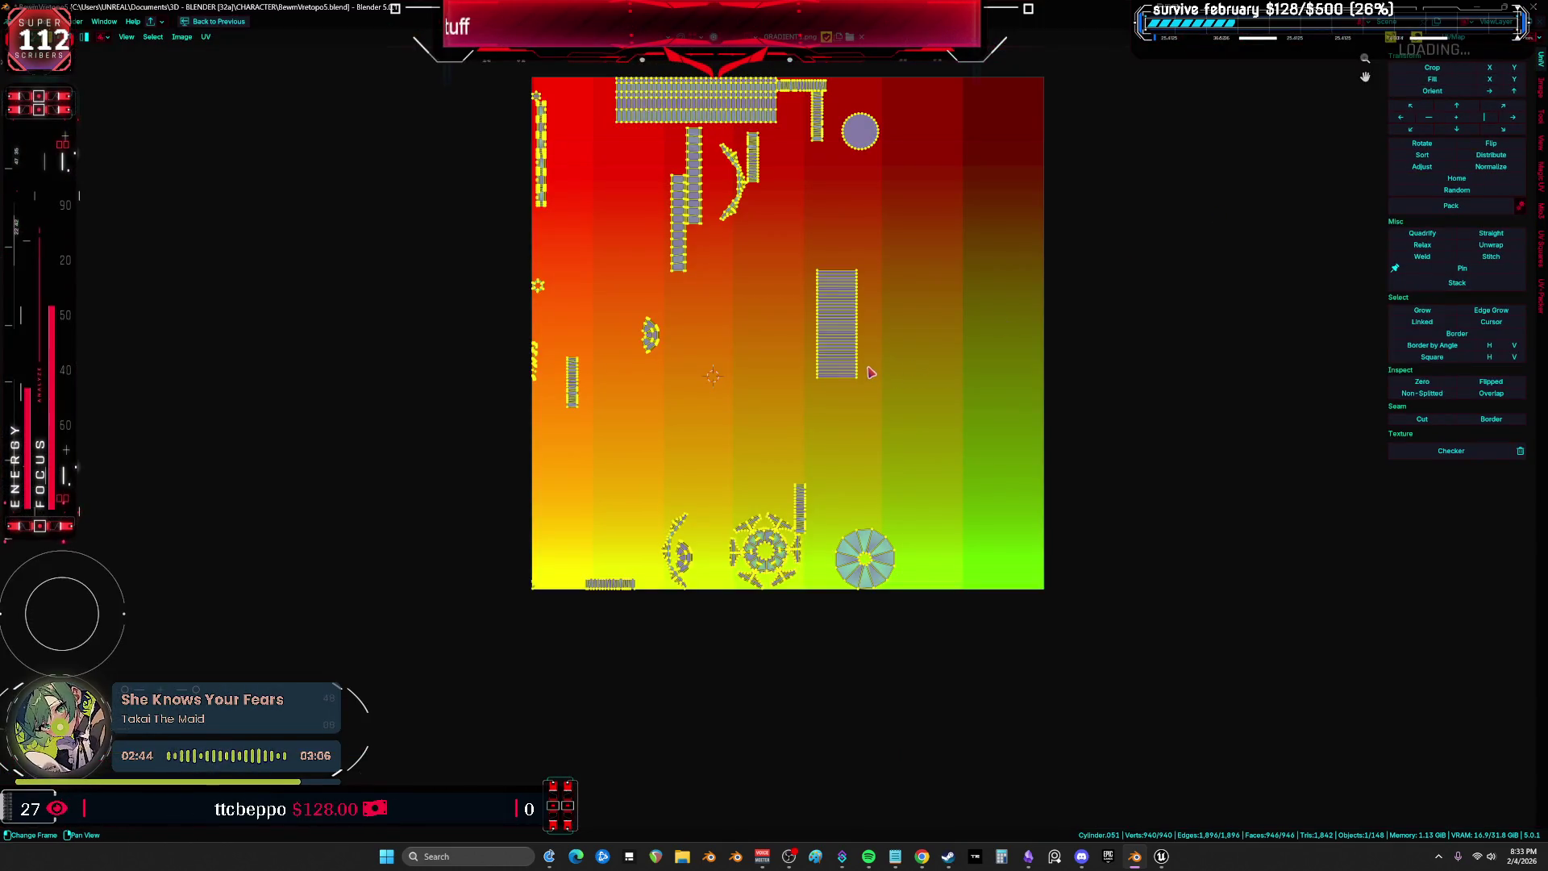
Restore the split layout and inspect the arm joint cap Cylinder.053's UVs in Edit Mode.
{"action": "scroll", "coordinate": [870, 372], "scroll_direction": "up", "scroll_amount": 5}
{"action": "scroll", "coordinate": [812, 663], "scroll_direction": "down", "scroll_amount": 5}
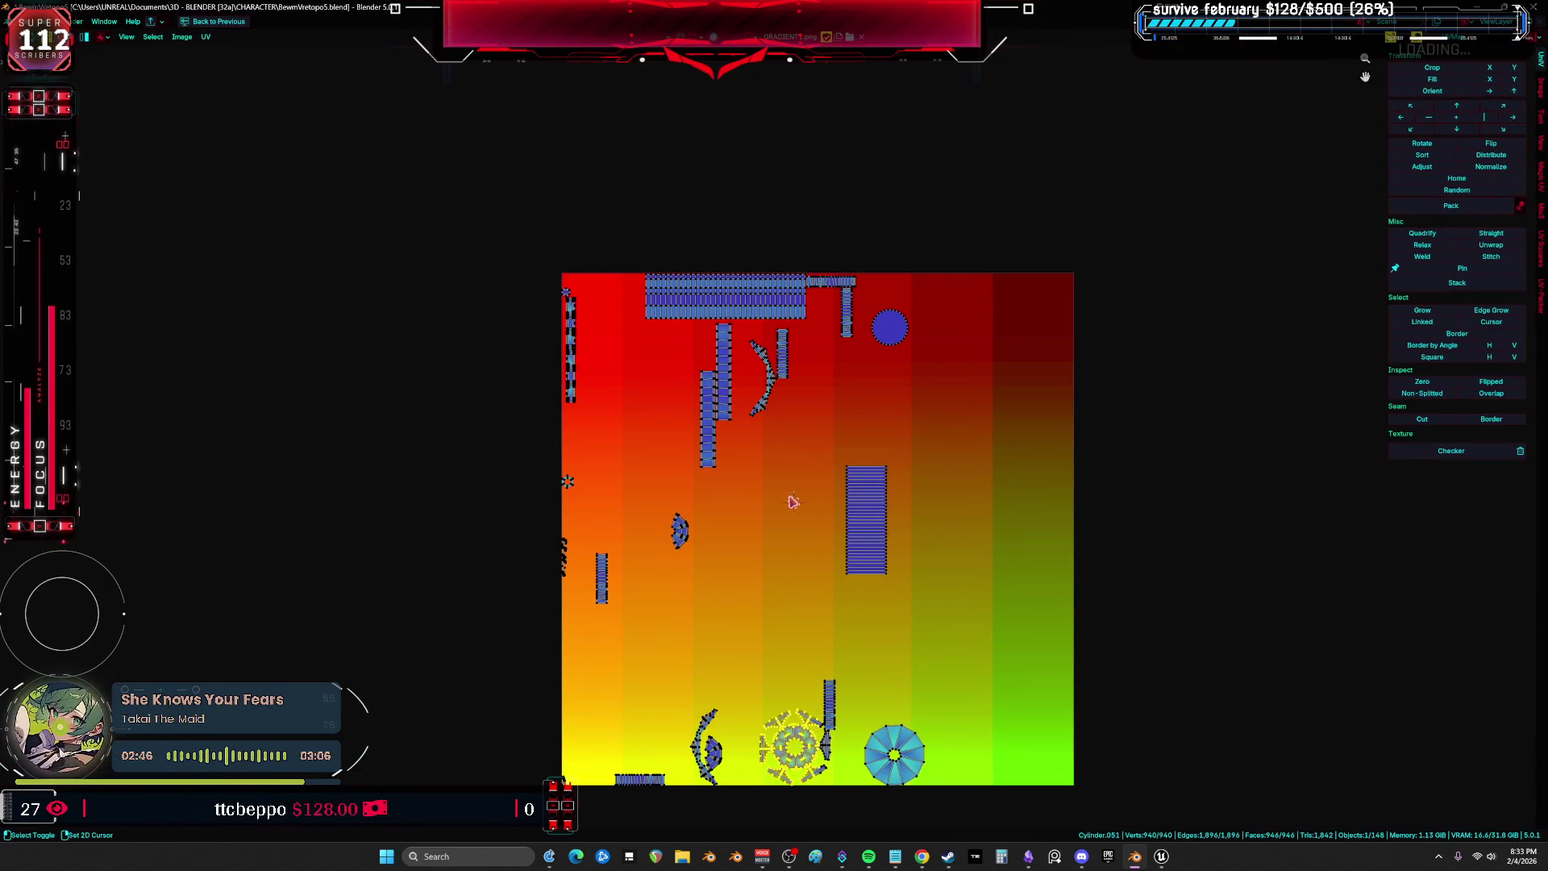
{"action": "key", "text": "ctrl+space"}
{"action": "key", "text": "ctrl+Tab"}
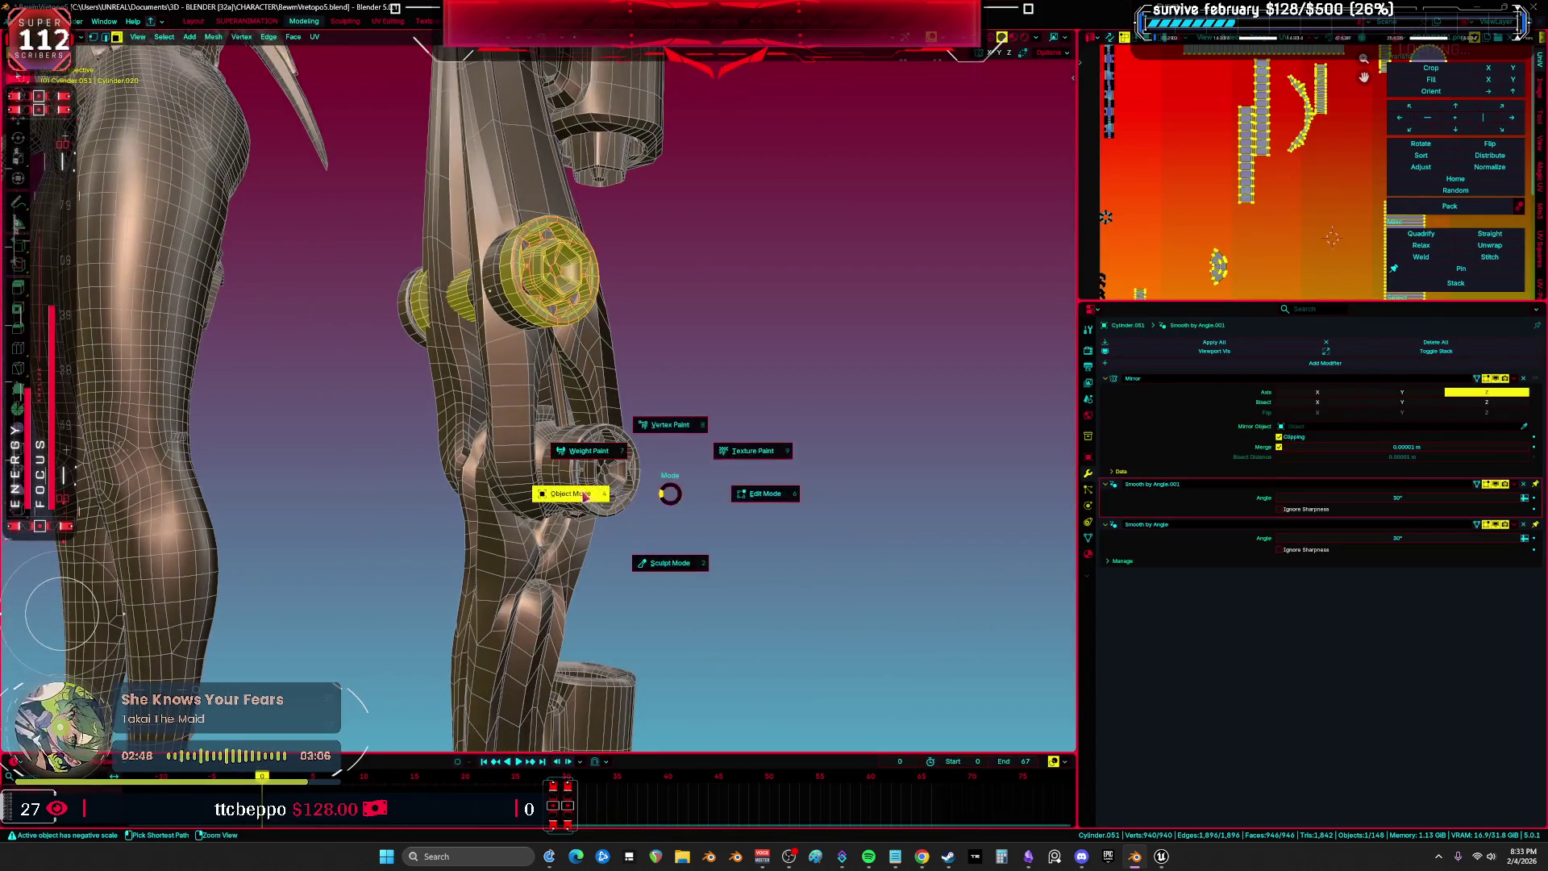
{"action": "scroll", "coordinate": [547, 288], "scroll_direction": "down", "scroll_amount": 10}
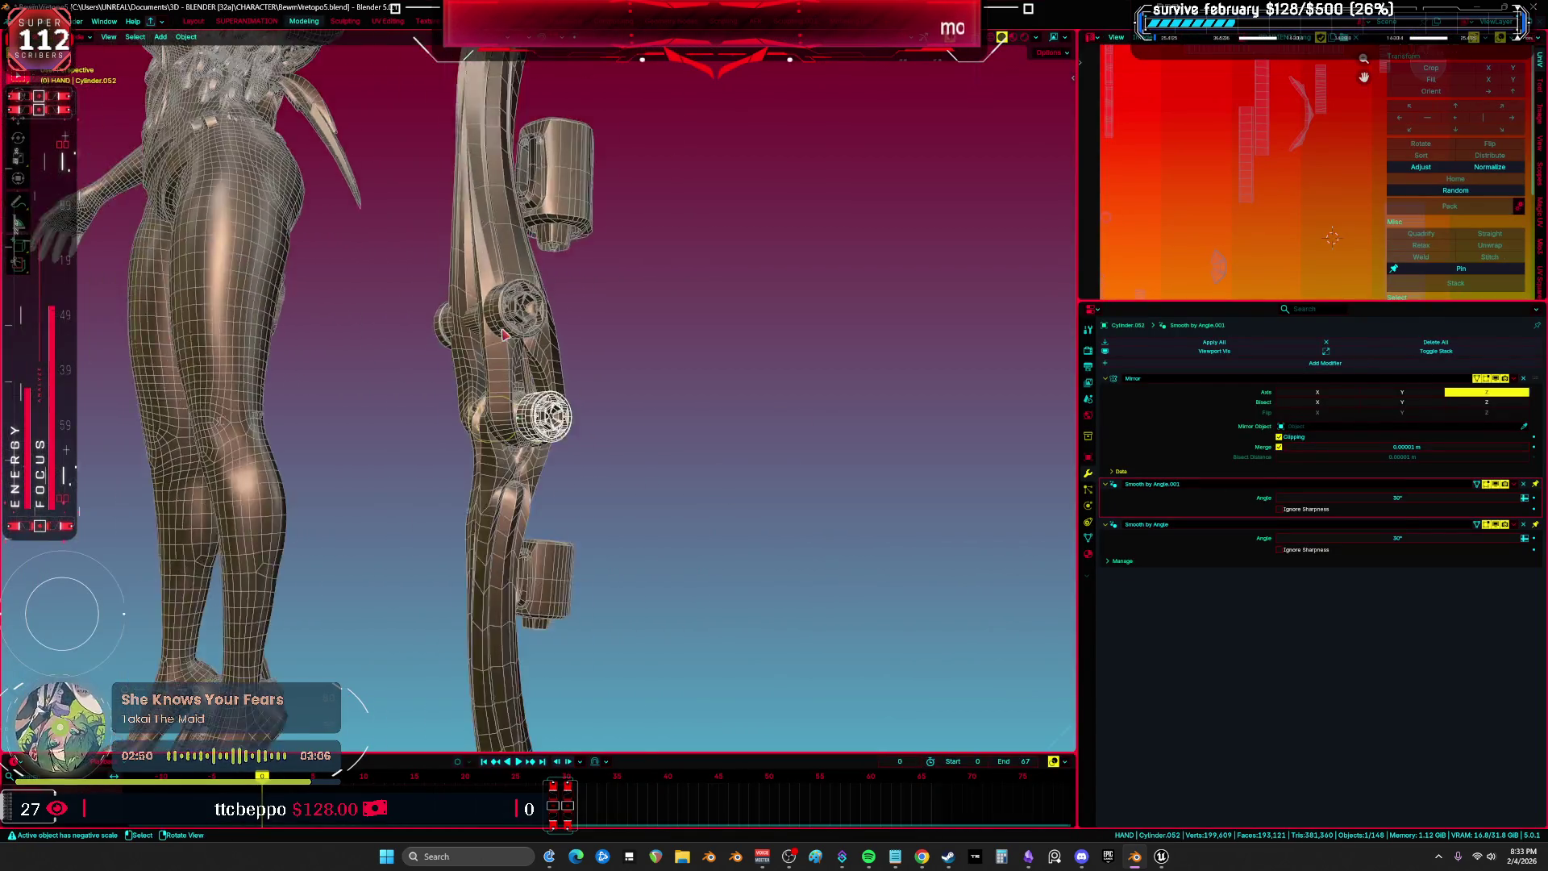
{"action": "scroll", "coordinate": [516, 419], "scroll_direction": "up", "scroll_amount": 6}
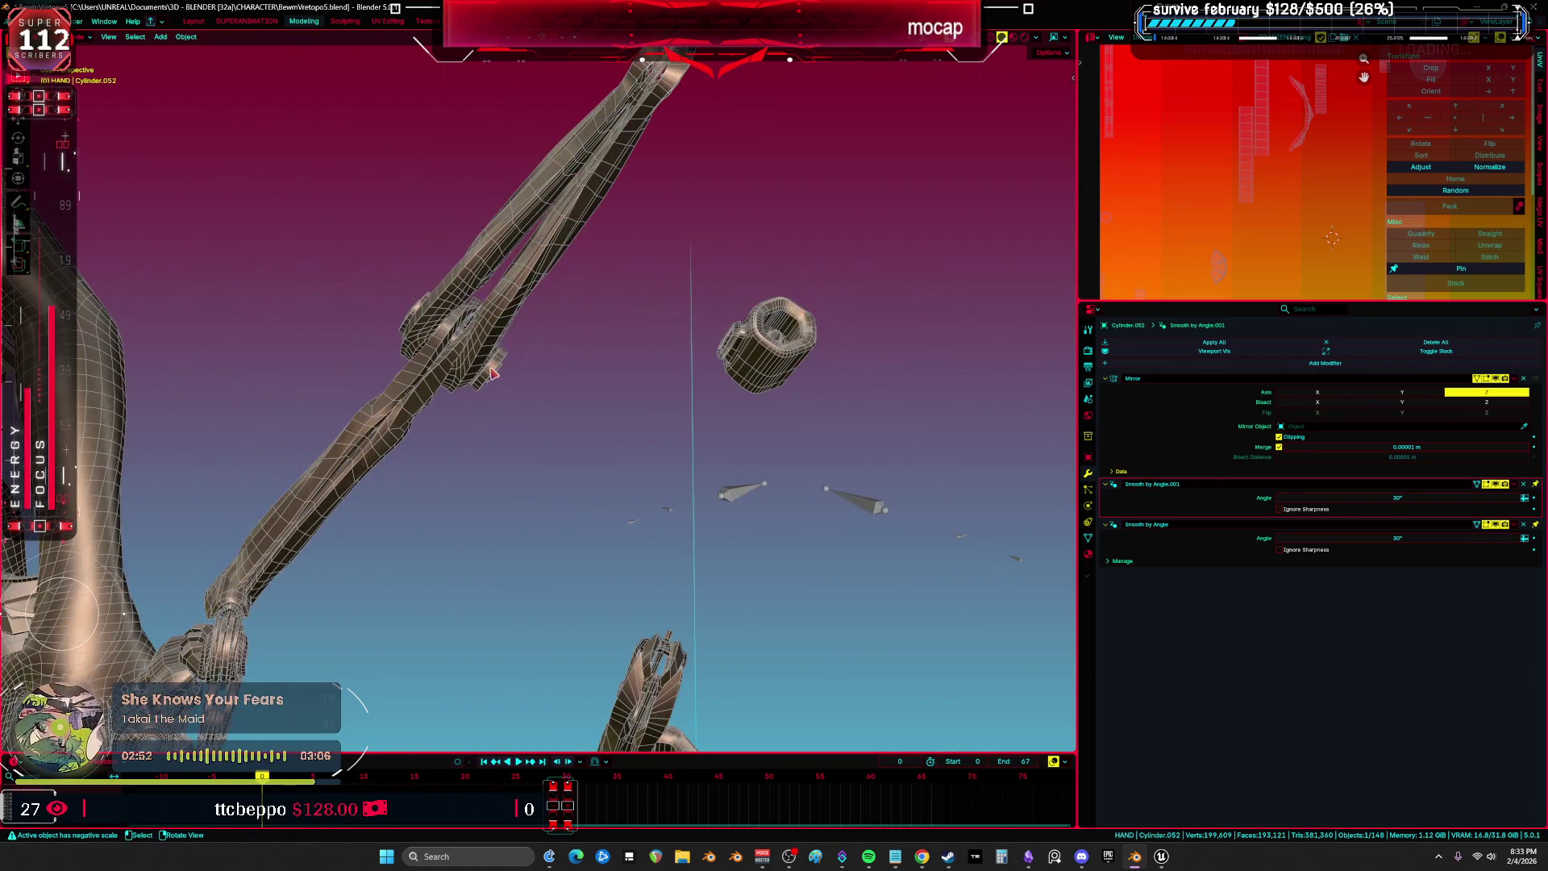
{"action": "scroll", "coordinate": [494, 372], "scroll_direction": "up", "scroll_amount": 5}
{"action": "left_click_drag", "start_coordinate": [487, 377], "coordinate": [637, 413]}
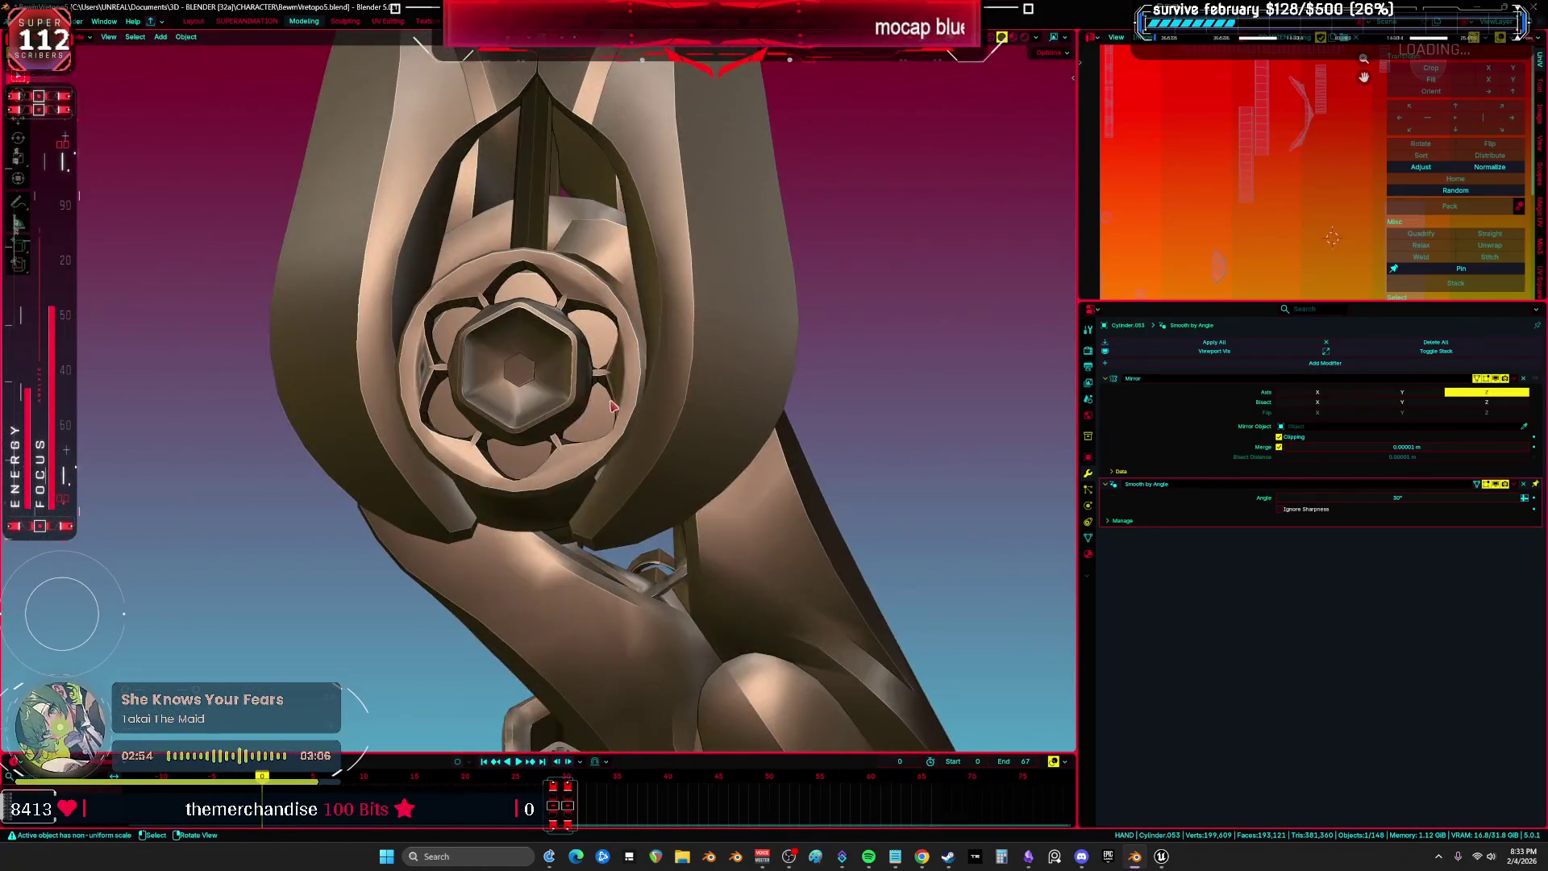
{"action": "key", "text": "z"}
{"action": "left_click", "coordinate": [610, 520]}
{"action": "key", "text": "Tab"}
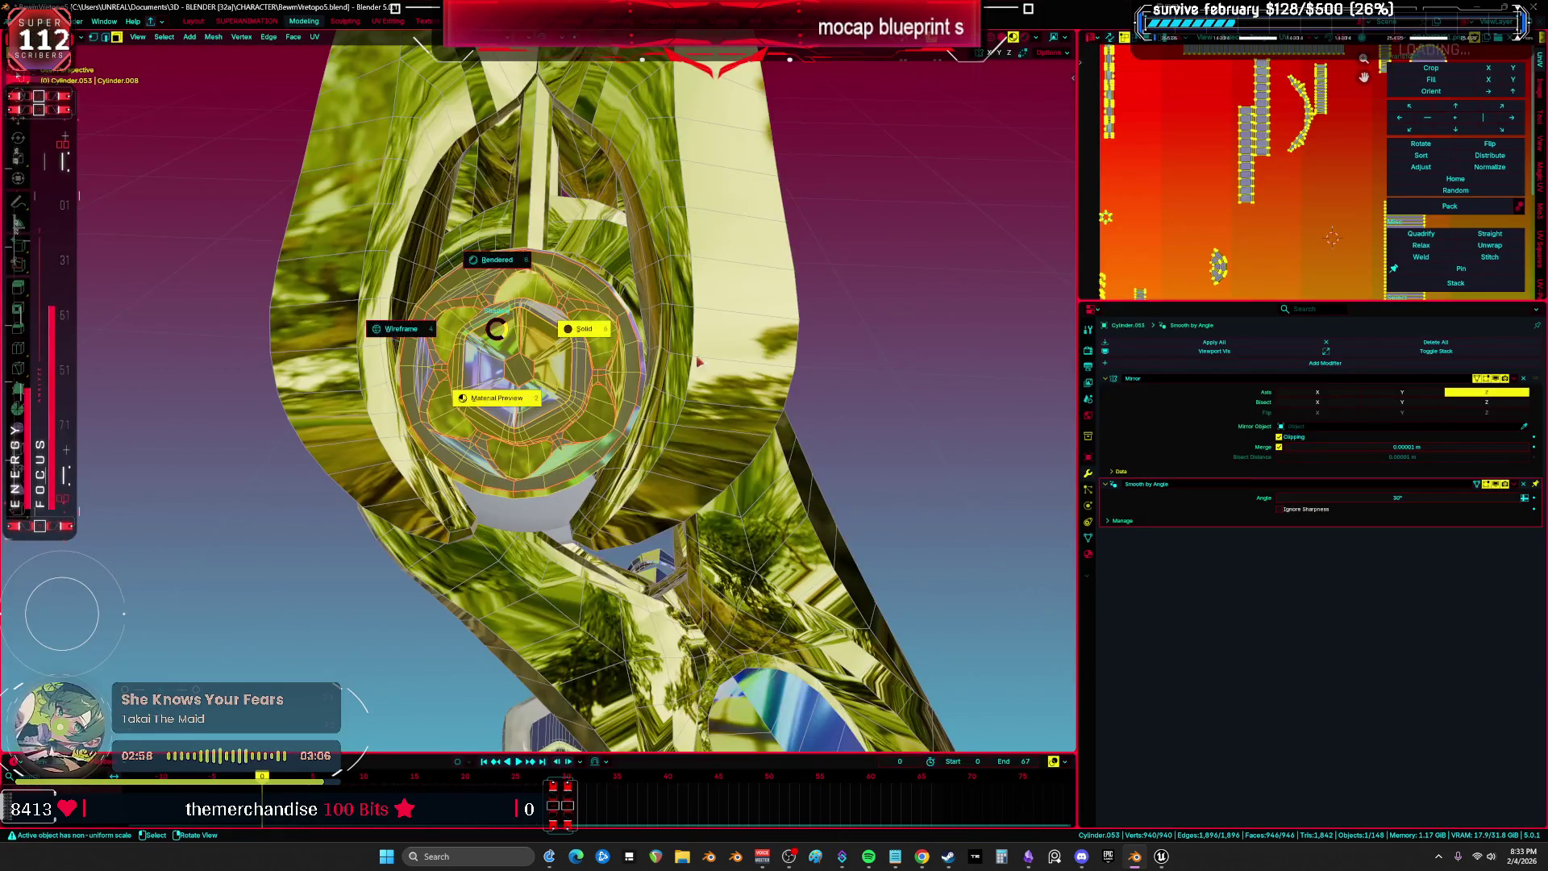
{"action": "left_click", "coordinate": [698, 362]}
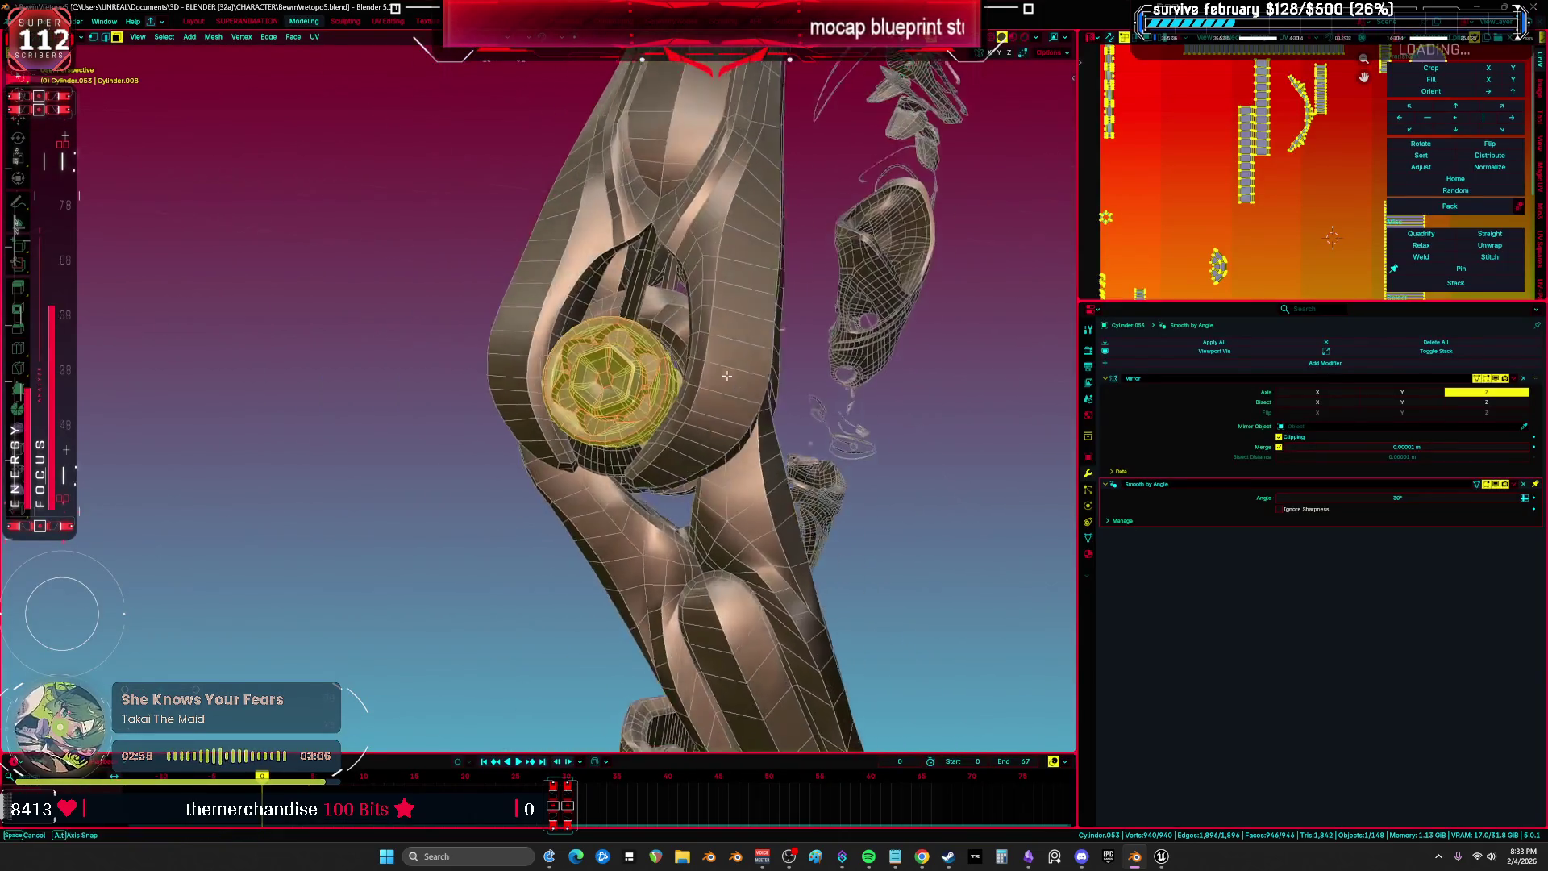
{"action": "key", "text": "Tab"}
Select the fingertip piece hand.003 and inspect its UVs full screen, then return to Object Mode.
{"action": "left_click_drag", "start_coordinate": [733, 429], "coordinate": [886, 436]}
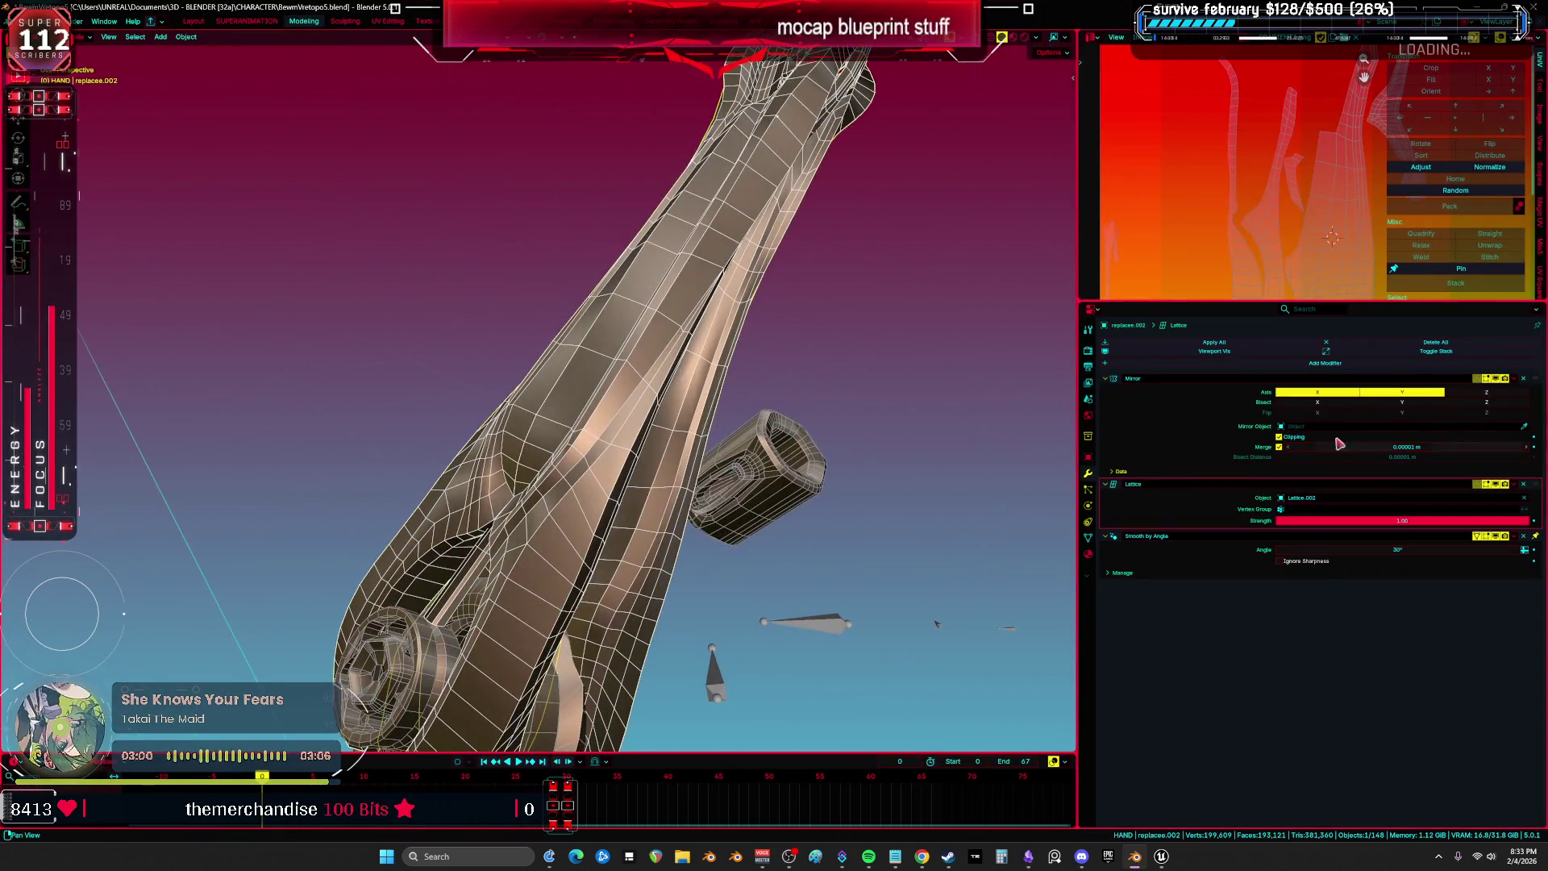
{"action": "mouse_move", "coordinate": [1040, 387]}
{"action": "left_mouse_down"}
{"action": "mouse_move", "coordinate": [925, 294]}
{"action": "mouse_move", "coordinate": [809, 348]}
{"action": "left_mouse_up"}
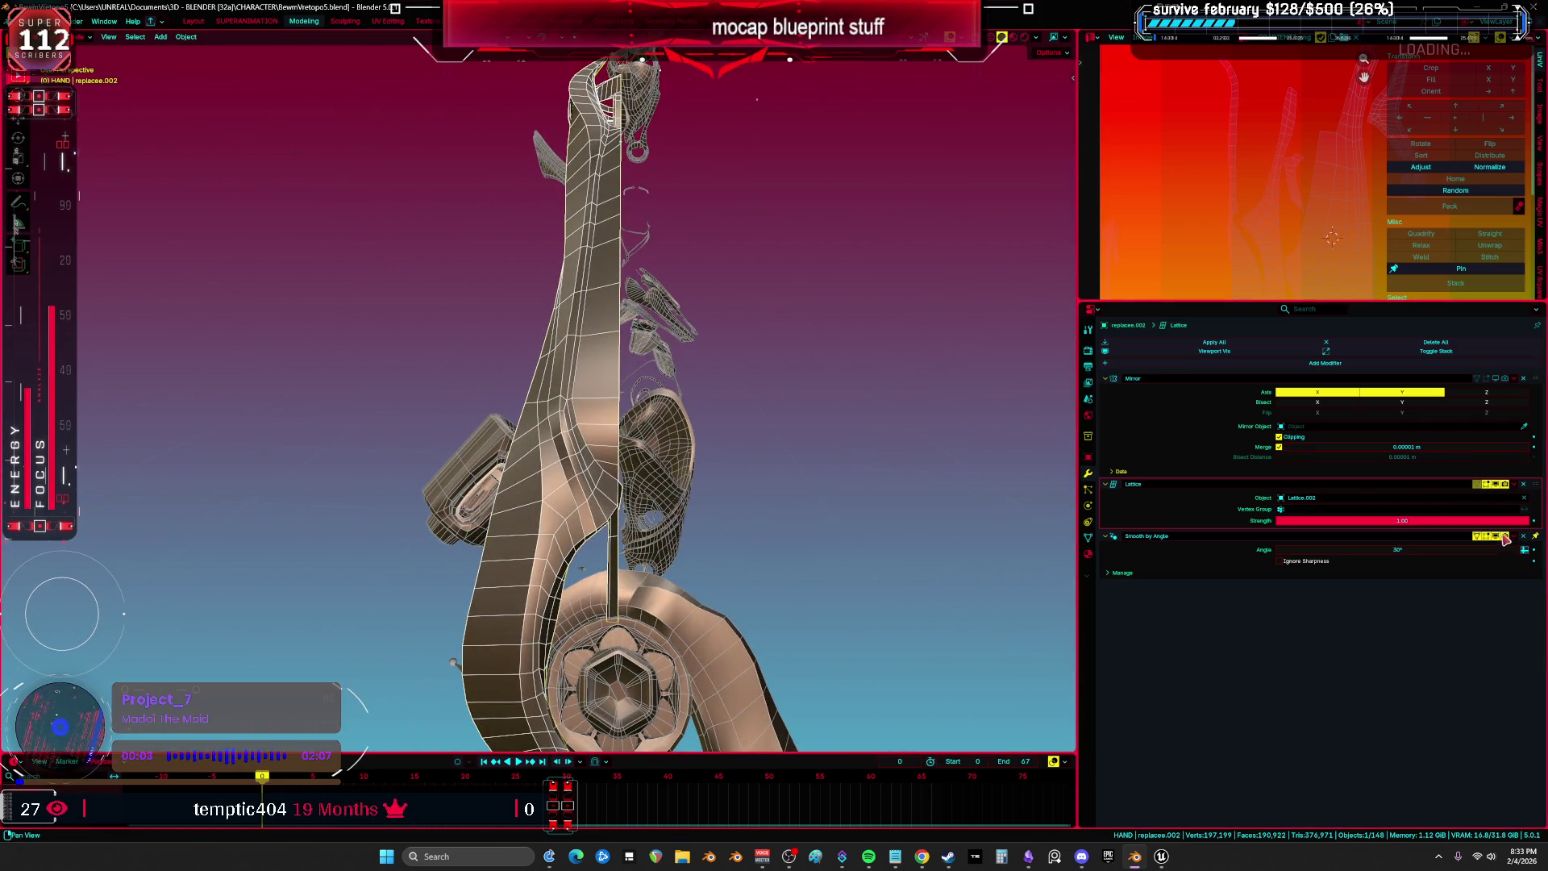
{"action": "mouse_move", "coordinate": [879, 433]}
{"action": "left_mouse_down"}
{"action": "mouse_move", "coordinate": [767, 428]}
{"action": "mouse_move", "coordinate": [896, 439]}
{"action": "left_mouse_up"}
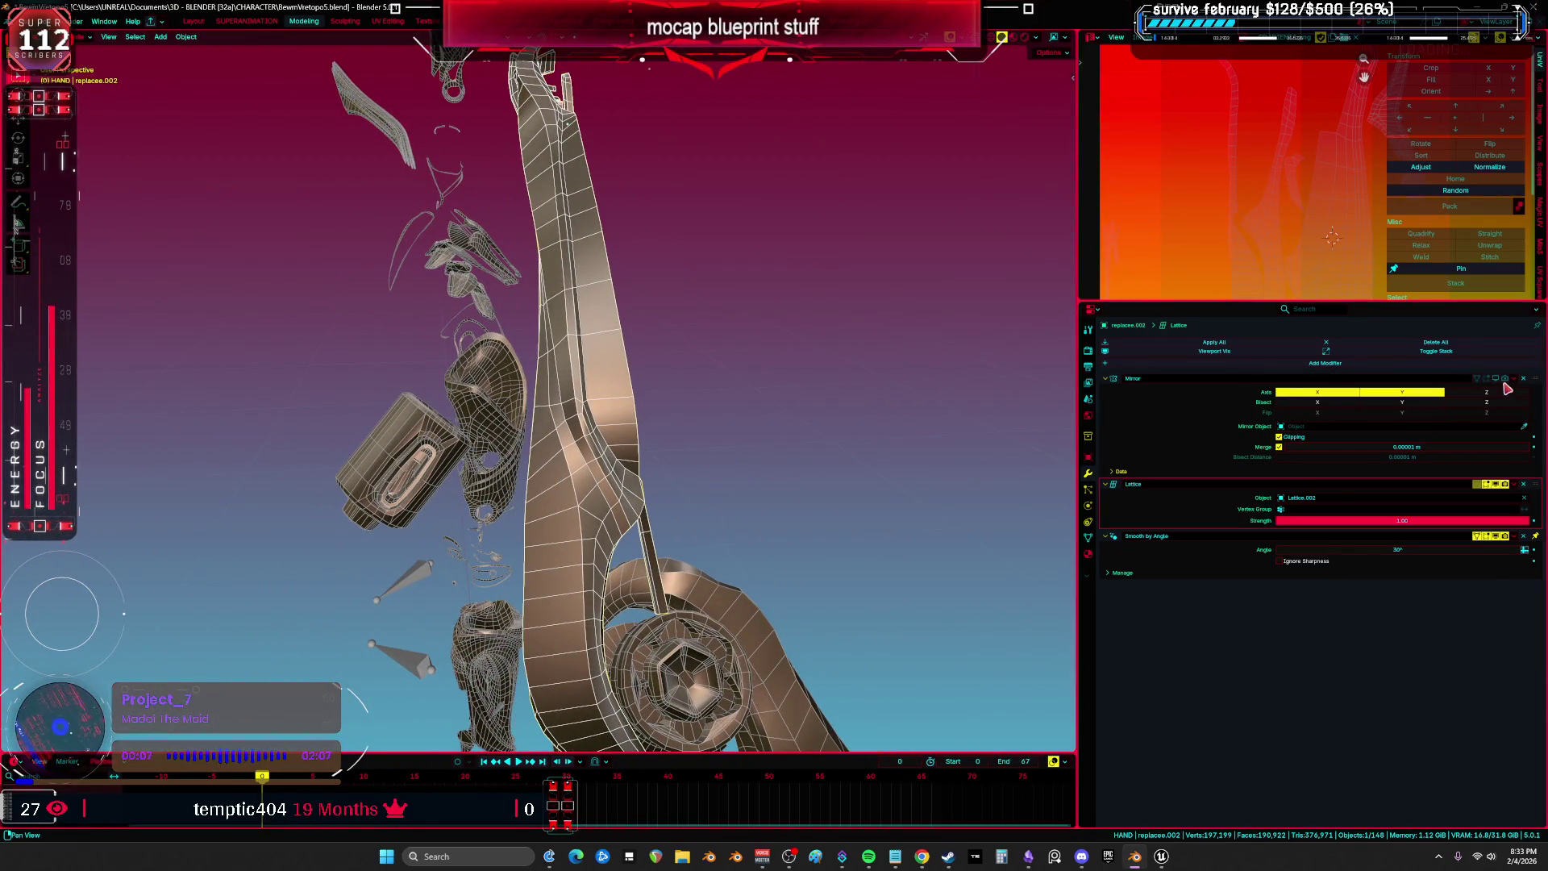
{"action": "left_click_drag", "start_coordinate": [807, 323], "coordinate": [629, 194]}
{"action": "mouse_move", "coordinate": [639, 399]}
{"action": "left_mouse_down"}
{"action": "mouse_move", "coordinate": [592, 362]}
{"action": "mouse_move", "coordinate": [637, 487]}
{"action": "left_mouse_up"}
{"action": "left_click", "coordinate": [636, 487]}
{"action": "key", "text": "Tab"}
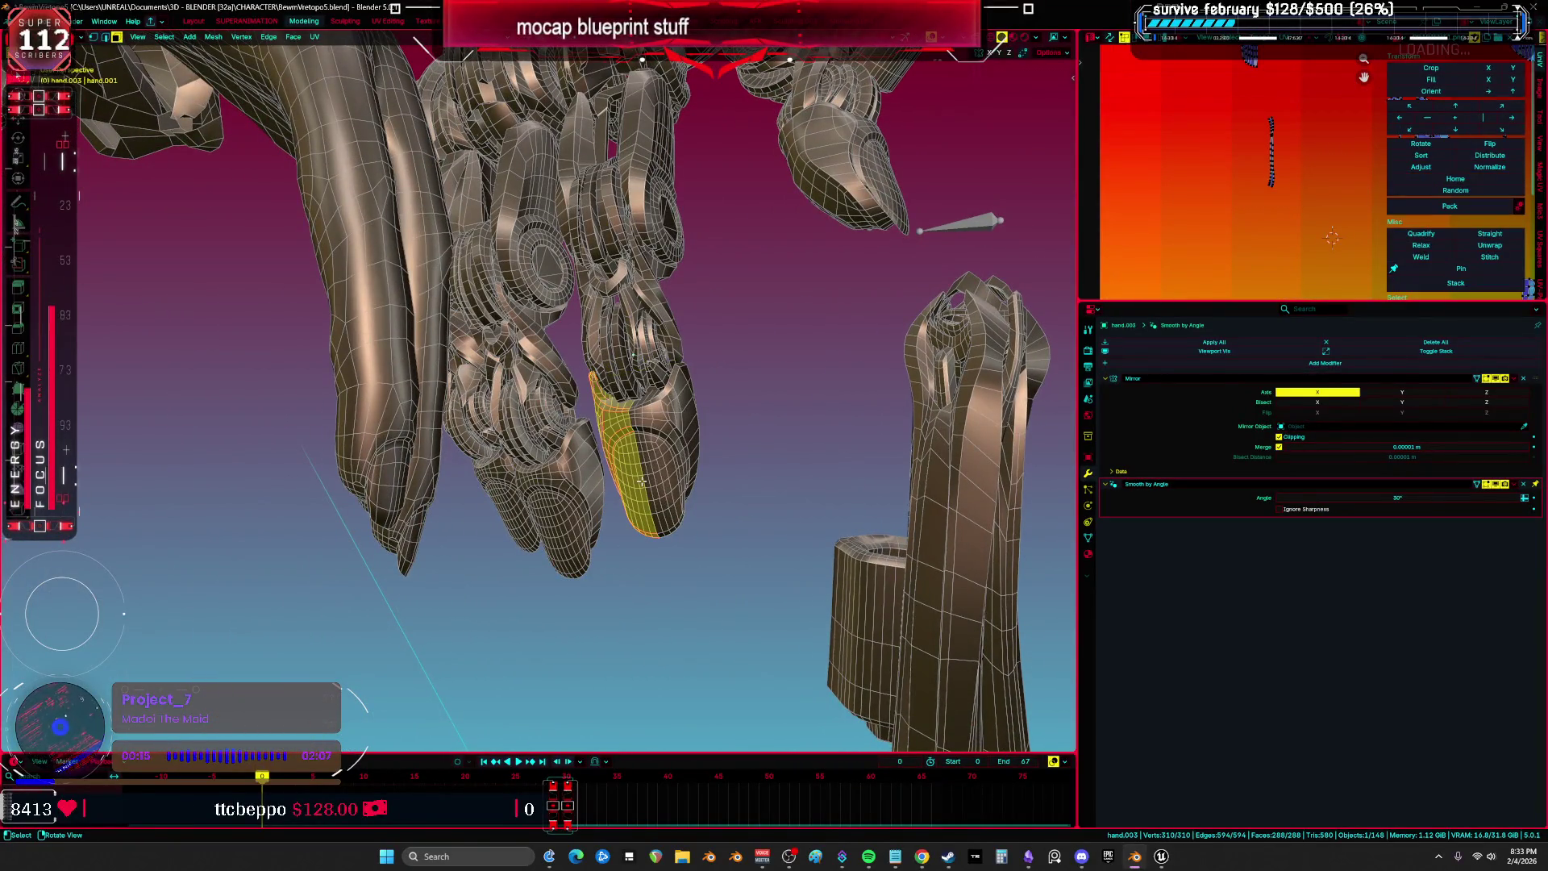
{"action": "key", "text": "ctrl+space"}
{"action": "scroll", "coordinate": [826, 405], "scroll_direction": "up", "scroll_amount": 1}
{"action": "key", "text": "ctrl+space"}
{"action": "mouse_move", "coordinate": [826, 405]}
{"action": "left_mouse_down"}
{"action": "mouse_move", "coordinate": [738, 363]}
{"action": "mouse_move", "coordinate": [522, 471]}
{"action": "left_mouse_up"}
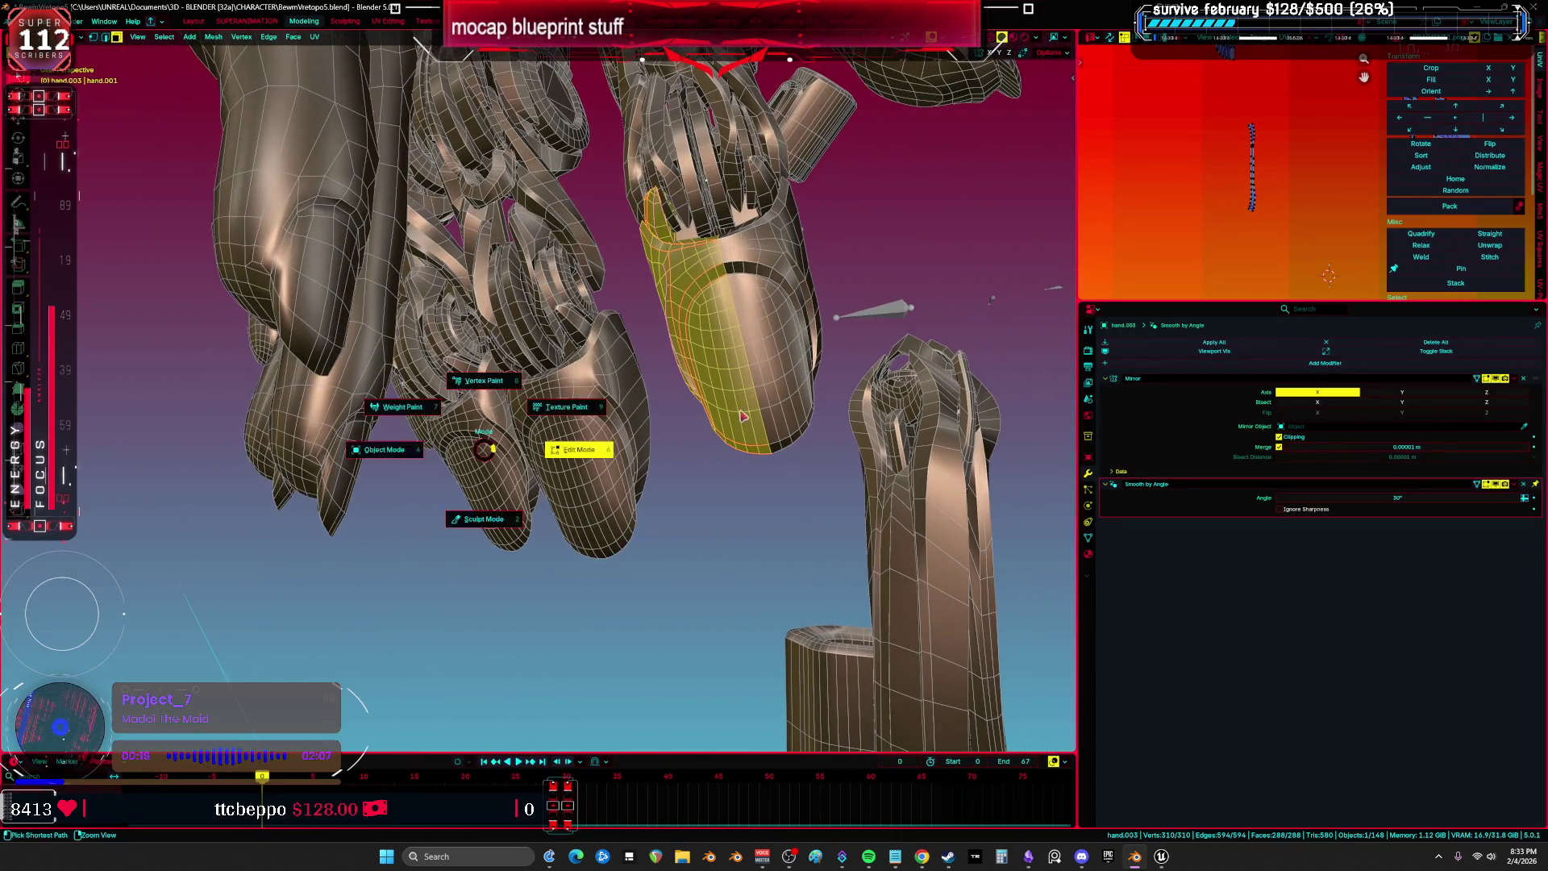
{"action": "key", "text": "Tab"}
{"action": "mouse_move", "coordinate": [612, 346]}
{"action": "left_mouse_down"}
{"action": "mouse_move", "coordinate": [647, 376]}
{"action": "mouse_move", "coordinate": [672, 351]}
{"action": "mouse_move", "coordinate": [822, 349]}
{"action": "mouse_move", "coordinate": [626, 401]}
{"action": "mouse_move", "coordinate": [651, 448]}
{"action": "mouse_move", "coordinate": [518, 373]}
{"action": "left_mouse_up"}
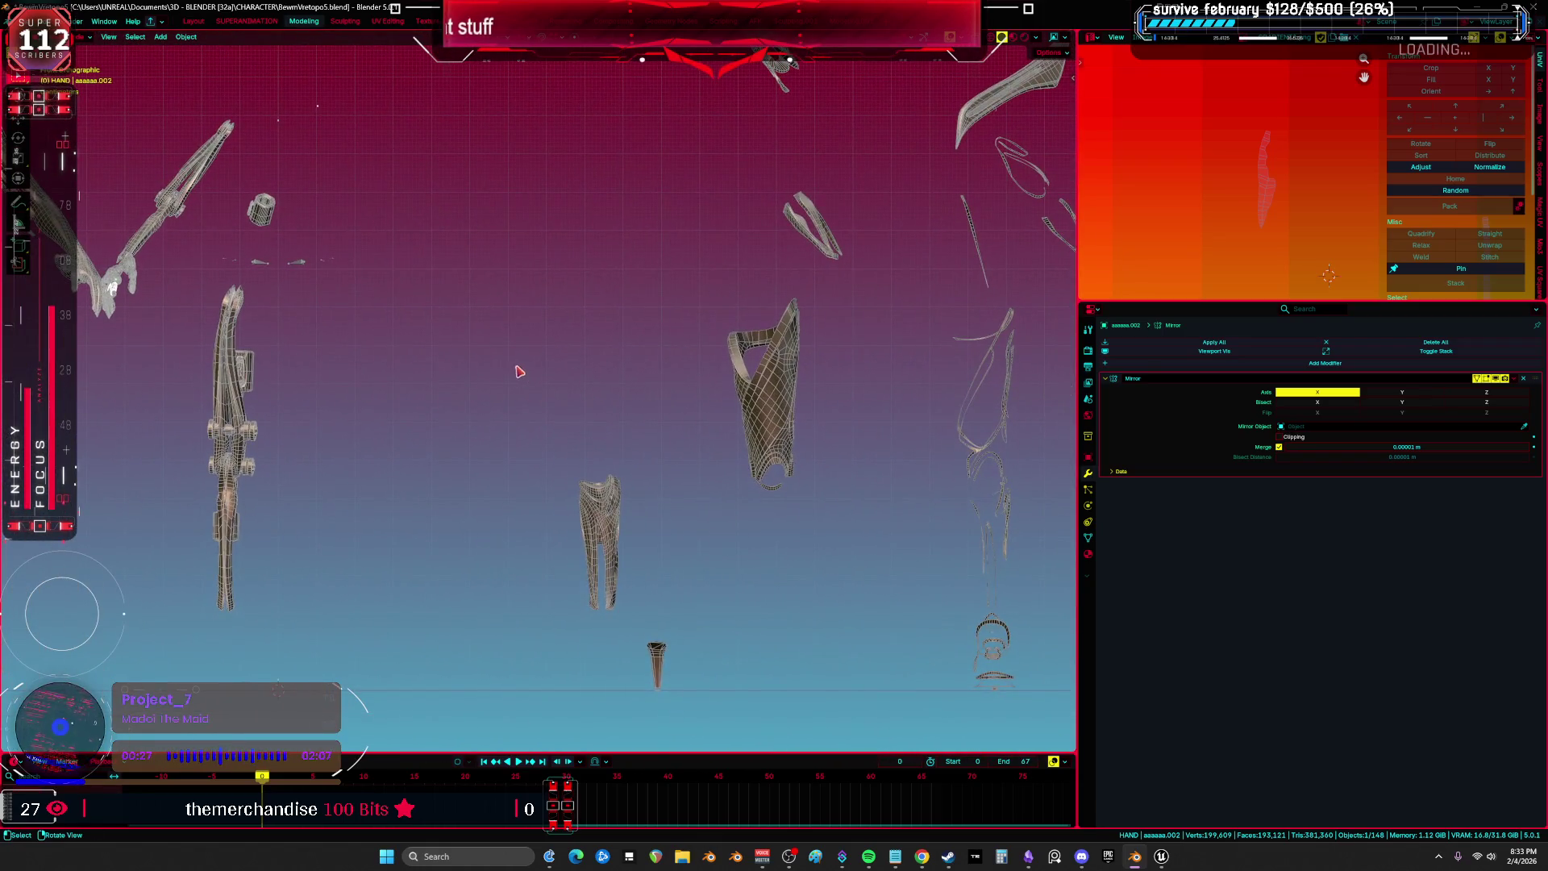
Maximize the 3D viewport, then select and frame the forearm piece DS_Forearm.003.
{"action": "mouse_move", "coordinate": [689, 509]}
{"action": "left_mouse_down"}
{"action": "mouse_move", "coordinate": [621, 449]}
{"action": "mouse_move", "coordinate": [656, 355]}
{"action": "mouse_move", "coordinate": [612, 497]}
{"action": "left_mouse_up"}
{"action": "key", "text": "ctrl+space"}
{"action": "mouse_move", "coordinate": [661, 363]}
{"action": "left_mouse_down"}
{"action": "mouse_move", "coordinate": [836, 419]}
{"action": "mouse_move", "coordinate": [754, 407]}
{"action": "mouse_move", "coordinate": [726, 429]}
{"action": "left_mouse_up"}
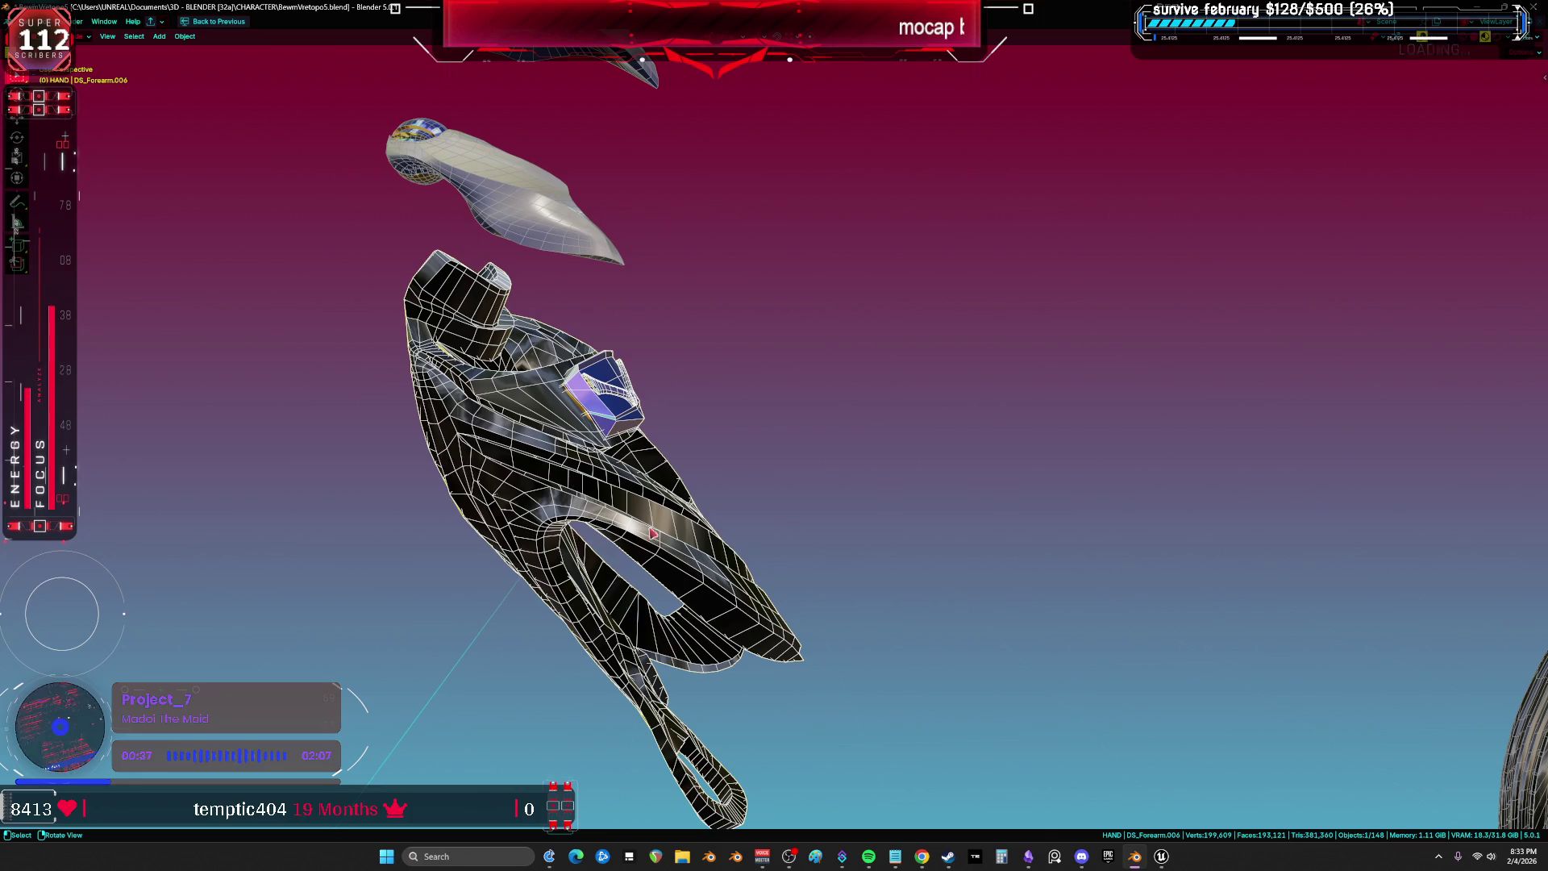
{"action": "mouse_move", "coordinate": [764, 636]}
{"action": "left_mouse_down"}
{"action": "mouse_move", "coordinate": [854, 646]}
{"action": "mouse_move", "coordinate": [812, 379]}
{"action": "mouse_move", "coordinate": [774, 487]}
{"action": "mouse_move", "coordinate": [820, 405]}
{"action": "mouse_move", "coordinate": [765, 476]}
{"action": "left_mouse_up"}
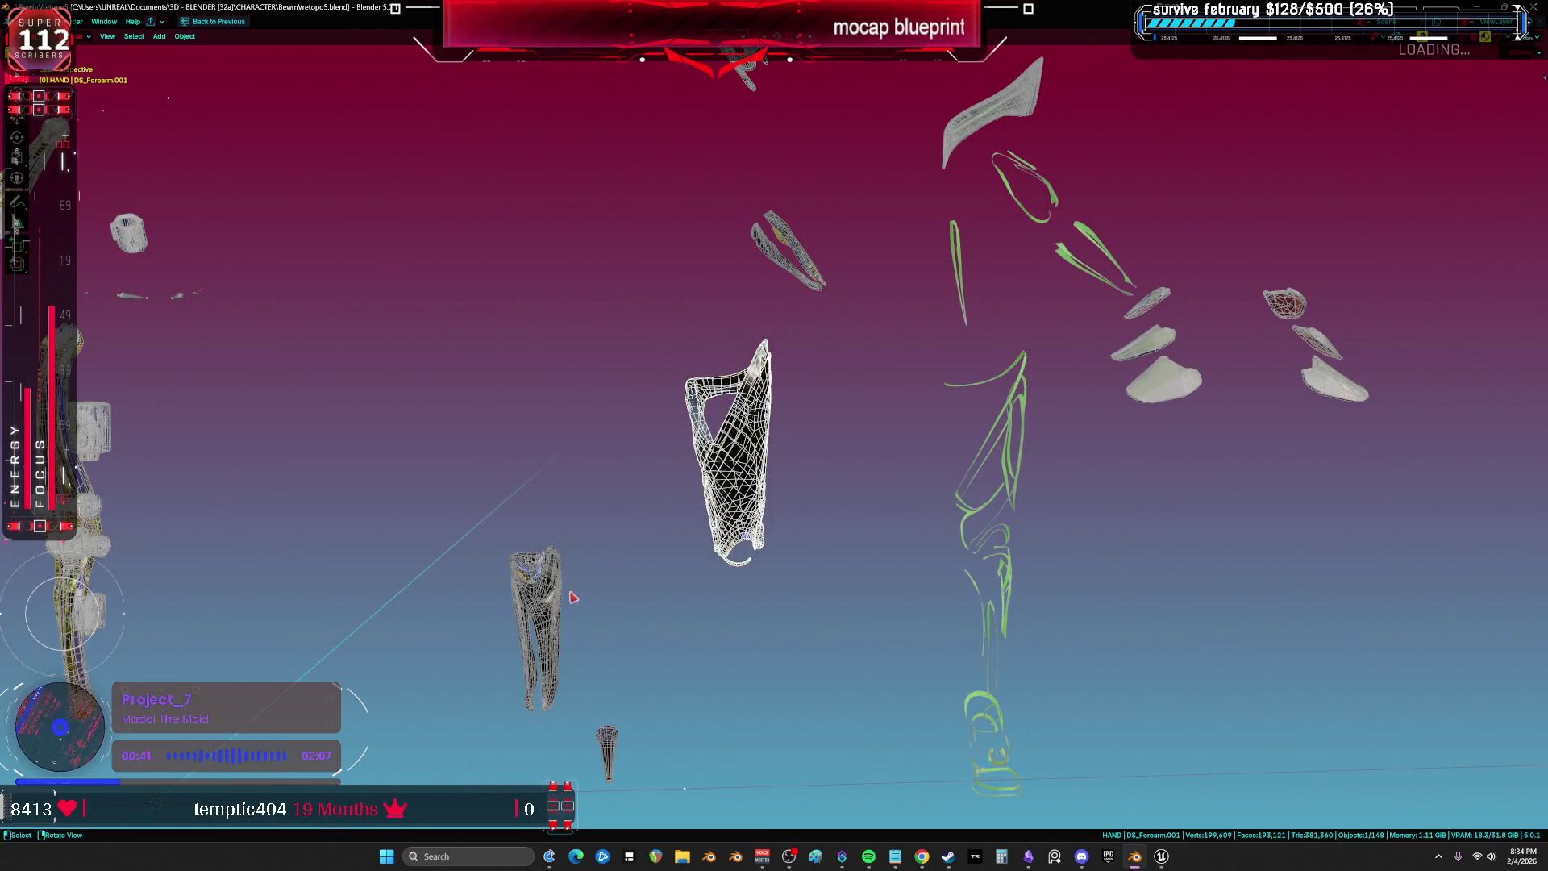
{"action": "mouse_move", "coordinate": [714, 572]}
{"action": "left_mouse_down"}
{"action": "mouse_move", "coordinate": [887, 516]}
{"action": "mouse_move", "coordinate": [807, 442]}
{"action": "mouse_move", "coordinate": [536, 456]}
{"action": "mouse_move", "coordinate": [819, 459]}
{"action": "mouse_move", "coordinate": [750, 418]}
{"action": "mouse_move", "coordinate": [661, 529]}
{"action": "left_mouse_up"}
{"action": "left_click", "coordinate": [807, 442]}
{"action": "key", "text": "KP_Decimal"}
Switch to Material Preview shading and open the Viewport Shading settings.
{"action": "left_click_drag", "start_coordinate": [737, 409], "coordinate": [756, 282]}
{"action": "key", "text": "z"}
{"action": "left_click", "coordinate": [756, 283]}
{"action": "left_click_drag", "start_coordinate": [1013, 270], "coordinate": [981, 259]}
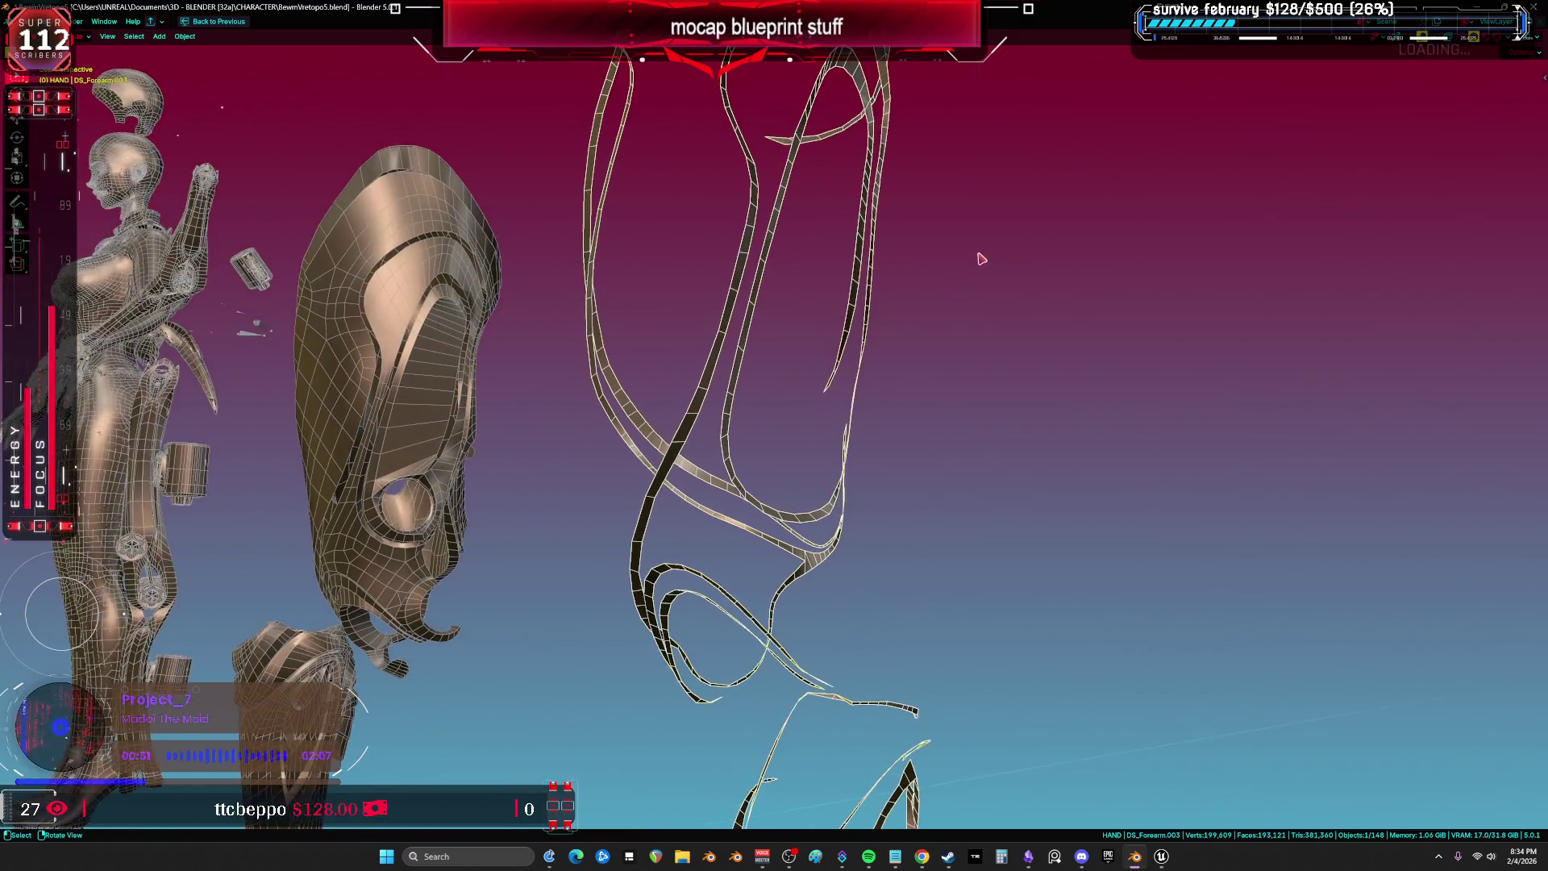
{"action": "left_click", "coordinate": [1513, 46]}
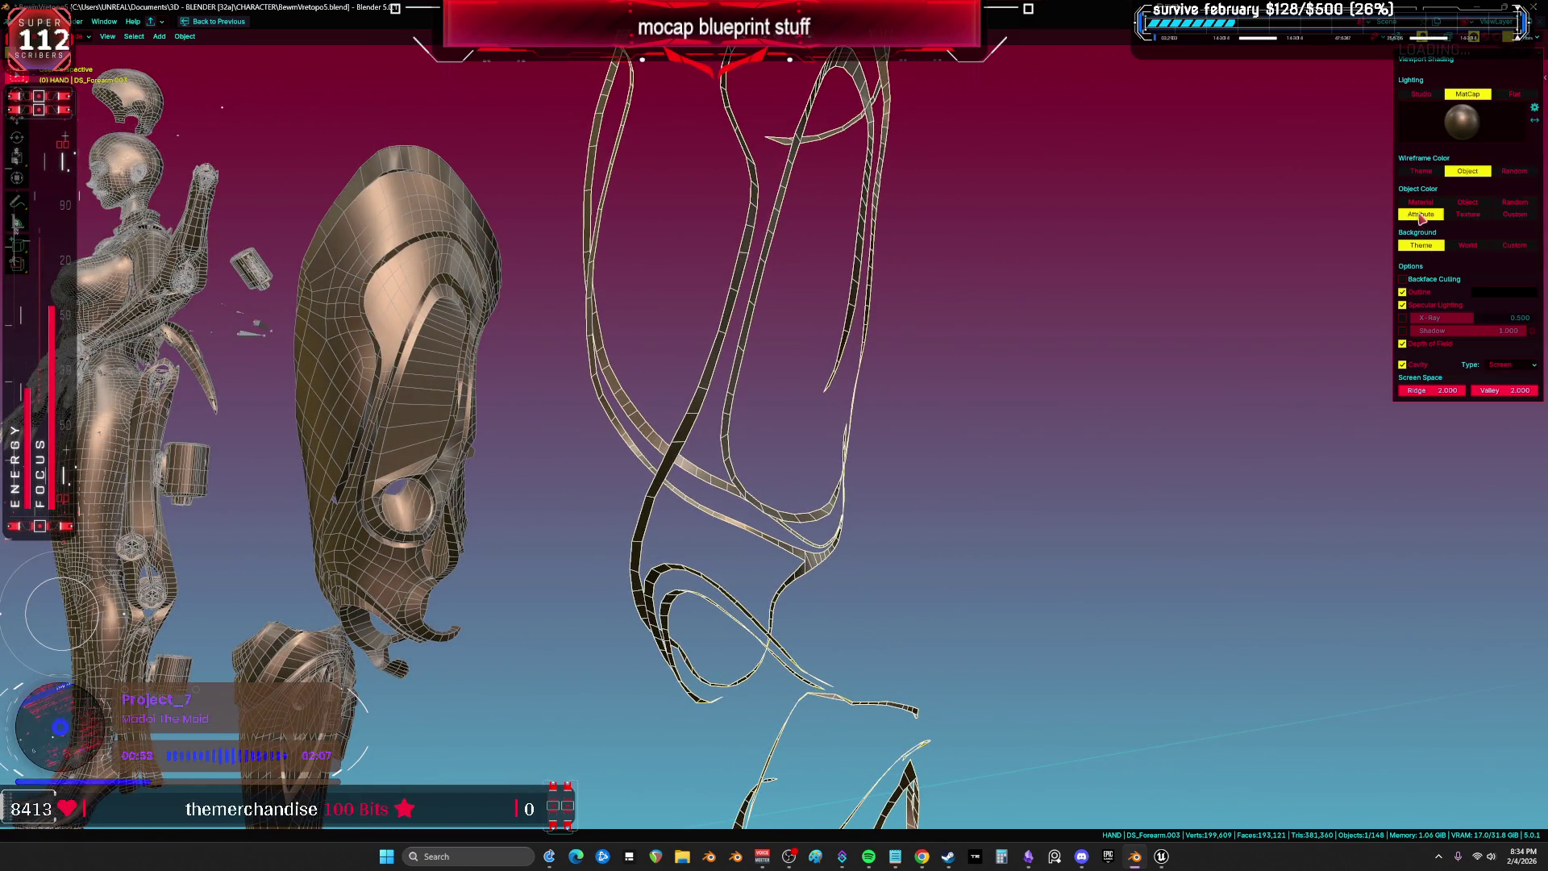
Switch the viewport to wireframe shading.
{"action": "left_click", "coordinate": [1015, 312]}
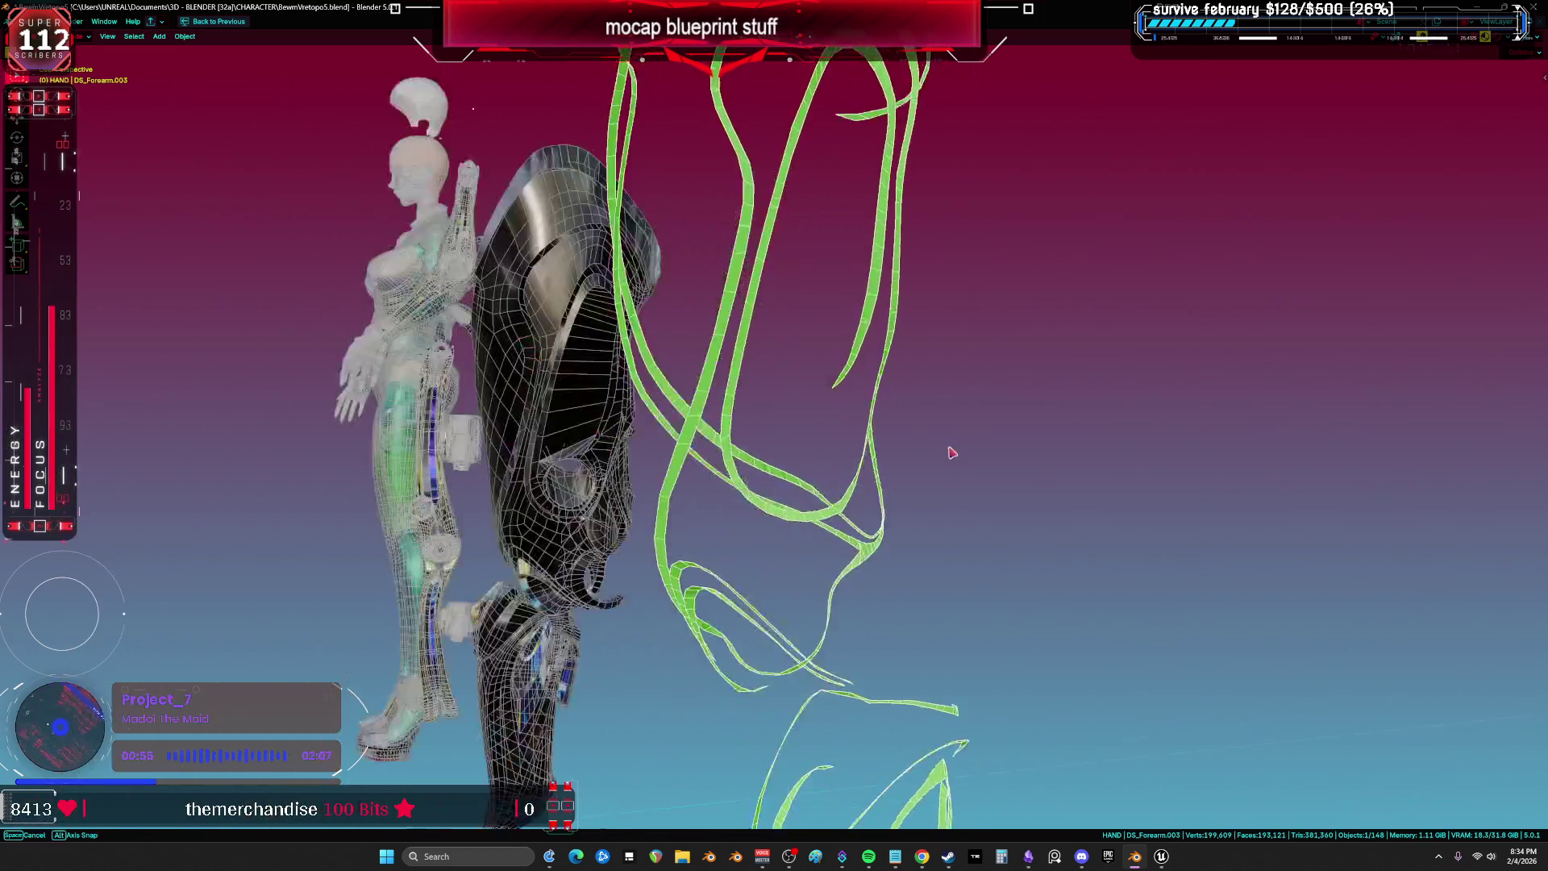
{"action": "scroll", "coordinate": [907, 290], "scroll_direction": "down", "scroll_amount": 15}
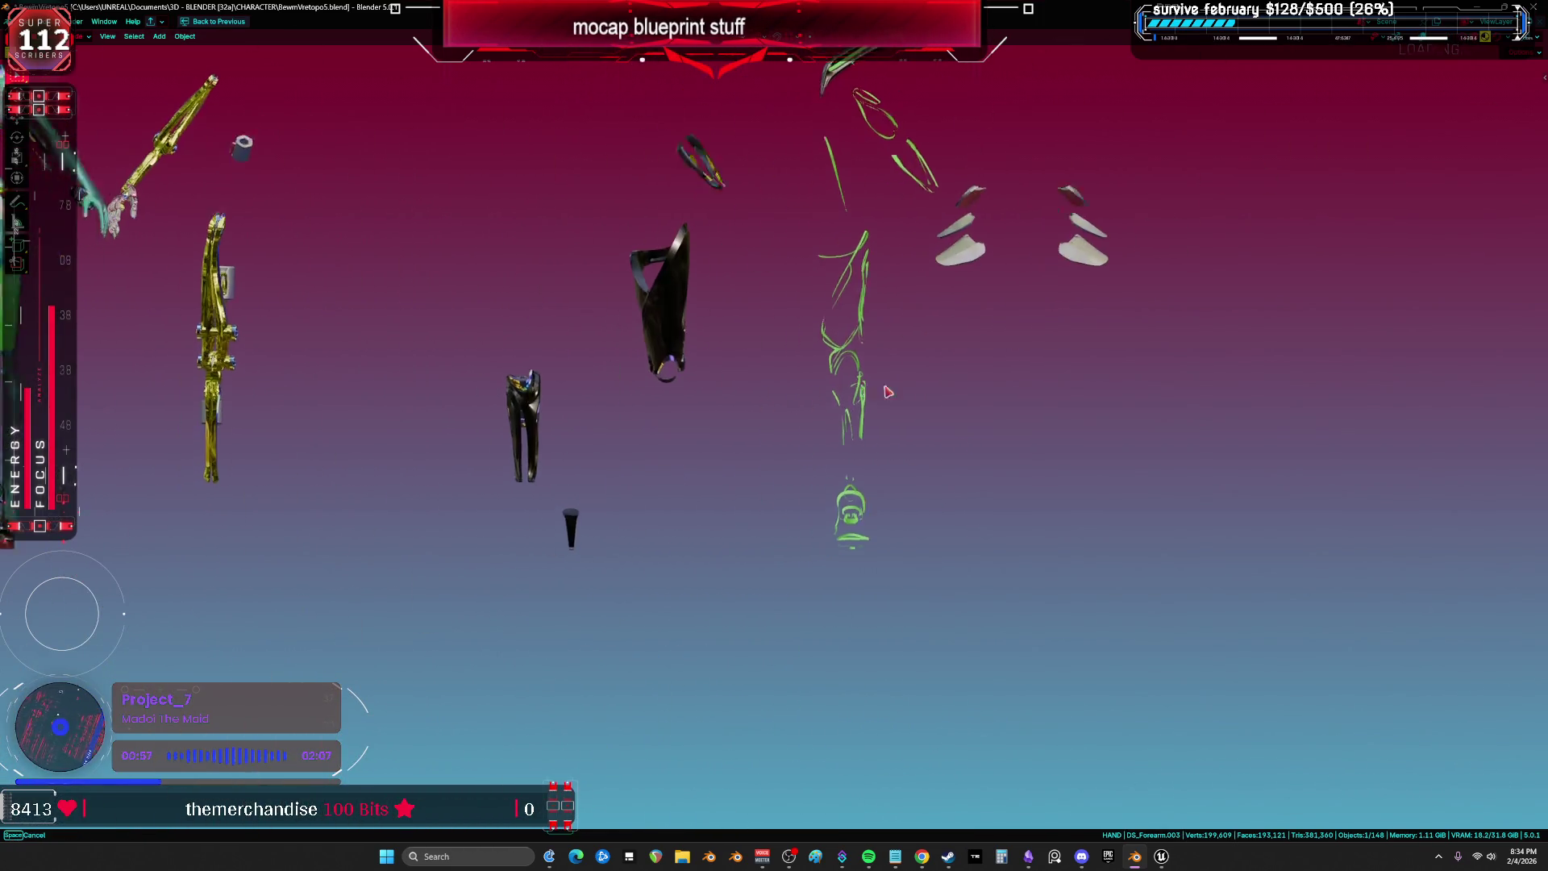
{"action": "key", "text": "ctrl+Tab"}
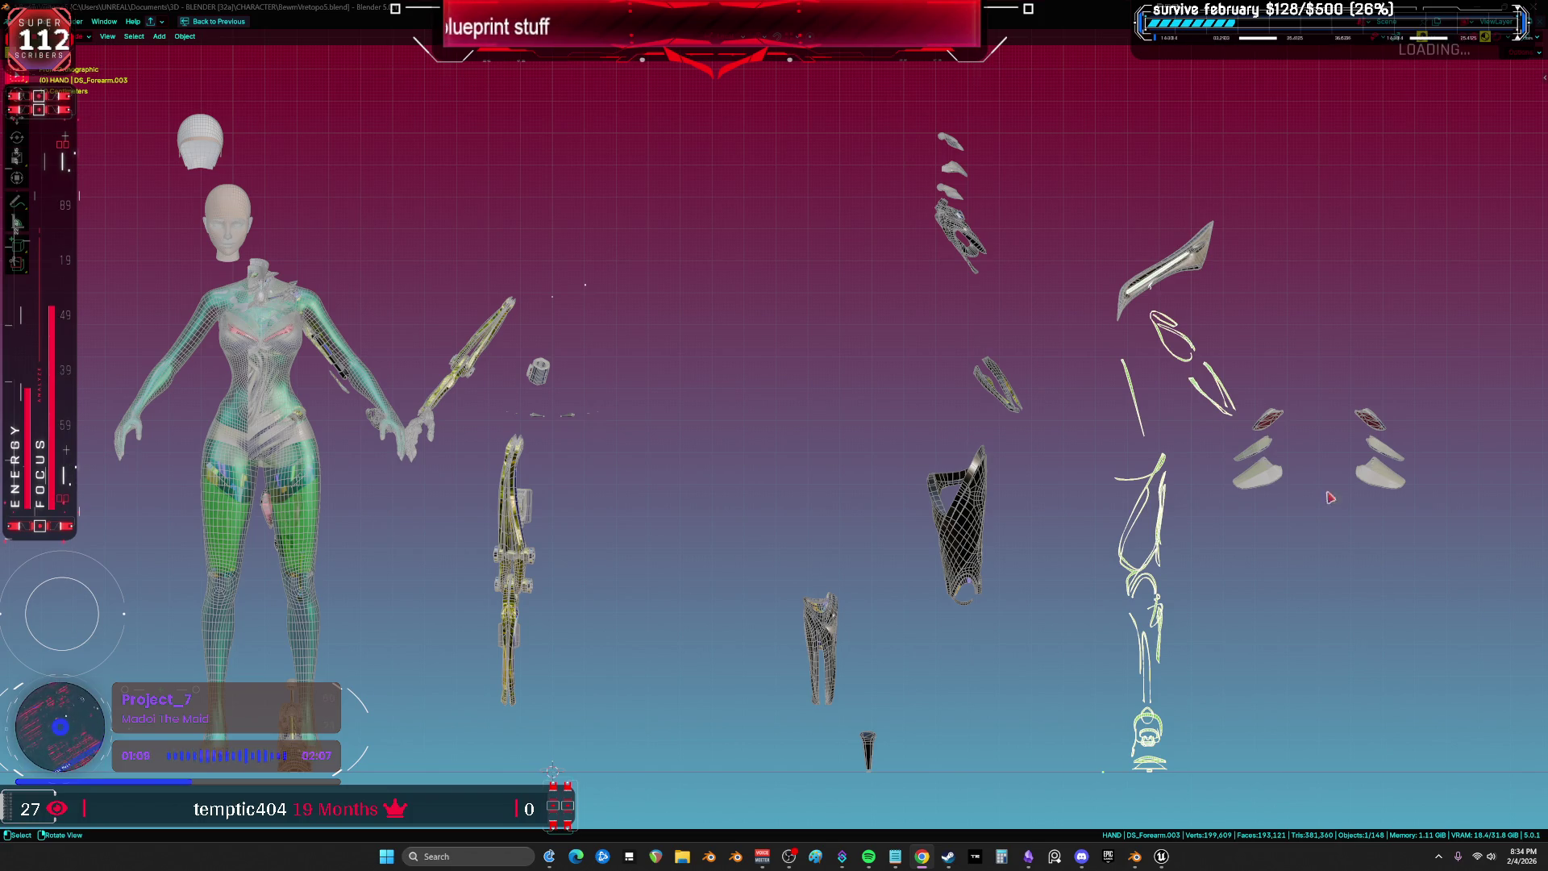
{"action": "key", "text": "z"}
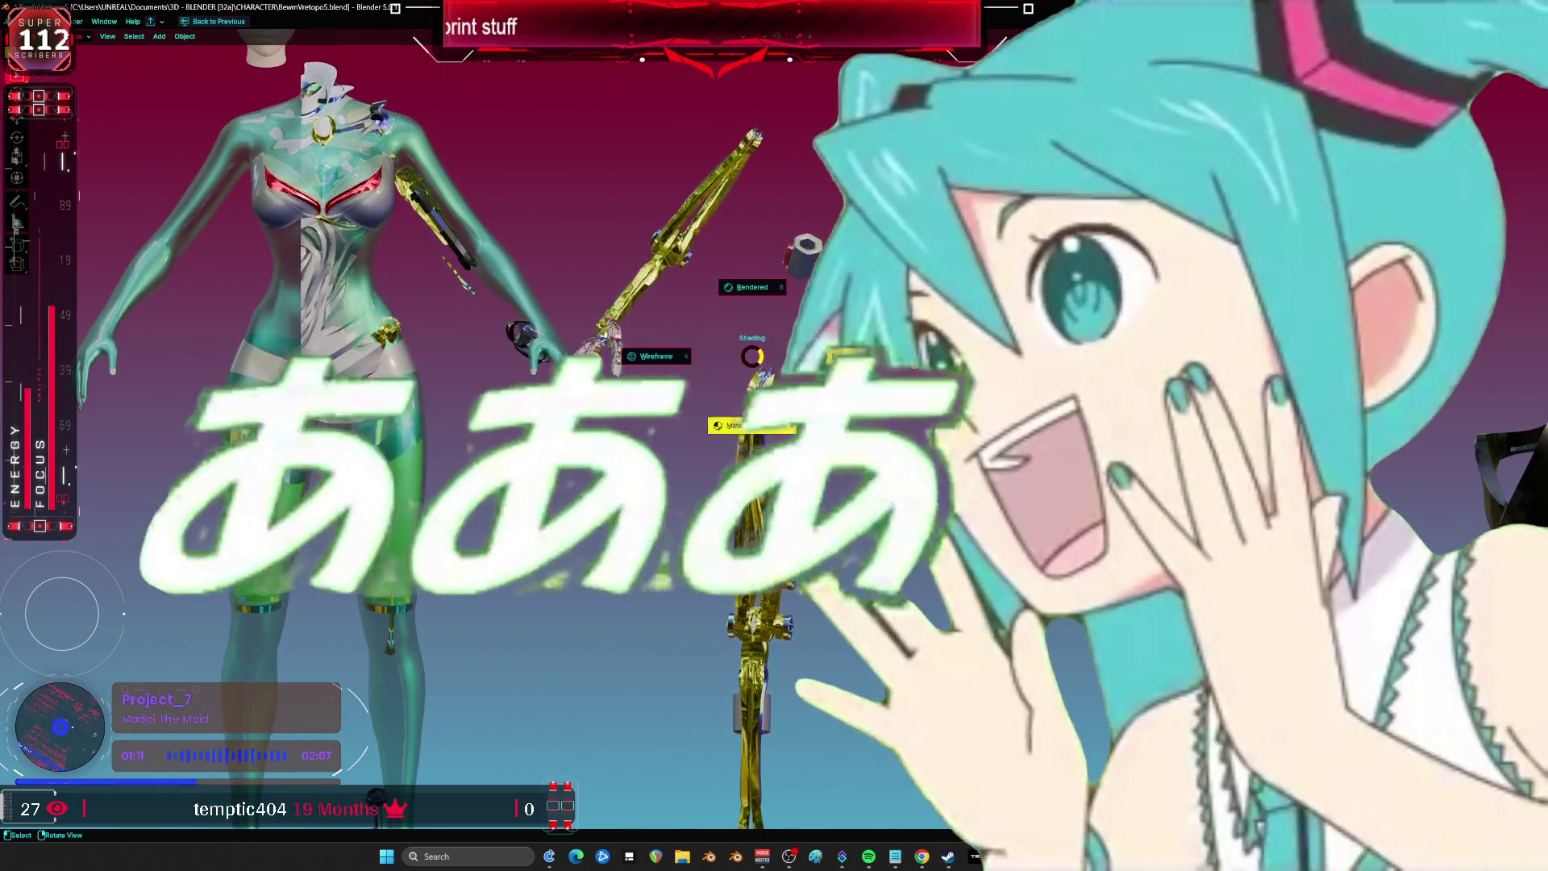
{"action": "key", "text": "4"}
Box-select the scattered armor parts and clear their location with Alt+G to return them to the origin.
{"action": "scroll", "coordinate": [694, 464], "scroll_direction": "down", "scroll_amount": 5}
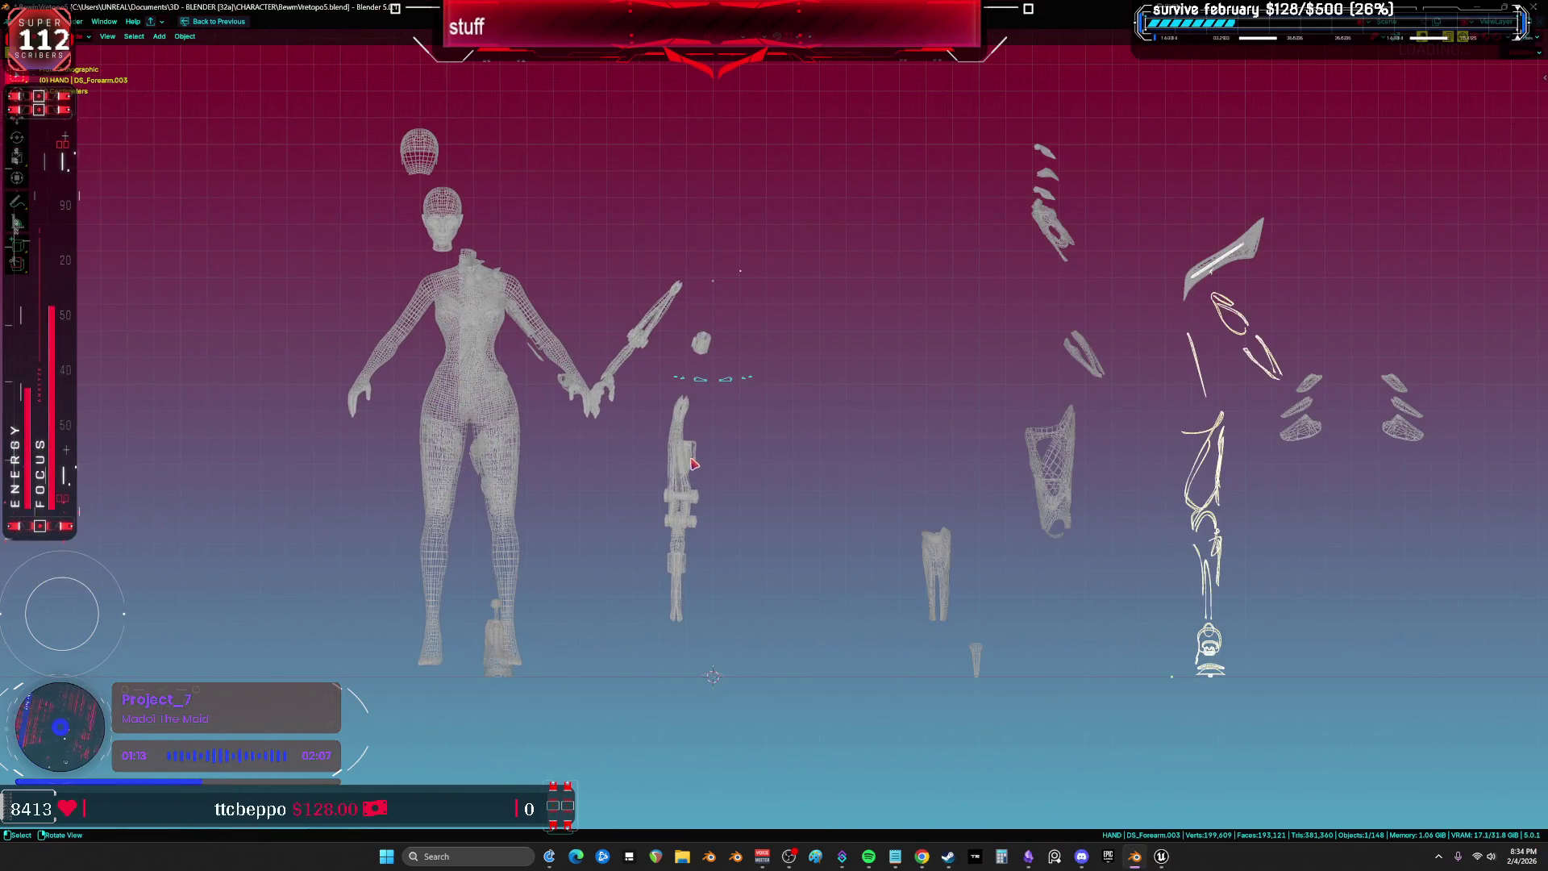
{"action": "left_click", "coordinate": [693, 463]}
{"action": "left_click_drag", "start_coordinate": [694, 464], "coordinate": [615, 530]}
{"action": "key", "text": "alt+g"}
{"action": "left_click_drag", "start_coordinate": [524, 322], "coordinate": [430, 203]}
{"action": "left_click_drag", "start_coordinate": [1369, 717], "coordinate": [887, 140]}
{"action": "key", "text": "alt+g"}
Show the model in Material Preview with the wireframe overlay enabled.
{"action": "scroll", "coordinate": [708, 292], "scroll_direction": "up", "scroll_amount": 5}
{"action": "key", "text": "z"}
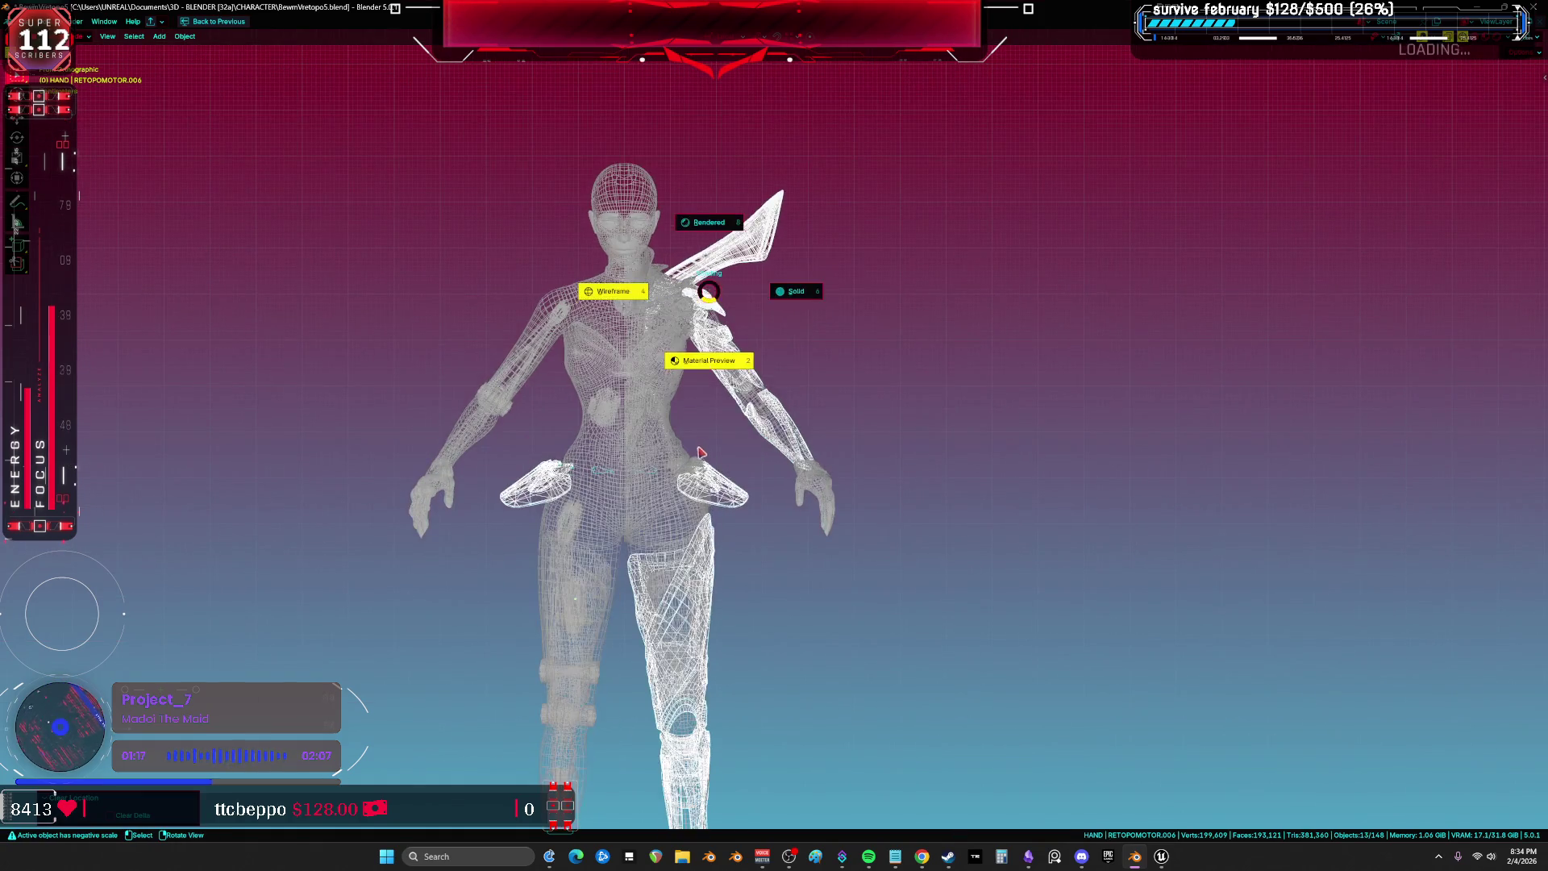
{"action": "left_click", "coordinate": [700, 453]}
{"action": "scroll", "coordinate": [865, 287], "scroll_direction": "up", "scroll_amount": 5}
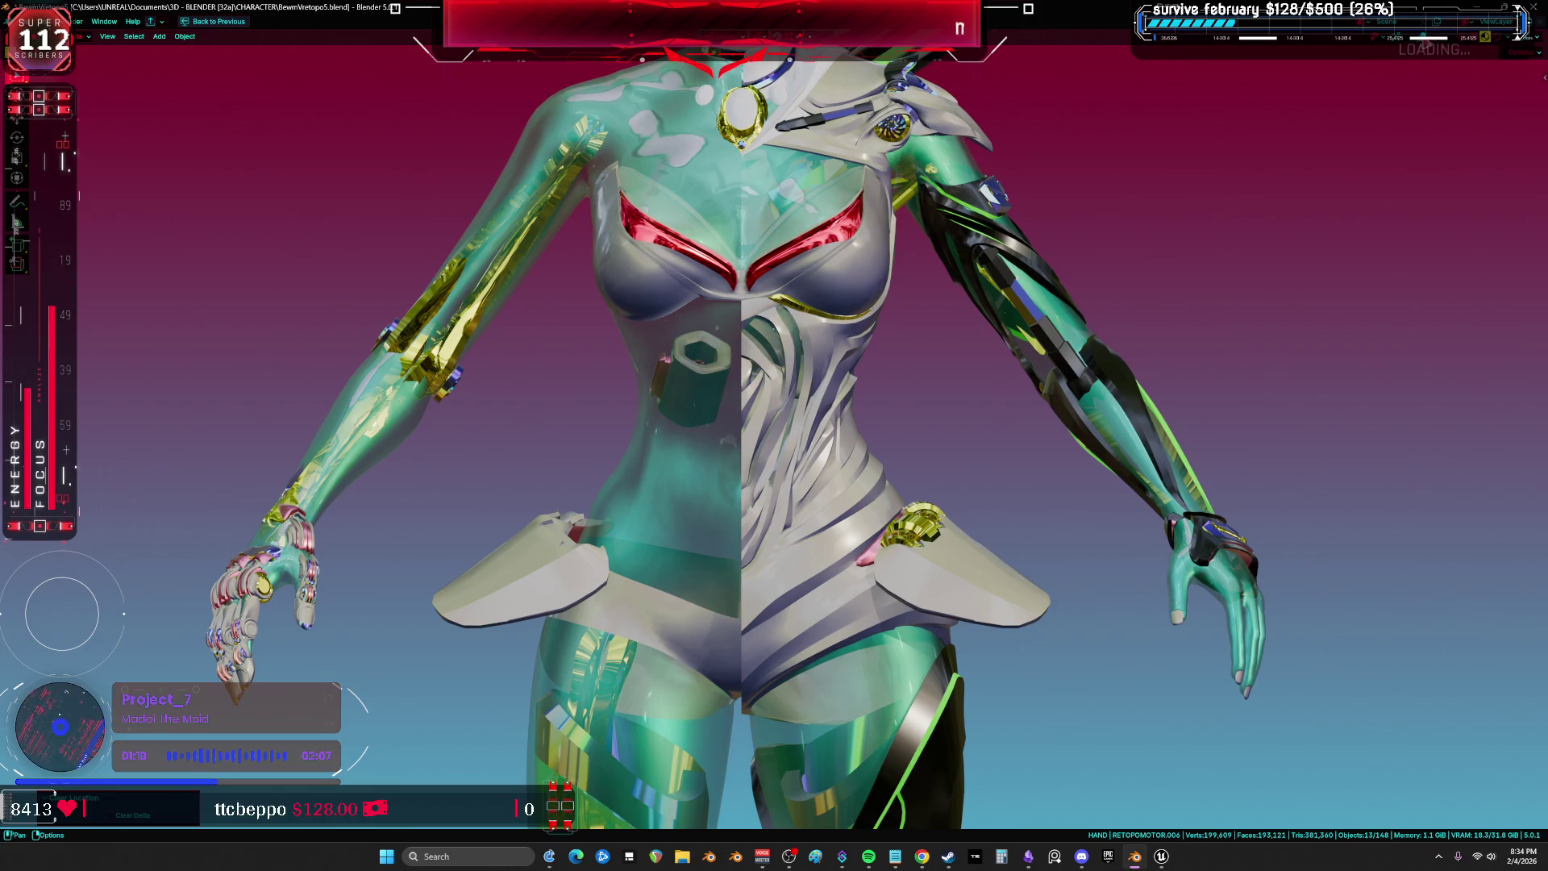
{"action": "key", "text": "shift+alt+z"}
{"action": "left_click", "coordinate": [1538, 52]}
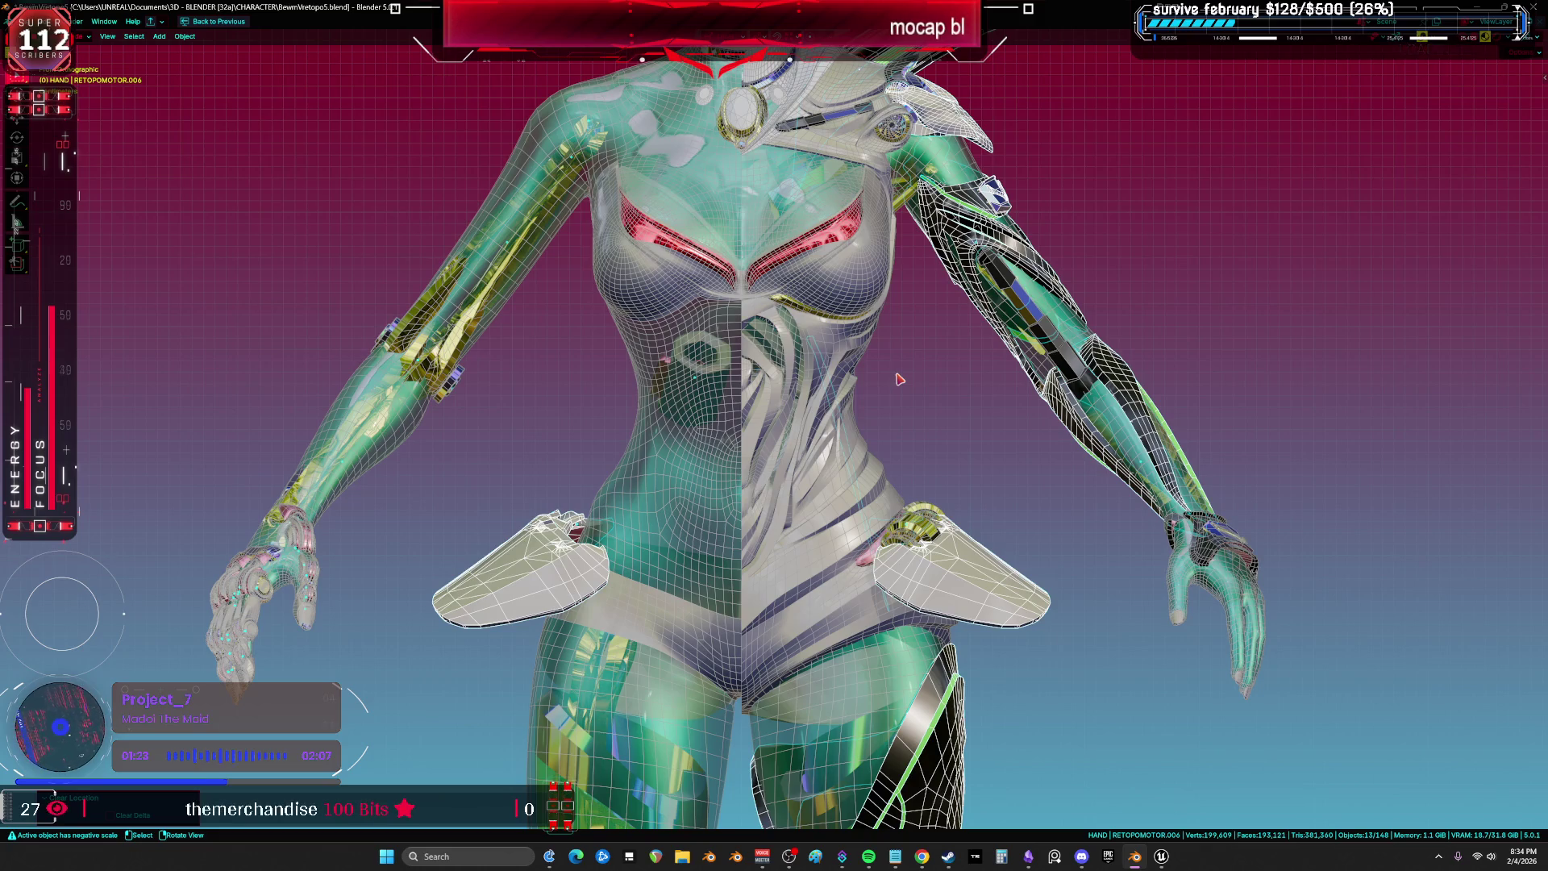
Exit local view and unhide the armature with Alt+H so its named bones show.
{"action": "key", "text": "KP_Divide"}
{"action": "key", "text": "KP_Divide"}
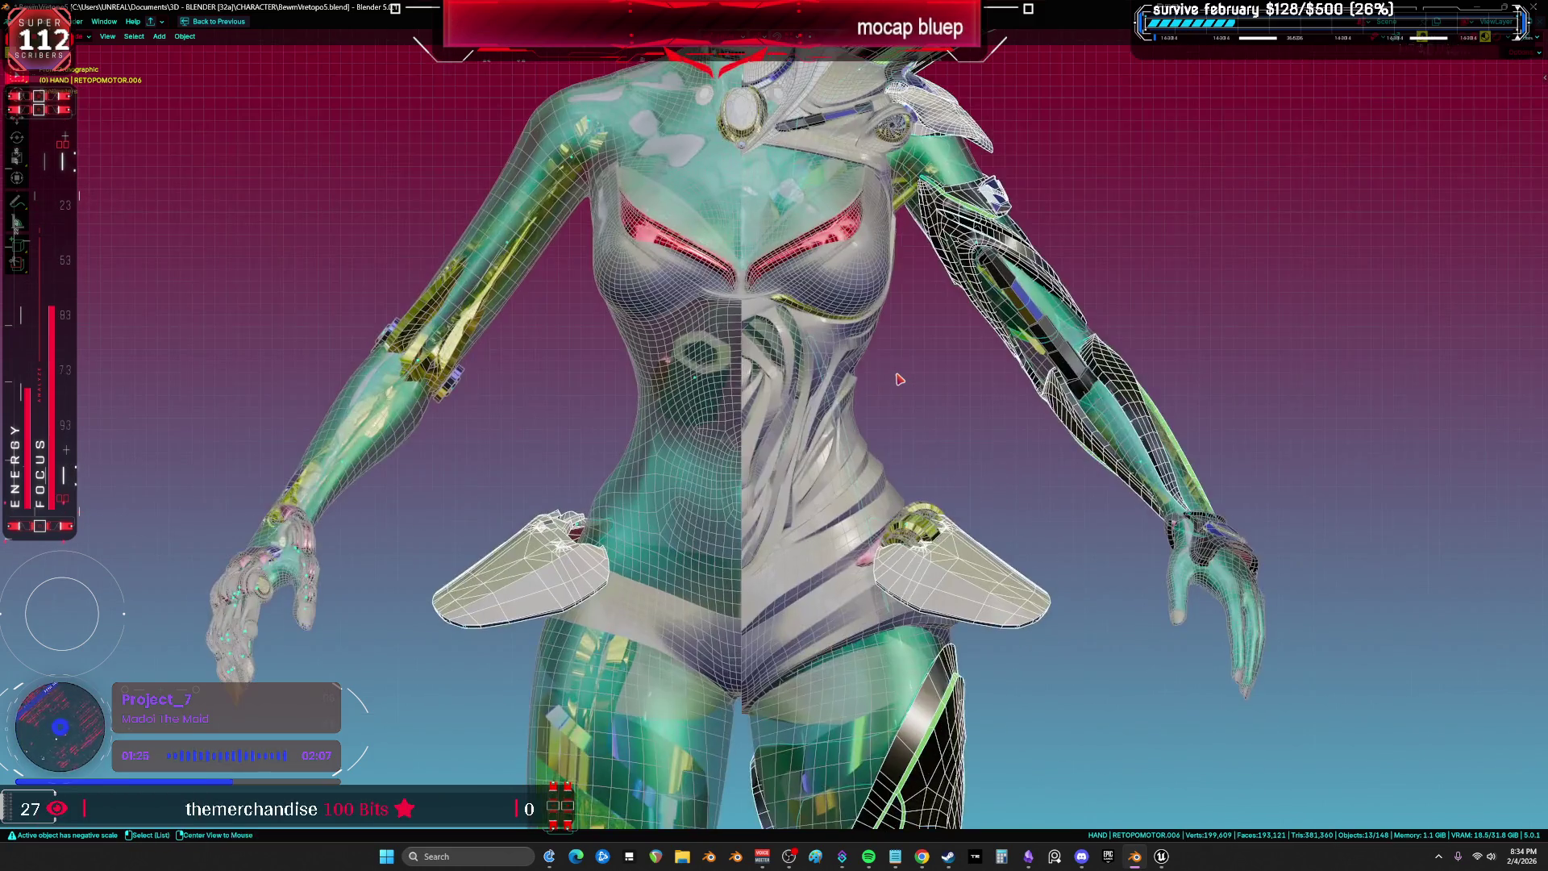
{"action": "key", "text": "alt+h"}
{"action": "mouse_move", "coordinate": [796, 312]}
{"action": "left_mouse_down"}
{"action": "mouse_move", "coordinate": [817, 400]}
{"action": "mouse_move", "coordinate": [538, 379]}
{"action": "mouse_move", "coordinate": [821, 324]}
{"action": "mouse_move", "coordinate": [793, 444]}
{"action": "mouse_move", "coordinate": [869, 438]}
{"action": "mouse_move", "coordinate": [822, 365]}
{"action": "left_mouse_up"}
{"action": "key", "text": "shift+alt+z"}
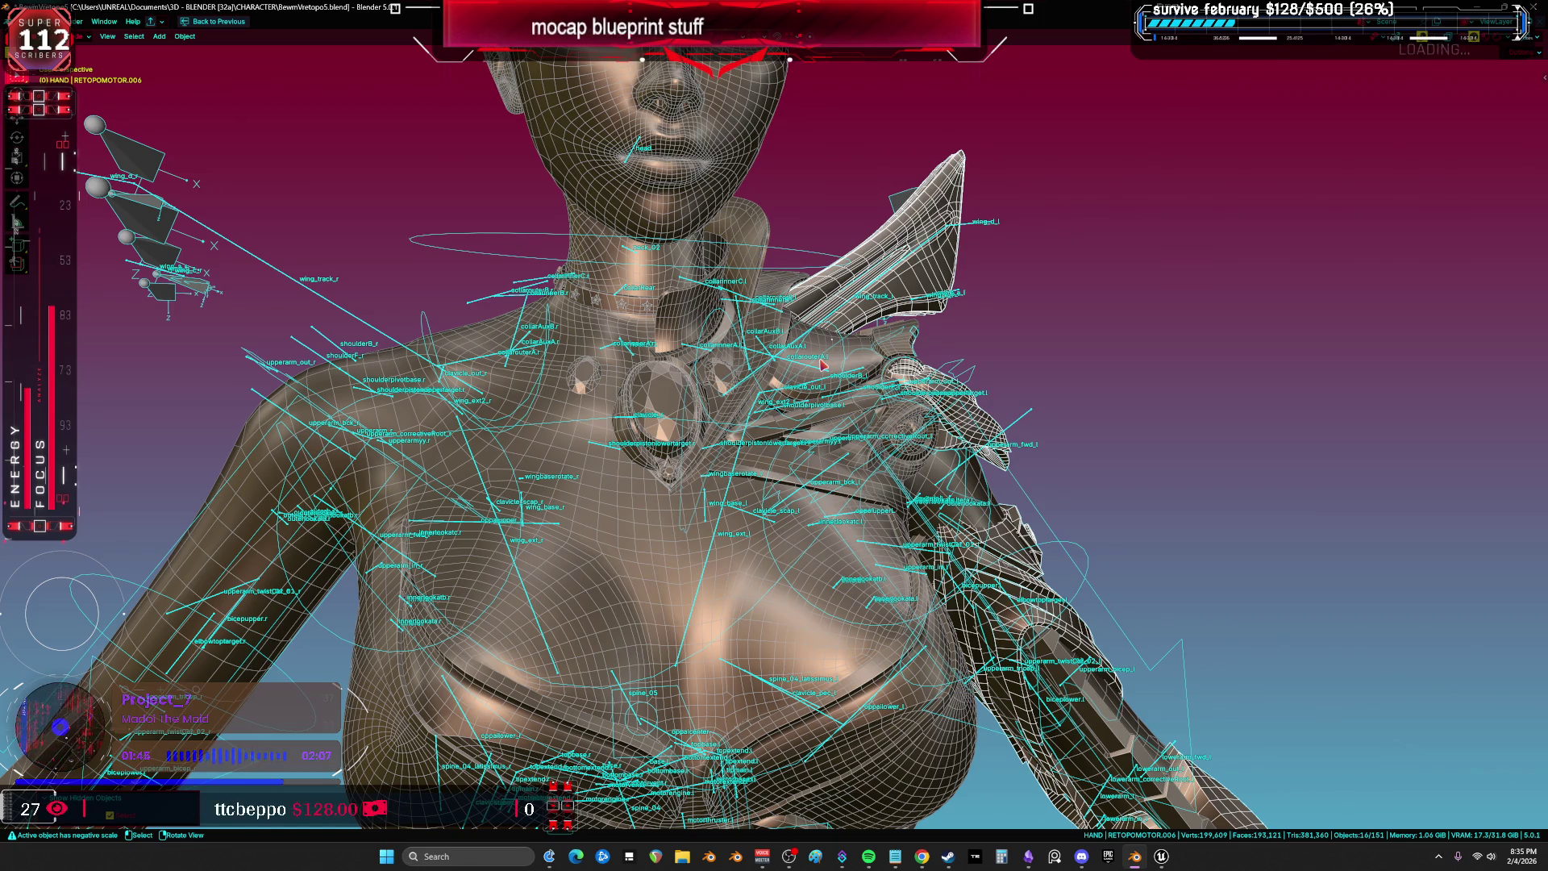
{"action": "scroll", "coordinate": [822, 364], "scroll_direction": "down", "scroll_amount": 10}
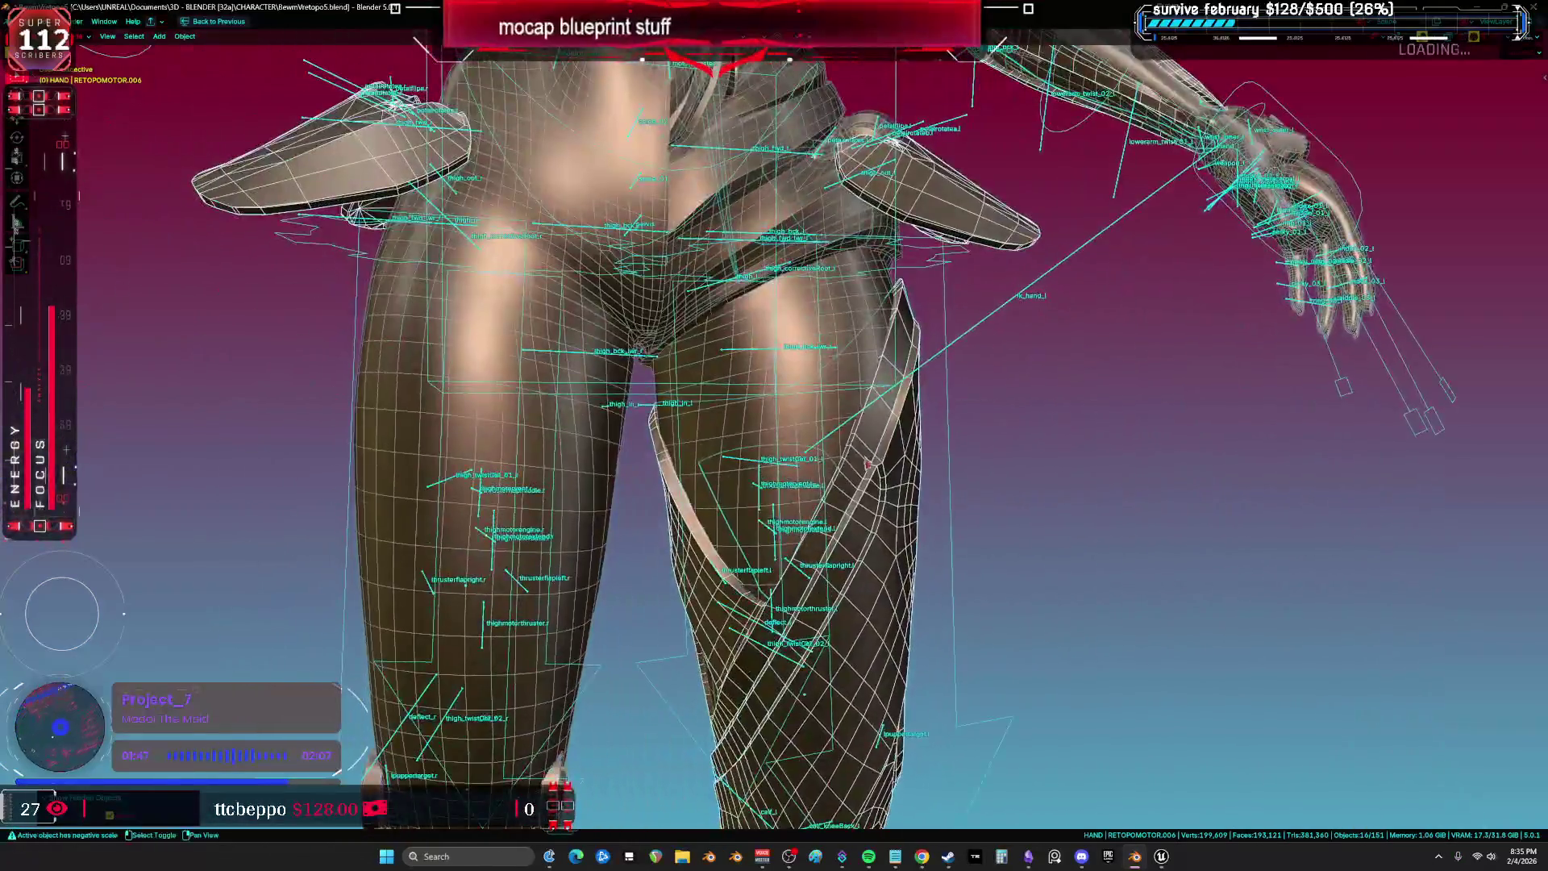
{"action": "scroll", "coordinate": [825, 305], "scroll_direction": "down", "scroll_amount": 10}
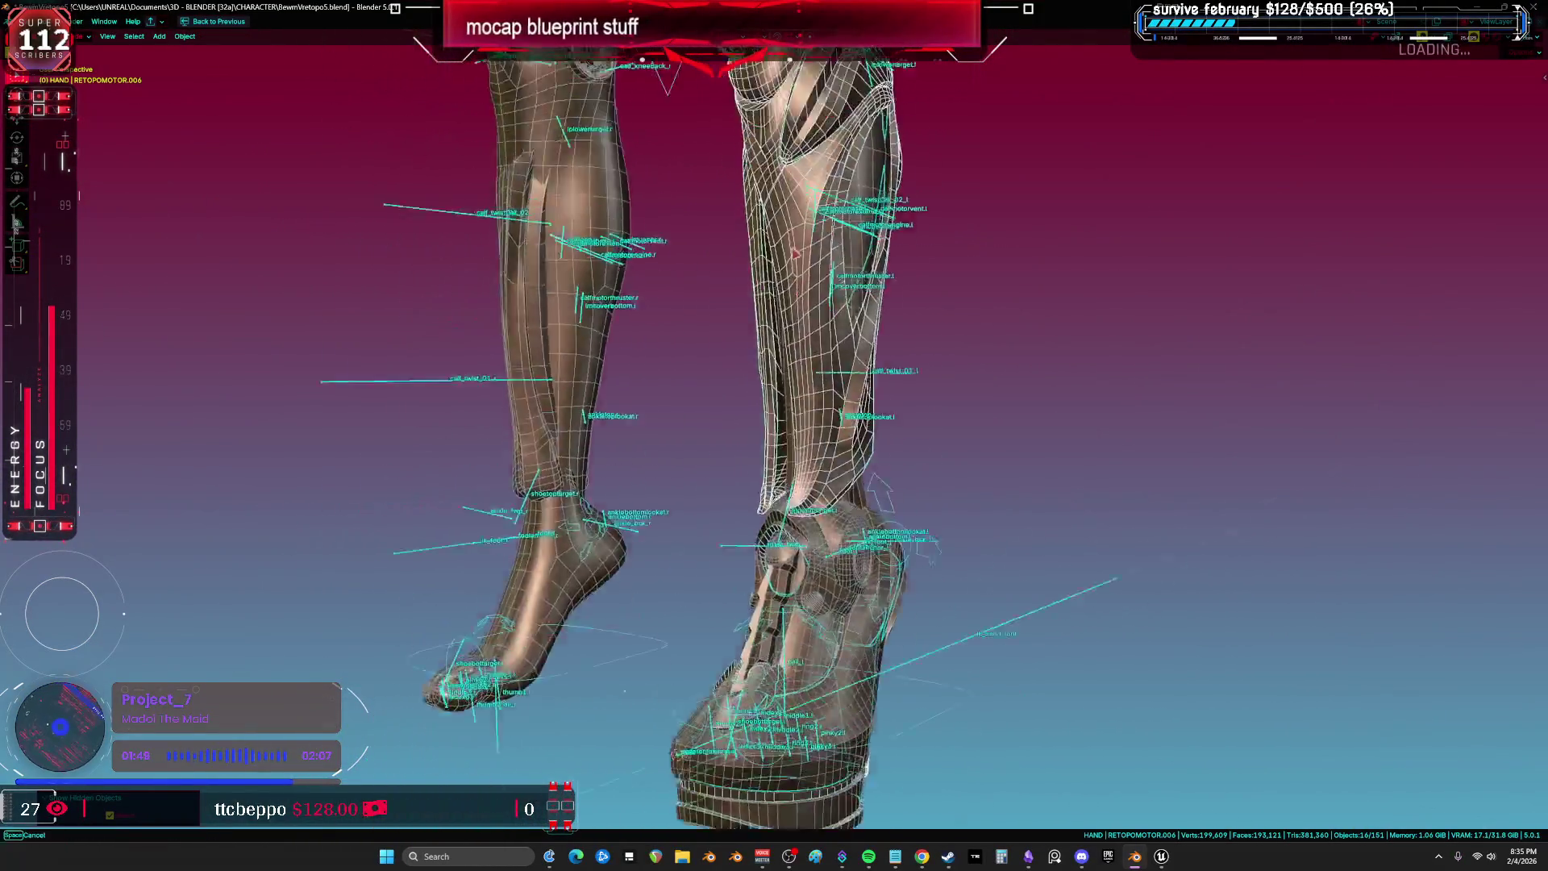
{"action": "scroll", "coordinate": [738, 326], "scroll_direction": "up", "scroll_amount": 10}
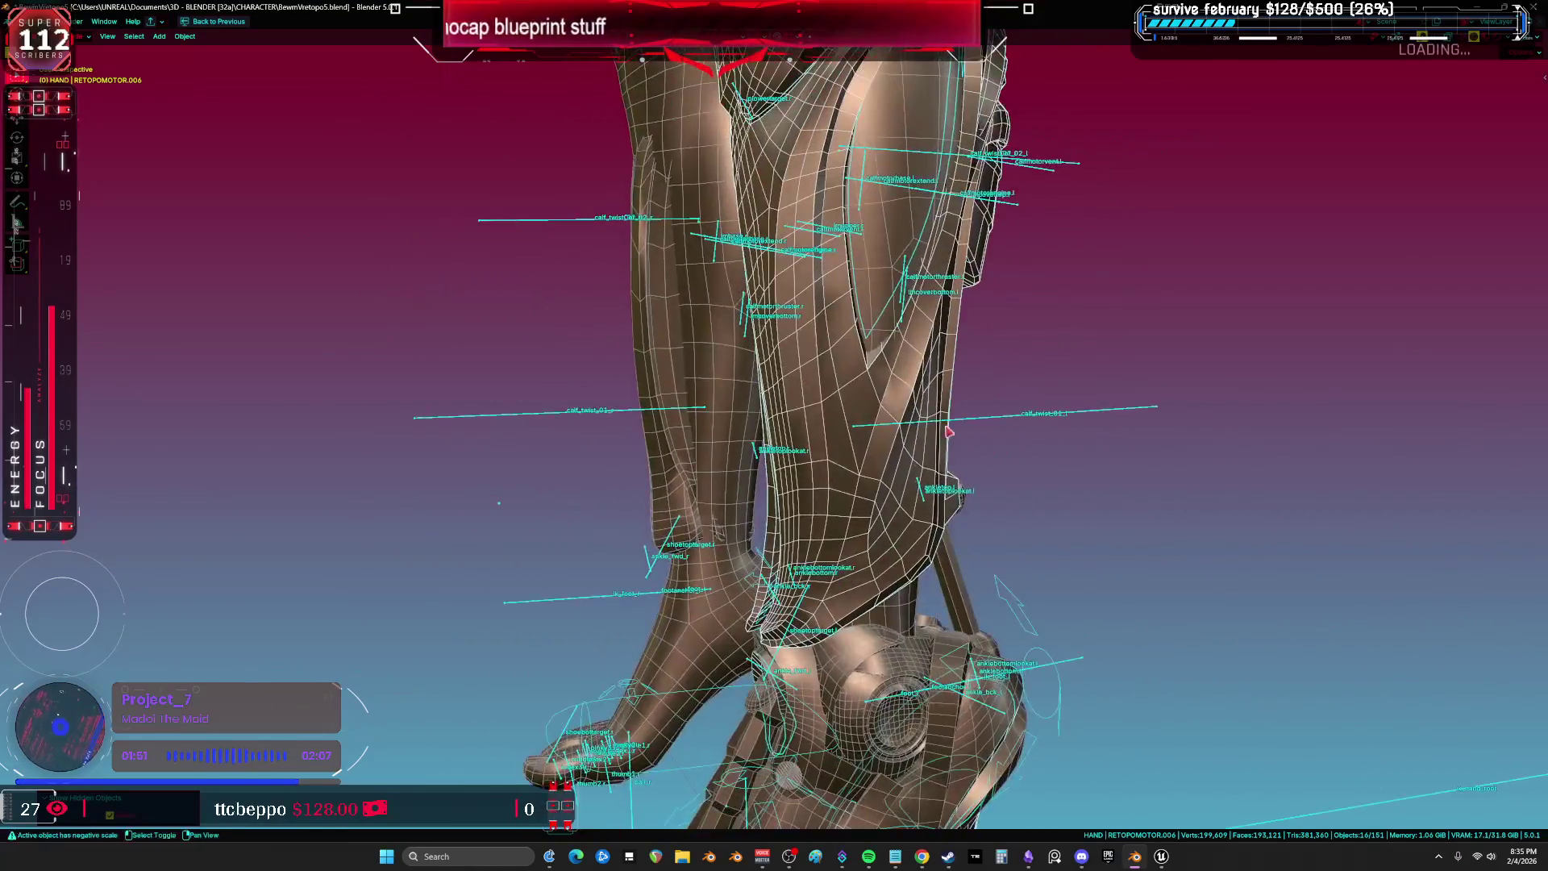
{"action": "scroll", "coordinate": [880, 479], "scroll_direction": "up", "scroll_amount": 10}
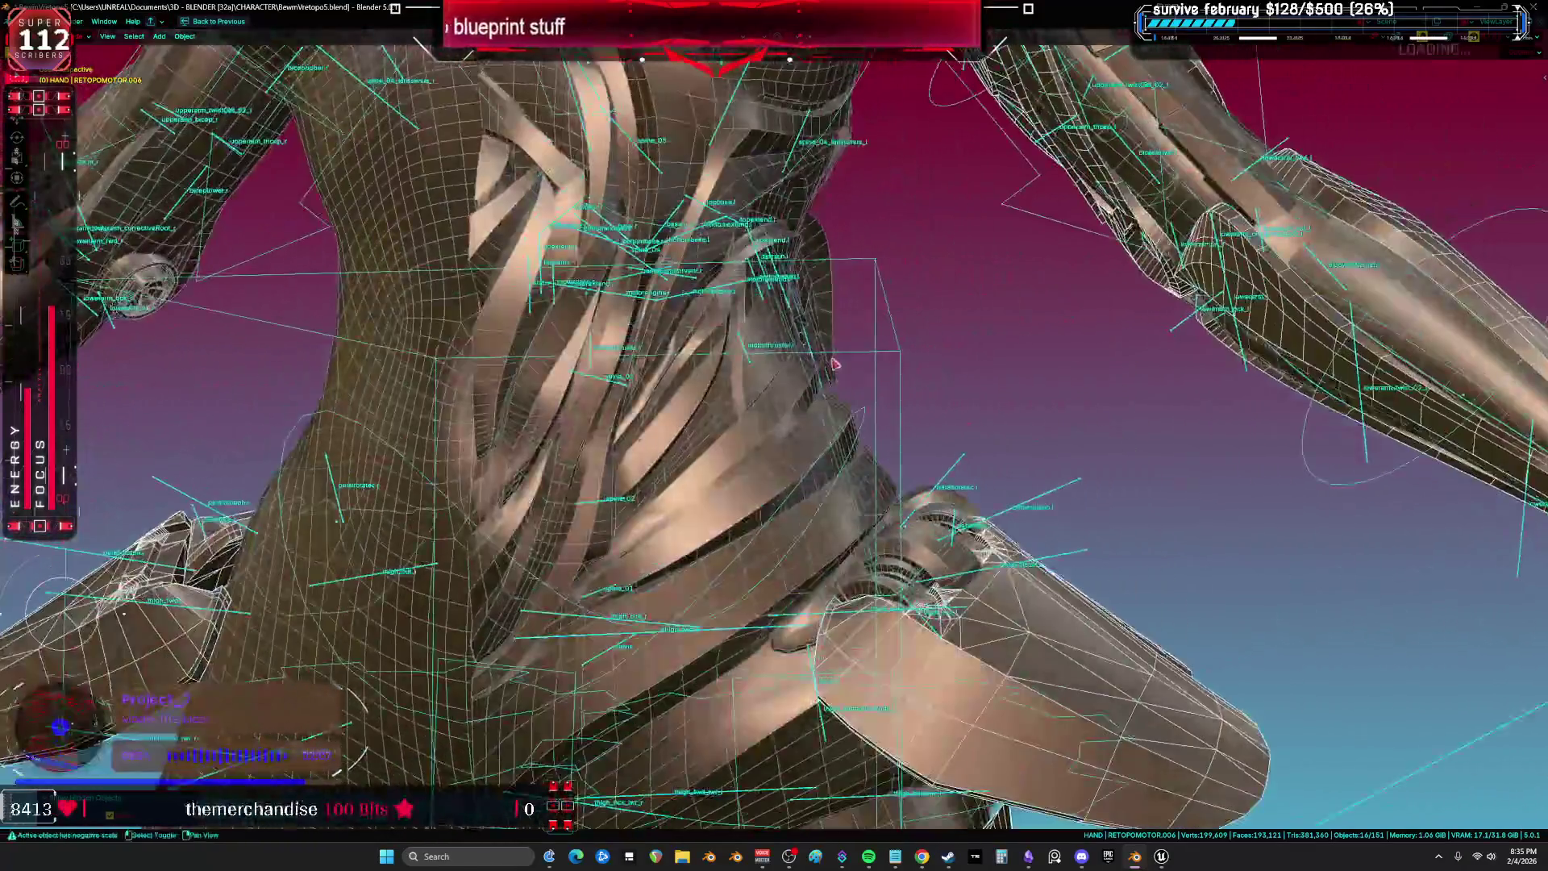
{"action": "scroll", "coordinate": [834, 364], "scroll_direction": "up", "scroll_amount": 10}
{"action": "left_click", "coordinate": [611, 356]}
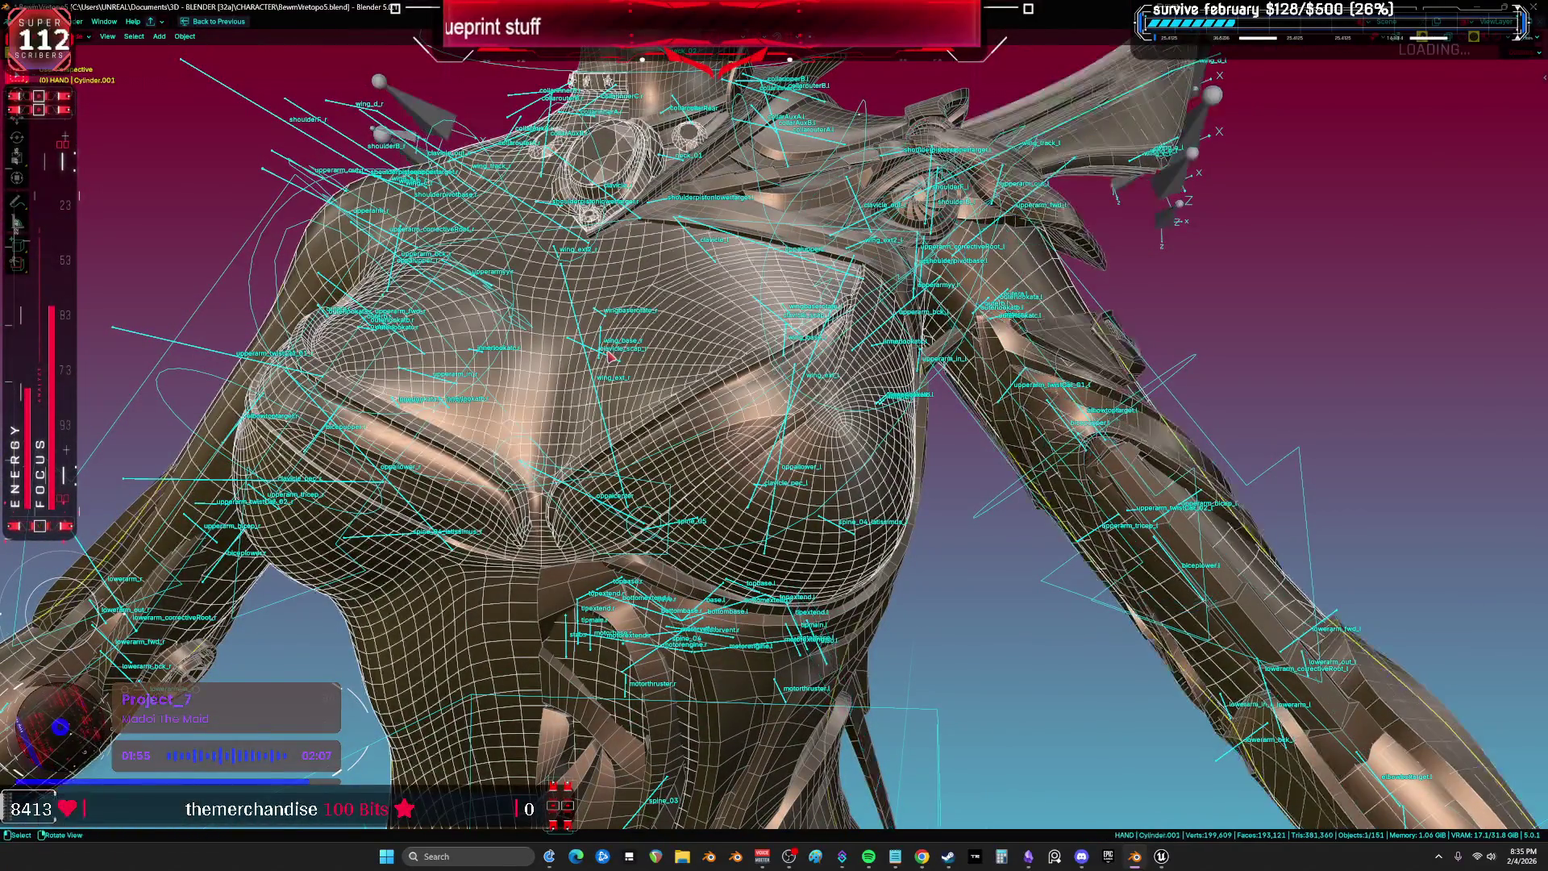
{"action": "left_click", "coordinate": [607, 358]}
{"action": "scroll", "coordinate": [861, 461], "scroll_direction": "down", "scroll_amount": 4}
{"action": "key", "text": "ctrl+space"}
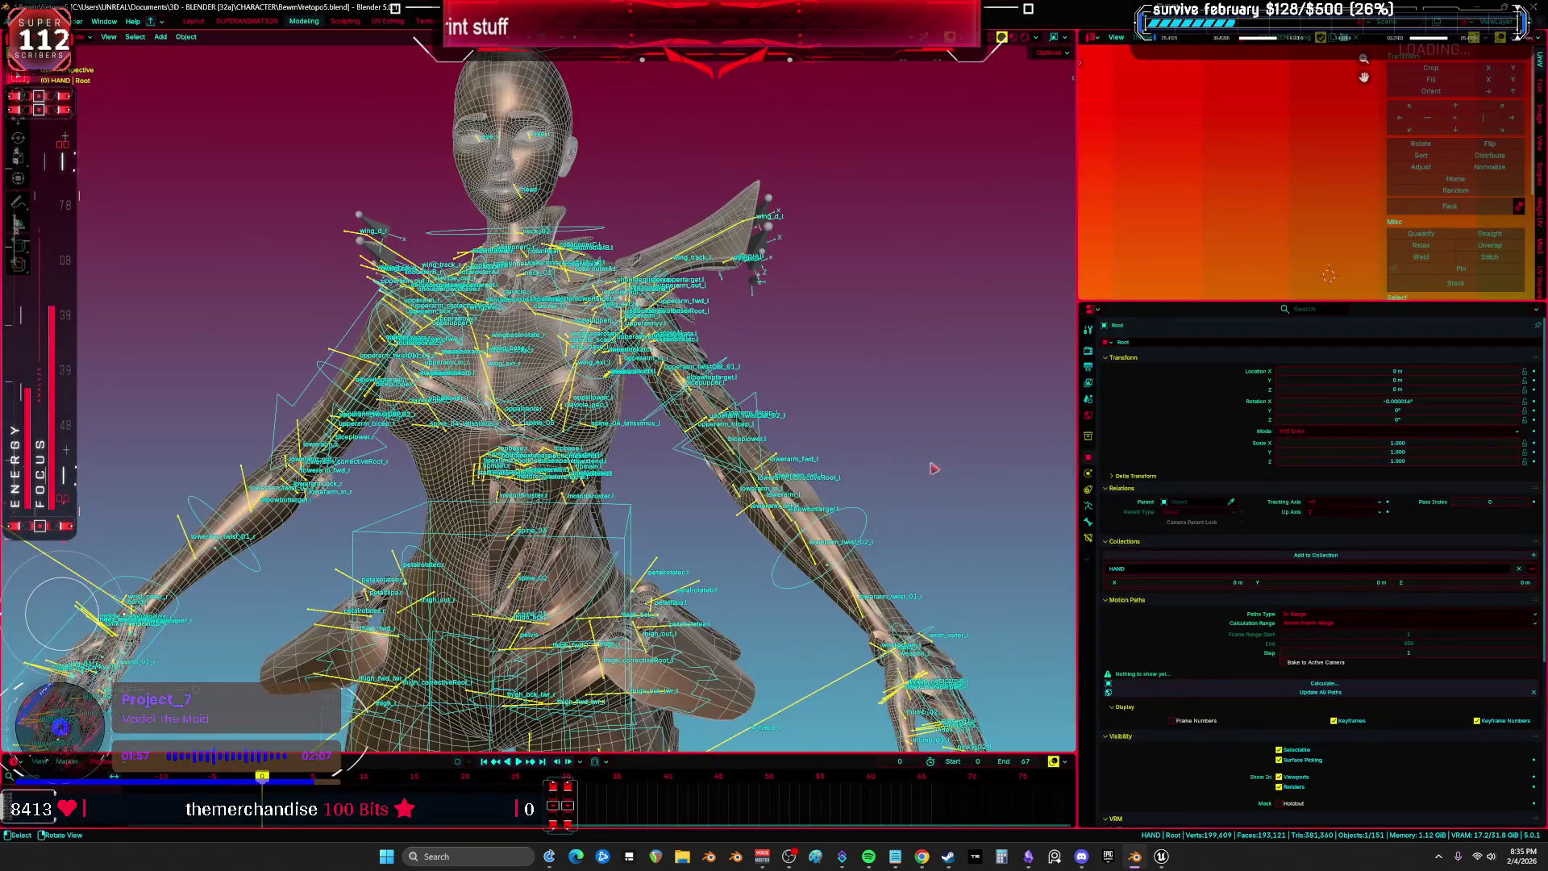
{"action": "scroll", "coordinate": [1217, 625], "scroll_direction": "down", "scroll_amount": 6}
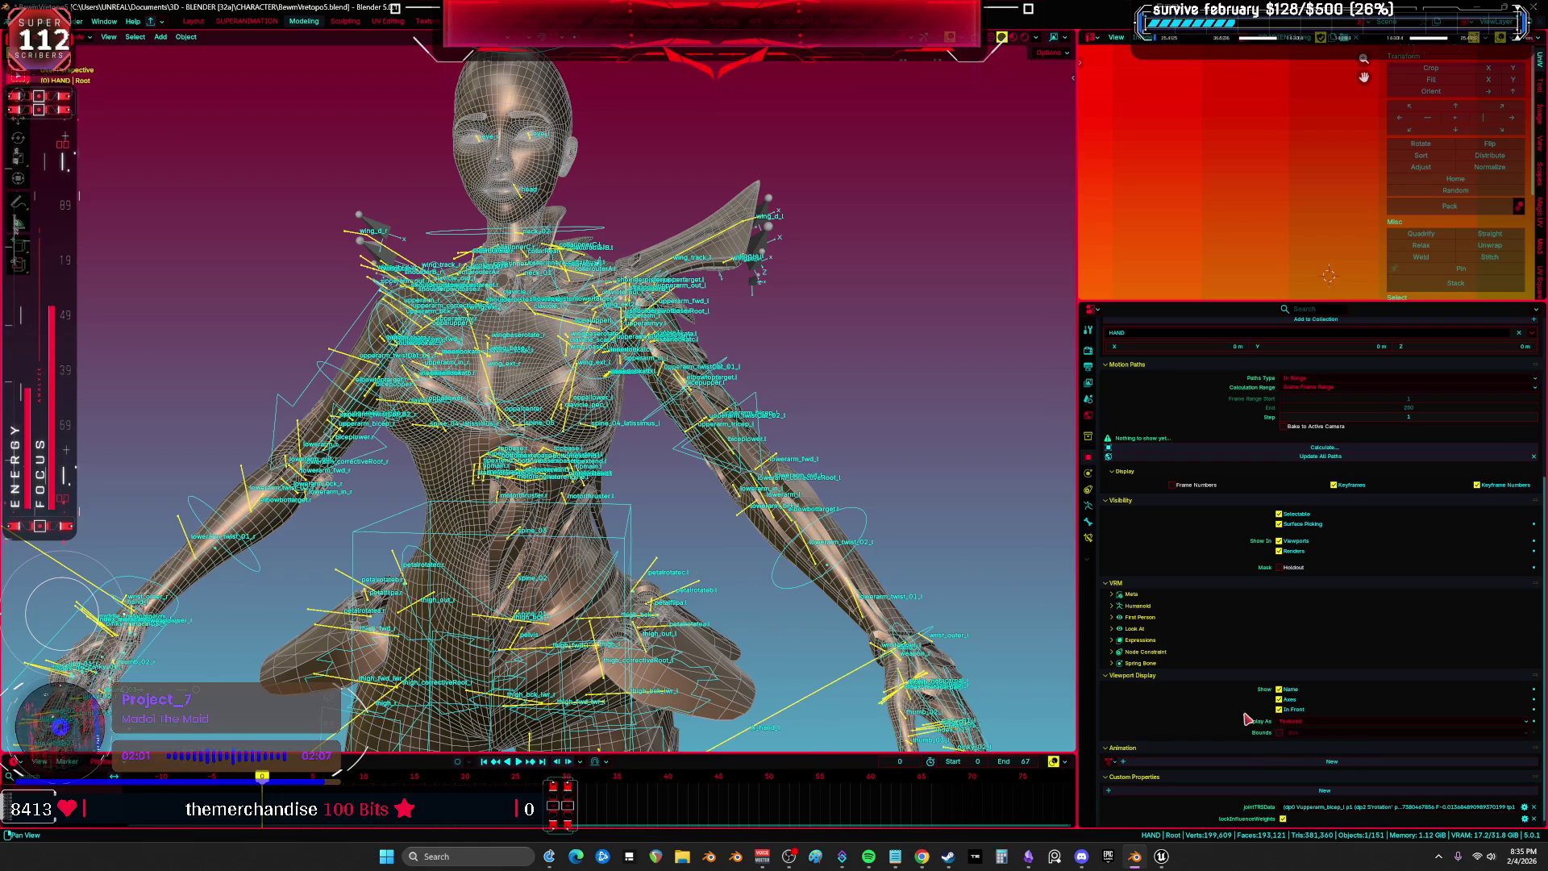
{"action": "key", "text": "ctrl+space"}
{"action": "key", "text": "KP_1"}
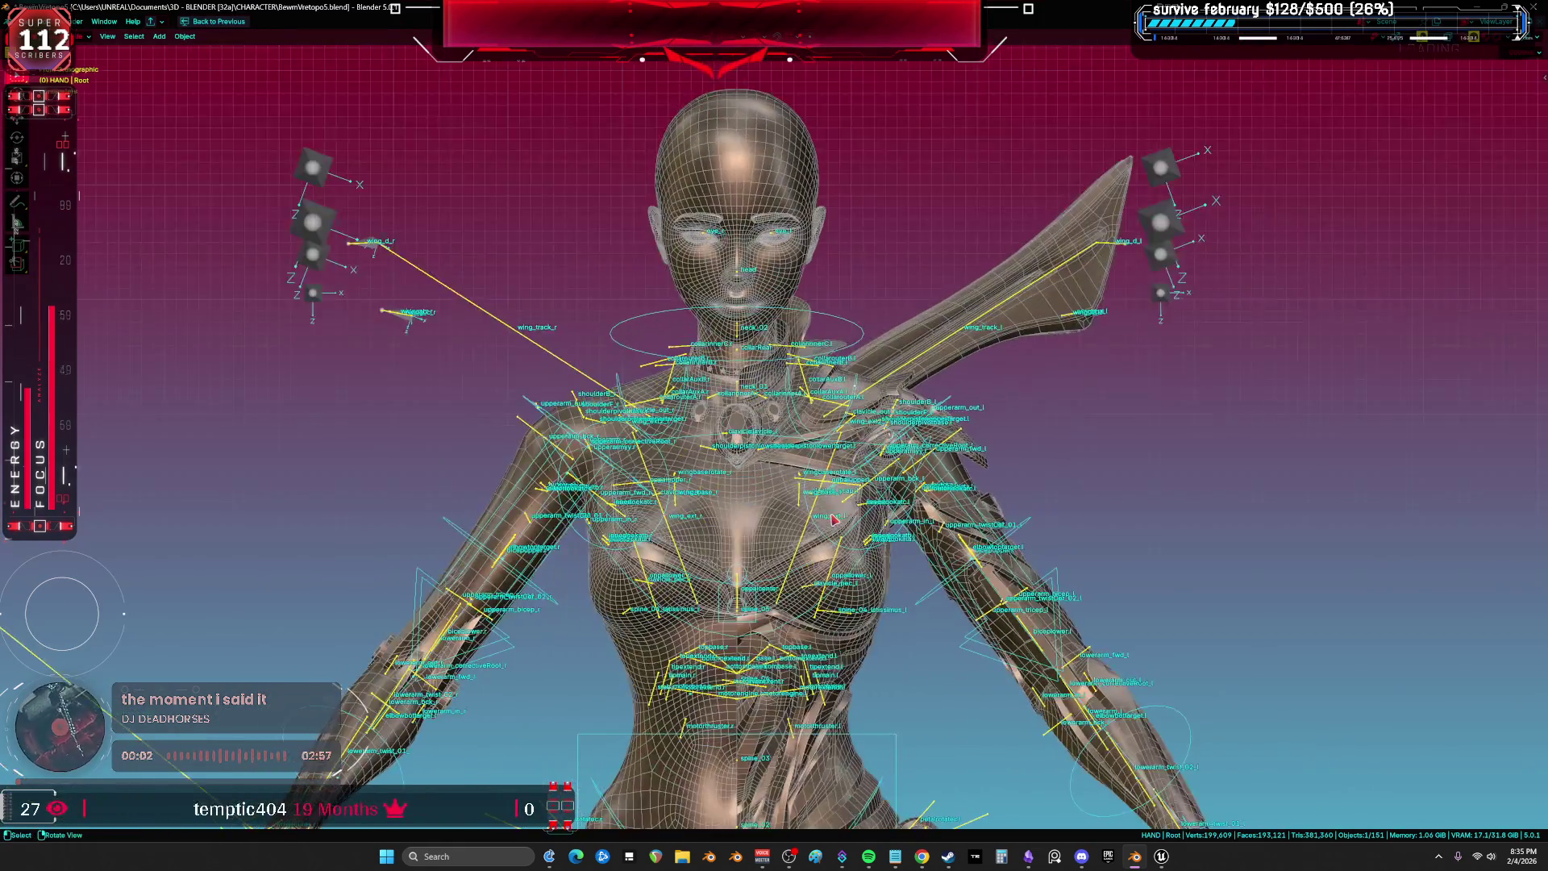
{"action": "scroll", "coordinate": [834, 520], "scroll_direction": "up", "scroll_amount": 3}
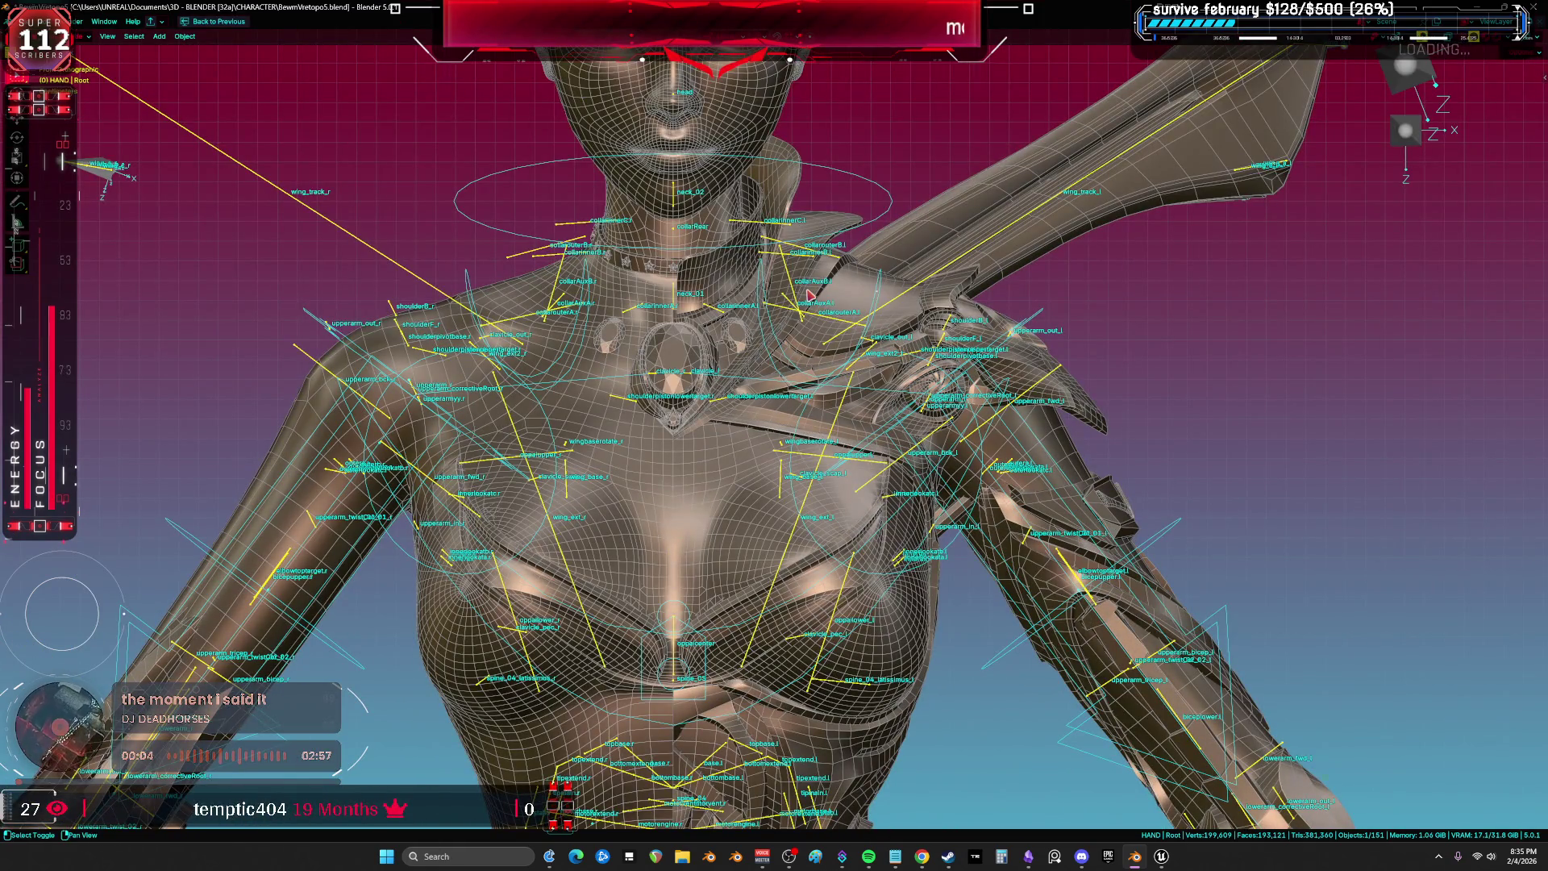
{"action": "scroll", "coordinate": [919, 321], "scroll_direction": "down", "scroll_amount": 1}
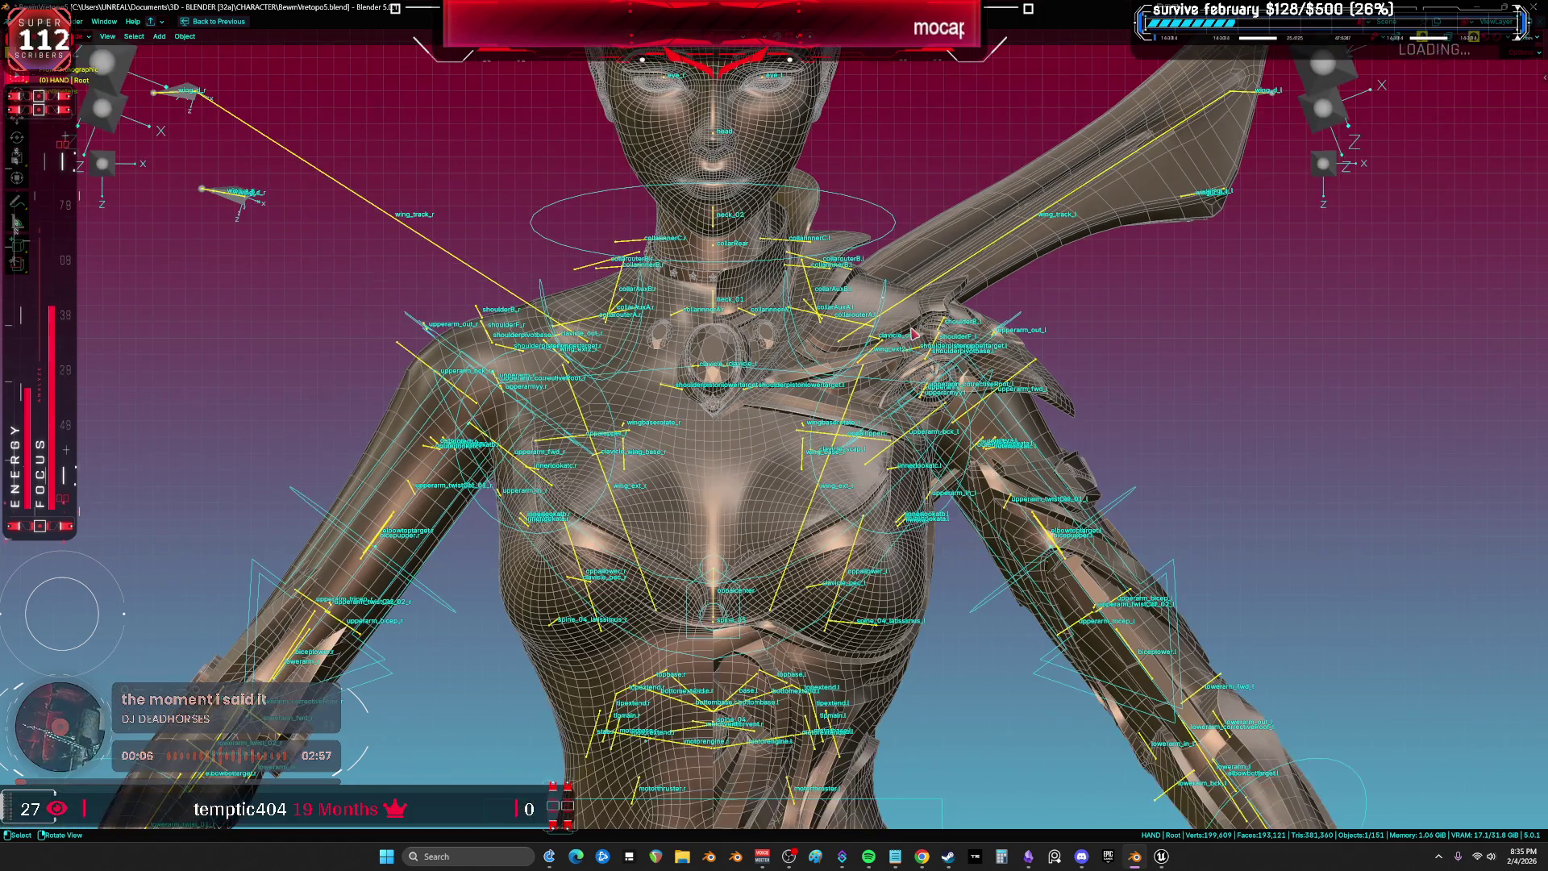
{"action": "scroll", "coordinate": [909, 348], "scroll_direction": "down", "scroll_amount": 1}
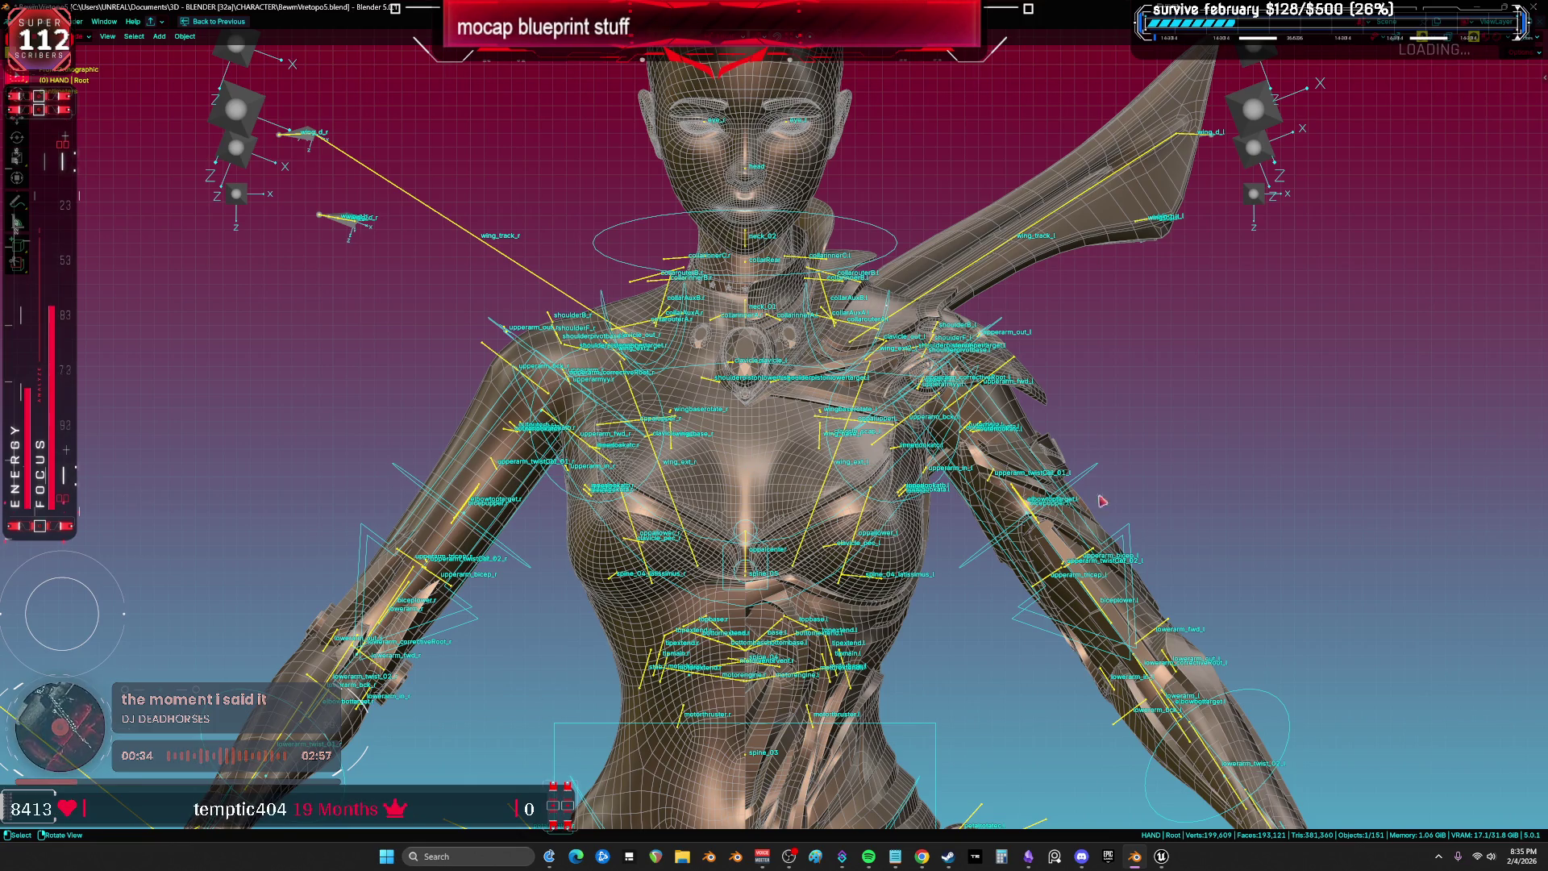
{"action": "scroll", "coordinate": [732, 467], "scroll_direction": "up", "scroll_amount": 8}
{"action": "scroll", "coordinate": [732, 467], "scroll_direction": "up", "scroll_amount": 2}
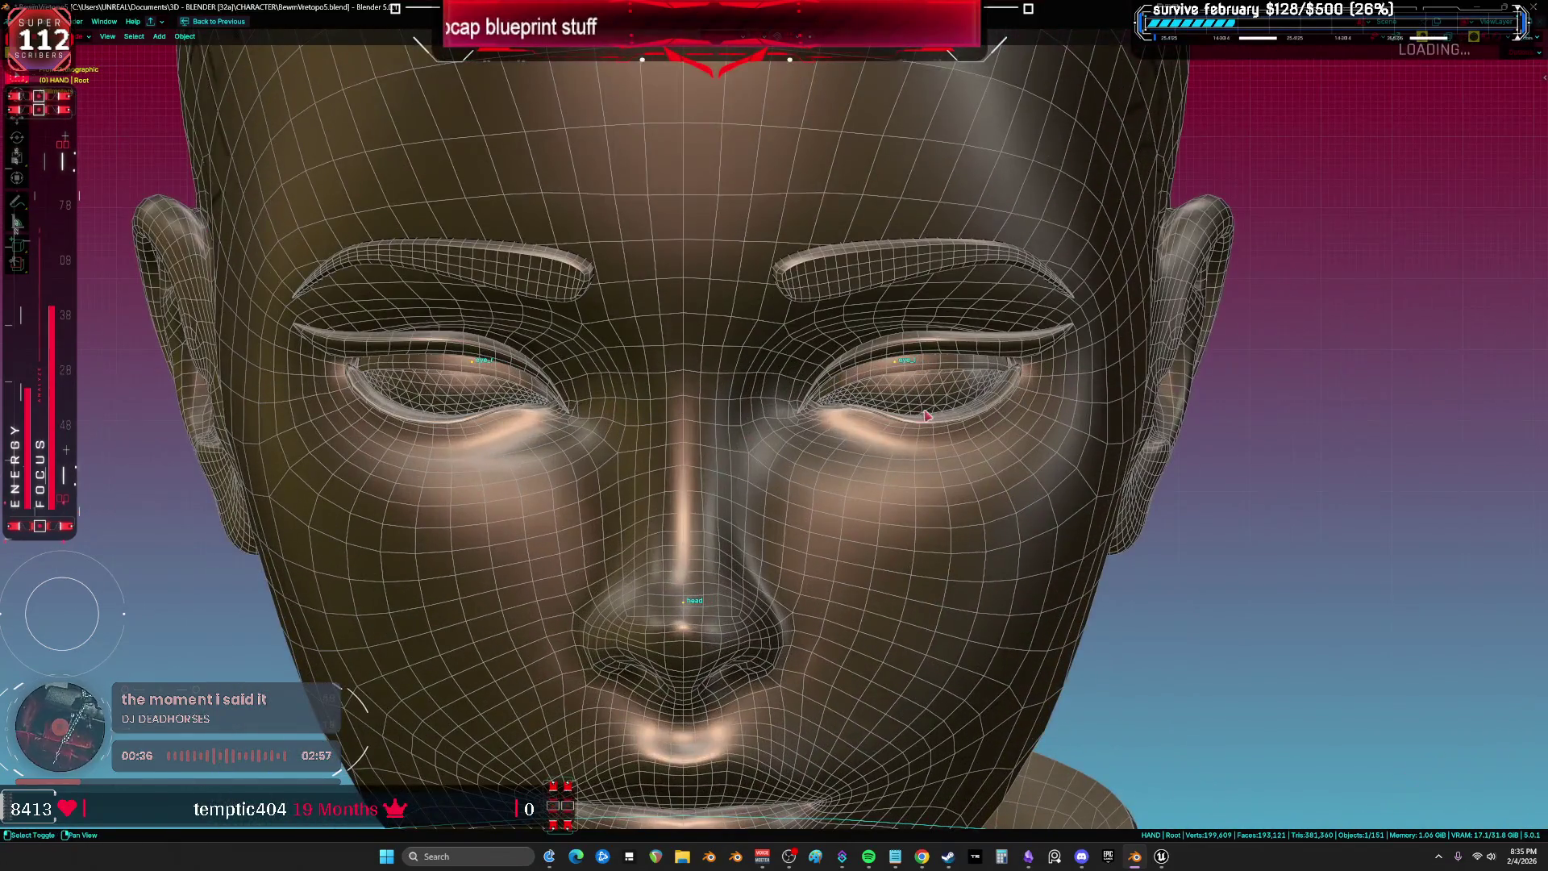
{"action": "key", "text": "shift+z"}
{"action": "left_click", "coordinate": [903, 409]}
{"action": "key", "text": "KP_Decimal"}
{"action": "key", "text": "shift+z"}
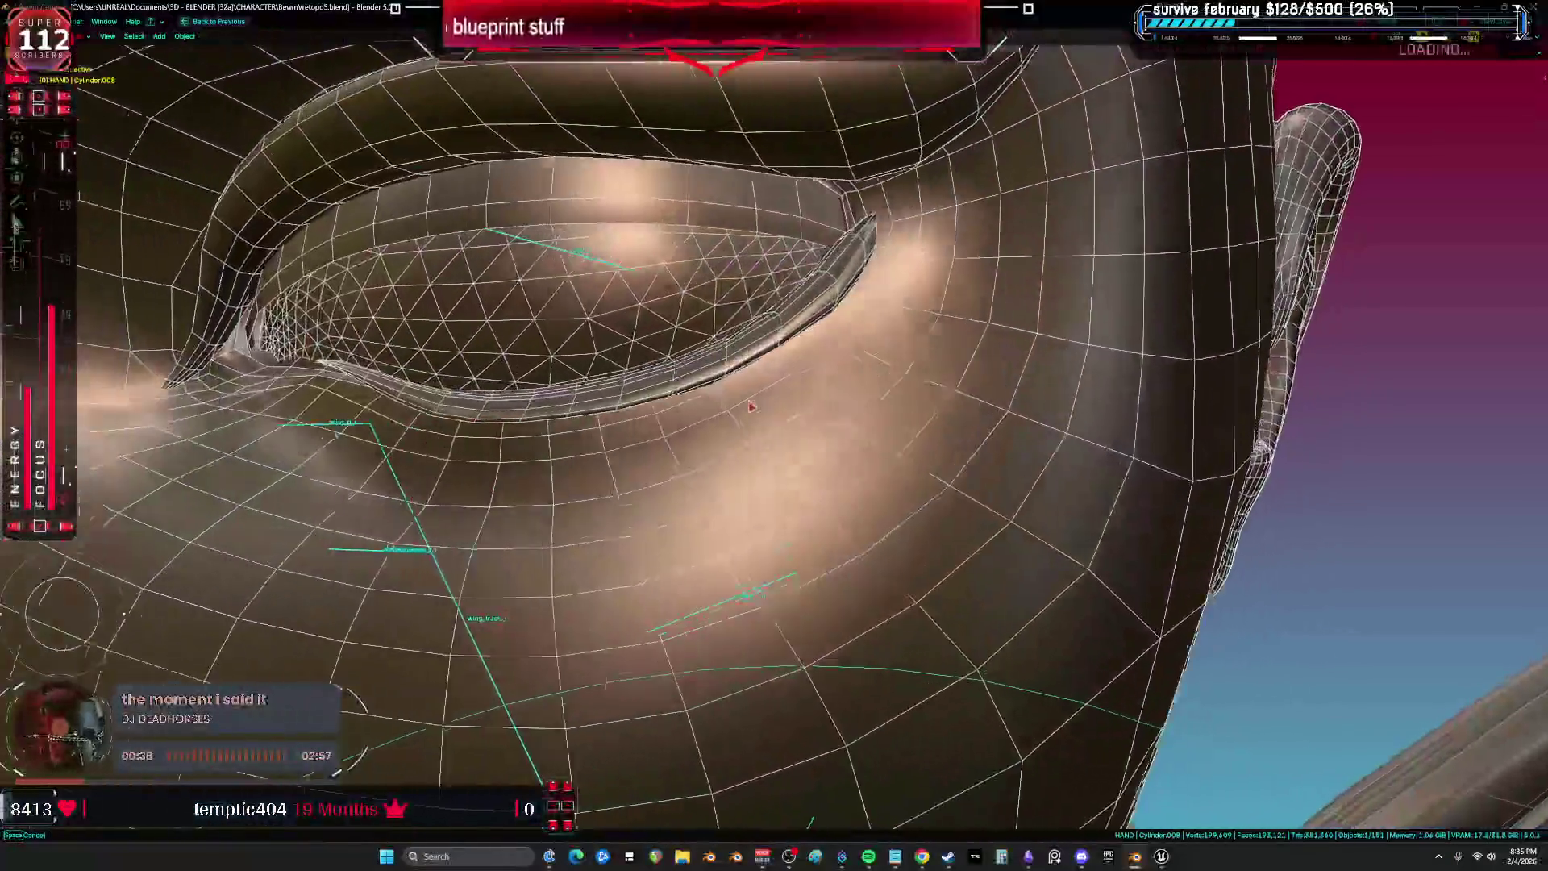
{"action": "scroll", "coordinate": [689, 368], "scroll_direction": "down", "scroll_amount": 2}
{"action": "mouse_move", "coordinate": [689, 371]}
{"action": "left_mouse_down"}
{"action": "mouse_move", "coordinate": [947, 395]}
{"action": "mouse_move", "coordinate": [820, 250]}
{"action": "mouse_move", "coordinate": [774, 242]}
{"action": "mouse_move", "coordinate": [703, 276]}
{"action": "mouse_move", "coordinate": [597, 403]}
{"action": "left_mouse_up"}
{"action": "key", "text": "KP_Decimal"}
{"action": "key", "text": "shift+z"}
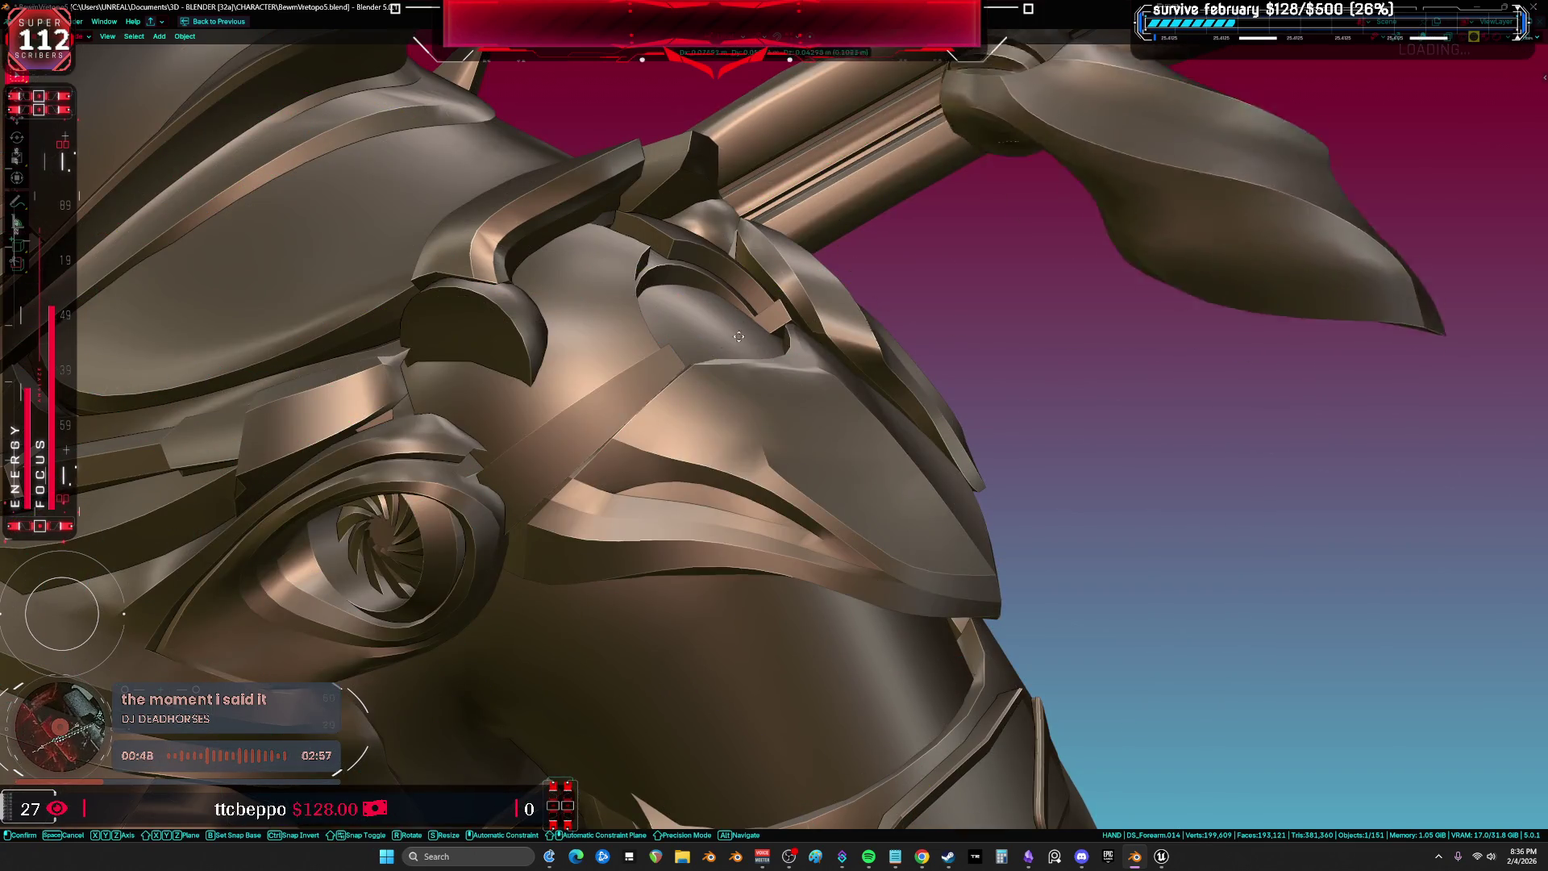
{"action": "key", "text": "shift+z"}
{"action": "left_click", "coordinate": [693, 419], "text": "shift"}
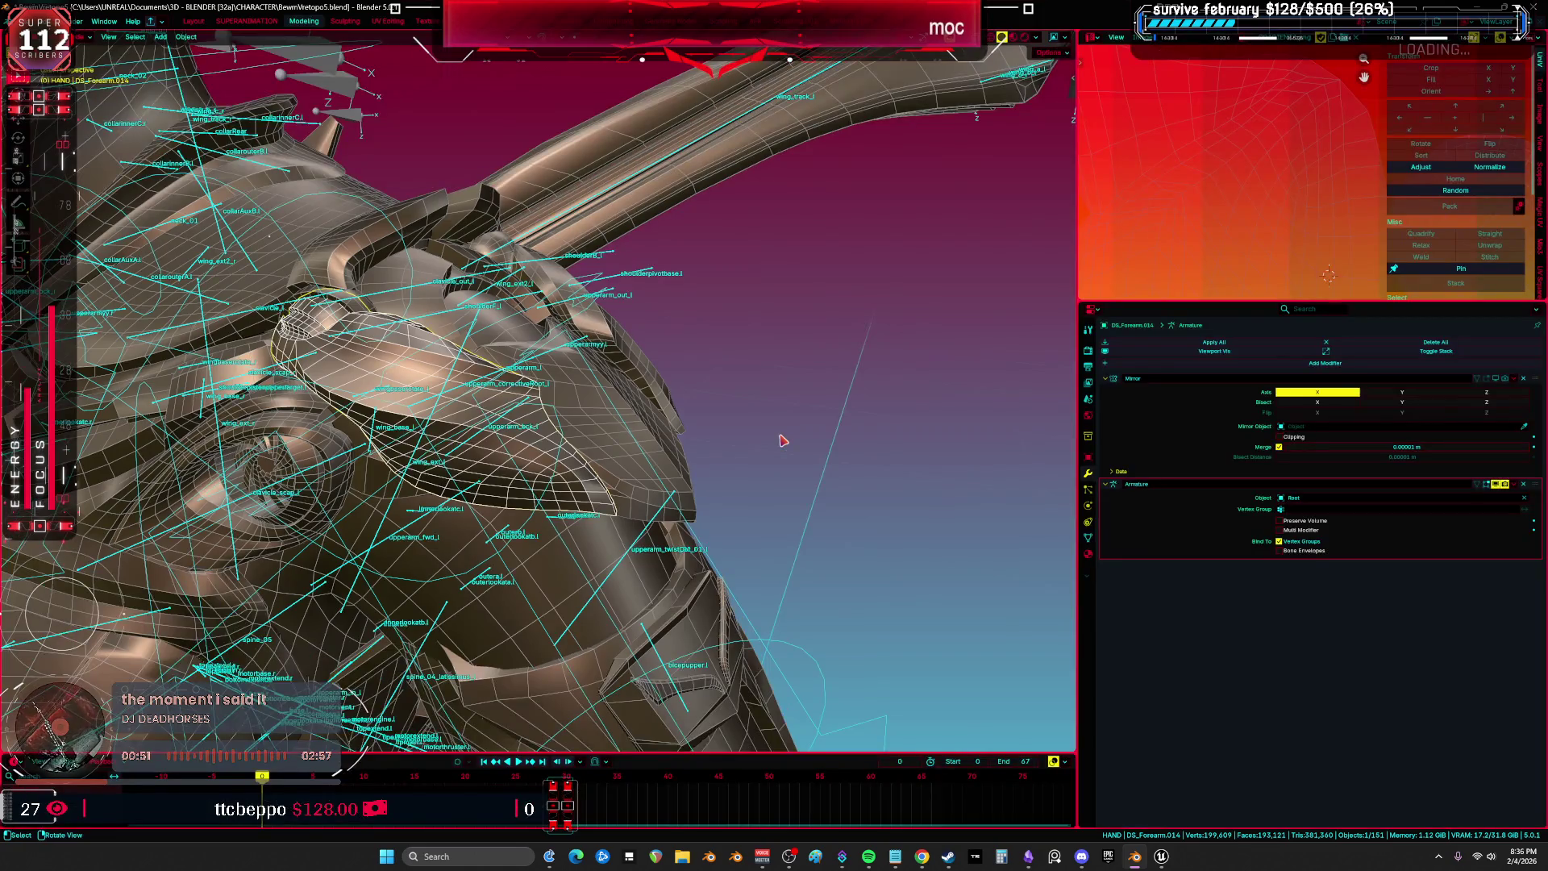
{"action": "key", "text": "shift+z"}
{"action": "mouse_move", "coordinate": [782, 439]}
{"action": "left_mouse_down"}
{"action": "mouse_move", "coordinate": [693, 492]}
{"action": "mouse_move", "coordinate": [723, 472]}
{"action": "mouse_move", "coordinate": [750, 306]}
{"action": "left_mouse_up"}
{"action": "scroll", "coordinate": [724, 473], "scroll_direction": "down", "scroll_amount": 5}
{"action": "scroll", "coordinate": [1075, 482], "scroll_direction": "up", "scroll_amount": 5}
{"action": "mouse_move", "coordinate": [1075, 482]}
{"action": "left_mouse_down"}
{"action": "mouse_move", "coordinate": [898, 356]}
{"action": "mouse_move", "coordinate": [795, 137]}
{"action": "mouse_move", "coordinate": [857, 525]}
{"action": "mouse_move", "coordinate": [860, 118]}
{"action": "mouse_move", "coordinate": [801, 560]}
{"action": "mouse_move", "coordinate": [843, 153]}
{"action": "mouse_move", "coordinate": [880, 114]}
{"action": "mouse_move", "coordinate": [943, 345]}
{"action": "mouse_move", "coordinate": [710, 335]}
{"action": "mouse_move", "coordinate": [791, 318]}
{"action": "left_mouse_up"}
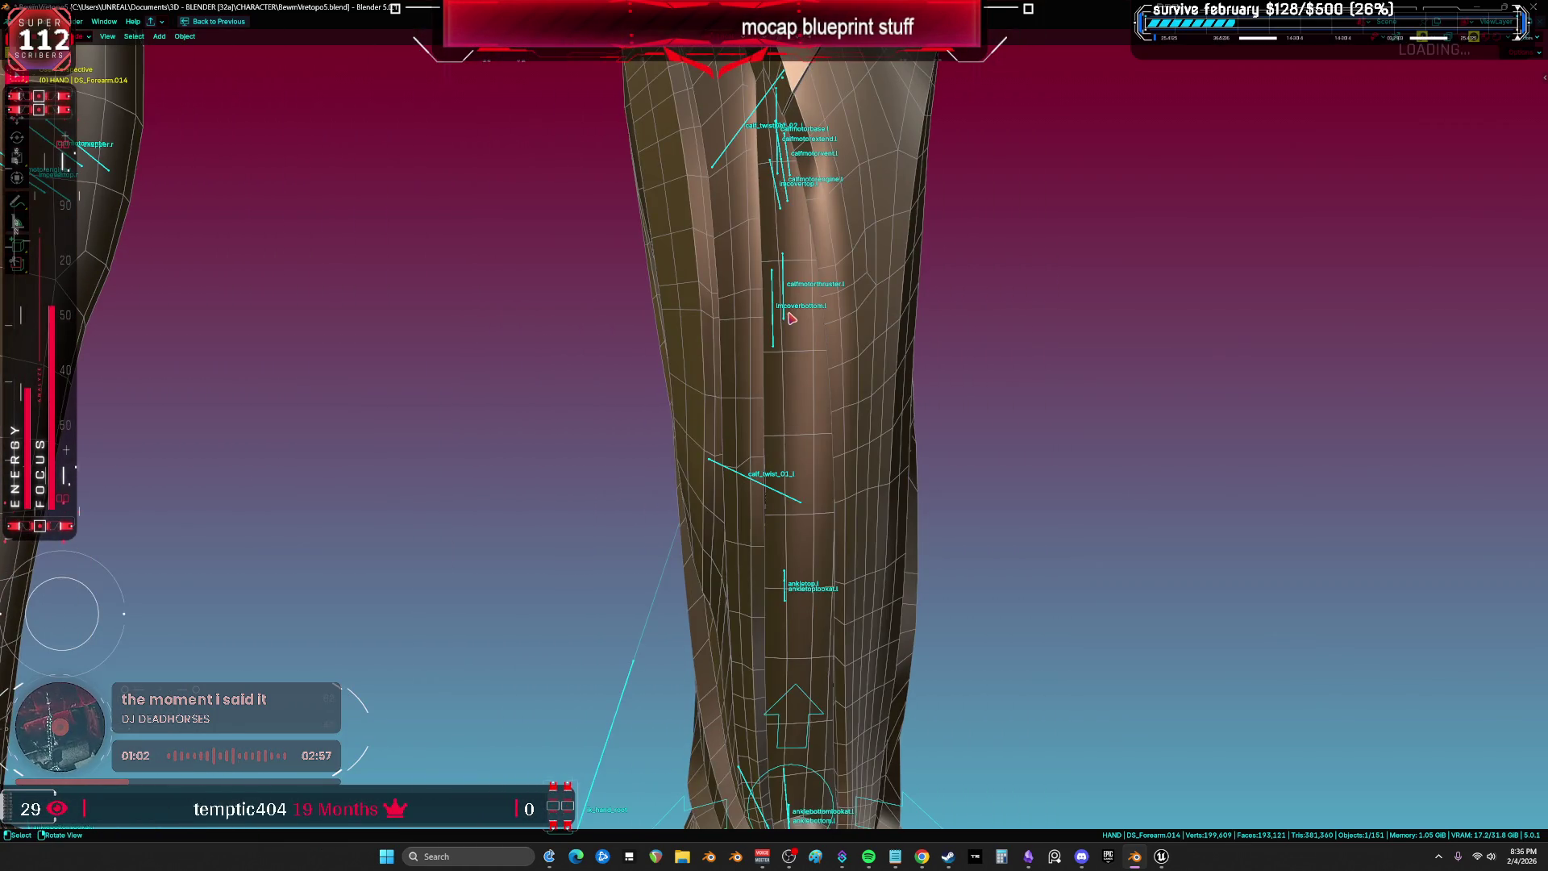
{"action": "scroll", "coordinate": [790, 318], "scroll_direction": "down", "scroll_amount": 3}
{"action": "scroll", "coordinate": [791, 318], "scroll_direction": "down", "scroll_amount": 8}
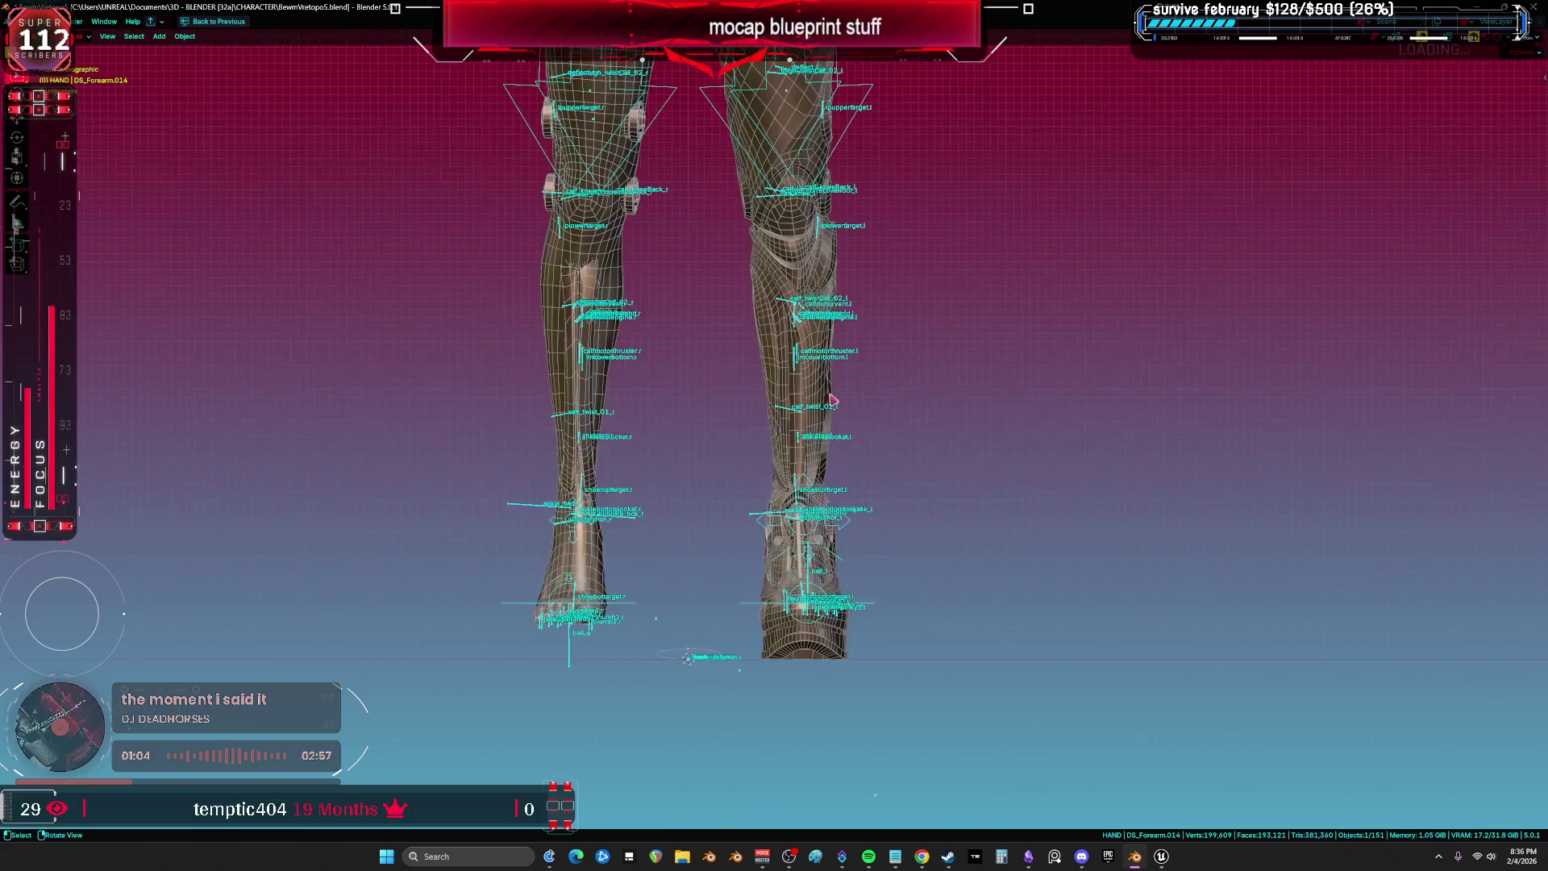
{"action": "scroll", "coordinate": [806, 306], "scroll_direction": "up", "scroll_amount": 5}
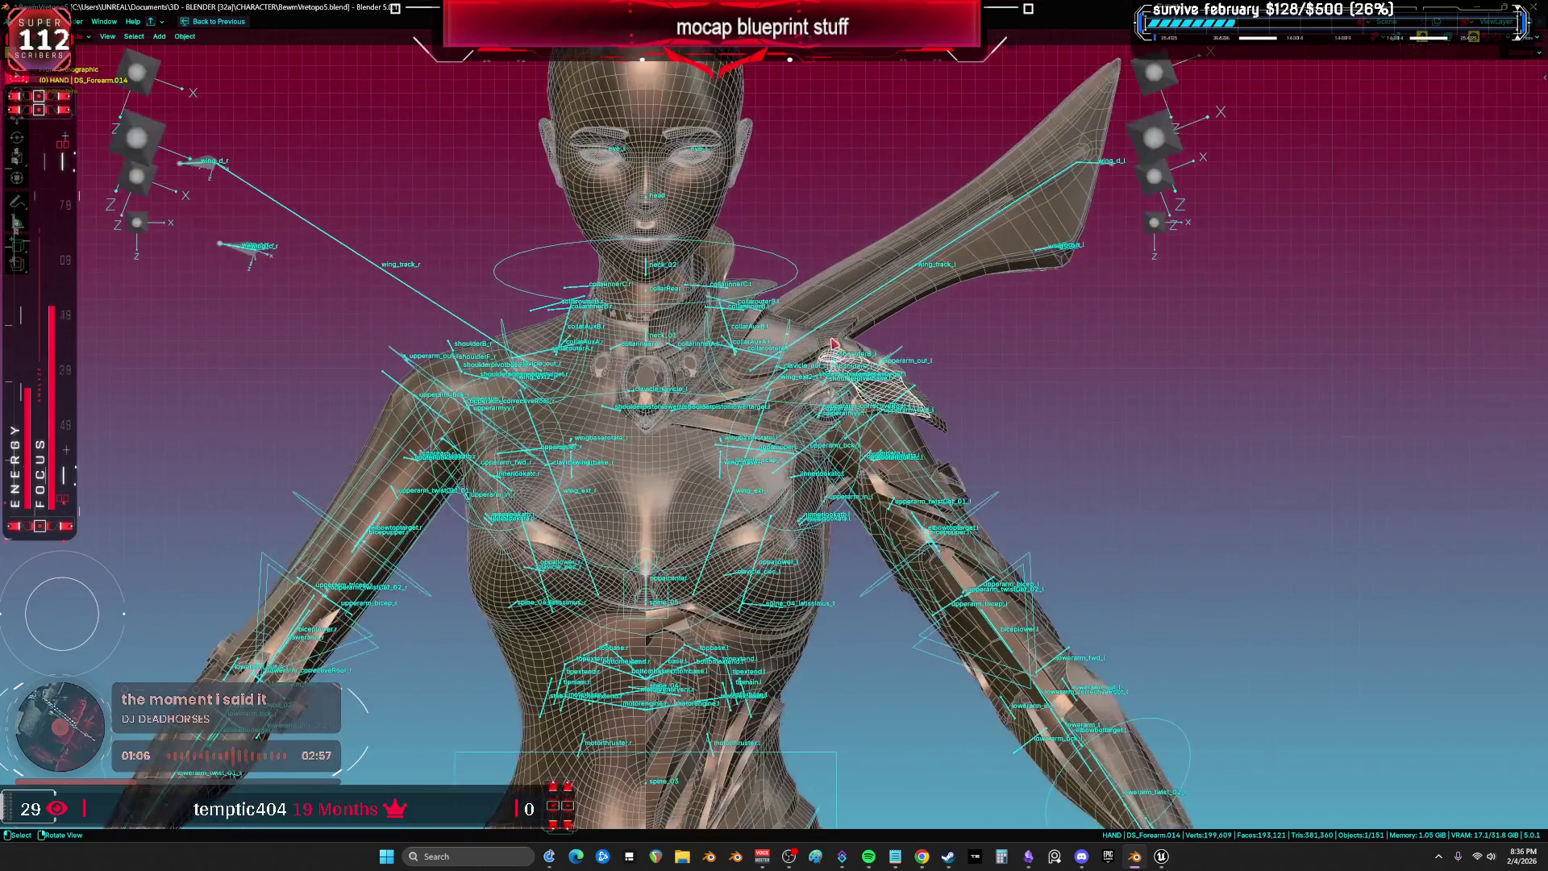
{"action": "scroll", "coordinate": [788, 266], "scroll_direction": "down", "scroll_amount": 1}
{"action": "left_click", "coordinate": [49, 22]}
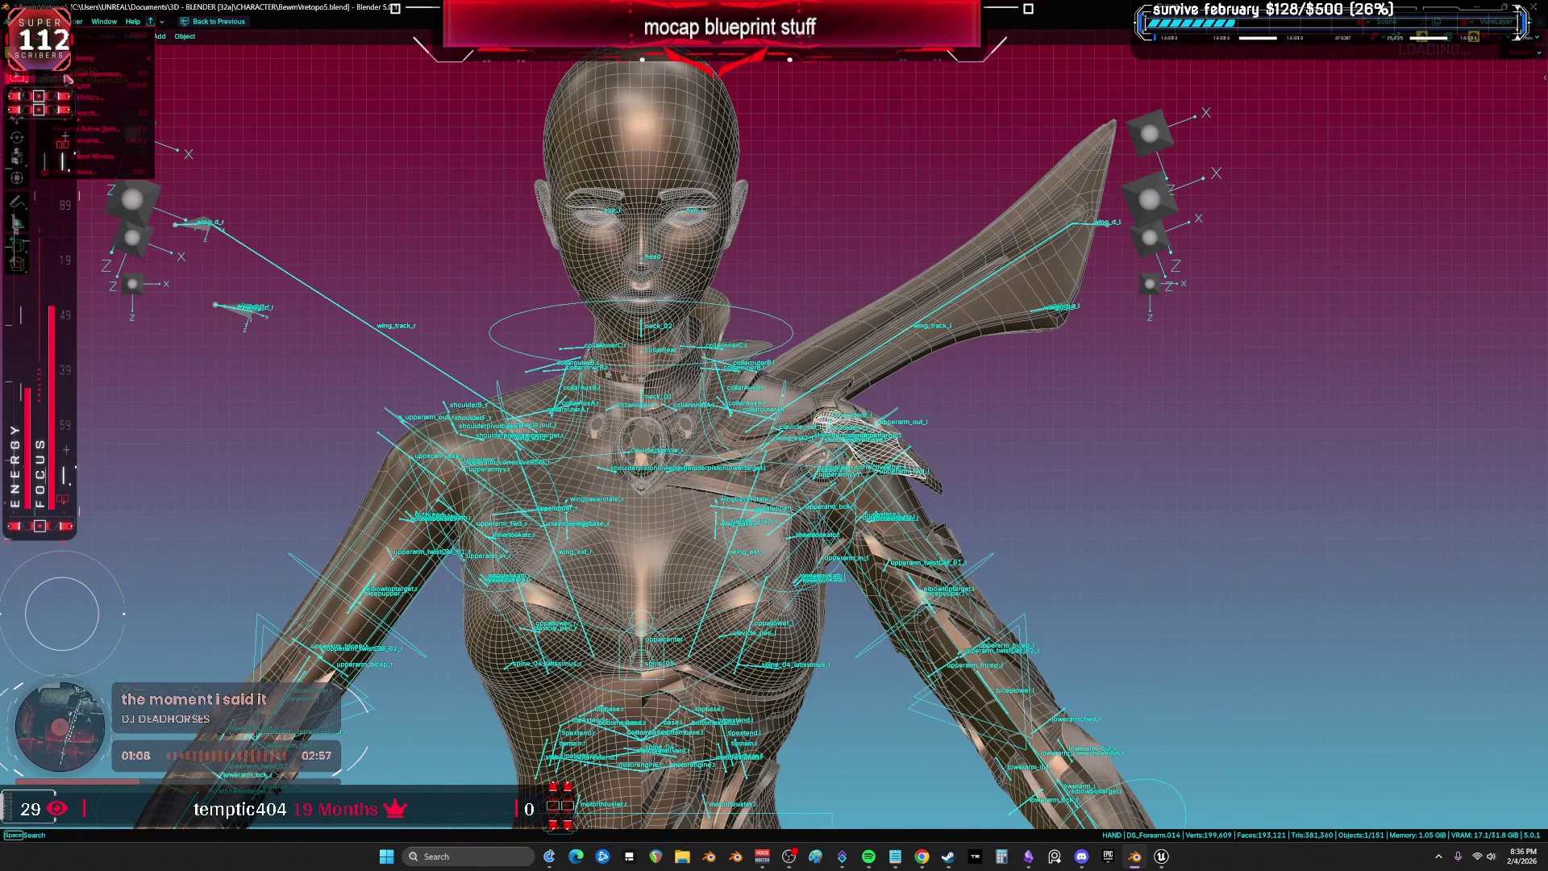
Try the Dark Aero, Deep Dark Sea and Frigus Nox themes, settle on Cyberpunk2077, and close Preferences.
{"action": "left_click", "coordinate": [81, 169]}
{"action": "left_click", "coordinate": [419, 189]}
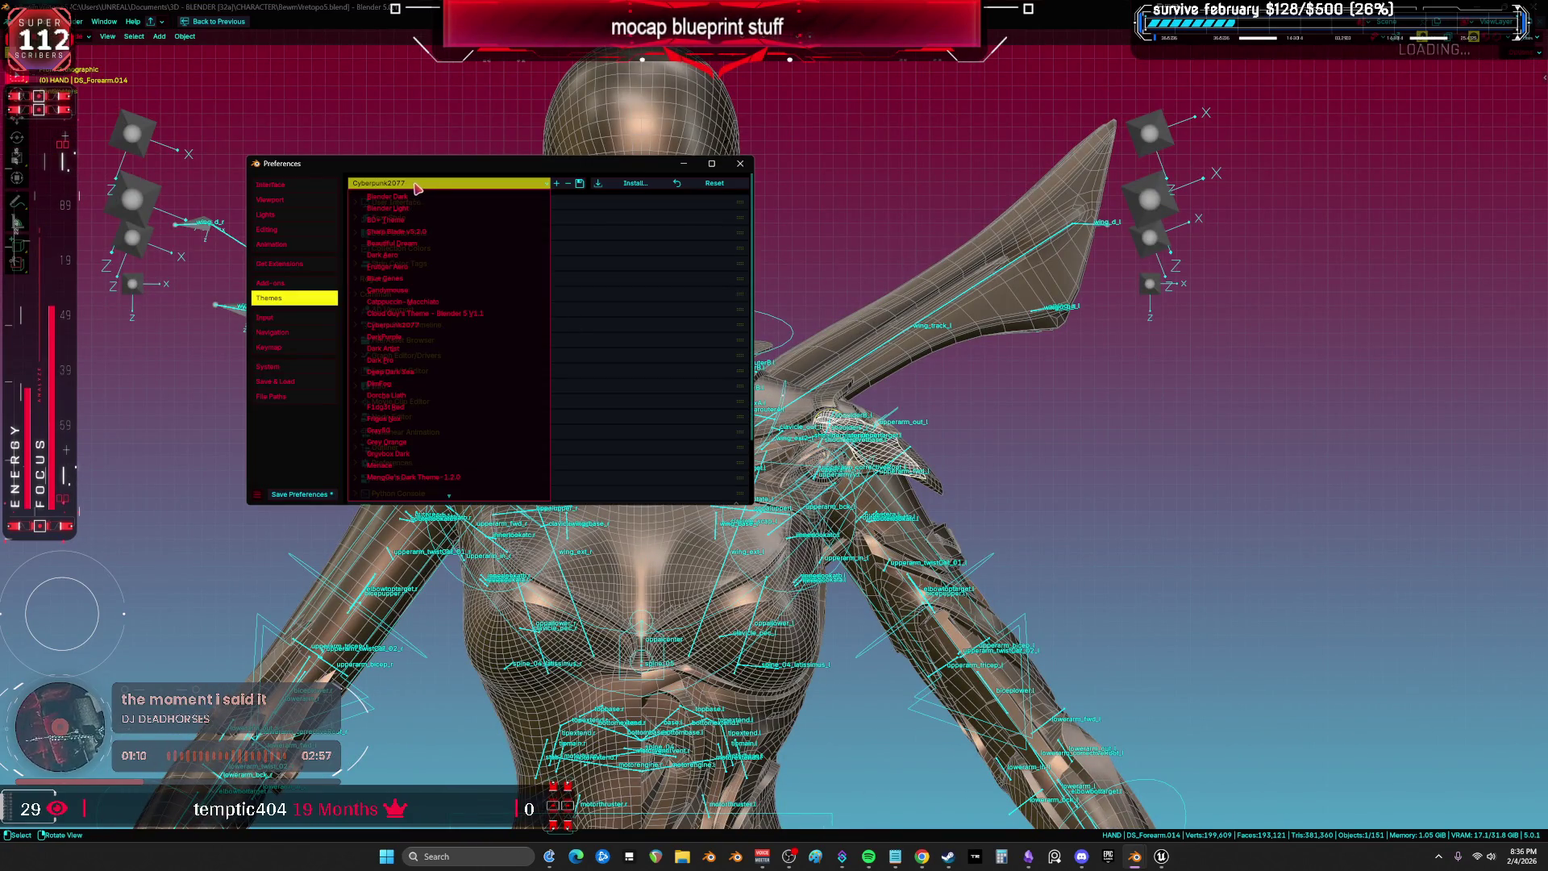
{"action": "left_click", "coordinate": [414, 257]}
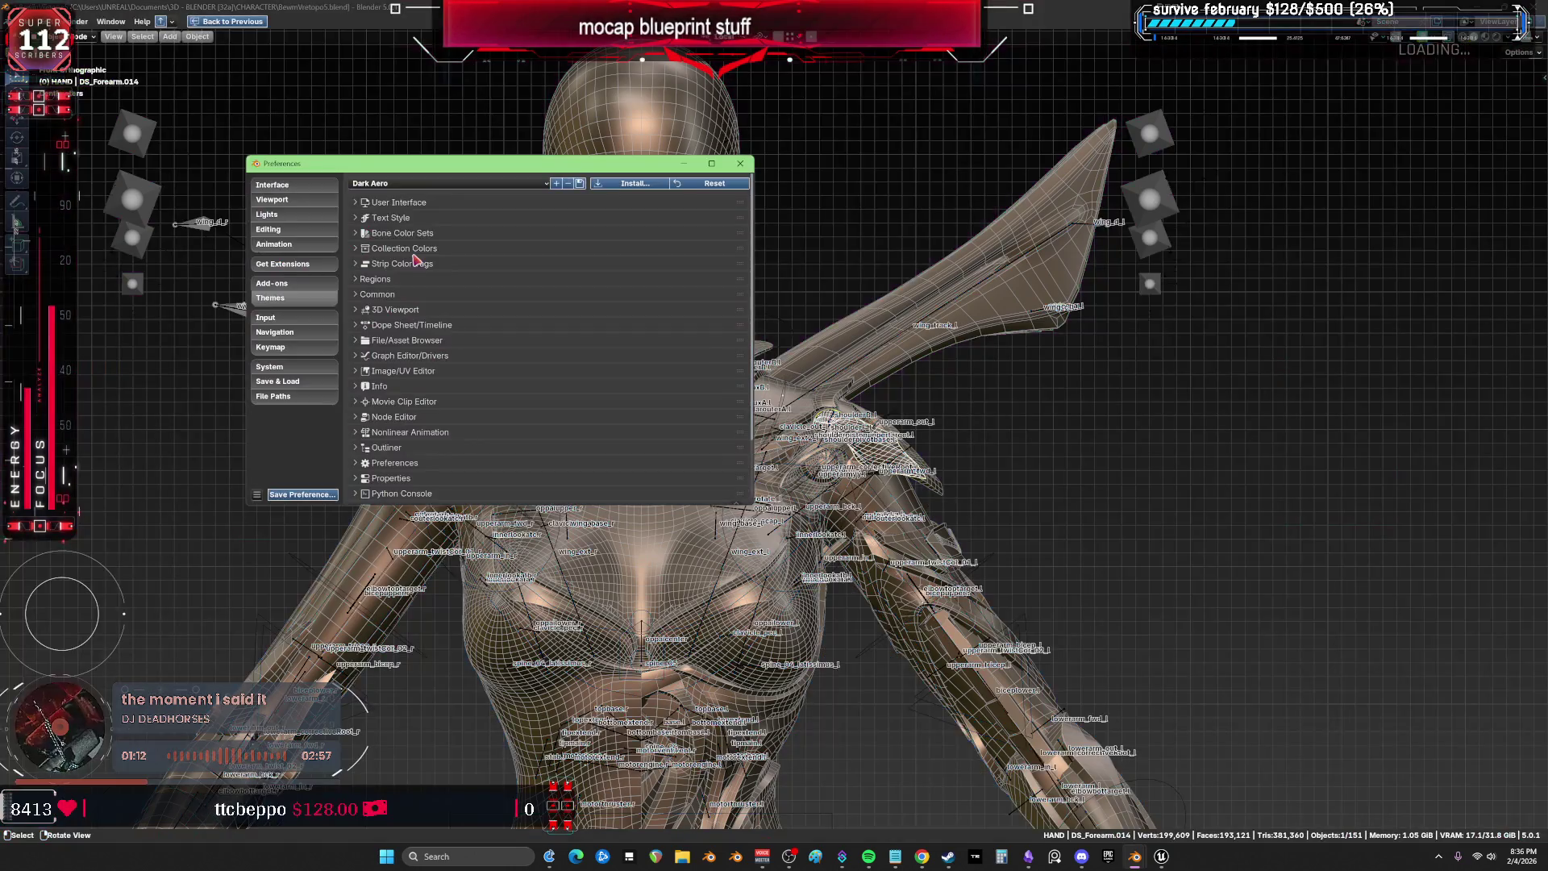
{"action": "left_click", "coordinate": [444, 184]}
{"action": "left_click", "coordinate": [447, 371]}
{"action": "left_click", "coordinate": [445, 184]}
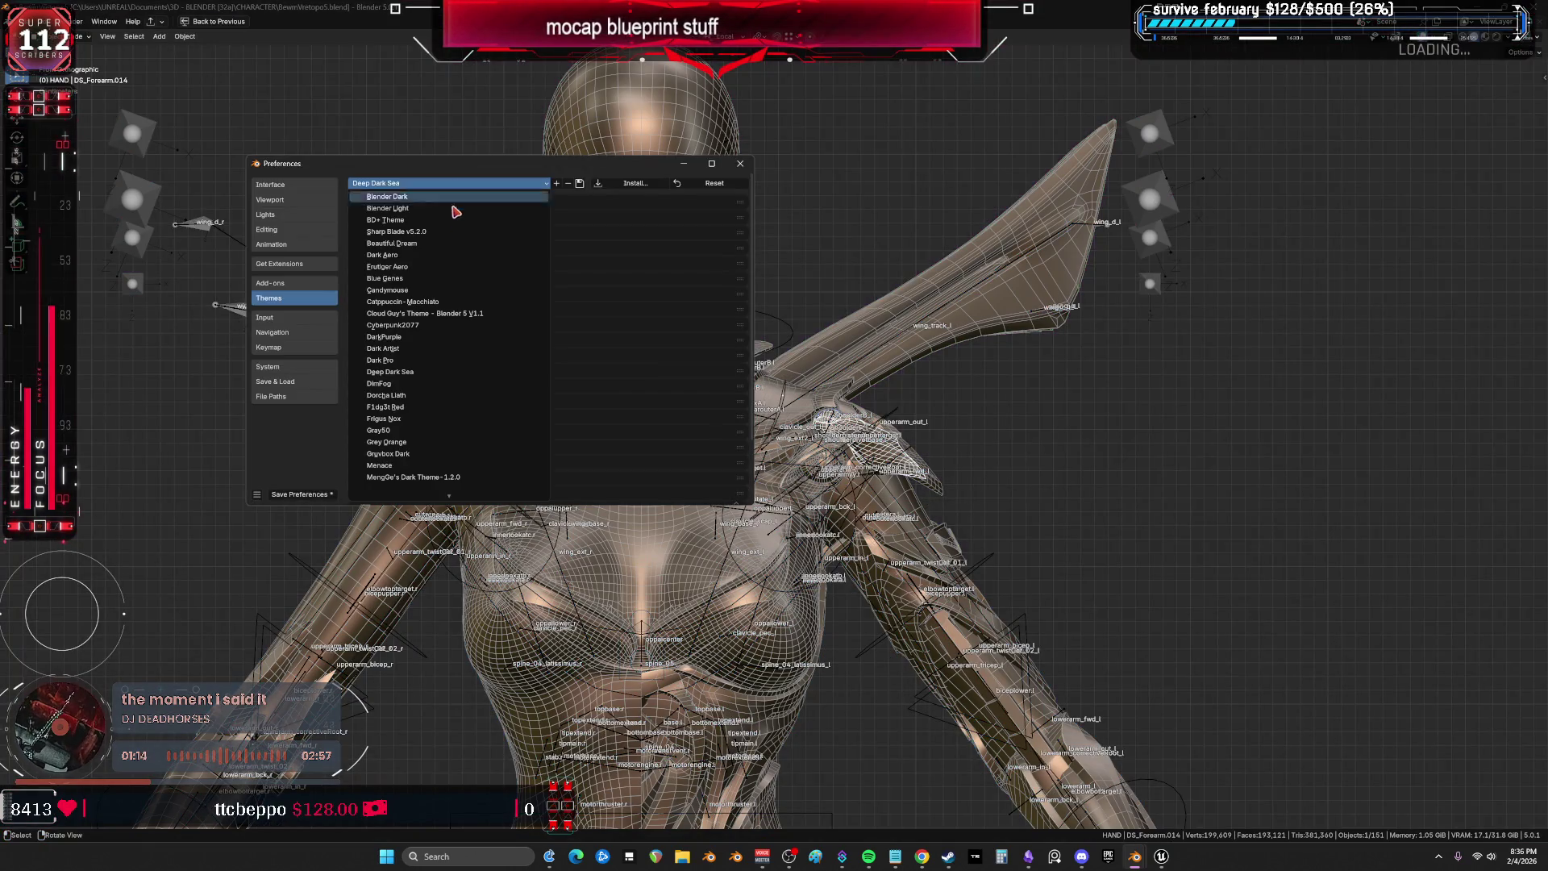
{"action": "left_click", "coordinate": [448, 421]}
{"action": "left_click", "coordinate": [499, 182]}
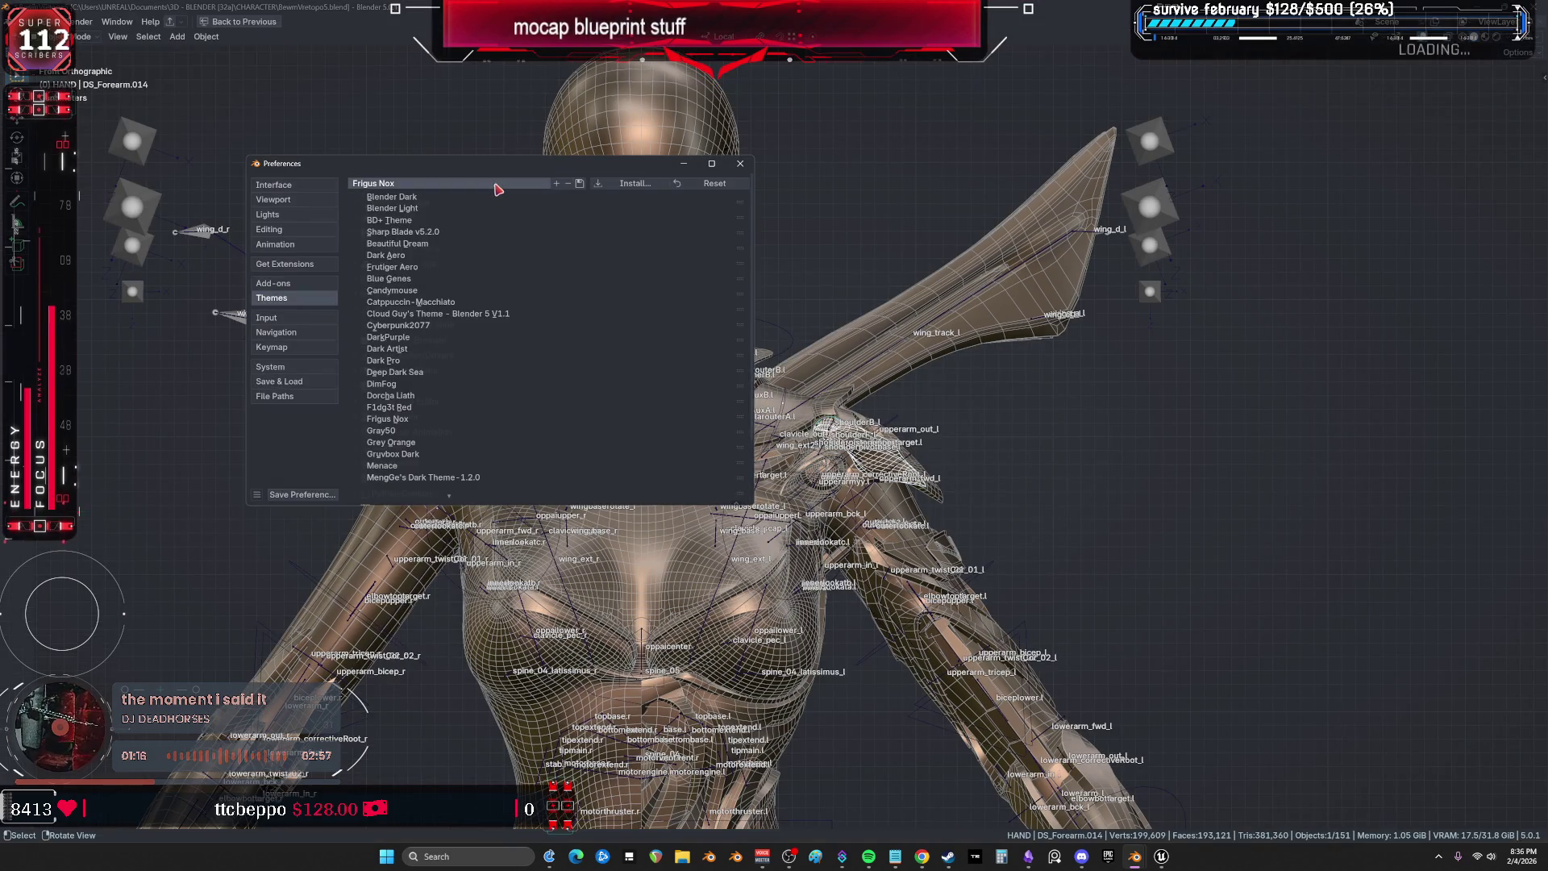
{"action": "left_click", "coordinate": [451, 326]}
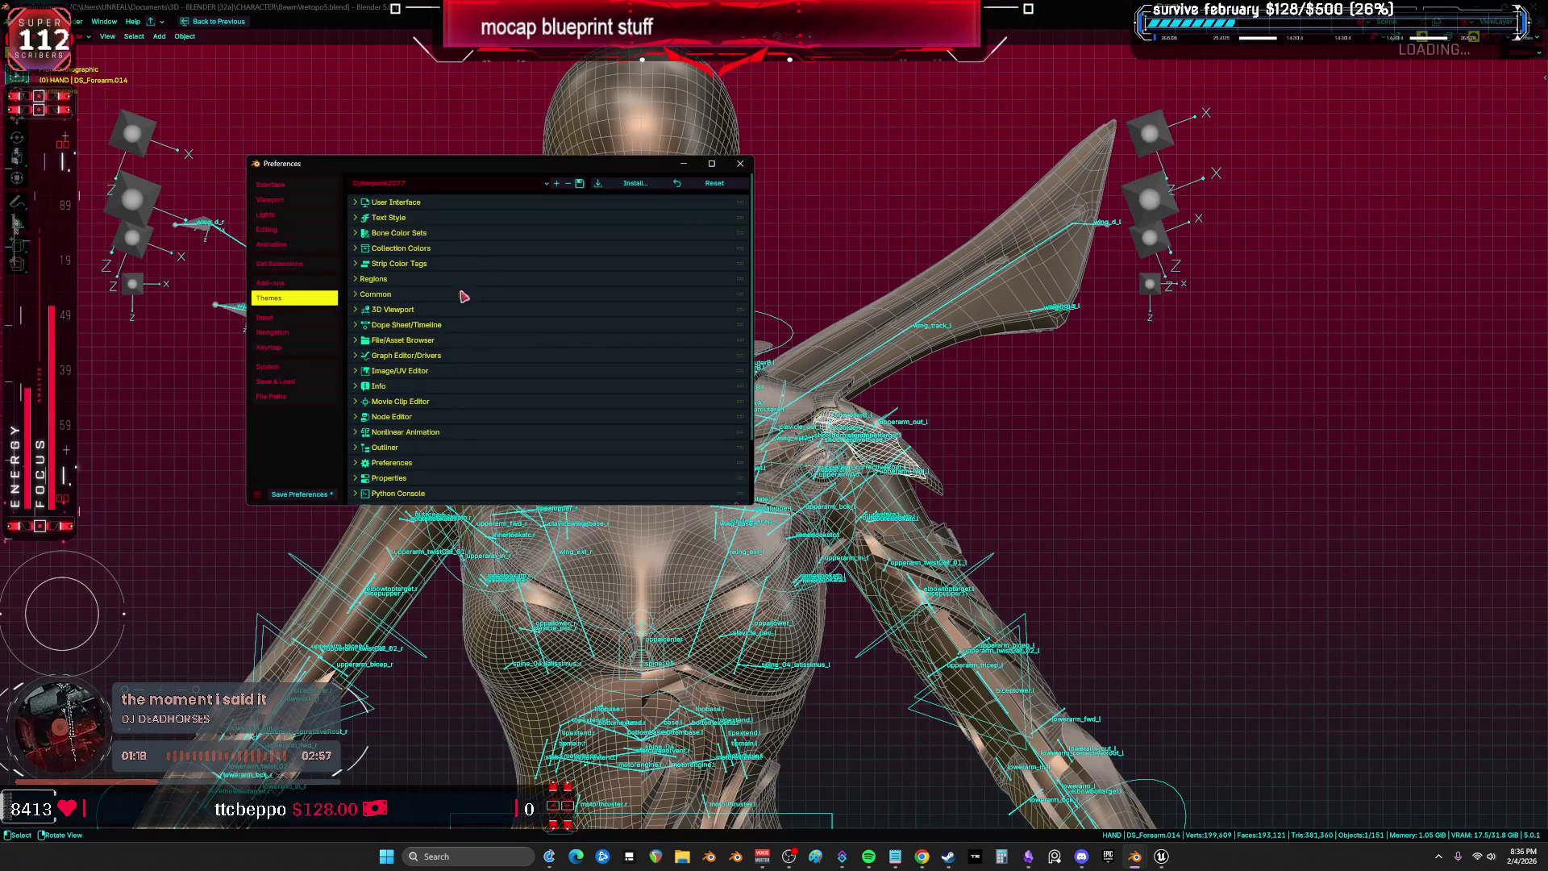
{"action": "left_click", "coordinate": [741, 164]}
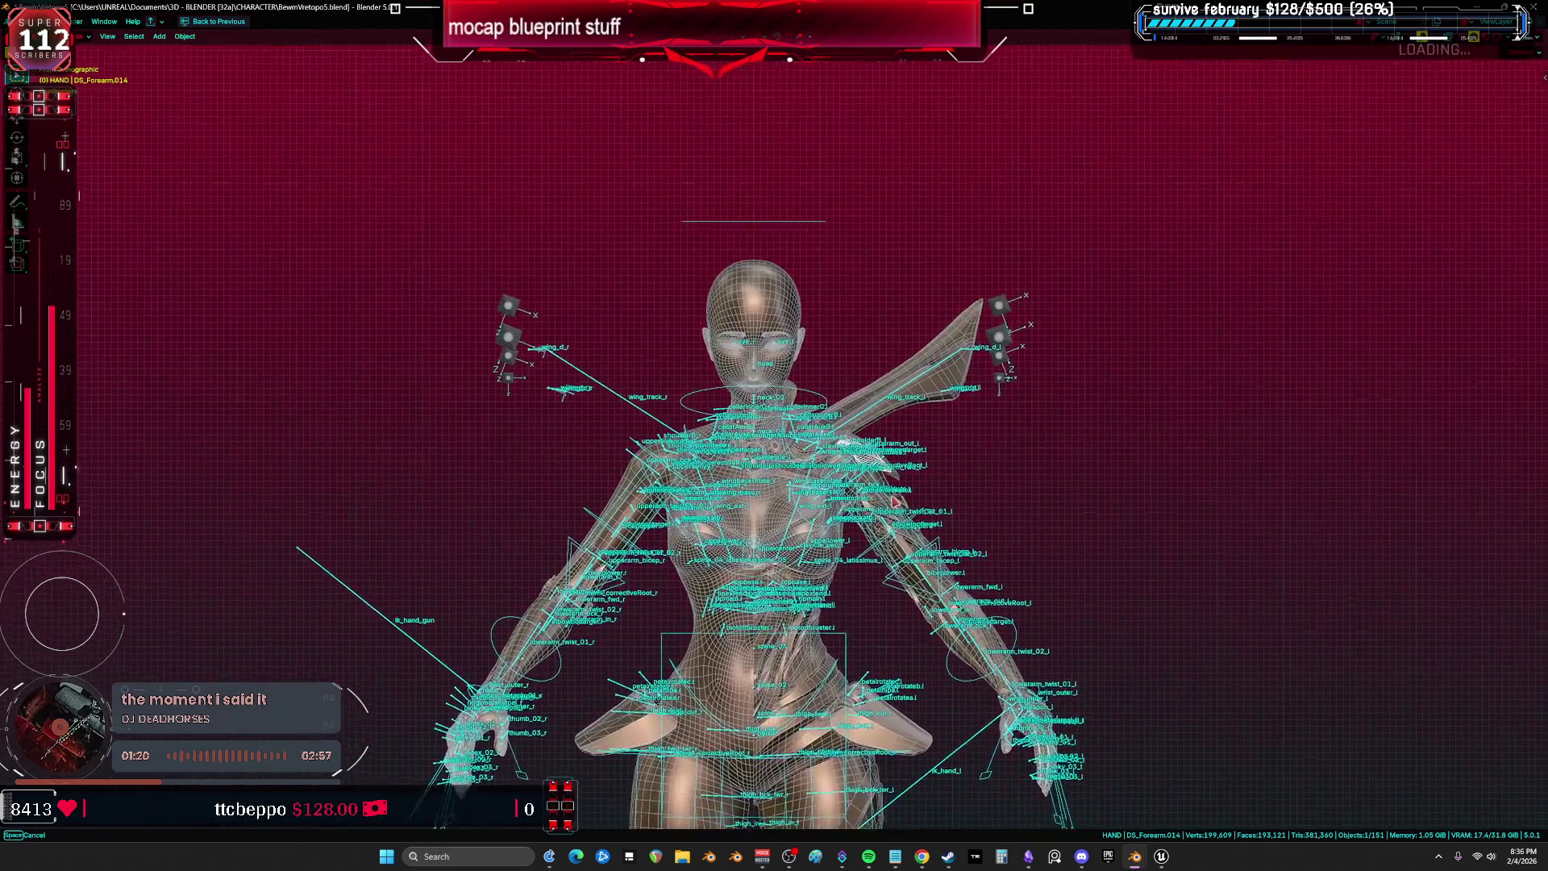
{"action": "scroll", "coordinate": [885, 466], "scroll_direction": "down", "scroll_amount": 3}
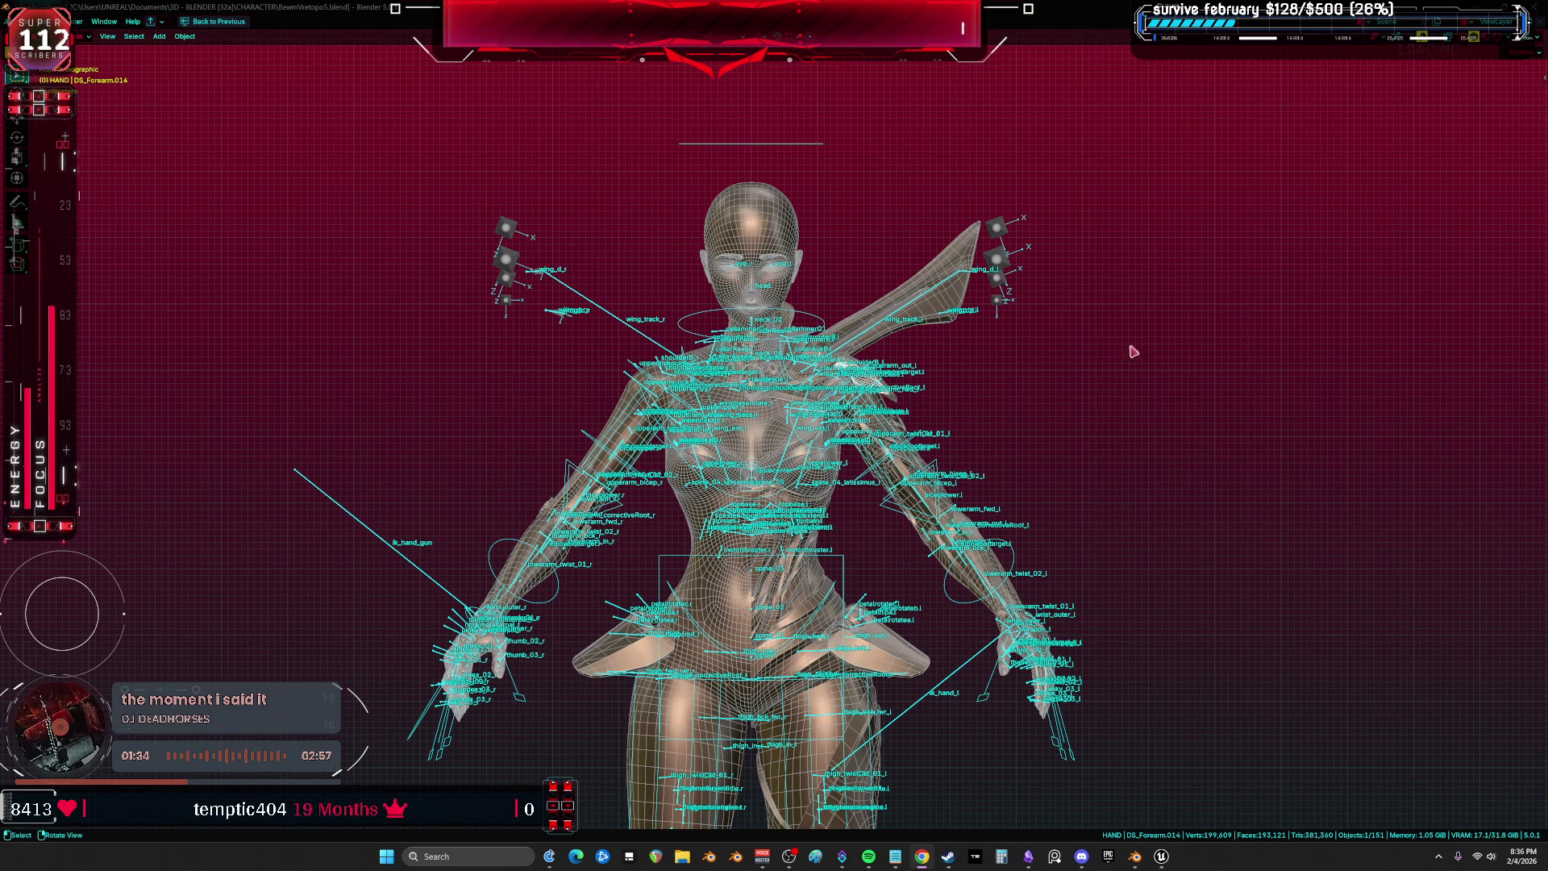
Zoom into the shoulder and select DS_Forearm.018 and aaaaa.010 to identify the armor pieces.
{"action": "scroll", "coordinate": [882, 389], "scroll_direction": "up", "scroll_amount": 6}
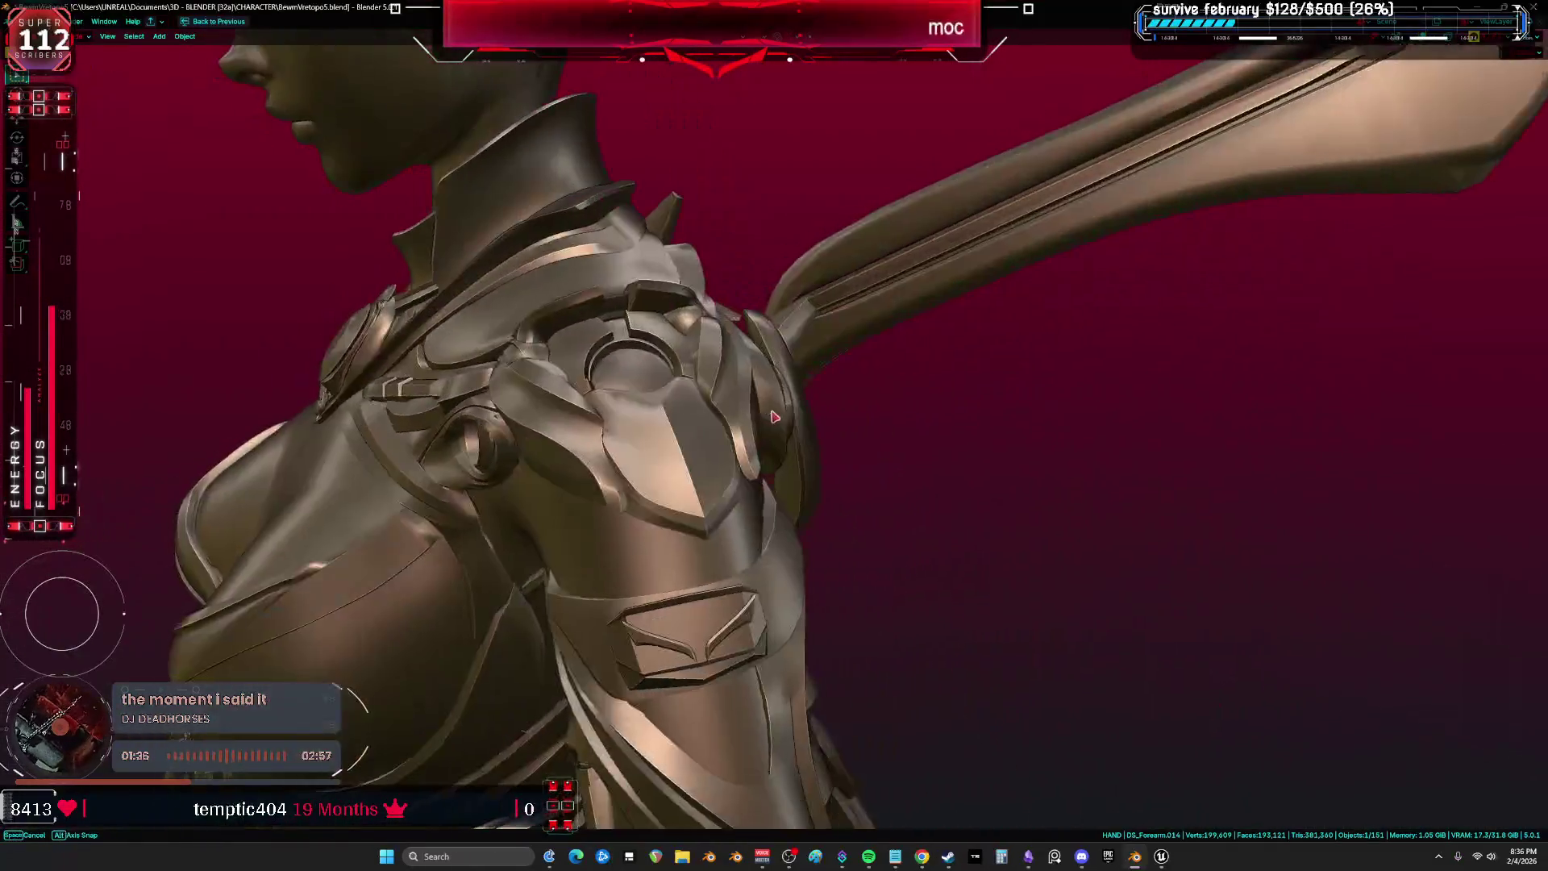
{"action": "left_click", "coordinate": [671, 452]}
{"action": "key", "text": "shift+alt+z"}
{"action": "key", "text": "shift+alt+z"}
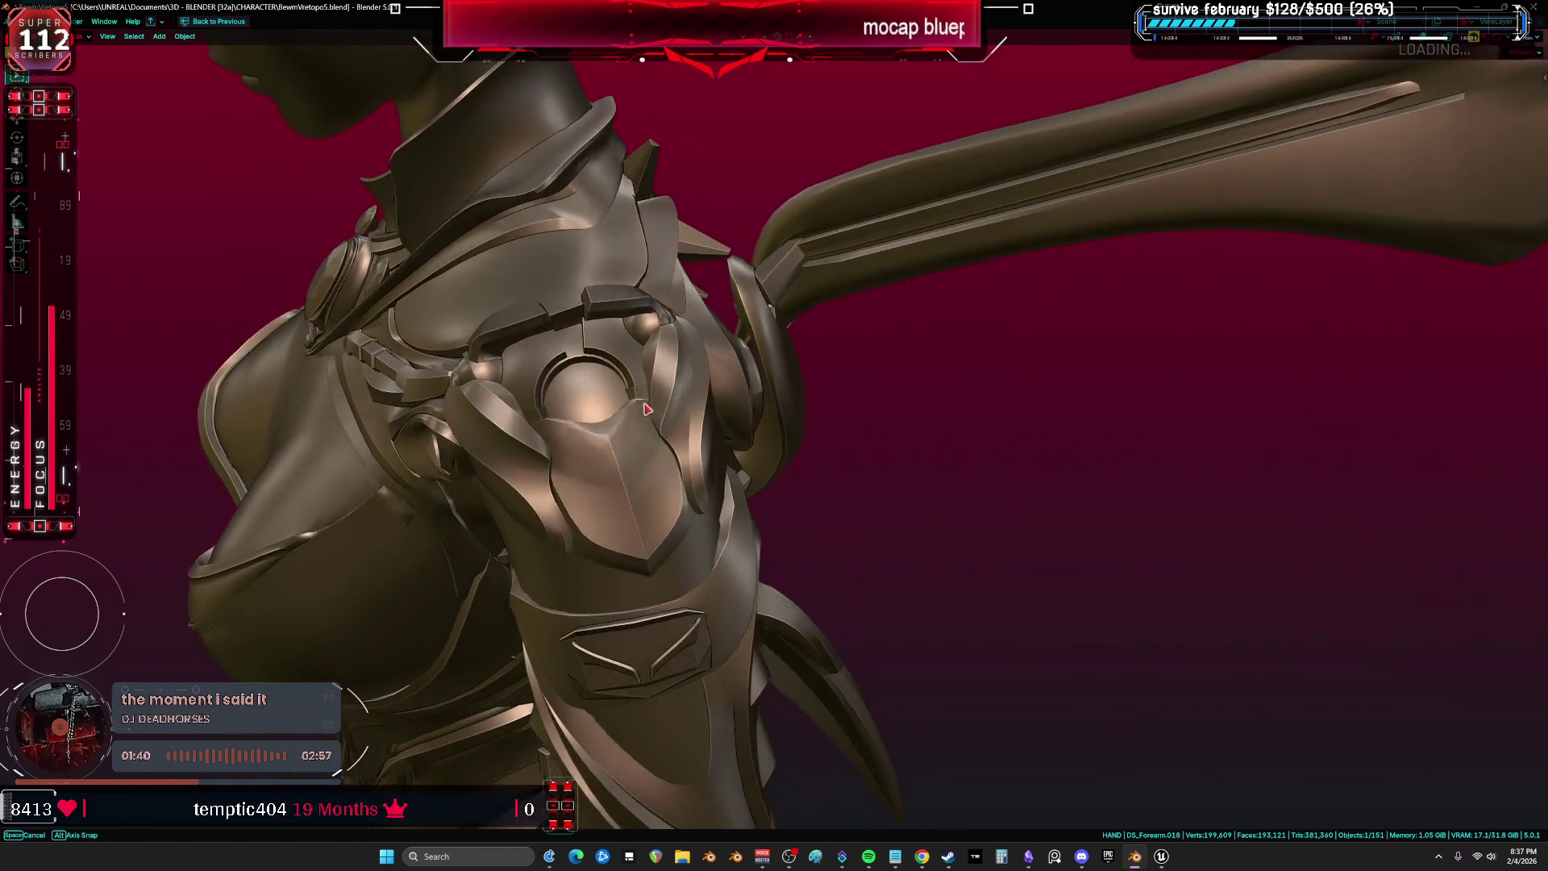
{"action": "key", "text": "shift+alt+z"}
{"action": "left_click", "coordinate": [796, 584]}
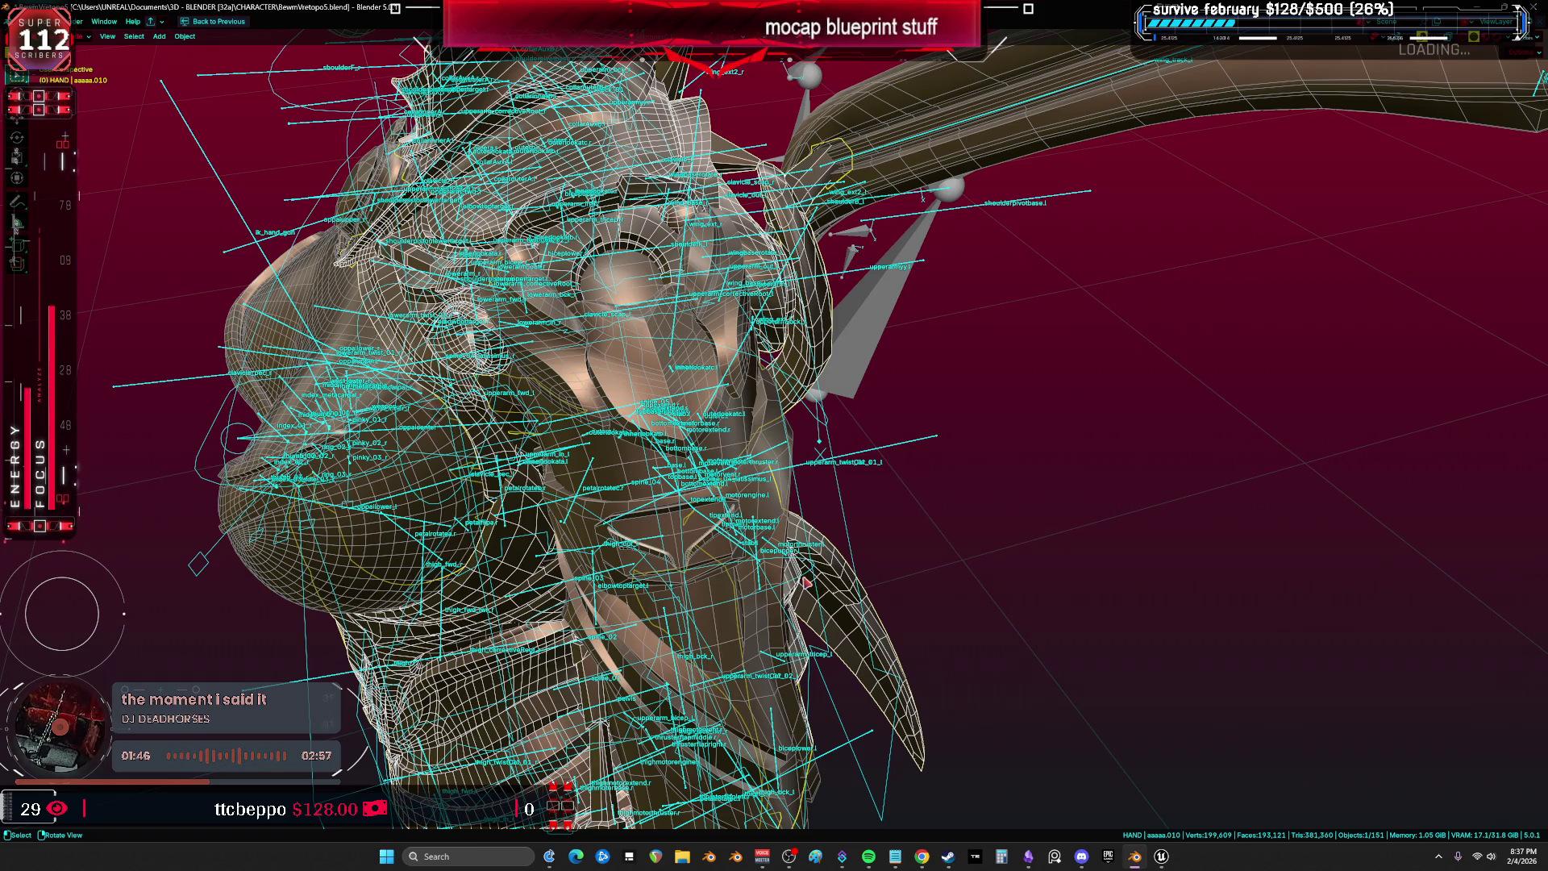
Select the rig, switch it to Pose Mode, and hide the overlays.
{"action": "left_click", "coordinate": [796, 583]}
{"action": "key", "text": "ctrl+Tab"}
{"action": "key", "text": "shift+alt+z"}
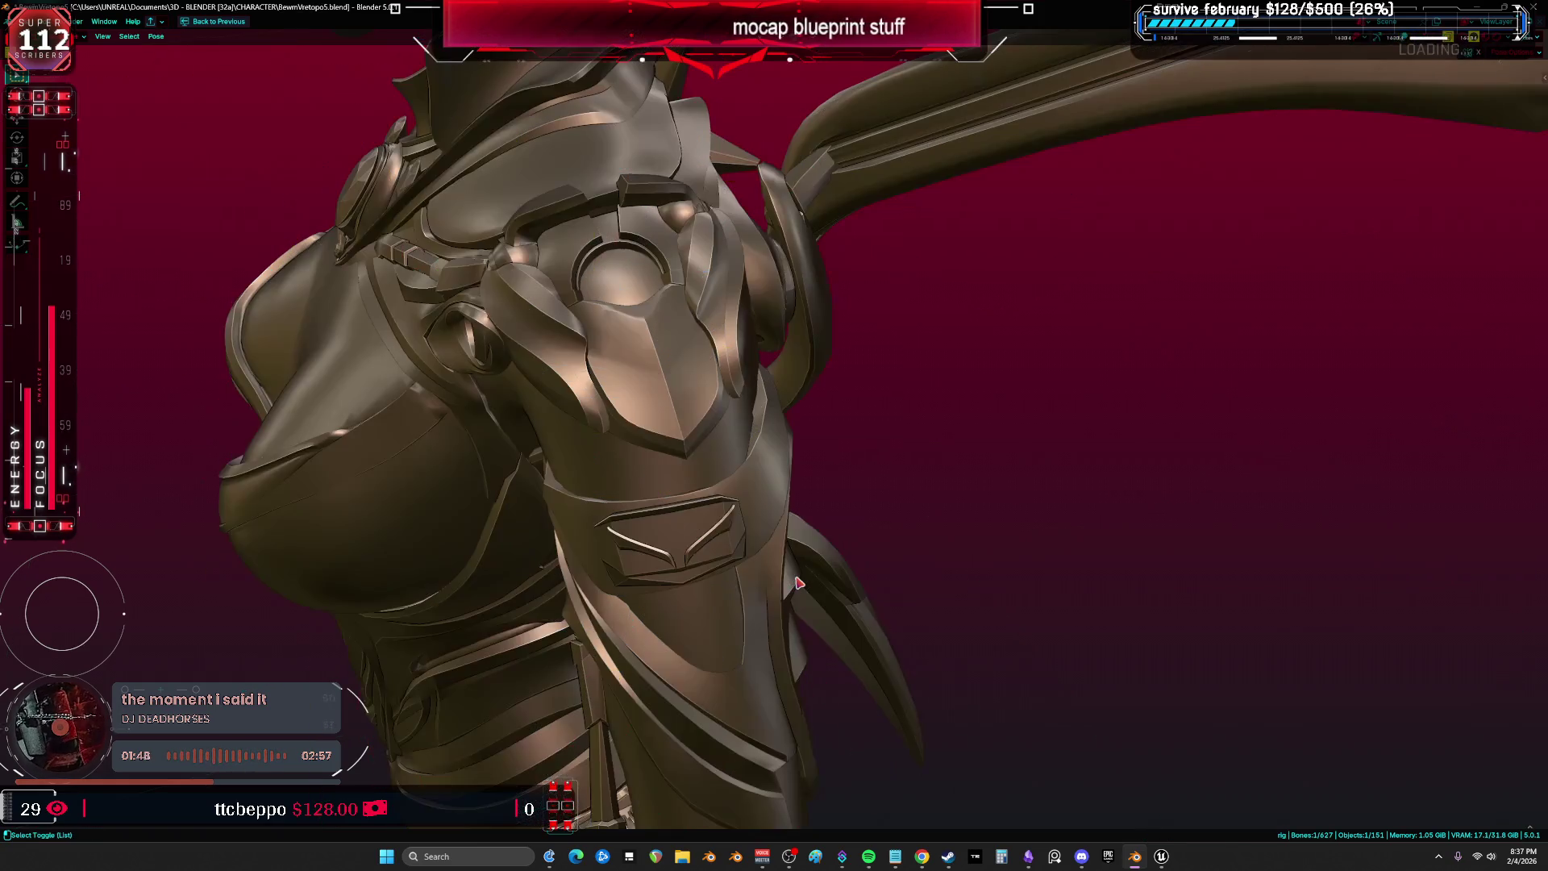
Select the Root armature's bones, check its bone collections, and return the rig to Pose Mode.
{"action": "key", "text": "shift+alt+z"}
{"action": "key", "text": "shift+alt+z"}
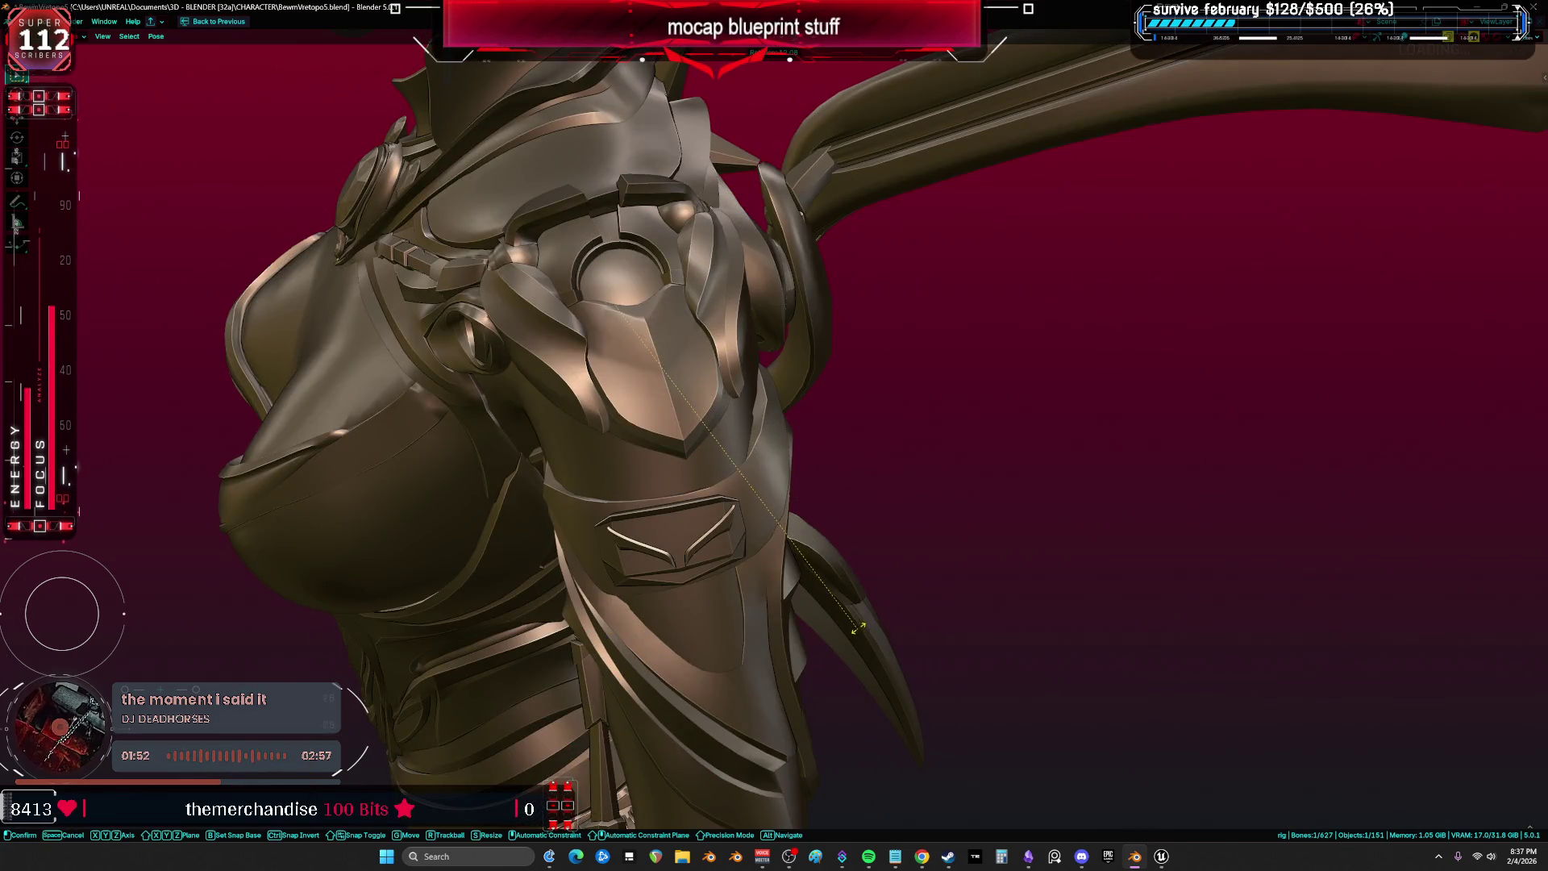
{"action": "key", "text": "shift+alt+z"}
{"action": "scroll", "coordinate": [821, 578], "scroll_direction": "up", "scroll_amount": 2}
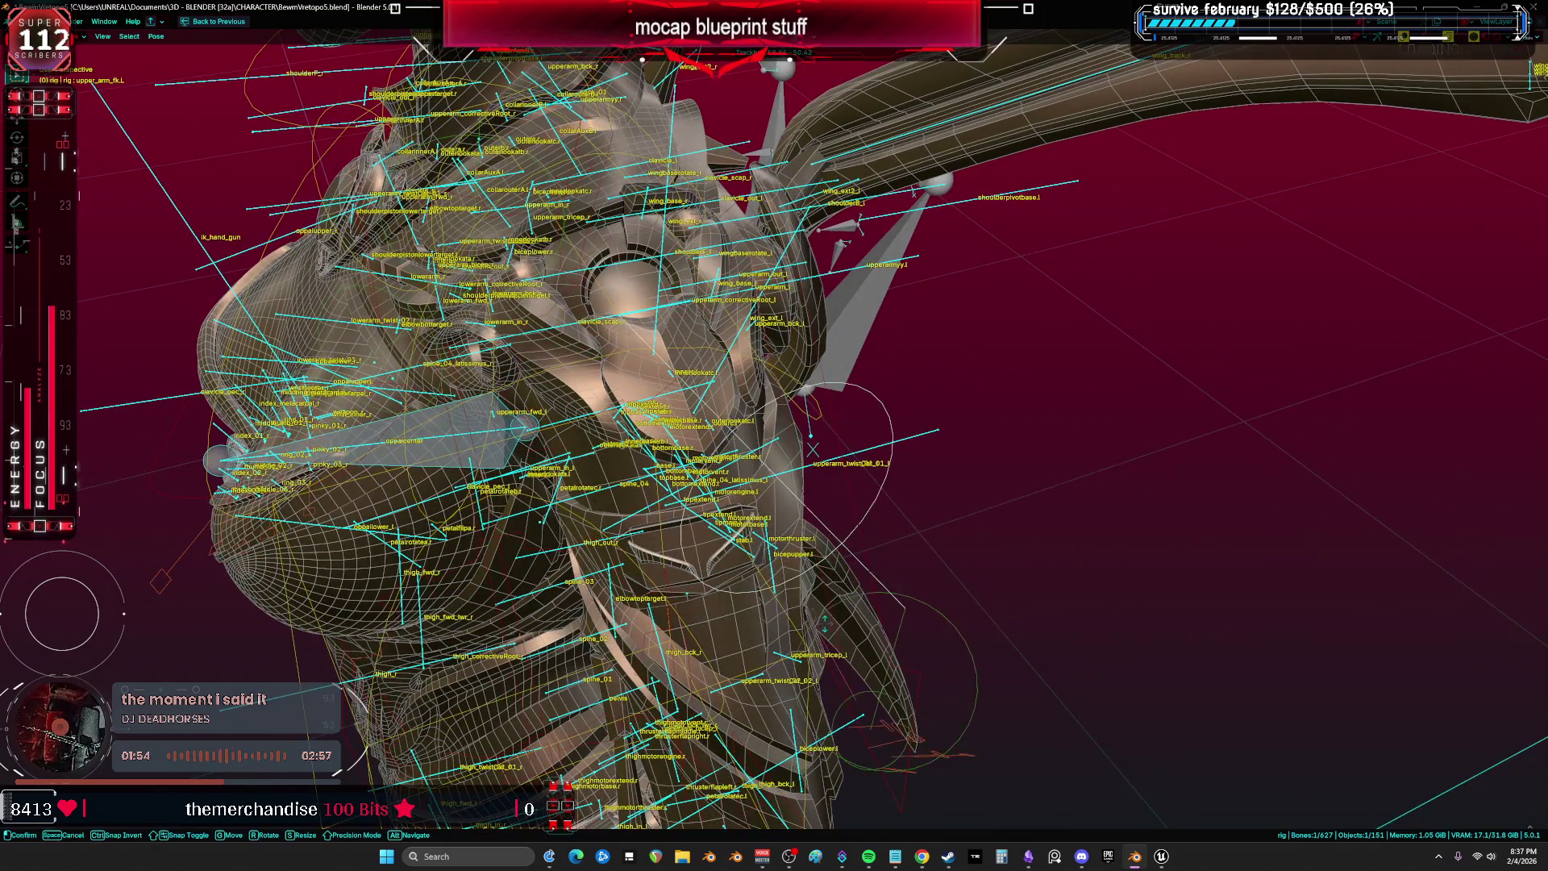
{"action": "left_click", "coordinate": [659, 314]}
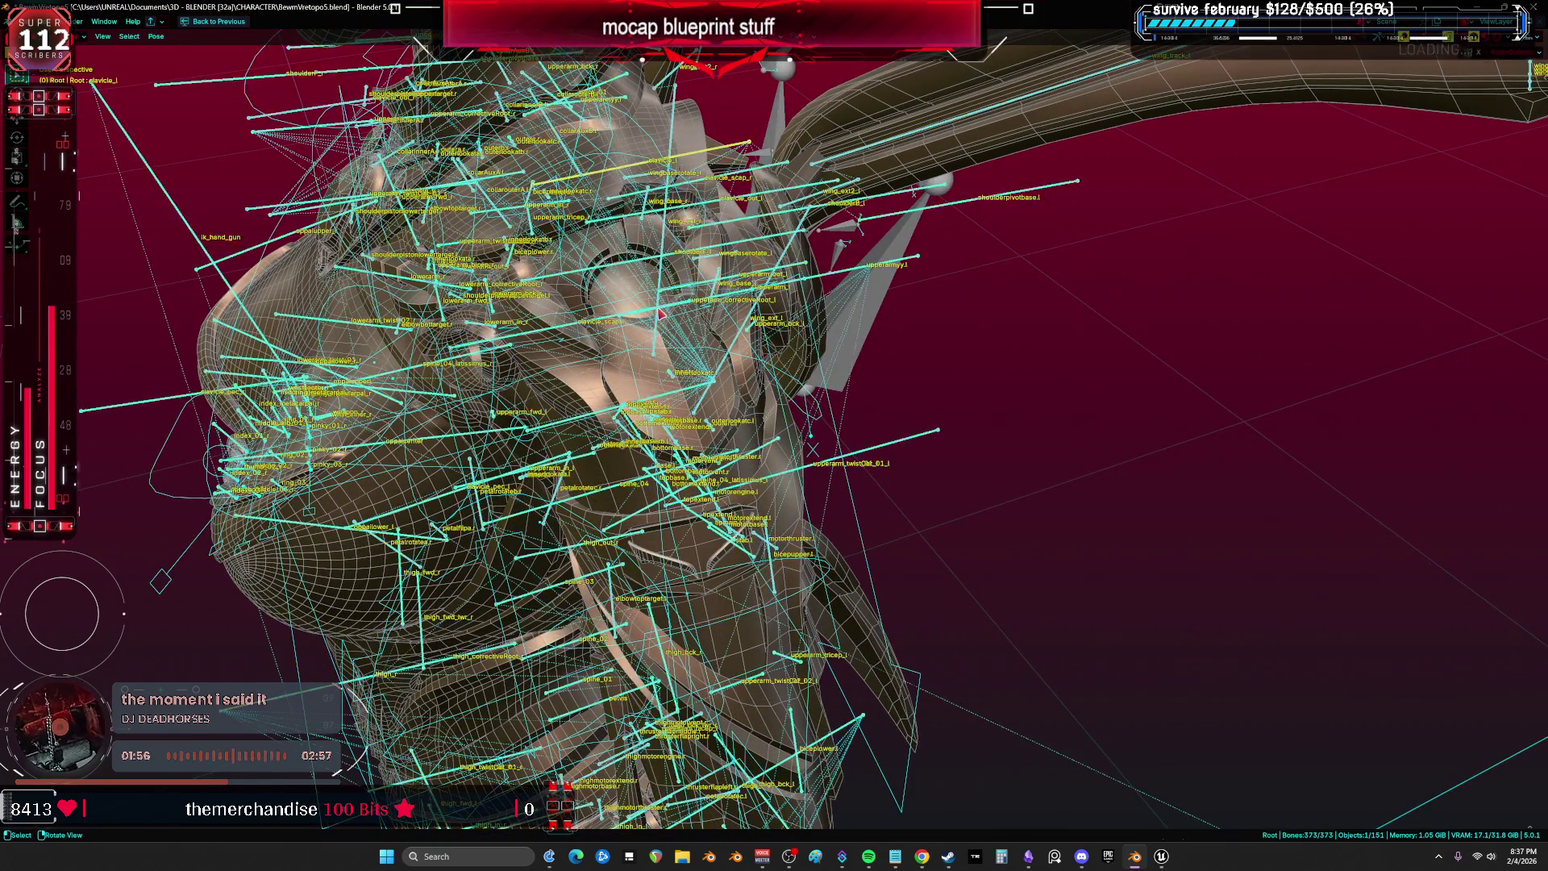
{"action": "right_click", "coordinate": [659, 315]}
{"action": "left_click", "coordinate": [659, 315]}
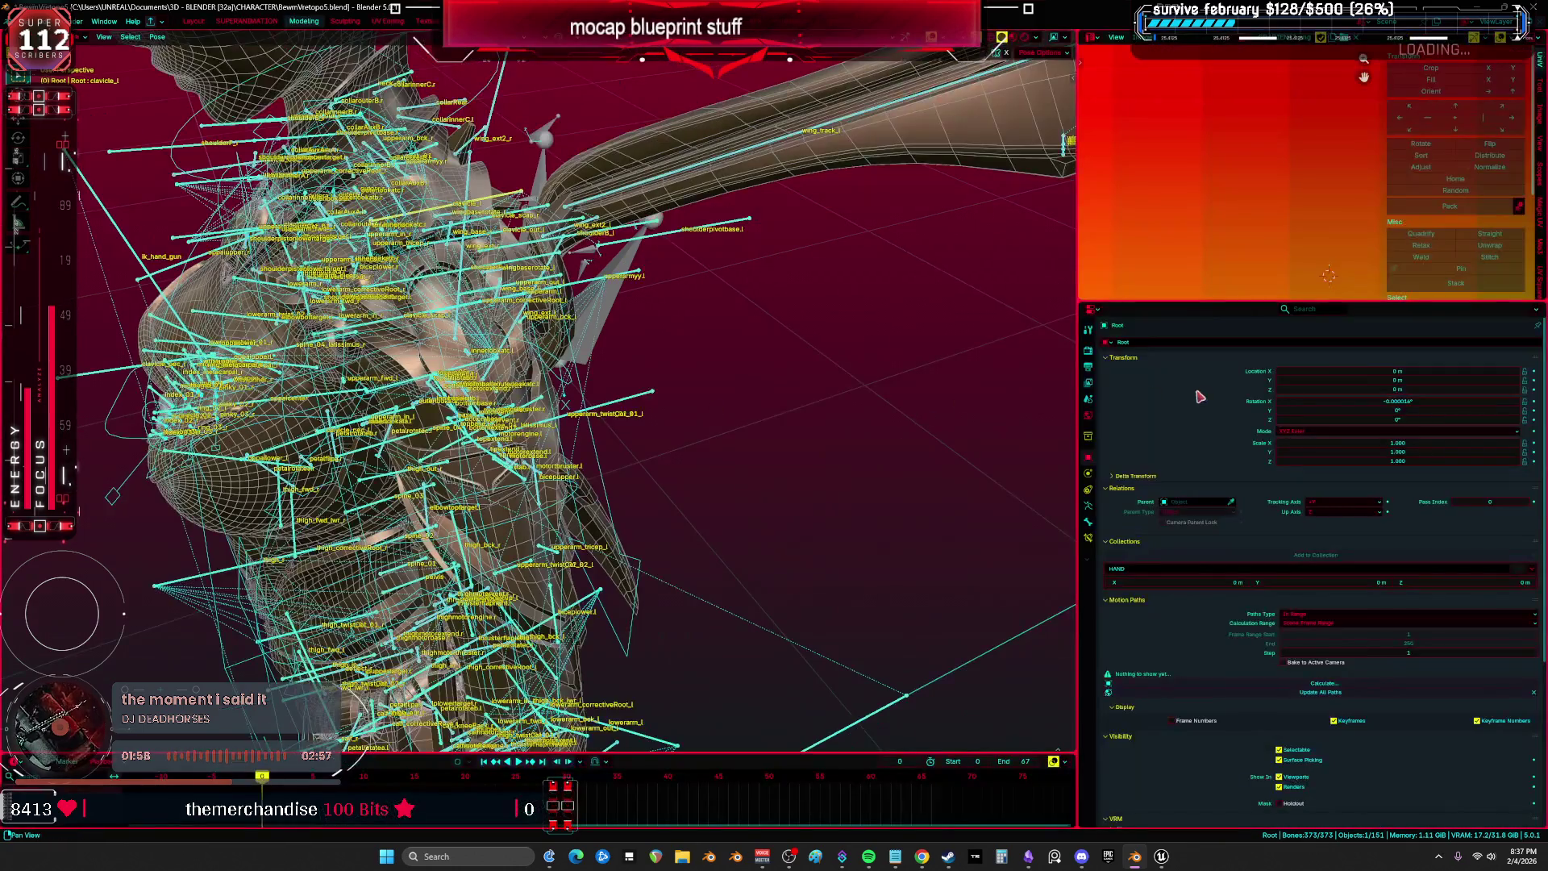
{"action": "left_click", "coordinate": [1088, 505]}
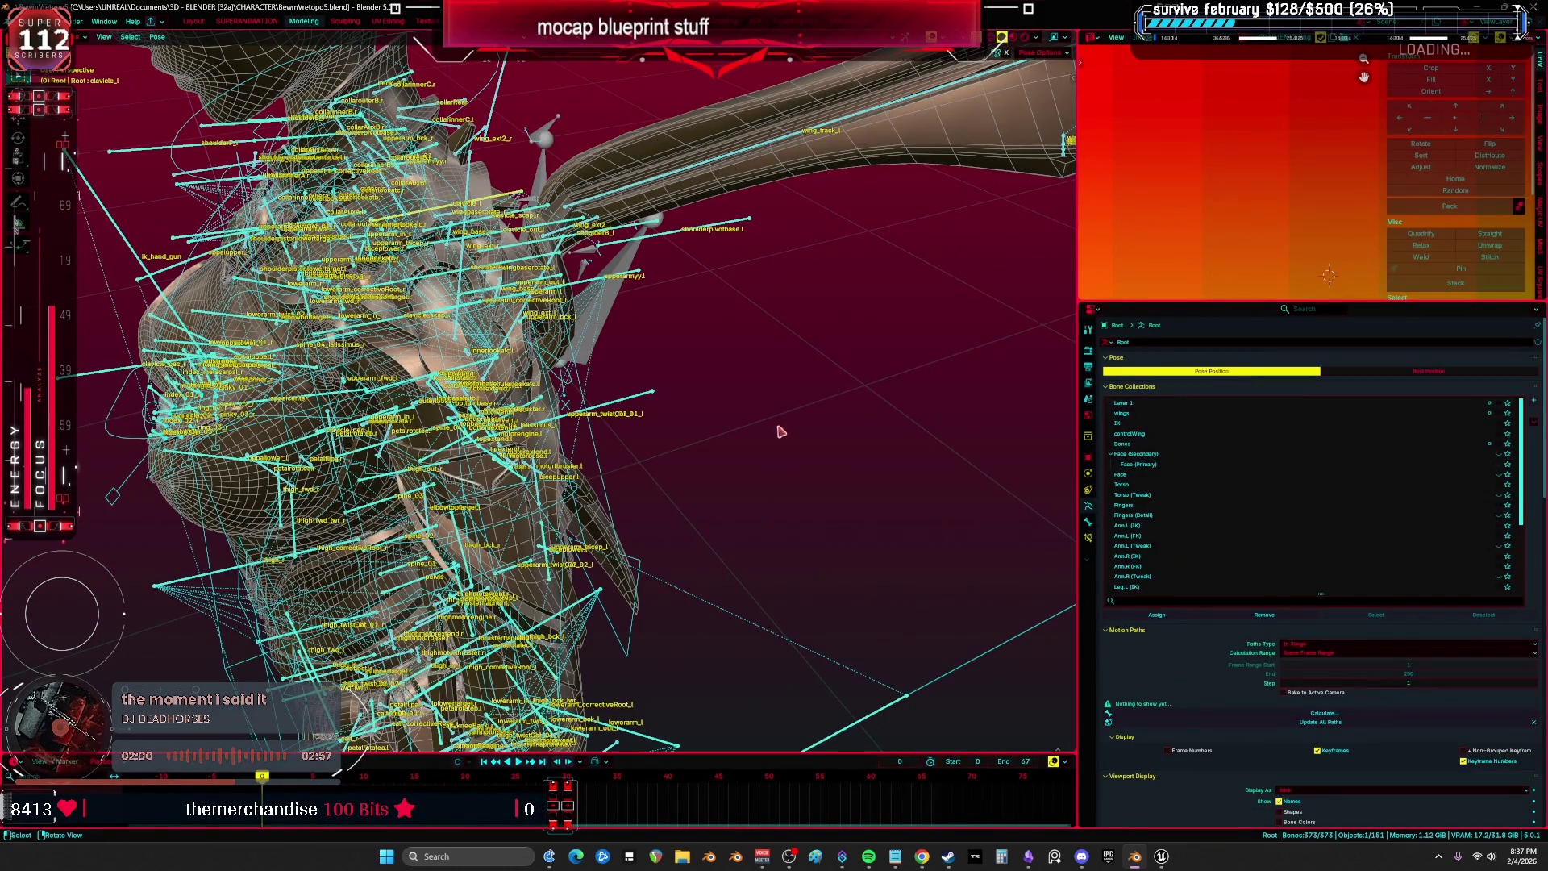
{"action": "key", "text": "ctrl+Tab"}
{"action": "key", "text": "ctrl+space"}
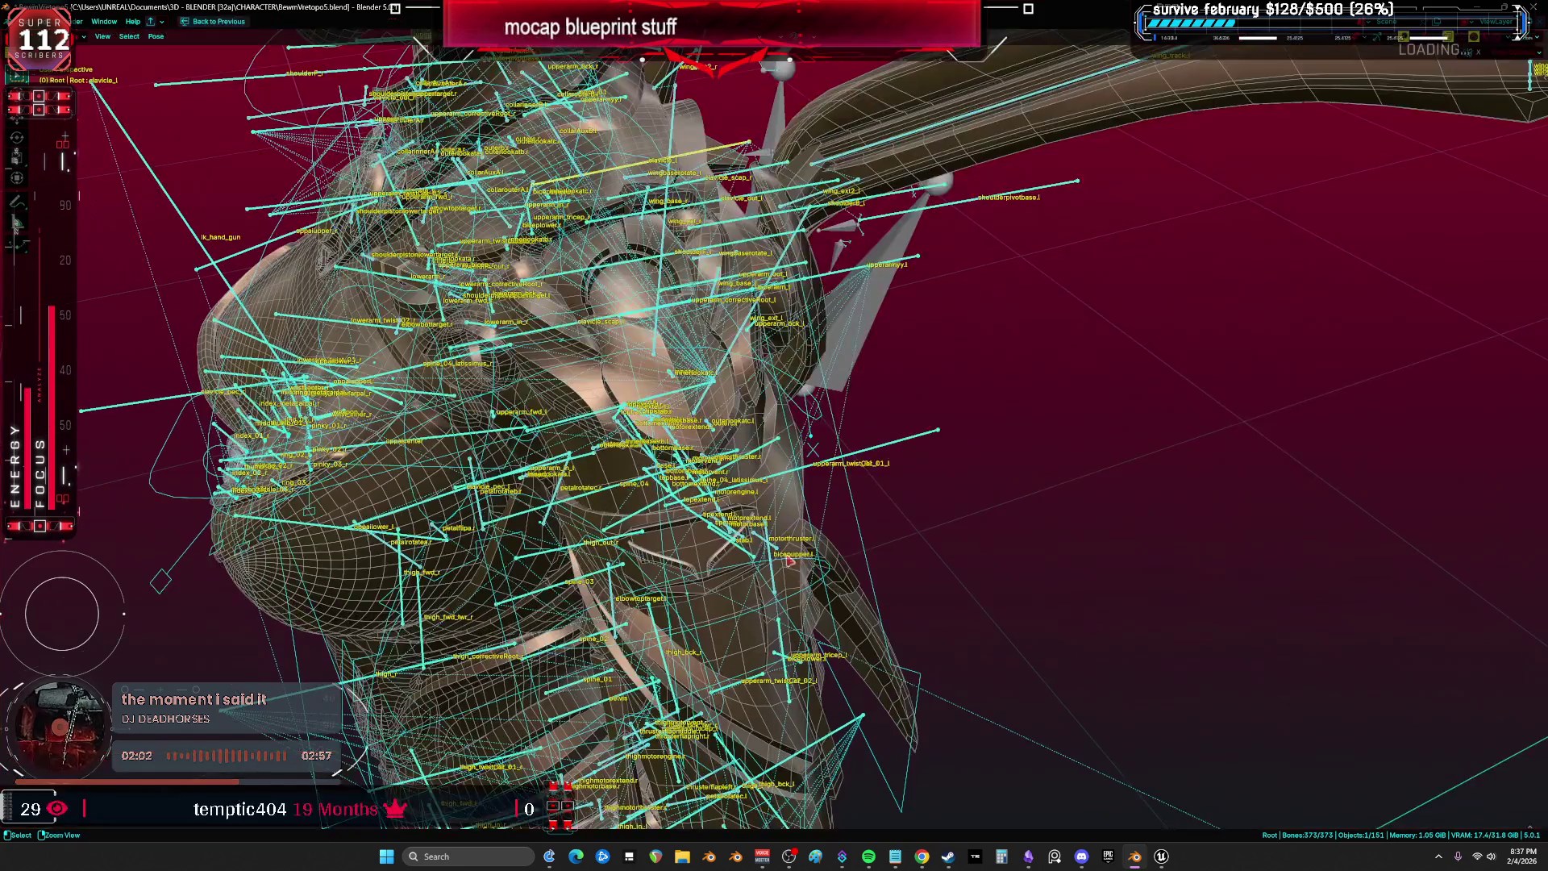
{"action": "key", "text": "ctrl+Tab"}
{"action": "key", "text": "shift+alt+z"}
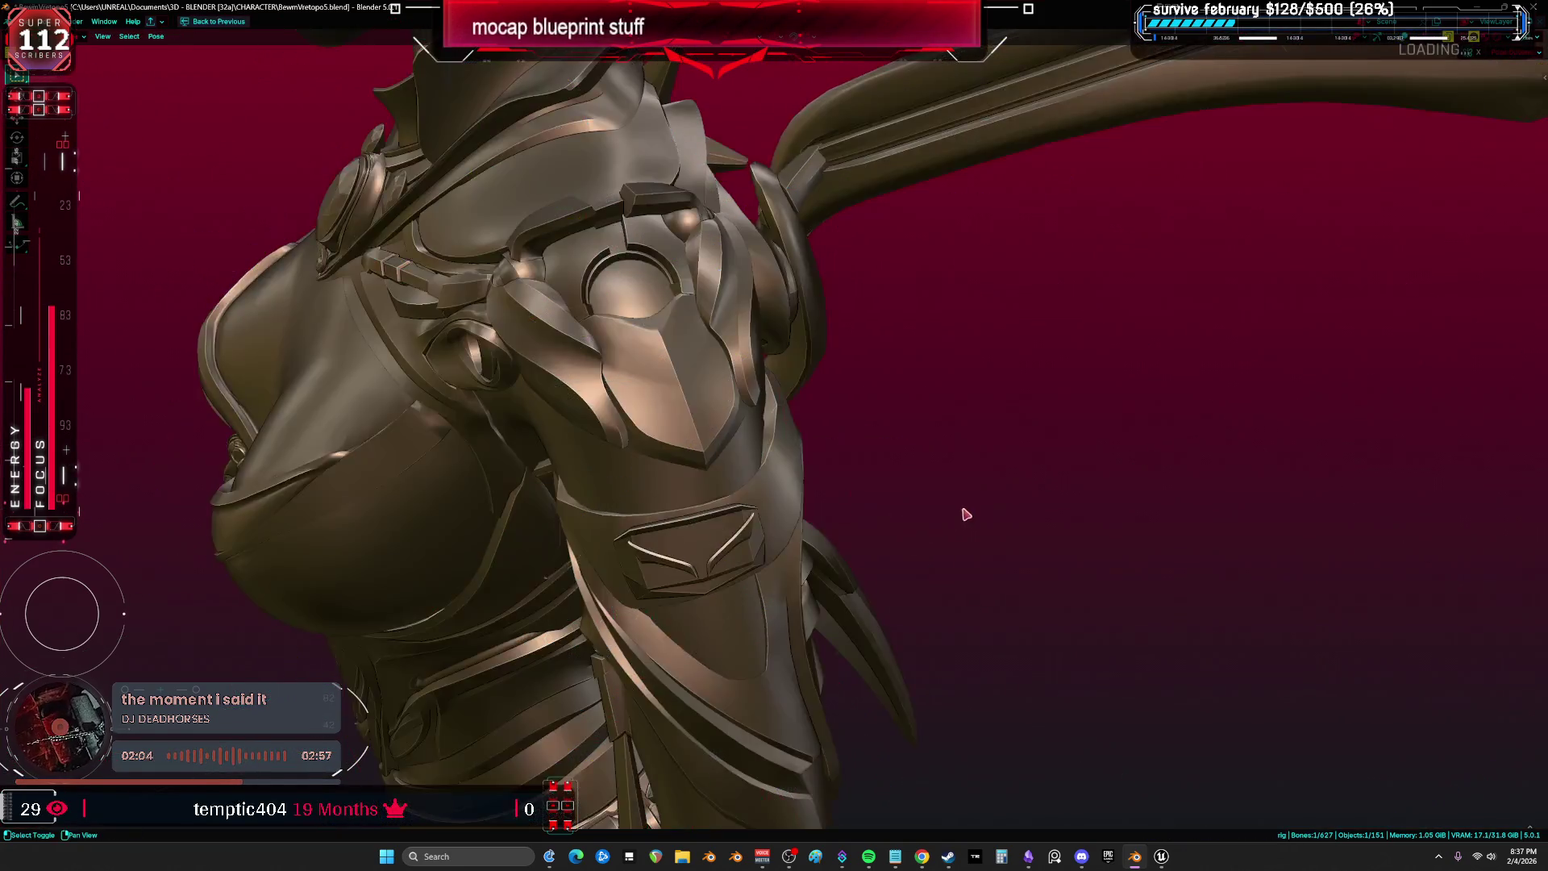
Test-rotate the bones, then switch the view to Material Preview shading.
{"action": "key", "text": "r"}
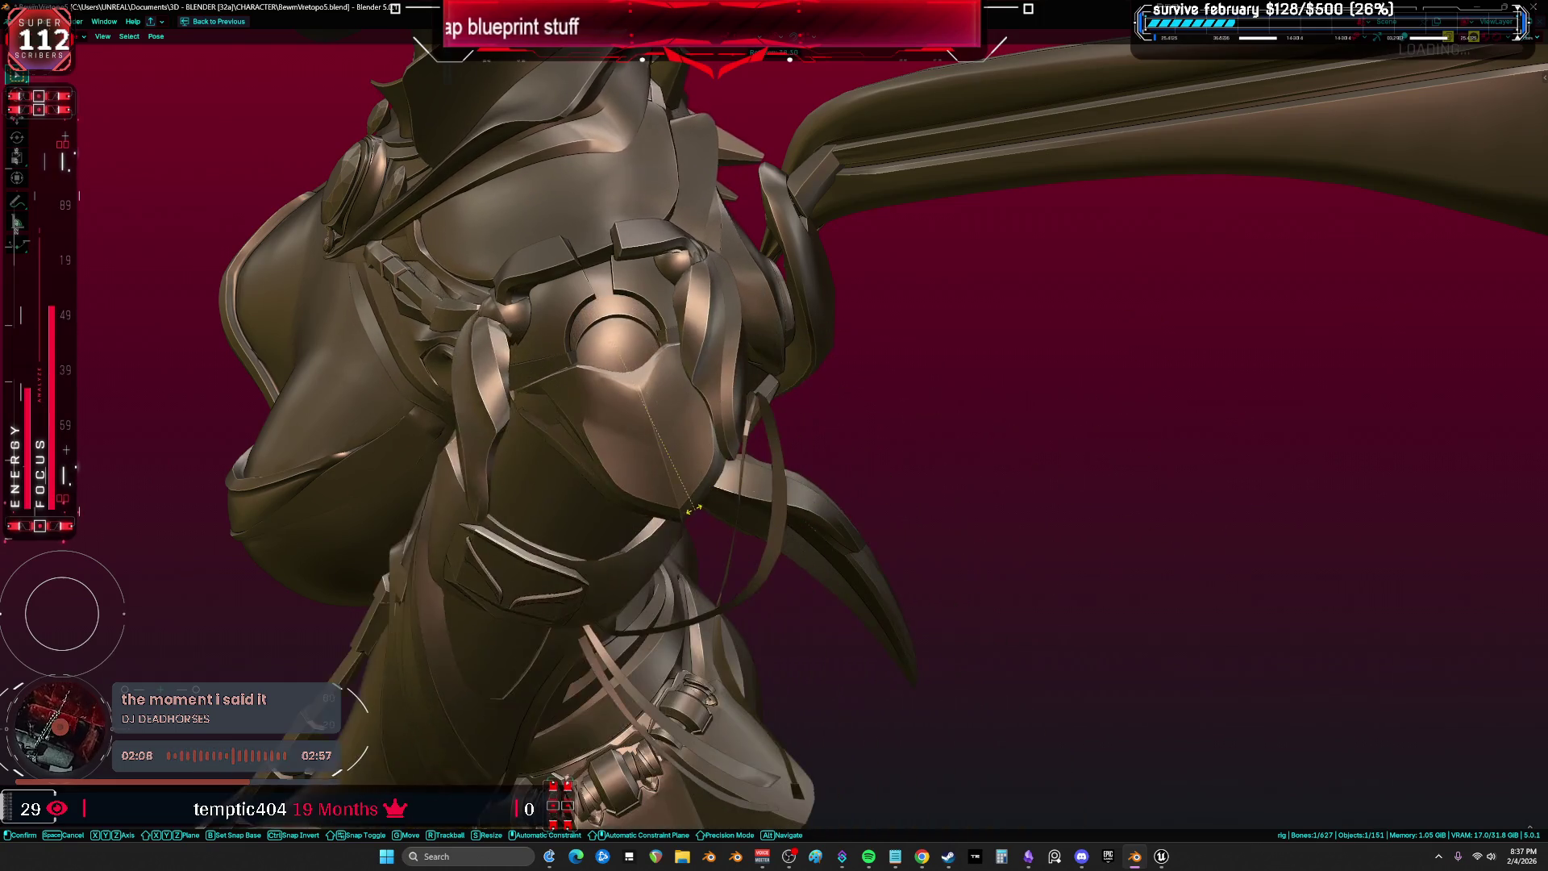
{"action": "key", "text": "shift+z"}
{"action": "left_click", "coordinate": [1046, 450]}
{"action": "key", "text": "z"}
{"action": "left_click", "coordinate": [850, 548]}
Rotate the arm bone several times, pointing it out to the right and then down.
{"action": "key", "text": "r"}
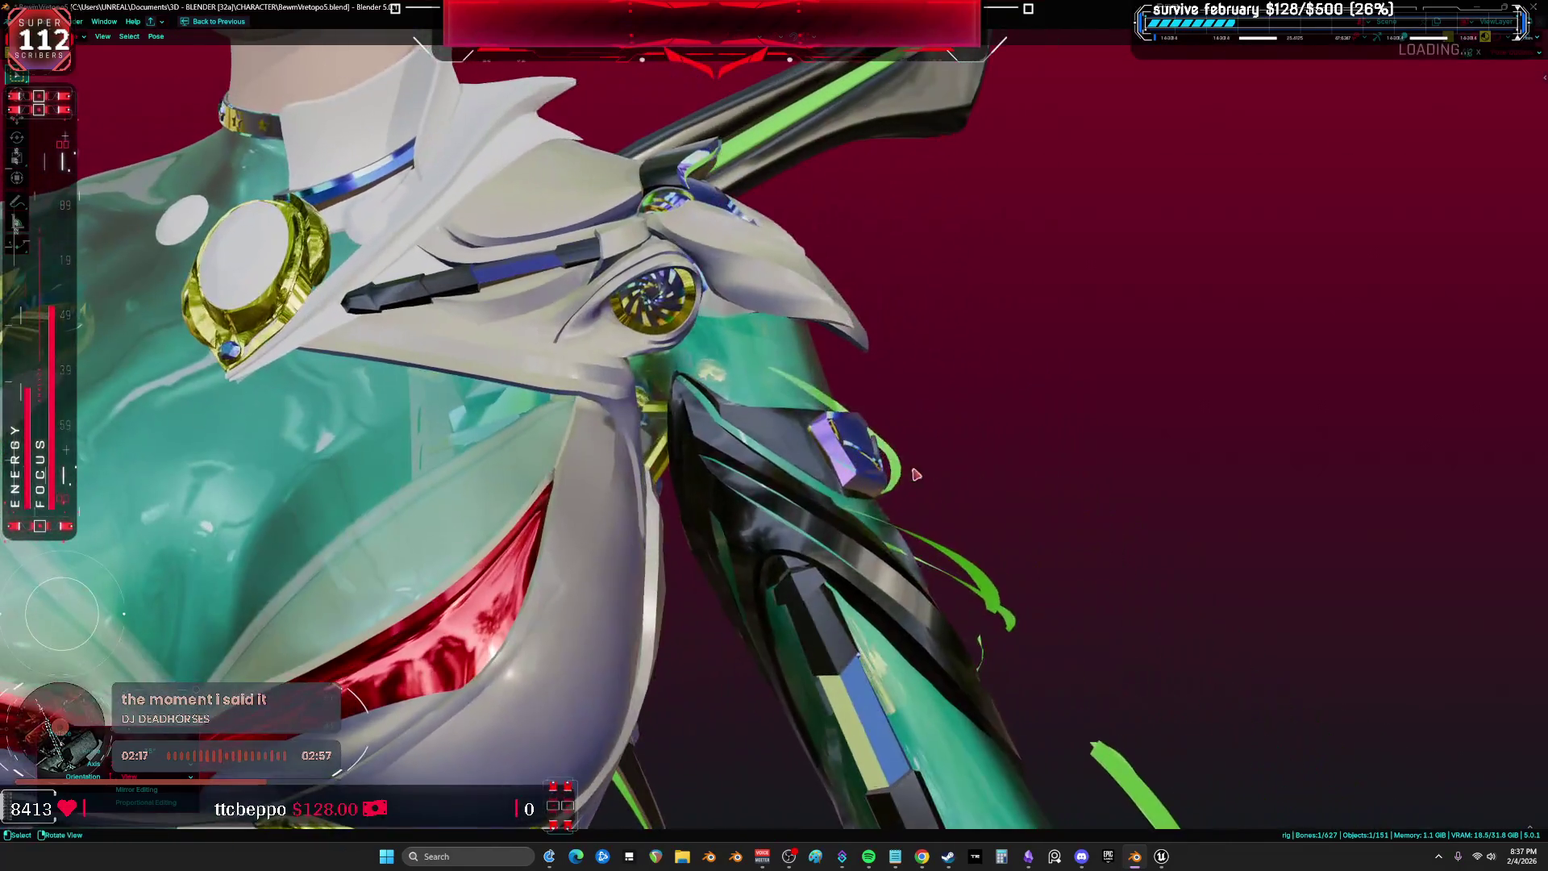
{"action": "left_click", "coordinate": [1053, 273]}
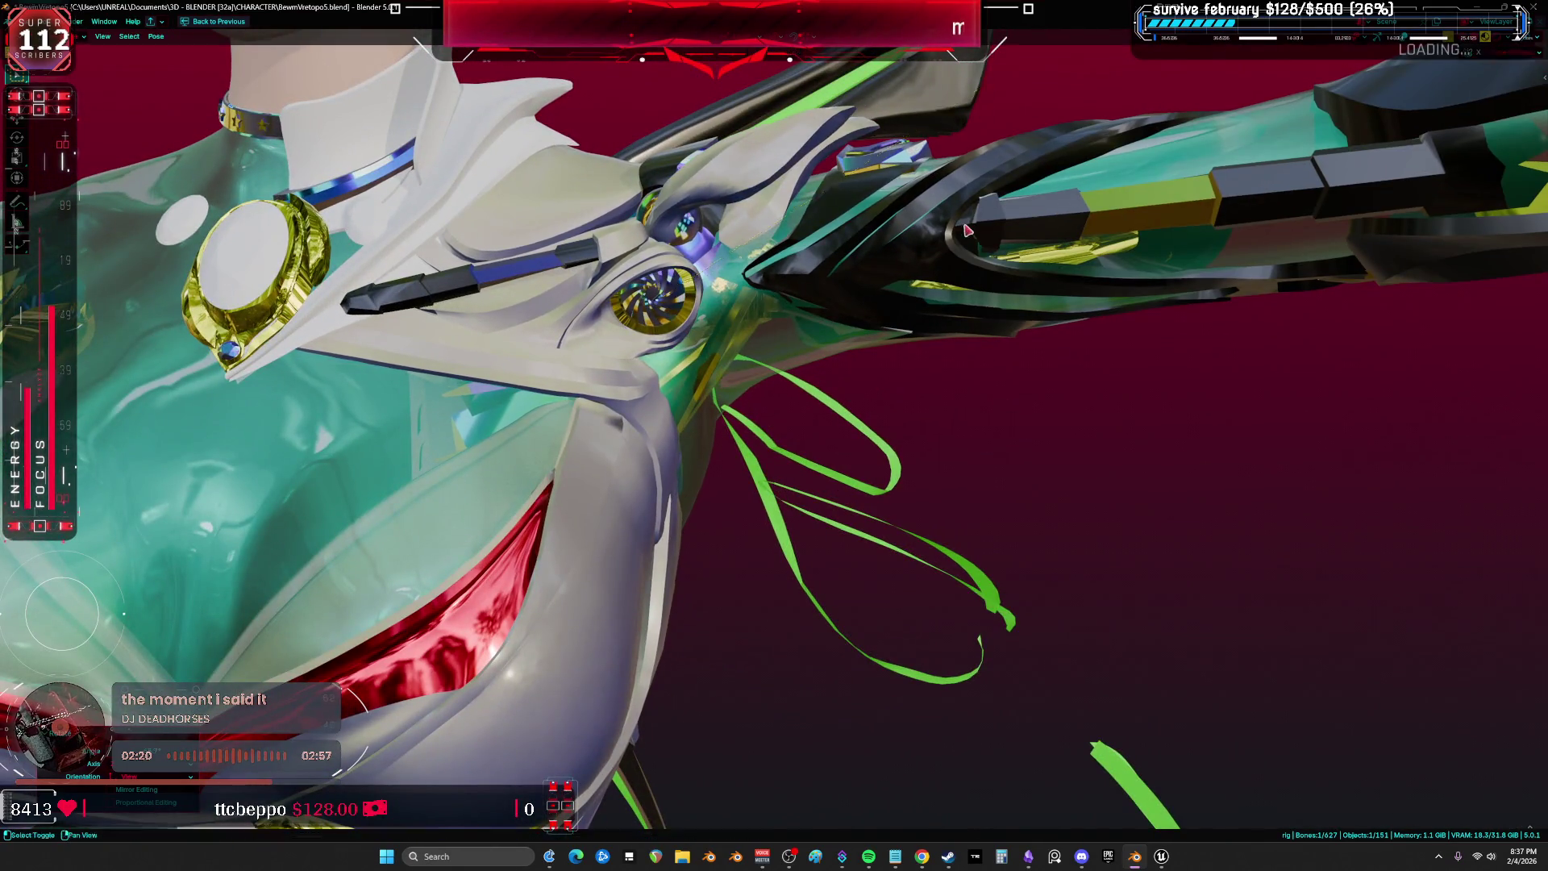
{"action": "key", "text": "r"}
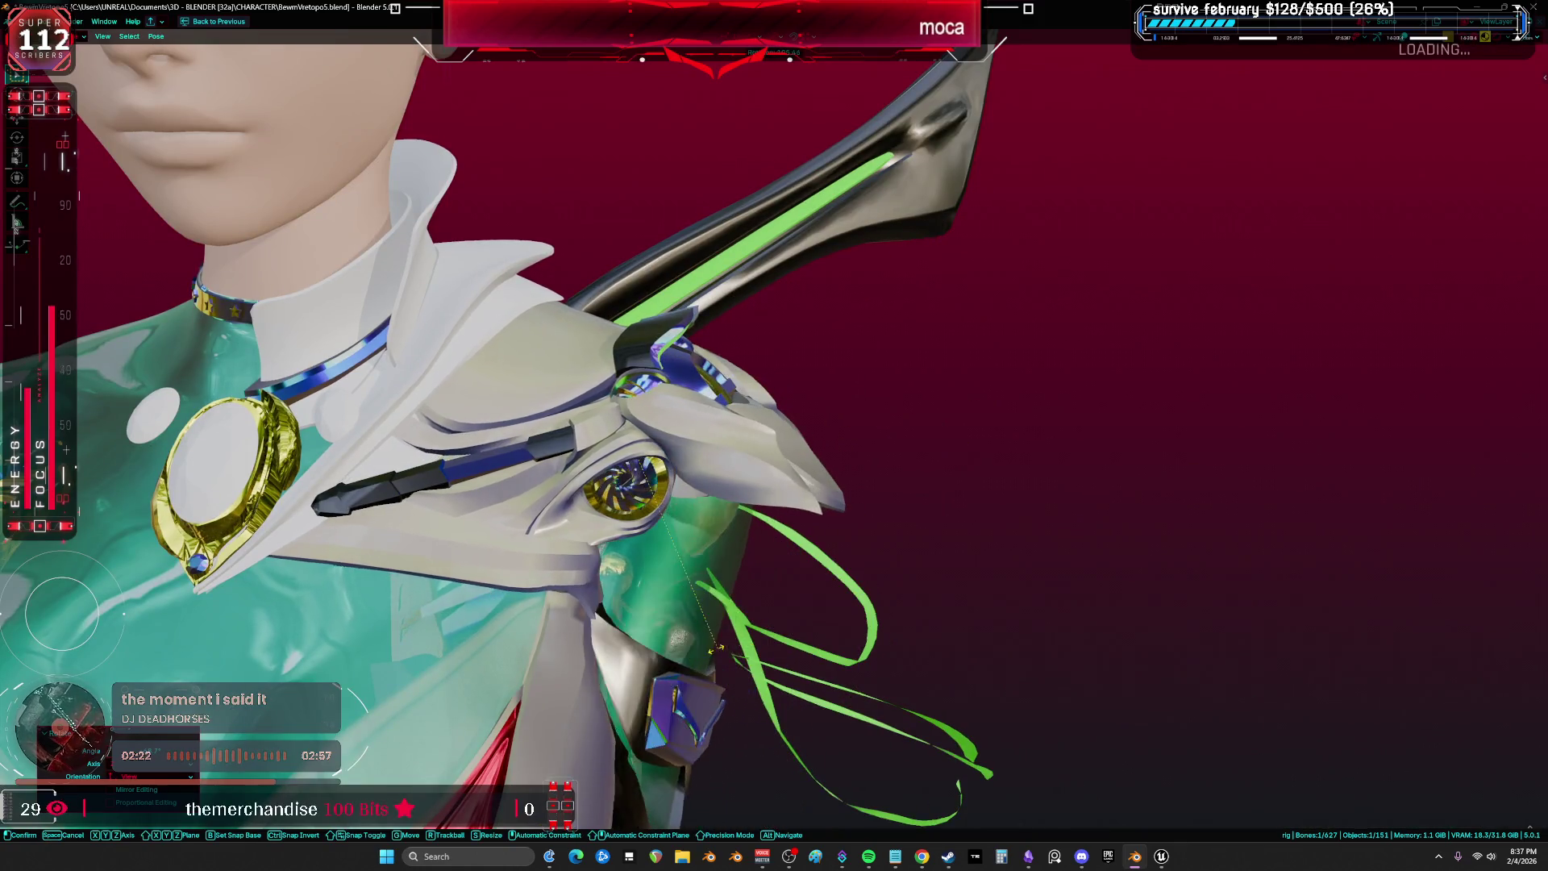
{"action": "left_click", "coordinate": [809, 419]}
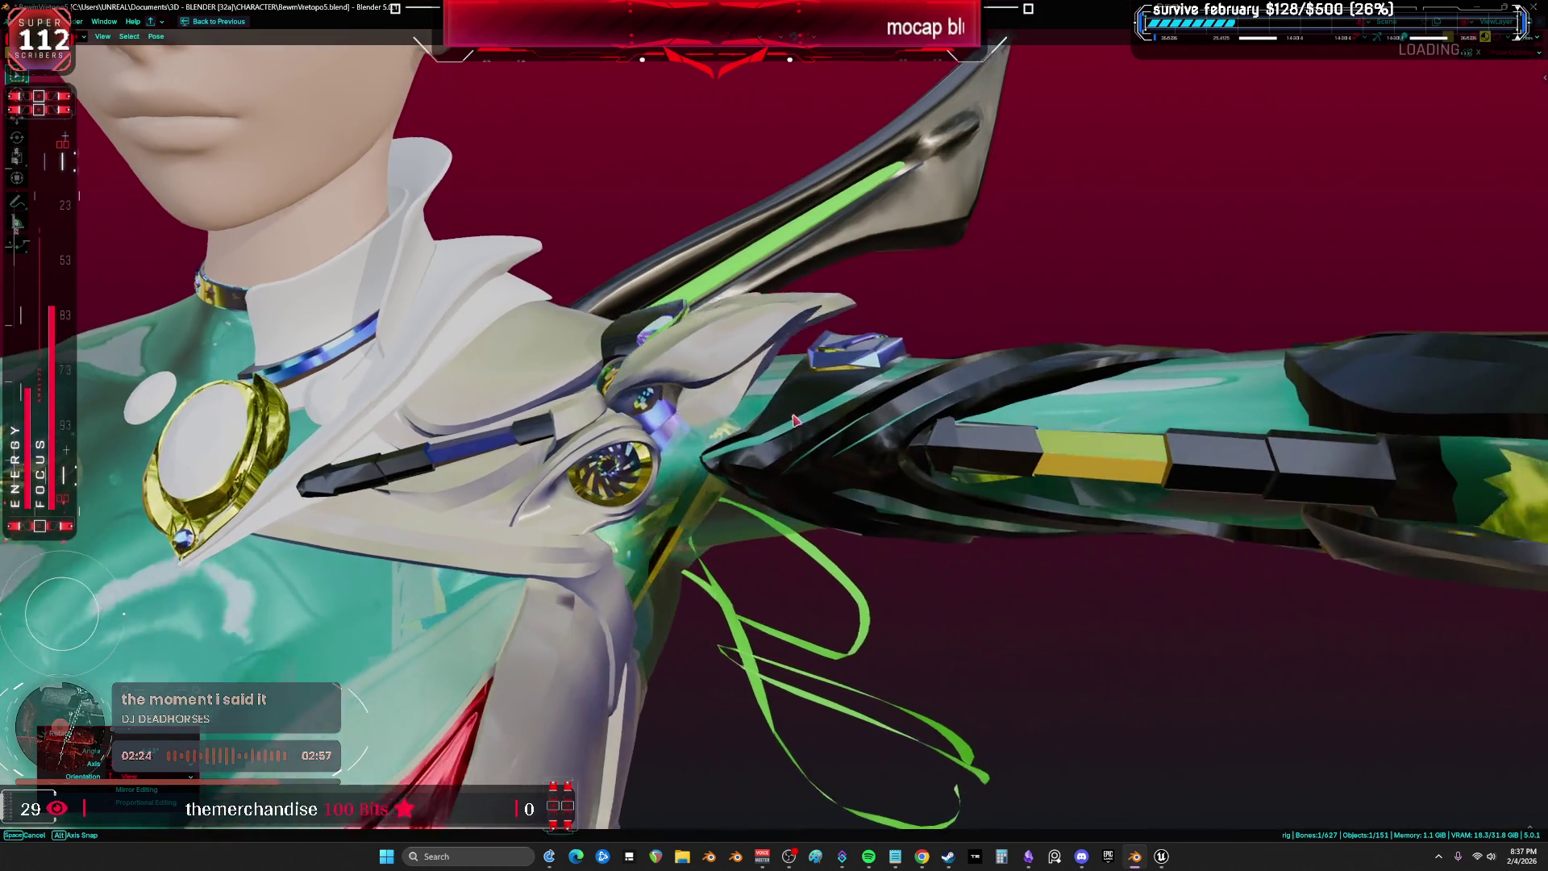
{"action": "key", "text": "r"}
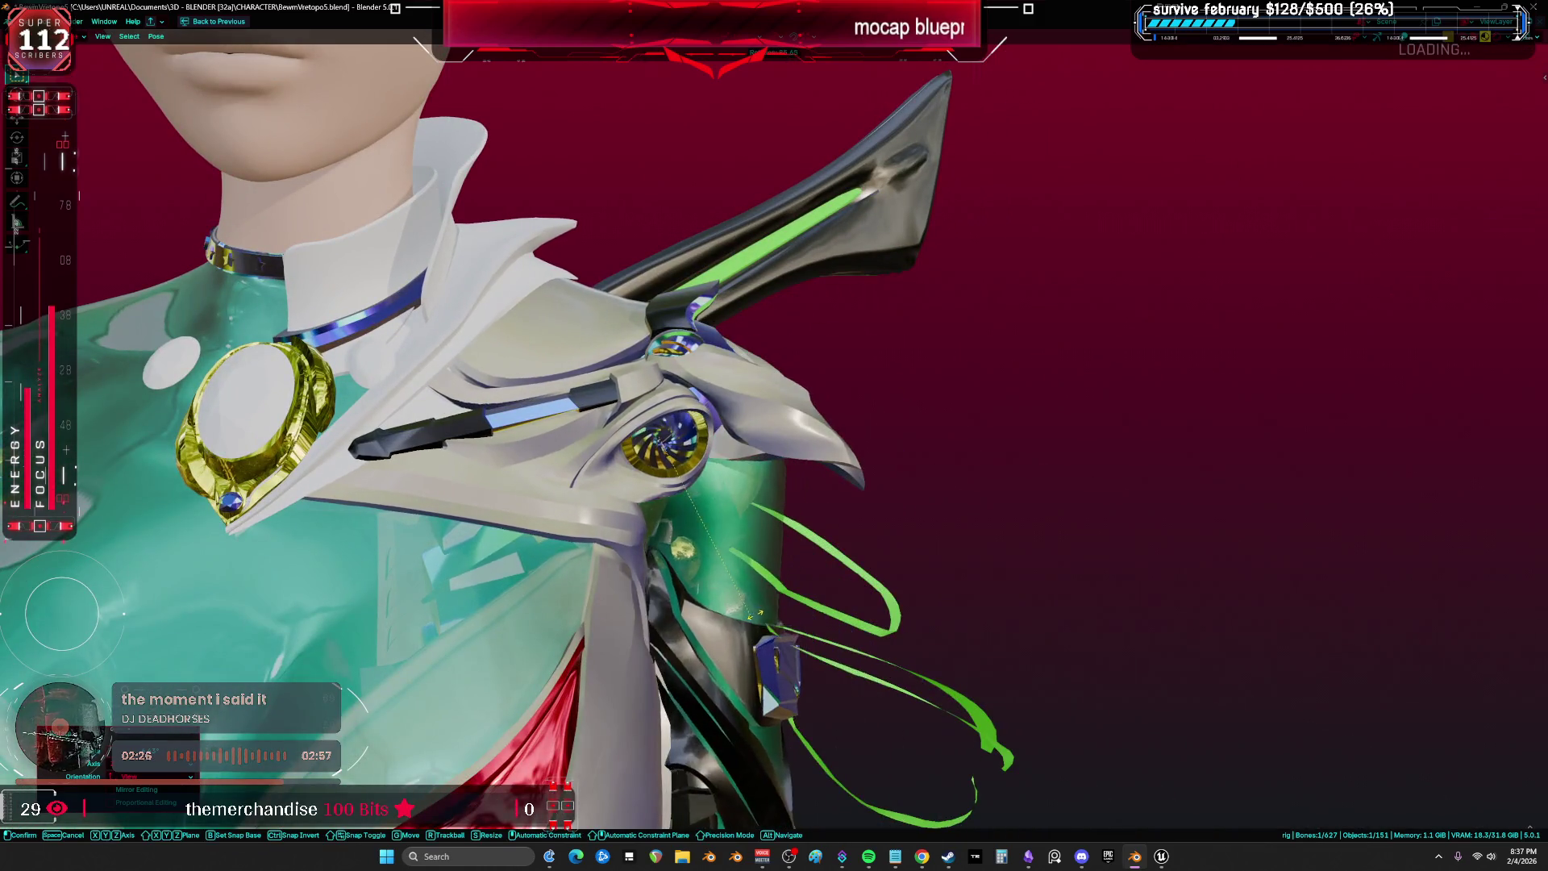
{"action": "left_click", "coordinate": [903, 515]}
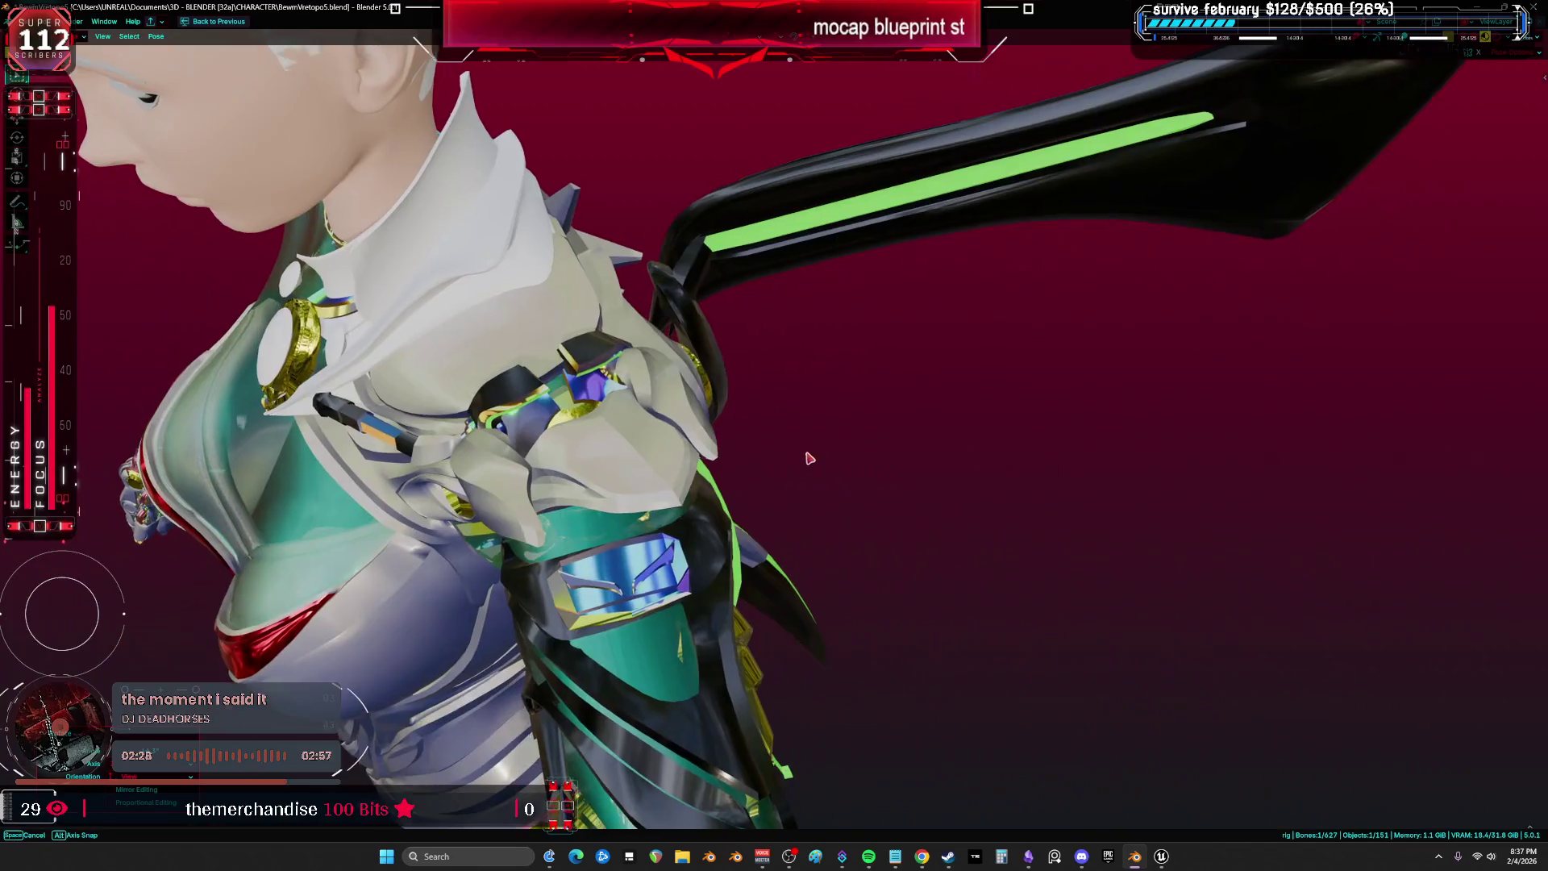
Orbit around the shoulder to check the armor deformation, then switch to Unreal Editor.
{"action": "mouse_move", "coordinate": [809, 458]}
{"action": "left_mouse_down"}
{"action": "mouse_move", "coordinate": [871, 432]}
{"action": "mouse_move", "coordinate": [883, 363]}
{"action": "left_mouse_up"}
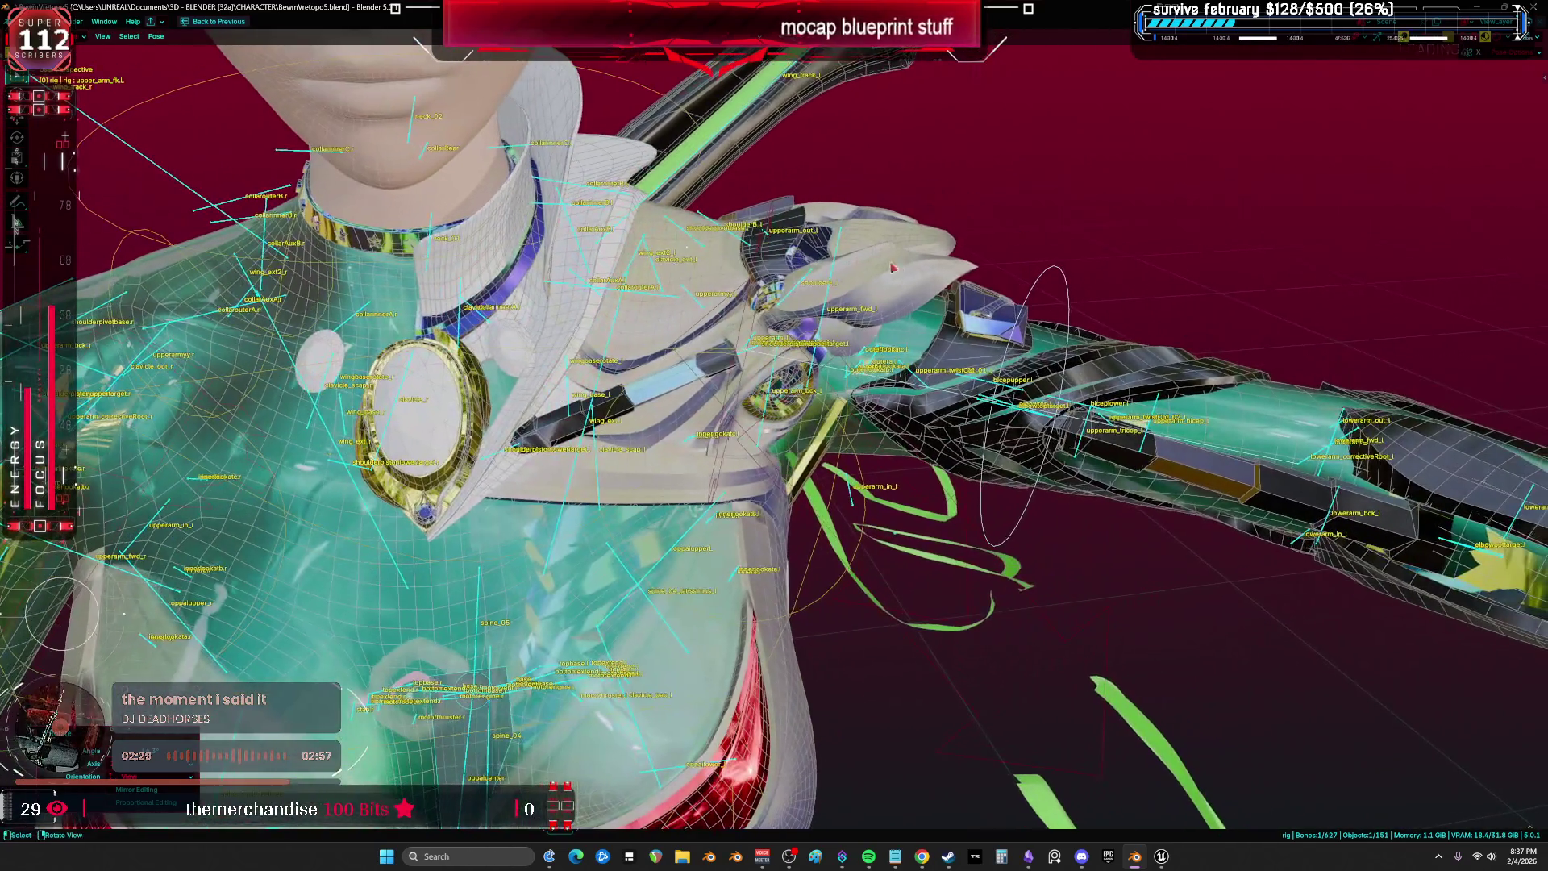
{"action": "mouse_move", "coordinate": [892, 267]}
{"action": "left_mouse_down"}
{"action": "mouse_move", "coordinate": [968, 613]}
{"action": "mouse_move", "coordinate": [737, 512]}
{"action": "mouse_move", "coordinate": [870, 521]}
{"action": "left_mouse_up"}
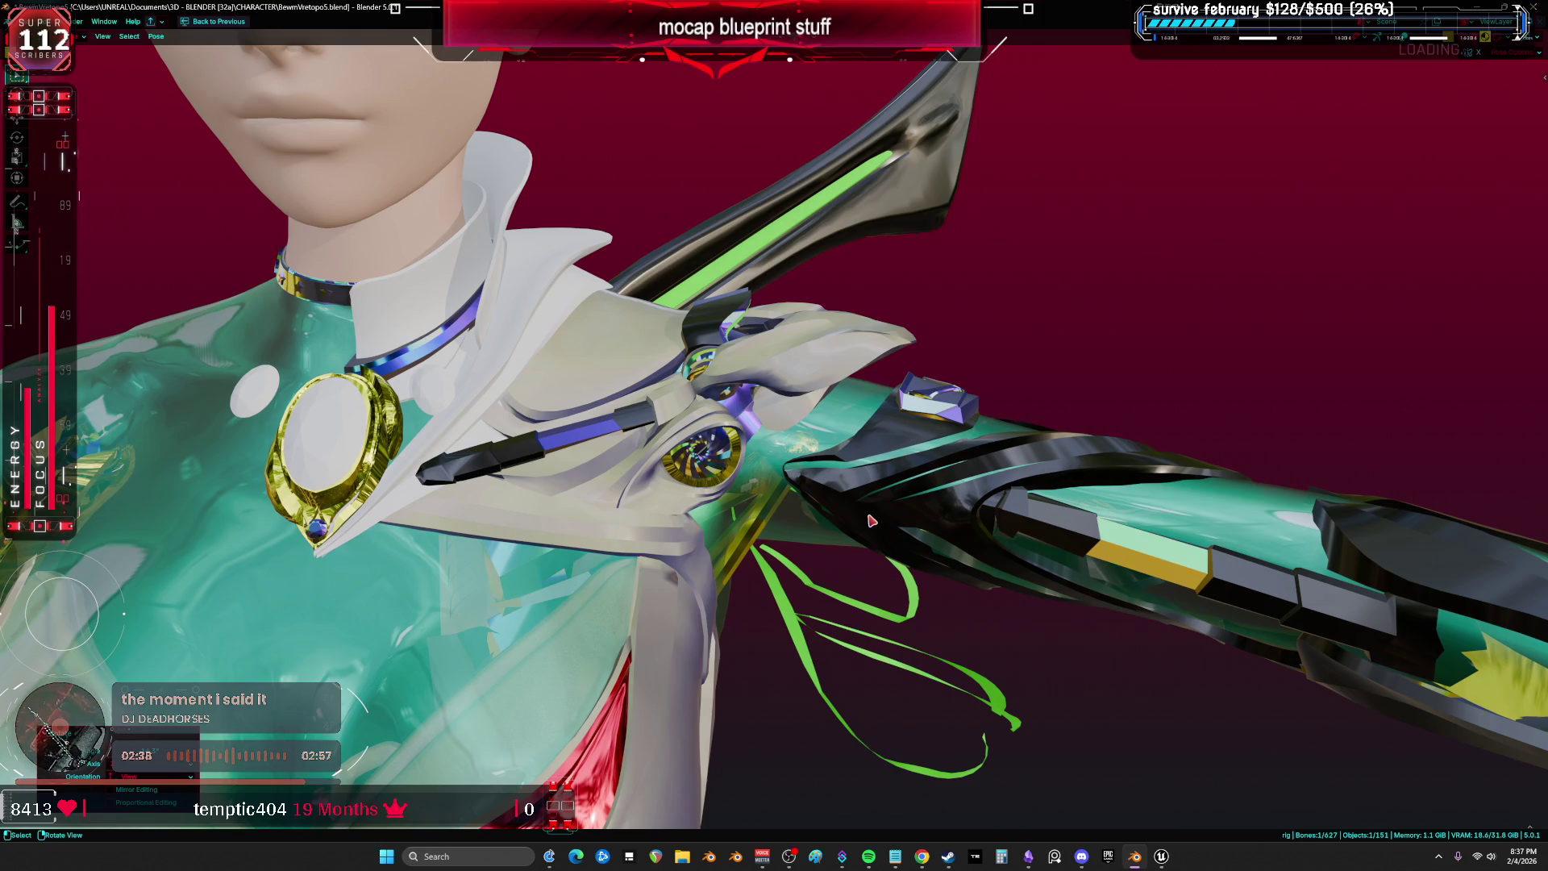
{"action": "mouse_move", "coordinate": [870, 521]}
{"action": "left_mouse_down"}
{"action": "mouse_move", "coordinate": [834, 484]}
{"action": "mouse_move", "coordinate": [867, 472]}
{"action": "left_mouse_up"}
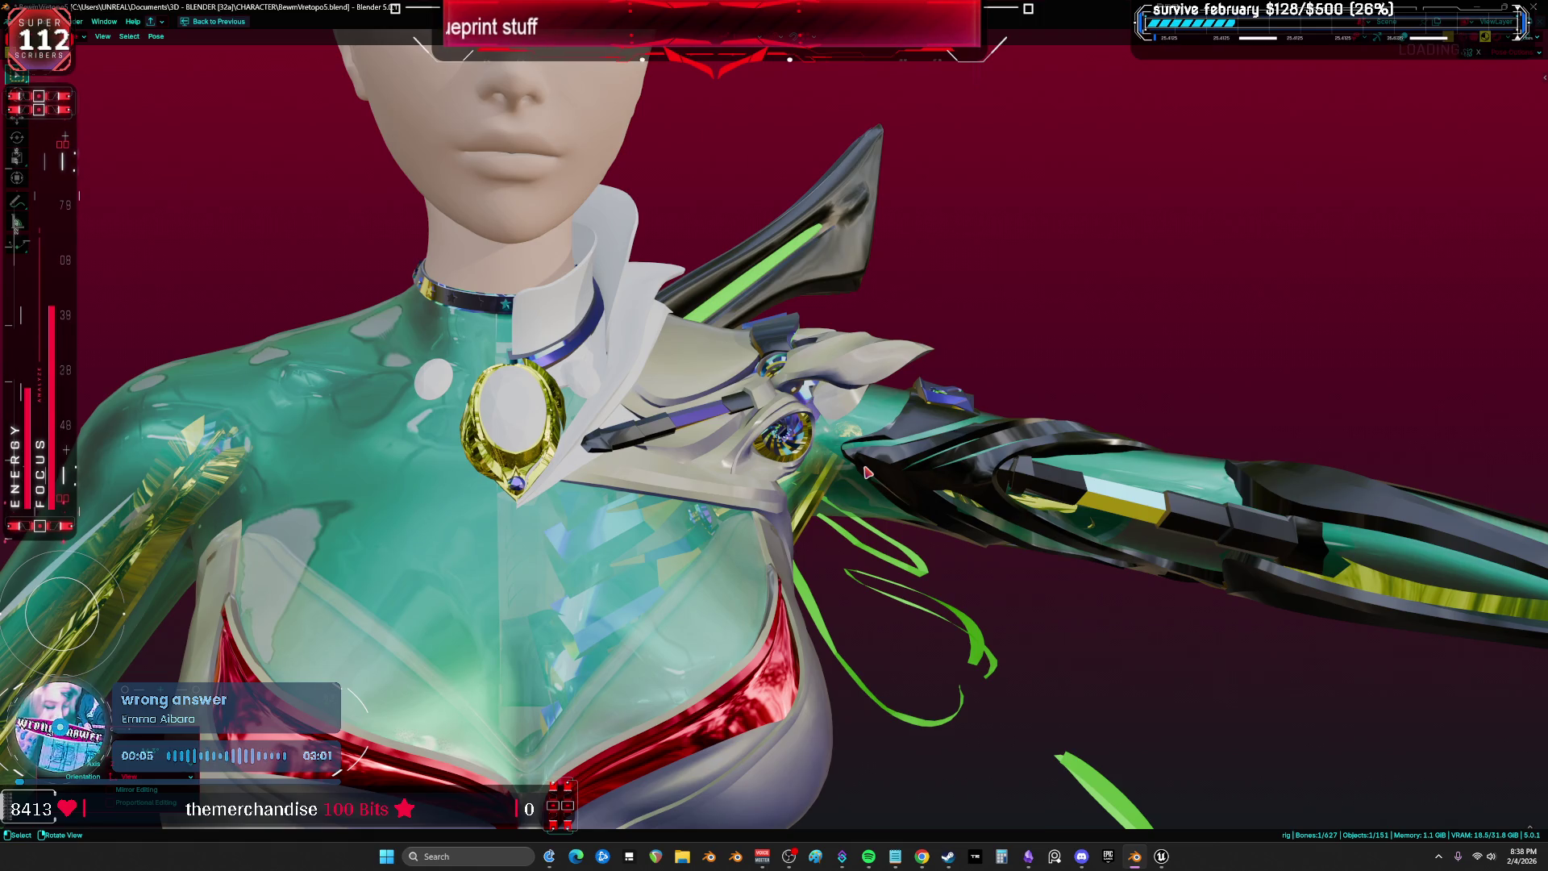
{"action": "mouse_move", "coordinate": [1153, 861]}
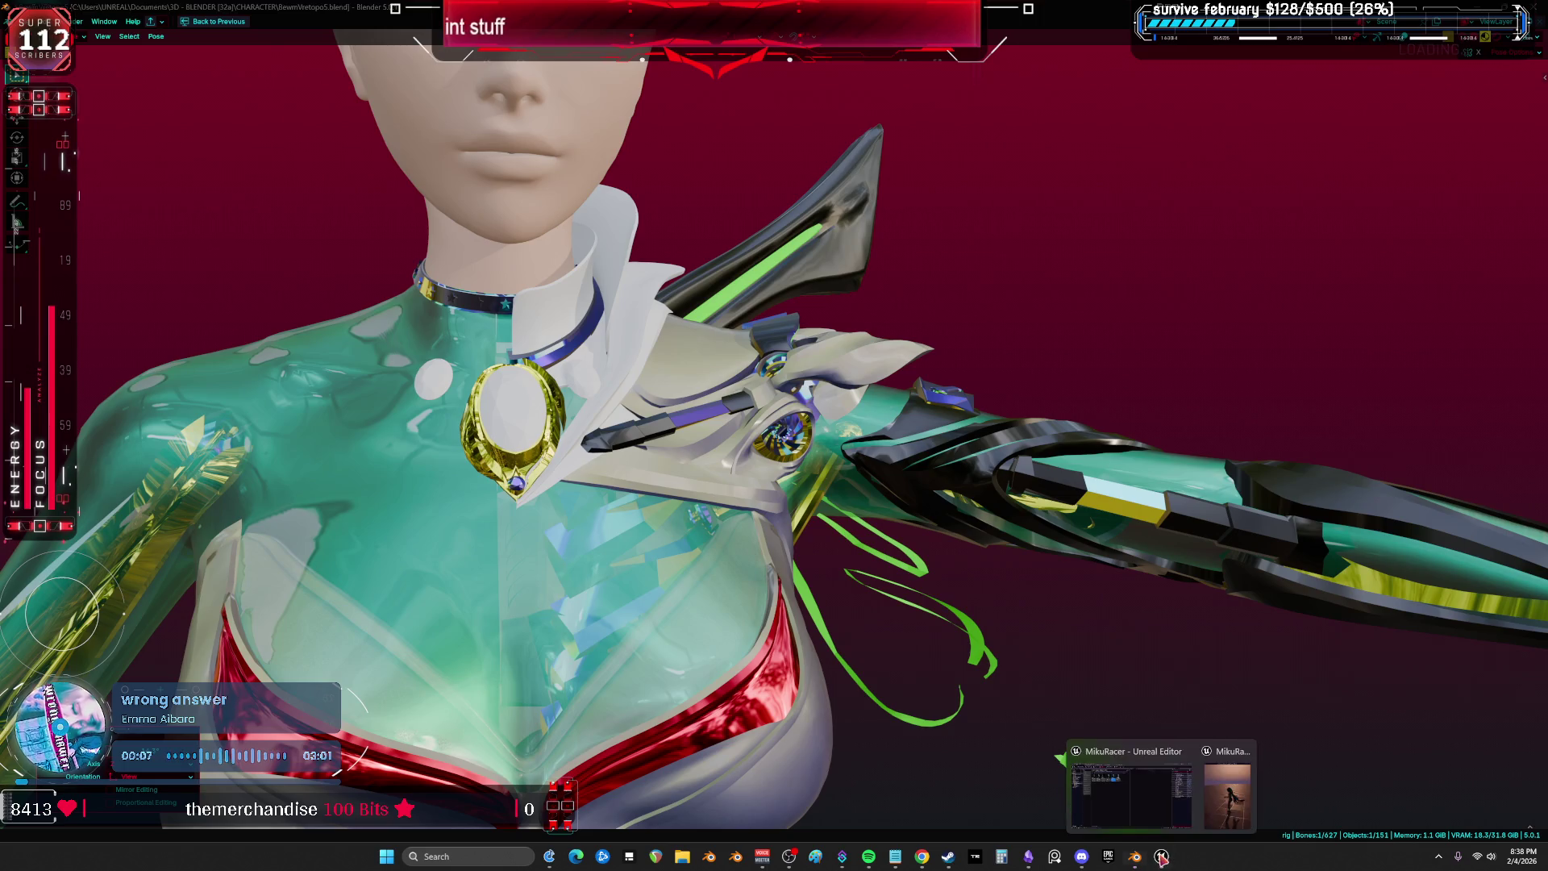
{"action": "left_click", "coordinate": [1145, 796]}
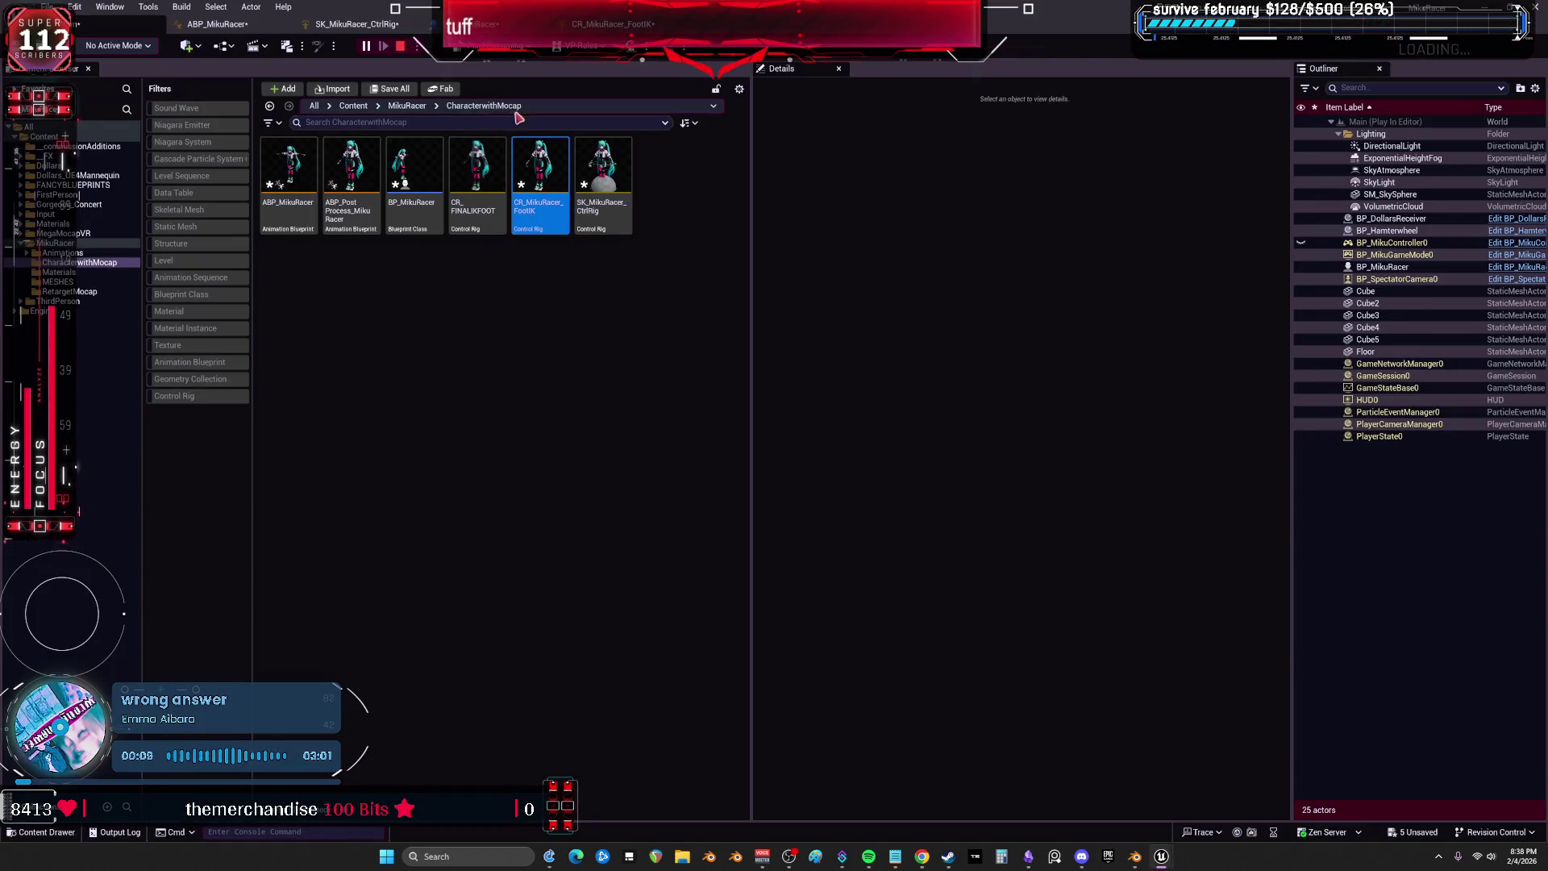
Stop the Play-In-Editor session from the Unreal toolbar.
{"action": "left_click", "coordinate": [398, 48]}
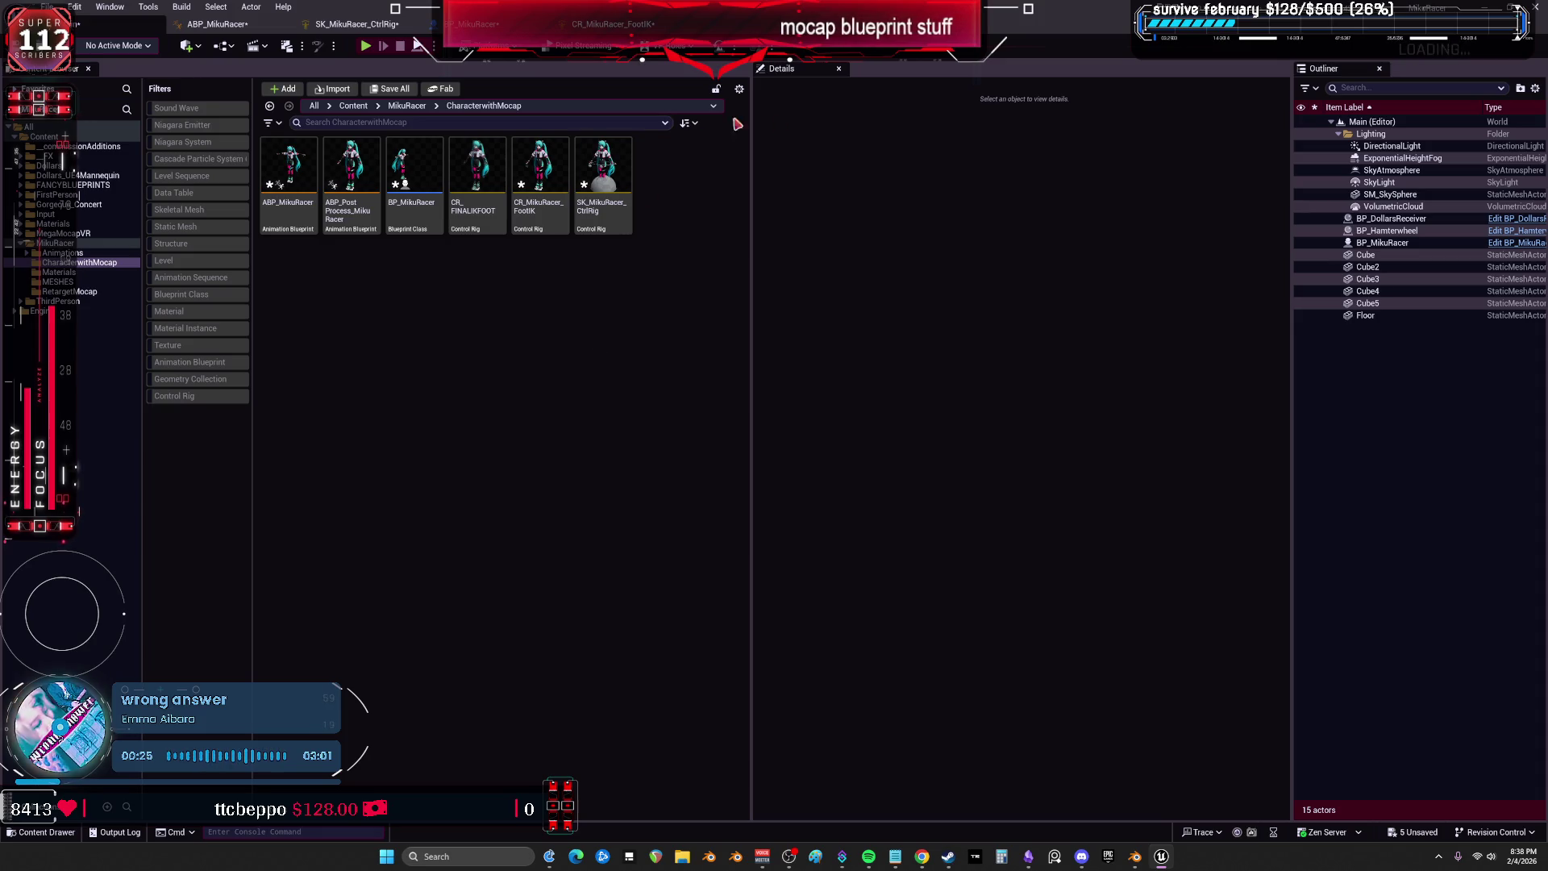
Turn overlays back on and clear user transforms on all bones to return the rig to rest pose.
{"action": "left_click", "coordinate": [1135, 858]}
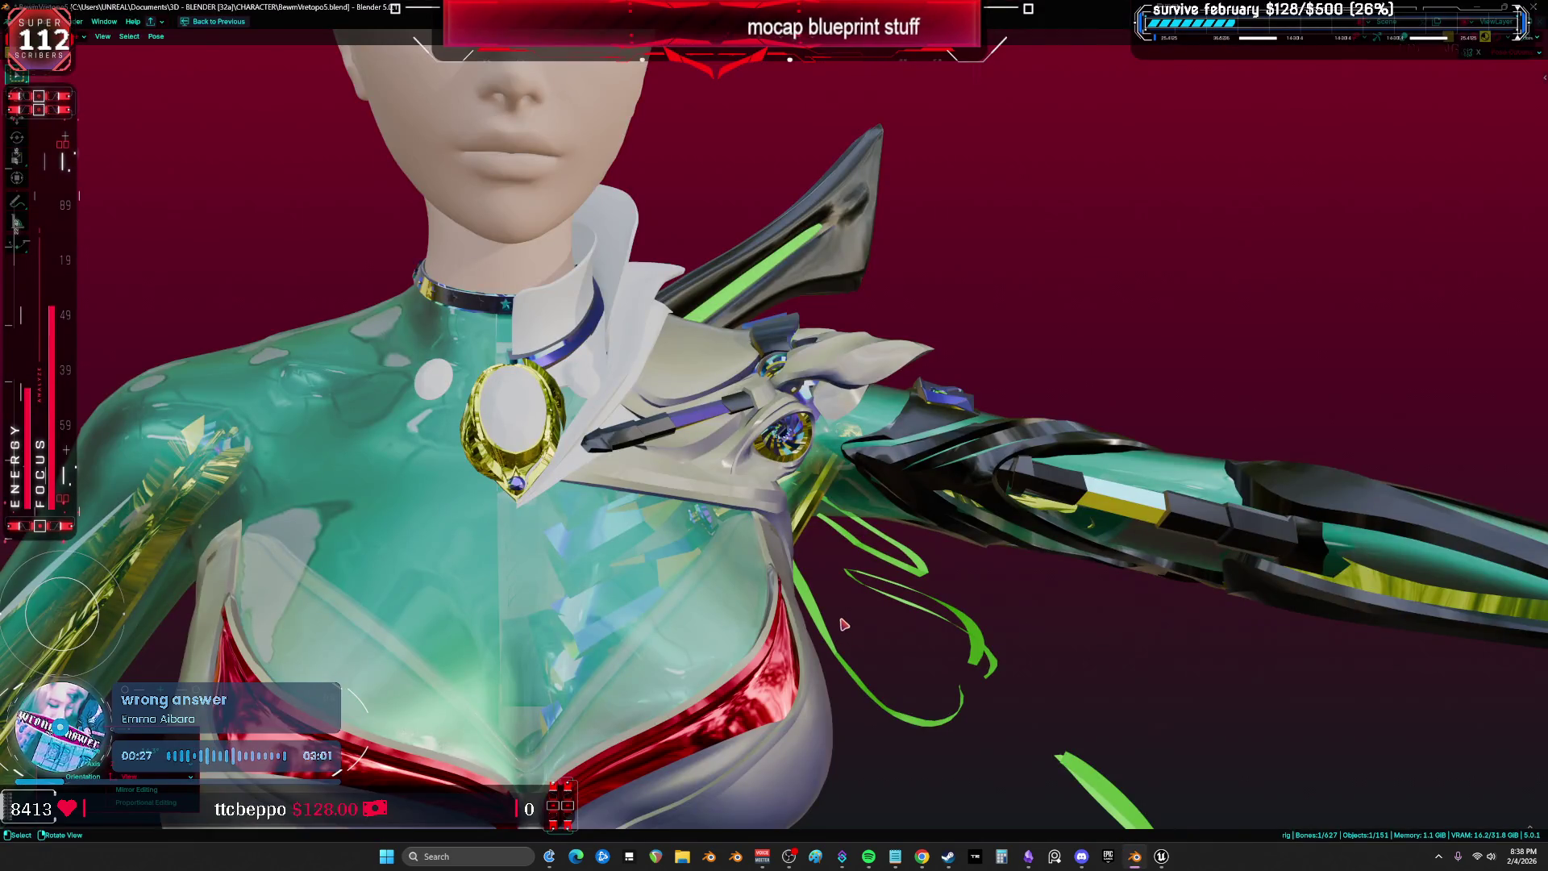
{"action": "scroll", "coordinate": [851, 591], "scroll_direction": "down", "scroll_amount": 3}
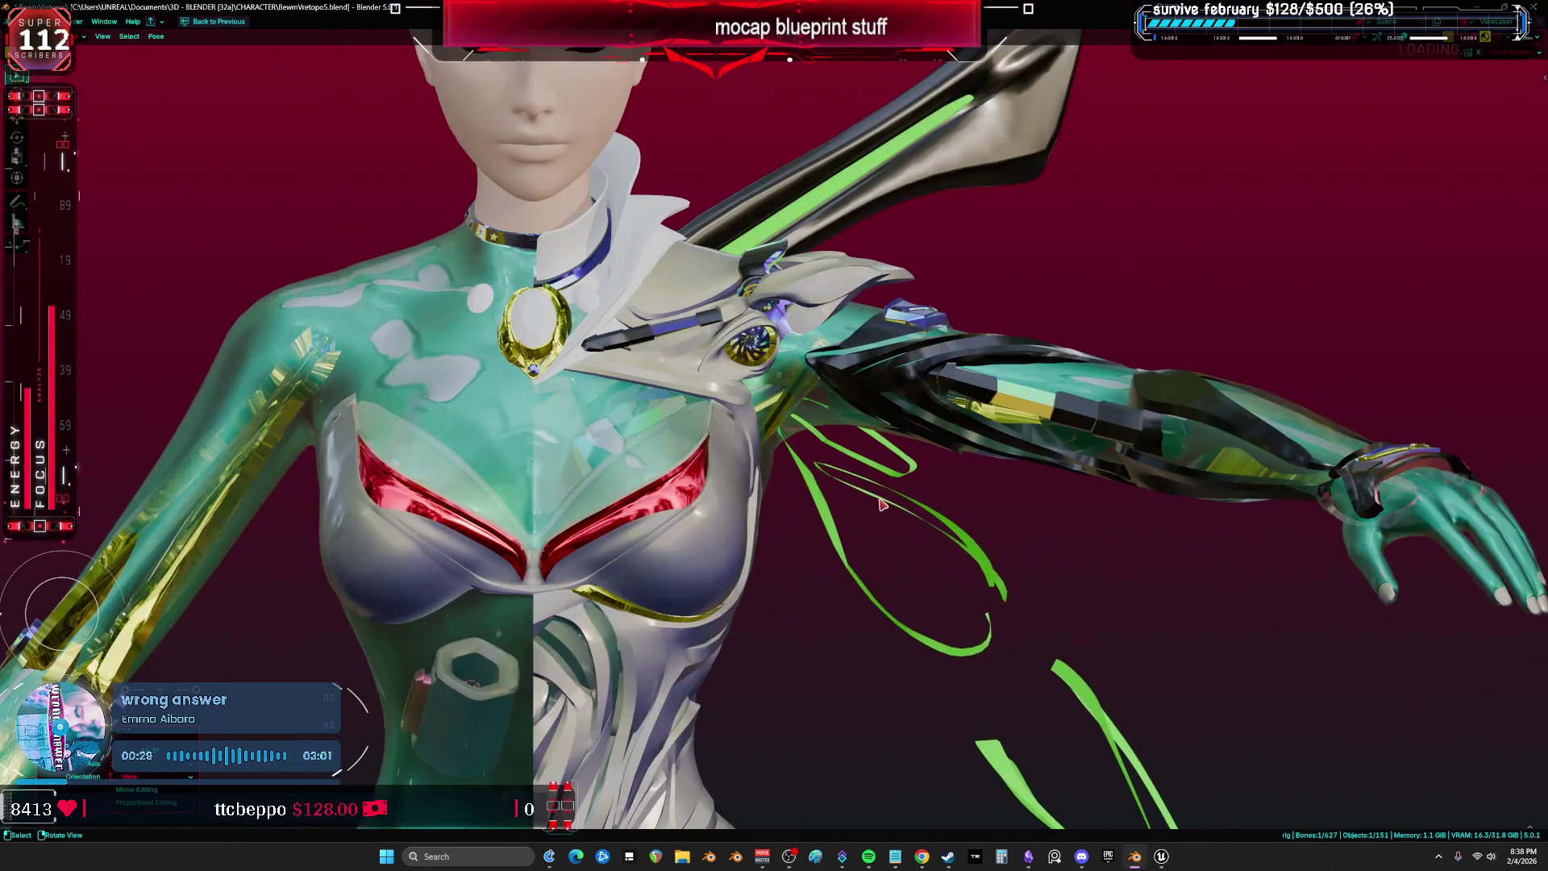
{"action": "key", "text": "shift+alt+z"}
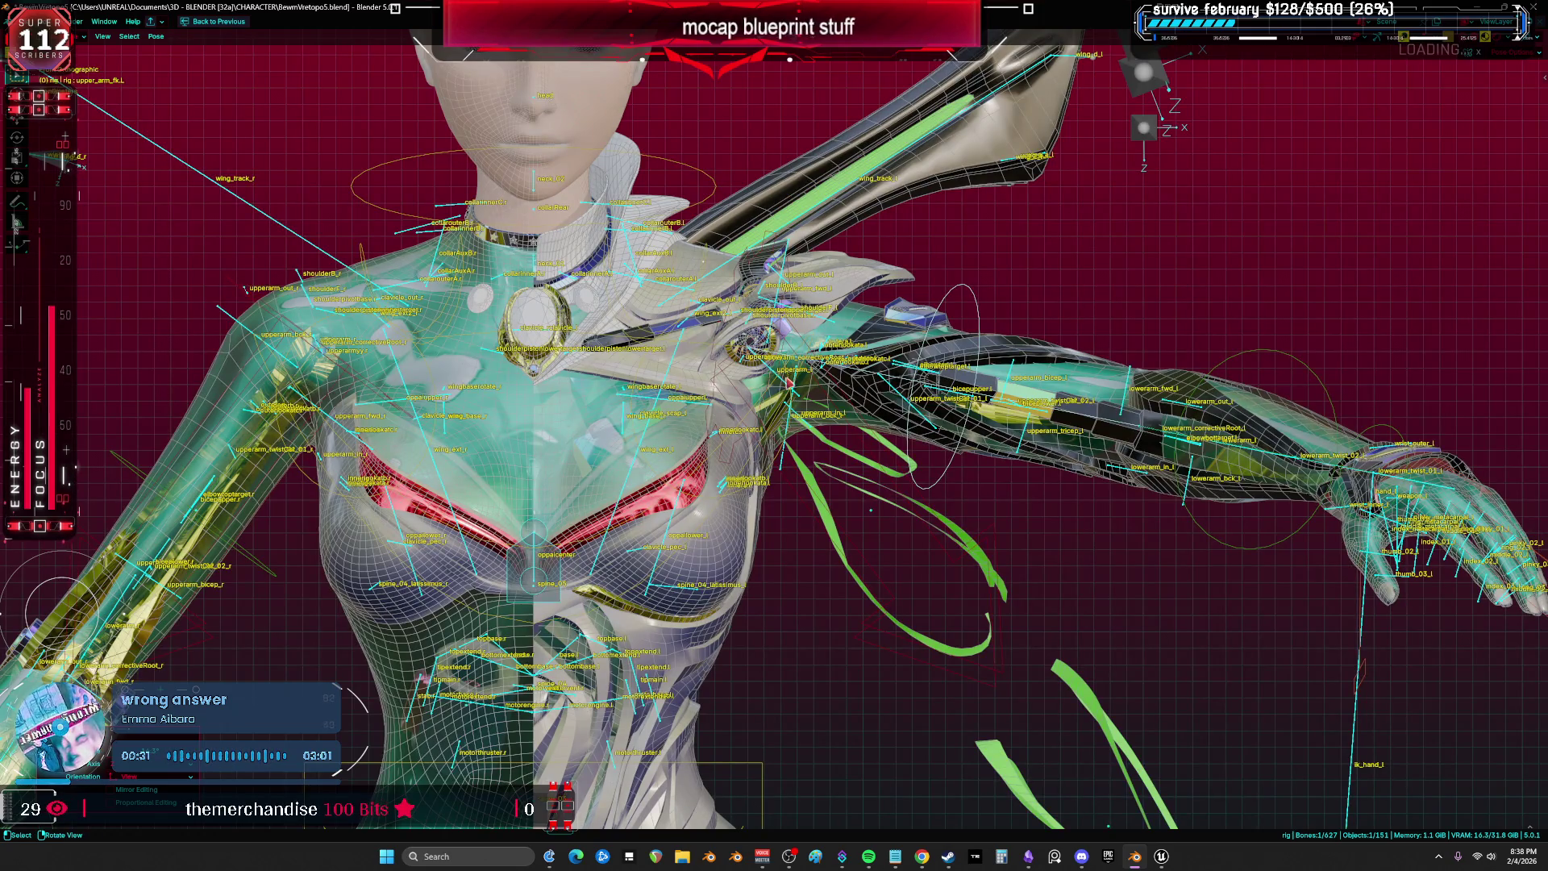
{"action": "key", "text": "a"}
{"action": "right_click", "coordinate": [876, 439]}
{"action": "left_click", "coordinate": [877, 440]}
In Object mode, isolate the rig in Local View with the body and armor meshes hidden.
{"action": "scroll", "coordinate": [975, 274], "scroll_direction": "down", "scroll_amount": 5}
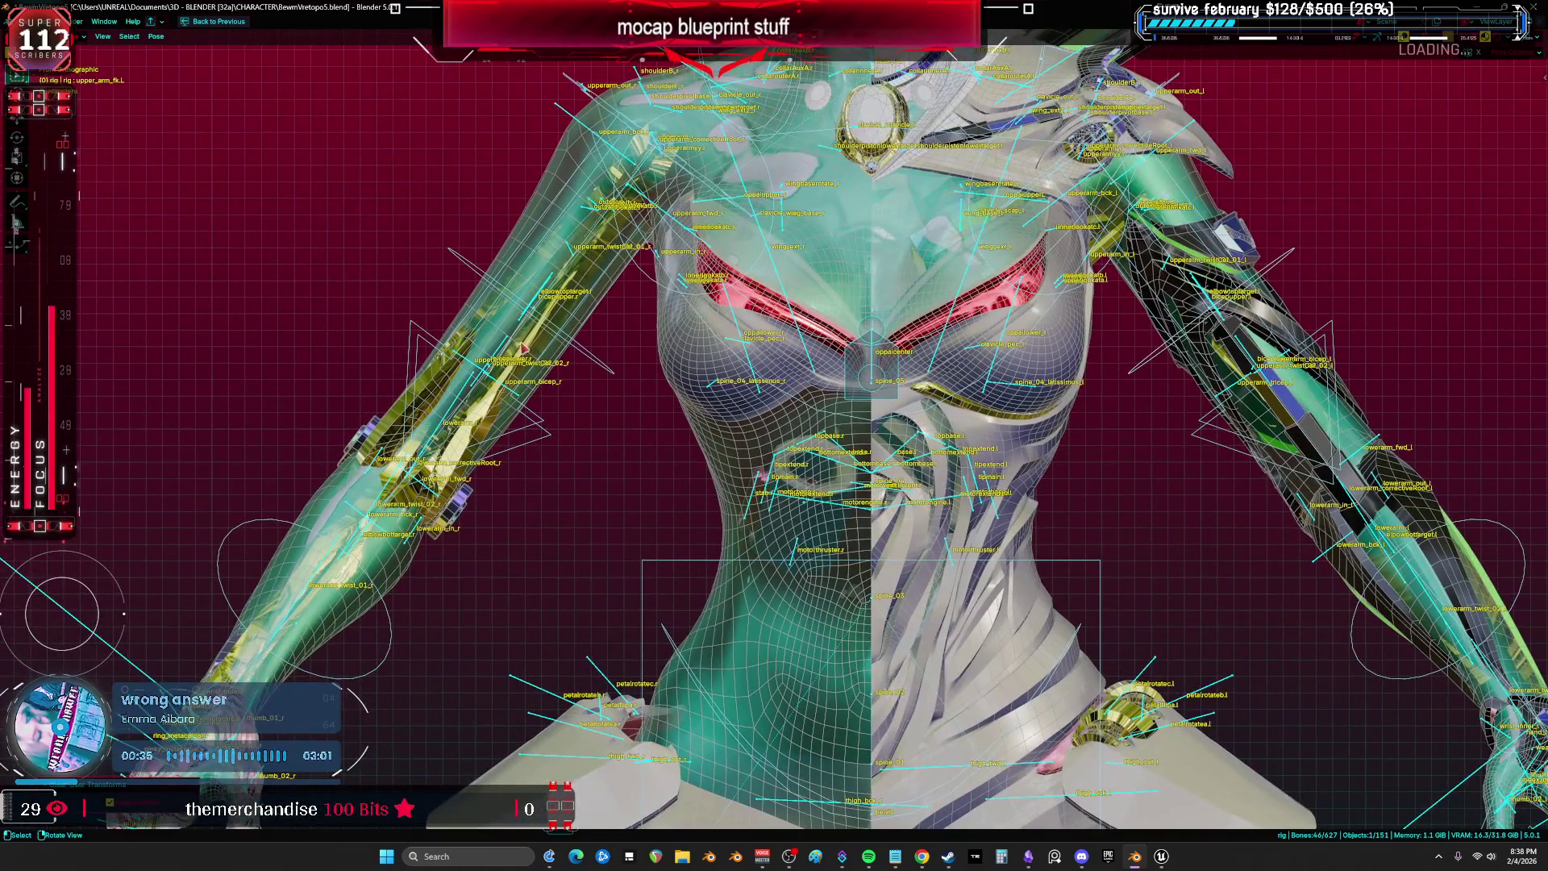
{"action": "left_click", "coordinate": [513, 350]}
{"action": "key", "text": "KP_Divide"}
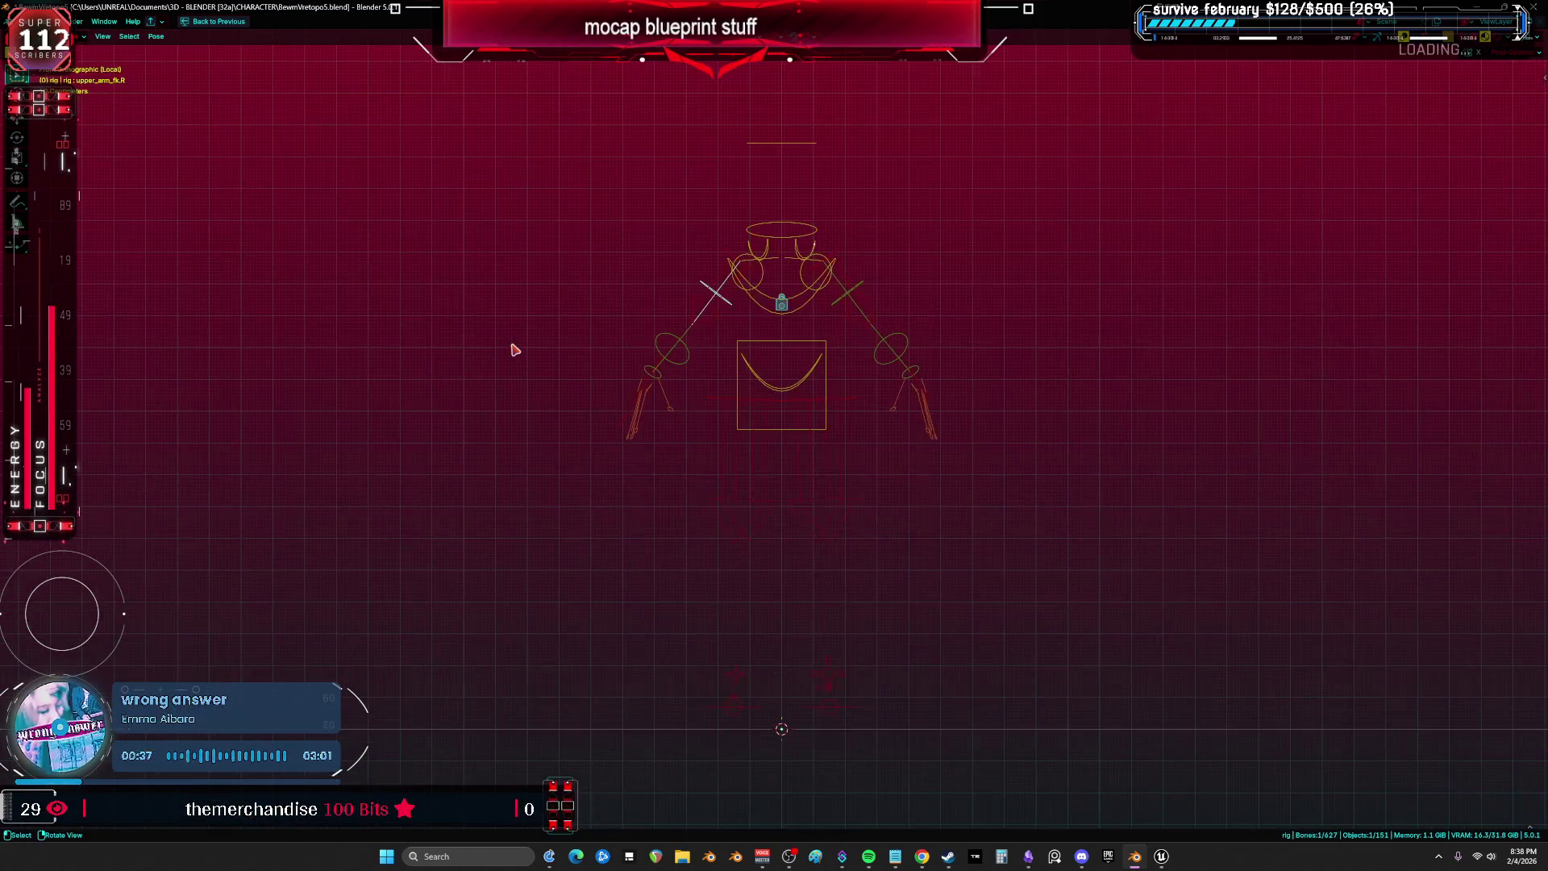
{"action": "key", "text": "KP_Divide"}
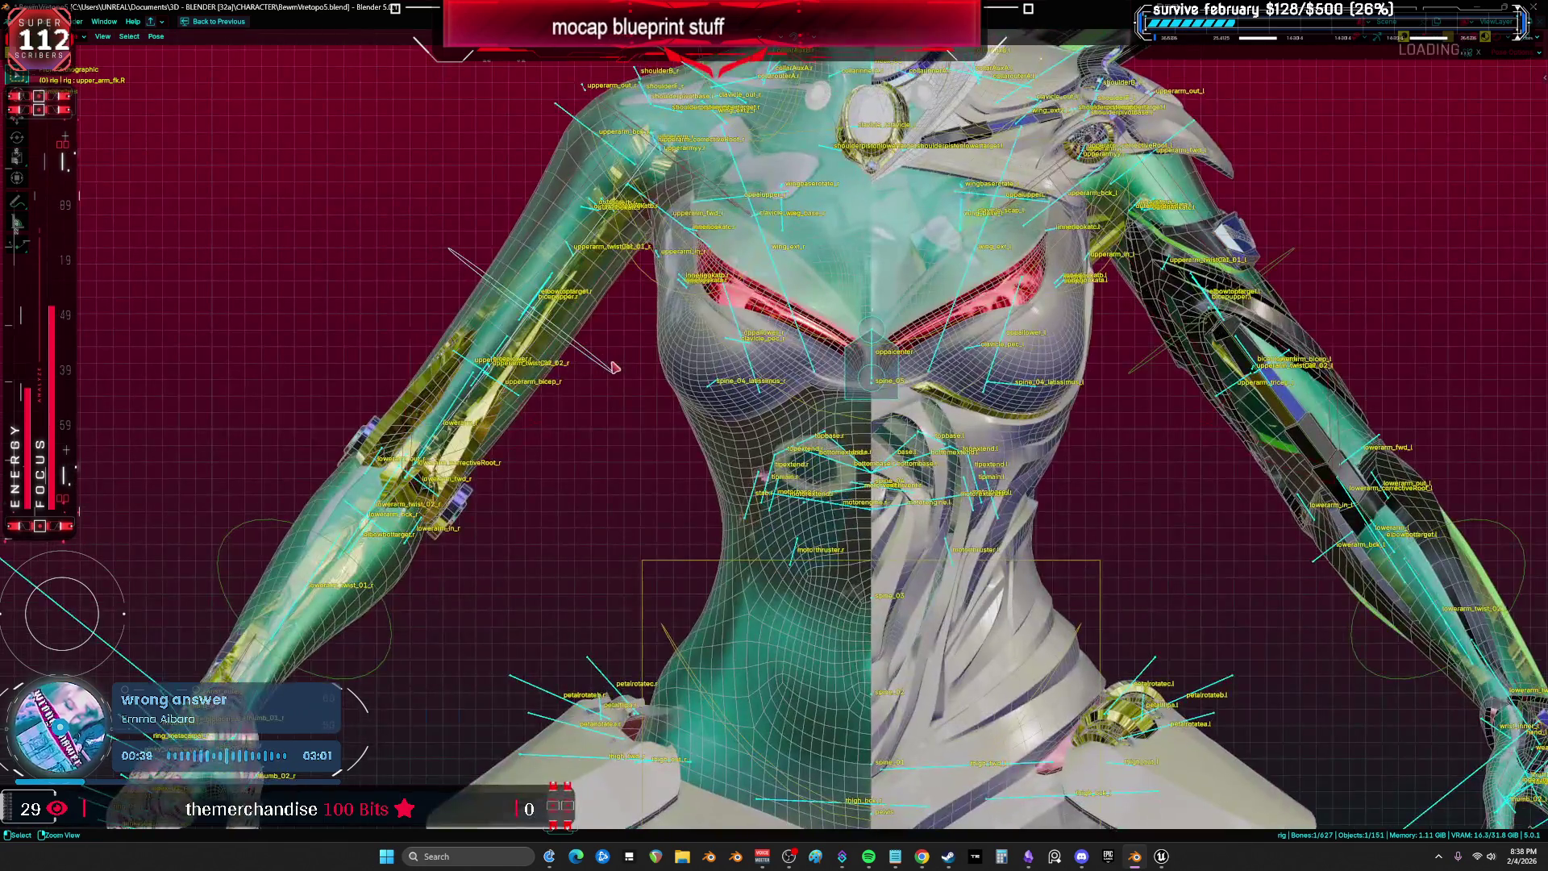
{"action": "left_click", "coordinate": [613, 367]}
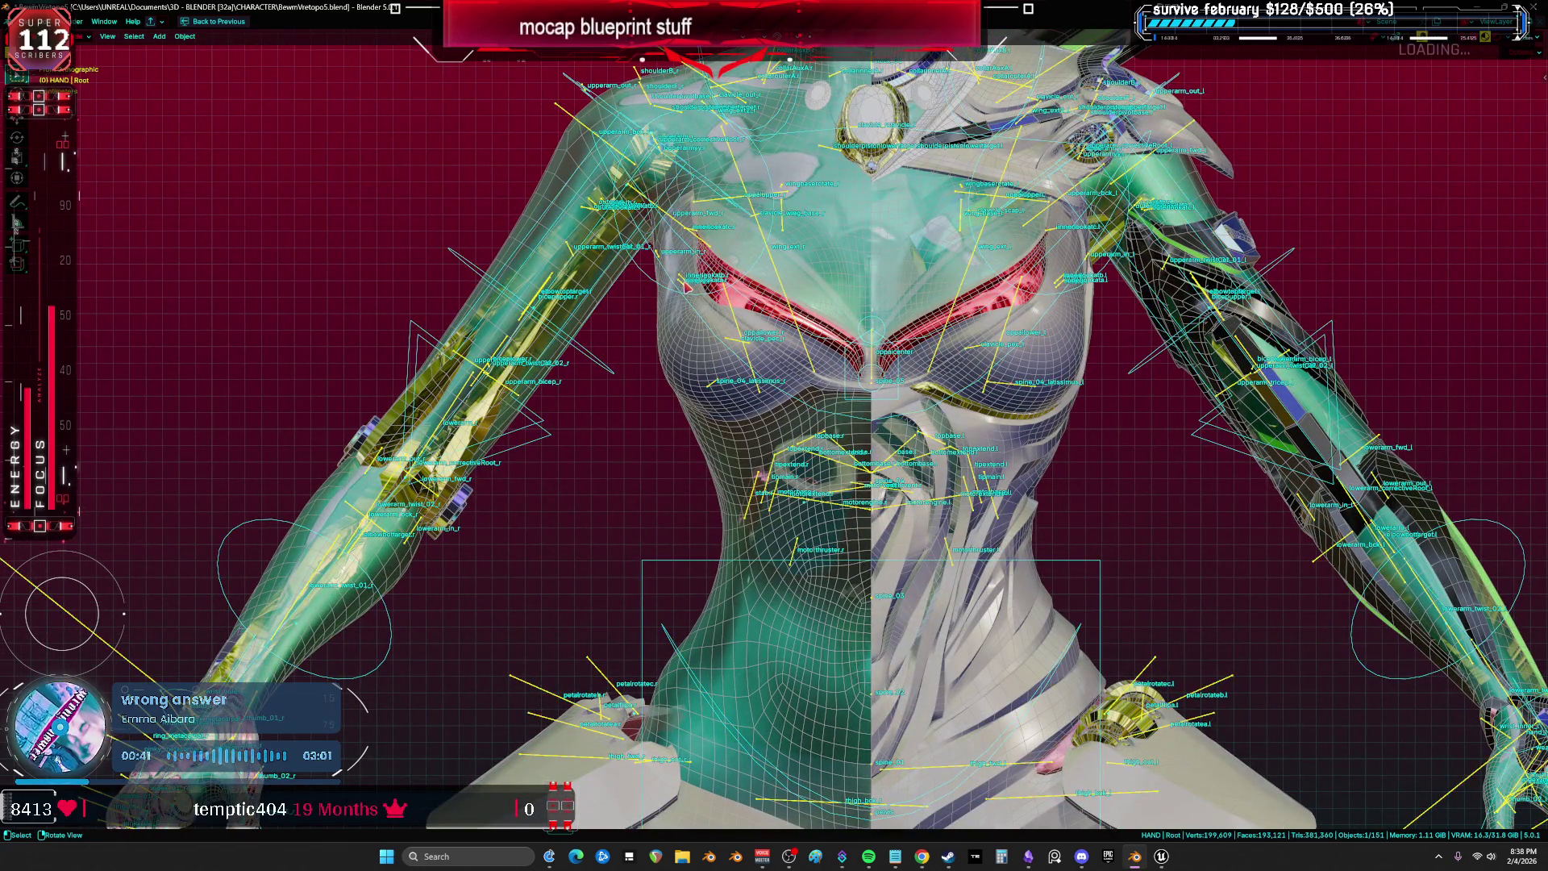
{"action": "key", "text": "KP_Divide"}
{"action": "scroll", "coordinate": [816, 409], "scroll_direction": "up", "scroll_amount": 5}
{"action": "mouse_move", "coordinate": [817, 410]}
{"action": "left_mouse_down"}
{"action": "mouse_move", "coordinate": [605, 349]}
{"action": "mouse_move", "coordinate": [604, 414]}
{"action": "mouse_move", "coordinate": [649, 409]}
{"action": "mouse_move", "coordinate": [701, 333]}
{"action": "mouse_move", "coordinate": [819, 276]}
{"action": "mouse_move", "coordinate": [846, 83]}
{"action": "mouse_move", "coordinate": [840, 345]}
{"action": "mouse_move", "coordinate": [812, 266]}
{"action": "mouse_move", "coordinate": [691, 315]}
{"action": "mouse_move", "coordinate": [728, 367]}
{"action": "mouse_move", "coordinate": [771, 384]}
{"action": "mouse_move", "coordinate": [680, 299]}
{"action": "mouse_move", "coordinate": [885, 321]}
{"action": "mouse_move", "coordinate": [849, 377]}
{"action": "left_mouse_up"}
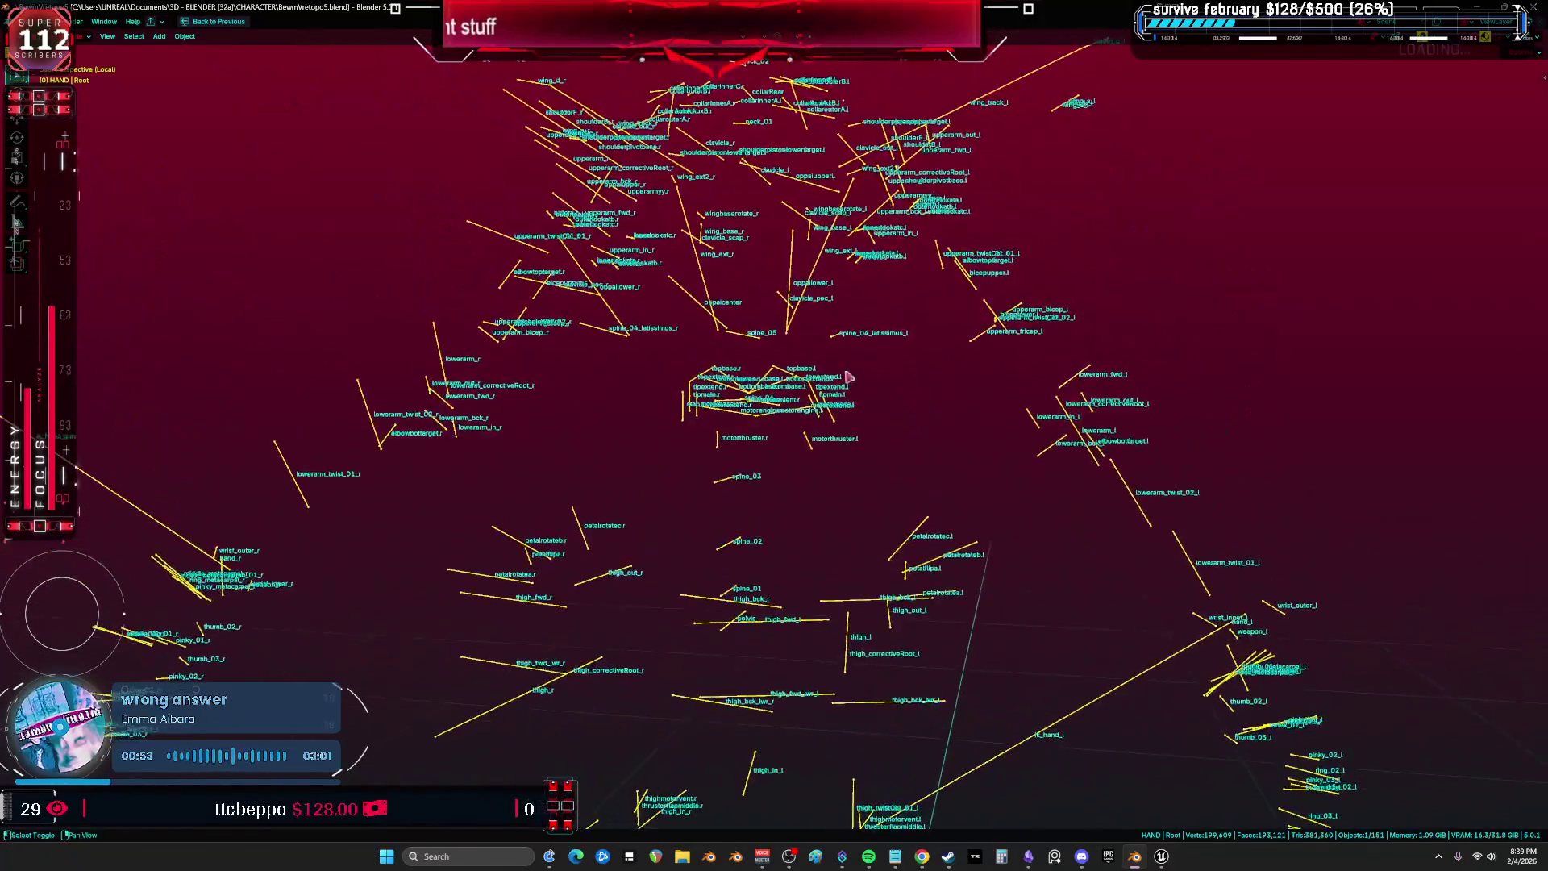
Set the armature's Viewport Display to show bones as Octahedral shapes.
{"action": "key", "text": "ctrl+space"}
{"action": "scroll", "coordinate": [1276, 704], "scroll_direction": "down", "scroll_amount": 4}
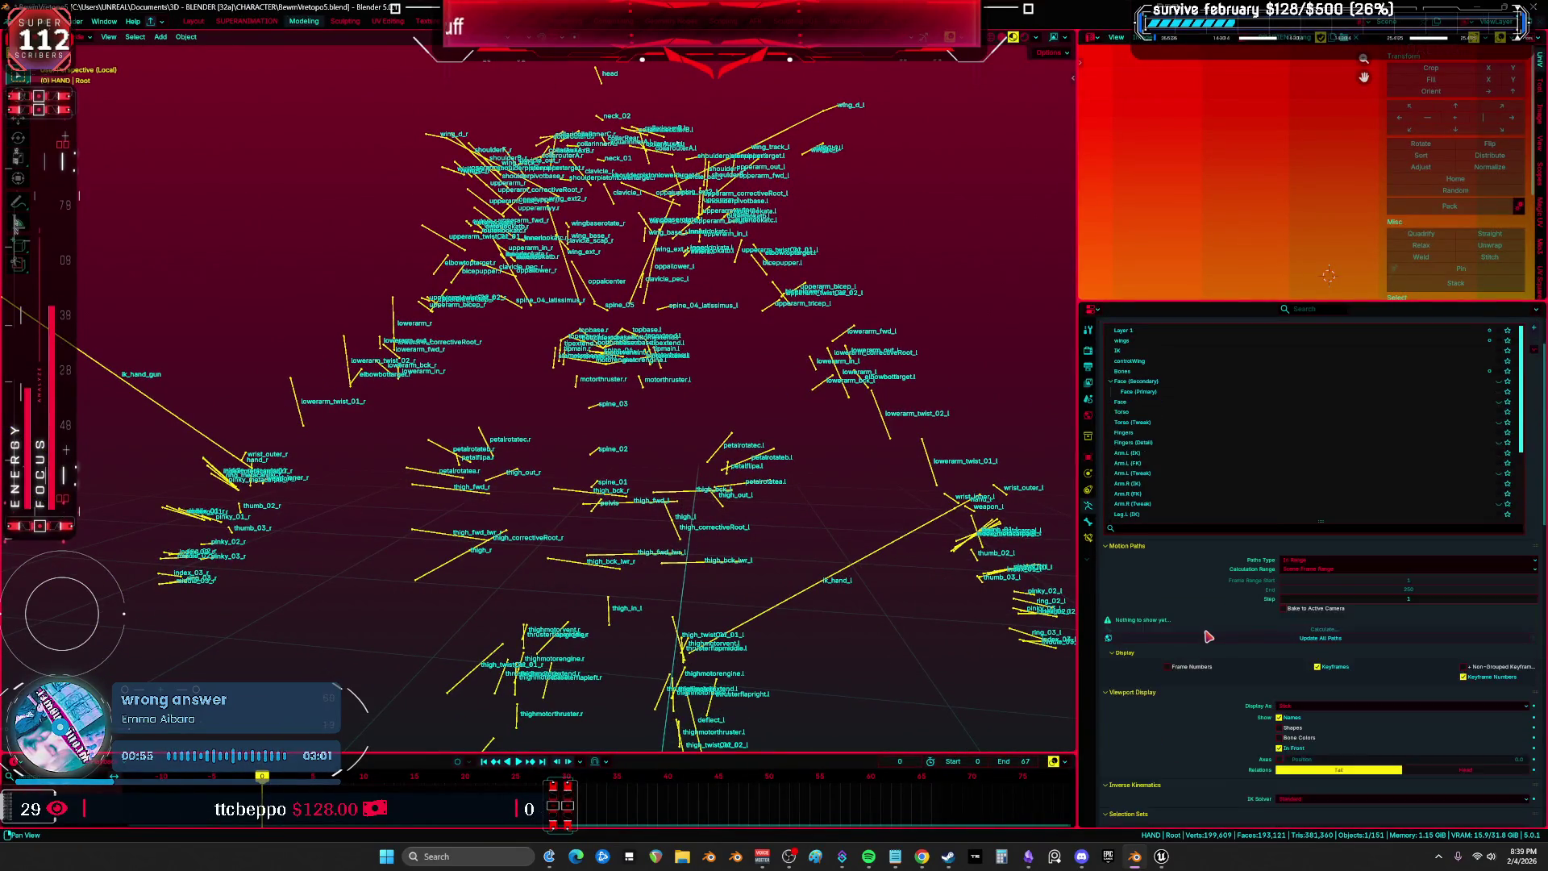
{"action": "left_click", "coordinate": [1319, 658]}
{"action": "left_click", "coordinate": [1298, 668]}
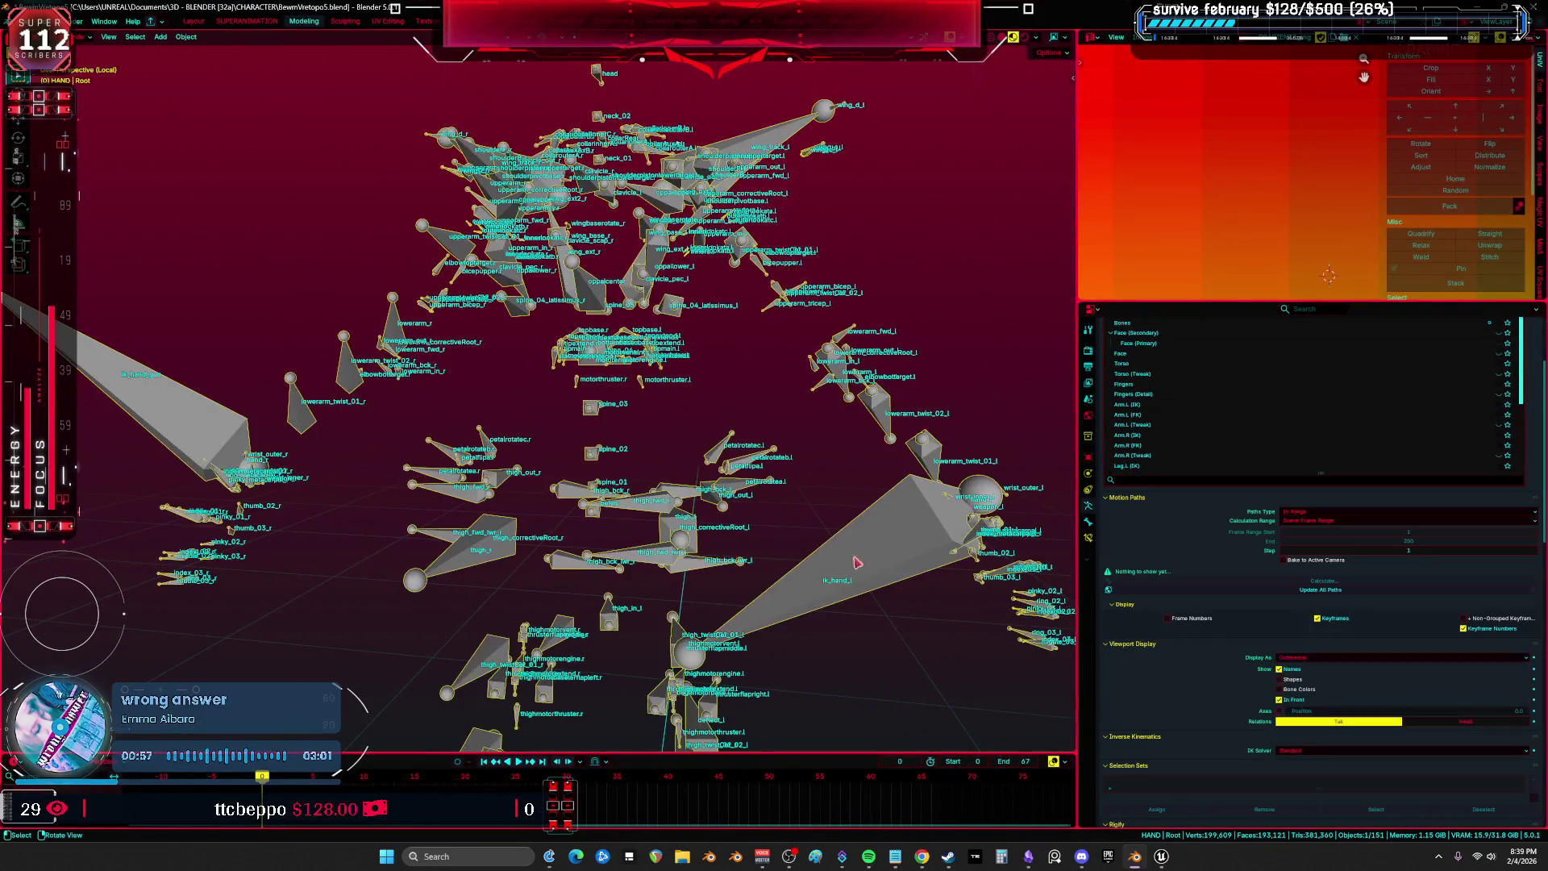
{"action": "key", "text": "ctrl+alt+space"}
Inspect all bones in Edit mode in Local View, then exit Local View to restore the meshes.
{"action": "key", "text": "KP_Divide"}
{"action": "mouse_move", "coordinate": [901, 419]}
{"action": "left_mouse_down"}
{"action": "mouse_move", "coordinate": [755, 419]}
{"action": "mouse_move", "coordinate": [794, 507]}
{"action": "mouse_move", "coordinate": [636, 453]}
{"action": "mouse_move", "coordinate": [743, 390]}
{"action": "mouse_move", "coordinate": [726, 376]}
{"action": "left_mouse_up"}
{"action": "left_click", "coordinate": [726, 376]}
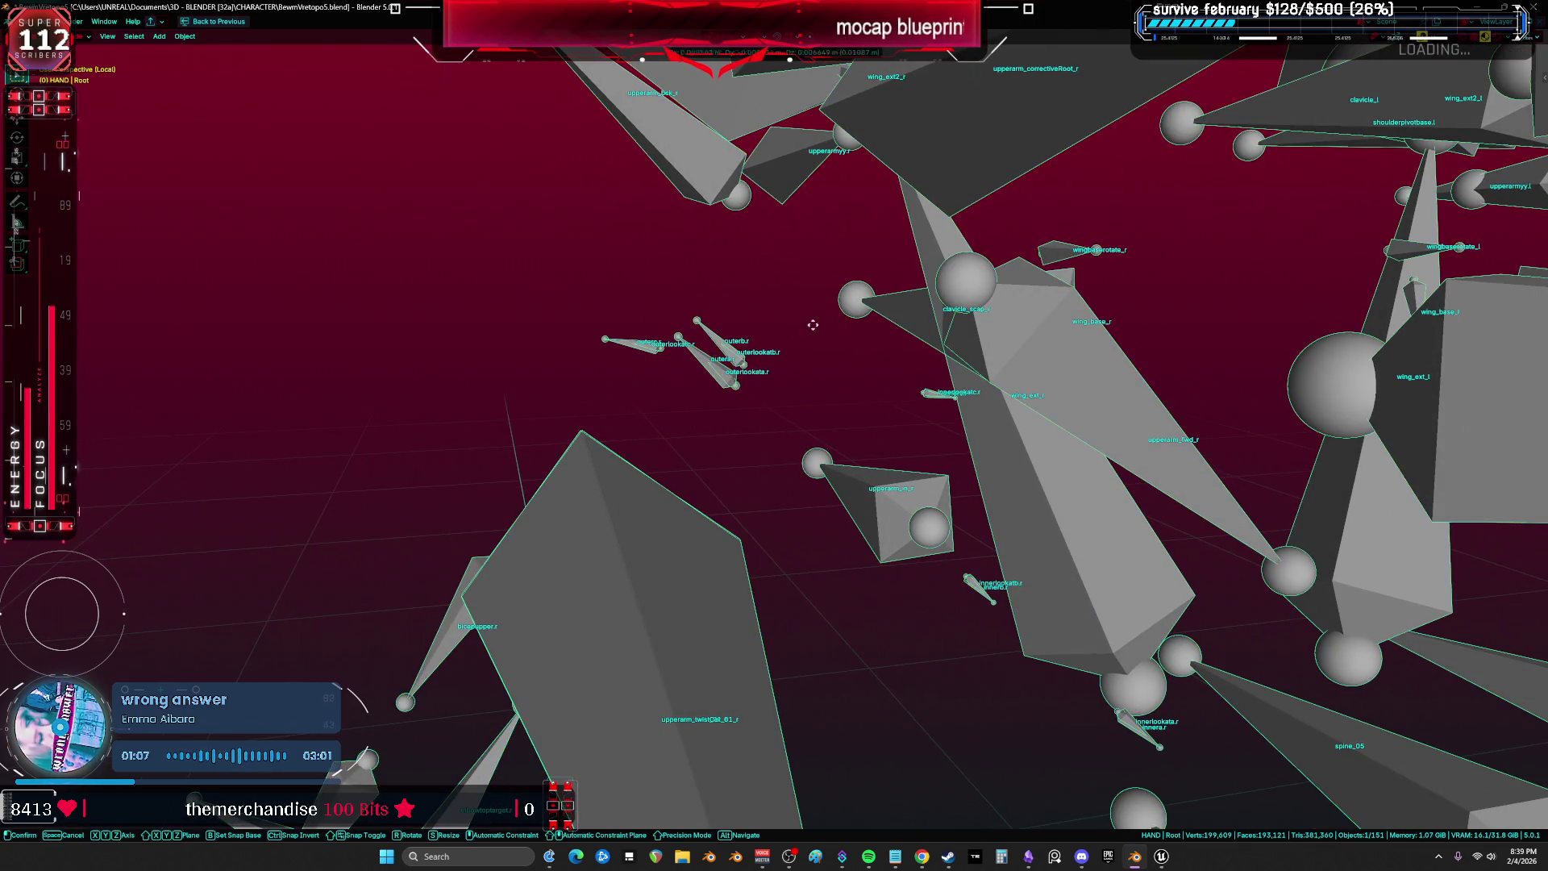
{"action": "key", "text": "Tab"}
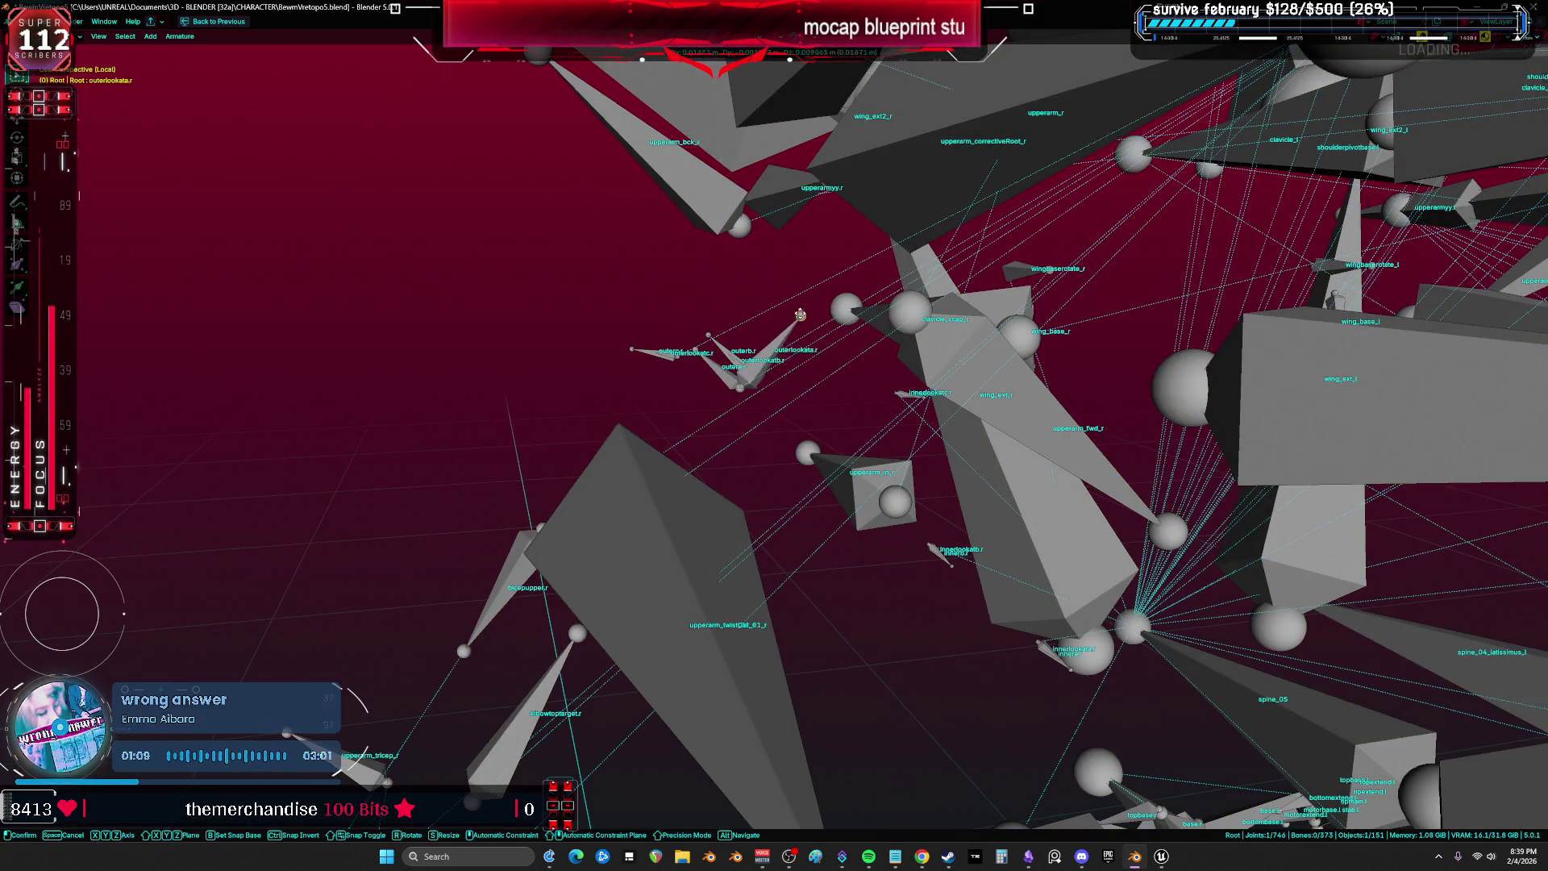
{"action": "key", "text": "Escape"}
{"action": "mouse_move", "coordinate": [839, 348]}
{"action": "left_mouse_down"}
{"action": "mouse_move", "coordinate": [798, 409]}
{"action": "mouse_move", "coordinate": [786, 502]}
{"action": "left_mouse_up"}
{"action": "key", "text": "a"}
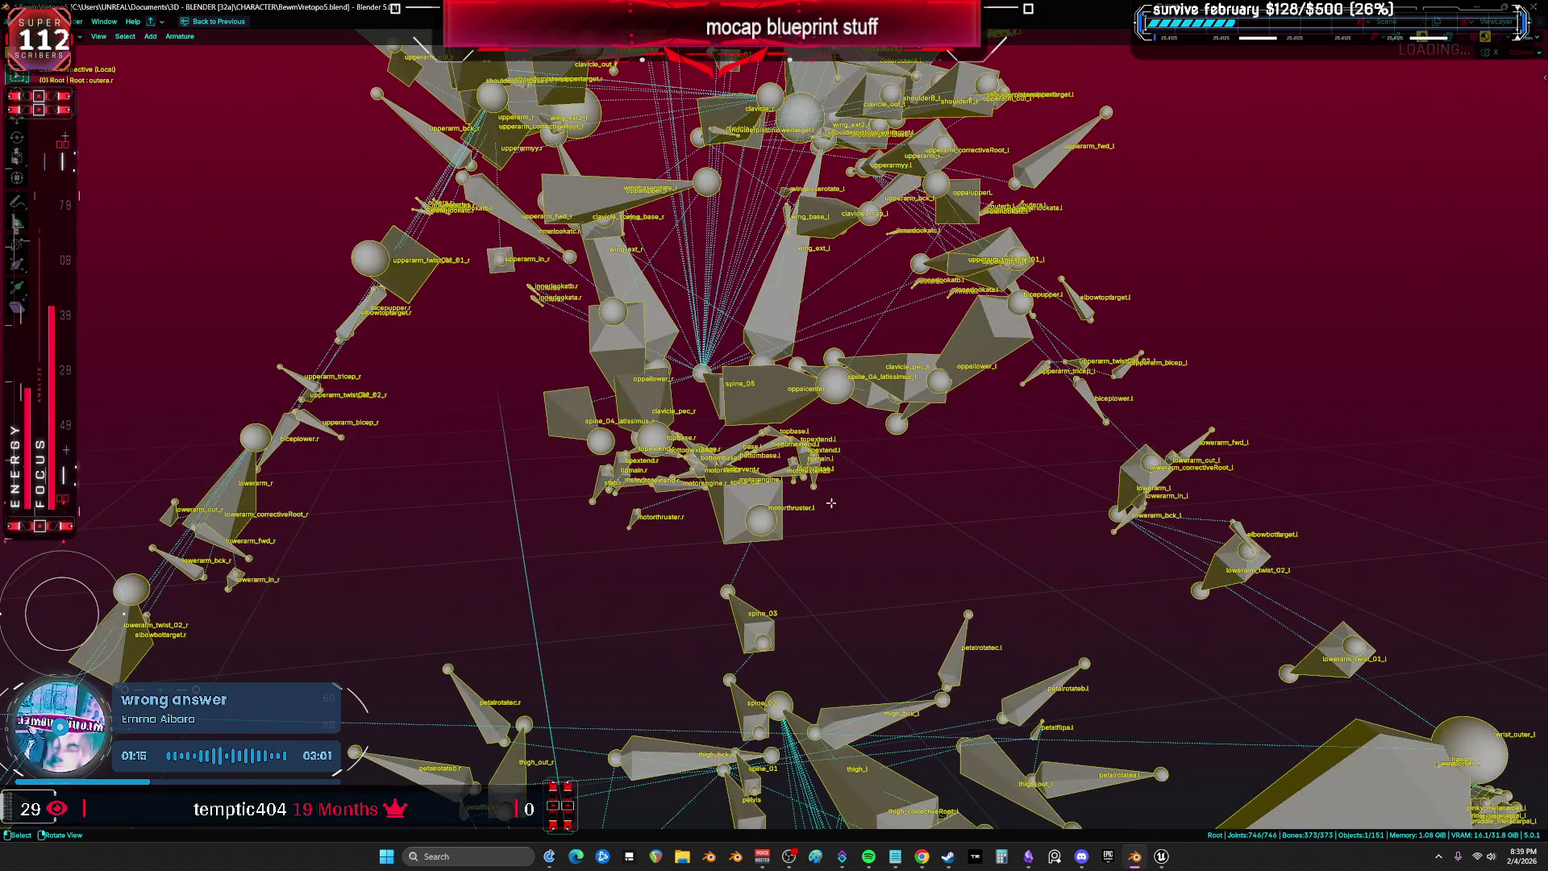
{"action": "scroll", "coordinate": [870, 559], "scroll_direction": "down", "scroll_amount": 2}
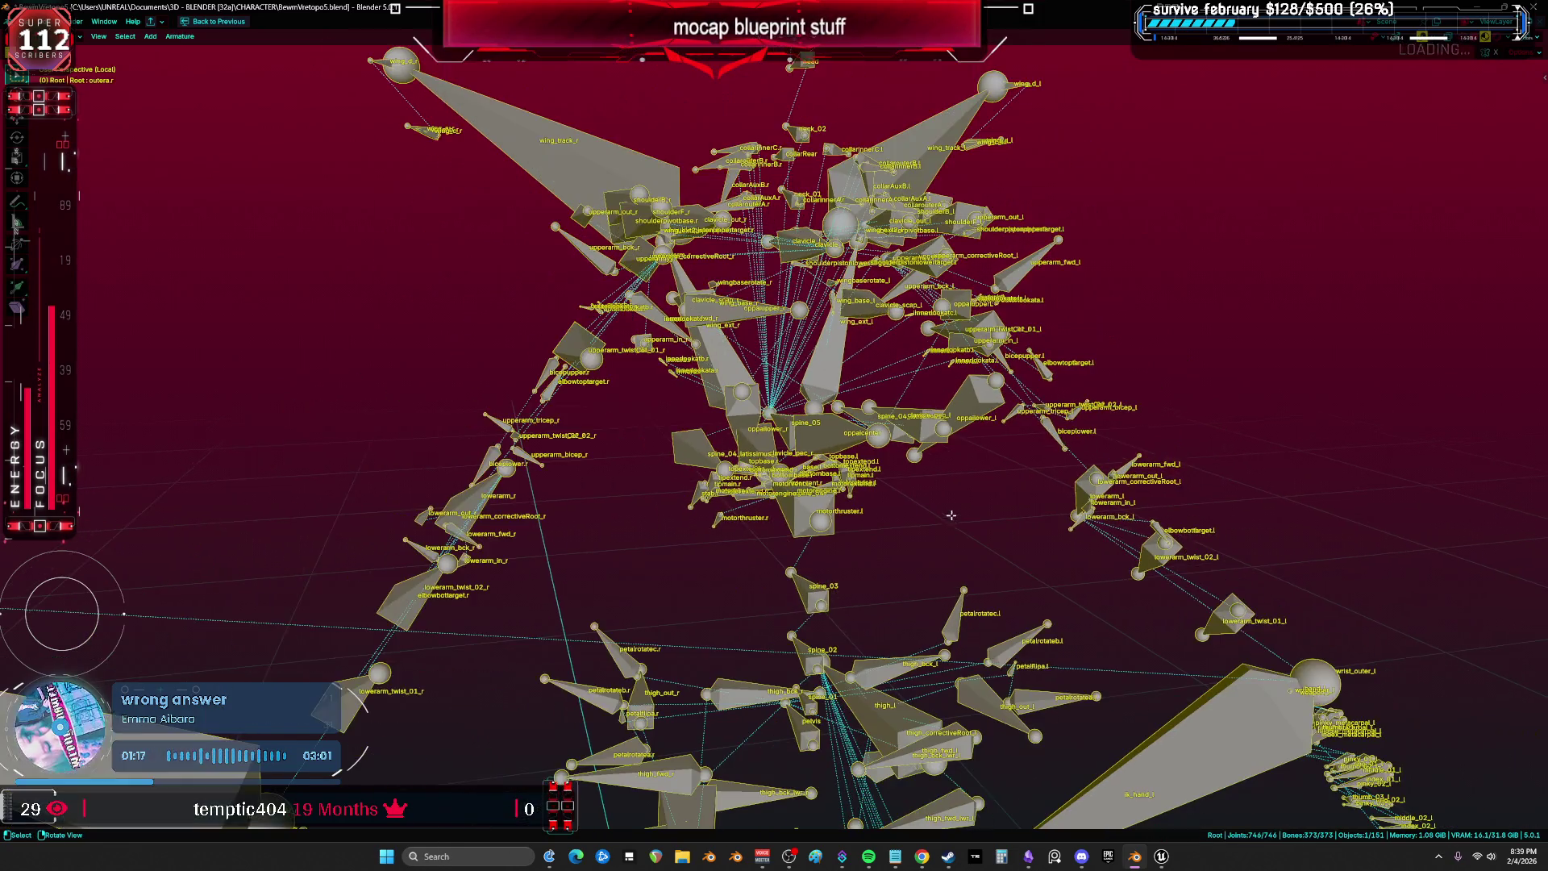
{"action": "mouse_move", "coordinate": [973, 491]}
{"action": "left_mouse_down"}
{"action": "mouse_move", "coordinate": [973, 588]}
{"action": "mouse_move", "coordinate": [873, 292]}
{"action": "mouse_move", "coordinate": [746, 342]}
{"action": "mouse_move", "coordinate": [909, 412]}
{"action": "mouse_move", "coordinate": [606, 327]}
{"action": "mouse_move", "coordinate": [793, 389]}
{"action": "left_mouse_up"}
{"action": "key", "text": "Tab"}
{"action": "key", "text": "KP_Divide"}
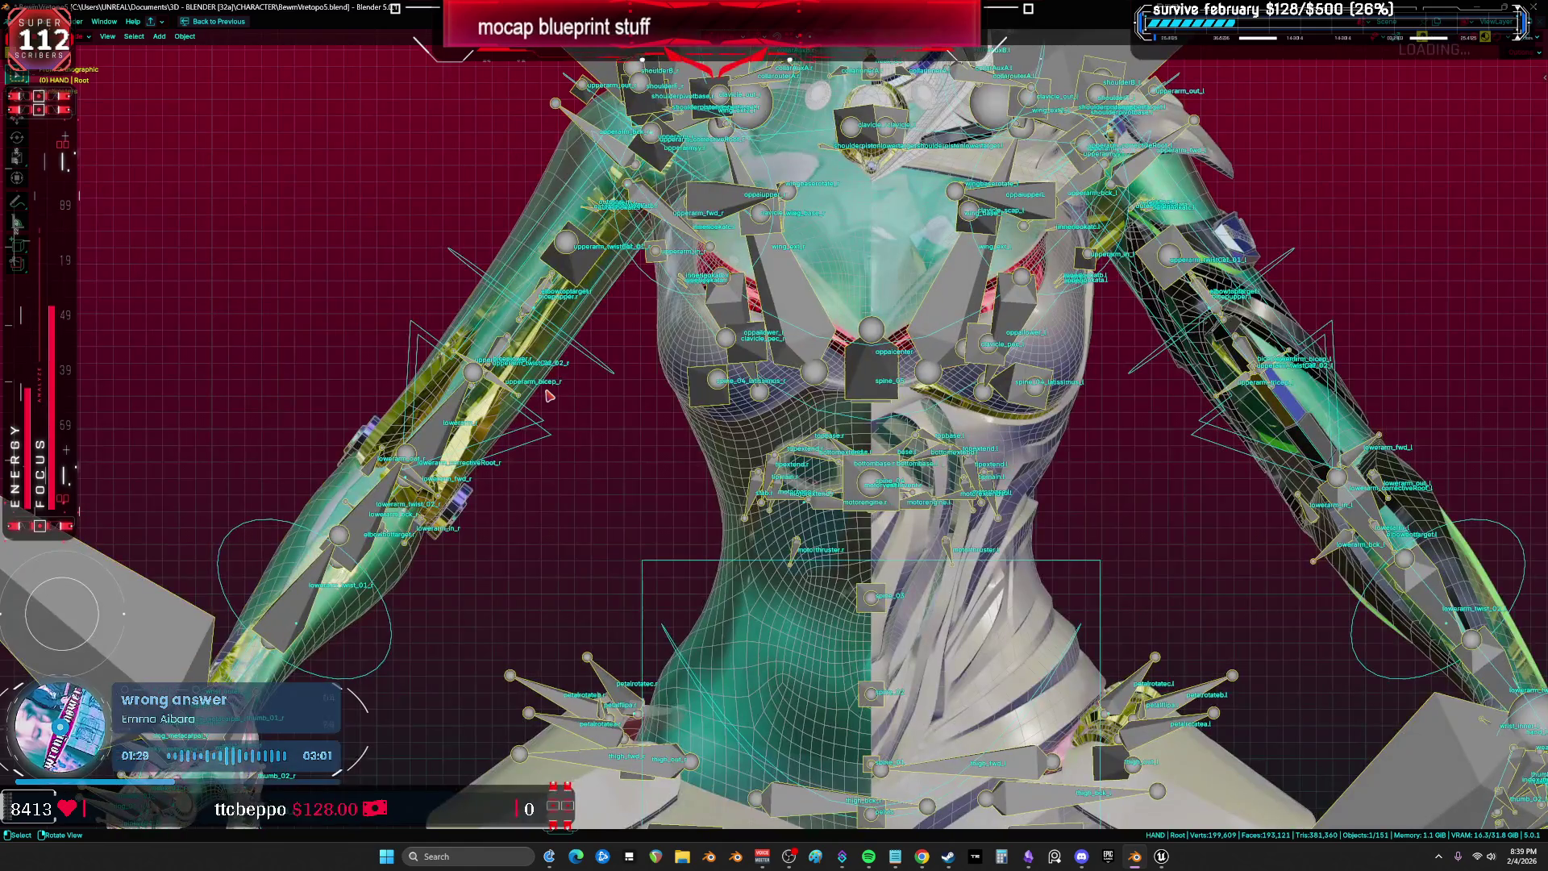
{"action": "scroll", "coordinate": [644, 379], "scroll_direction": "down", "scroll_amount": 3}
{"action": "scroll", "coordinate": [840, 416], "scroll_direction": "up", "scroll_amount": 5}
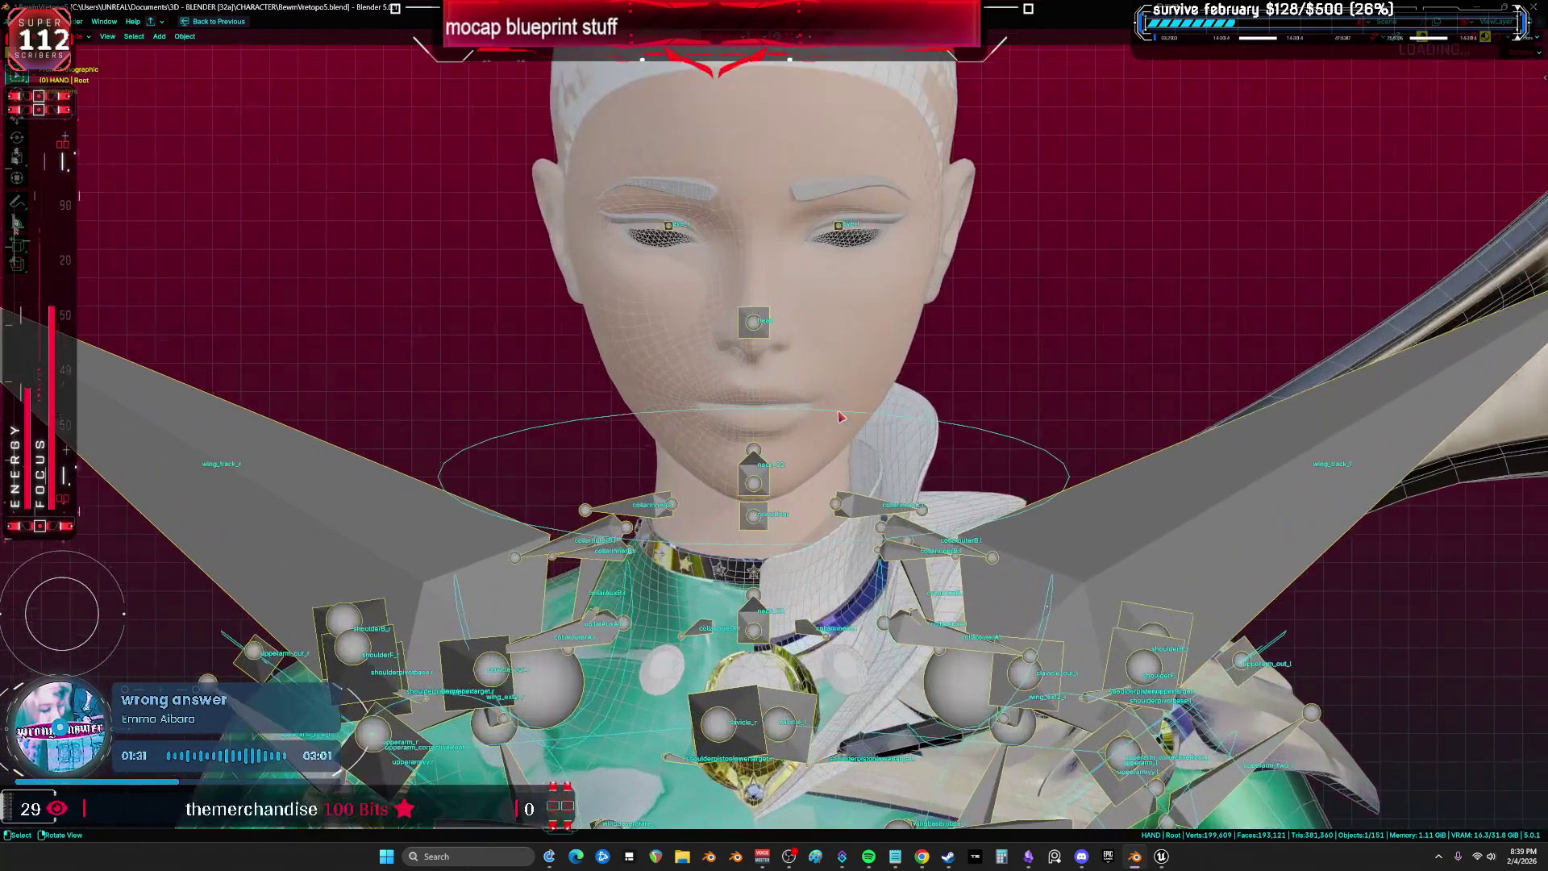
{"action": "left_click_drag", "start_coordinate": [843, 374], "coordinate": [806, 257]}
{"action": "left_click", "coordinate": [786, 174]}
{"action": "left_click_drag", "start_coordinate": [786, 173], "coordinate": [985, 172]}
{"action": "key", "text": "ctrl+Tab"}
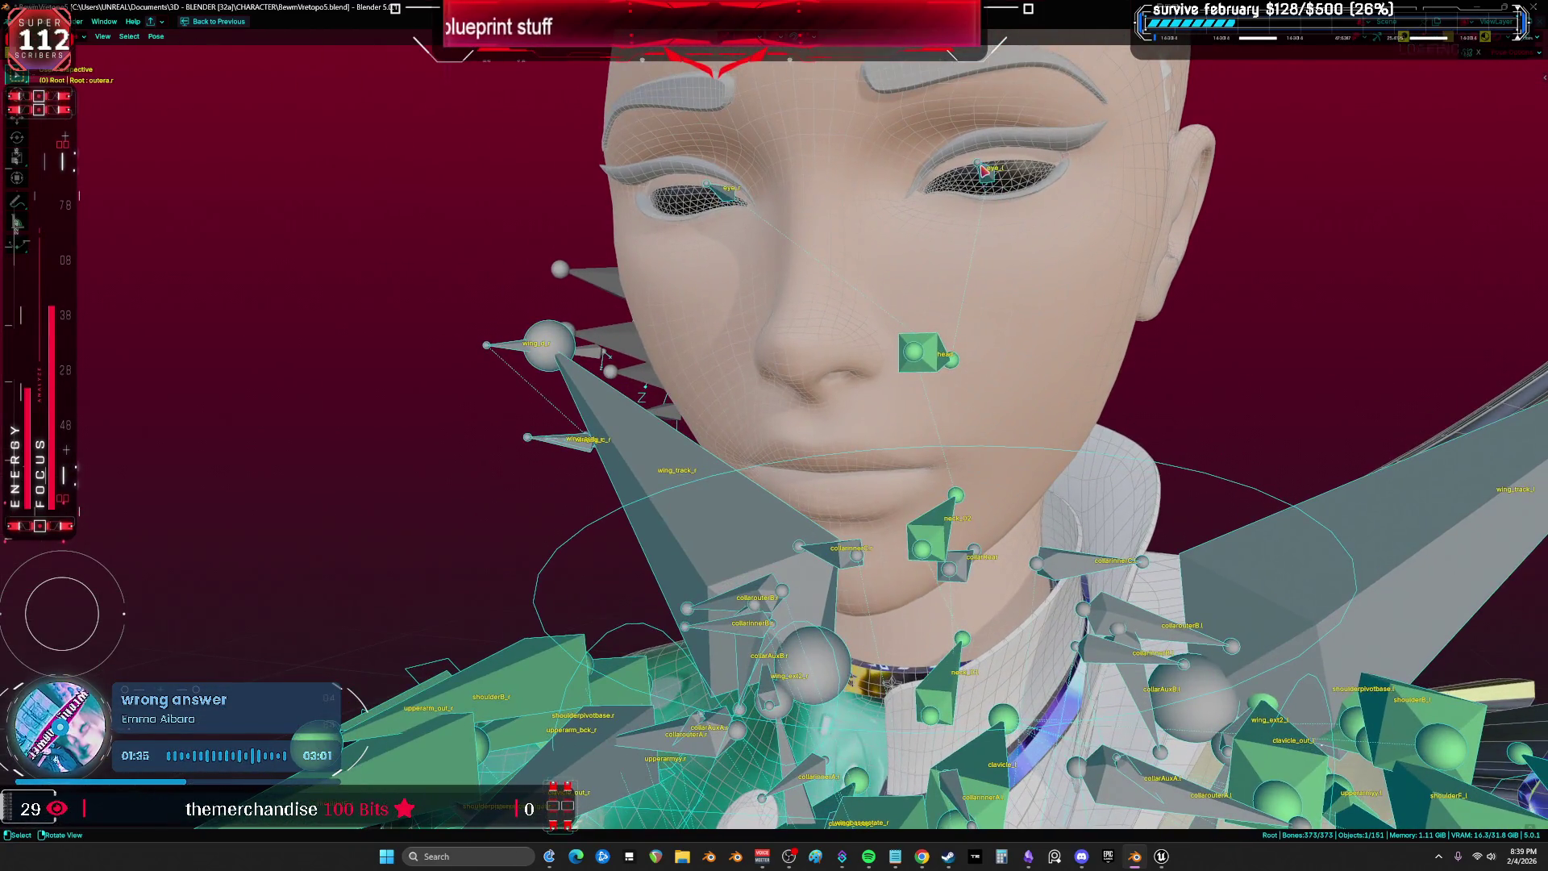
{"action": "left_click", "coordinate": [985, 172]}
{"action": "key", "text": "g"}
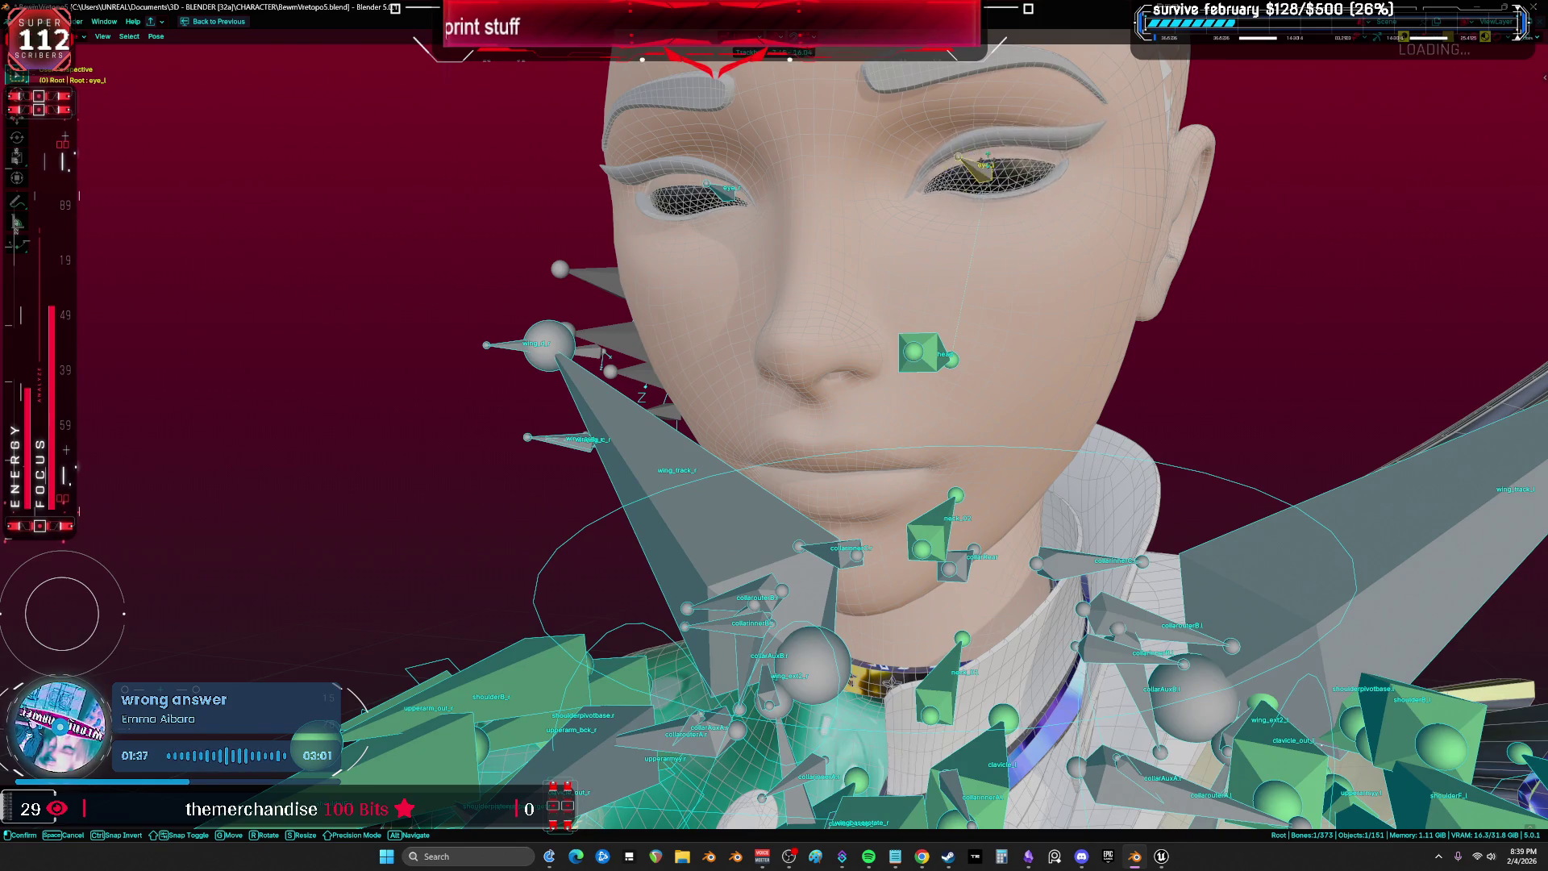
{"action": "key", "text": "Escape"}
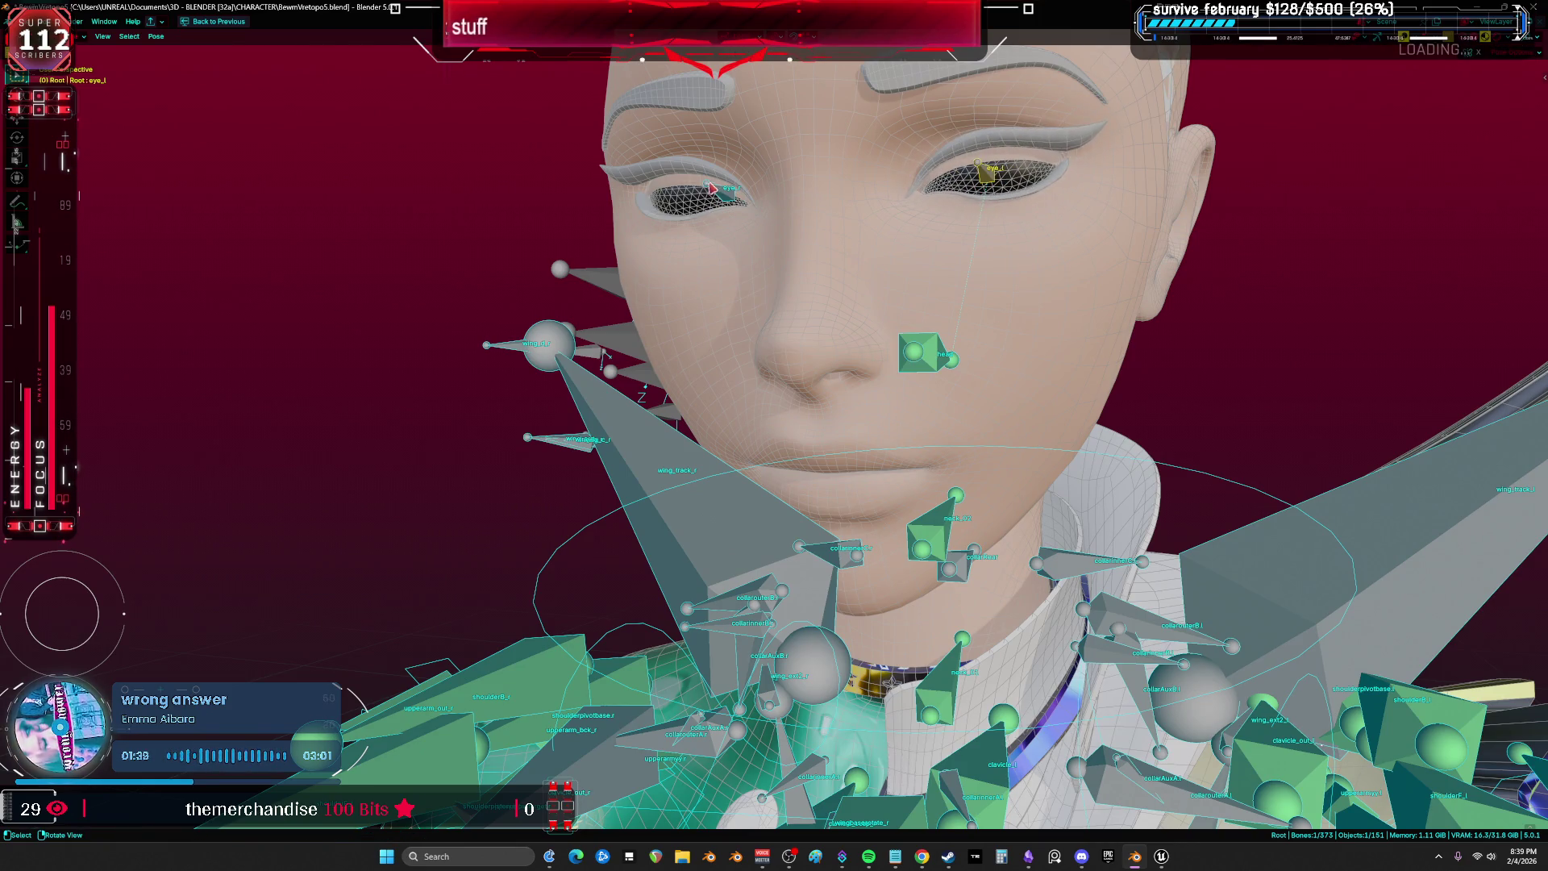
{"action": "key", "text": "Escape"}
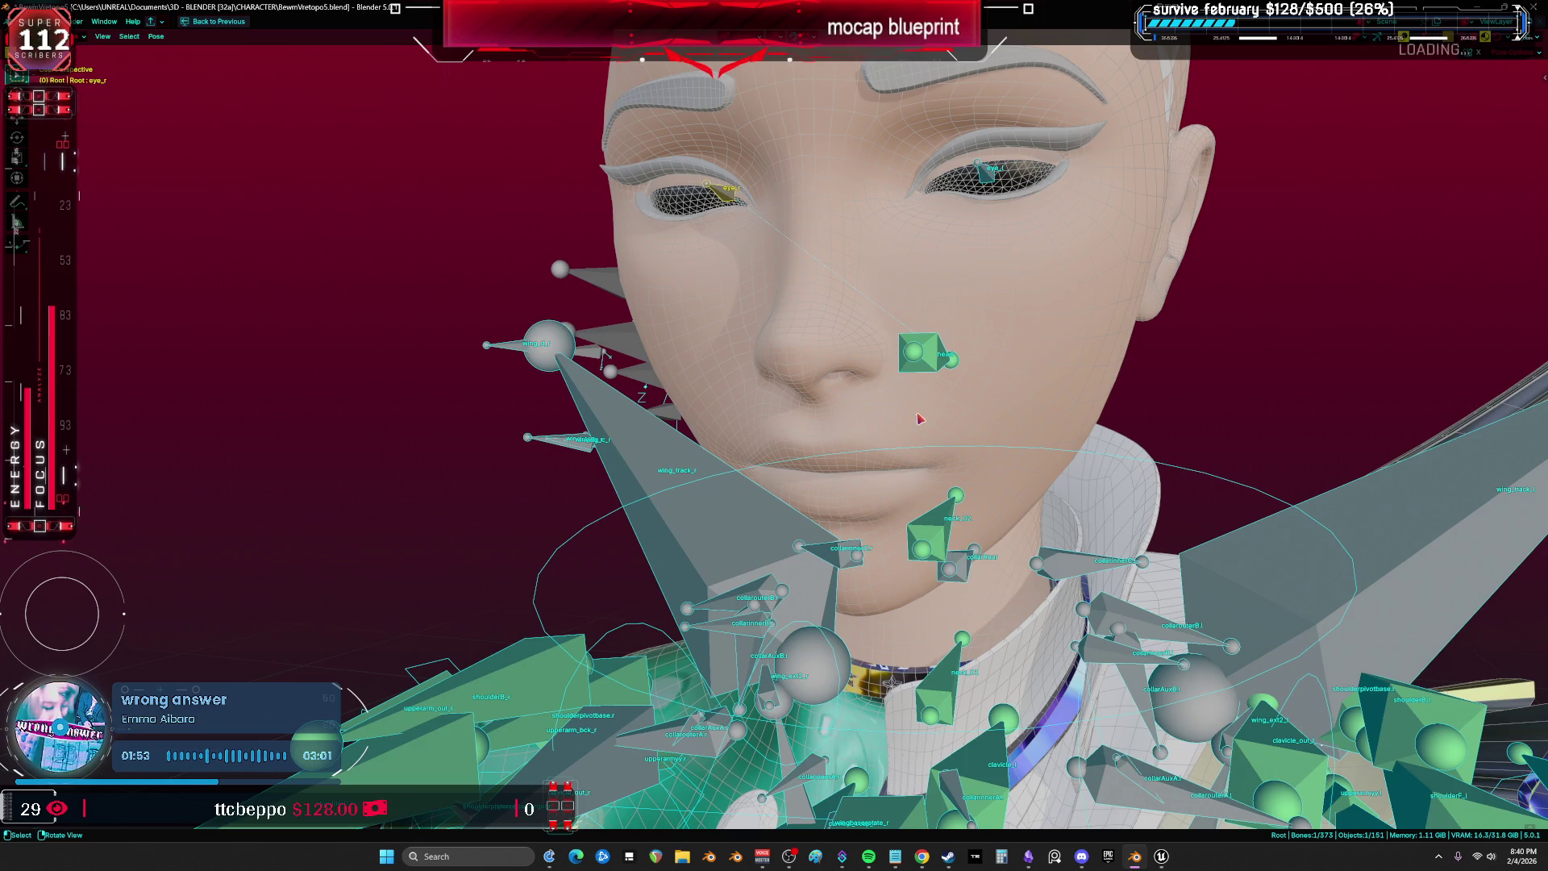
{"action": "key", "text": "ctrl+Tab"}
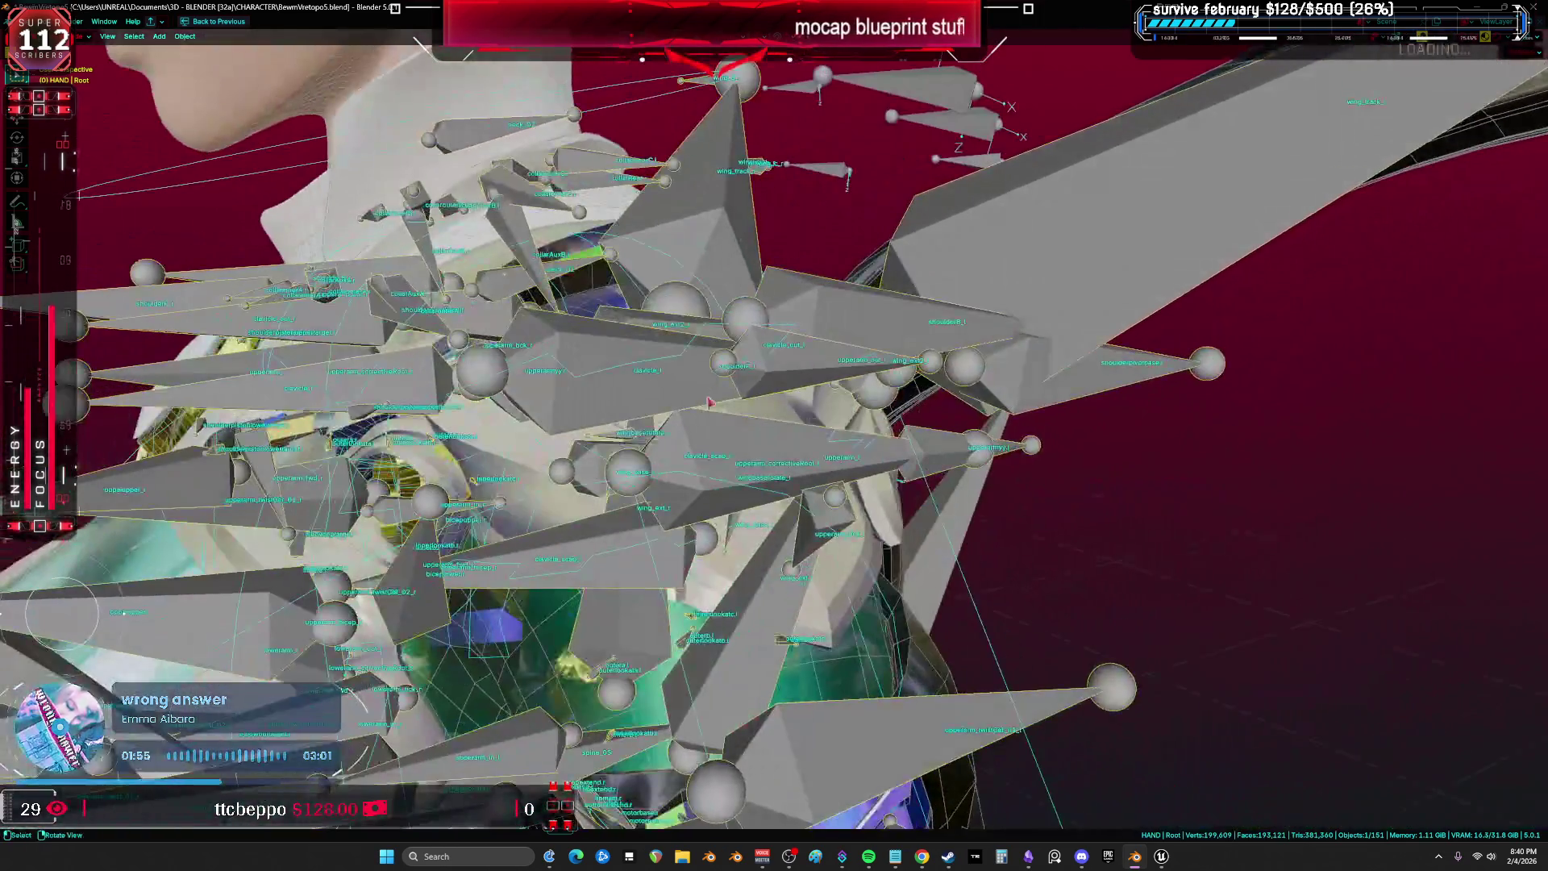
Hide the armature shapes and switch the rig into Pose mode with overlays off.
{"action": "key", "text": "h"}
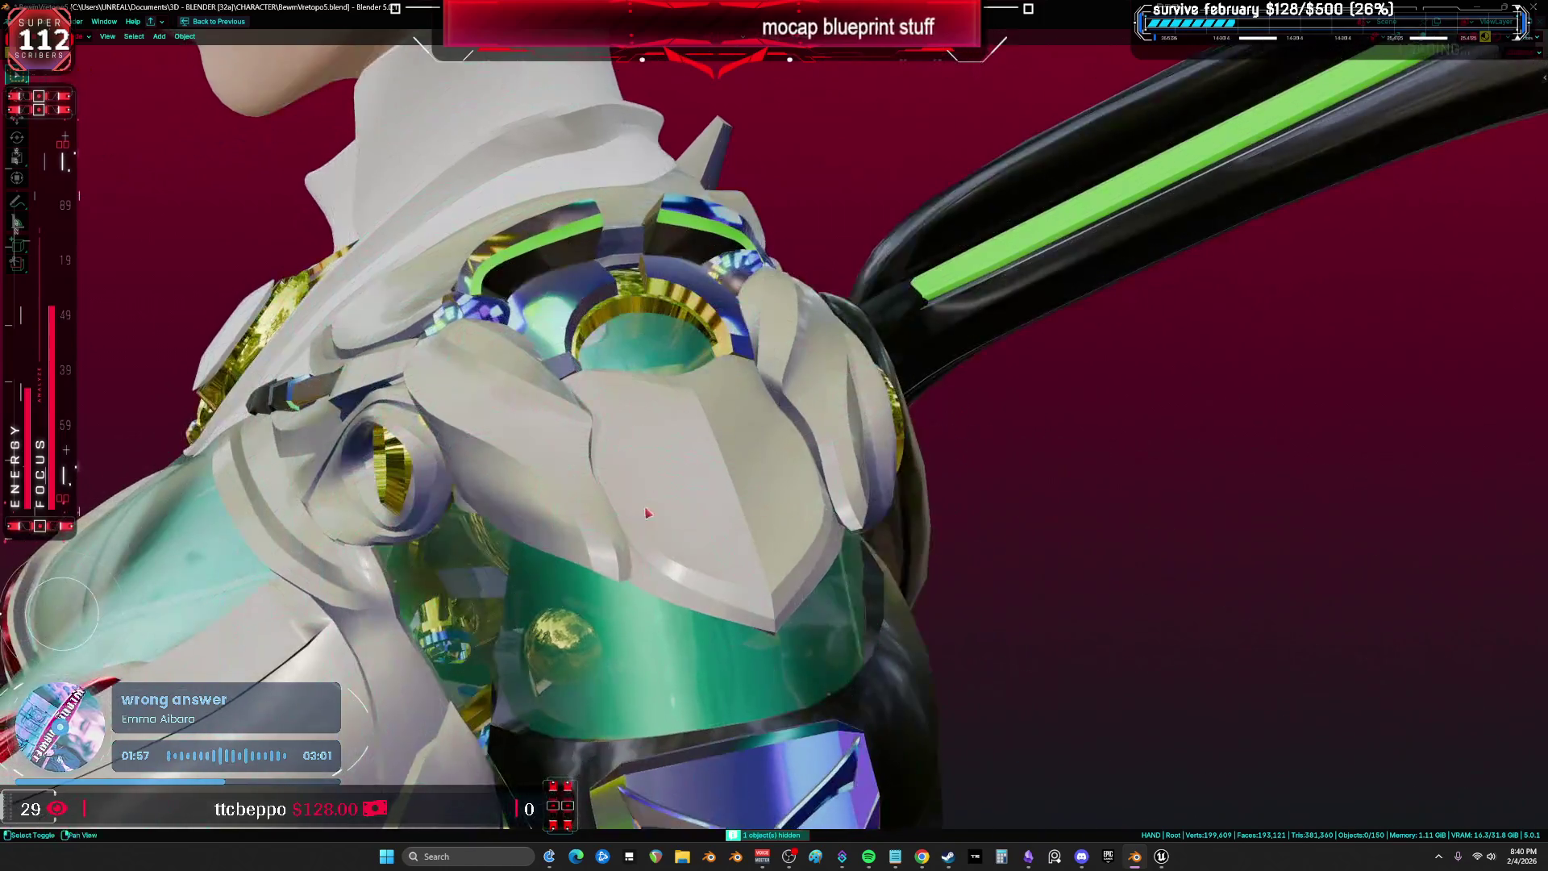
{"action": "scroll", "coordinate": [750, 522], "scroll_direction": "down", "scroll_amount": 4}
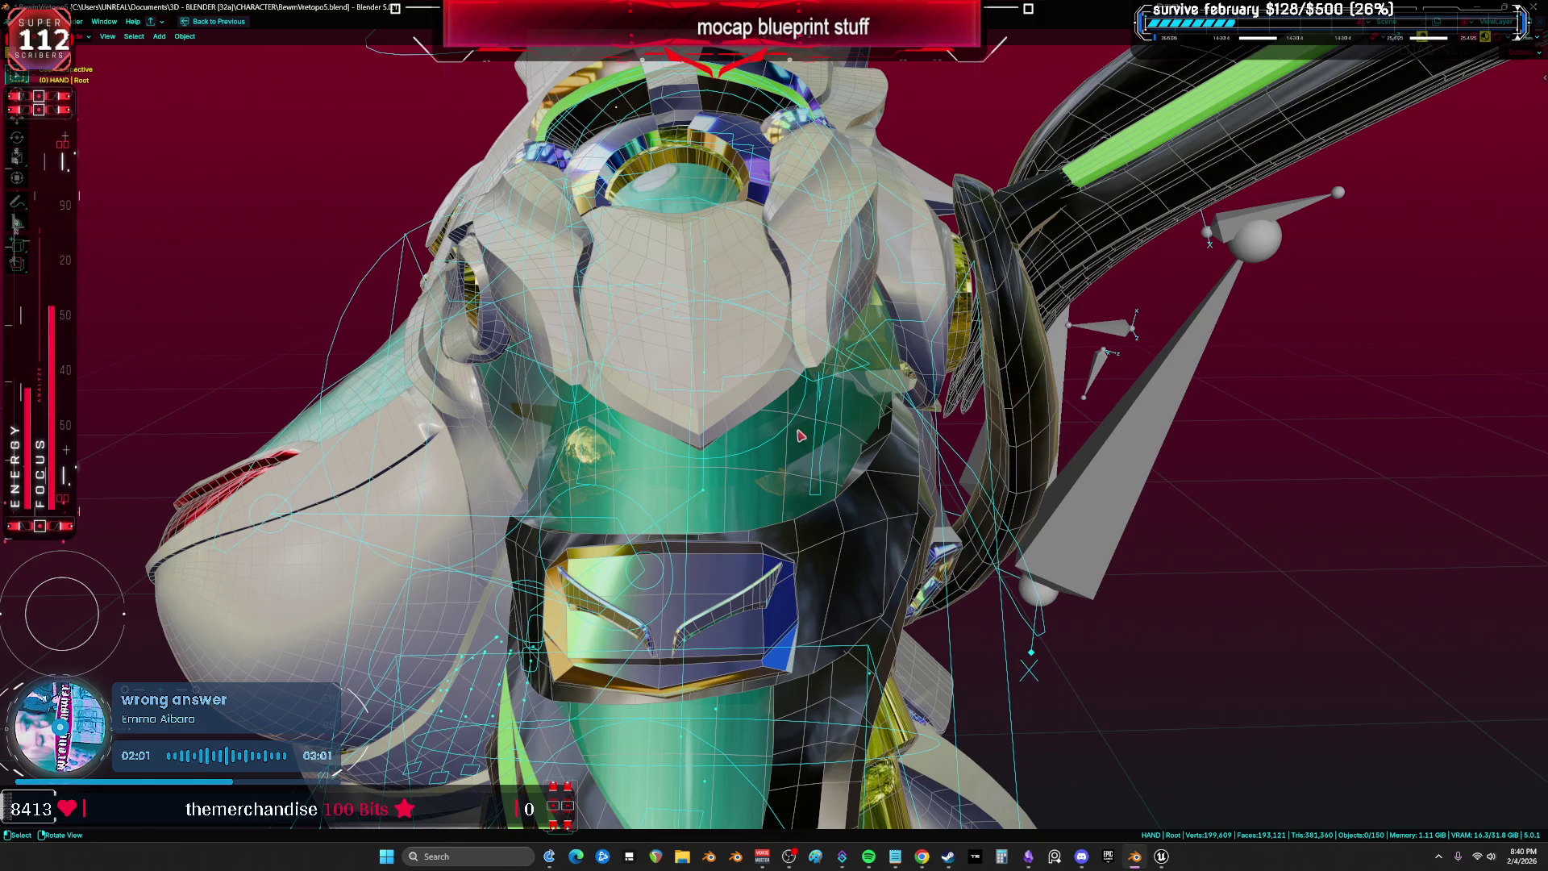
{"action": "scroll", "coordinate": [838, 495], "scroll_direction": "down", "scroll_amount": 3}
{"action": "key", "text": "ctrl+Tab"}
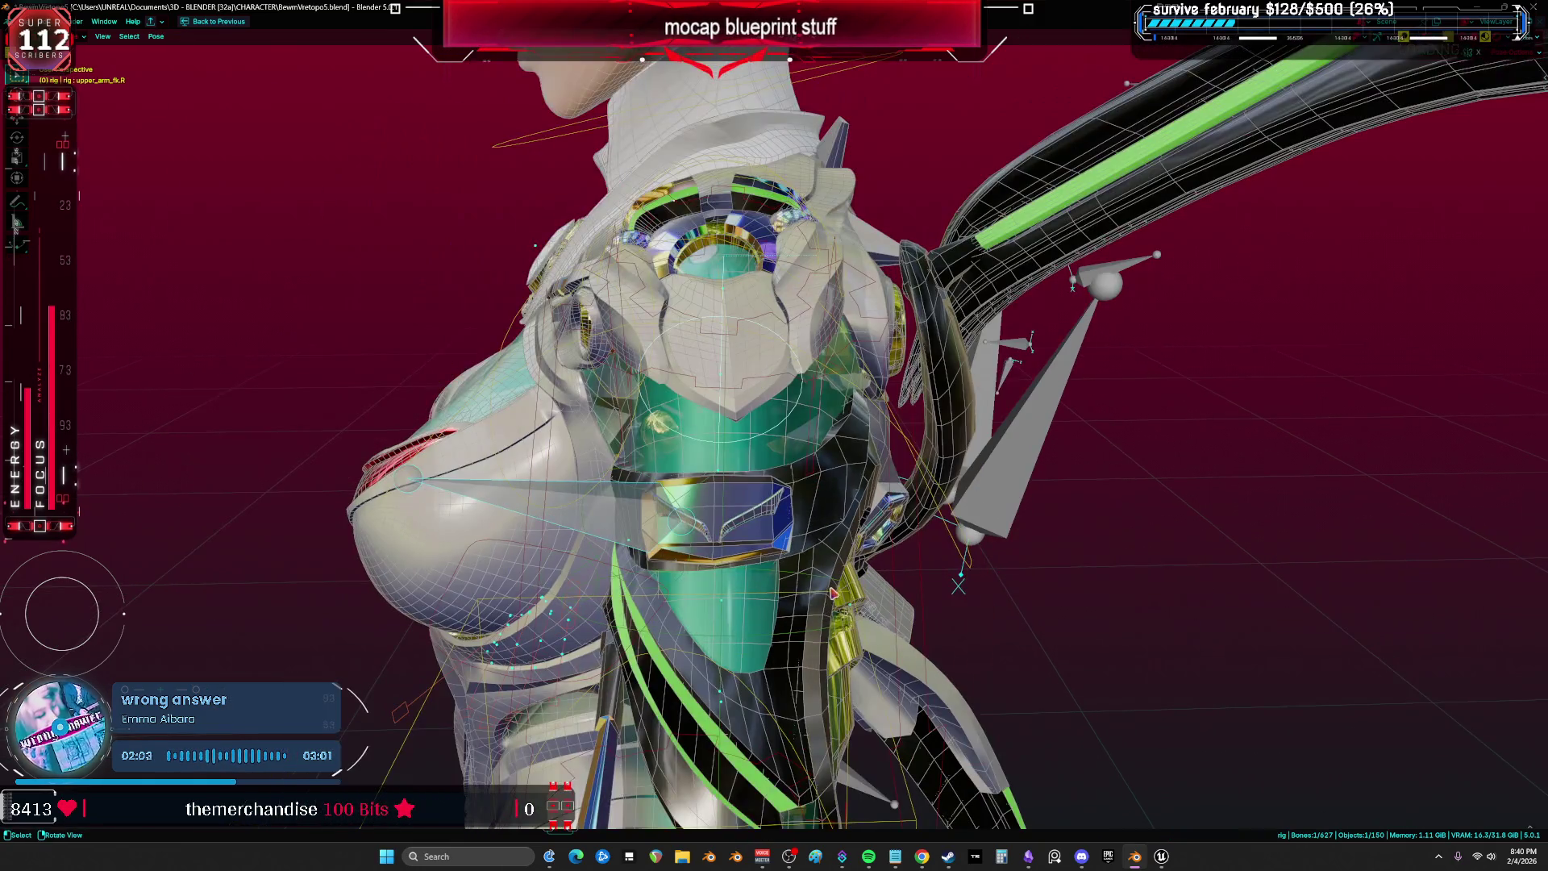
{"action": "key", "text": "shift+alt+z"}
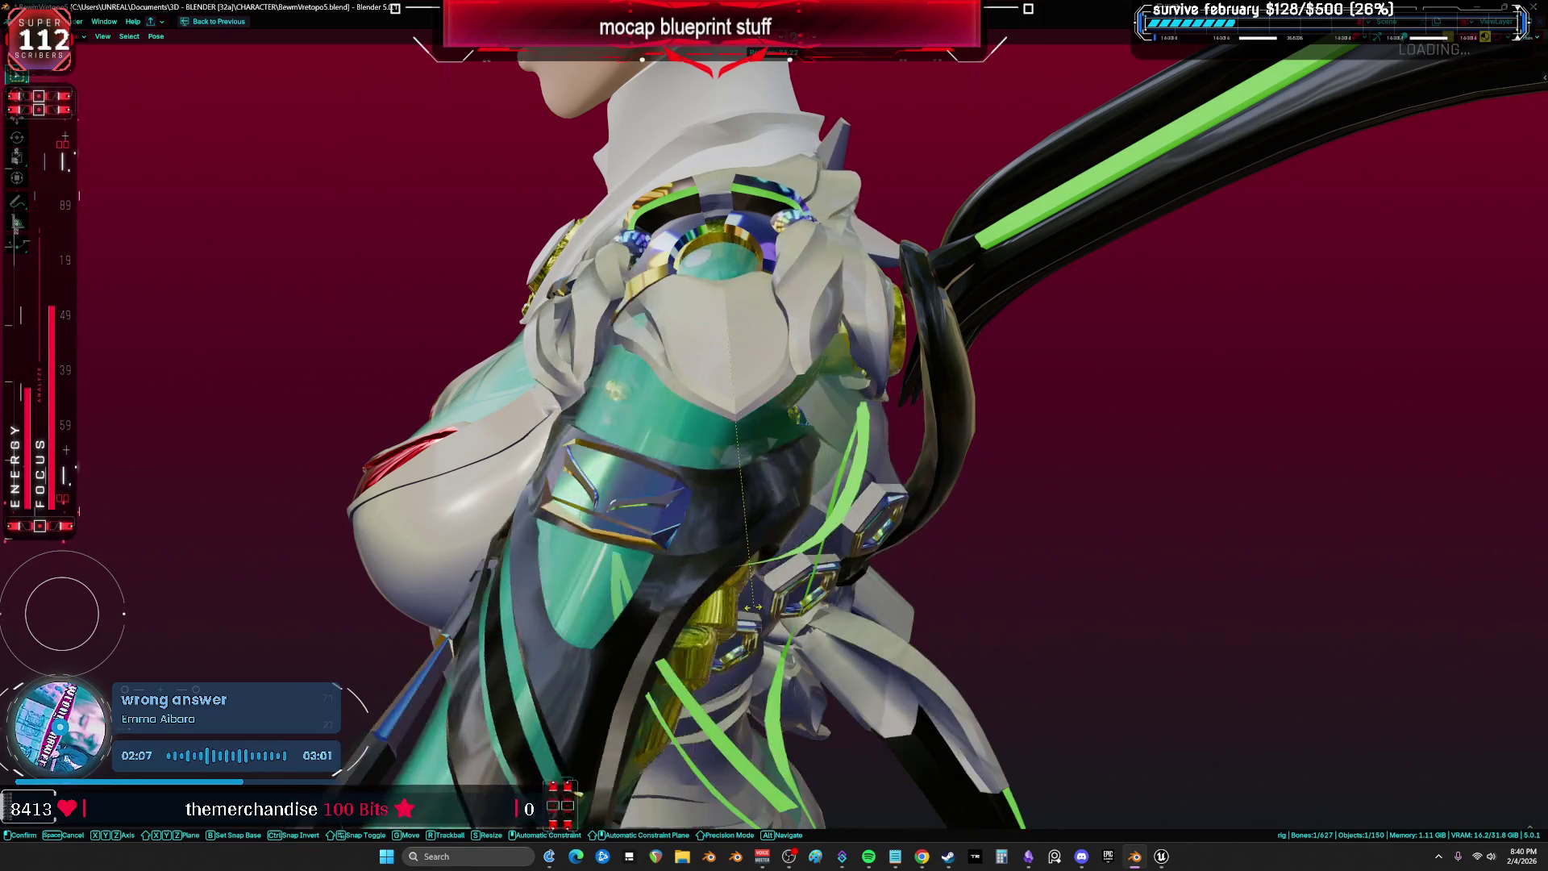
Trackball-rotate the upper arm bone to check the shoulder armor follows it.
{"action": "left_click", "coordinate": [1042, 637]}
{"action": "mouse_move", "coordinate": [1041, 637]}
{"action": "left_mouse_down"}
{"action": "mouse_move", "coordinate": [806, 565]}
{"action": "mouse_move", "coordinate": [639, 544]}
{"action": "mouse_move", "coordinate": [700, 567]}
{"action": "mouse_move", "coordinate": [919, 455]}
{"action": "left_mouse_up"}
{"action": "key", "text": "r"}
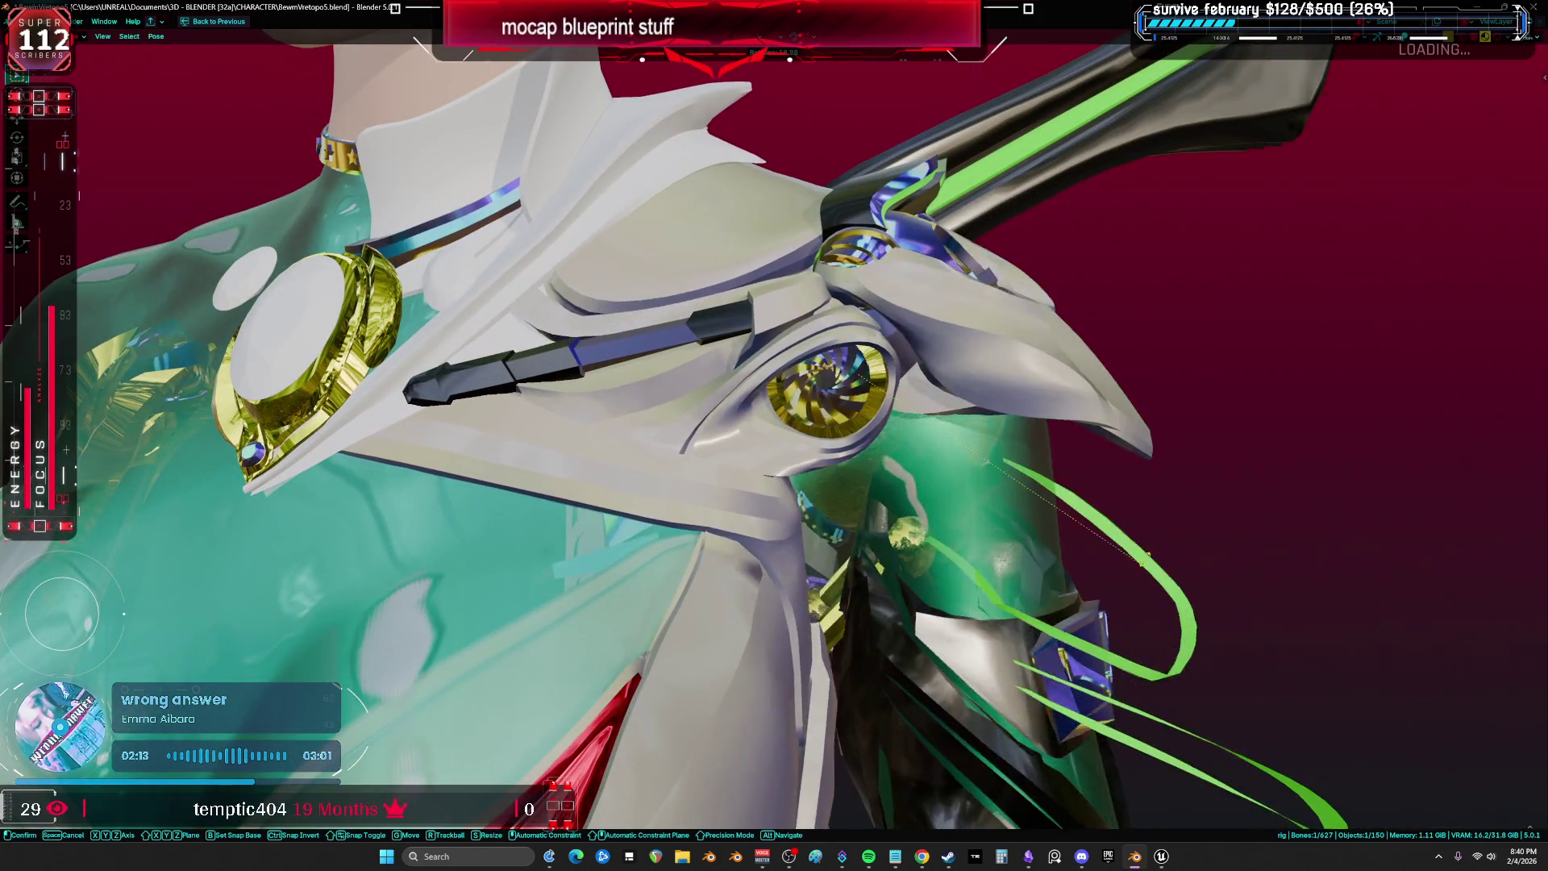
{"action": "key", "text": "r"}
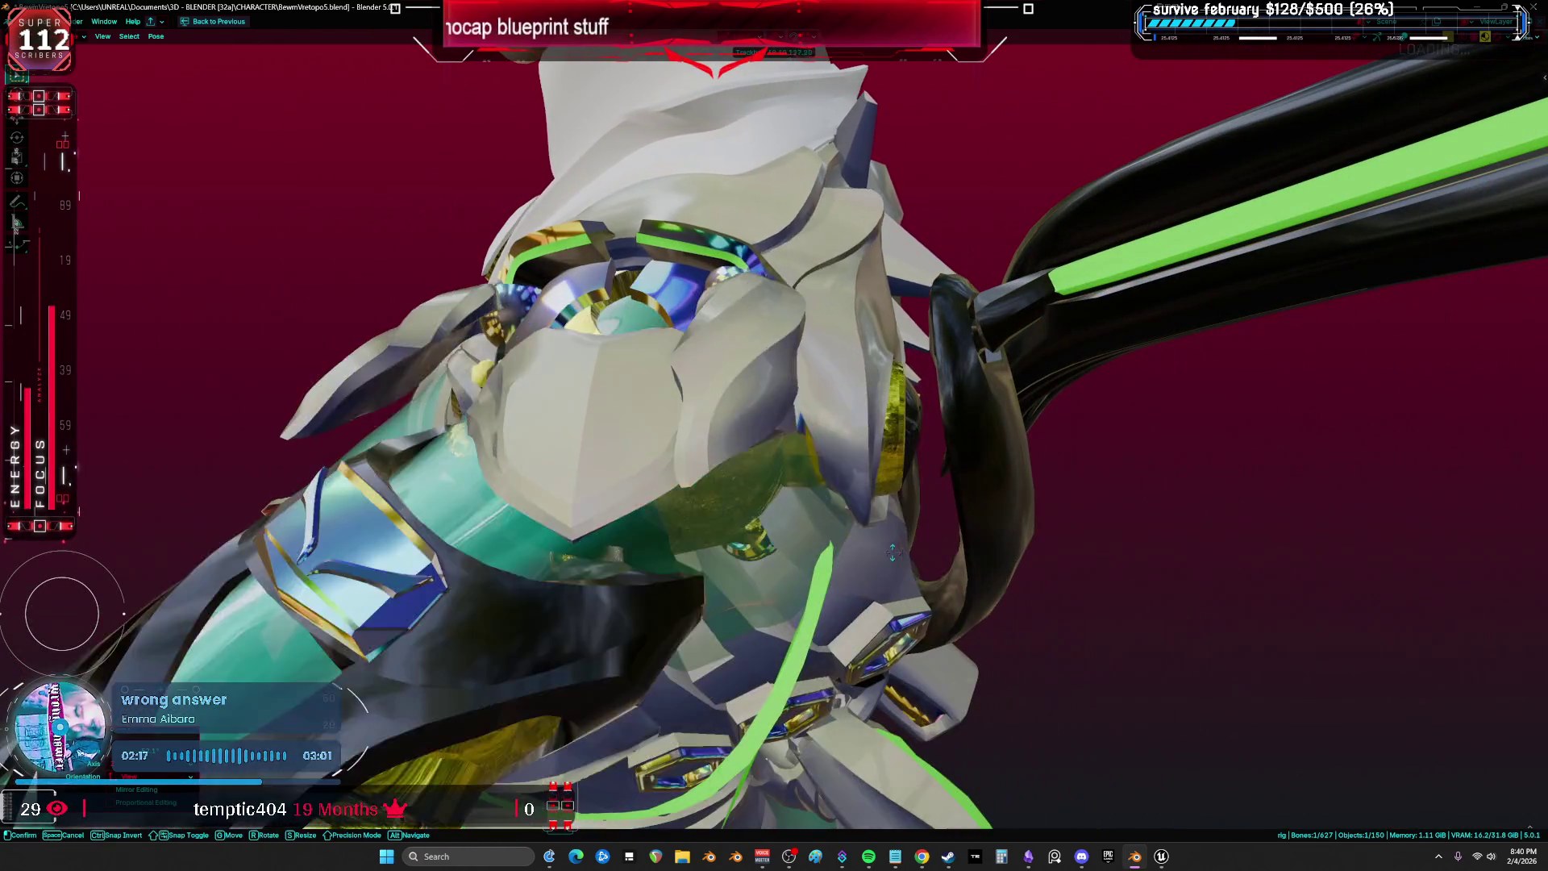
{"action": "left_click", "coordinate": [957, 600]}
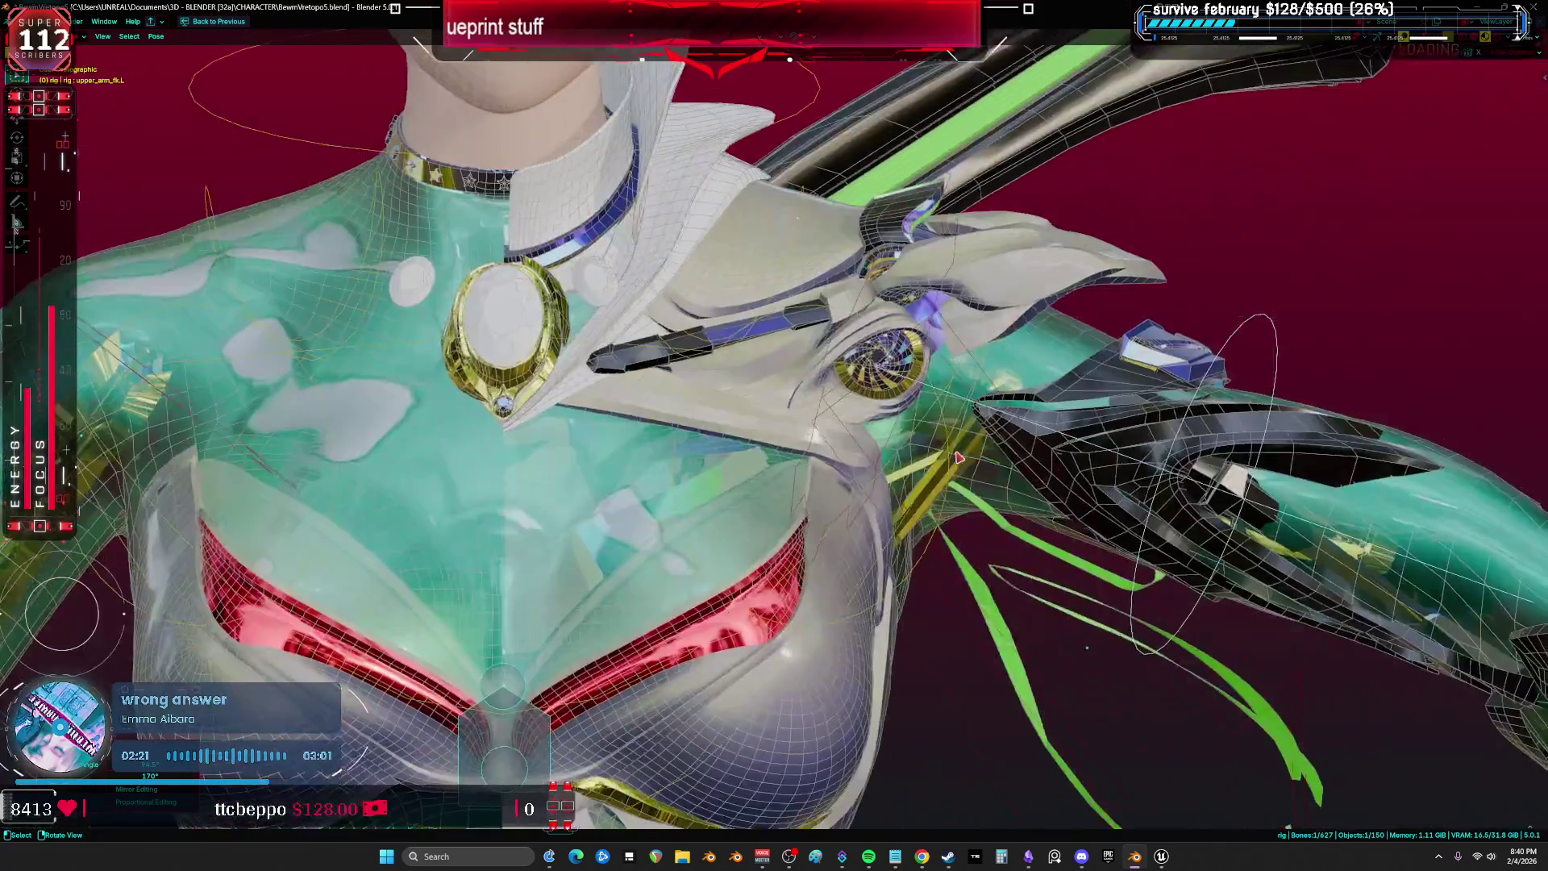
{"action": "scroll", "coordinate": [935, 411], "scroll_direction": "down", "scroll_amount": 3}
Clear the arm's pose, return to Object mode and check aaaaa.010's Armature modifier bound to Root.
{"action": "key", "text": "a"}
{"action": "right_click", "coordinate": [909, 364]}
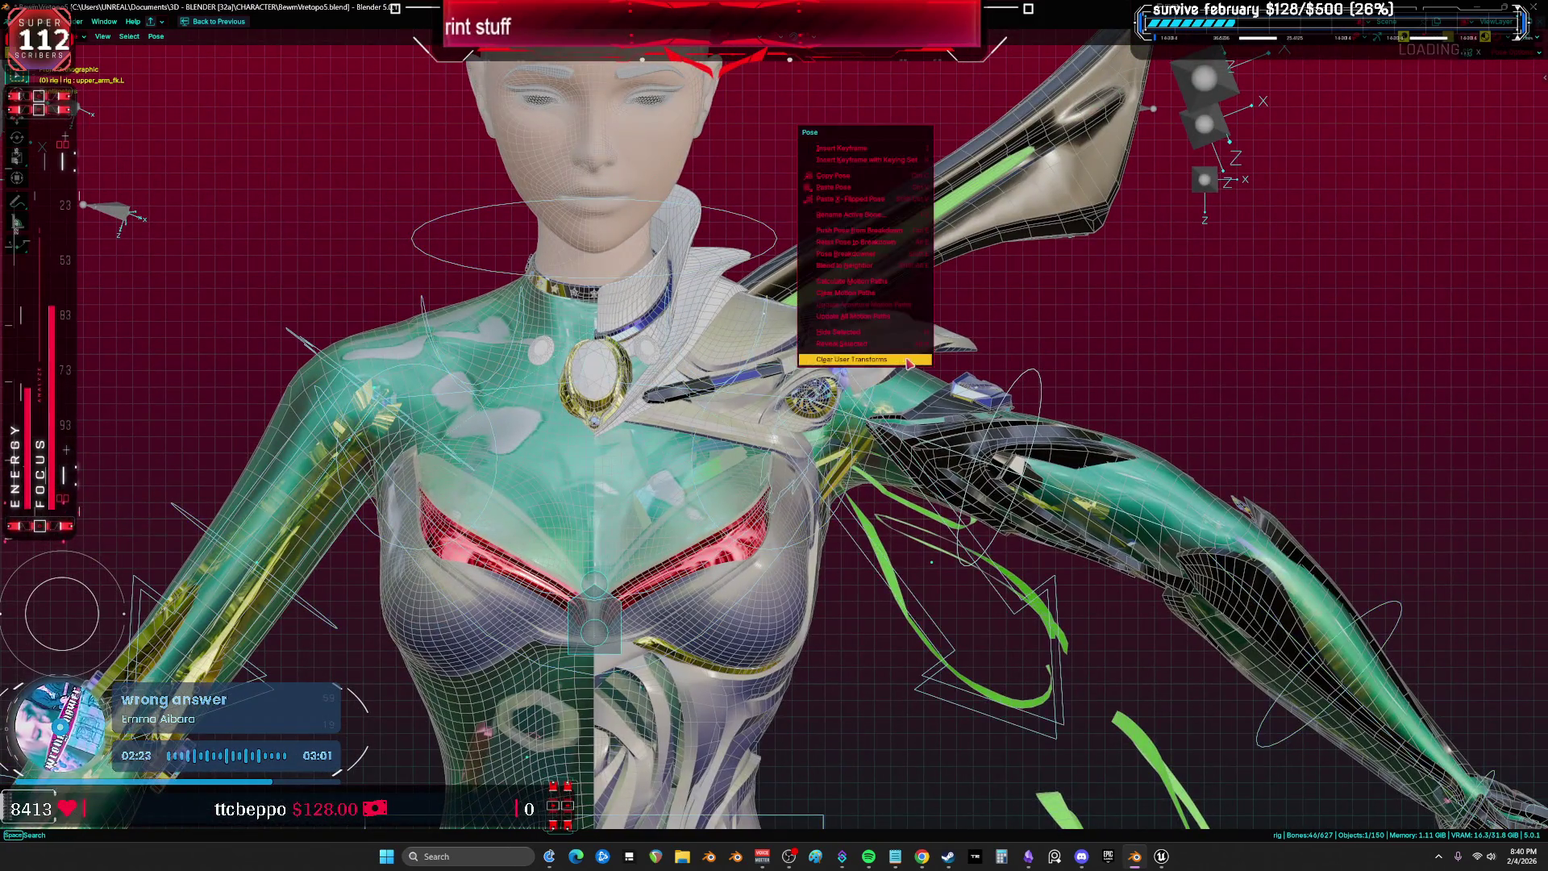
{"action": "left_click", "coordinate": [909, 360]}
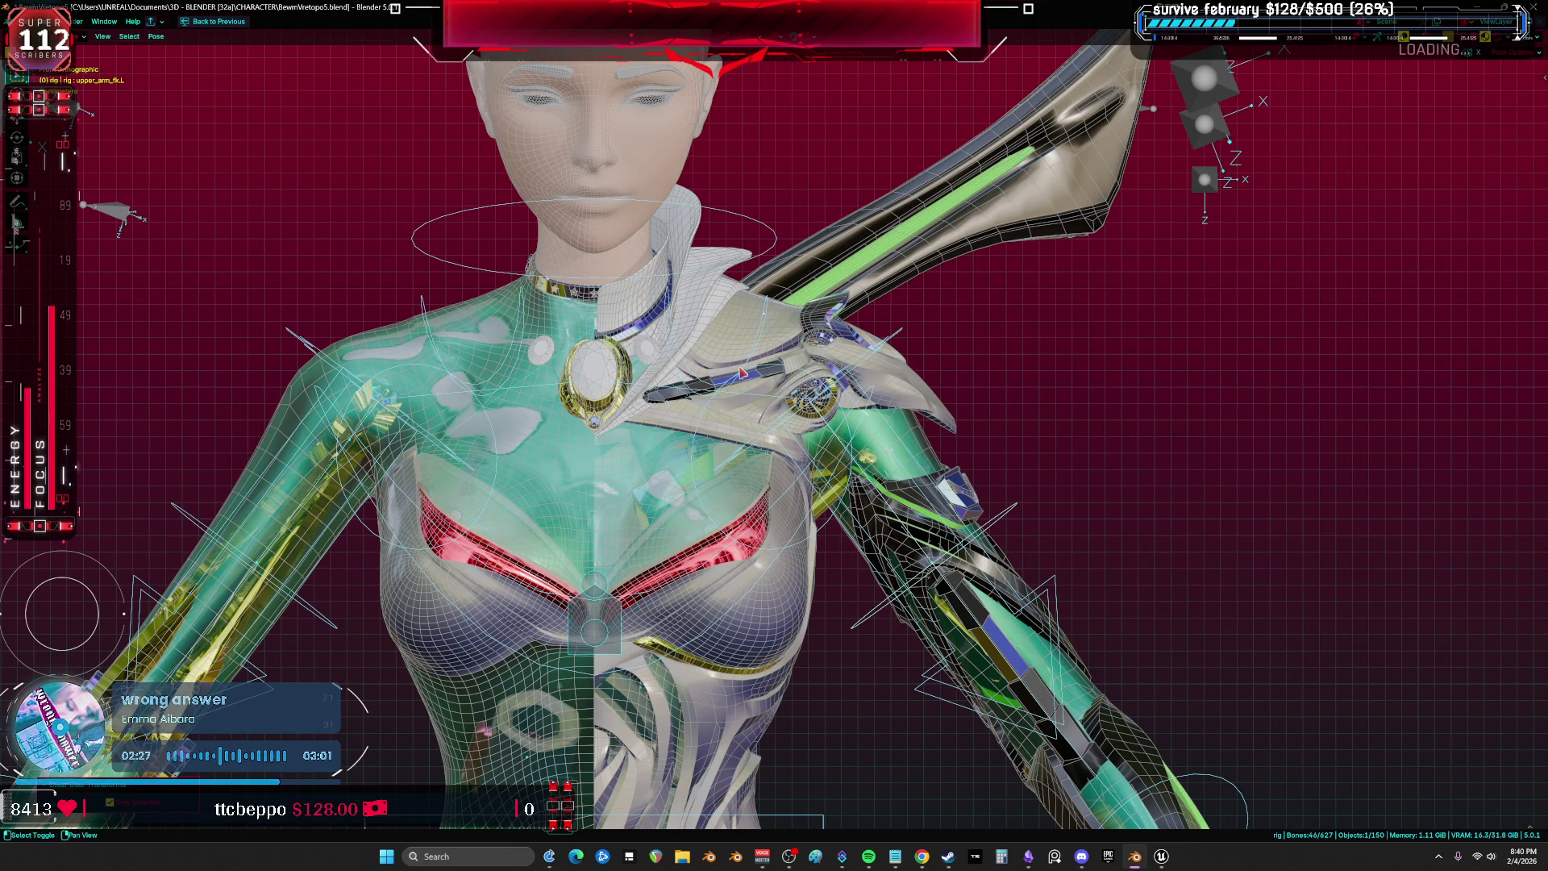
{"action": "key", "text": "ctrl+Tab"}
{"action": "key", "text": "ctrl+space"}
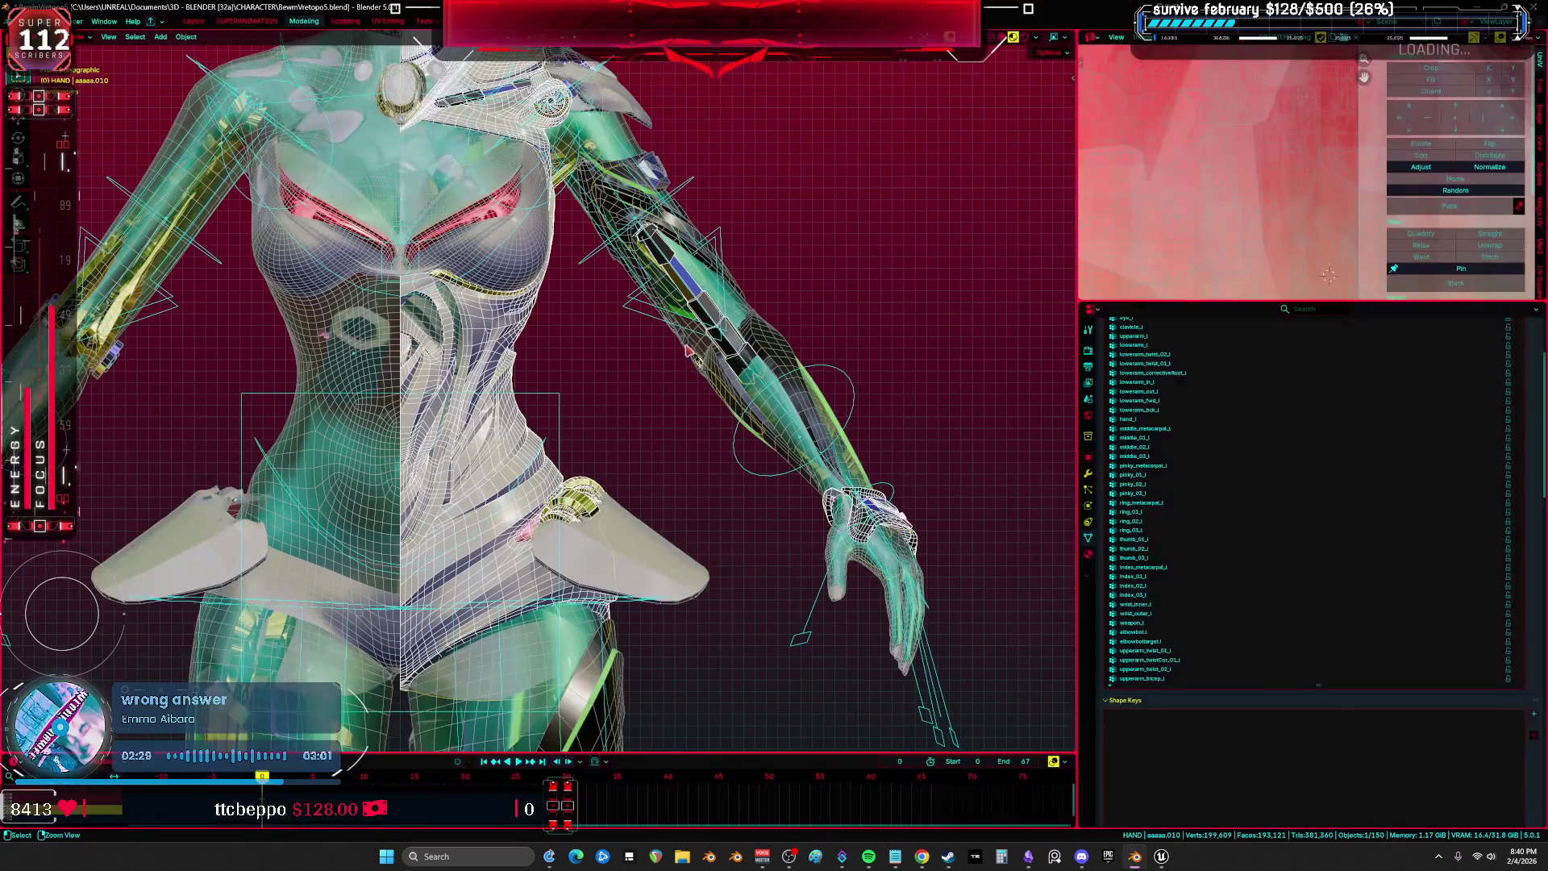
{"action": "left_click", "coordinate": [1088, 478]}
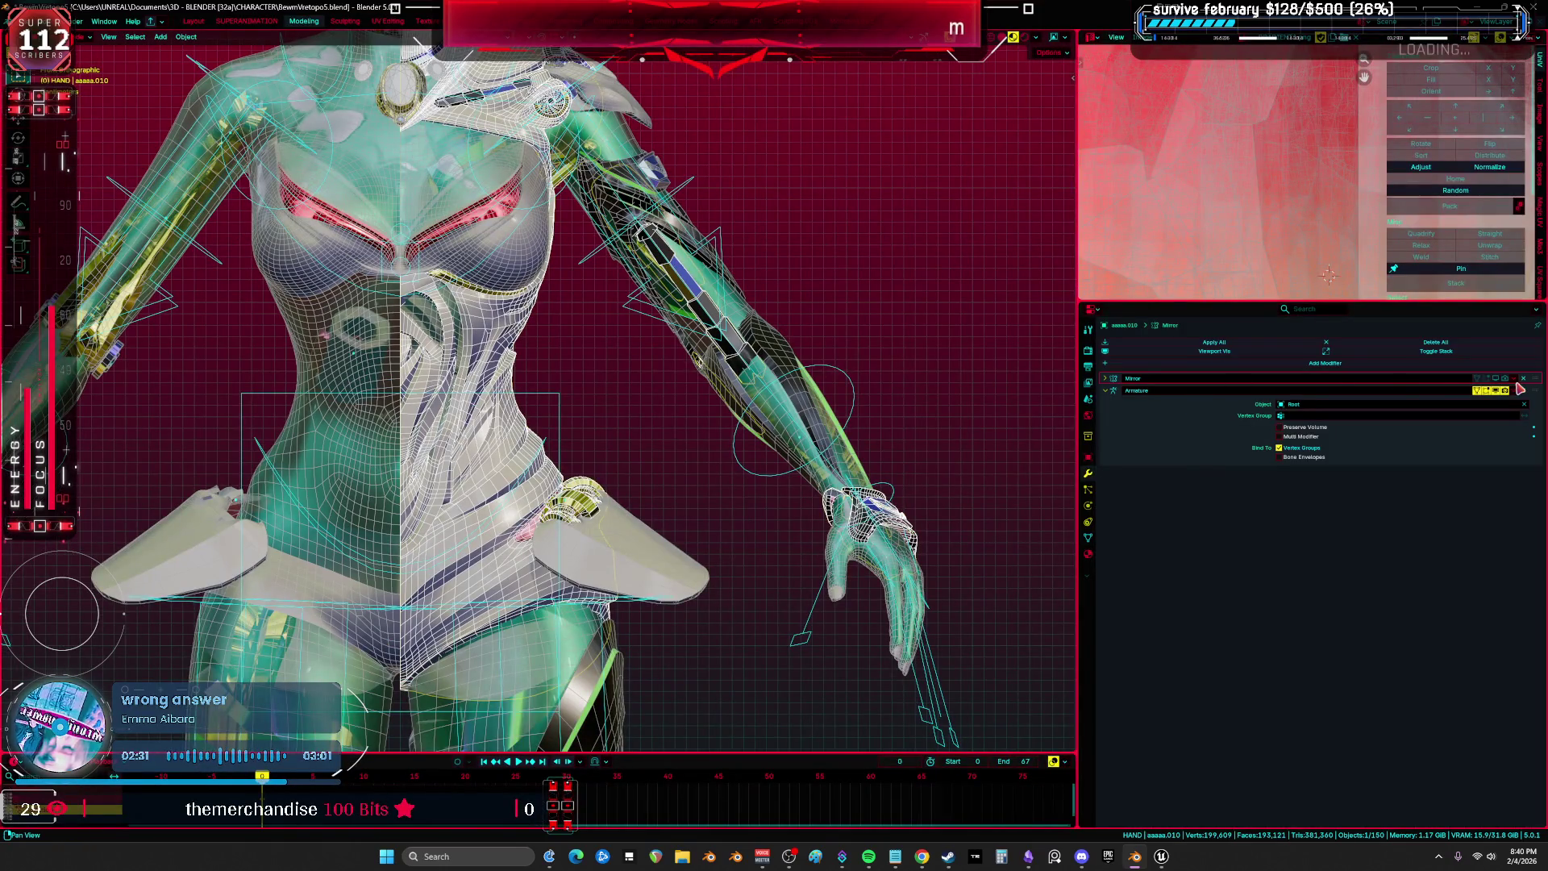
Maximize the 3D view, select the rig and test hand and torso rotations, cancelling both.
{"action": "key", "text": "ctrl+space"}
{"action": "scroll", "coordinate": [787, 374], "scroll_direction": "up", "scroll_amount": 4}
{"action": "scroll", "coordinate": [762, 396], "scroll_direction": "down", "scroll_amount": 2}
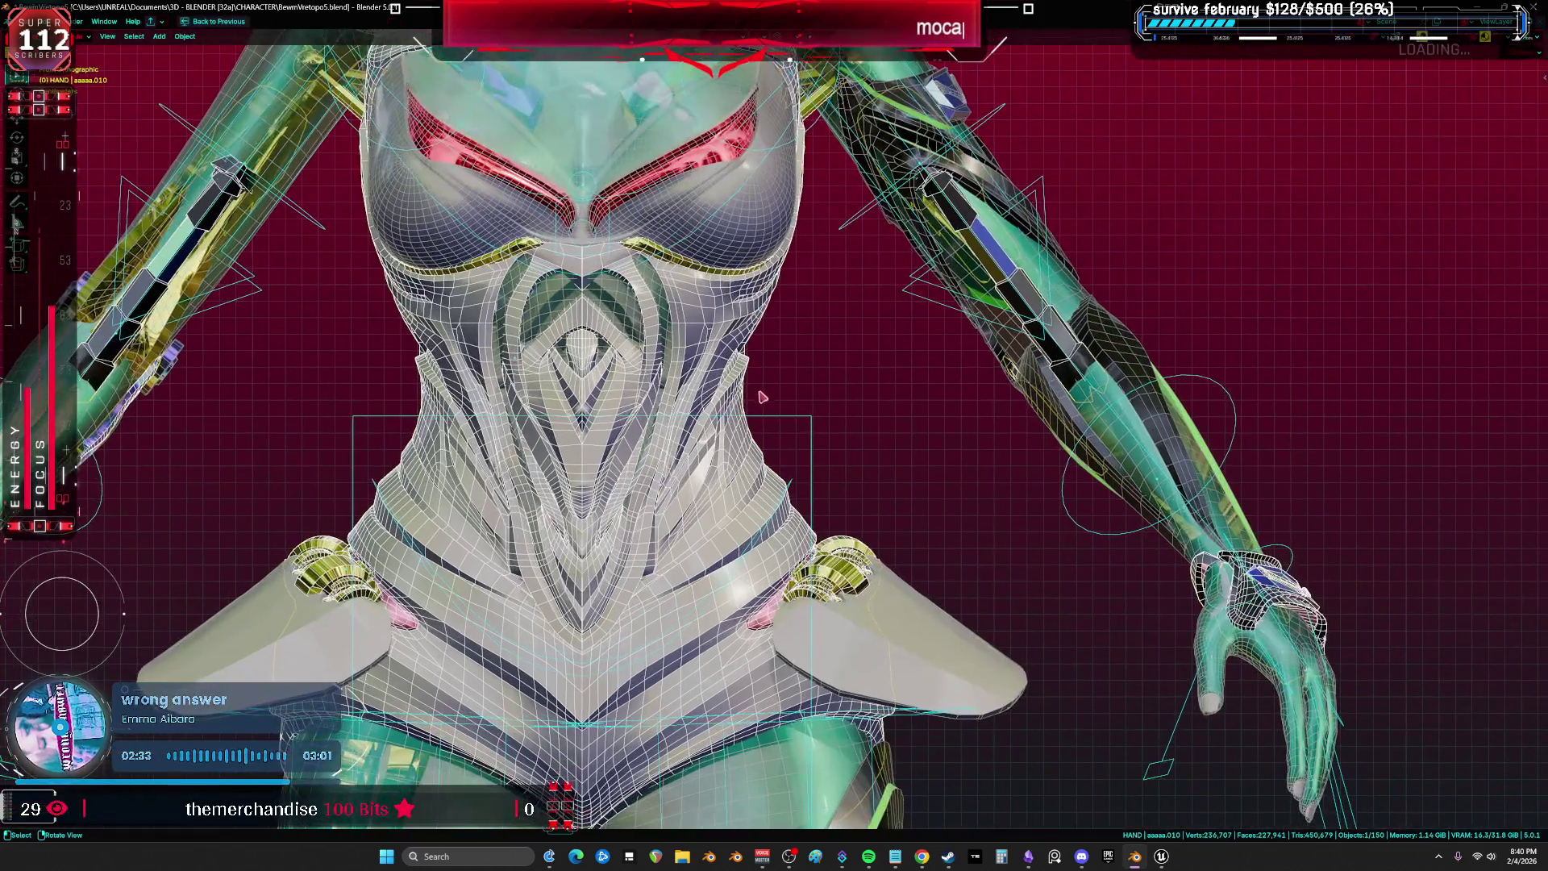
{"action": "left_click", "coordinate": [789, 424]}
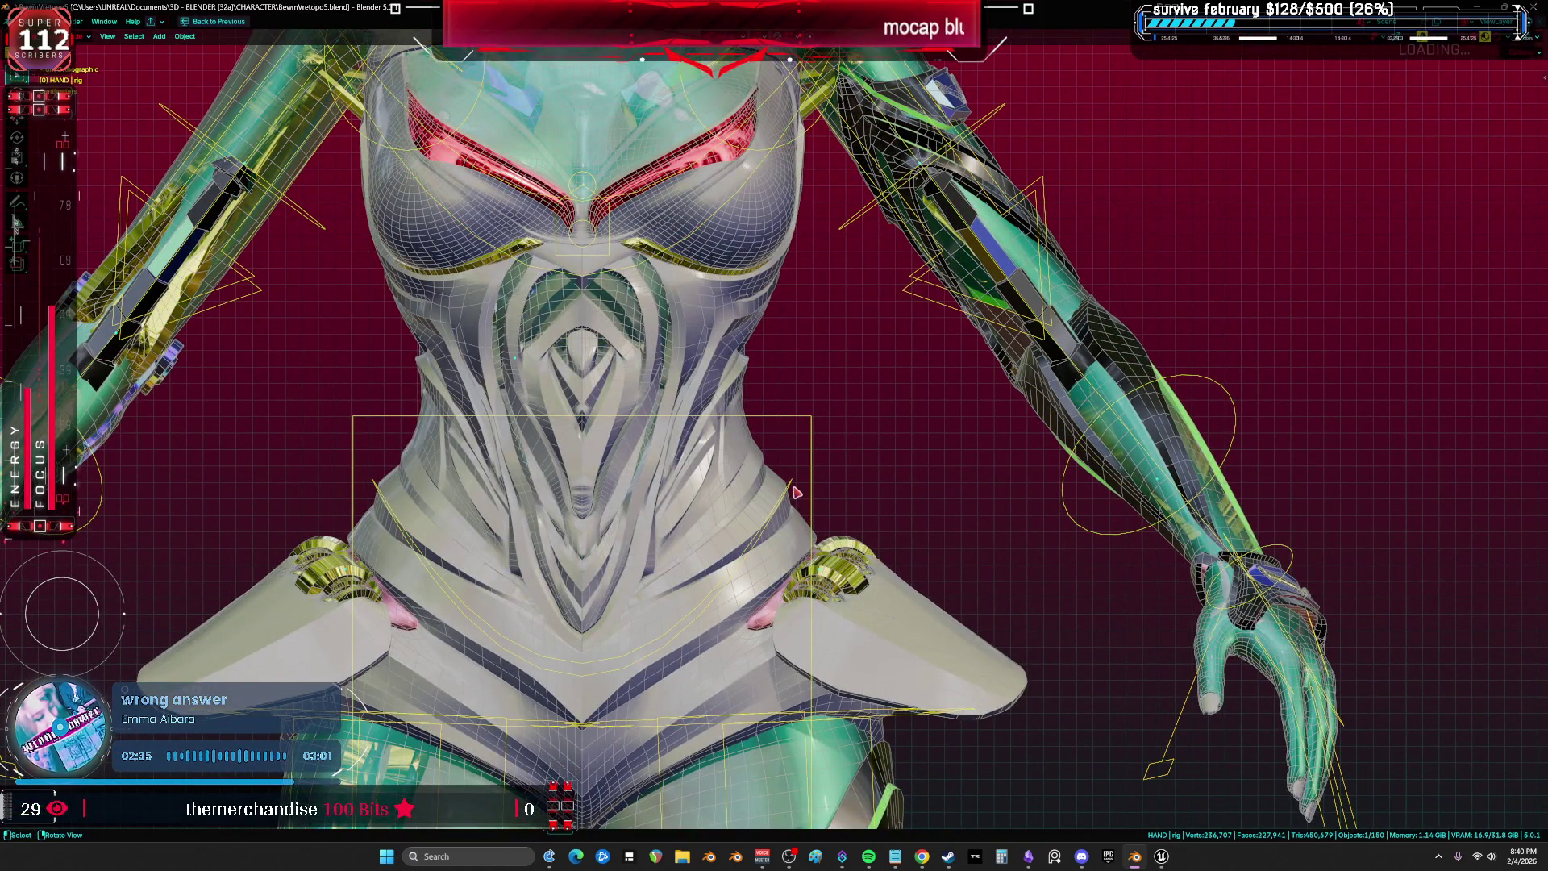
{"action": "key", "text": "shift+alt+z"}
{"action": "key", "text": "r"}
{"action": "right_click", "coordinate": [810, 490]}
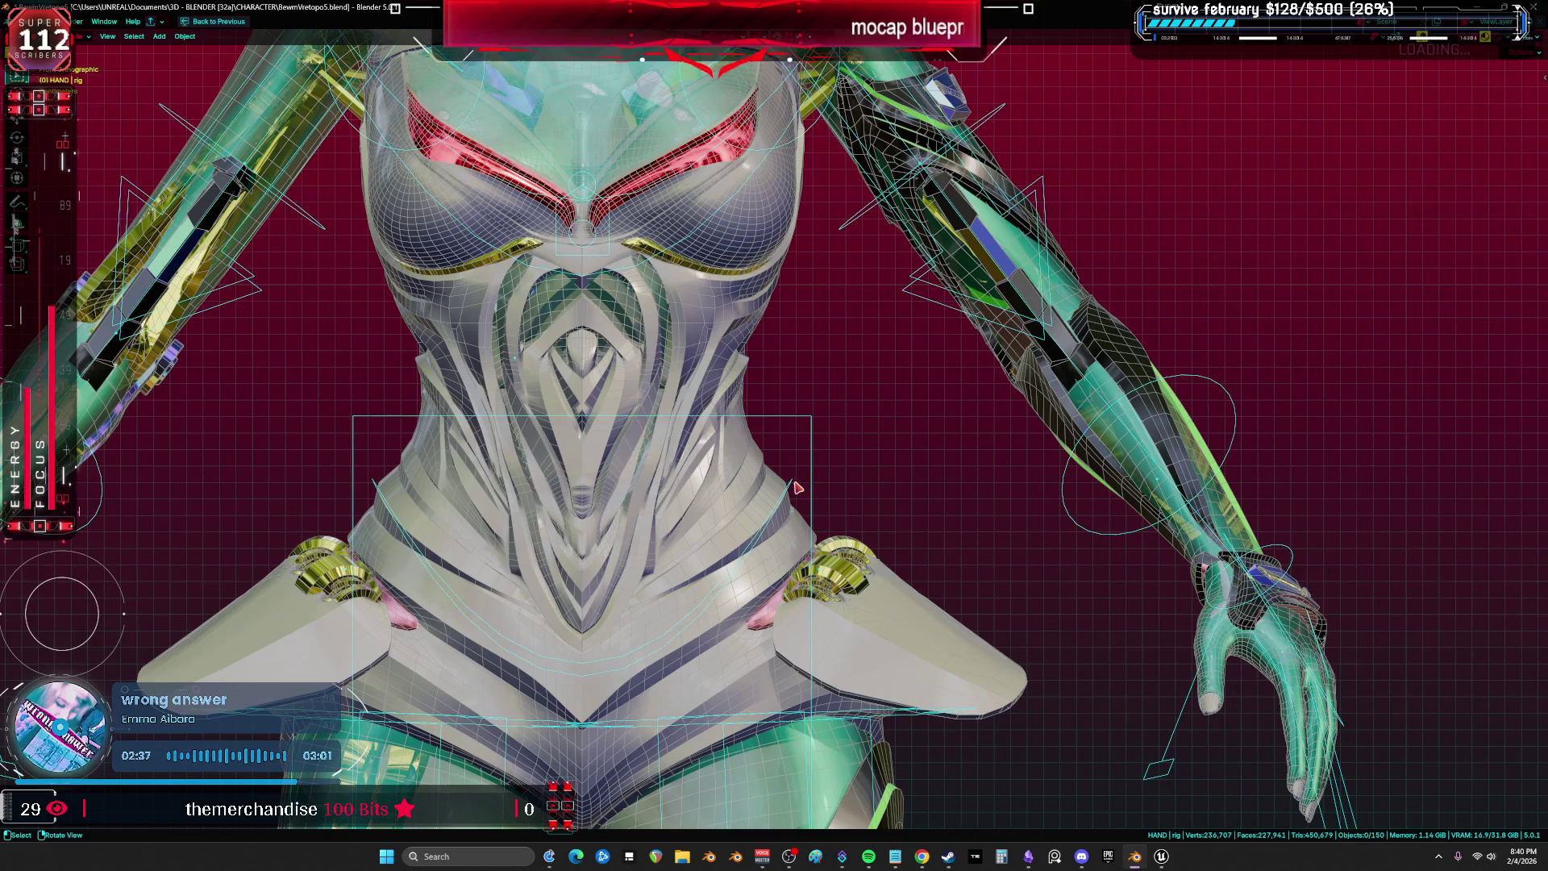
{"action": "key", "text": "shift+alt+z"}
{"action": "key", "text": "r"}
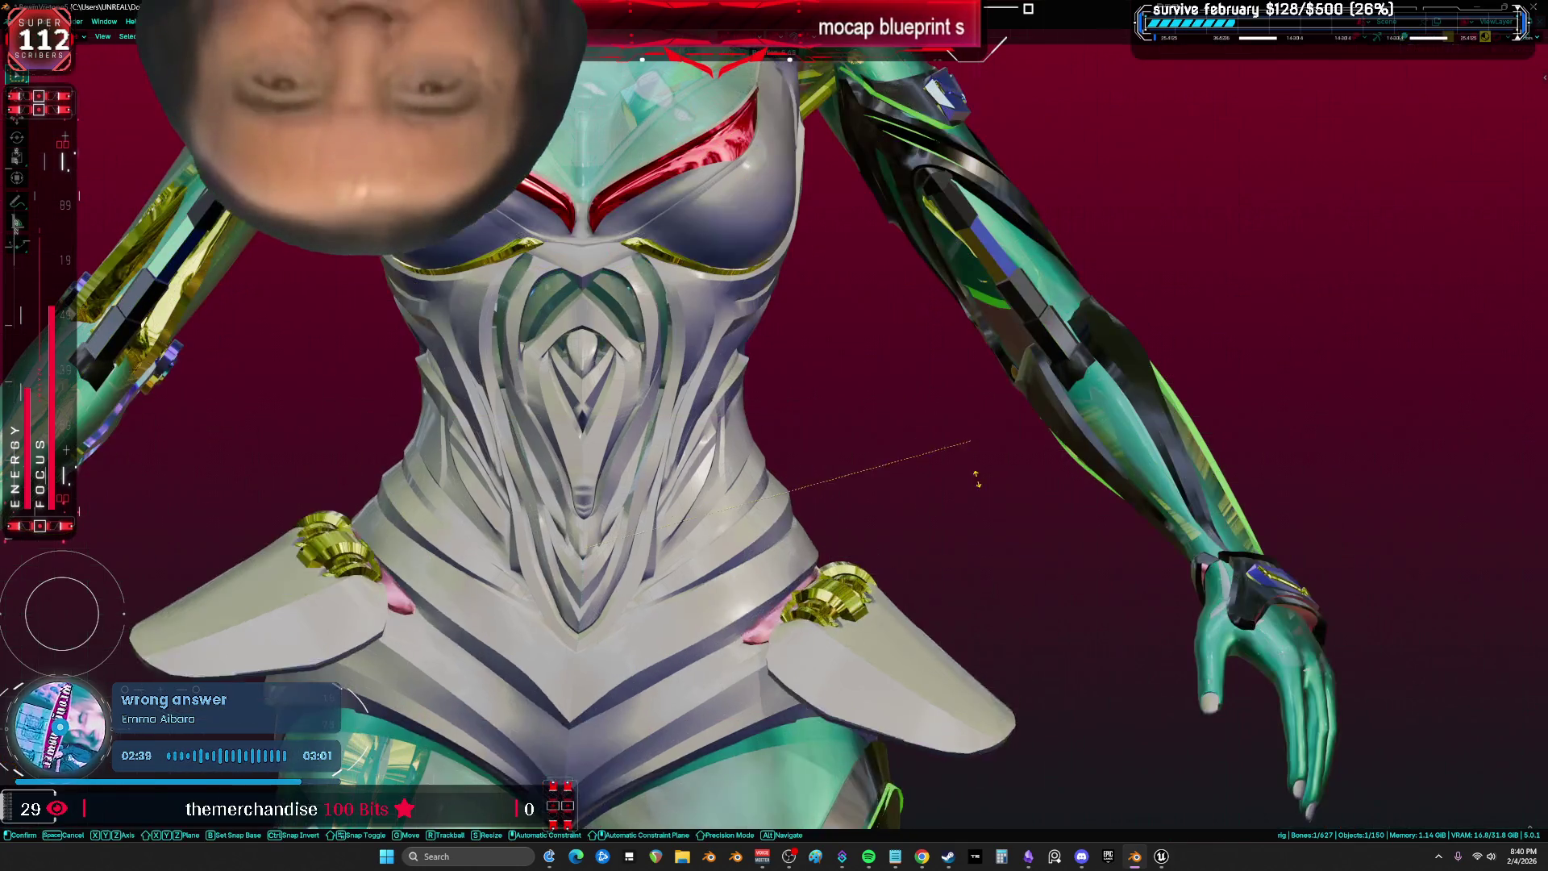
{"action": "key", "text": "r"}
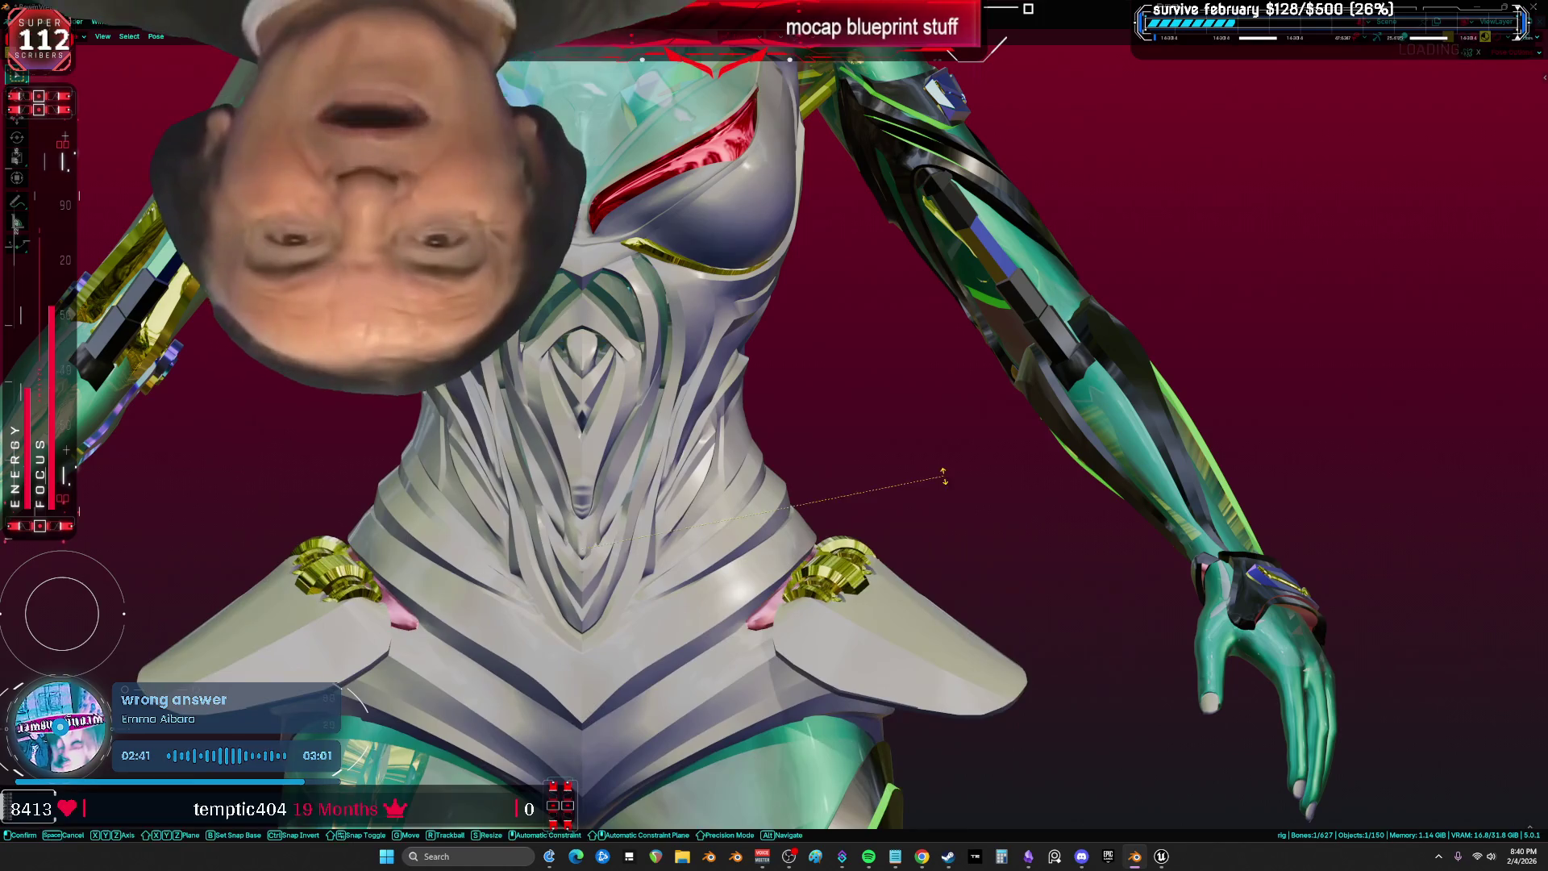
{"action": "right_click", "coordinate": [920, 476]}
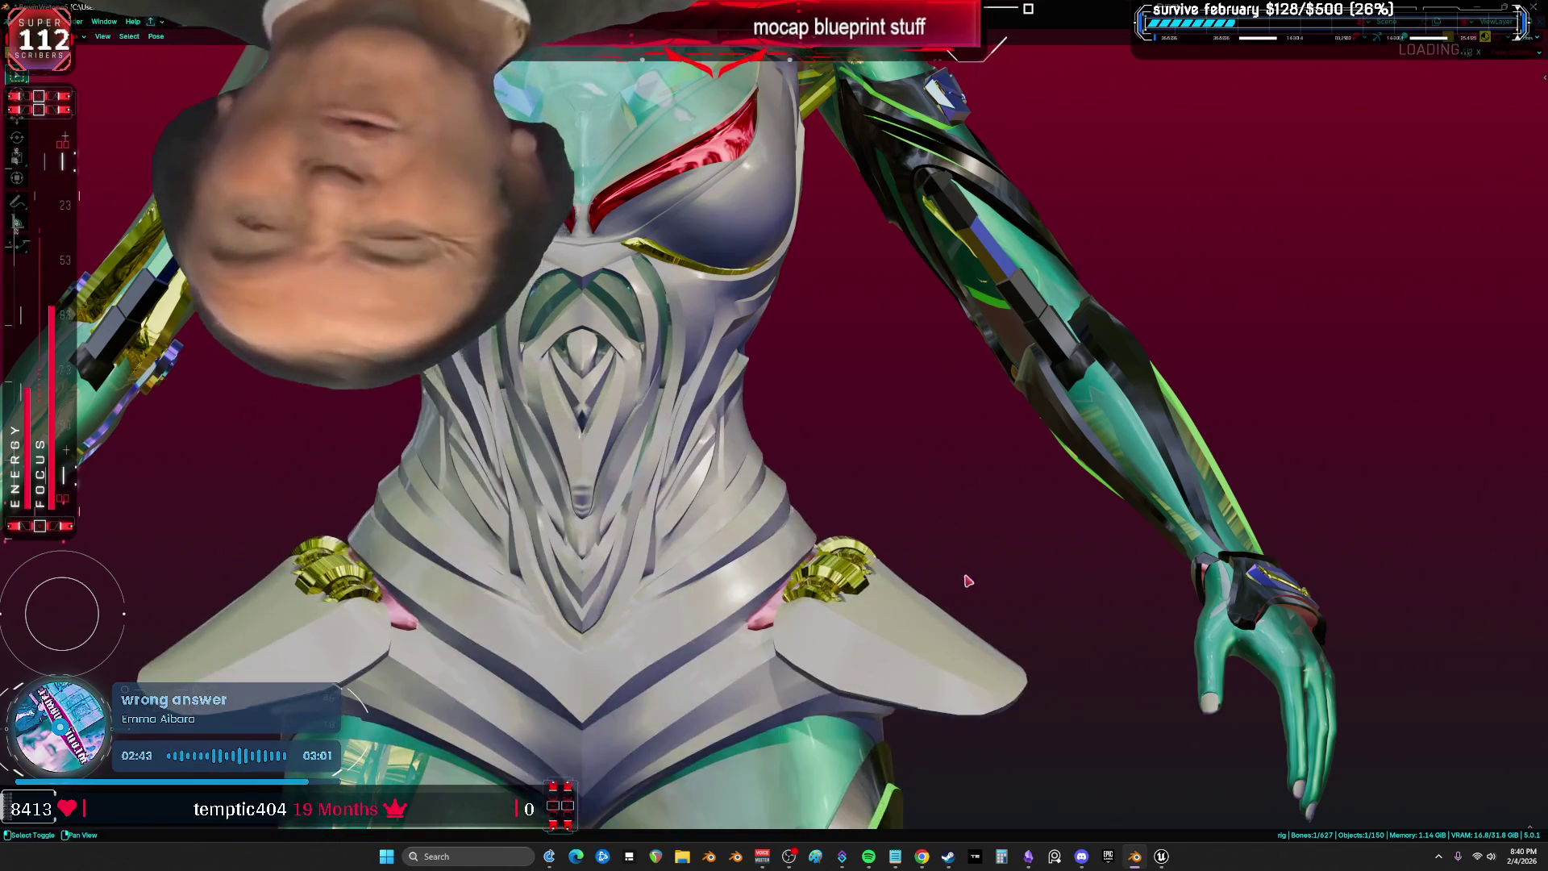
Bend the right leg bone outward to check the leg armor follows.
{"action": "scroll", "coordinate": [823, 392], "scroll_direction": "down", "scroll_amount": 3}
{"action": "scroll", "coordinate": [823, 392], "scroll_direction": "down", "scroll_amount": 3}
{"action": "key", "text": "shift+alt+z"}
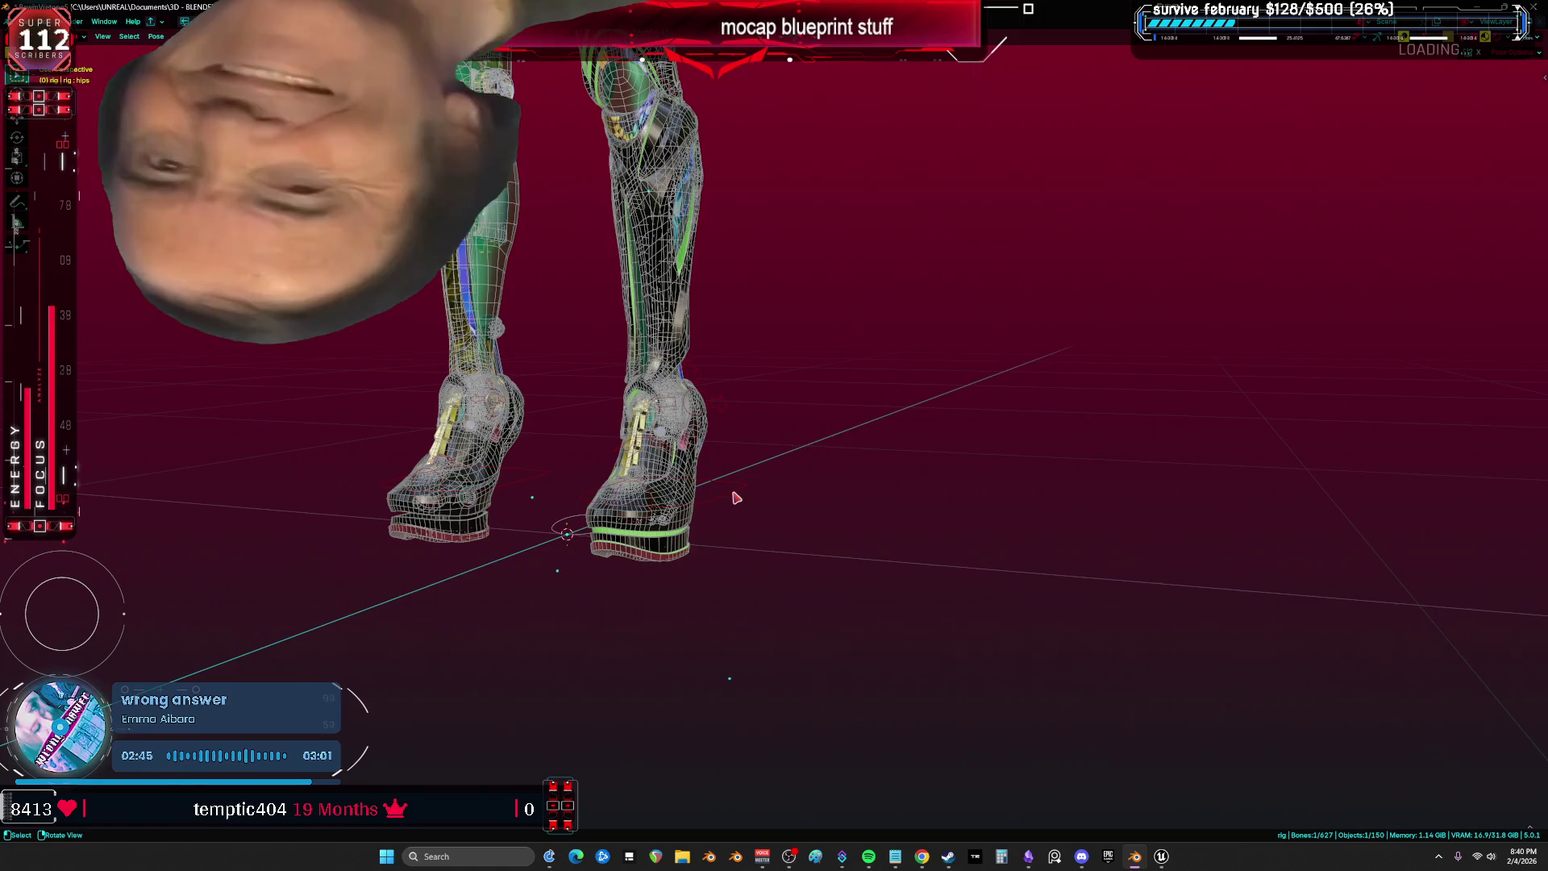
{"action": "key", "text": "shift+alt+z"}
{"action": "scroll", "coordinate": [806, 531], "scroll_direction": "up", "scroll_amount": 5}
{"action": "scroll", "coordinate": [806, 531], "scroll_direction": "up", "scroll_amount": 3}
{"action": "key", "text": "shift+alt+z"}
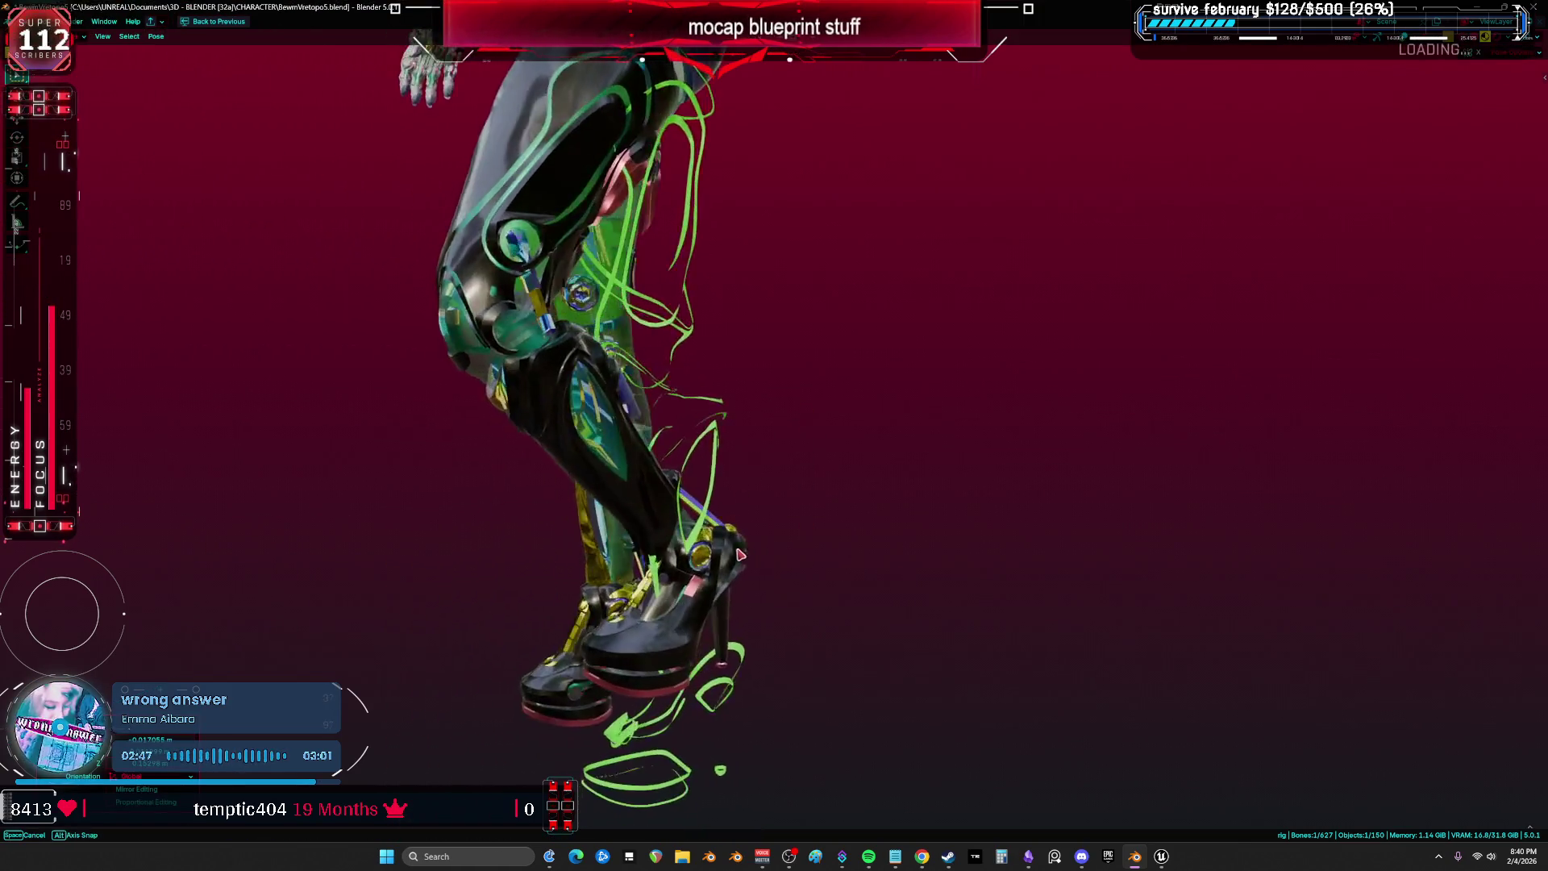
{"action": "mouse_move", "coordinate": [636, 560]}
{"action": "left_mouse_down"}
{"action": "mouse_move", "coordinate": [560, 486]}
{"action": "mouse_move", "coordinate": [635, 459]}
{"action": "left_mouse_up"}
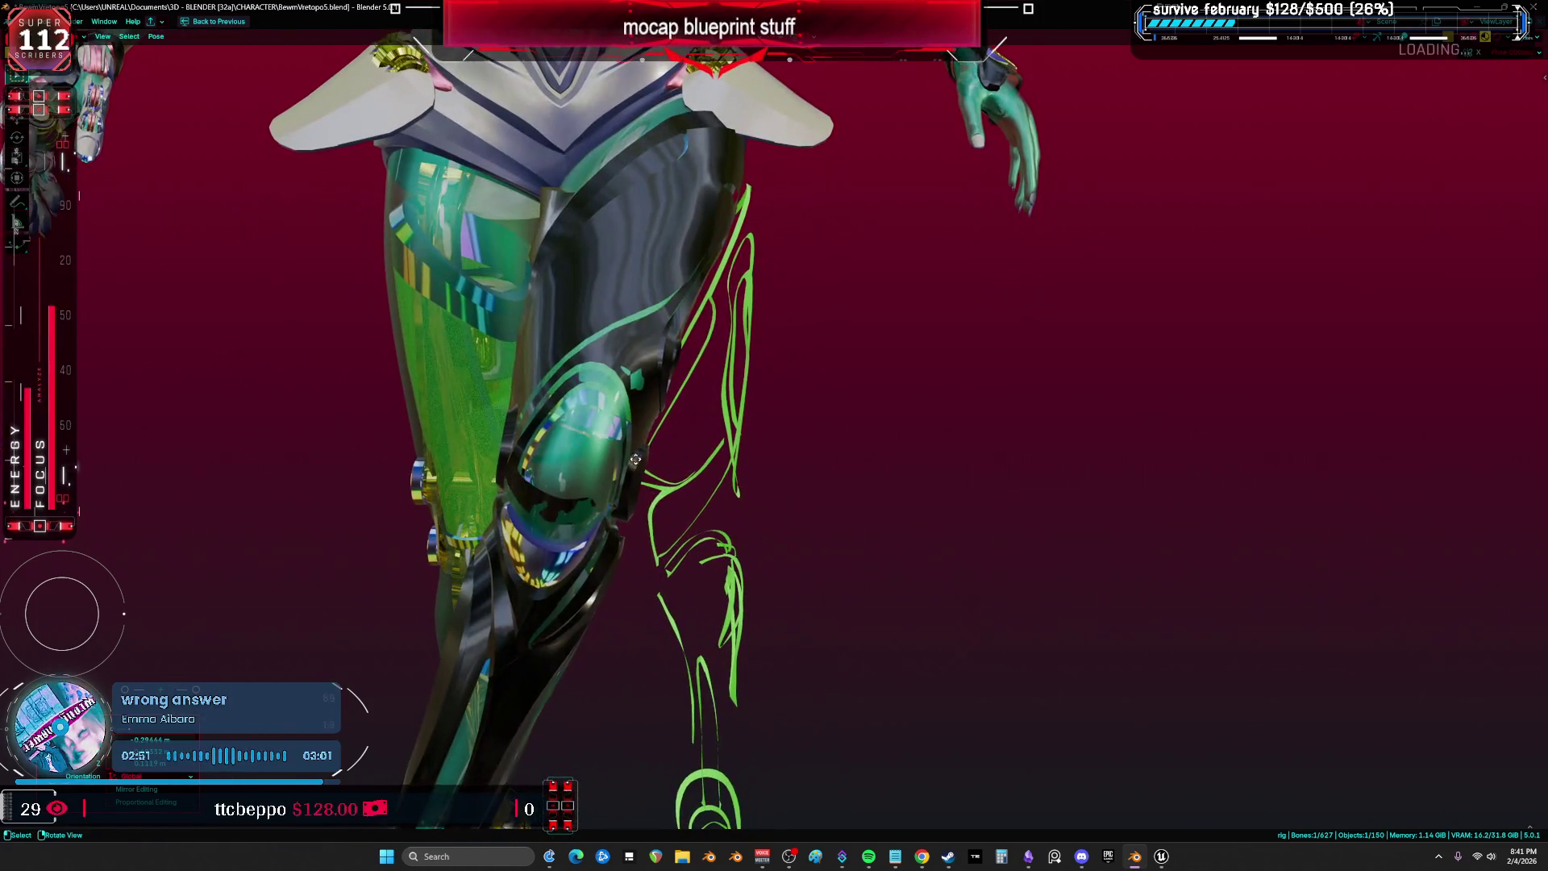
{"action": "mouse_move", "coordinate": [985, 376]}
{"action": "left_mouse_down"}
{"action": "mouse_move", "coordinate": [1314, 470]}
{"action": "mouse_move", "coordinate": [1255, 459]}
{"action": "mouse_move", "coordinate": [1129, 360]}
{"action": "mouse_move", "coordinate": [1010, 352]}
{"action": "left_mouse_up"}
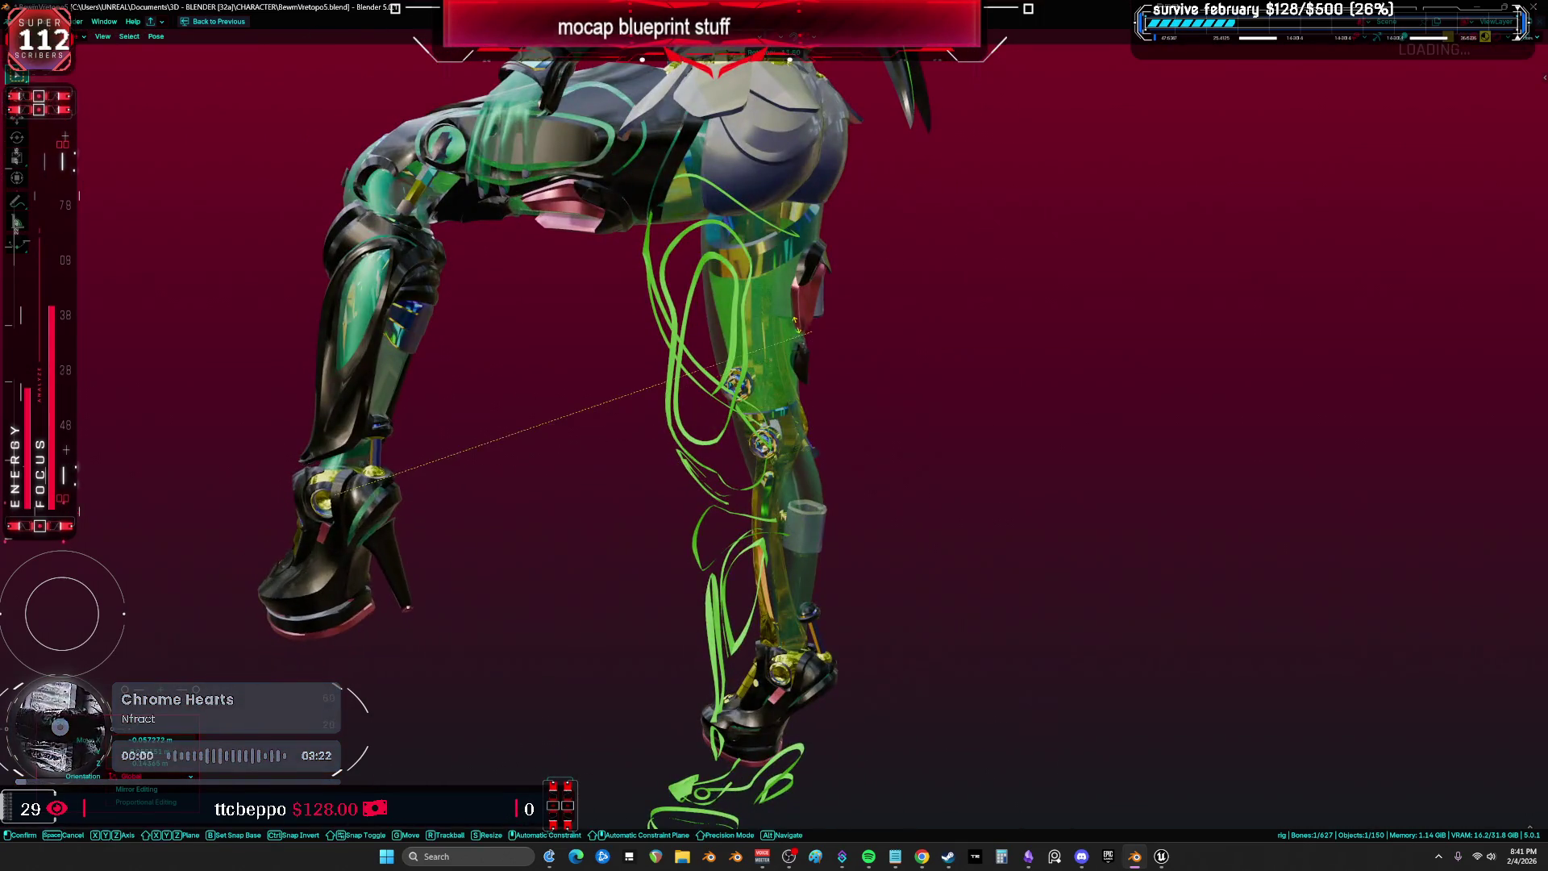
Trackball-rotate the upper_arm_fk.L bone to confirm the shoulder piece moves with it.
{"action": "mouse_move", "coordinate": [776, 476]}
{"action": "left_mouse_down"}
{"action": "mouse_move", "coordinate": [619, 525]}
{"action": "mouse_move", "coordinate": [866, 461]}
{"action": "left_mouse_up"}
{"action": "key", "text": "space"}
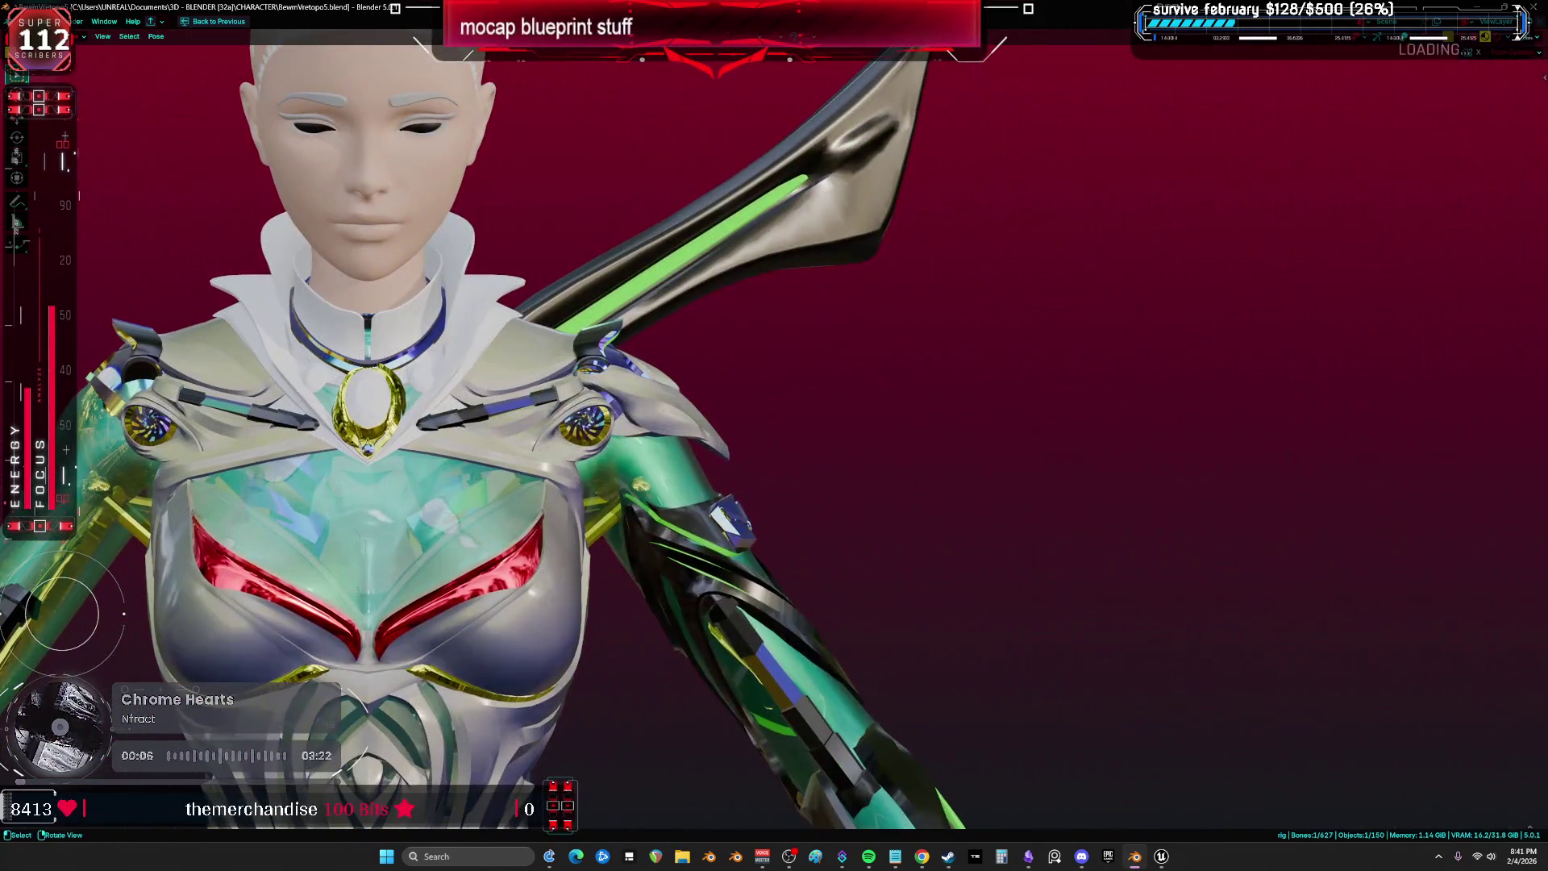
{"action": "key", "text": "space"}
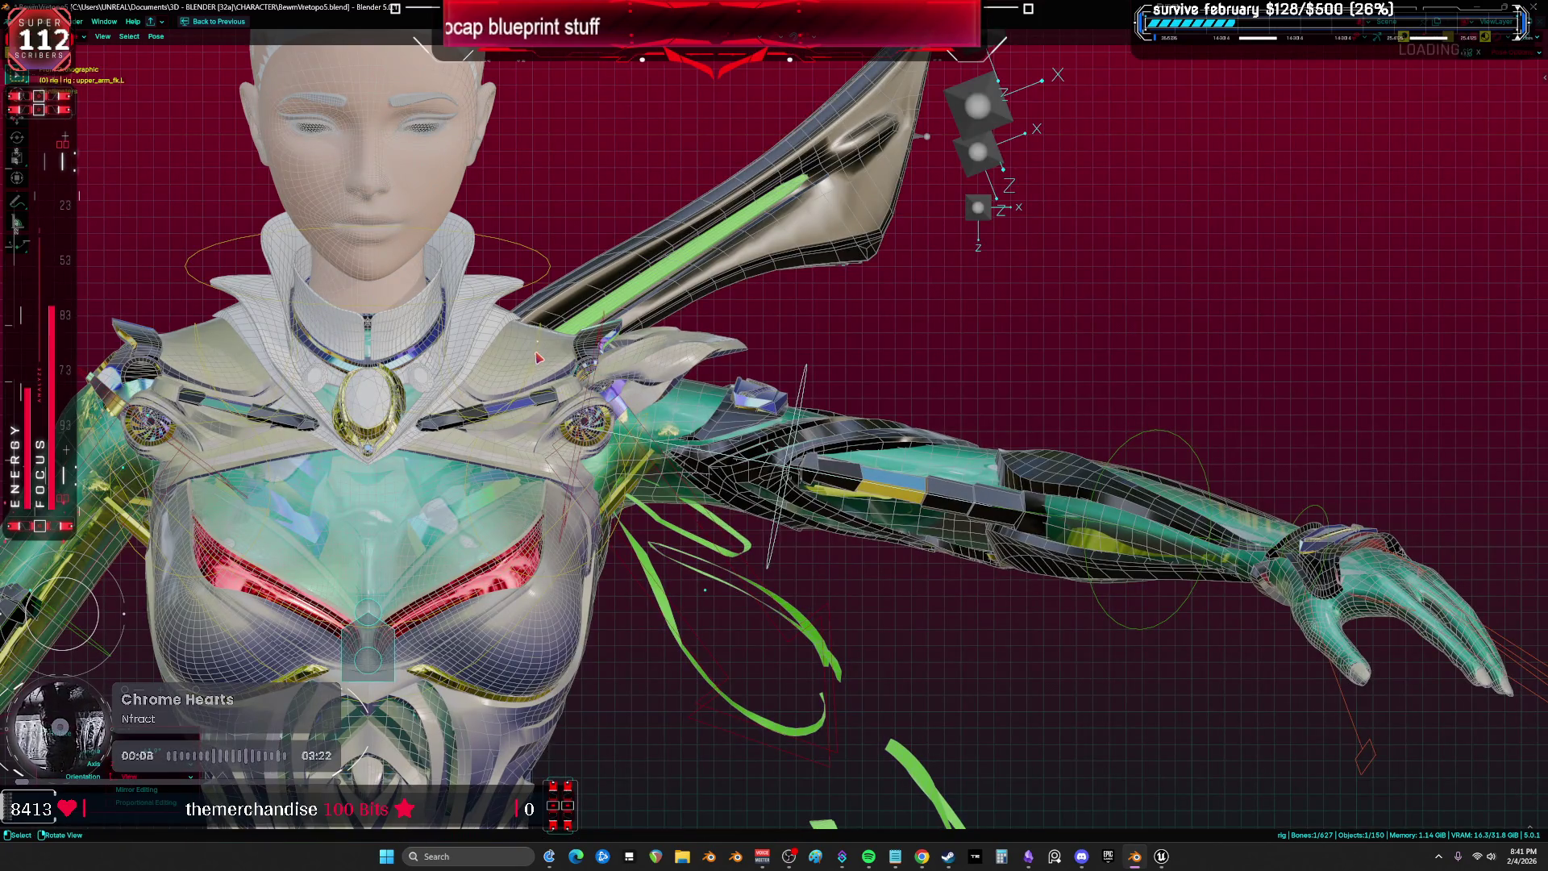
{"action": "scroll", "coordinate": [539, 357], "scroll_direction": "up", "scroll_amount": 5}
{"action": "key", "text": "r"}
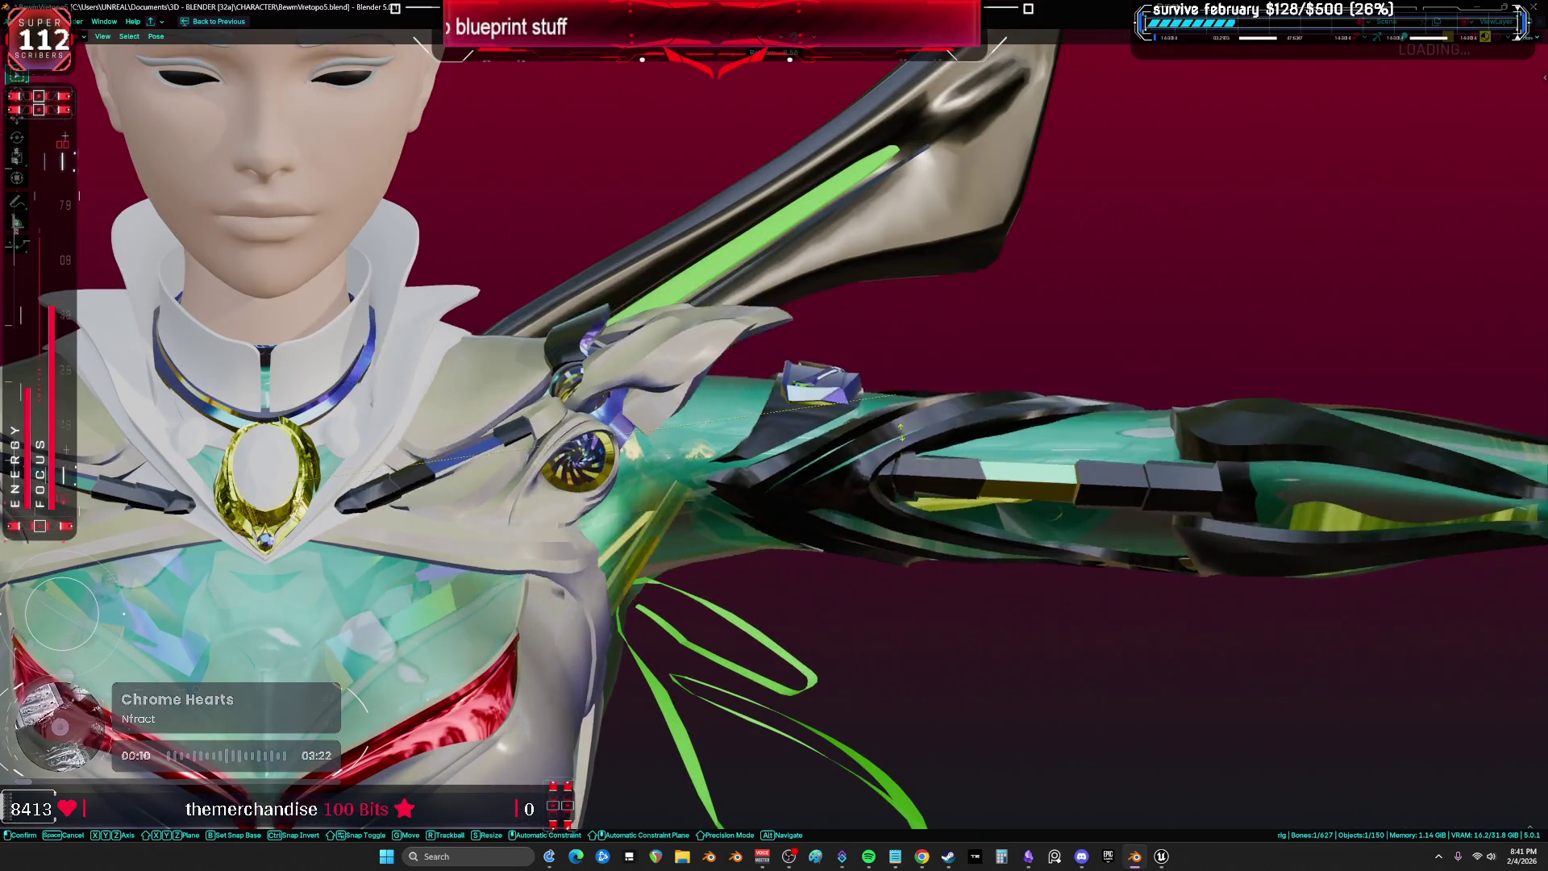
{"action": "key", "text": "r"}
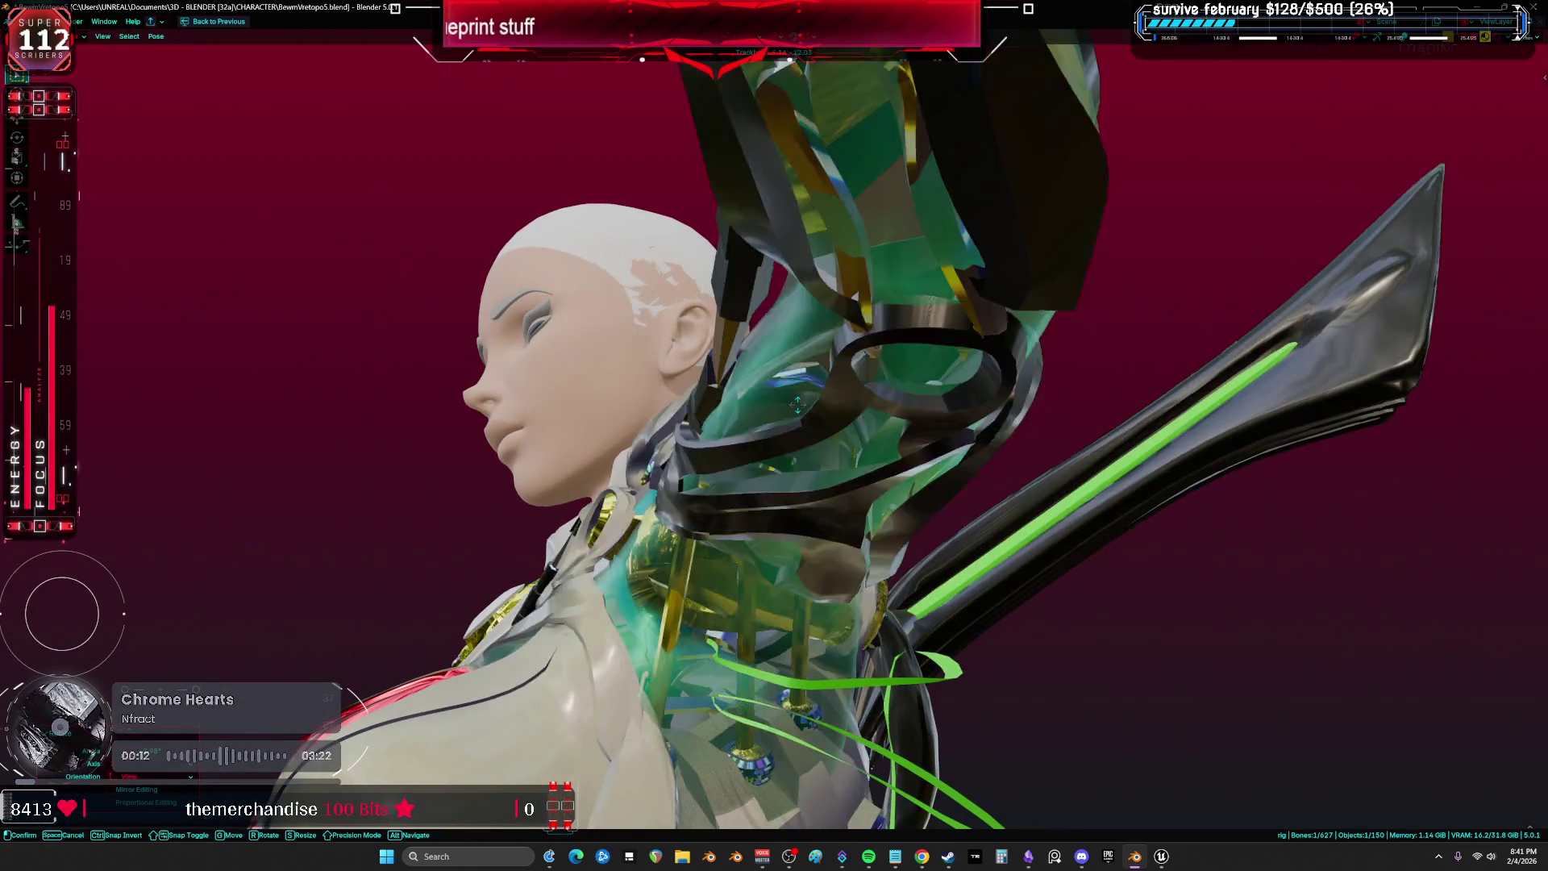
{"action": "left_click", "coordinate": [915, 451]}
{"action": "left_click_drag", "start_coordinate": [914, 451], "coordinate": [895, 513]}
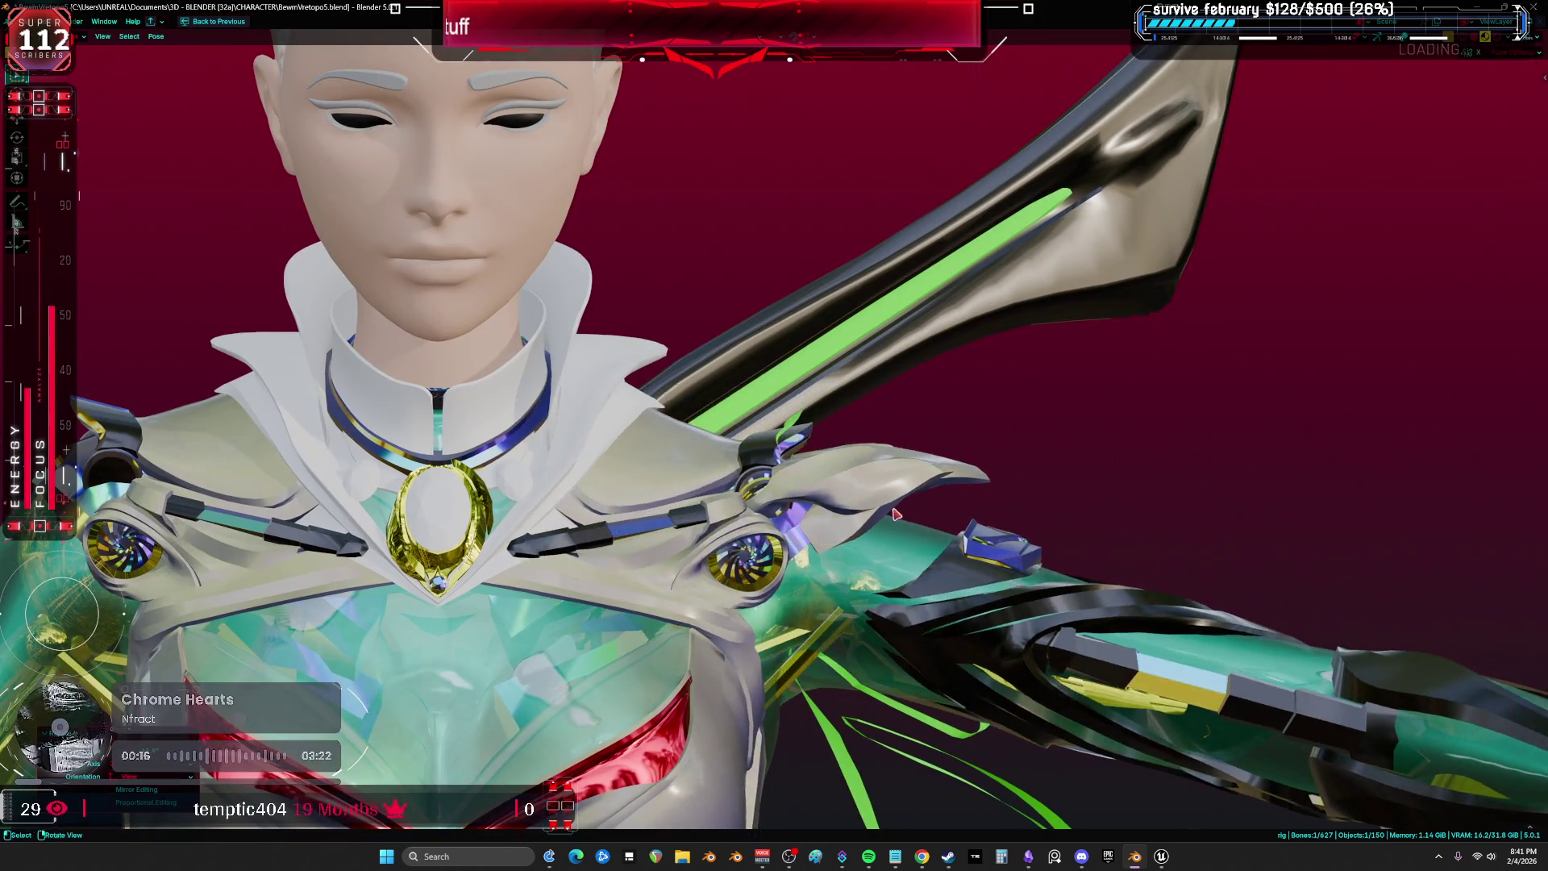
{"action": "scroll", "coordinate": [897, 511], "scroll_direction": "up", "scroll_amount": 2}
{"action": "key", "text": "shift+alt+z"}
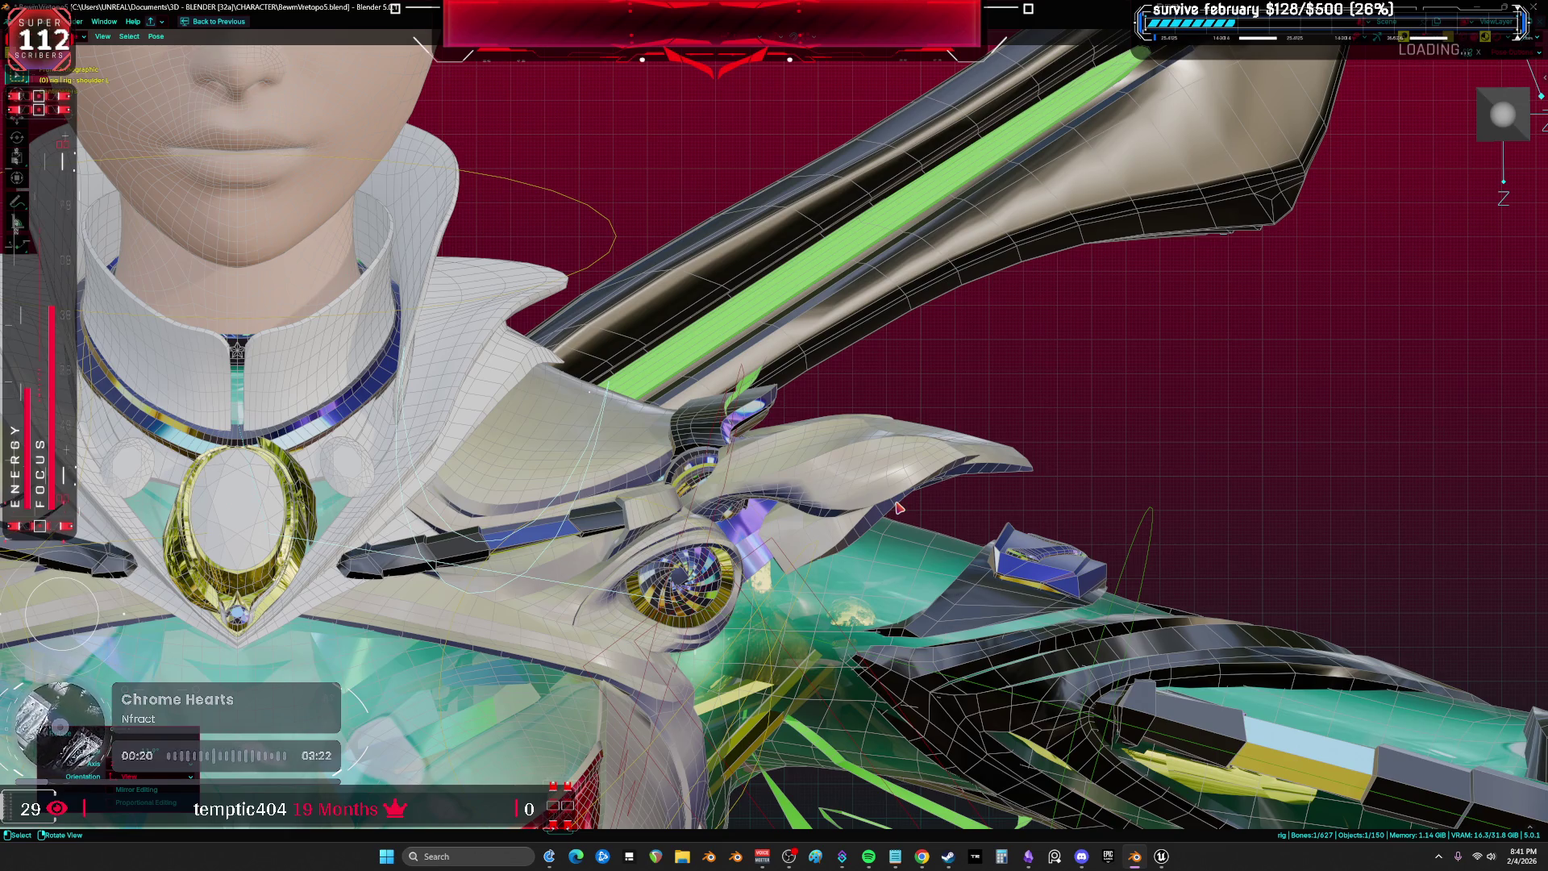
{"action": "scroll", "coordinate": [641, 567], "scroll_direction": "down", "scroll_amount": 2}
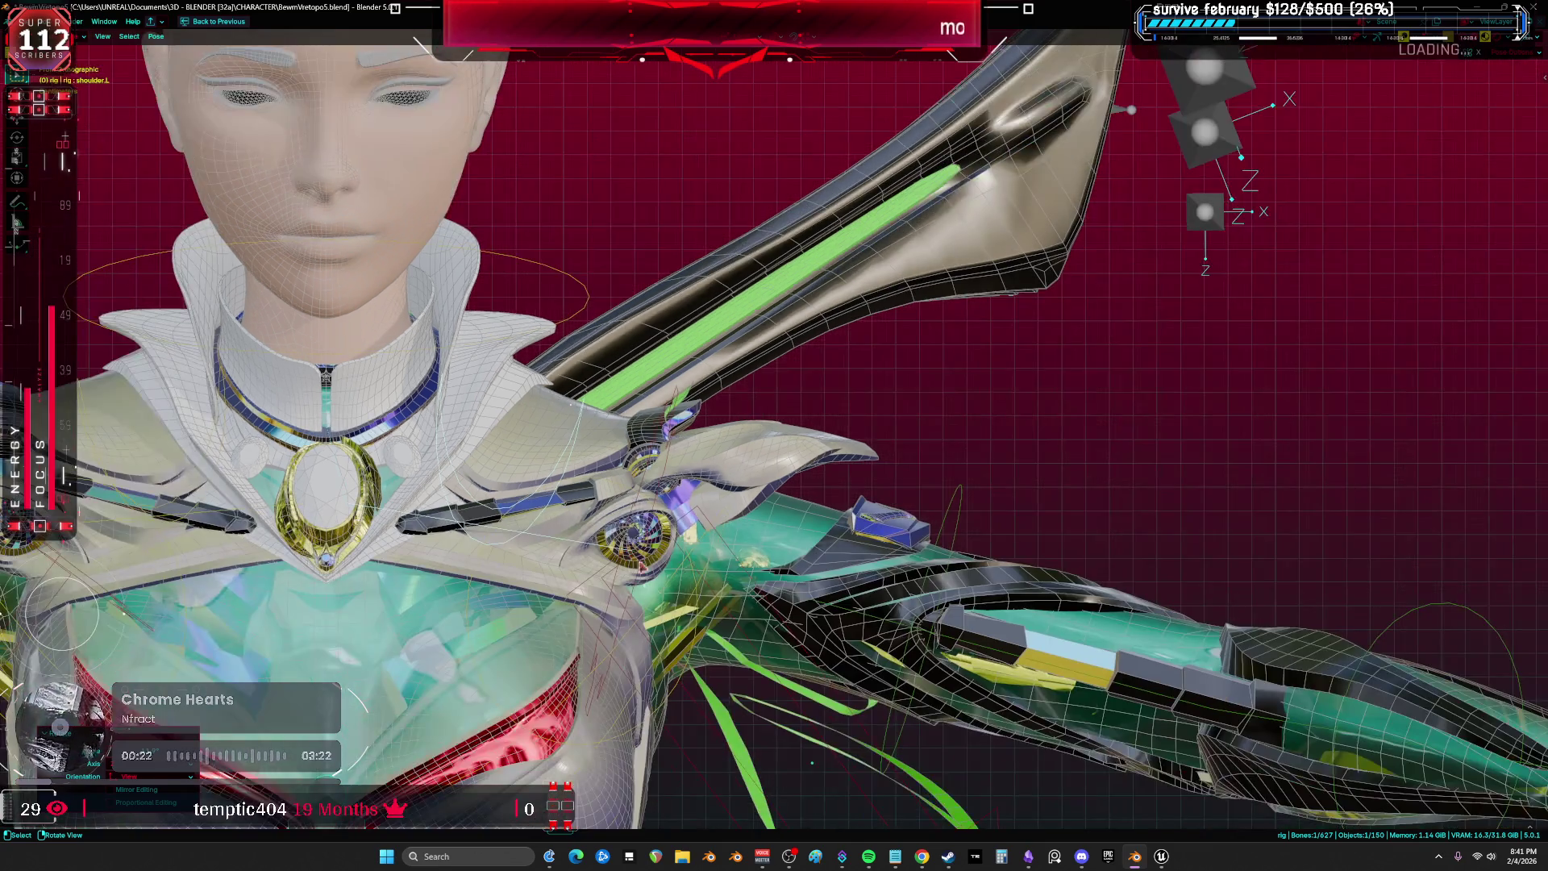
{"action": "left_click_drag", "start_coordinate": [652, 604], "coordinate": [737, 276]}
{"action": "scroll", "coordinate": [737, 276], "scroll_direction": "down", "scroll_amount": 3}
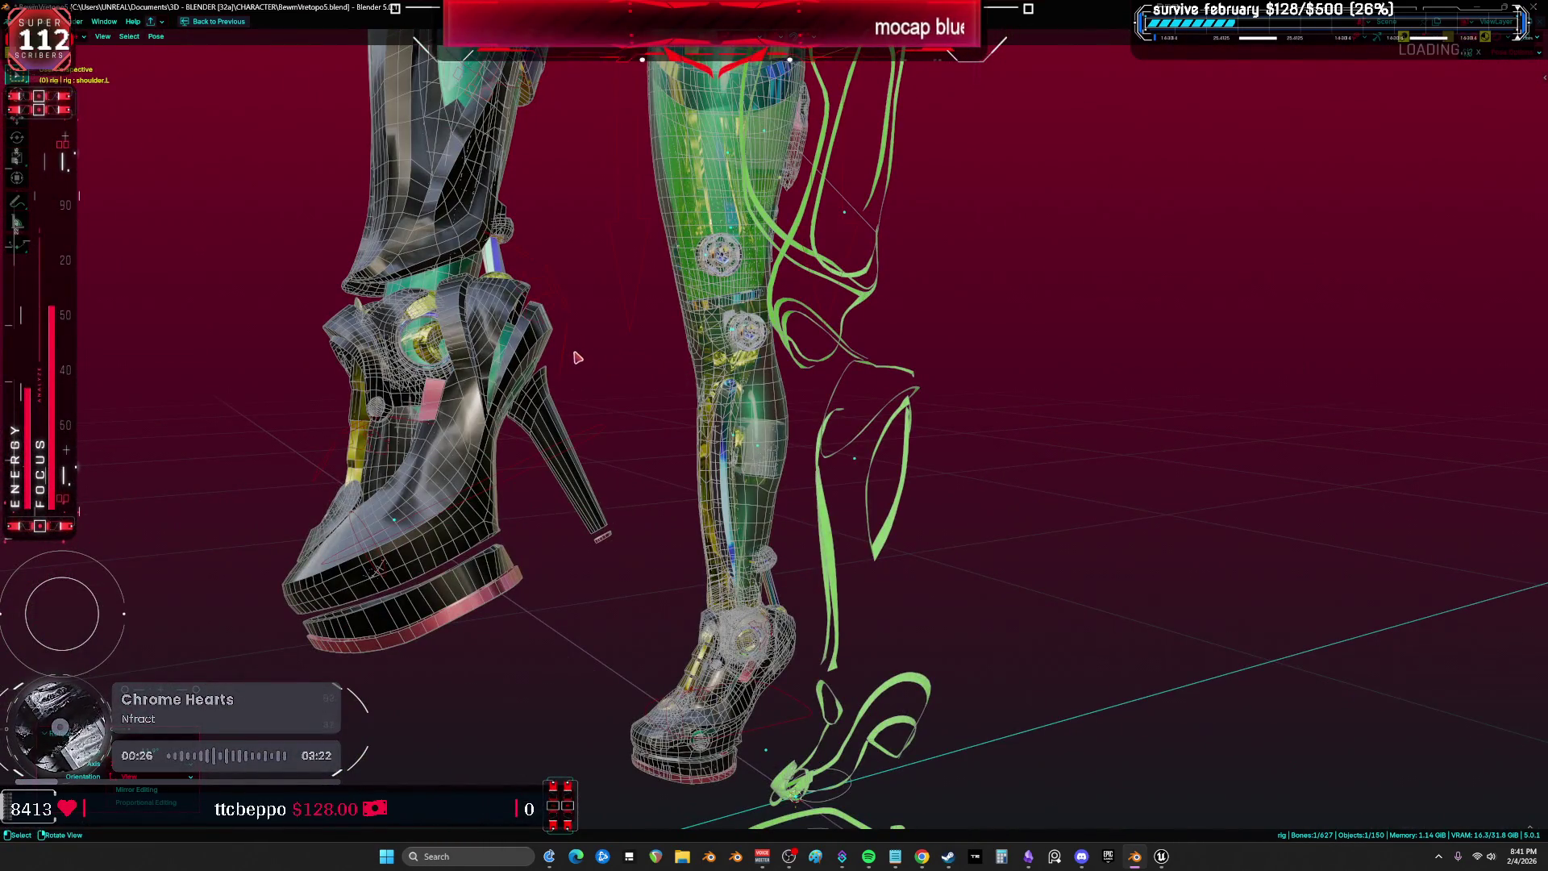
Rotate the foot_heel_ik.L bone, including a 30.9° turn, to check the left shoe follows.
{"action": "left_click", "coordinate": [556, 311]}
{"action": "key", "text": "r"}
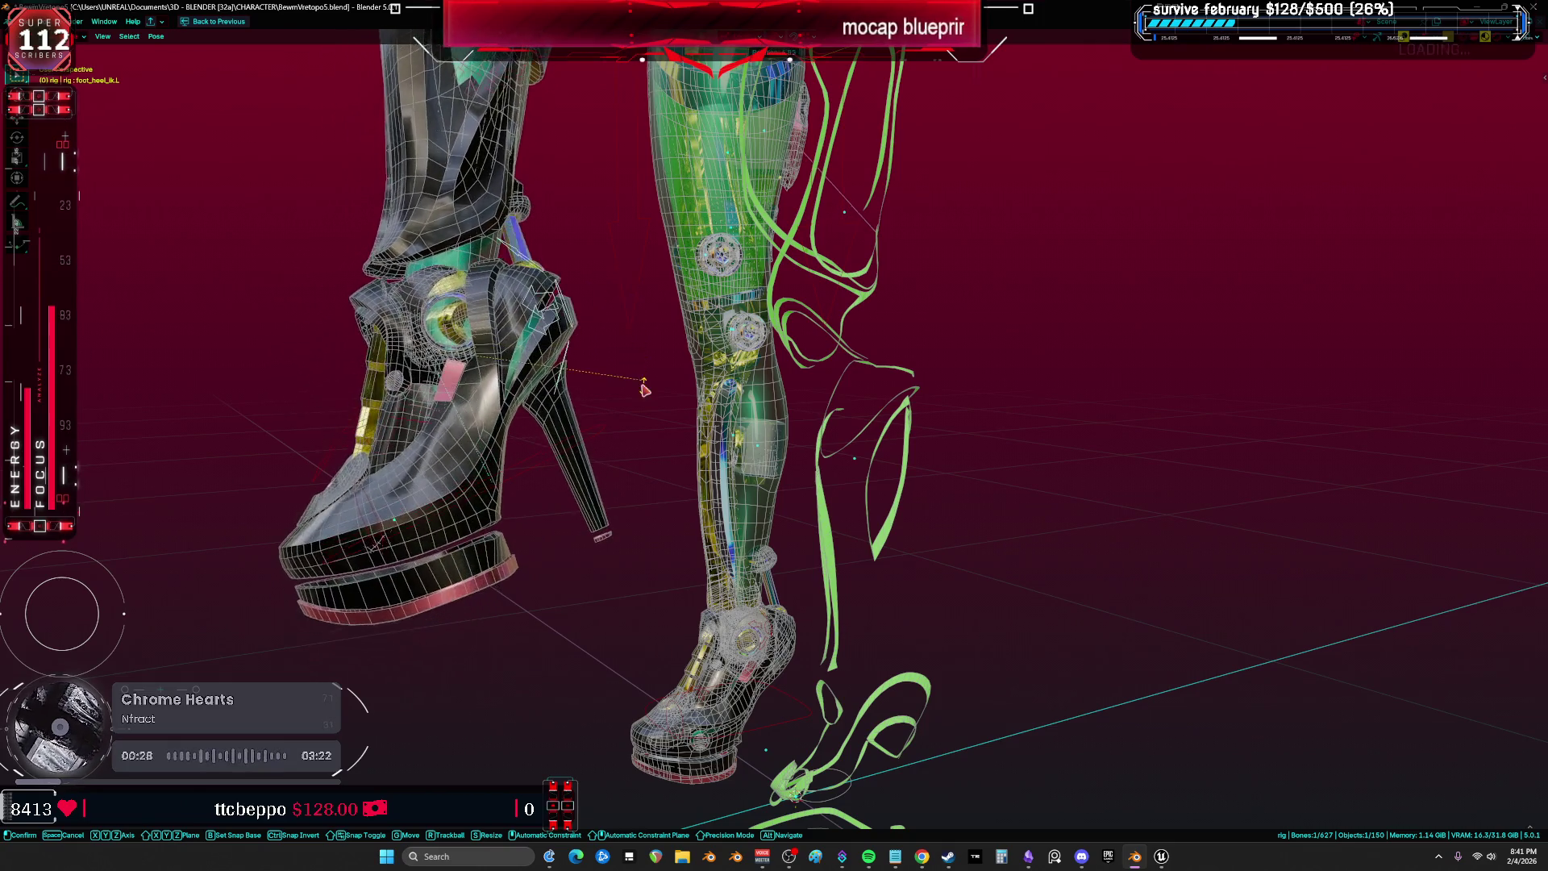
{"action": "left_click", "coordinate": [644, 389]}
{"action": "left_click_drag", "start_coordinate": [644, 389], "coordinate": [1011, 441]}
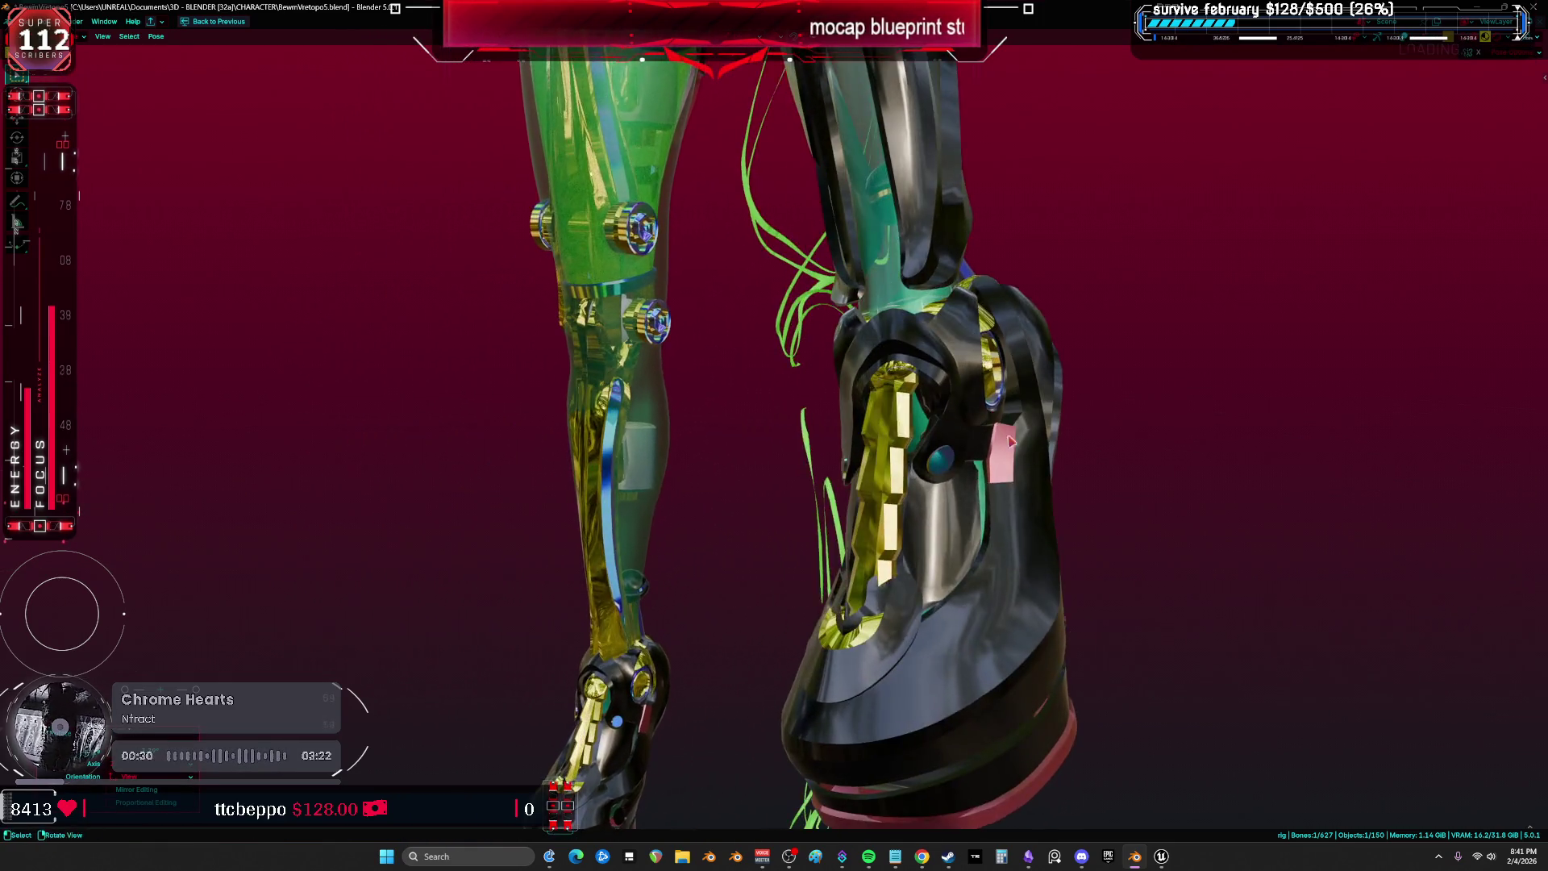
{"action": "key", "text": "r"}
{"action": "key", "text": "r"}
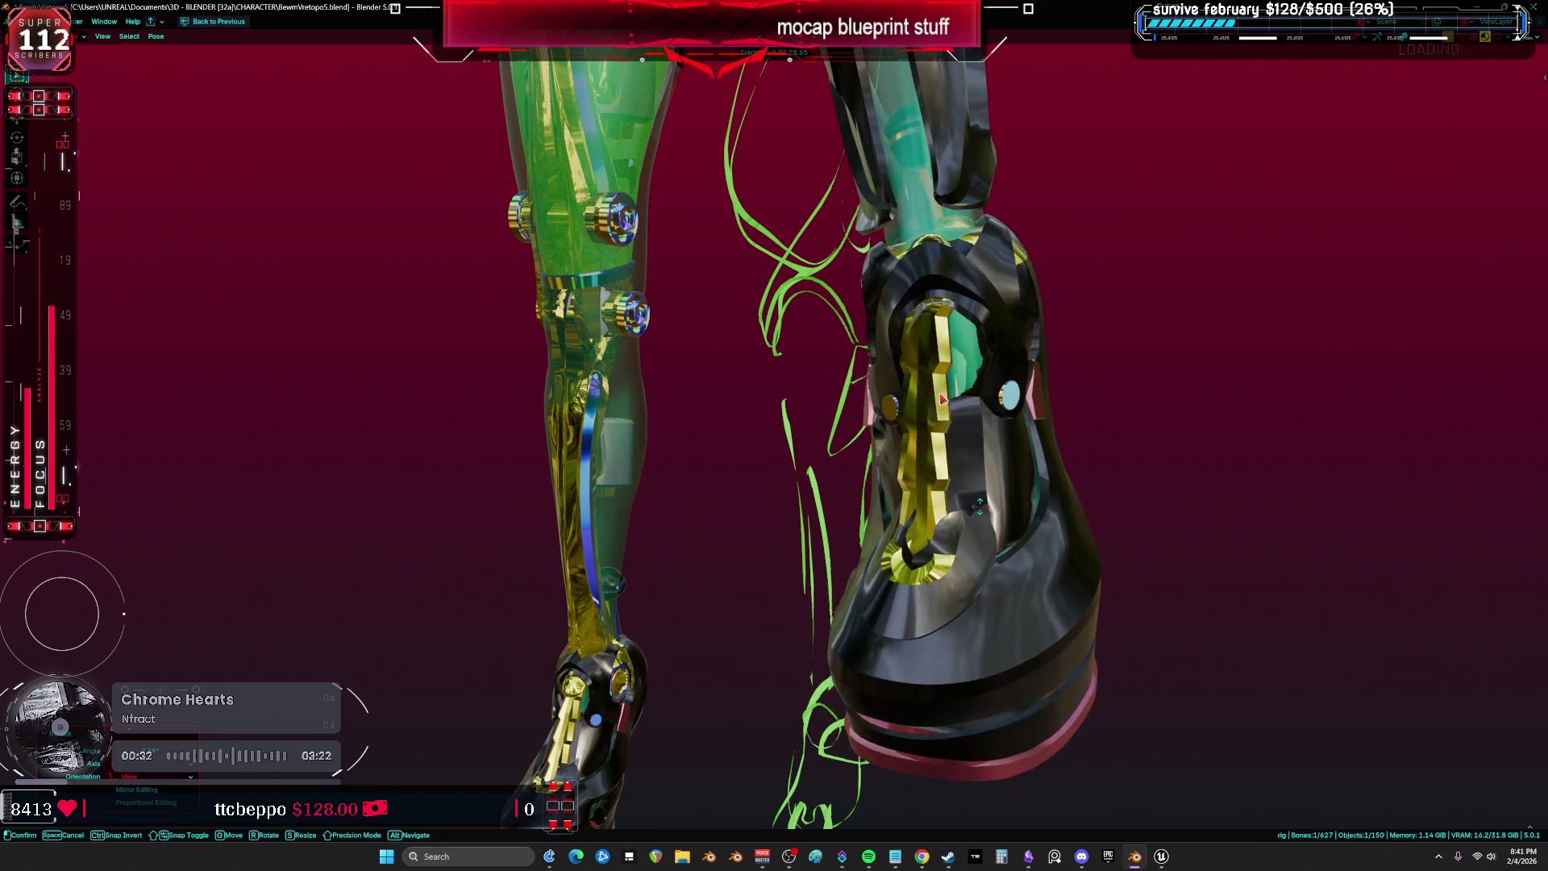
{"action": "left_click", "coordinate": [943, 399]}
{"action": "mouse_move", "coordinate": [943, 399]}
{"action": "left_mouse_down"}
{"action": "mouse_move", "coordinate": [740, 462]}
{"action": "mouse_move", "coordinate": [871, 525]}
{"action": "mouse_move", "coordinate": [583, 442]}
{"action": "mouse_move", "coordinate": [597, 439]}
{"action": "left_mouse_up"}
{"action": "key", "text": "r"}
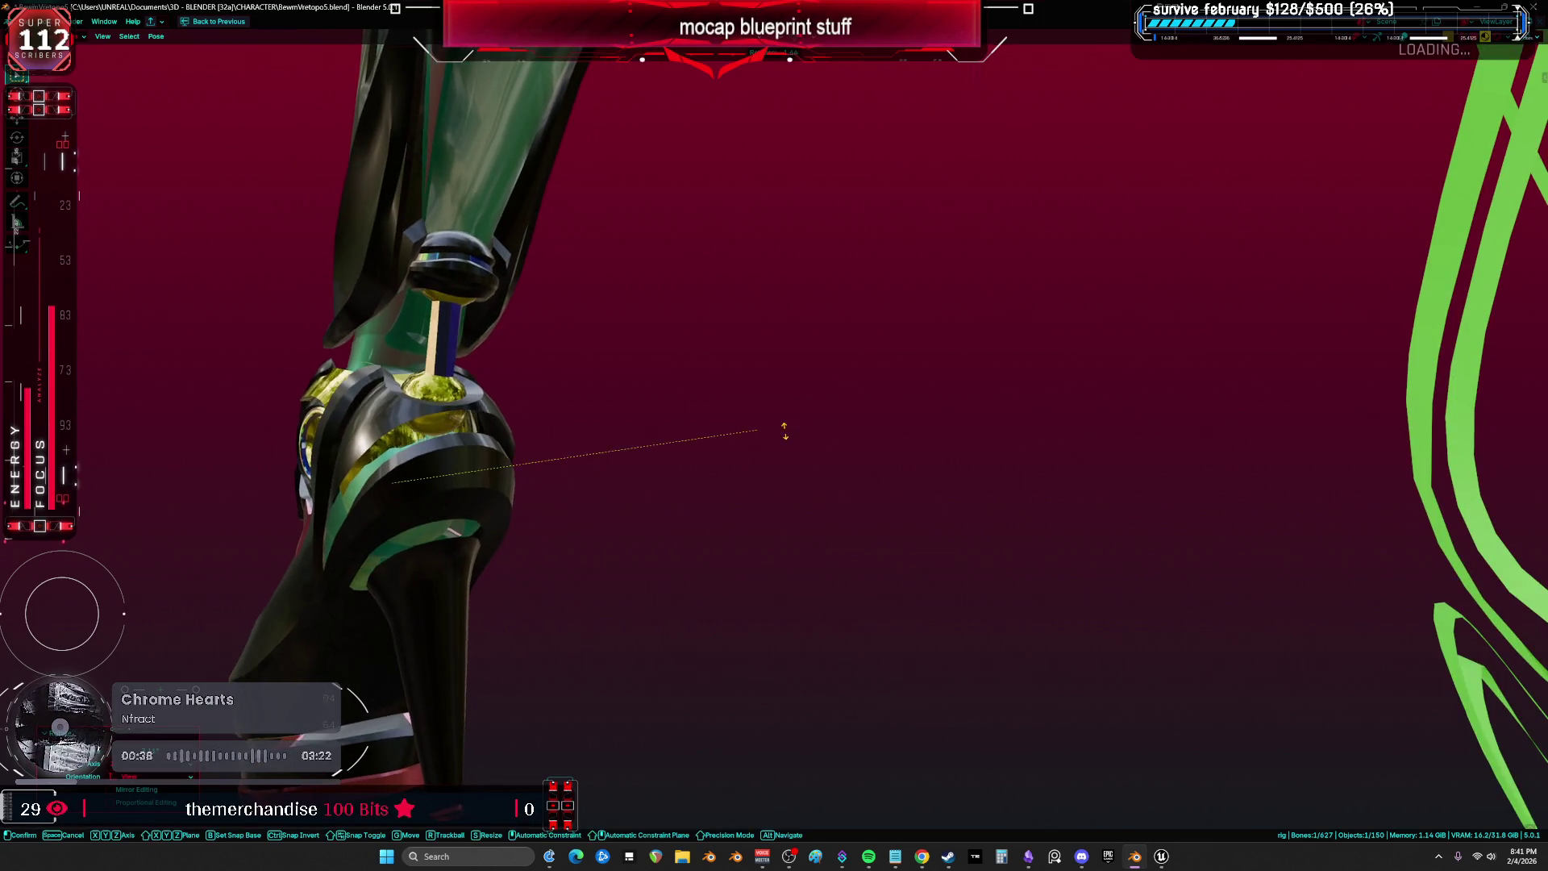
{"action": "left_click", "coordinate": [834, 478]}
Rotate the boot bone 15.5°, then Clear User Transforms to reset the pose to rest.
{"action": "scroll", "coordinate": [914, 474], "scroll_direction": "up", "scroll_amount": 4}
{"action": "left_click_drag", "start_coordinate": [914, 474], "coordinate": [795, 434]}
{"action": "key", "text": "g"}
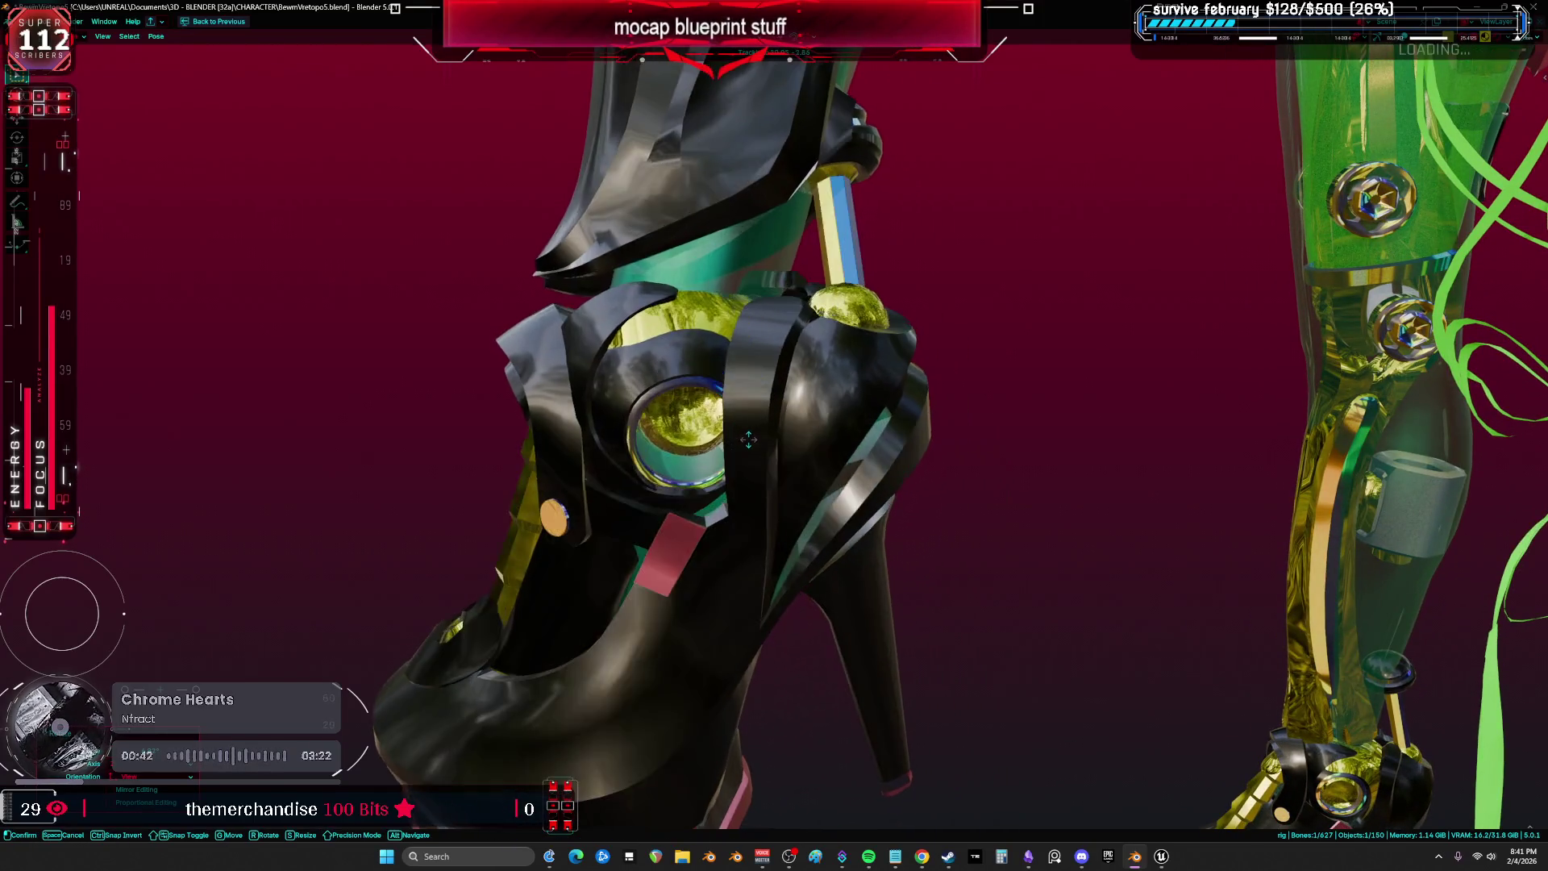
{"action": "key", "text": "r"}
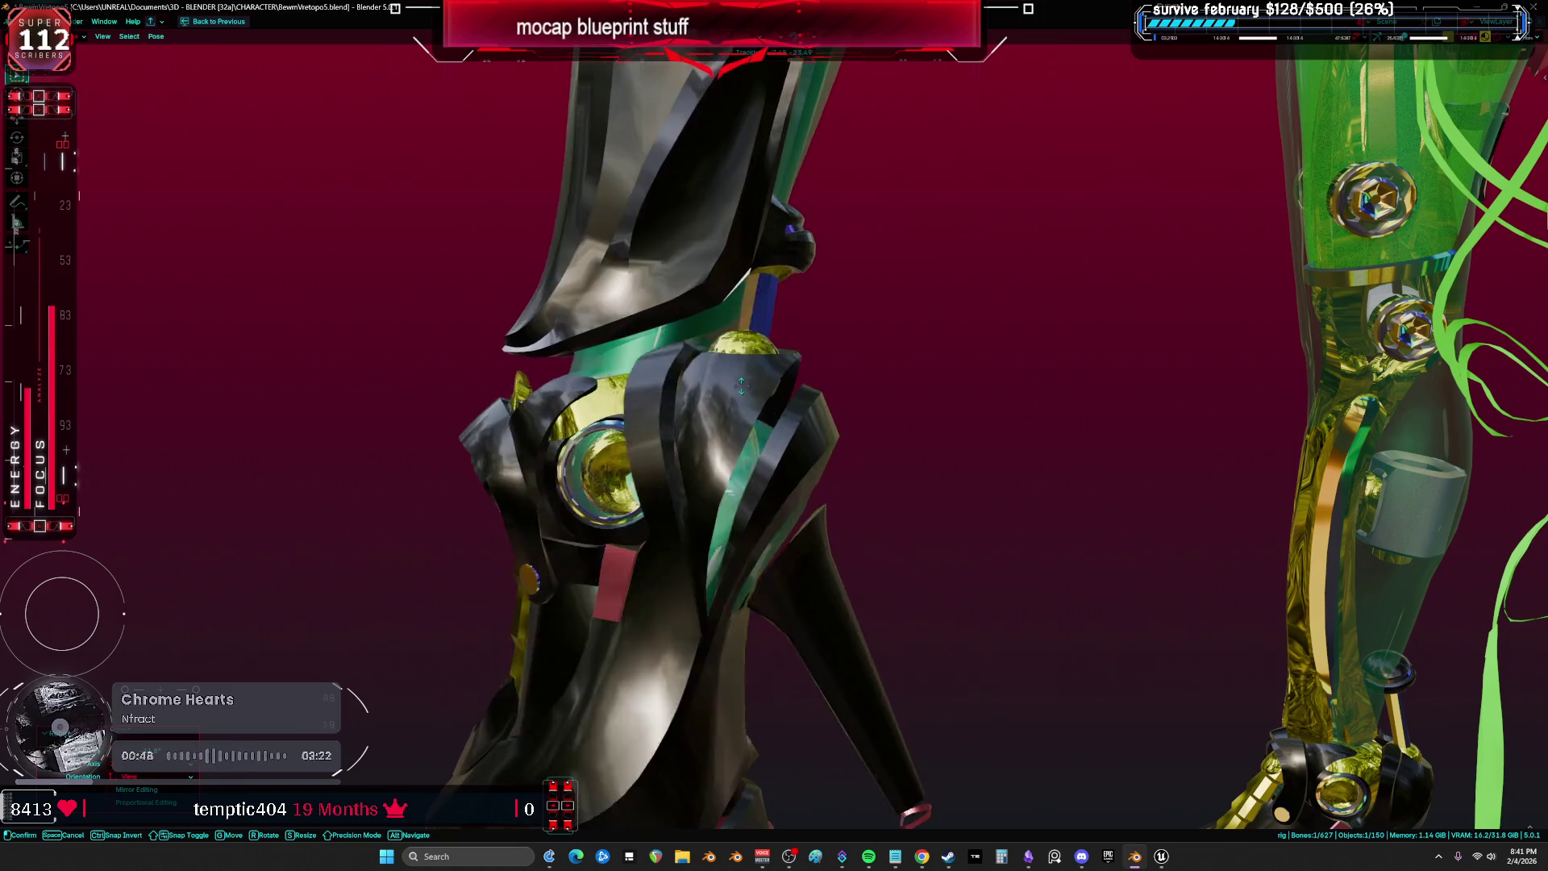
{"action": "left_click", "coordinate": [737, 417]}
{"action": "scroll", "coordinate": [630, 491], "scroll_direction": "up", "scroll_amount": 6}
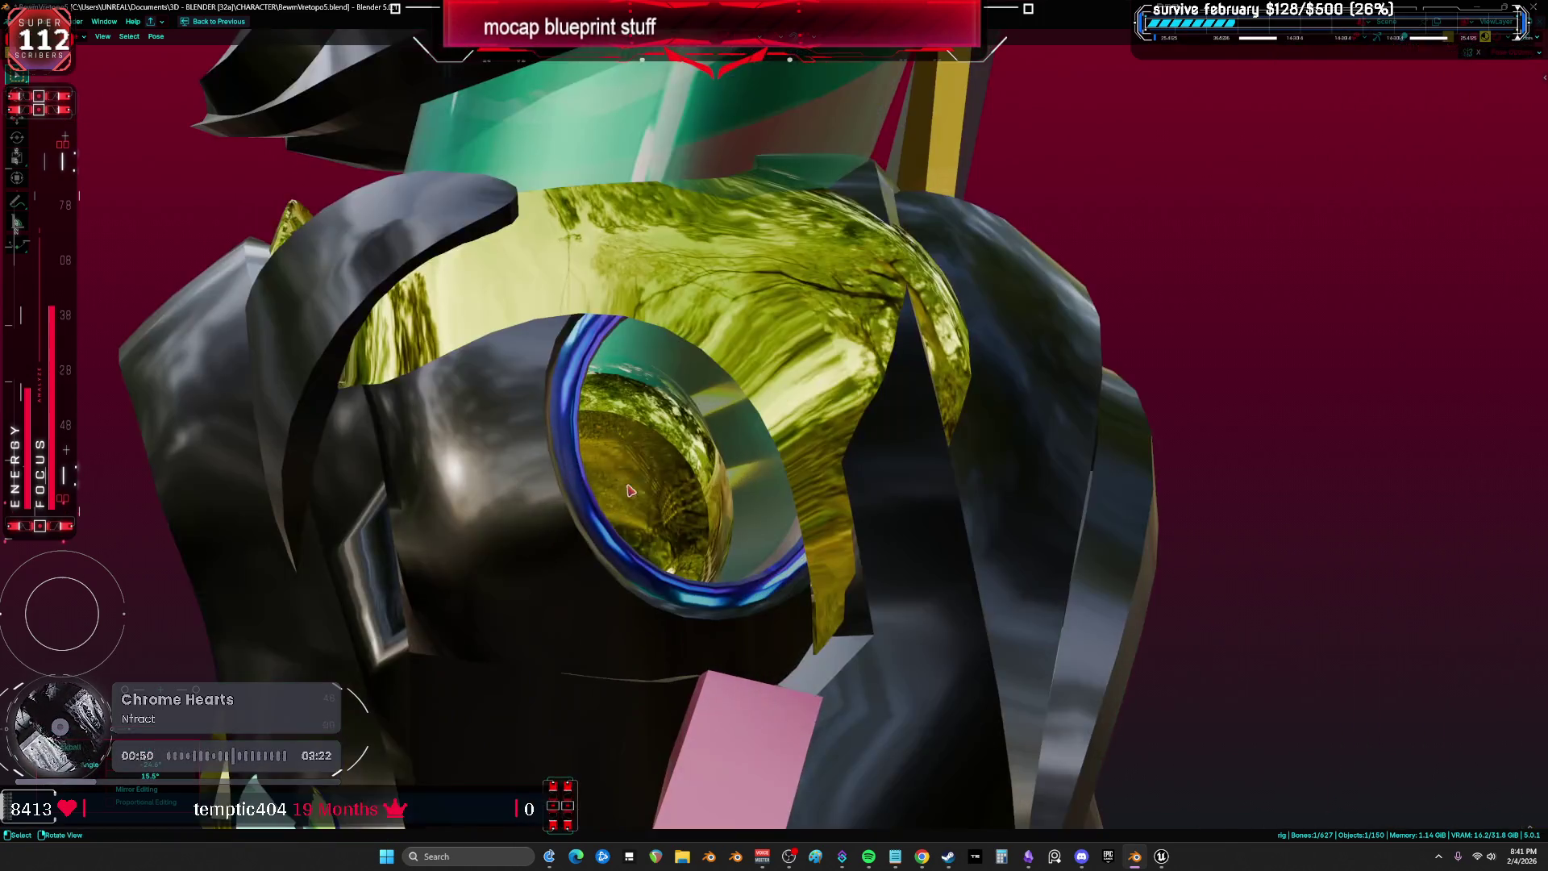
{"action": "scroll", "coordinate": [769, 295], "scroll_direction": "down", "scroll_amount": 5}
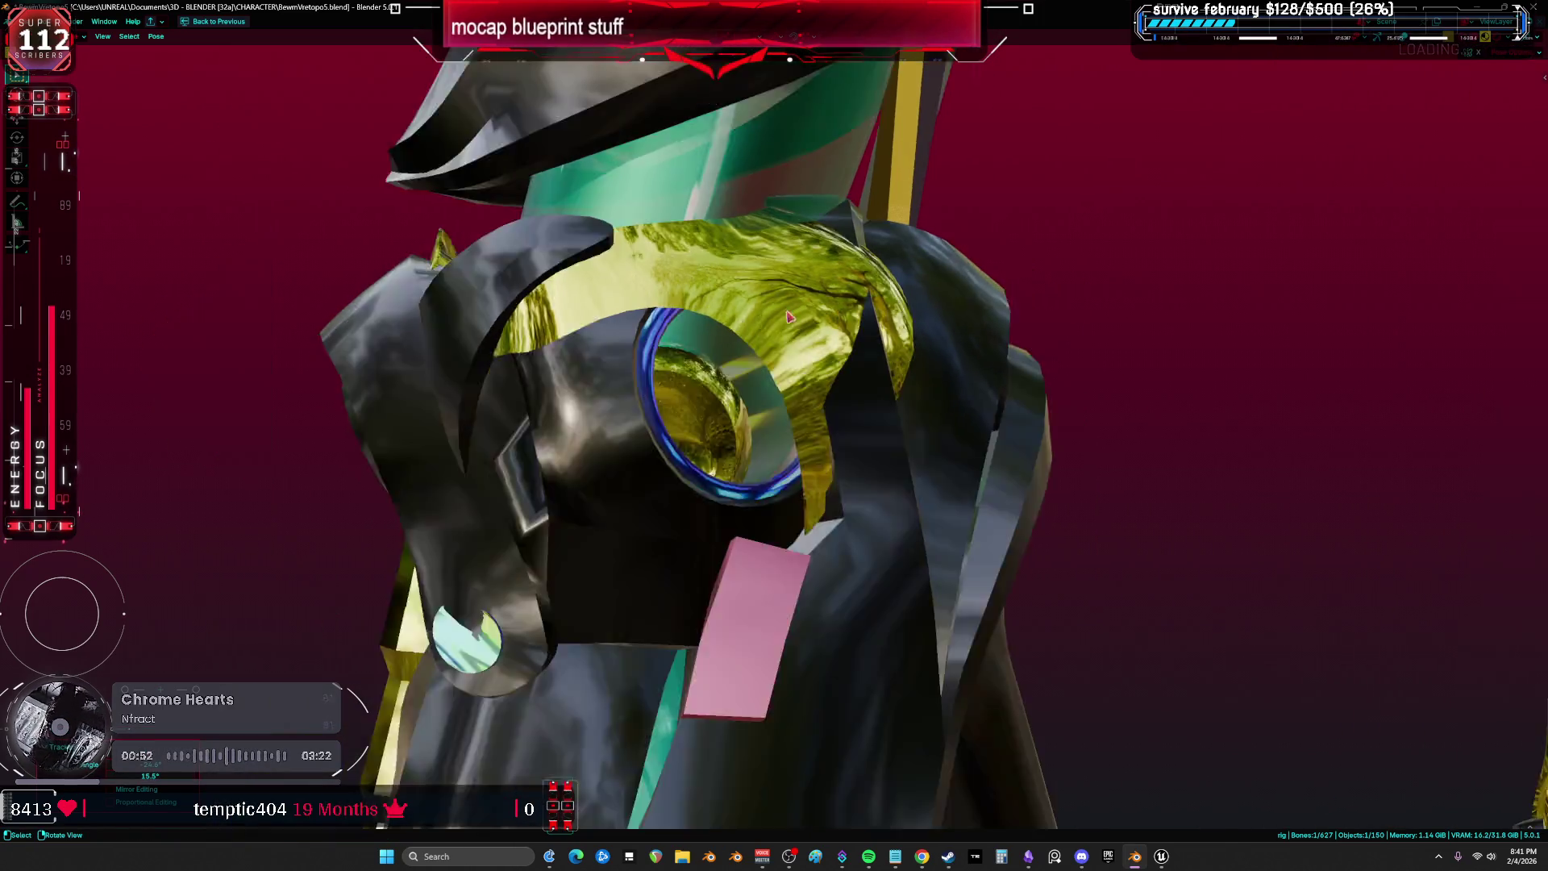
{"action": "key", "text": "g"}
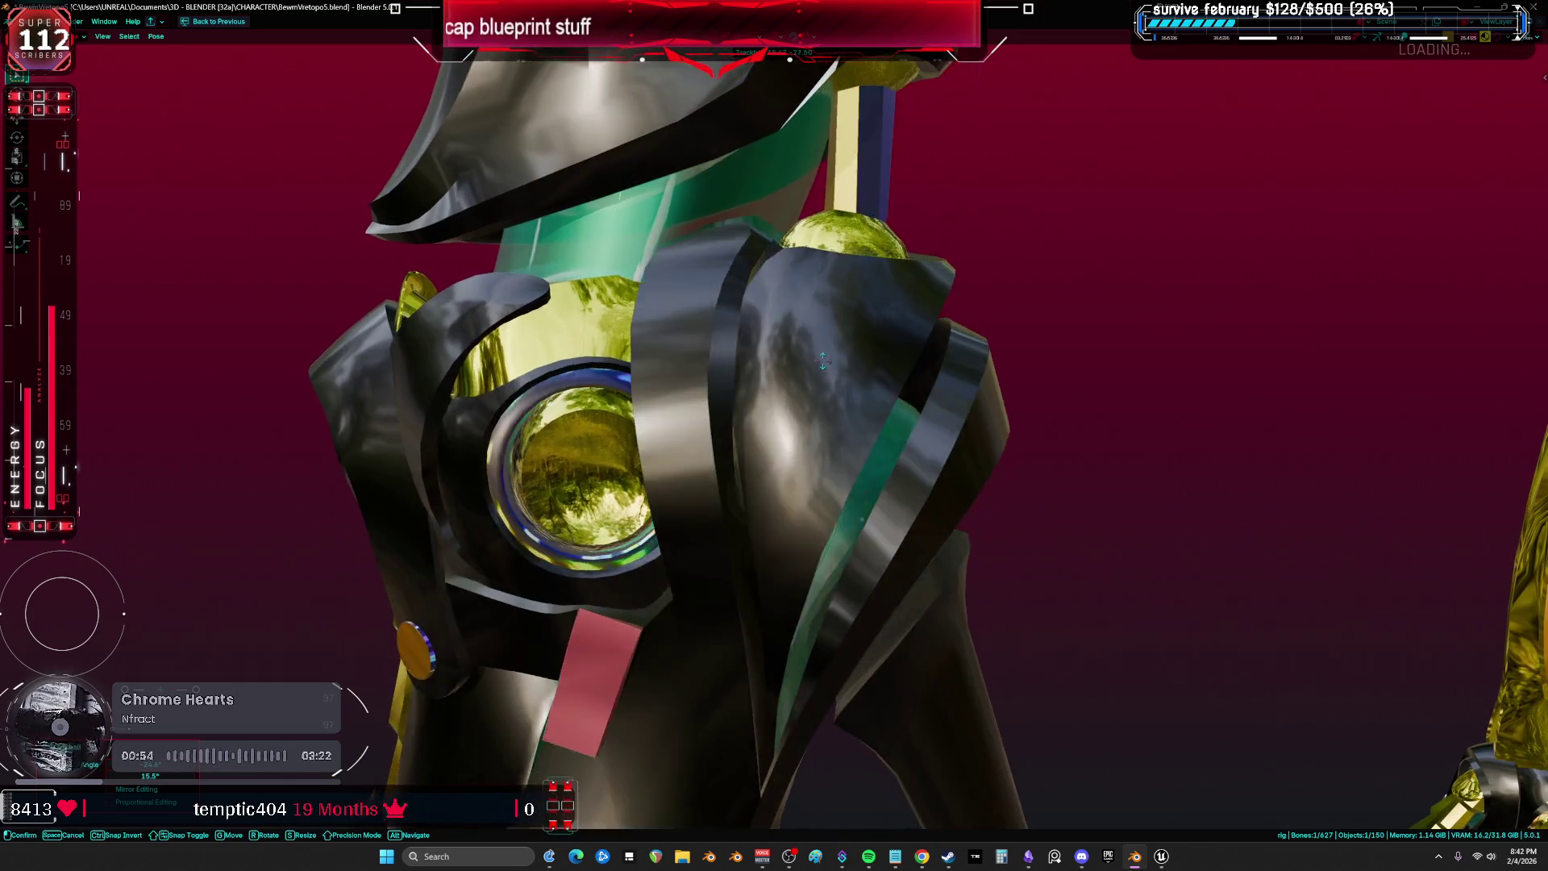
{"action": "key", "text": "r"}
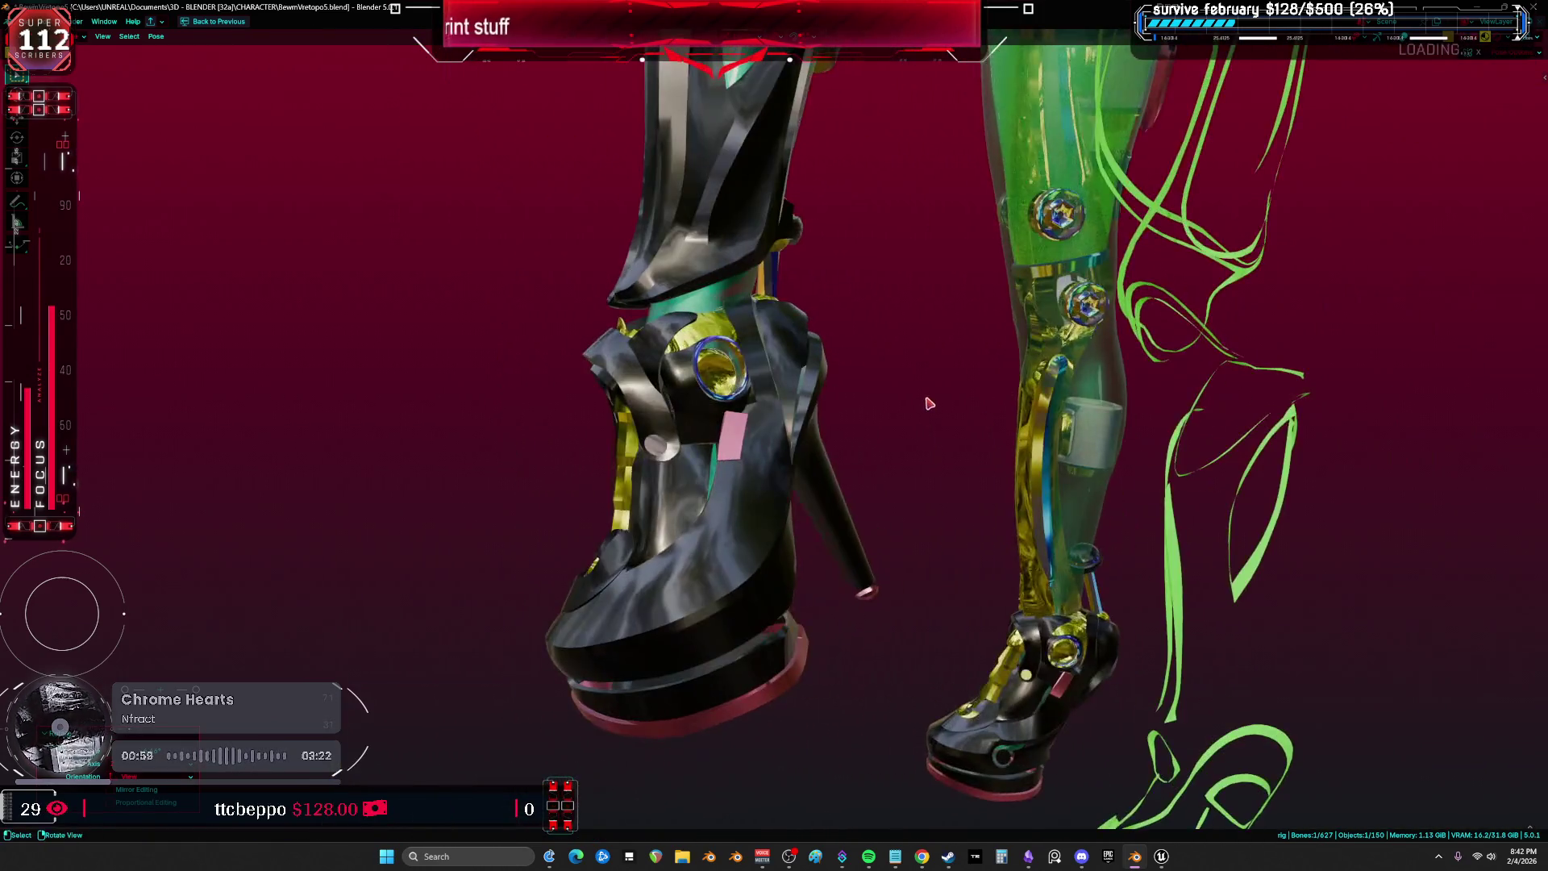
{"action": "right_click", "coordinate": [929, 403]}
{"action": "left_click", "coordinate": [929, 403]}
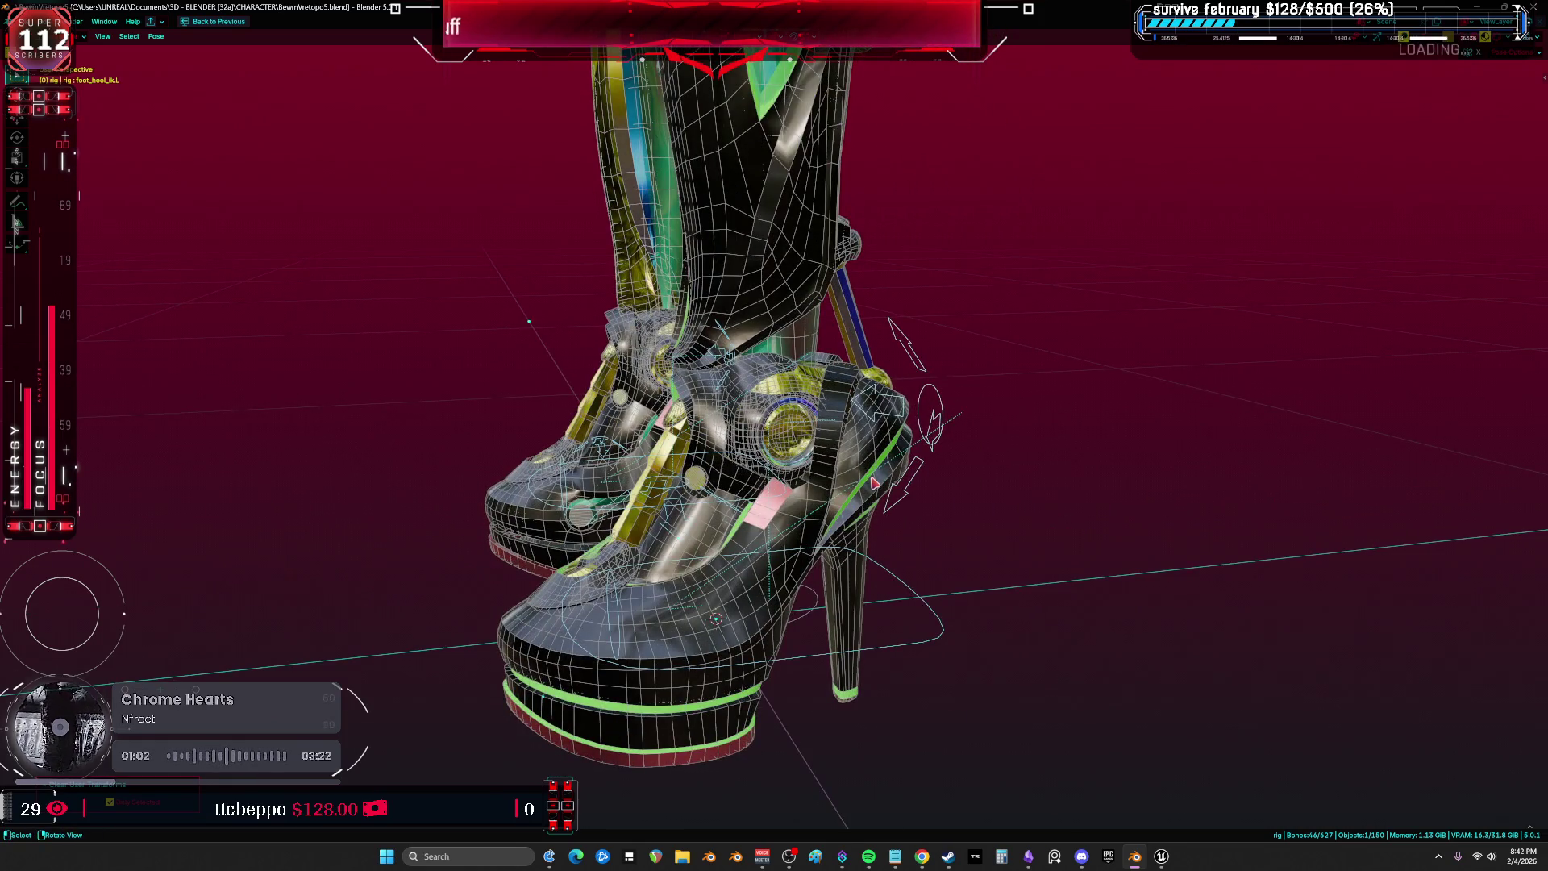
Select the shoe mesh DS_Forearm.003 and briefly hide and unhide it to check it.
{"action": "left_click", "coordinate": [875, 482]}
{"action": "left_click", "coordinate": [872, 482]}
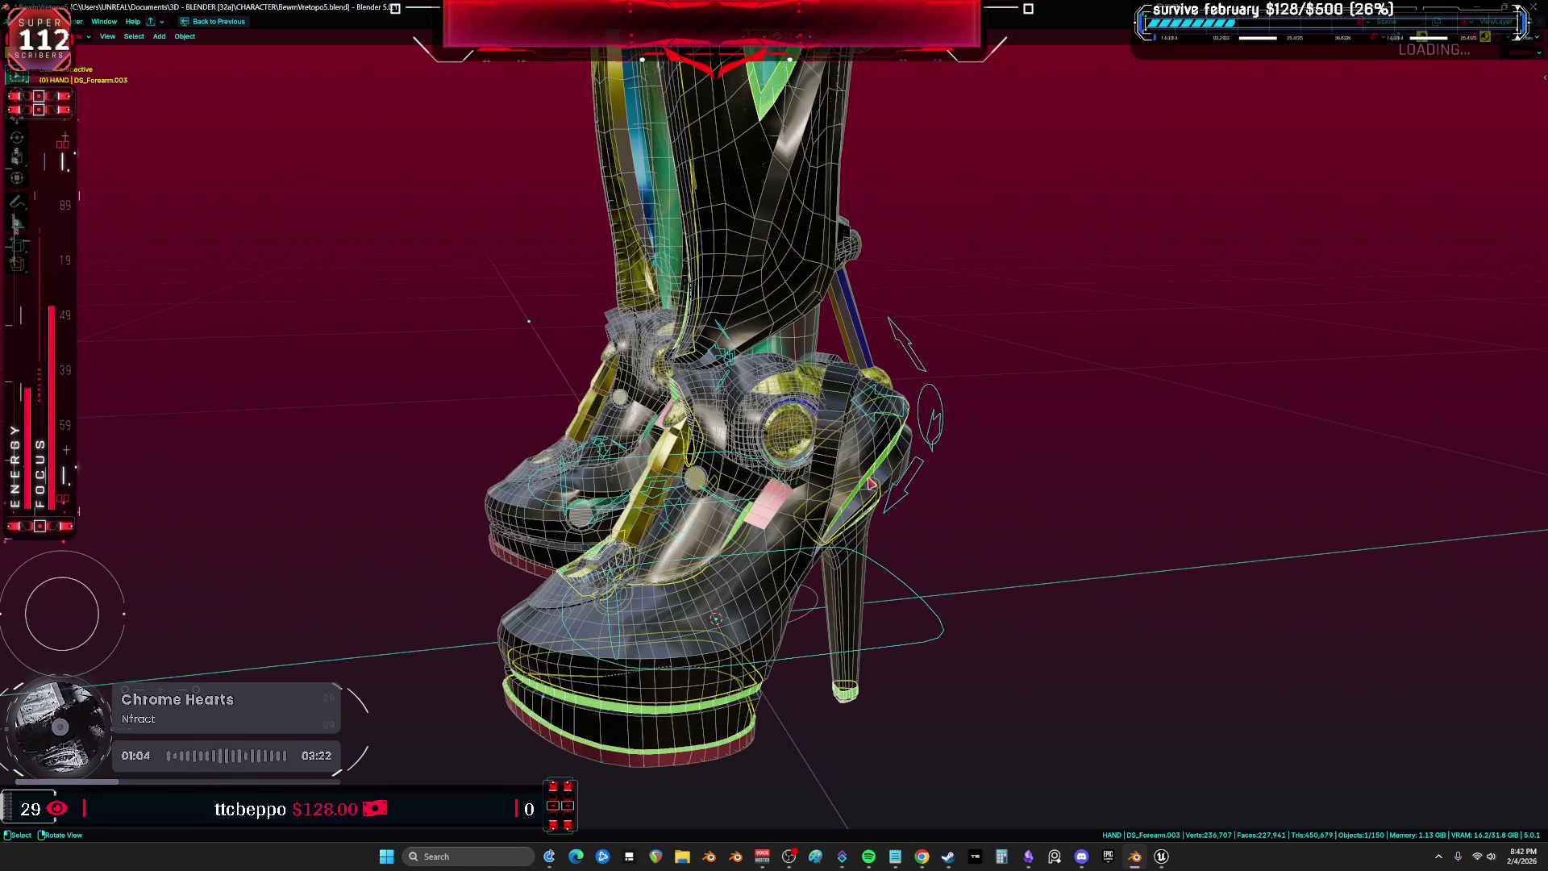
{"action": "key", "text": "h"}
{"action": "key", "text": "alt+h"}
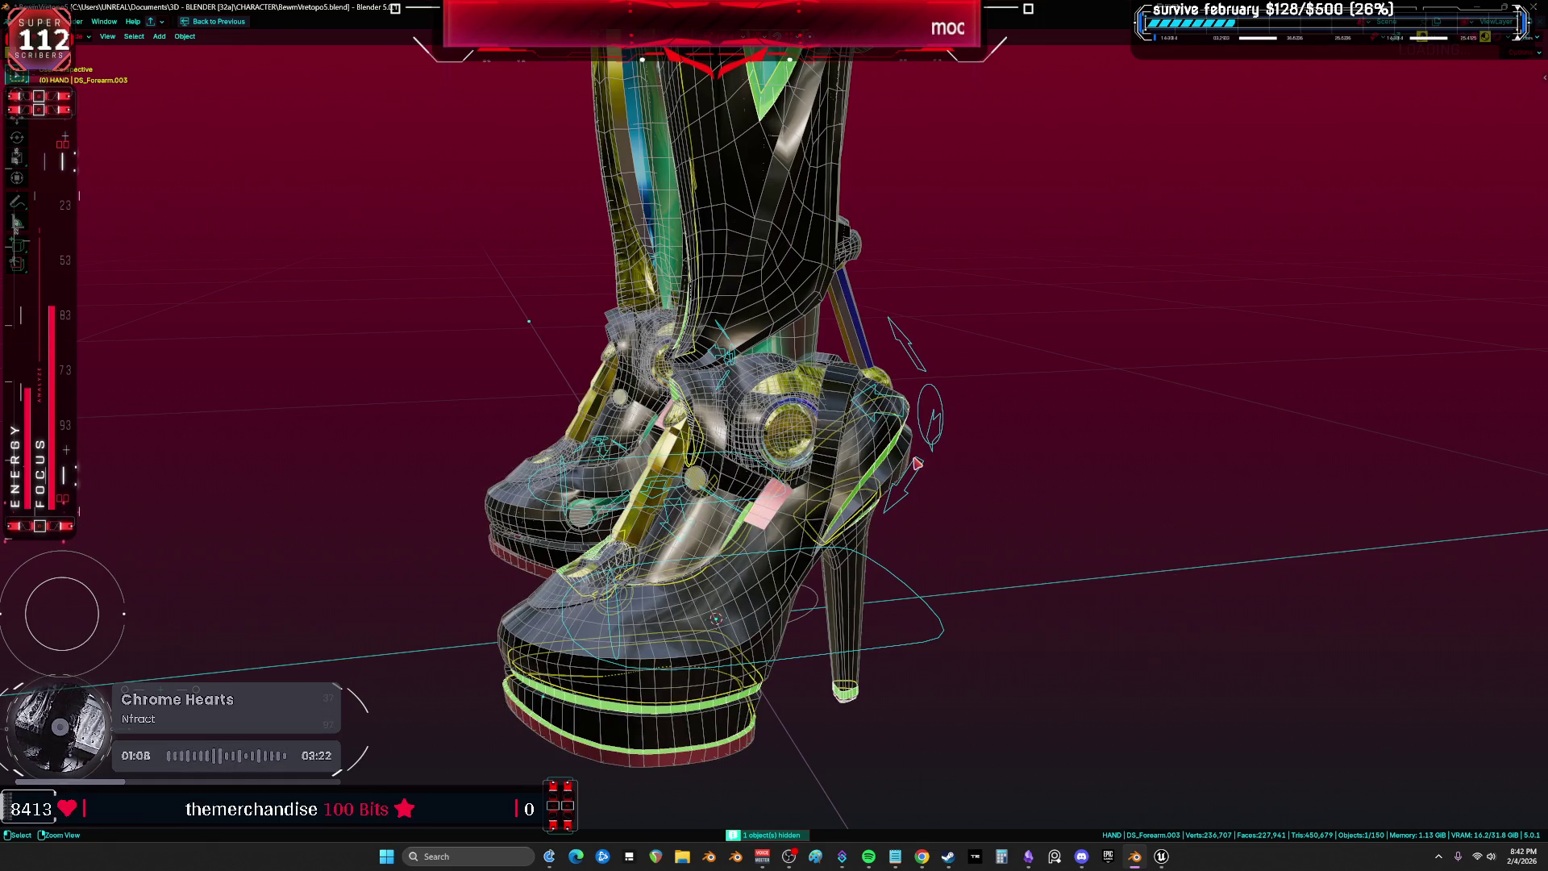
Add an Armature modifier to DS_Forearm.003 with its Object set to Root.
{"action": "key", "text": "ctrl+space"}
{"action": "left_click", "coordinate": [1137, 342]}
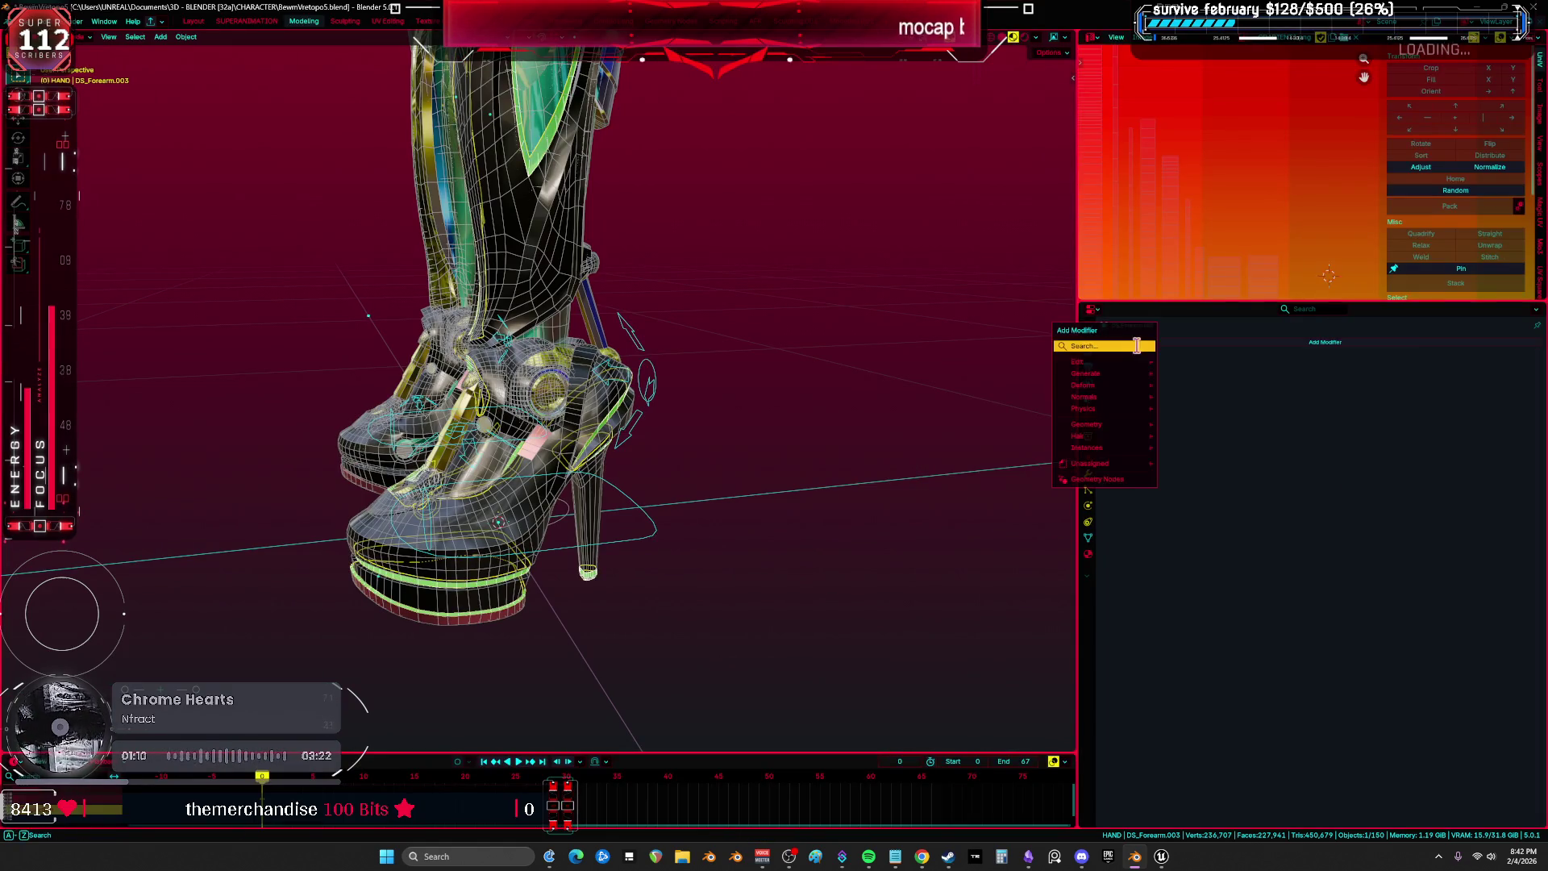
{"action": "type", "text": "ar"}
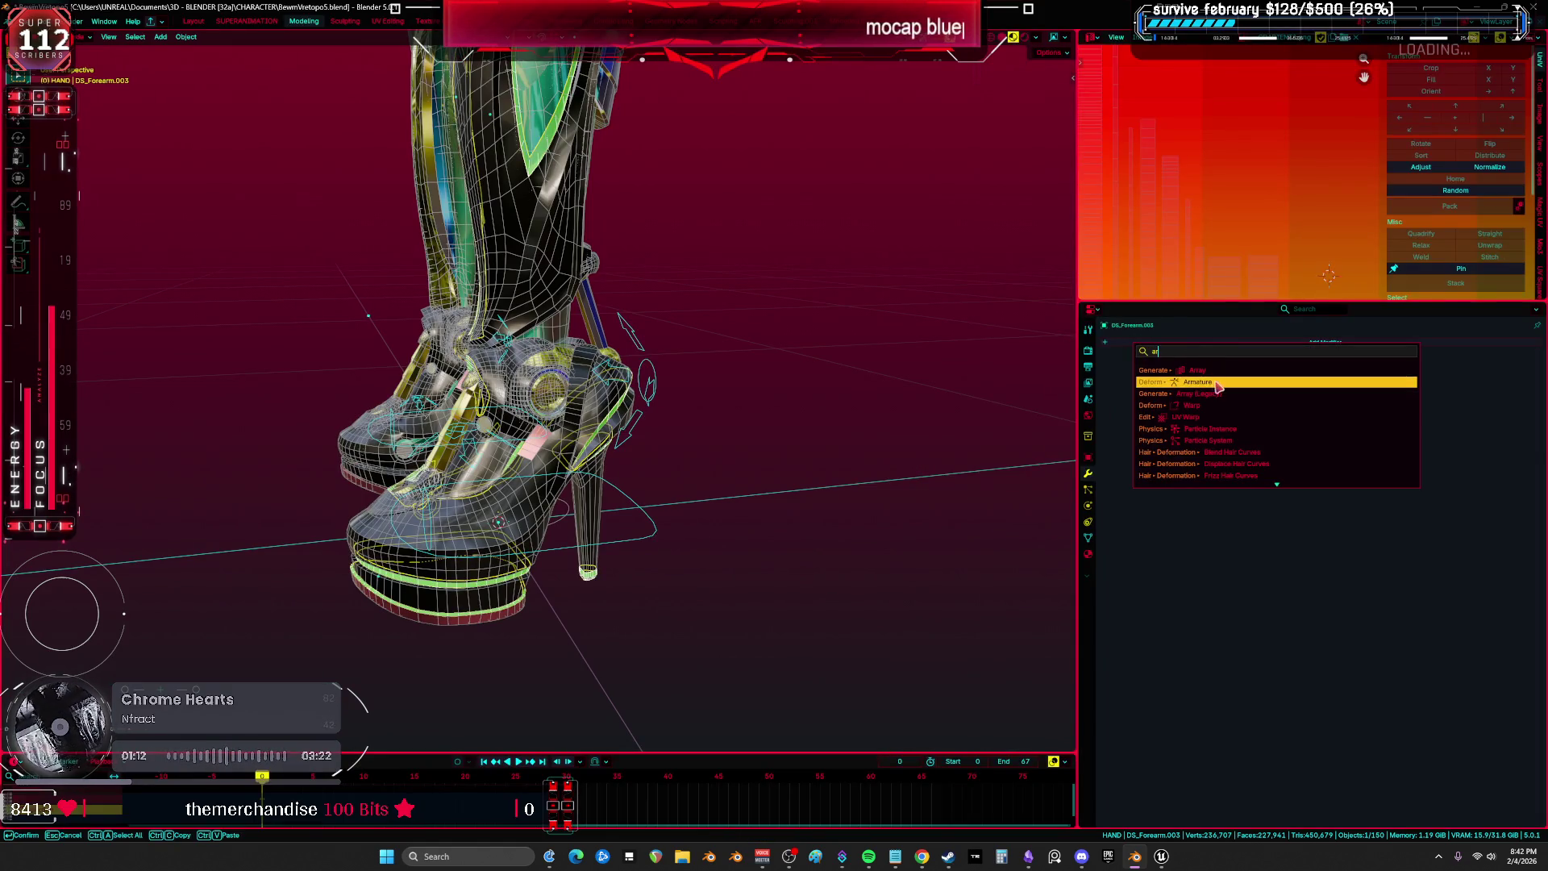
{"action": "left_click", "coordinate": [1213, 381]}
{"action": "left_click", "coordinate": [1314, 393]}
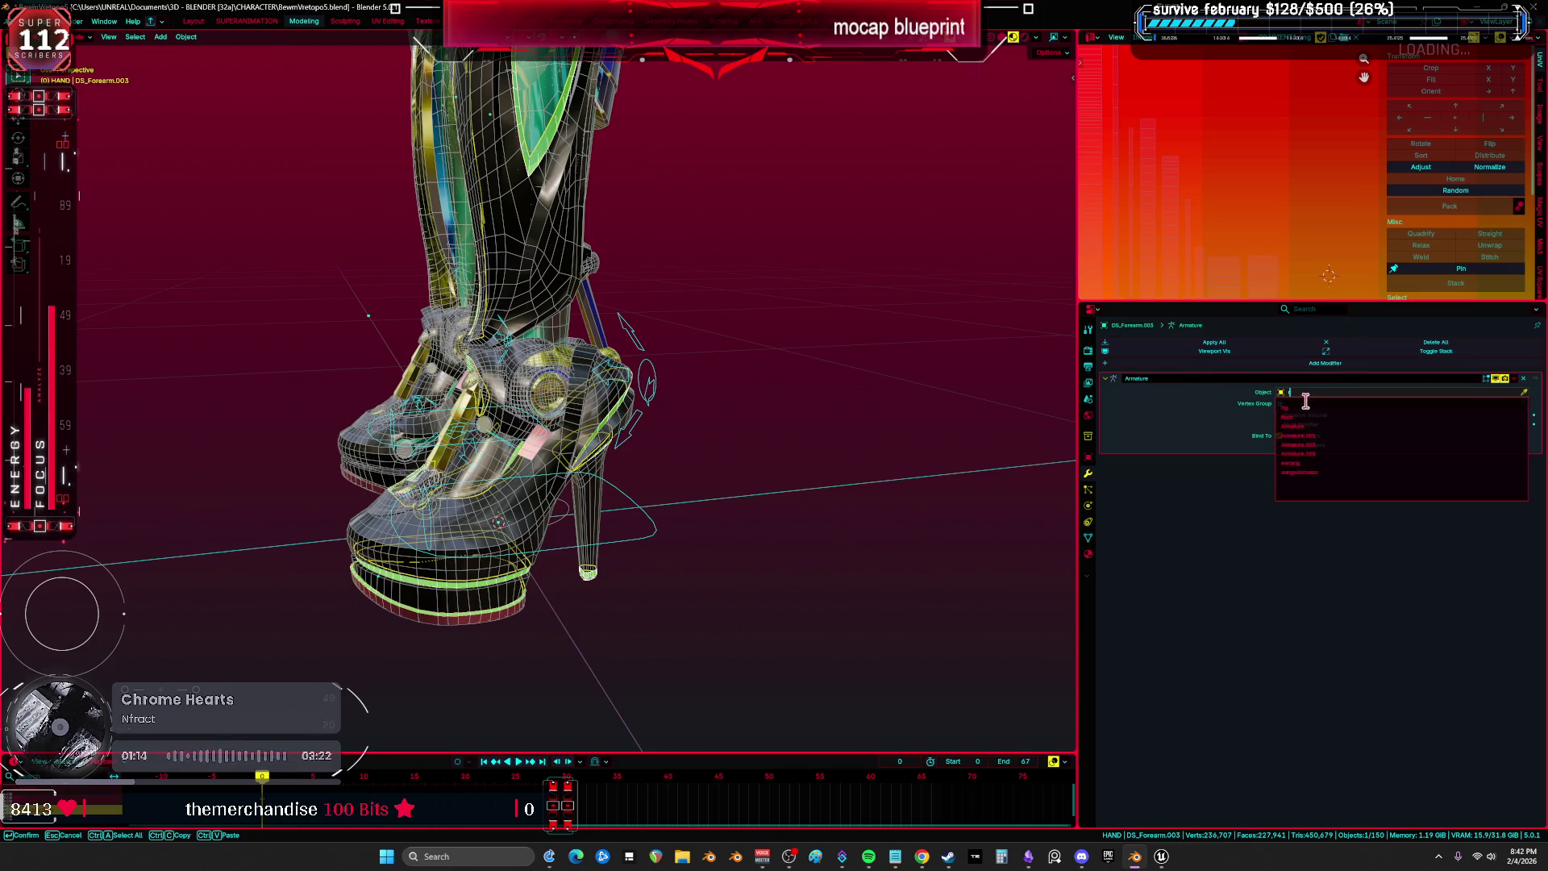
{"action": "type", "text": "roo"}
{"action": "left_click", "coordinate": [1318, 407]}
{"action": "scroll", "coordinate": [725, 409], "scroll_direction": "up", "scroll_amount": 2}
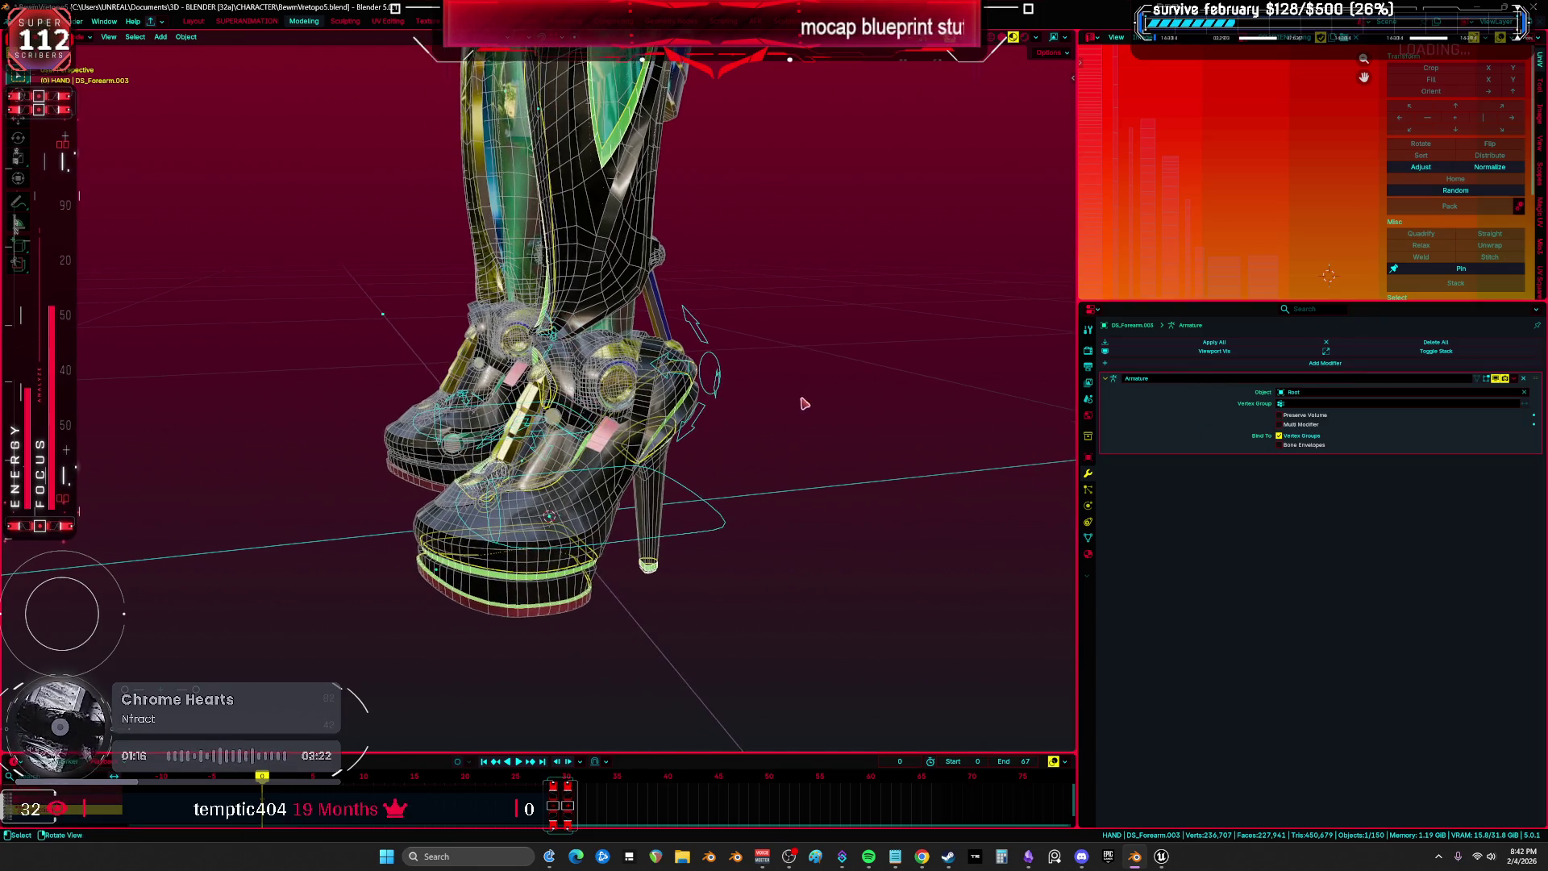
Maximize the view, put the rig in Pose mode and start rotating the left heel bone.
{"action": "key", "text": "ctrl+space"}
{"action": "left_click", "coordinate": [1008, 420]}
{"action": "key", "text": "ctrl+Tab"}
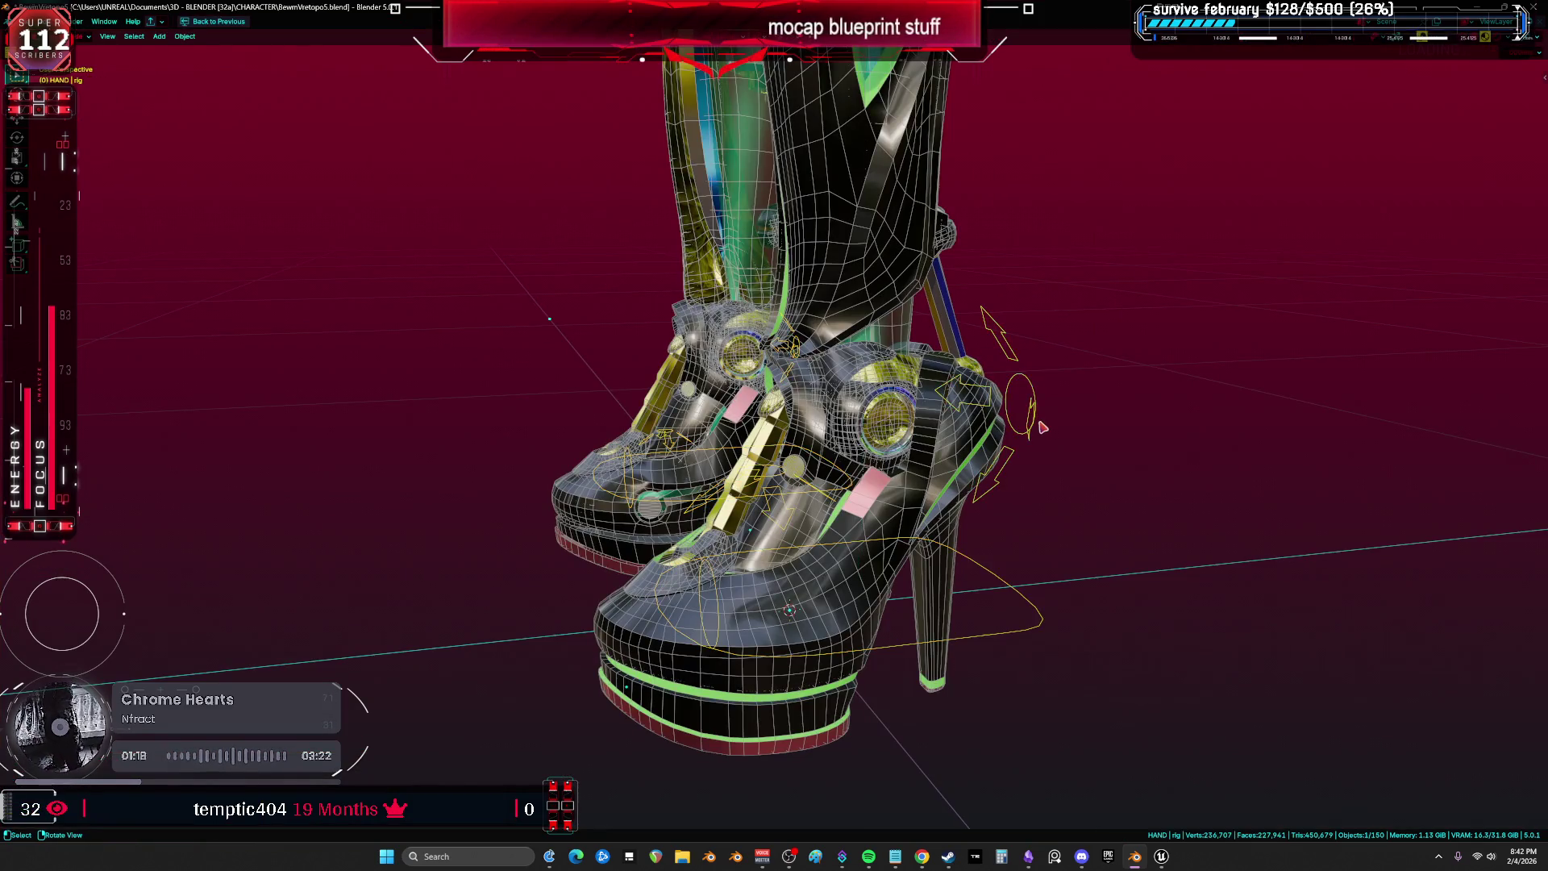
{"action": "left_click", "coordinate": [1038, 424]}
{"action": "key", "text": "shift+alt+z"}
{"action": "key", "text": "r"}
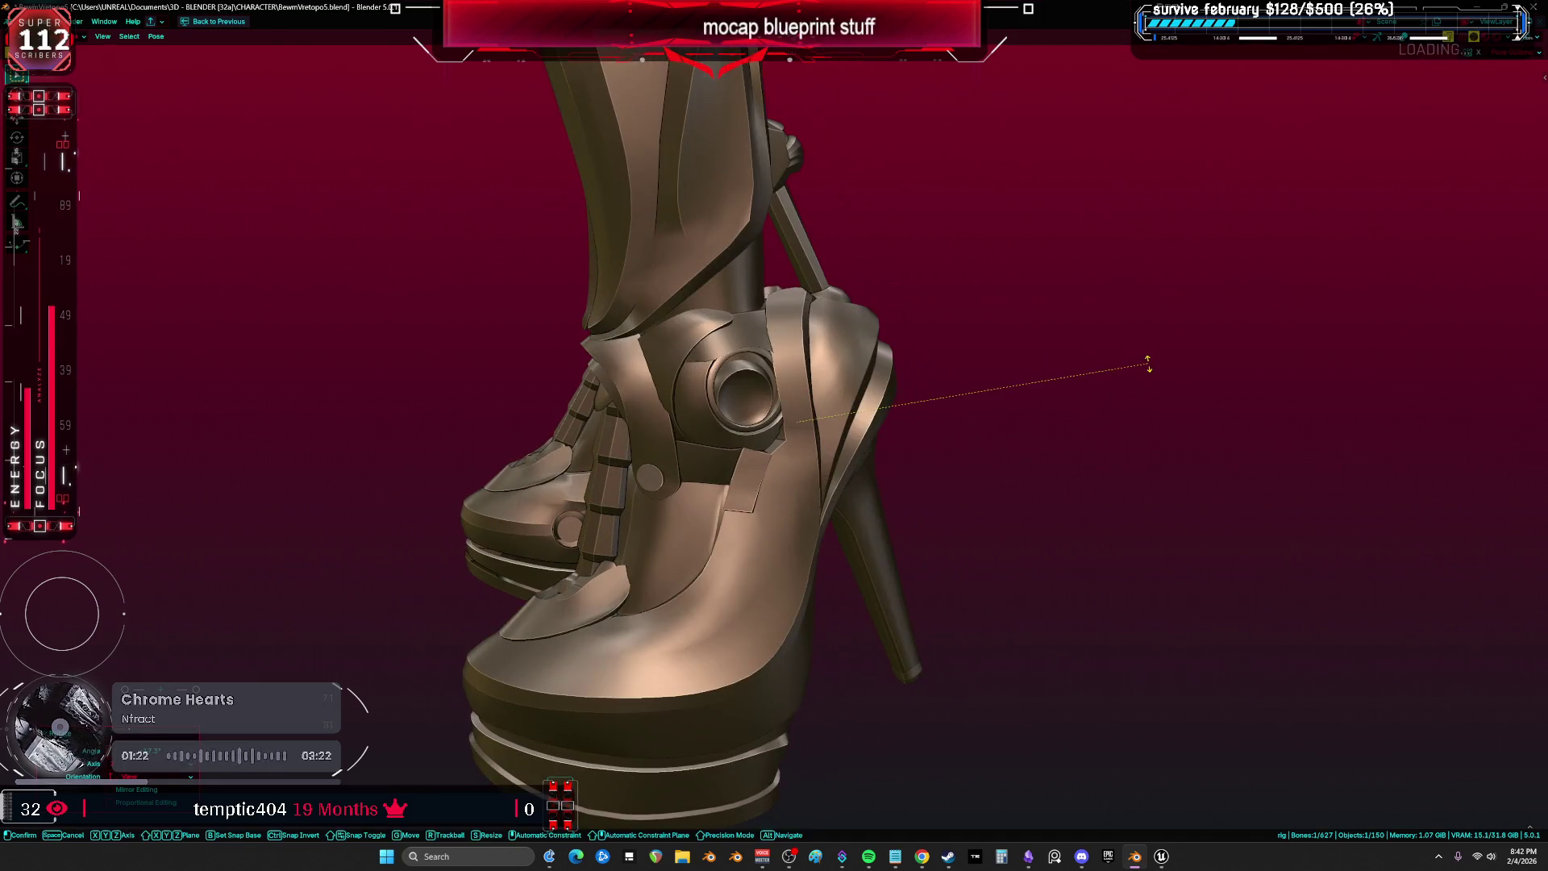
Move and trackball-rotate foot_heel_ik.L in Rendered shading to confirm the boot follows.
{"action": "key", "text": "g"}
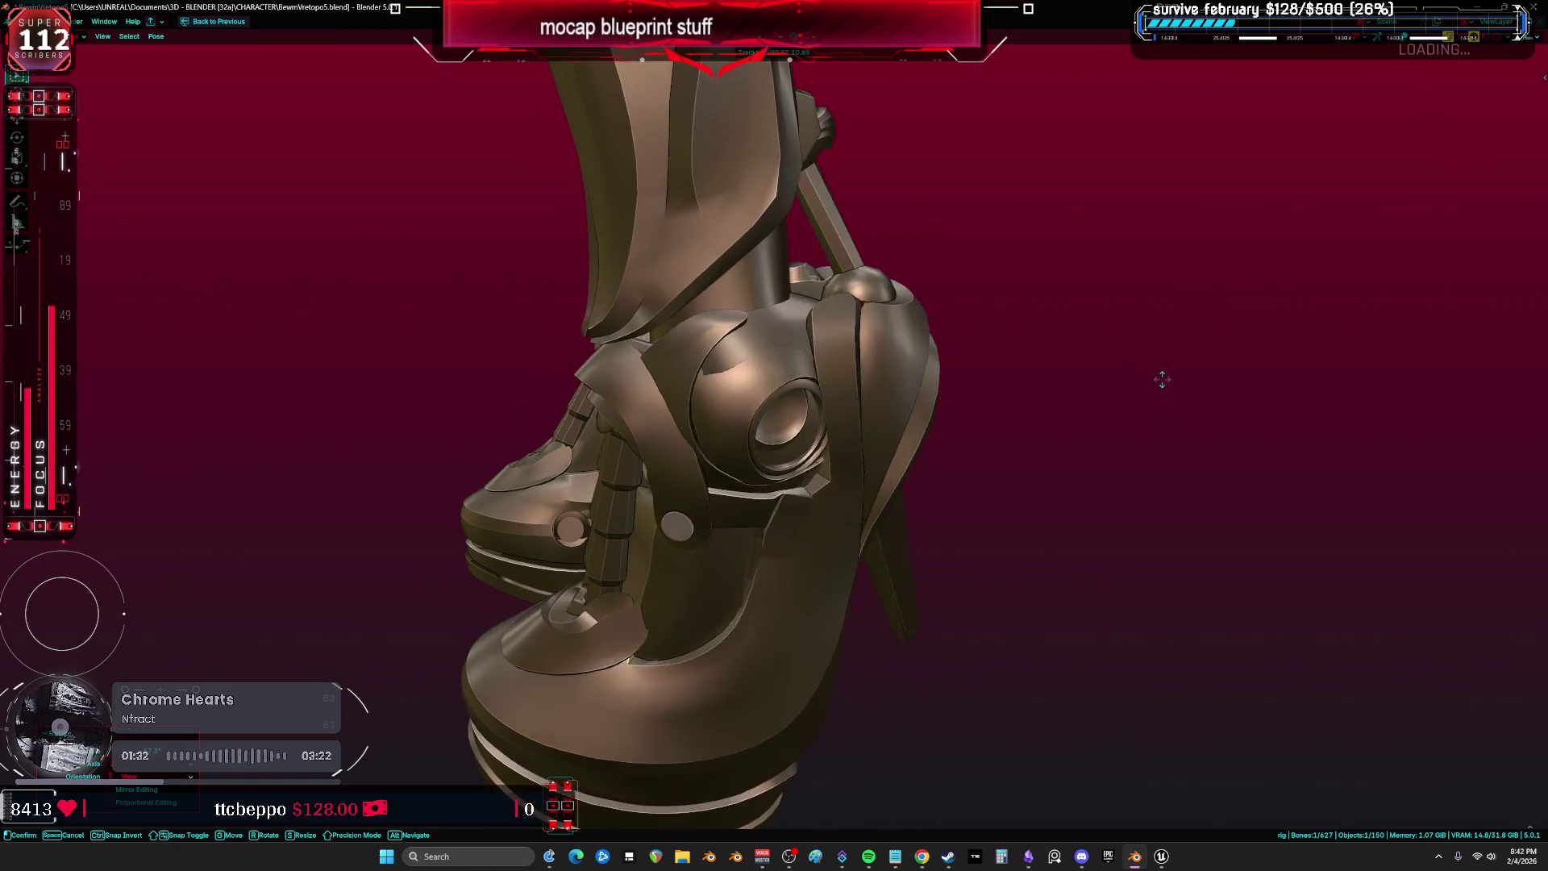
{"action": "key", "text": "r"}
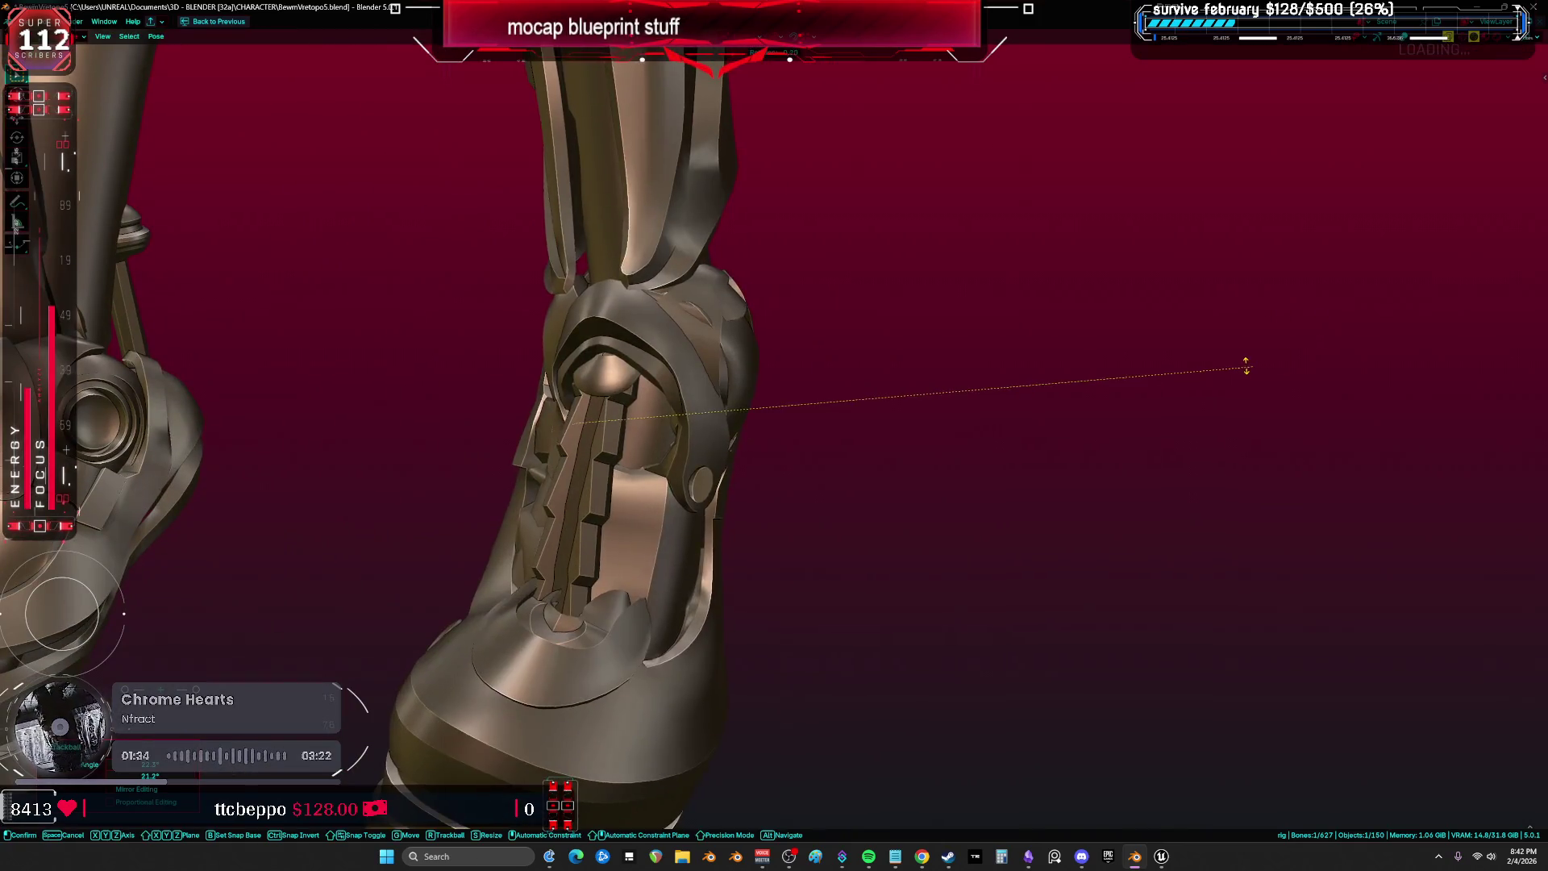
{"action": "key", "text": "g"}
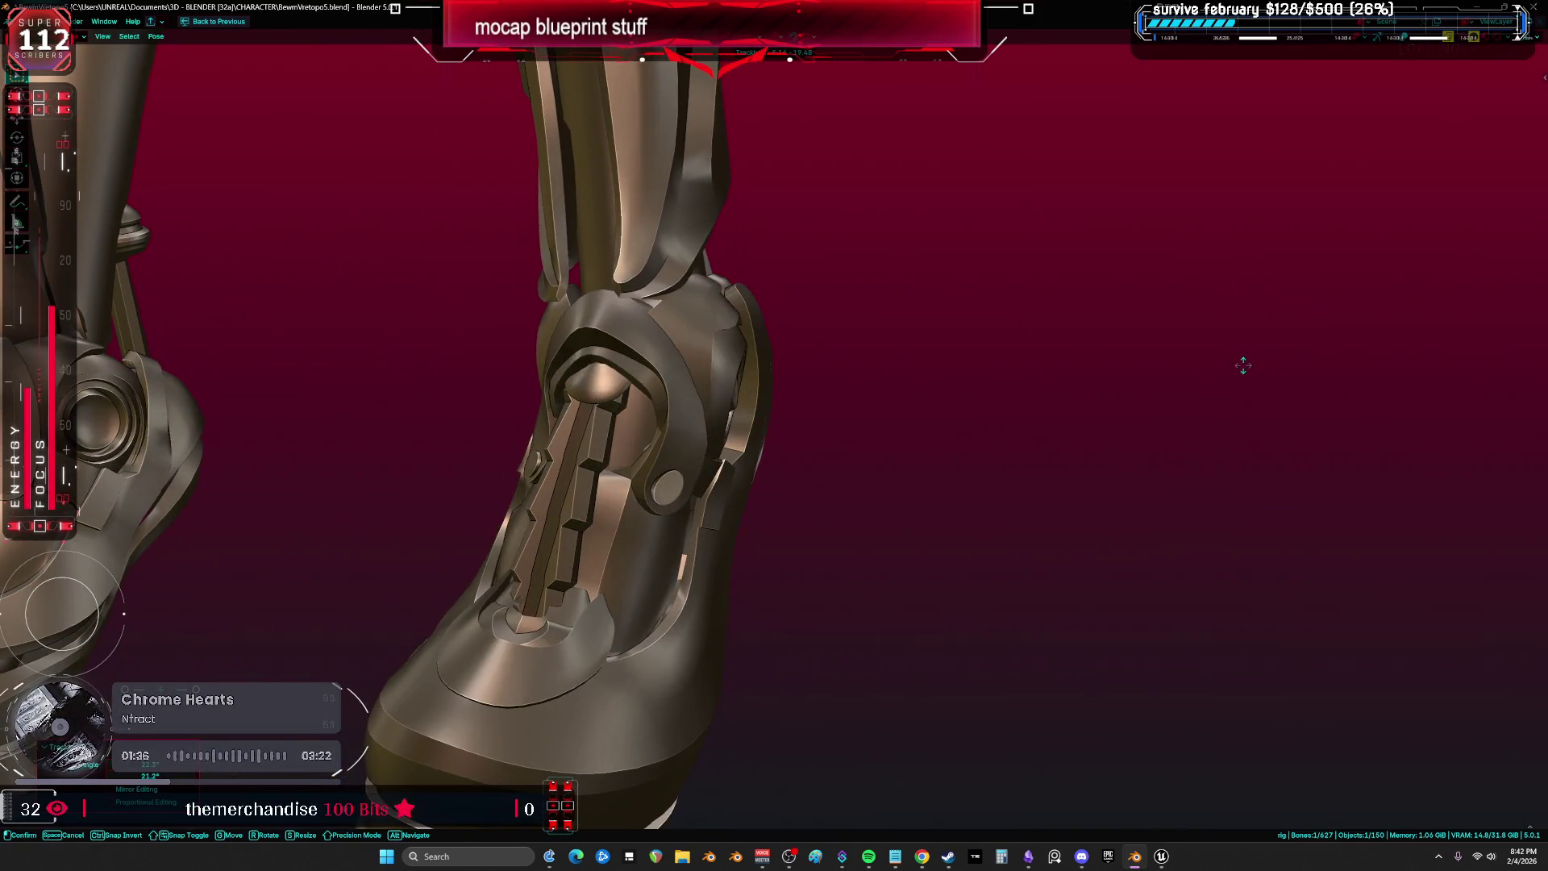
{"action": "left_click", "coordinate": [1234, 345]}
{"action": "key", "text": "z"}
{"action": "left_click", "coordinate": [861, 552]}
{"action": "key", "text": "r"}
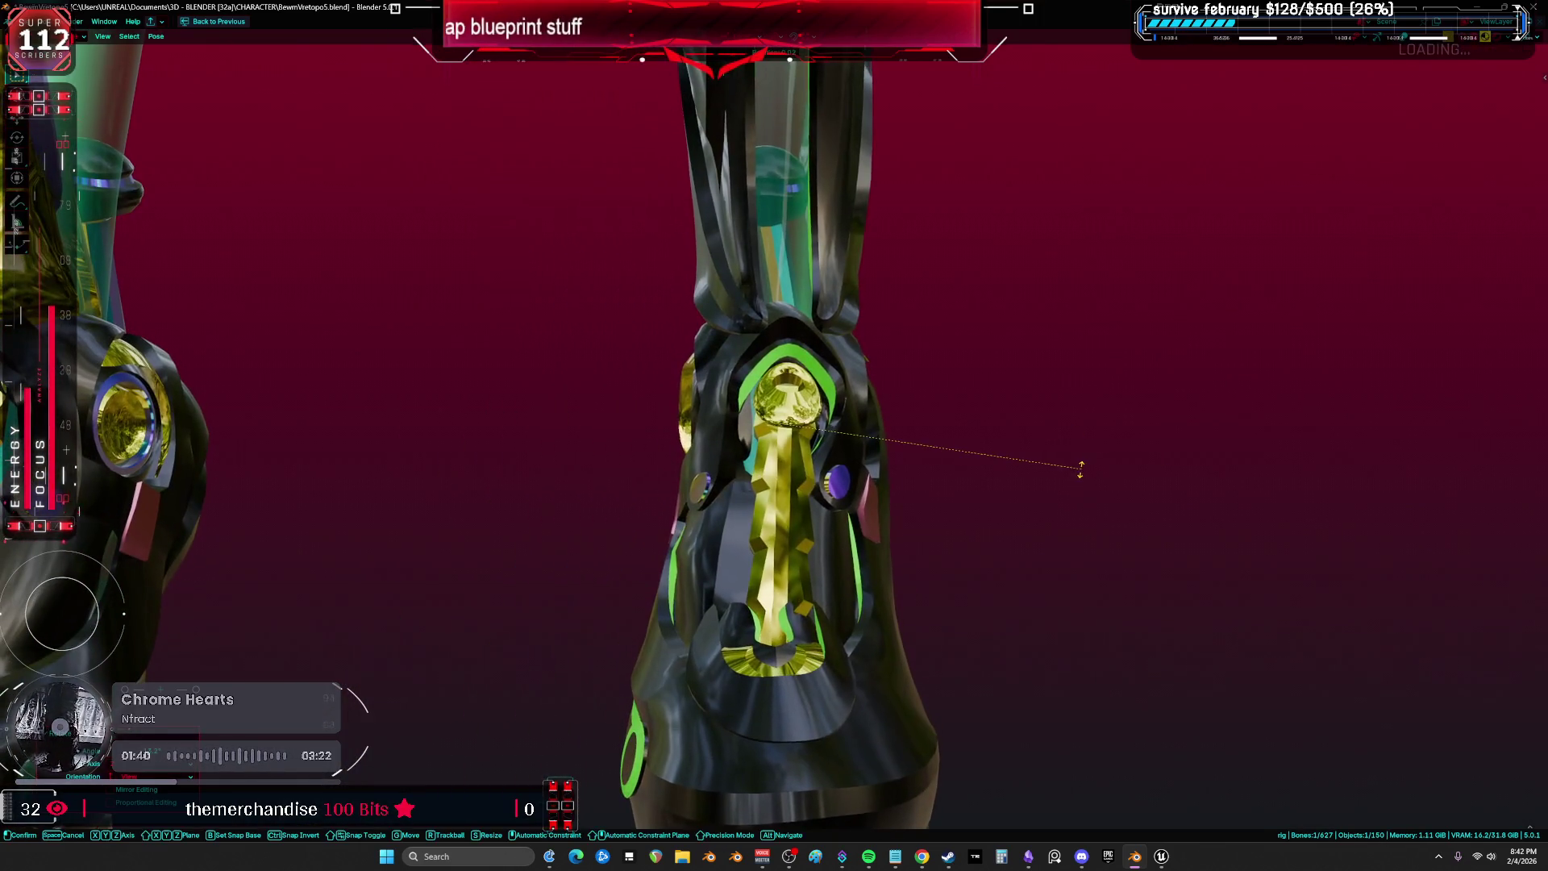
{"action": "key", "text": "r"}
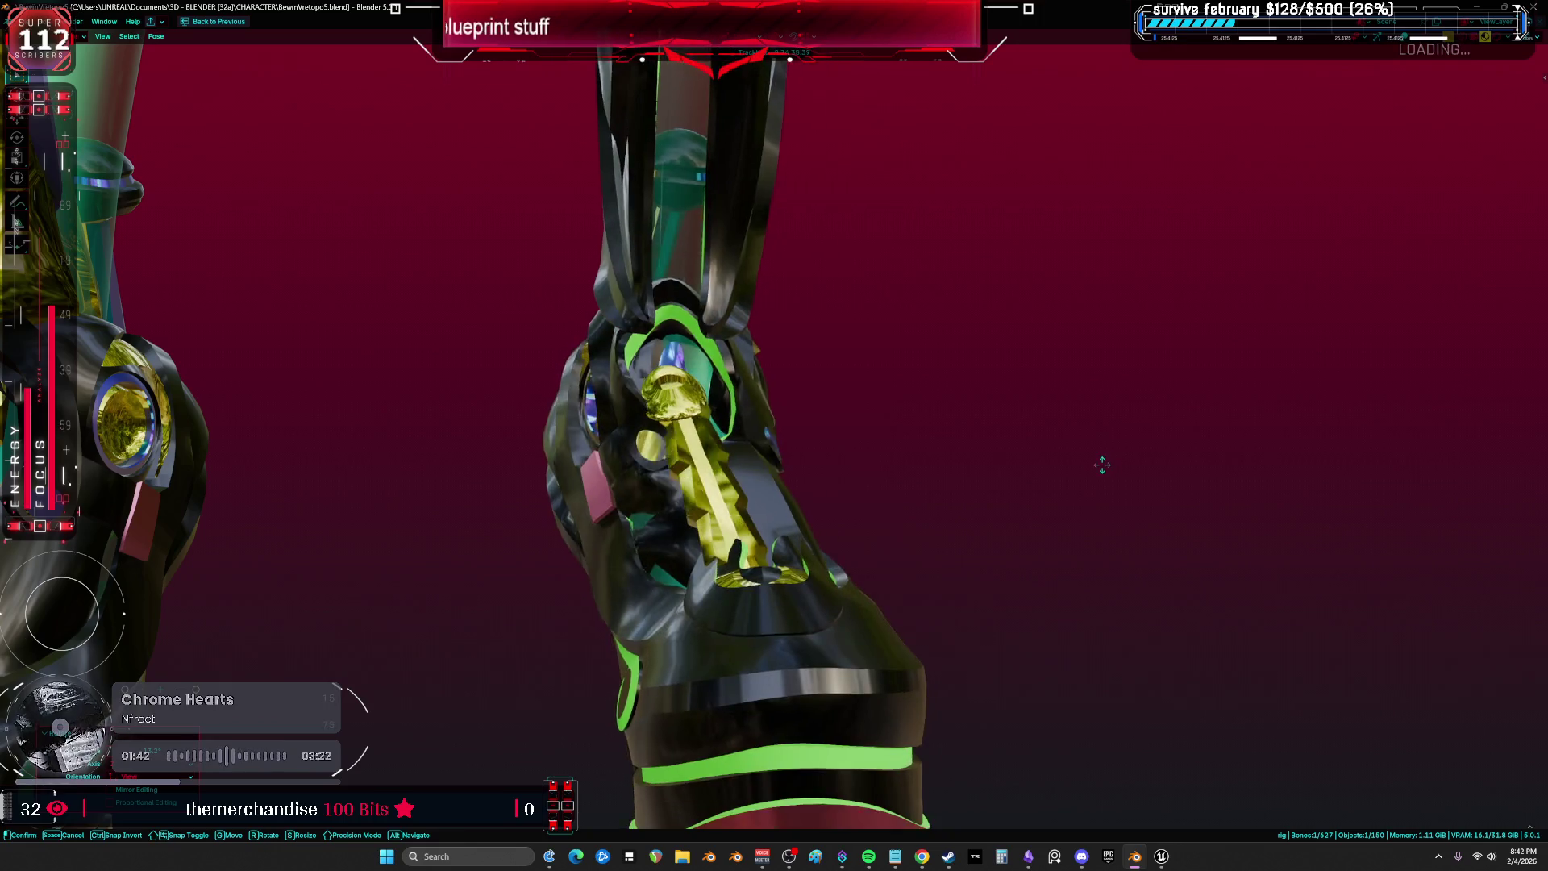
{"action": "left_click", "coordinate": [1083, 467]}
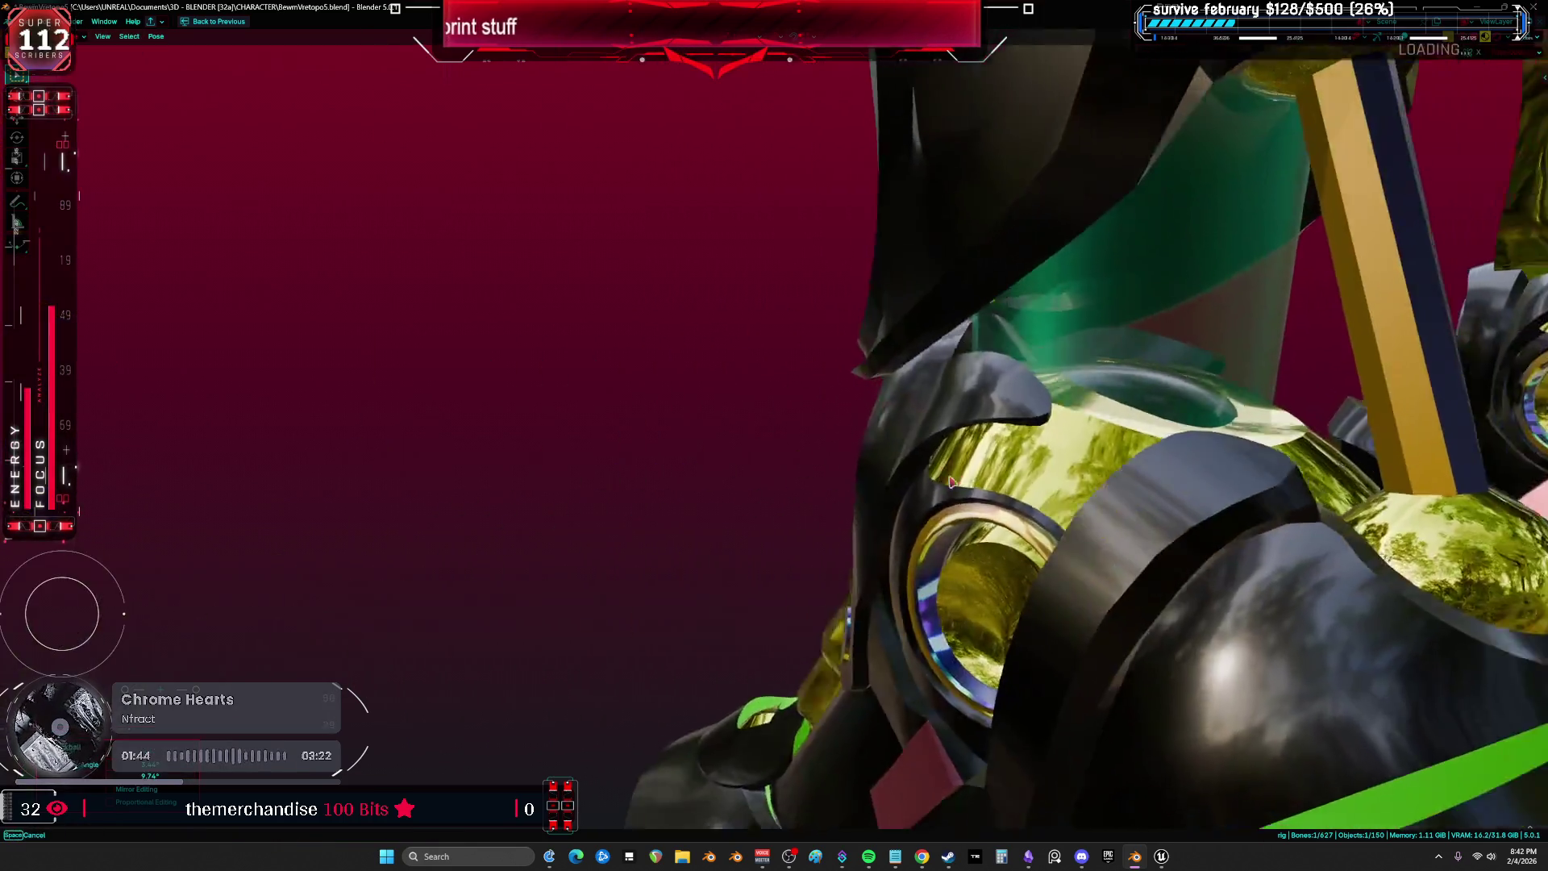
Clear User Transforms on all bones to restore the rest pose.
{"action": "key", "text": "a"}
{"action": "right_click", "coordinate": [881, 439]}
{"action": "left_click", "coordinate": [878, 435]}
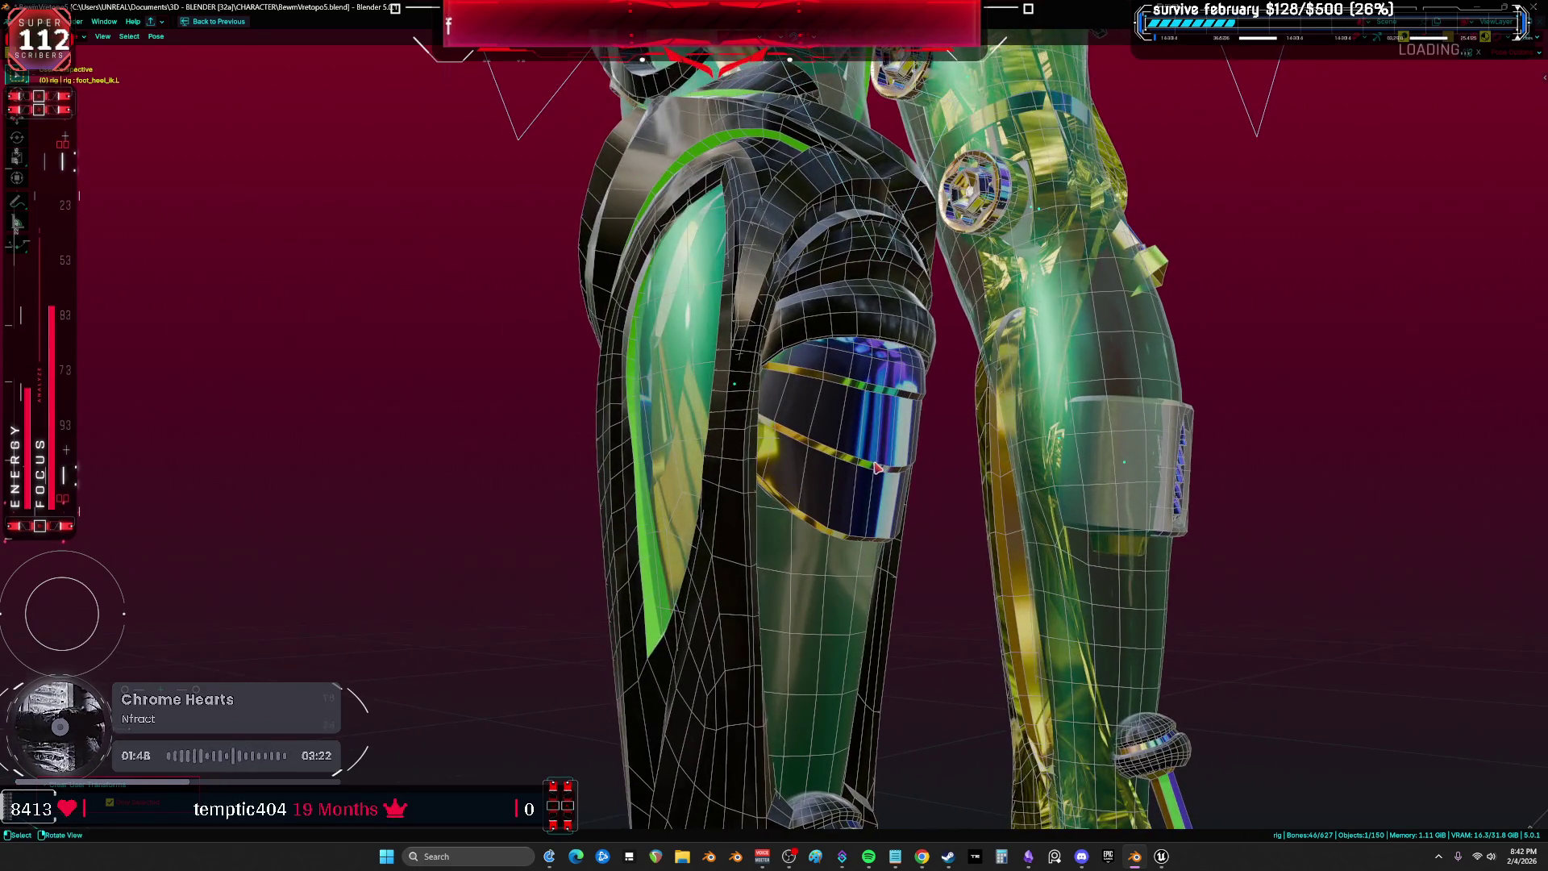
Inspect the legs and torso in wireframe, then go back to solid shading.
{"action": "key", "text": "shift+z"}
{"action": "left_click", "coordinate": [1163, 424]}
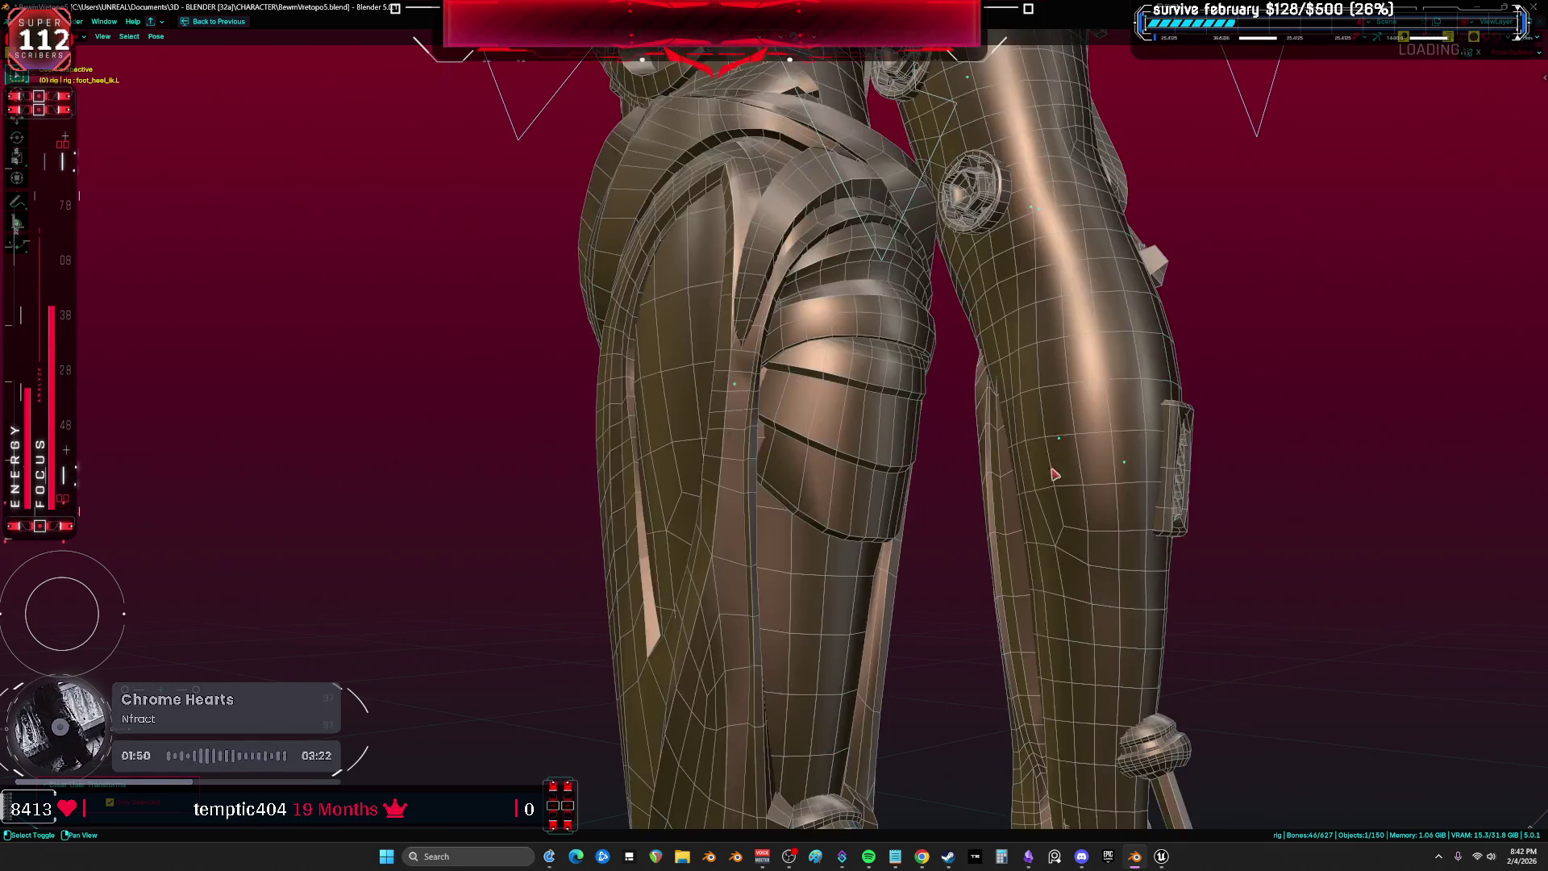
{"action": "scroll", "coordinate": [884, 511], "scroll_direction": "down", "scroll_amount": 3}
{"action": "scroll", "coordinate": [776, 468], "scroll_direction": "up", "scroll_amount": 3}
{"action": "scroll", "coordinate": [777, 467], "scroll_direction": "down", "scroll_amount": 2}
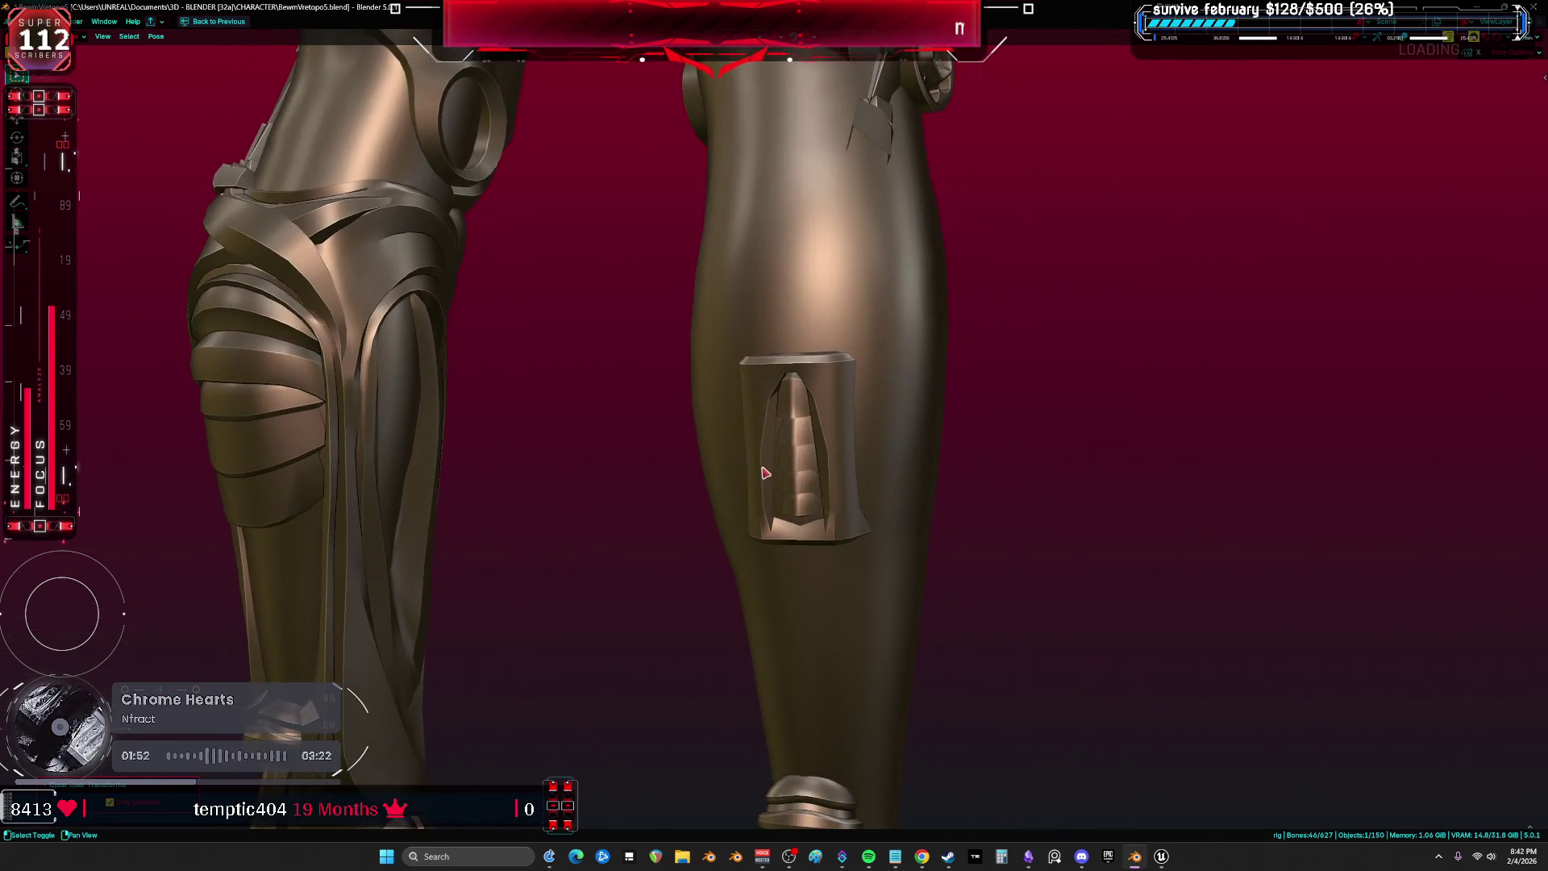
Restore overlays, view the character from the front, return the rig to Object Mode, then switch to the browser.
{"action": "key", "text": "shift+alt+z"}
{"action": "scroll", "coordinate": [828, 544], "scroll_direction": "down", "scroll_amount": 3}
{"action": "scroll", "coordinate": [828, 544], "scroll_direction": "up", "scroll_amount": 10}
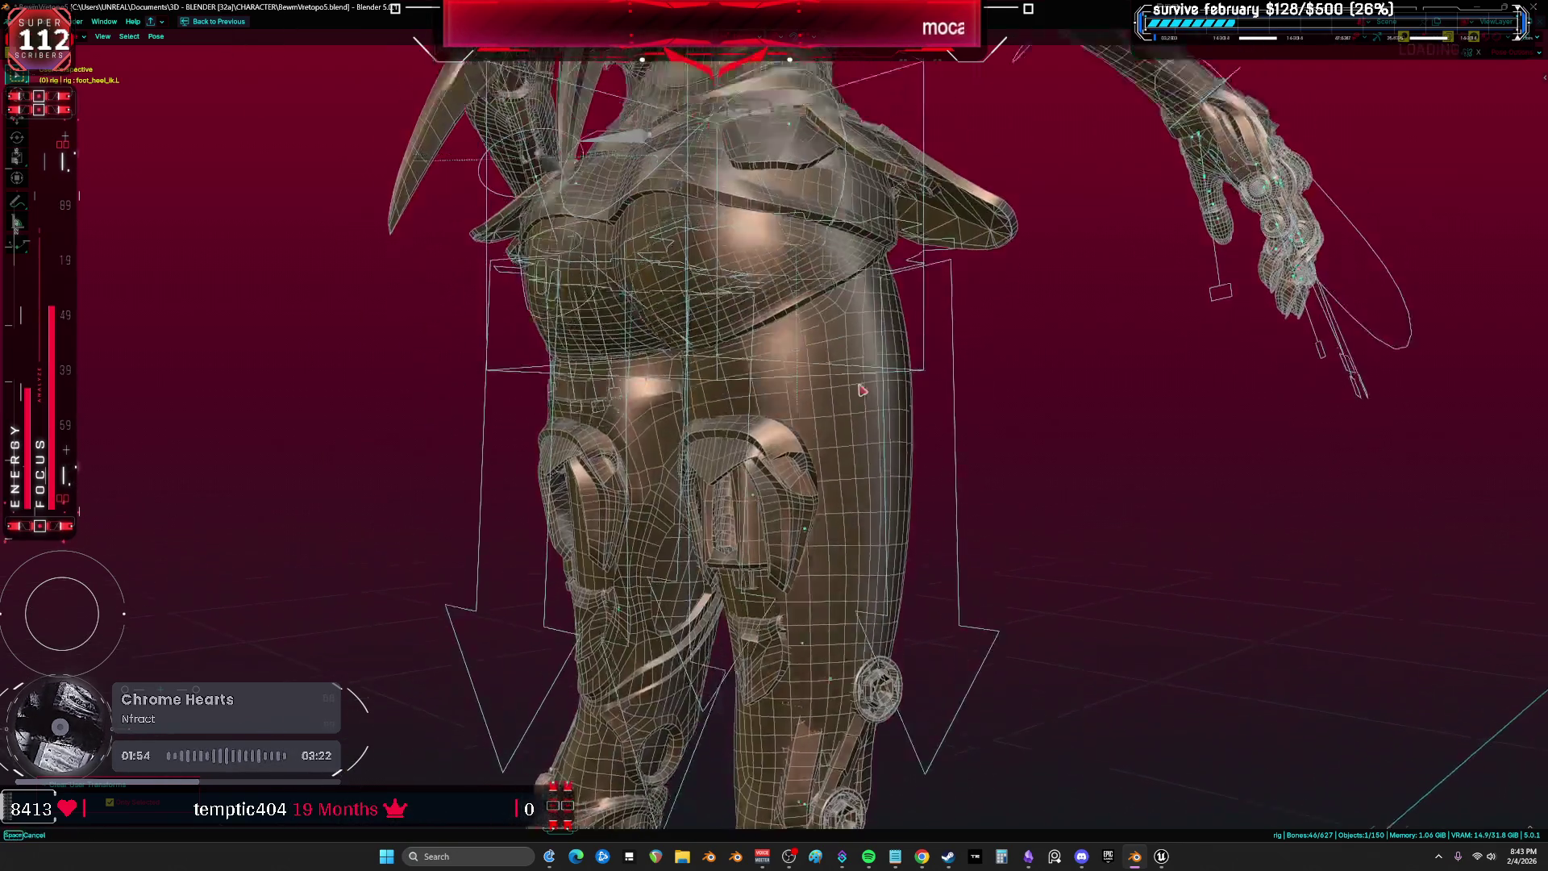
{"action": "key", "text": "KP_1"}
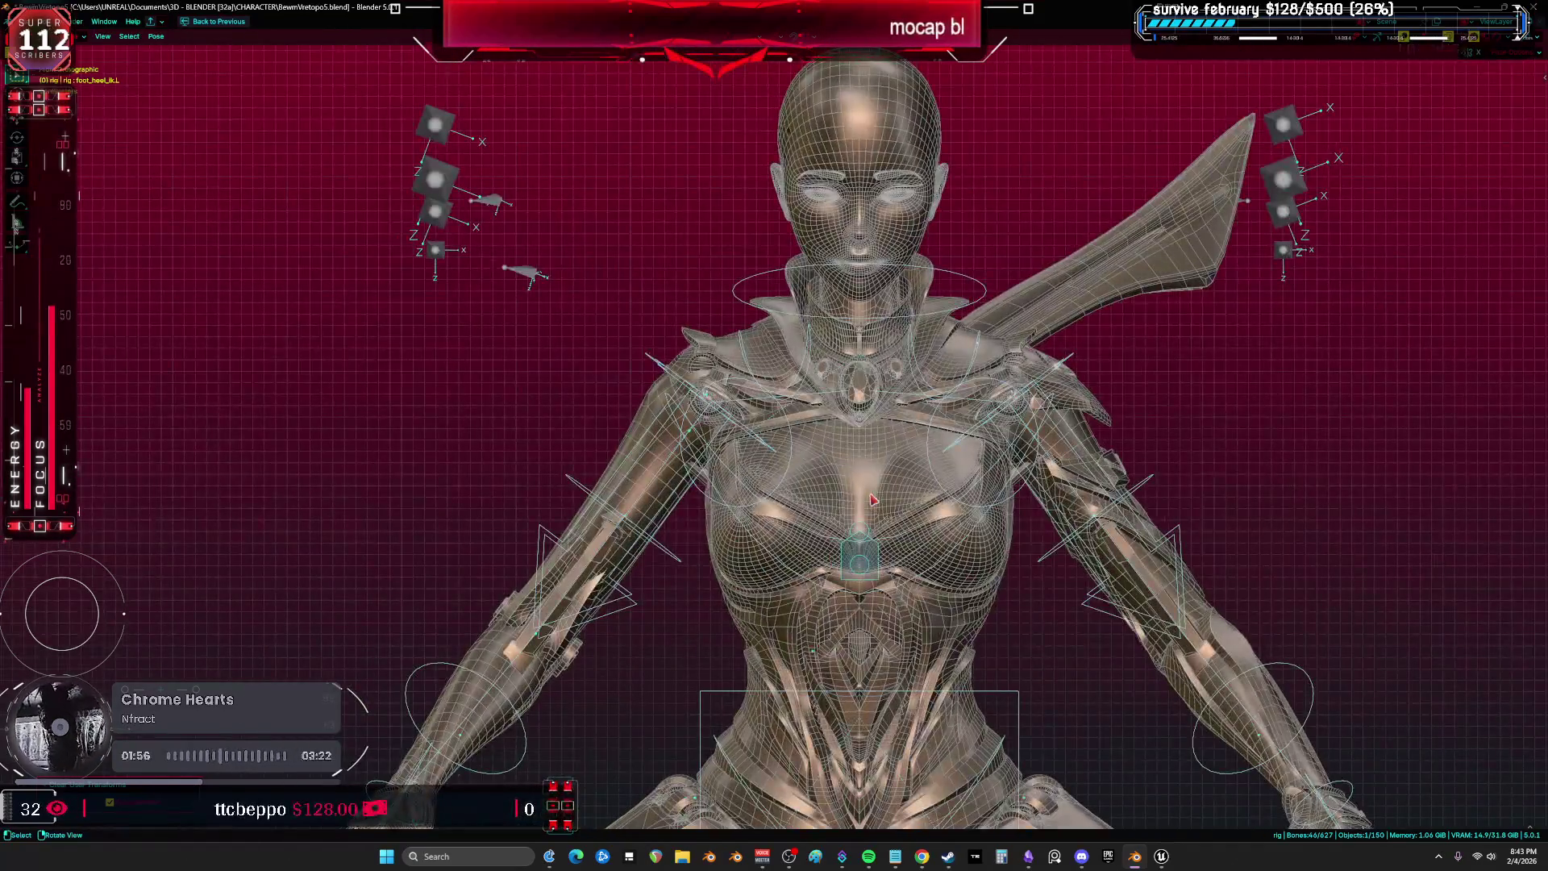
{"action": "key", "text": "ctrl+Tab"}
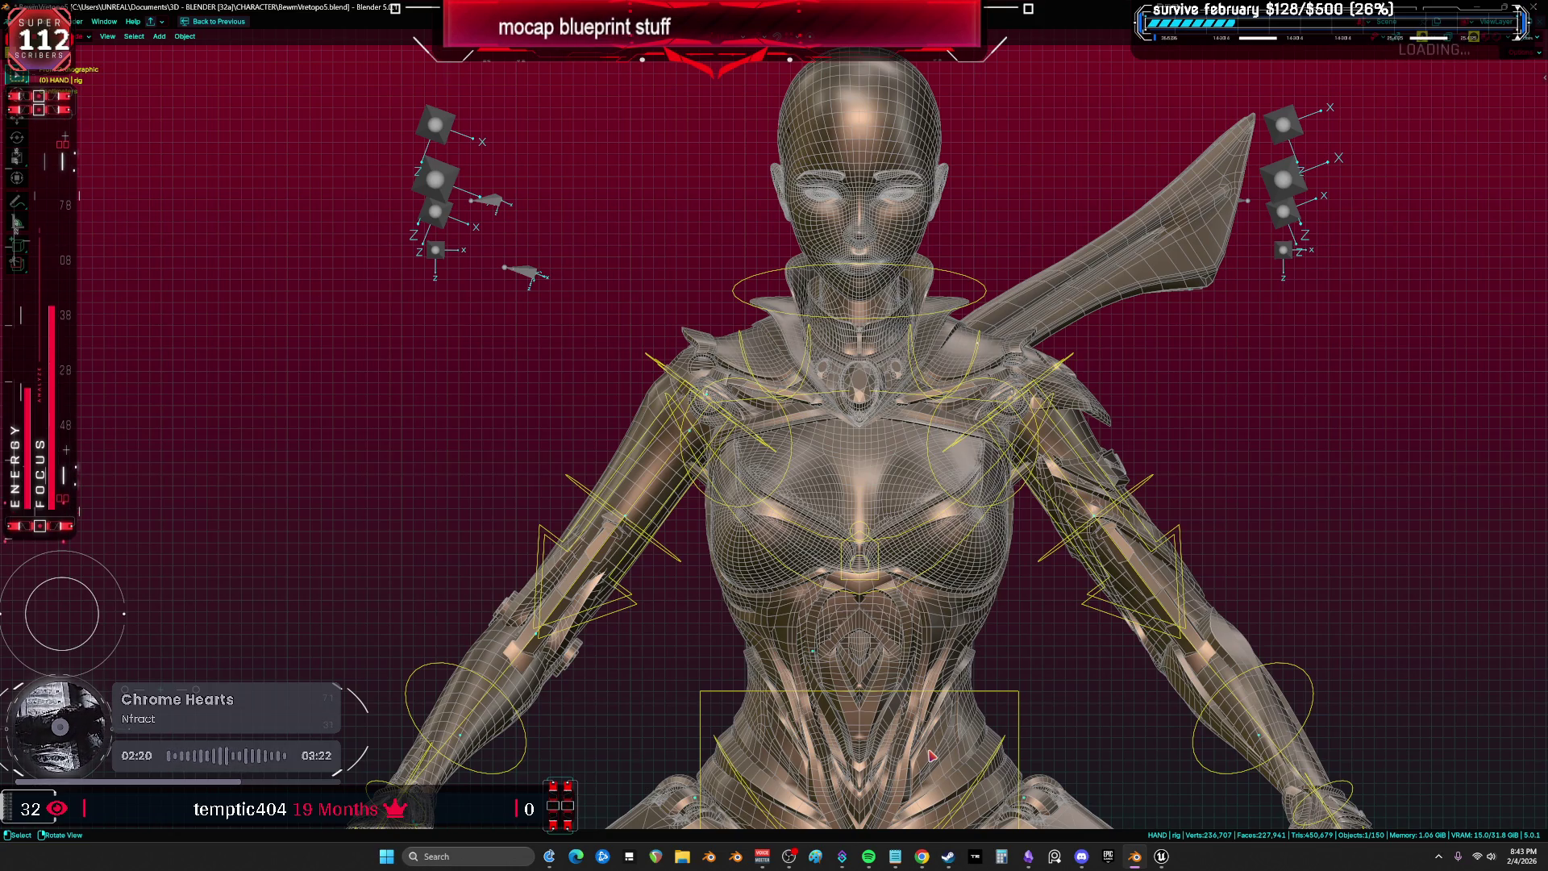
{"action": "left_click", "coordinate": [1547, 77]}
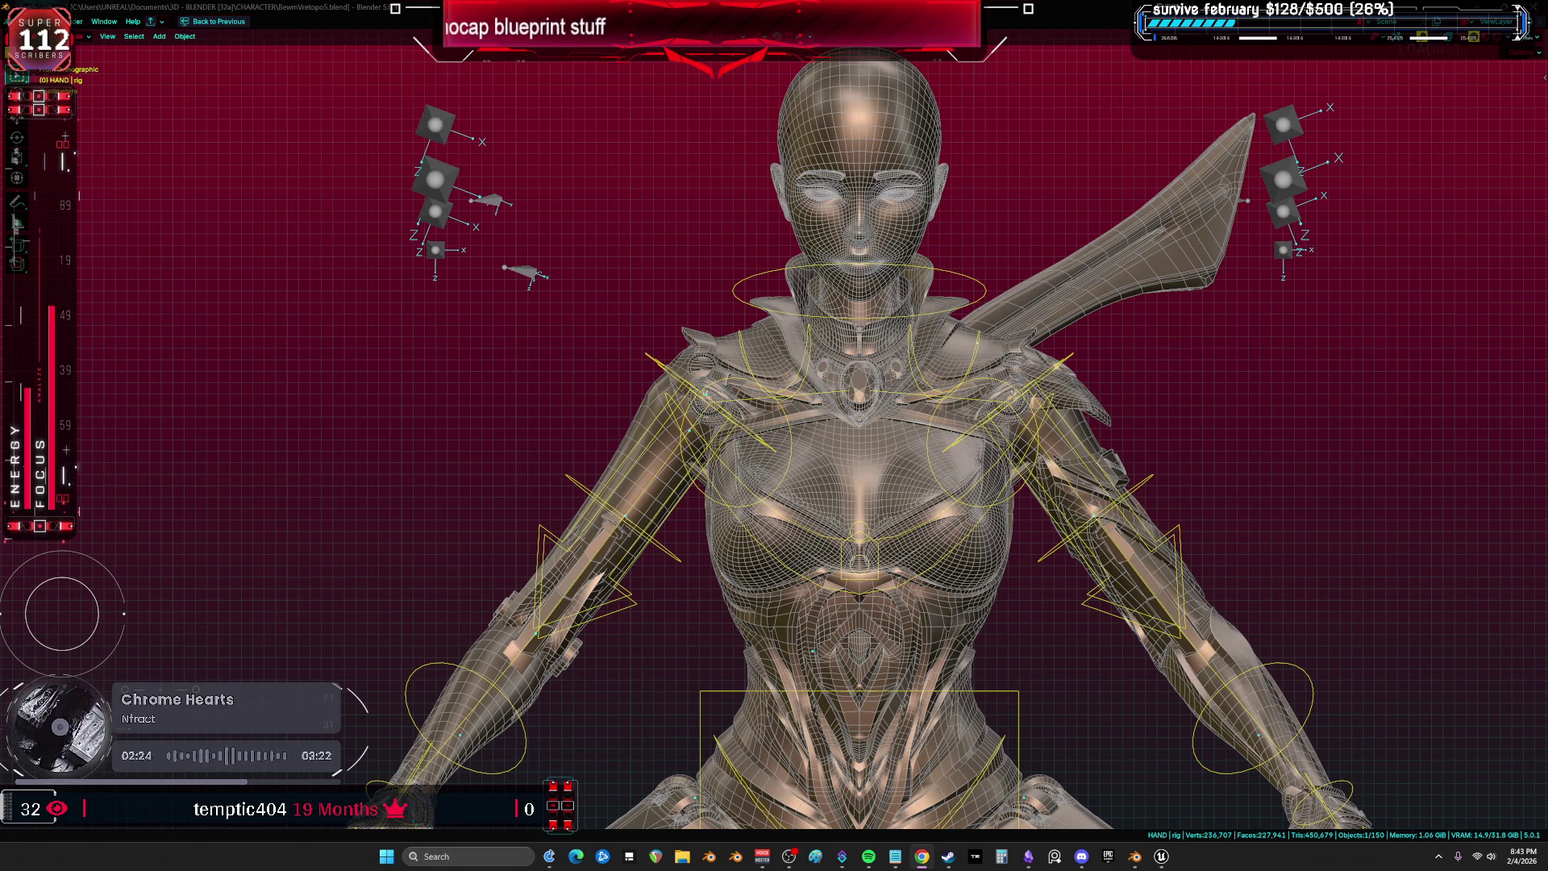